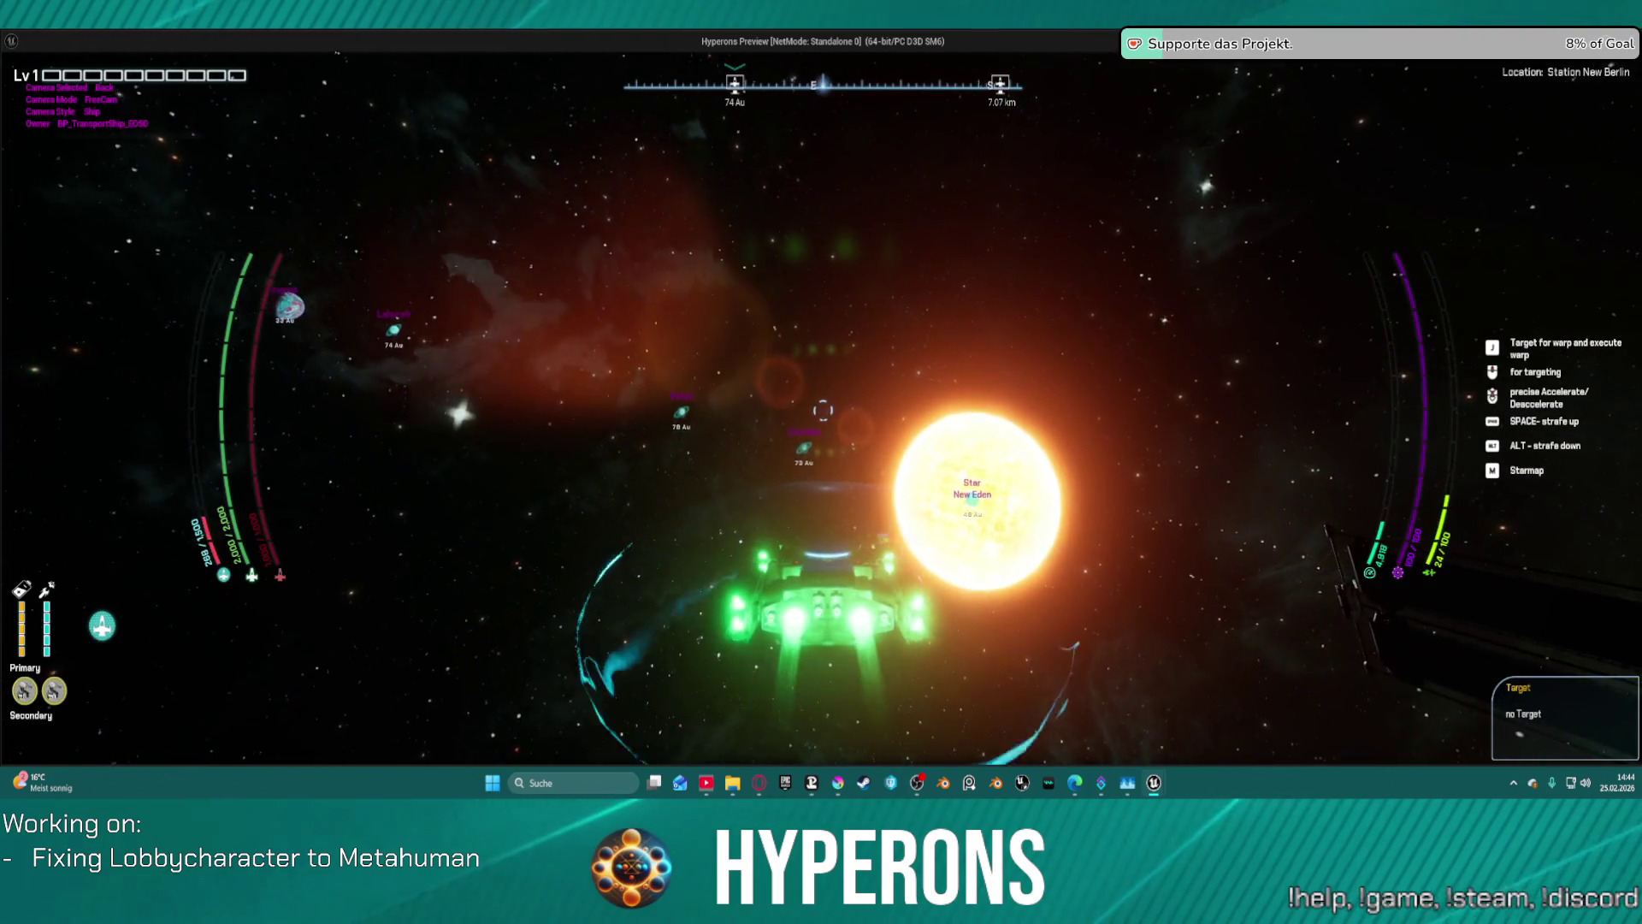
- Warp the ship from New Berlin to lava planet Castalia and switch to the rear camera view
key("j")
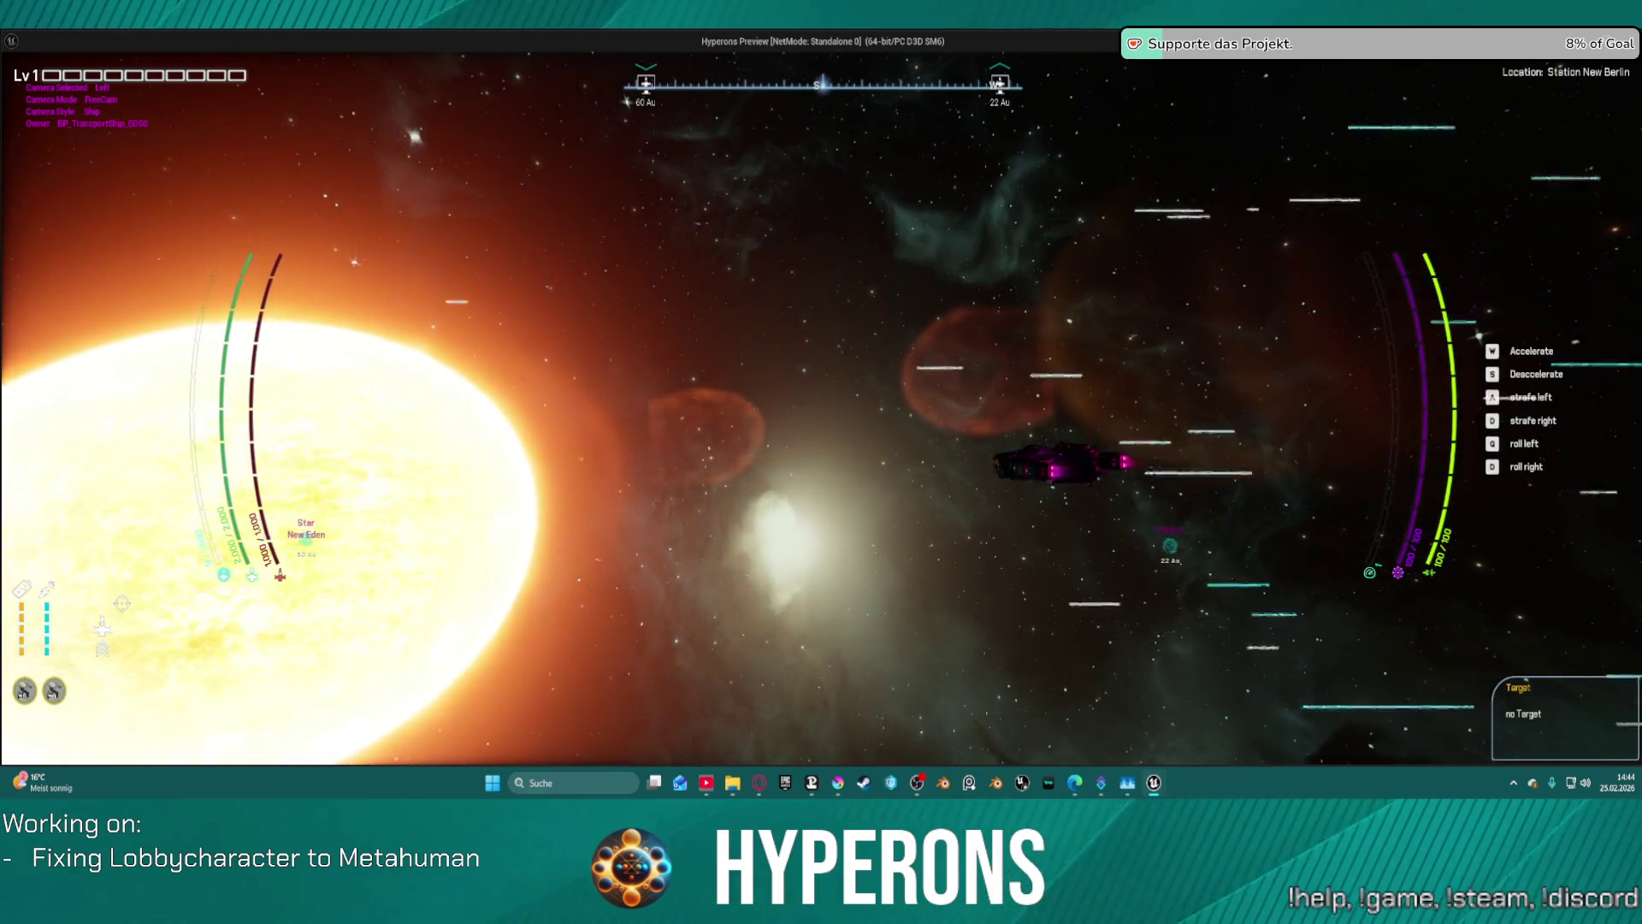
key("v")
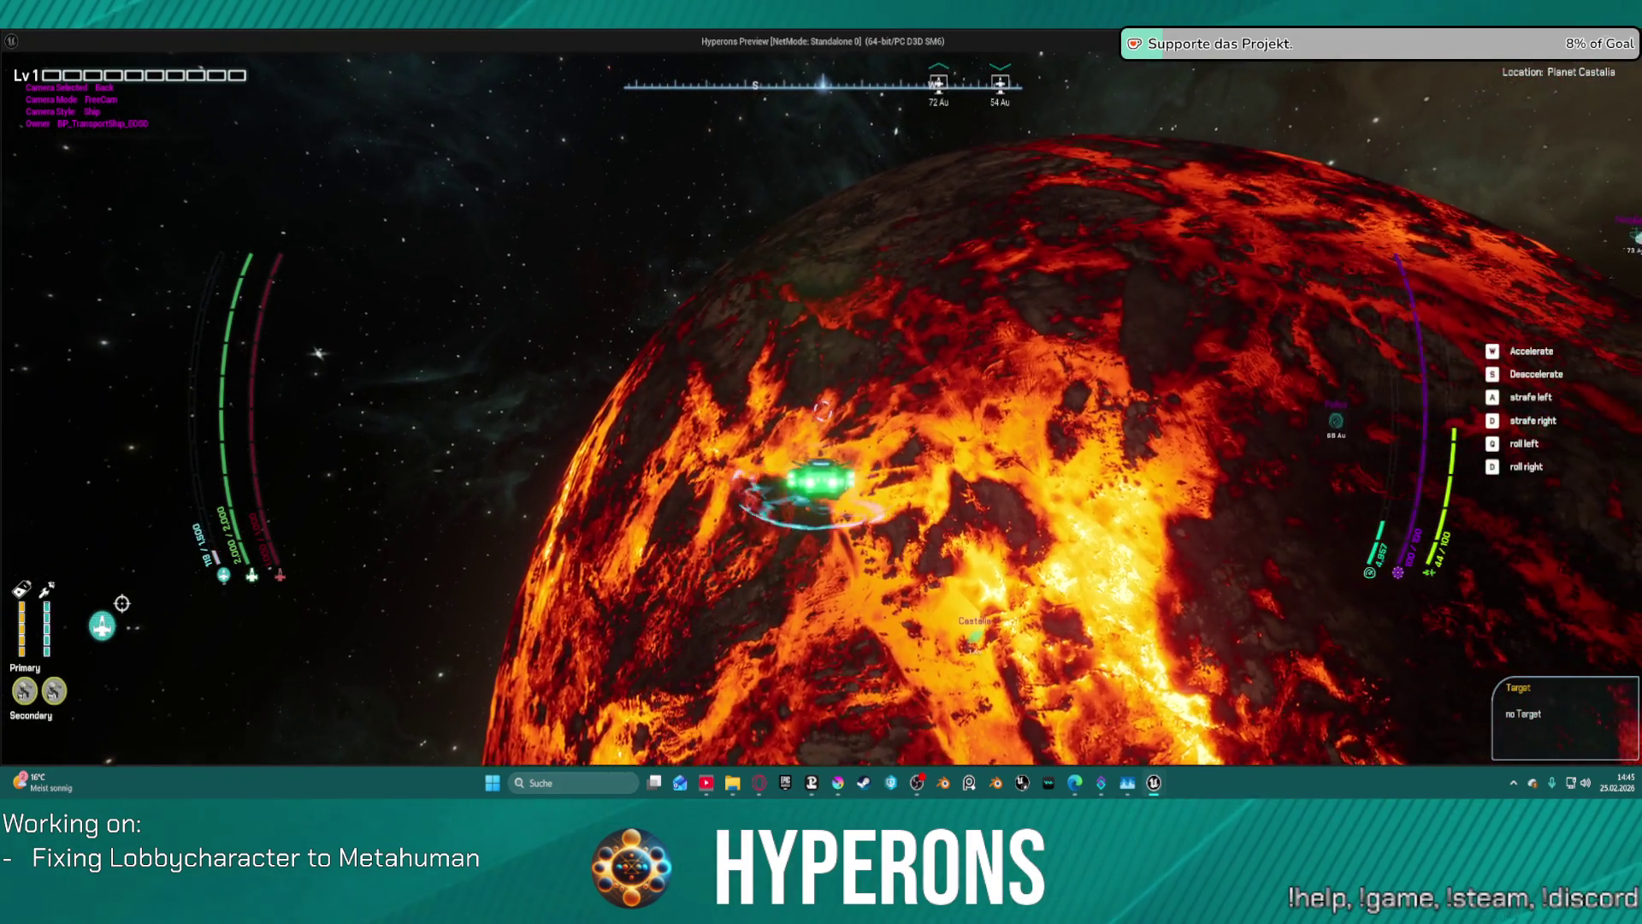
- Cycle the game camera to the top view, then the left side view, heading toward New Eden
key("c")
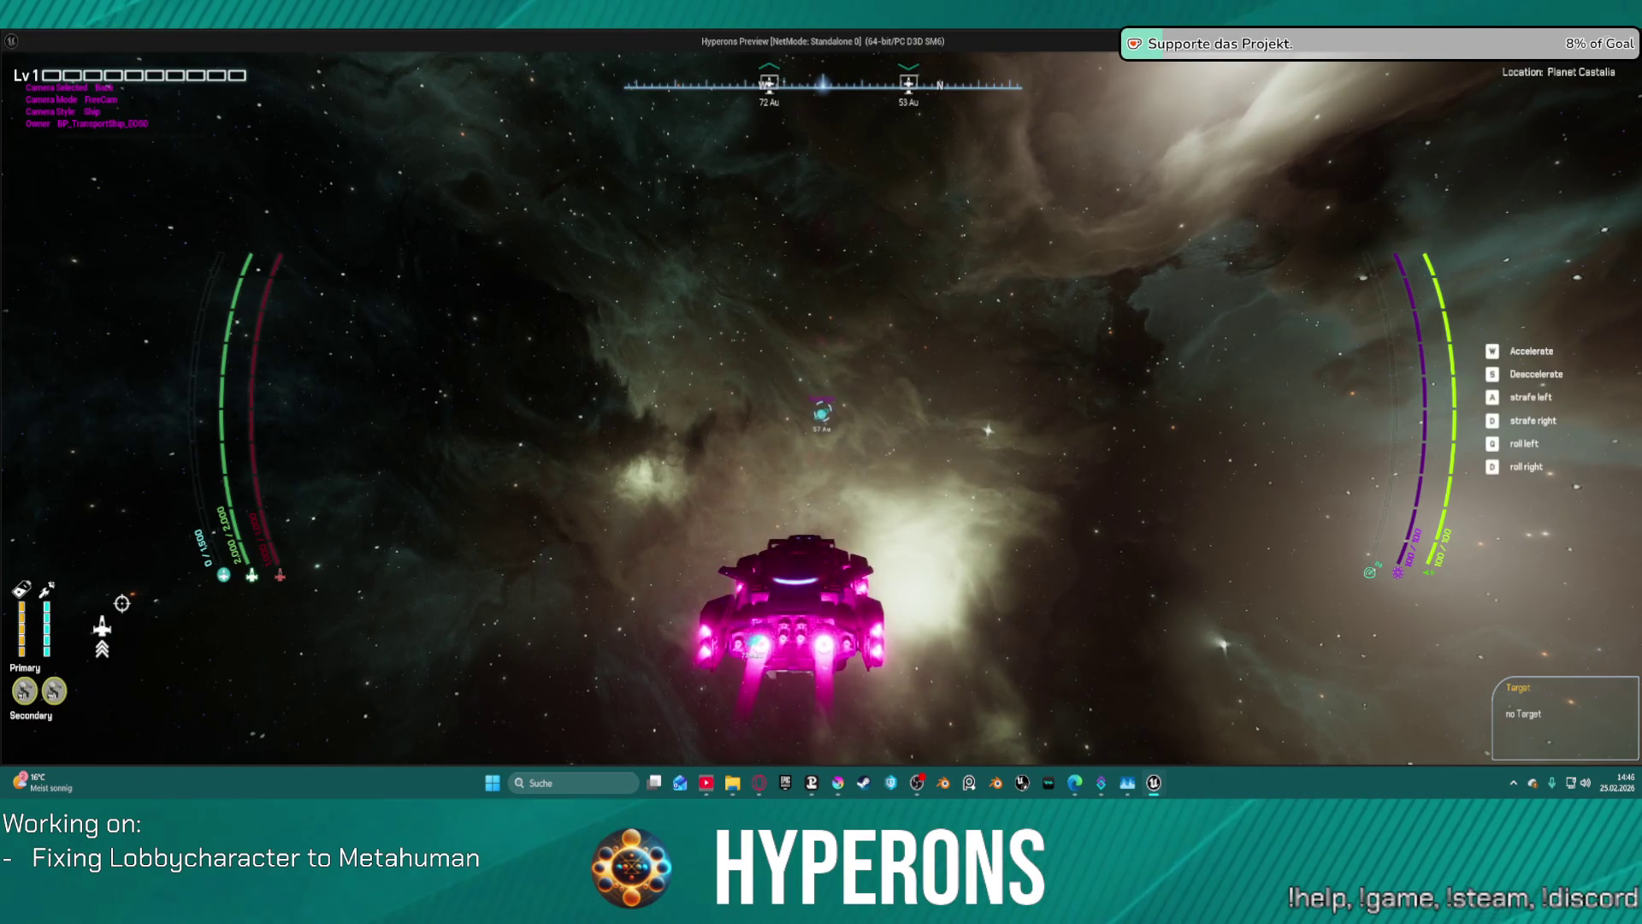
key("c")
key("c")
key("c")
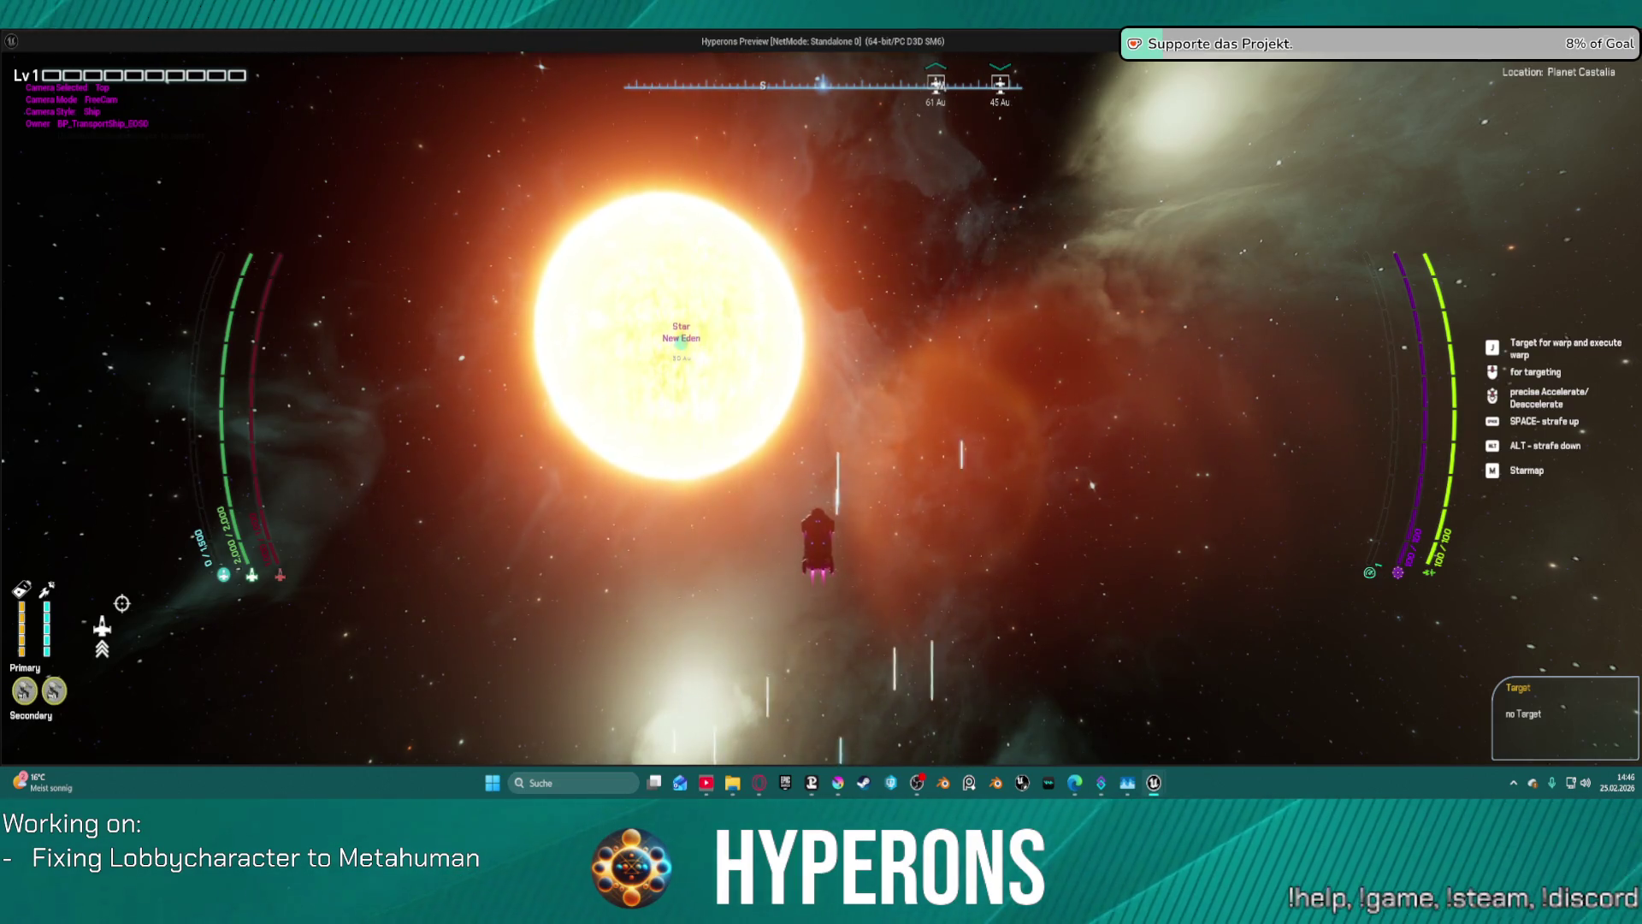
- Switch to the close chase camera behind the ship while flying to Planet Inongo
key("v")
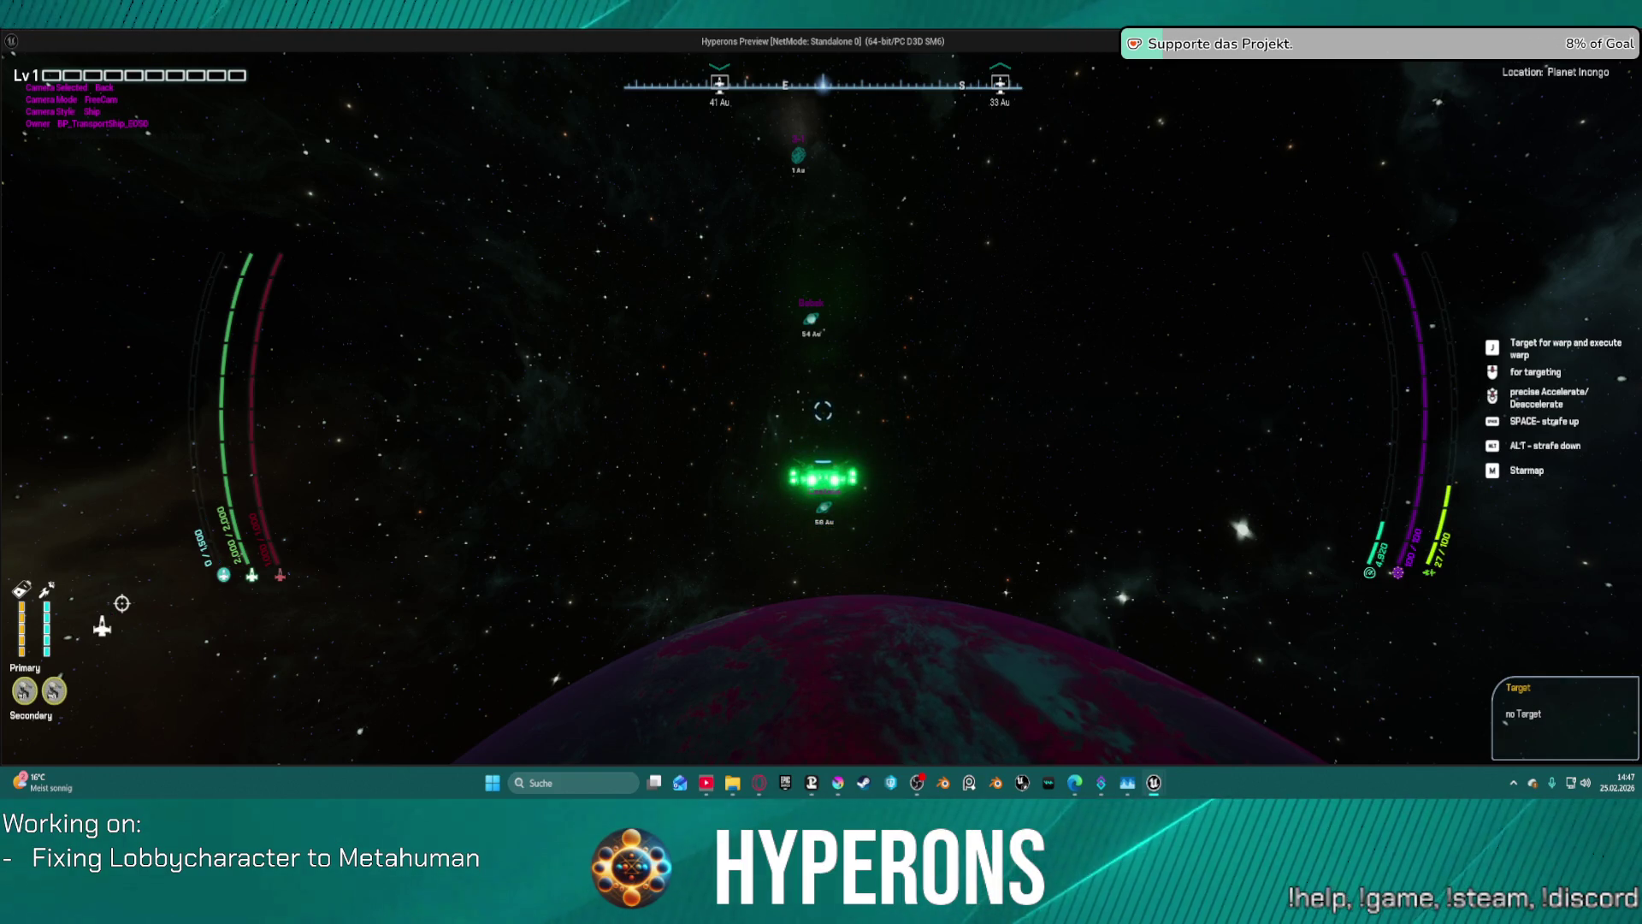
key("Left")
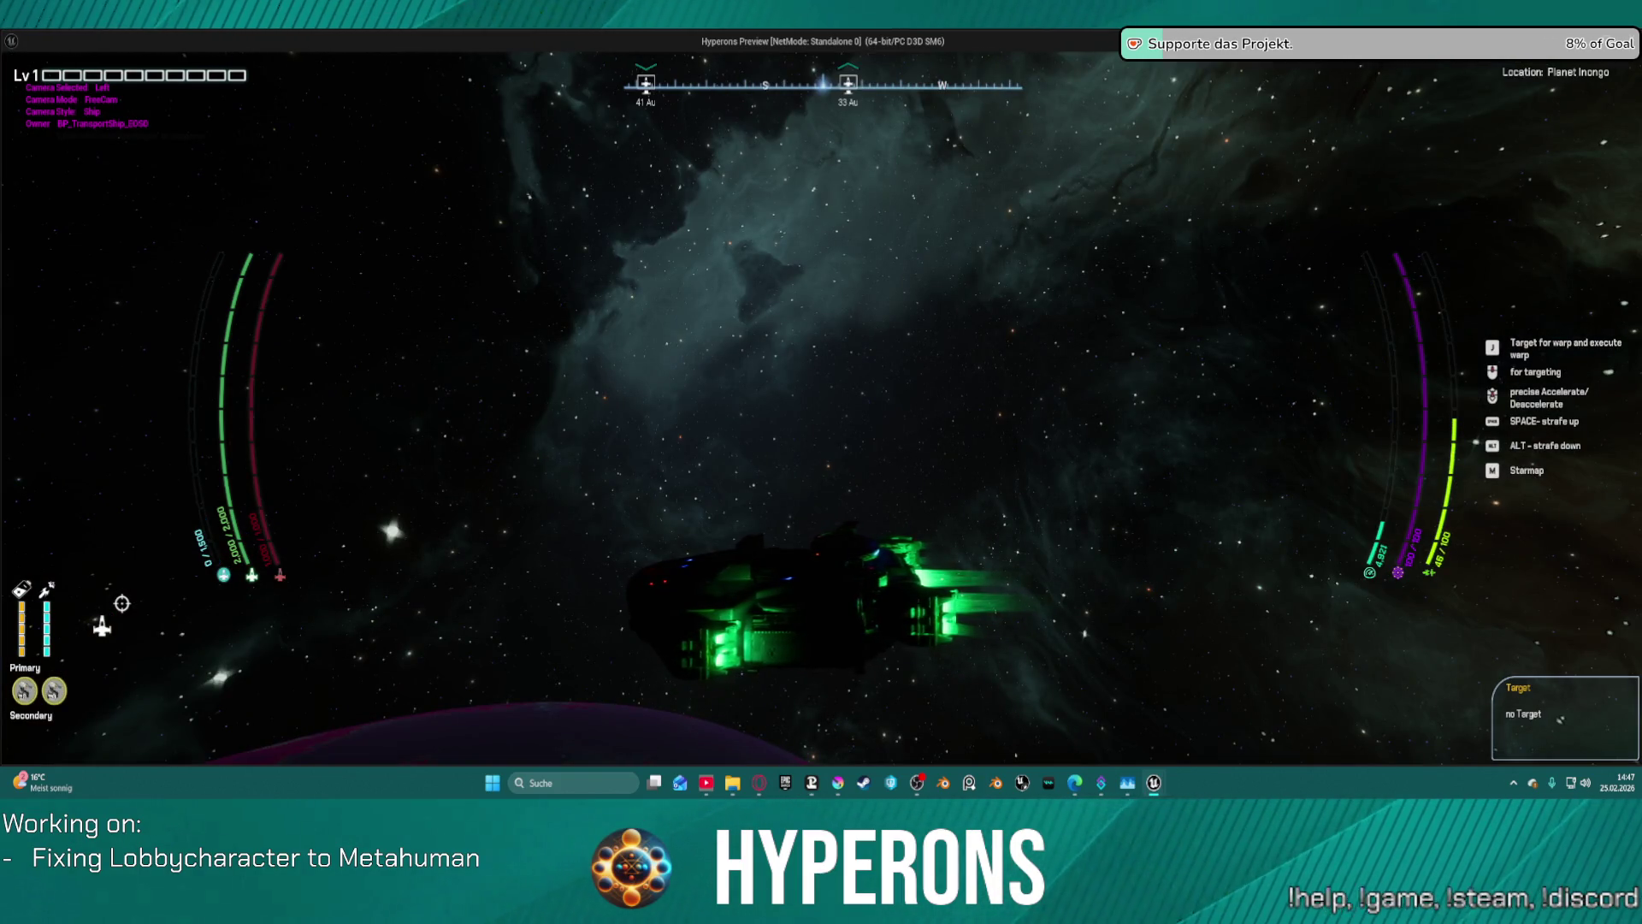
key("Up")
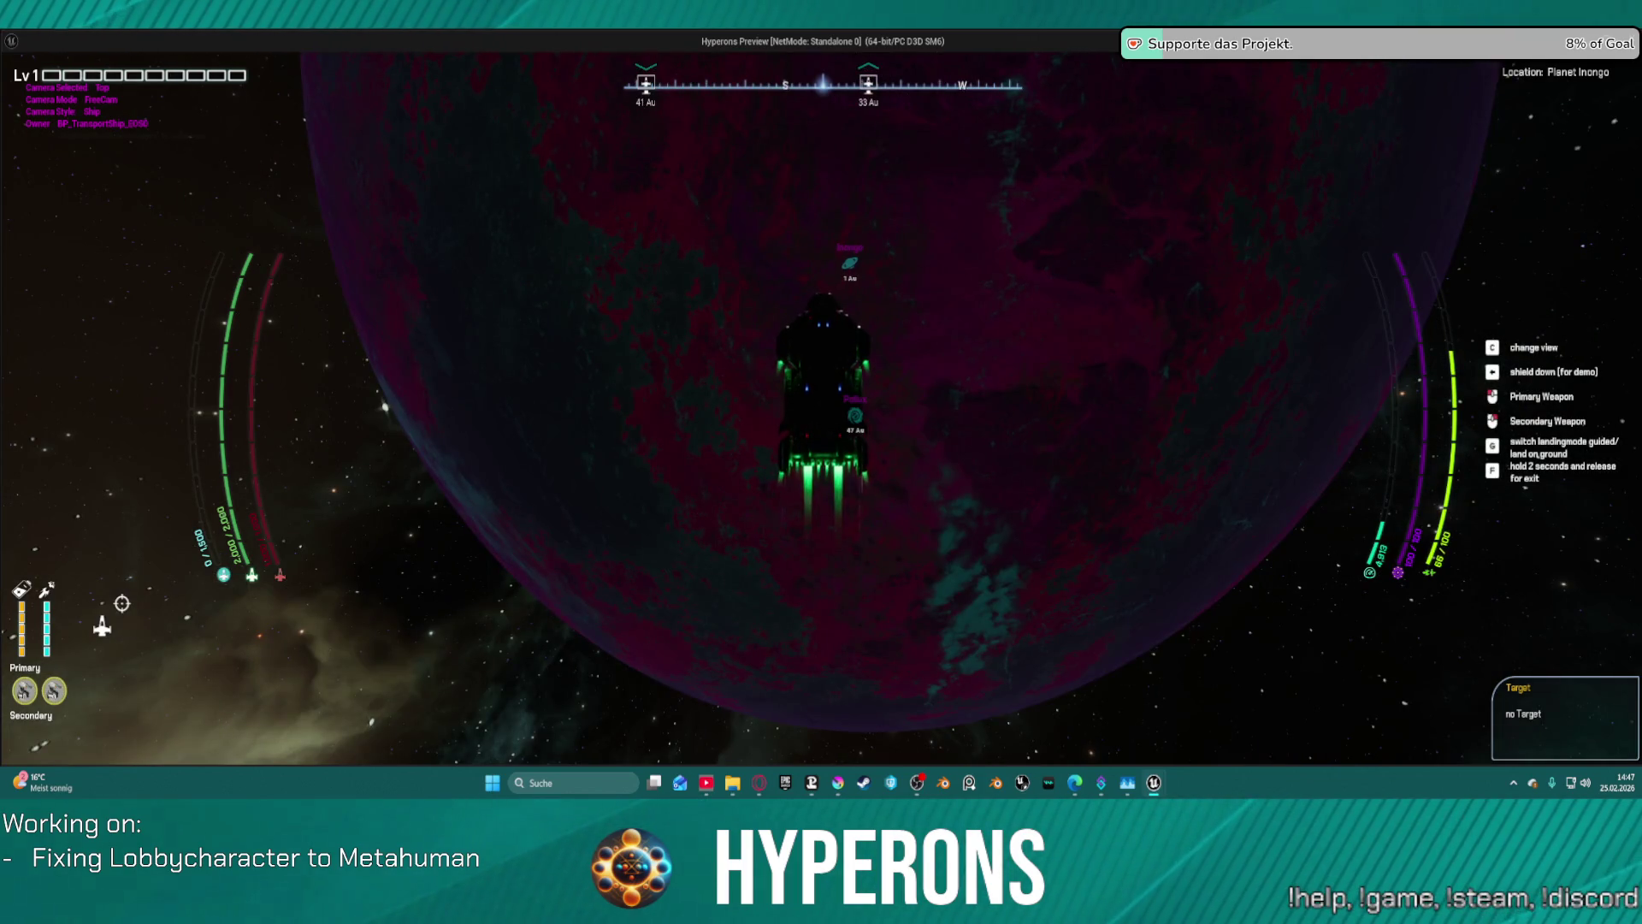
key("Down")
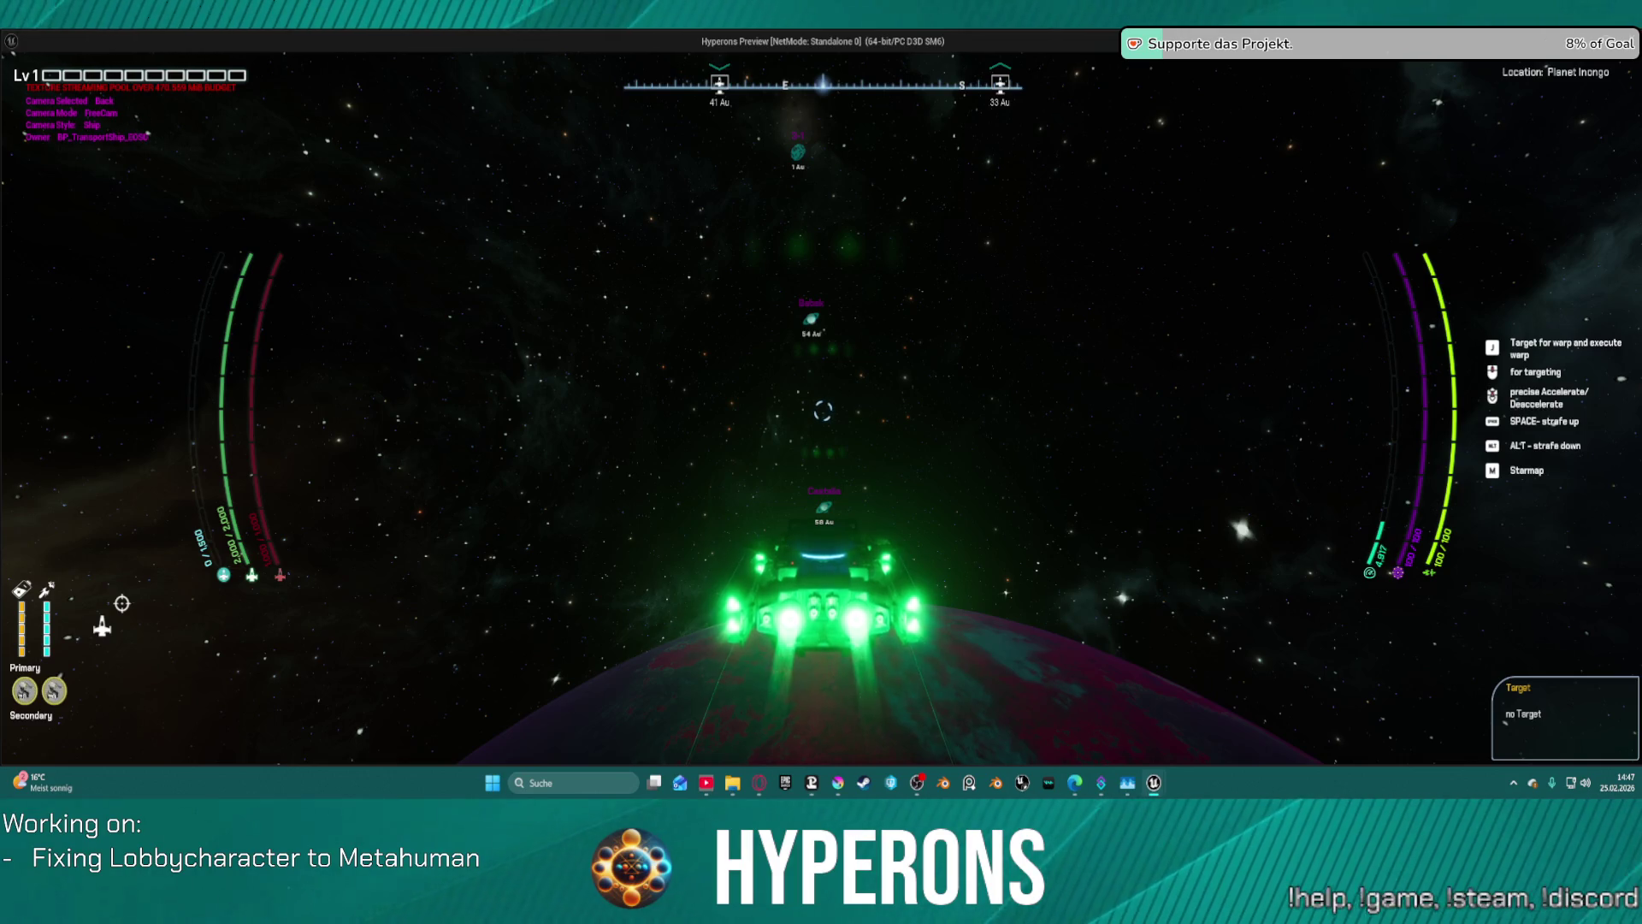
key("q")
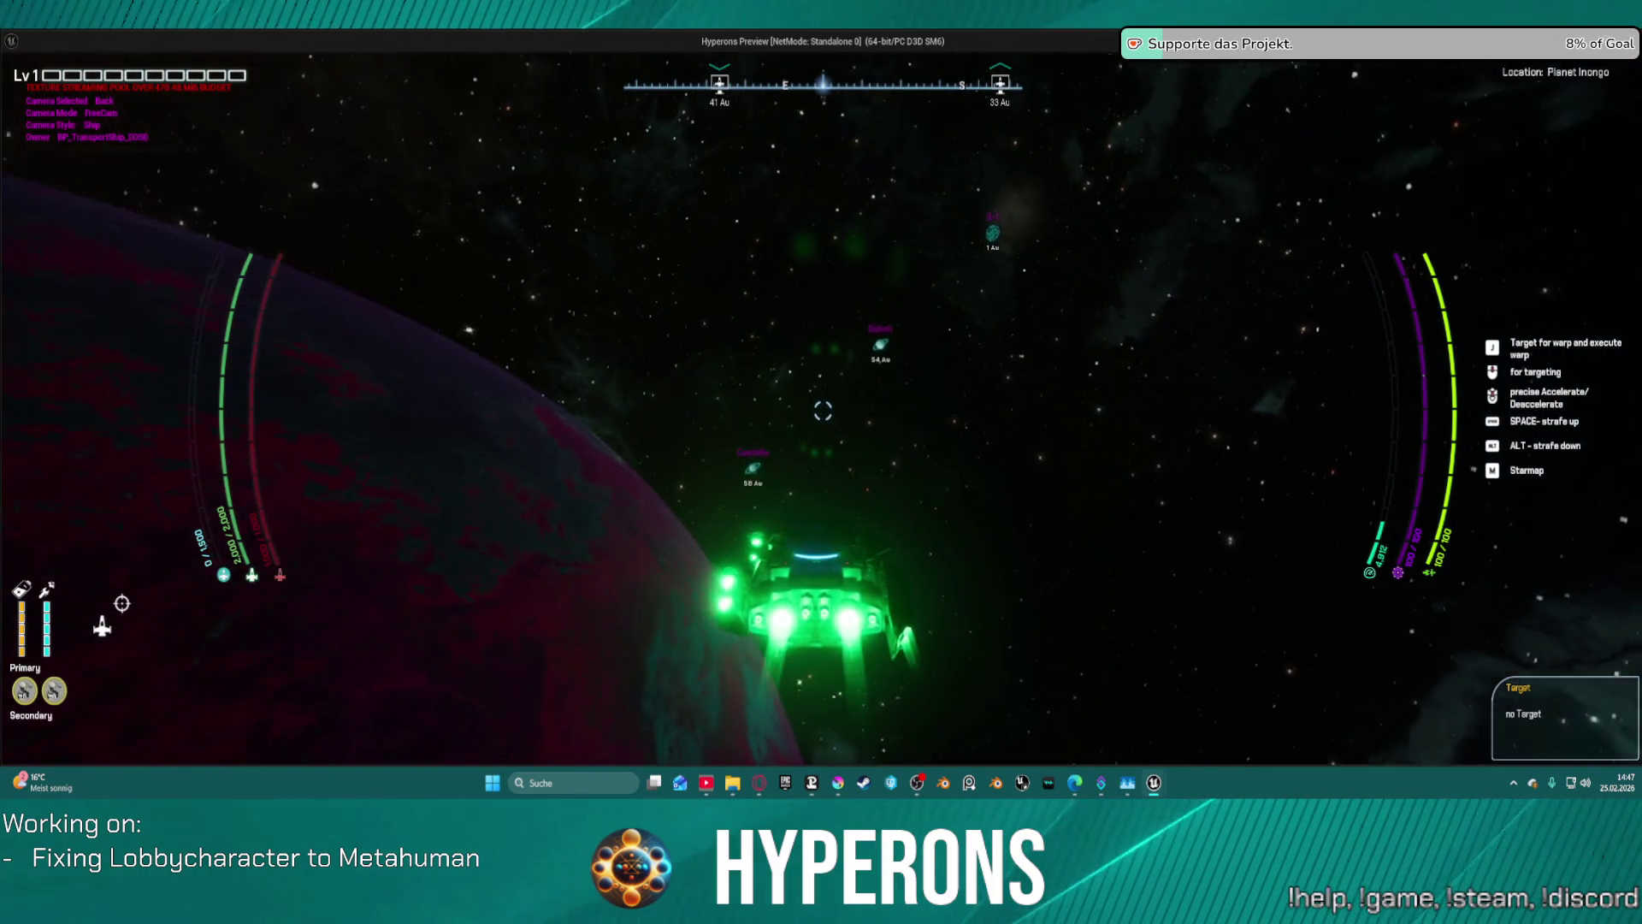
key("q")
key("w")
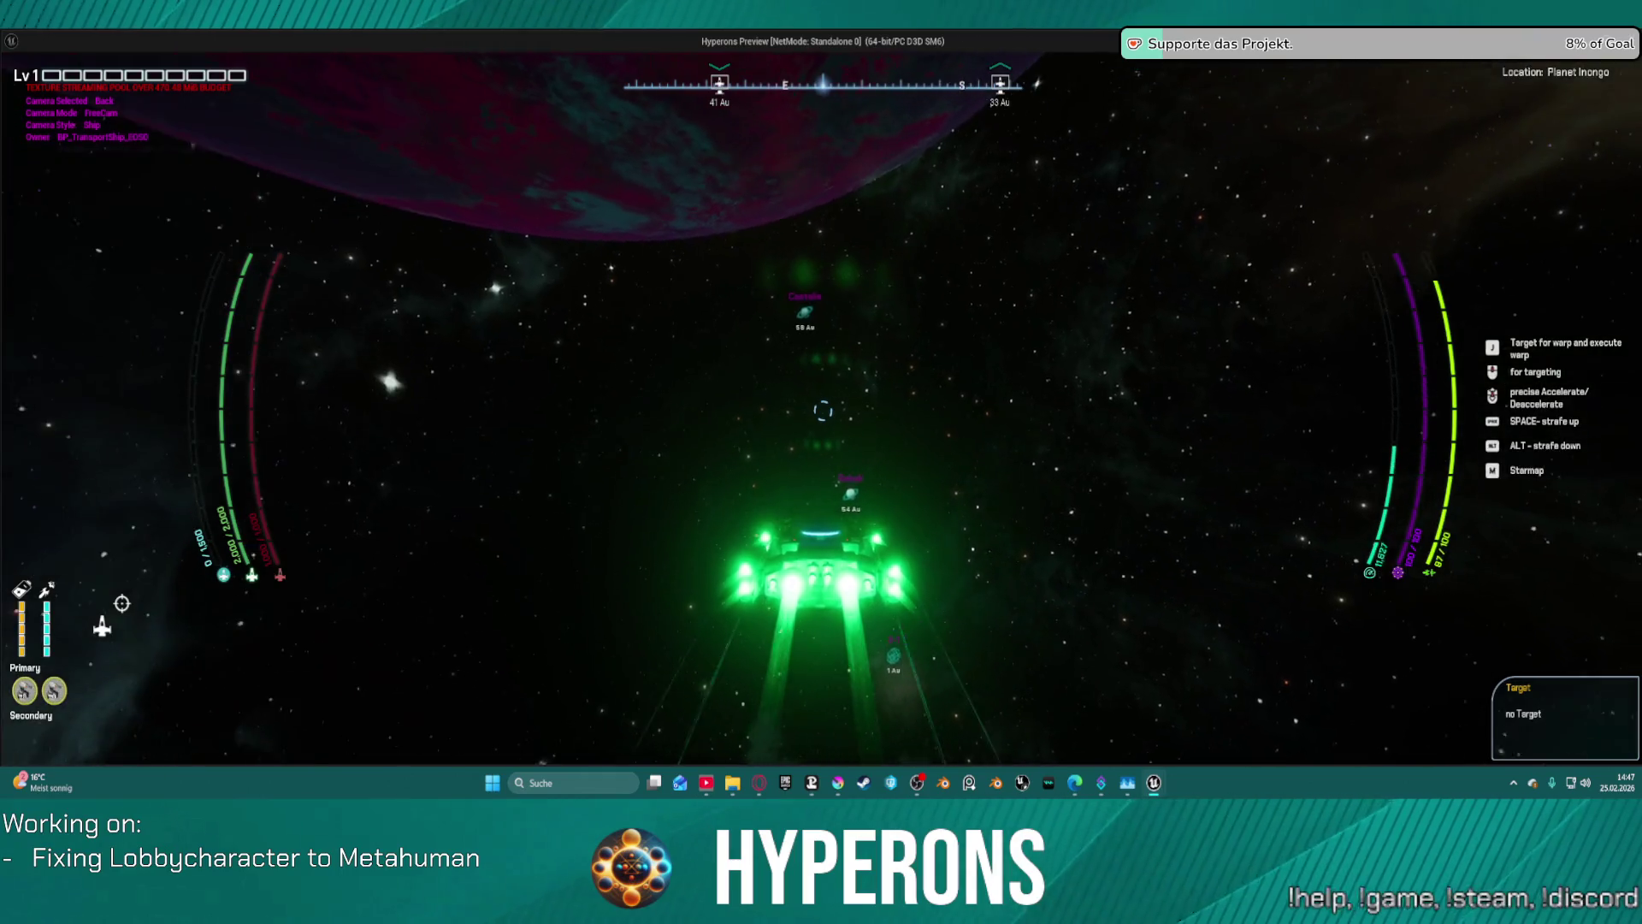
key("q")
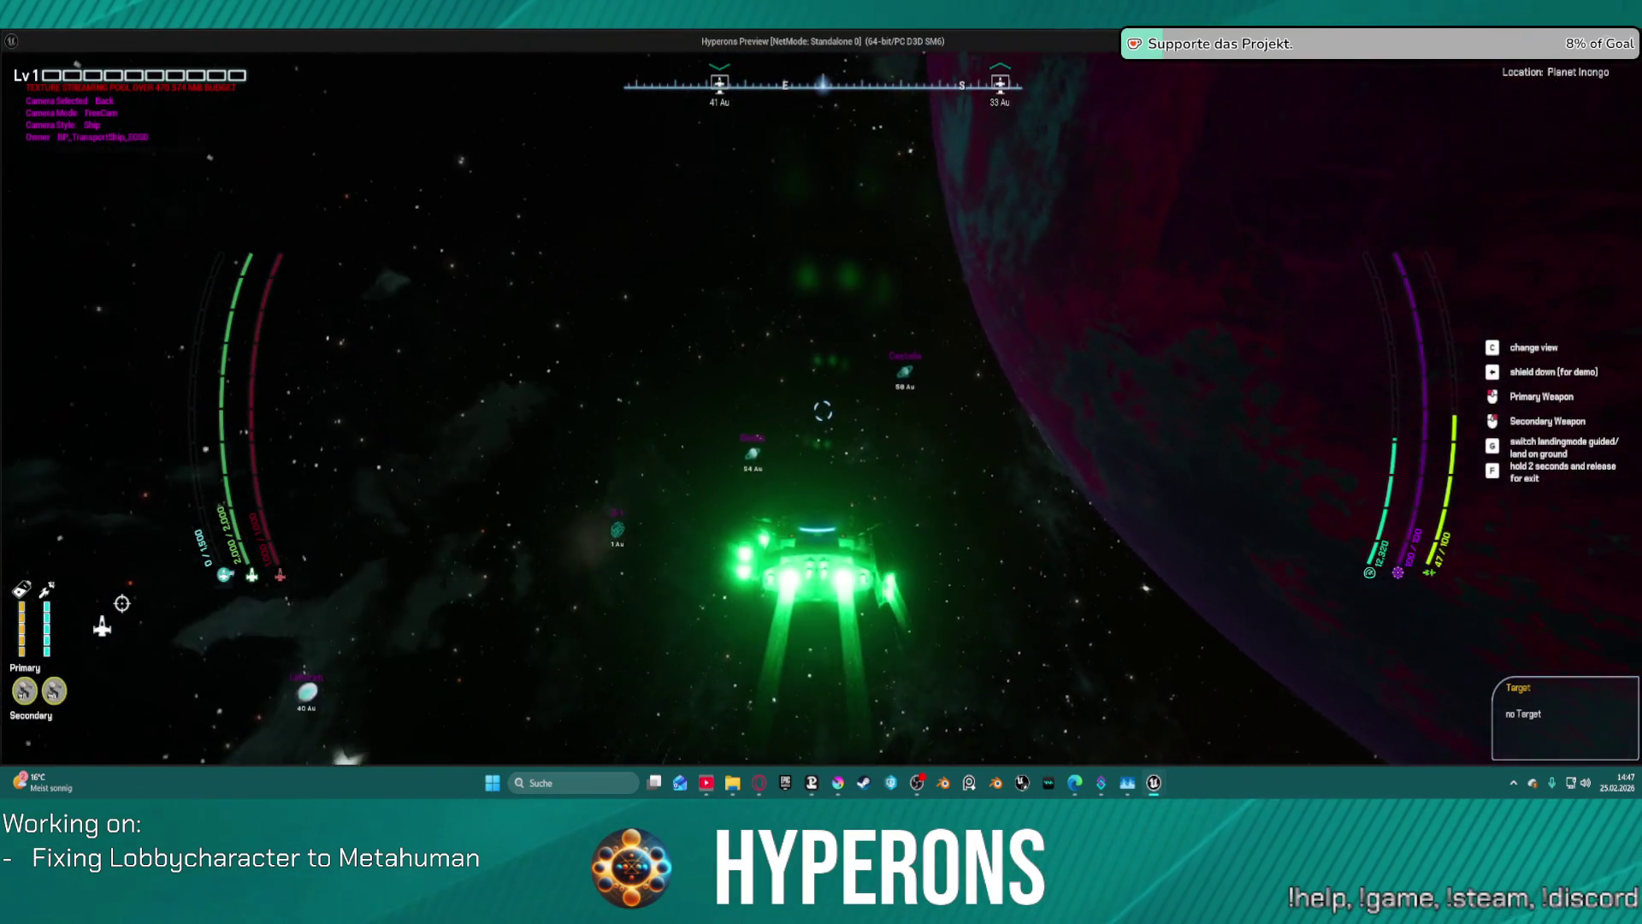
key("q")
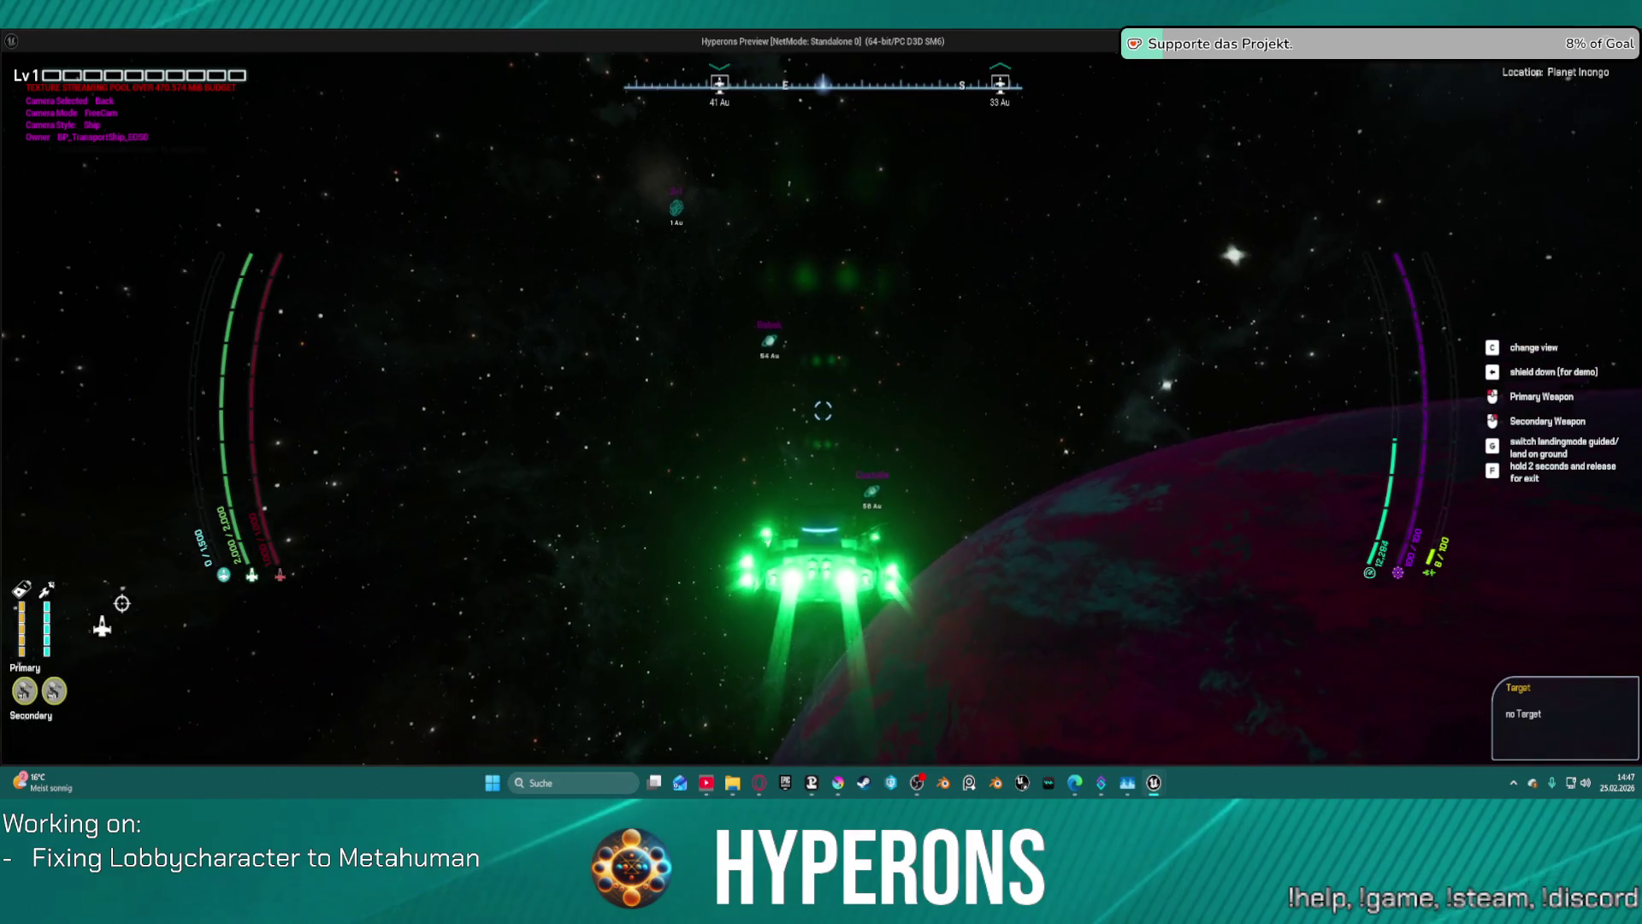
key("s")
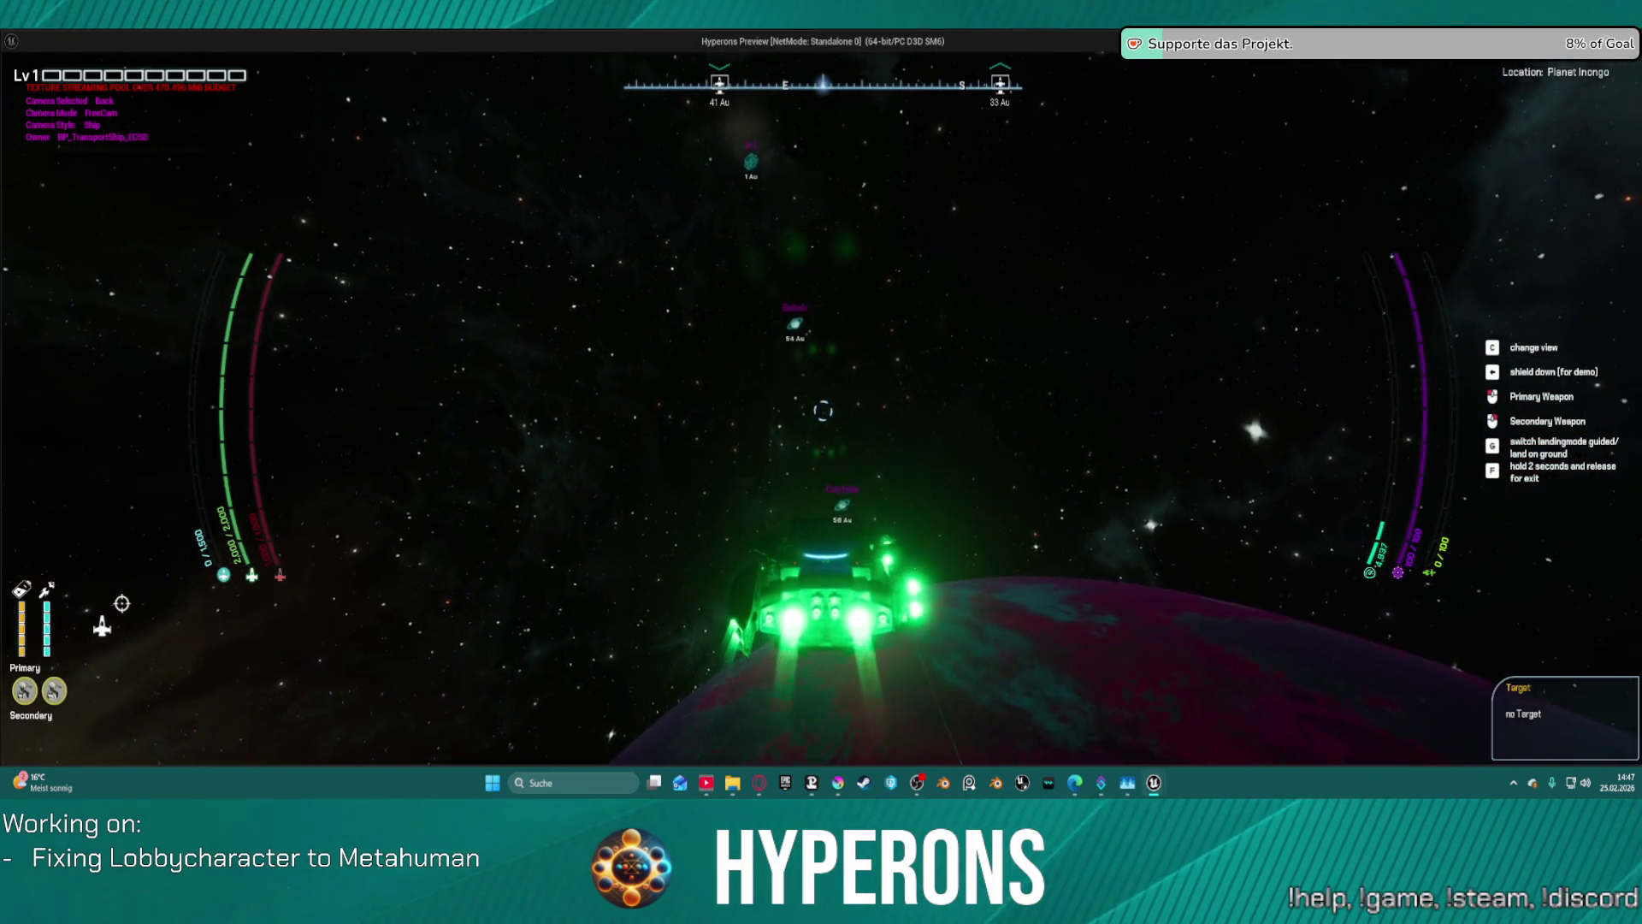
key("q")
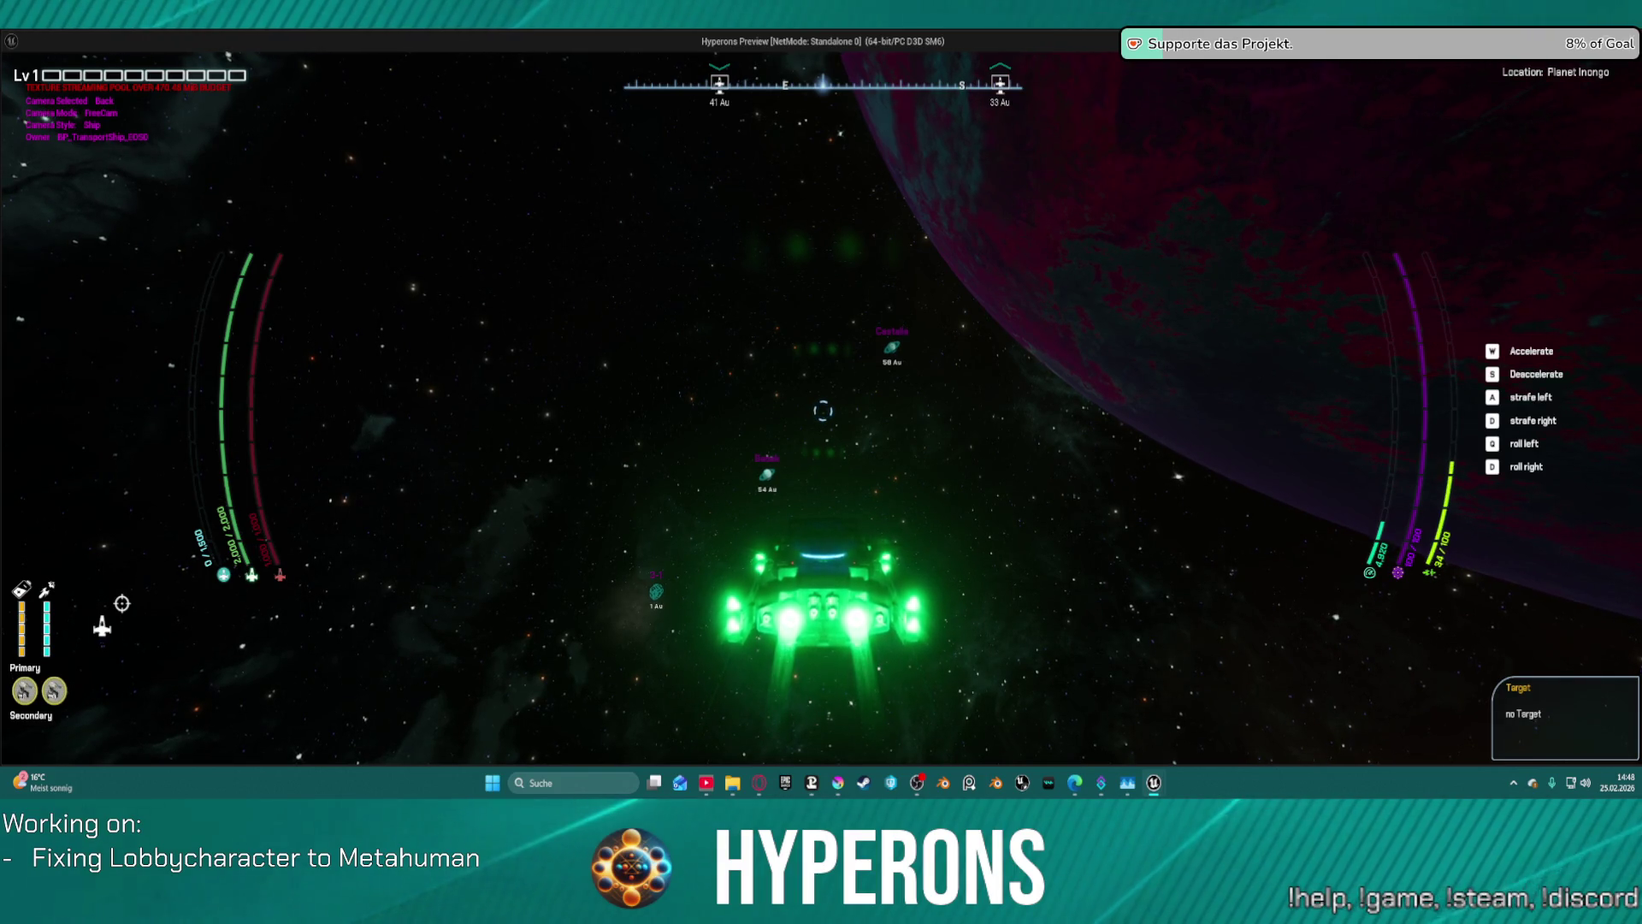
key("w")
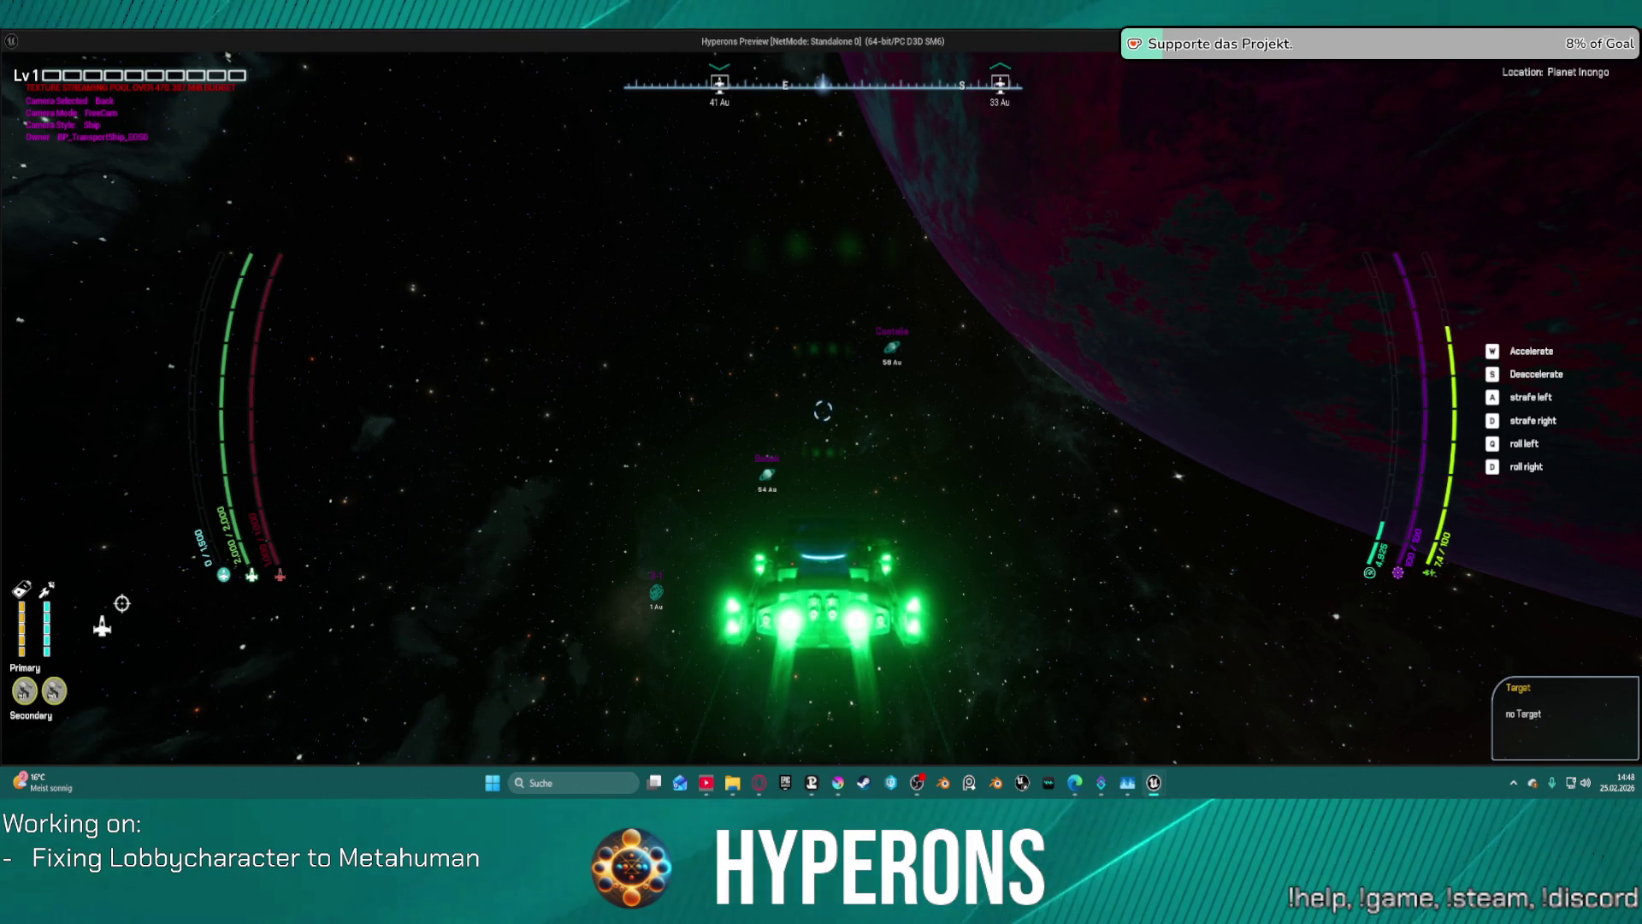
key("w")
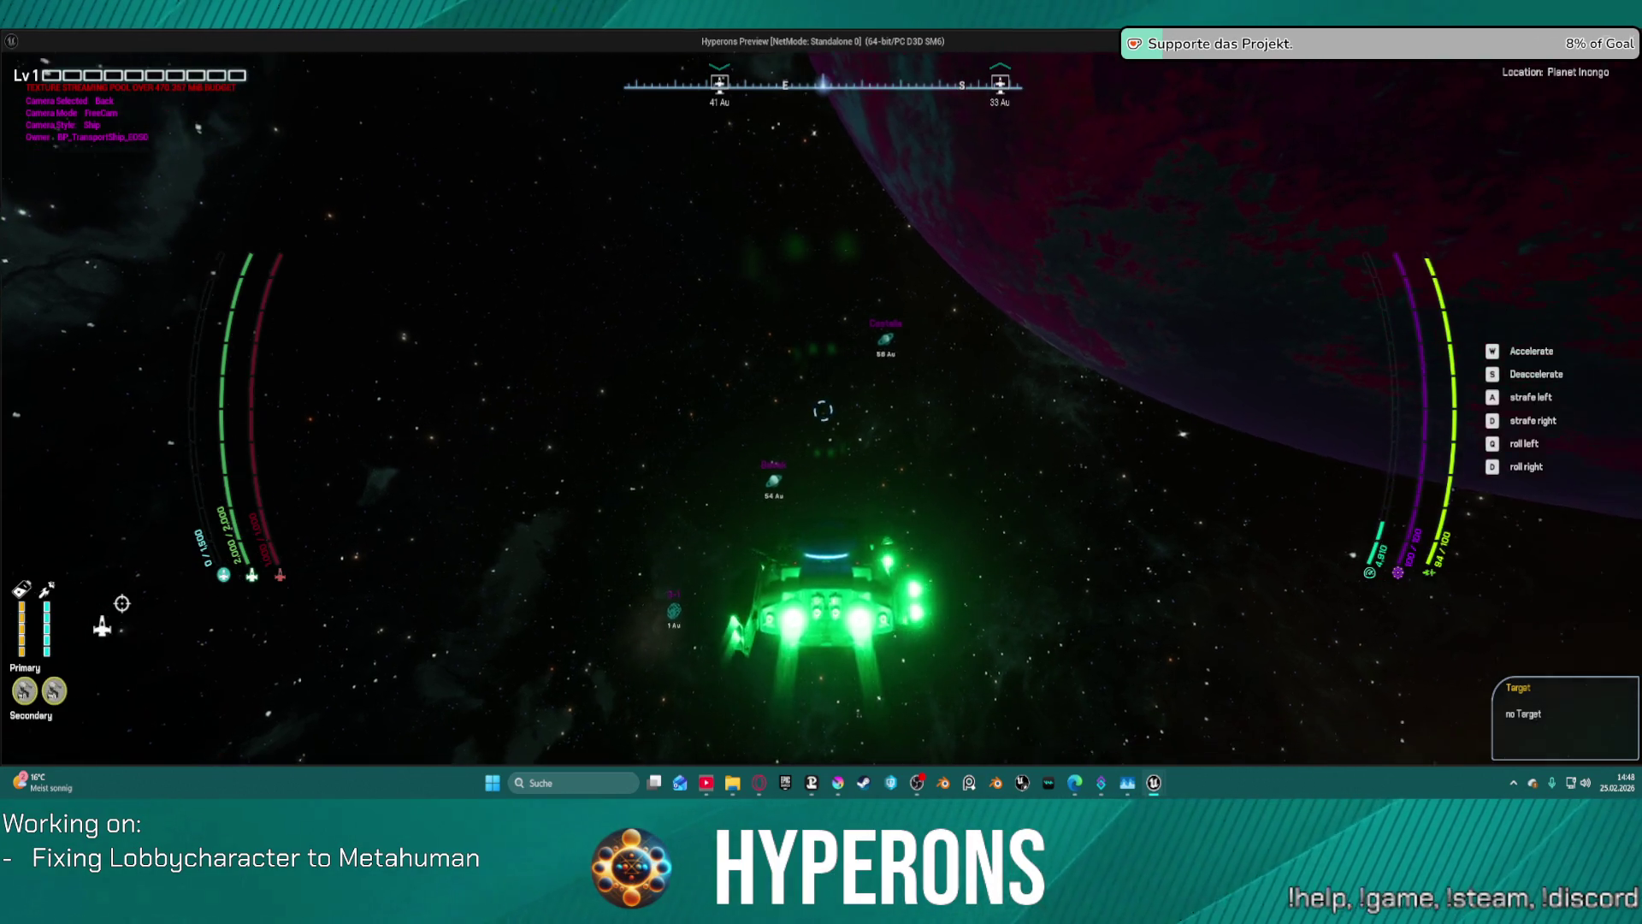
key("s")
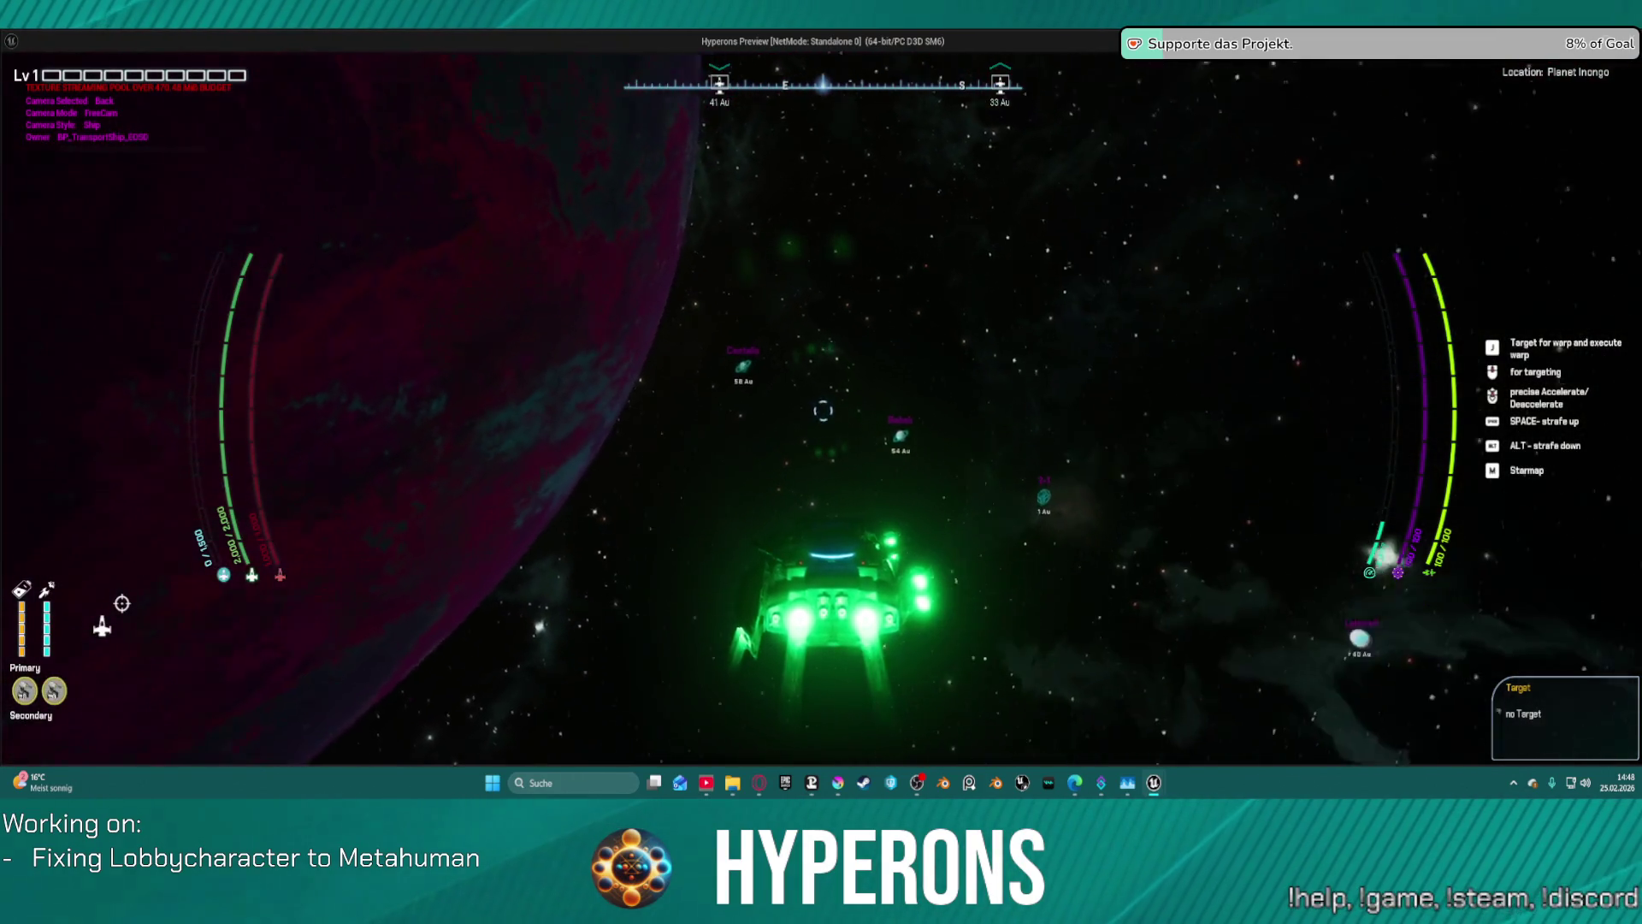
key("s")
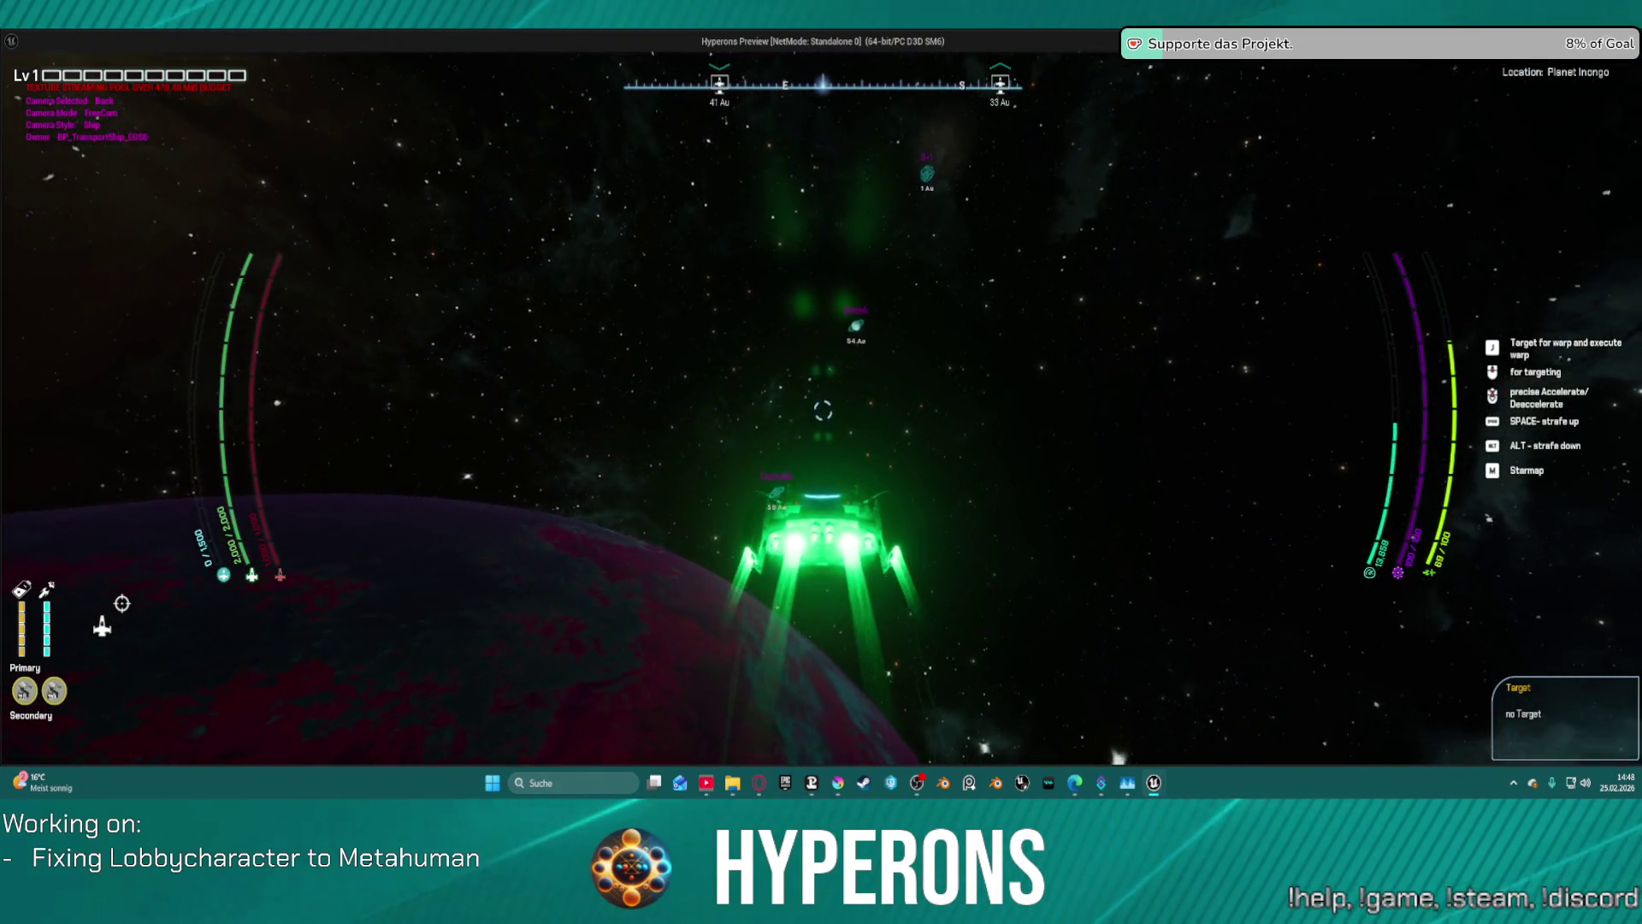
key("s")
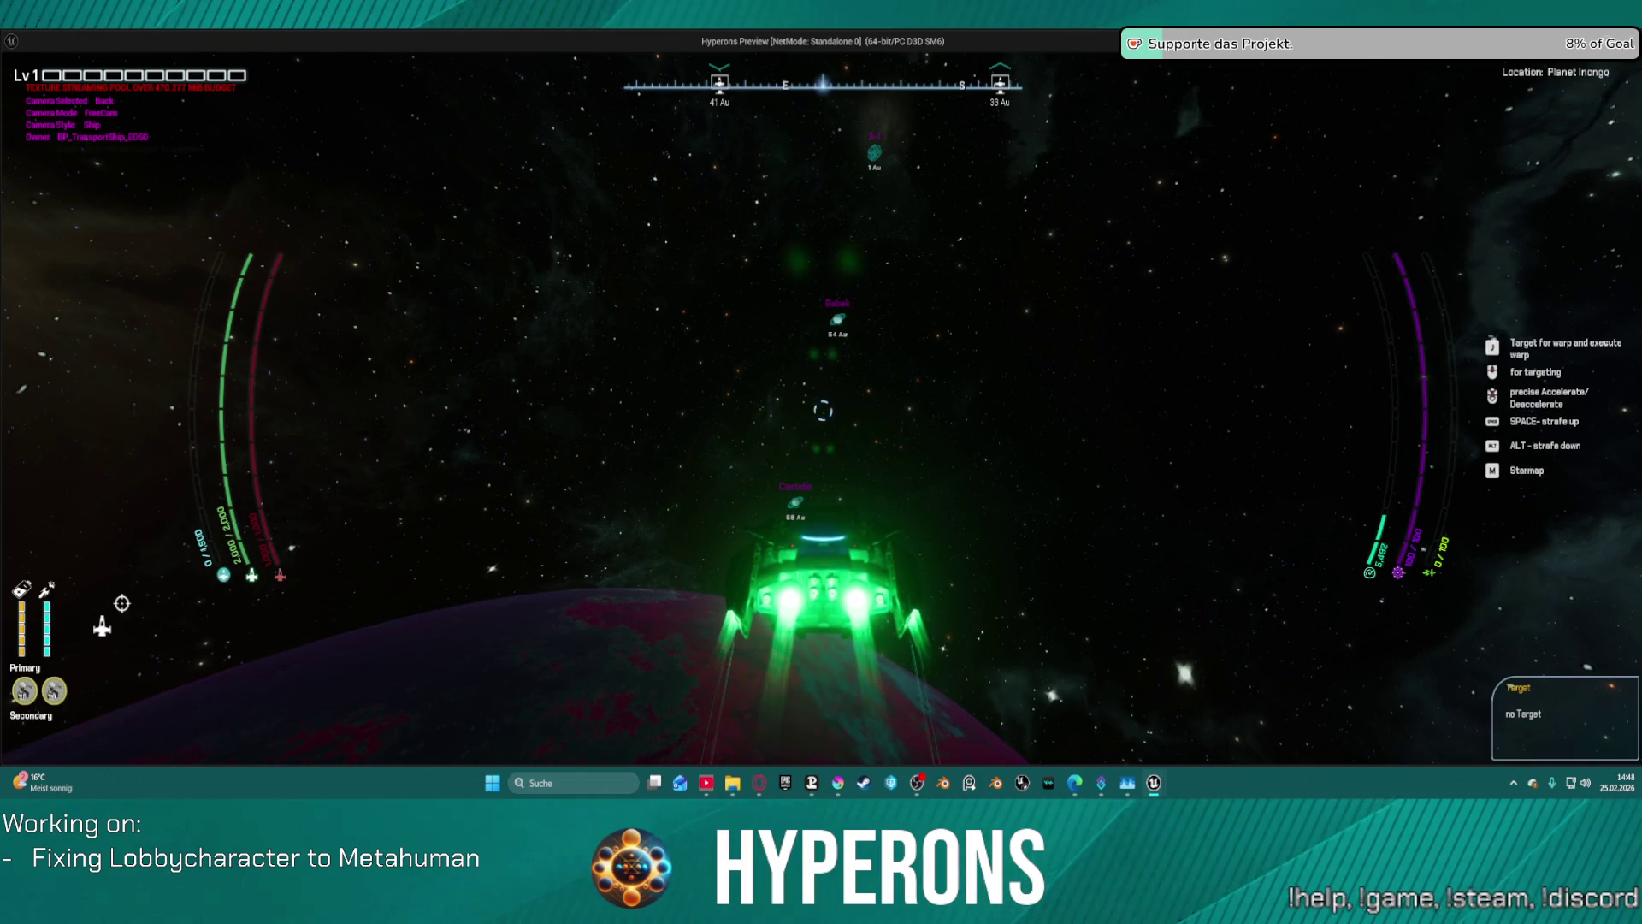
key("w")
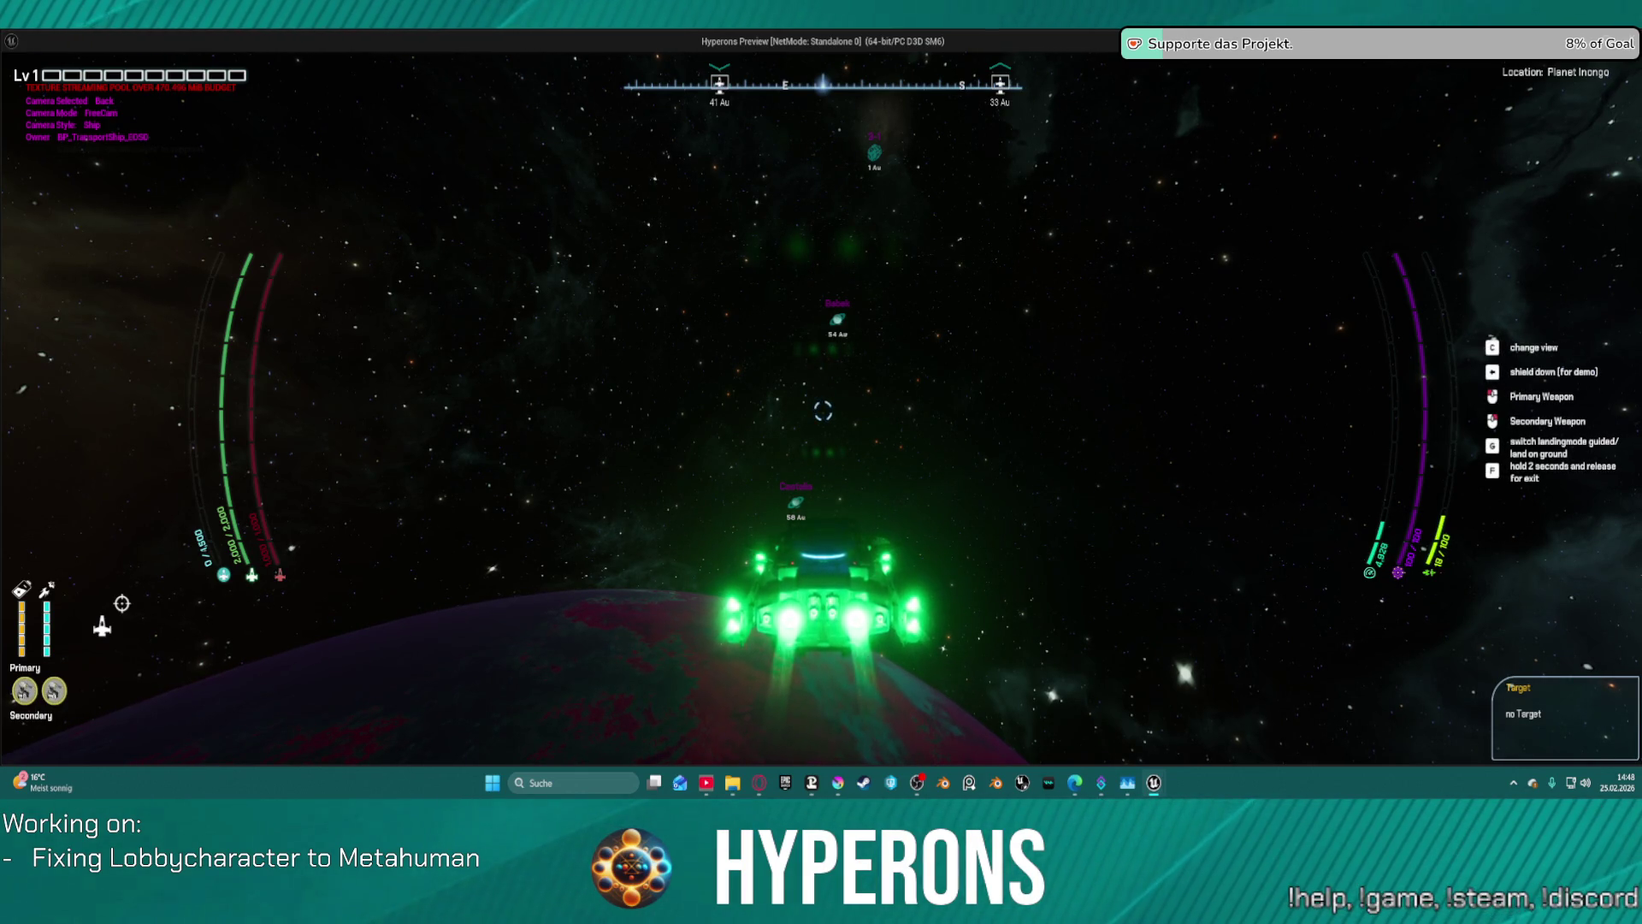
key("w")
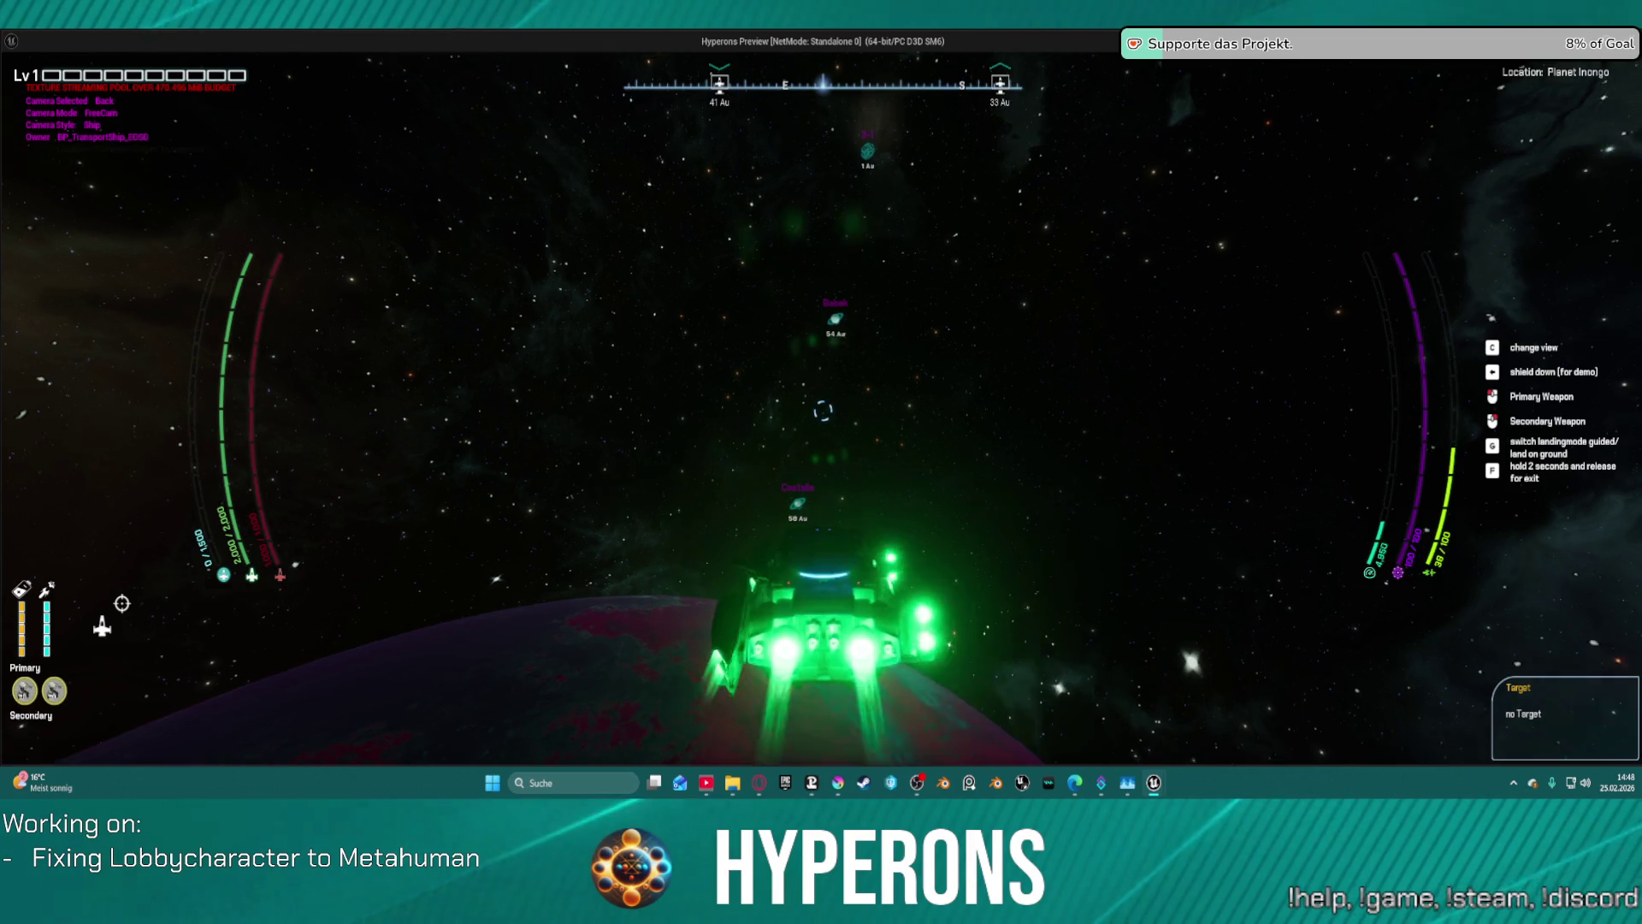
- Raise the throttle, then cut it to zero and roll the ship level above the planet
key("w")
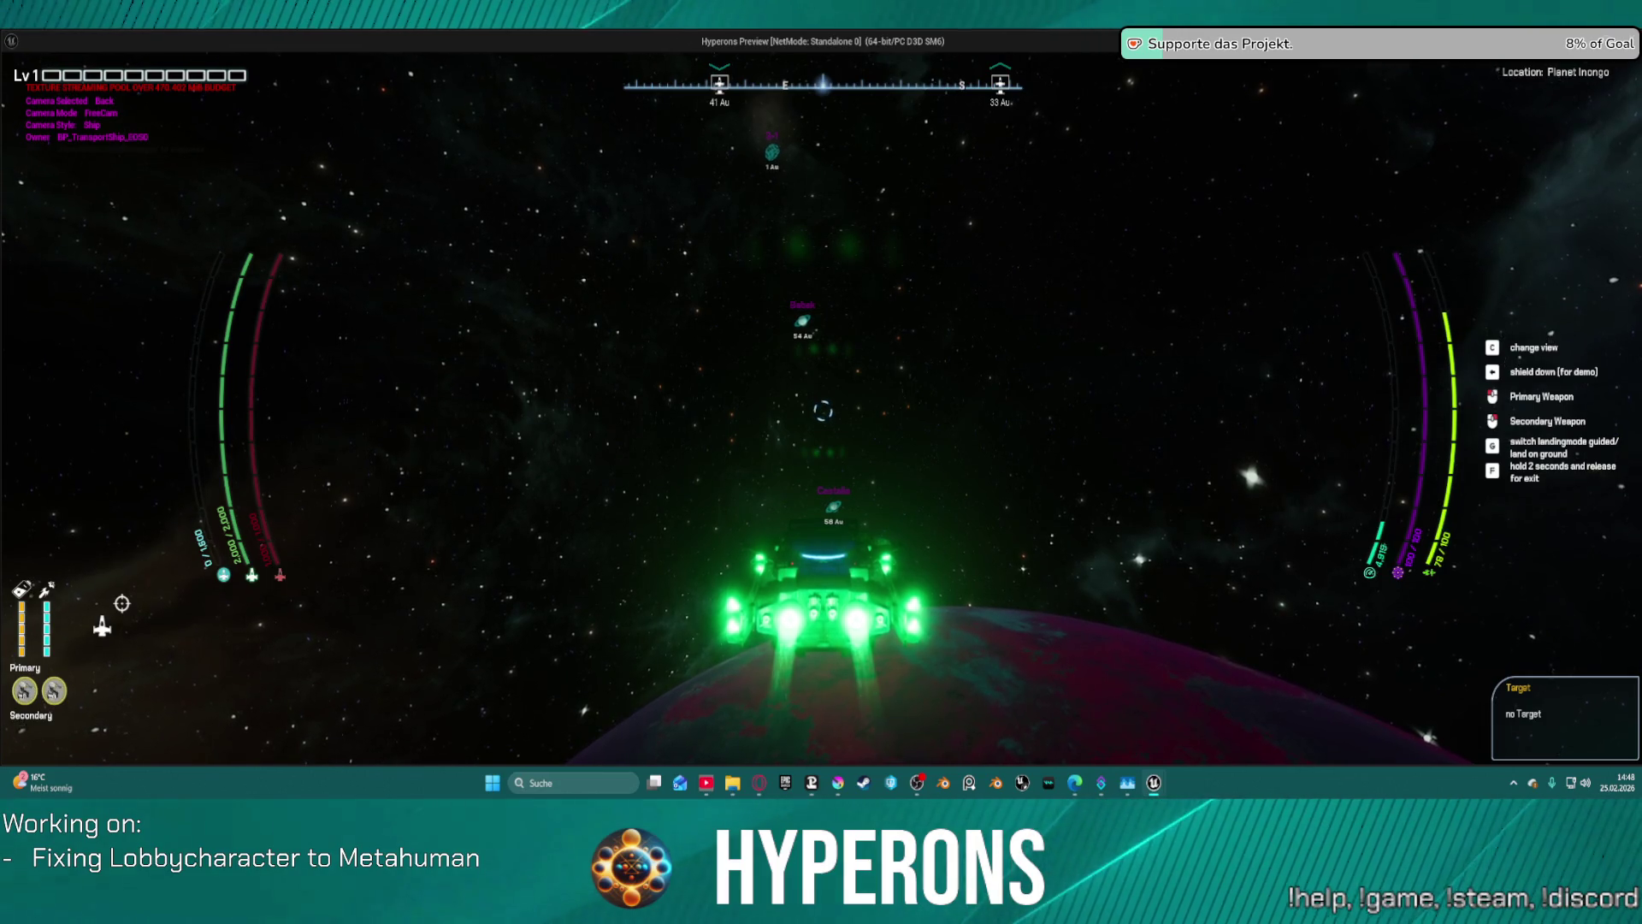
key("w")
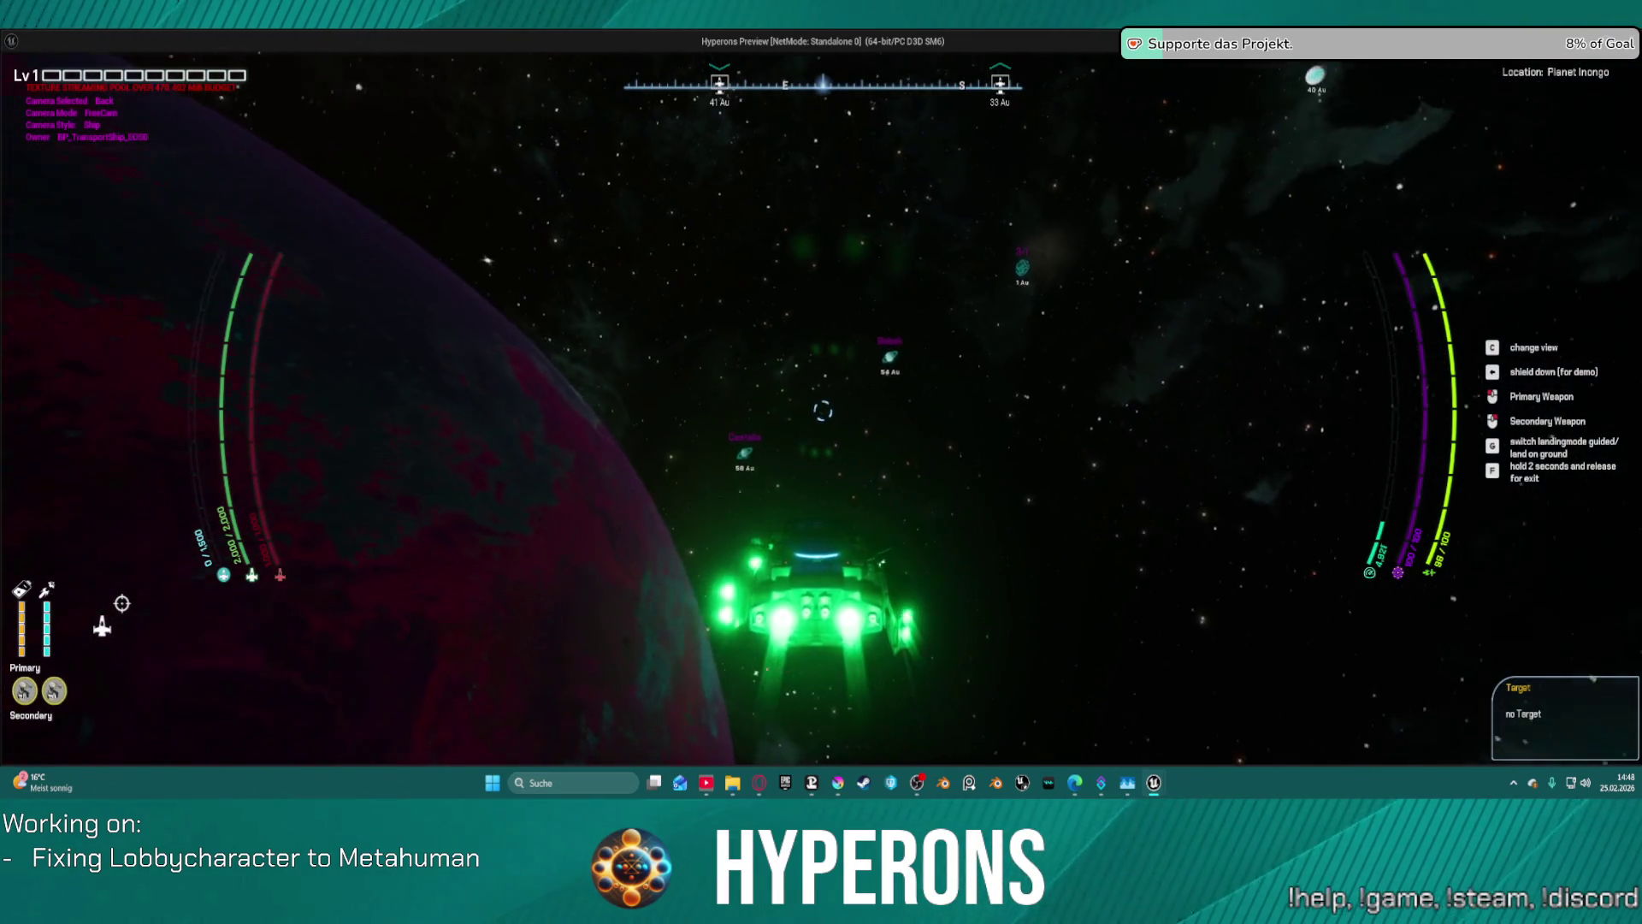
key("s")
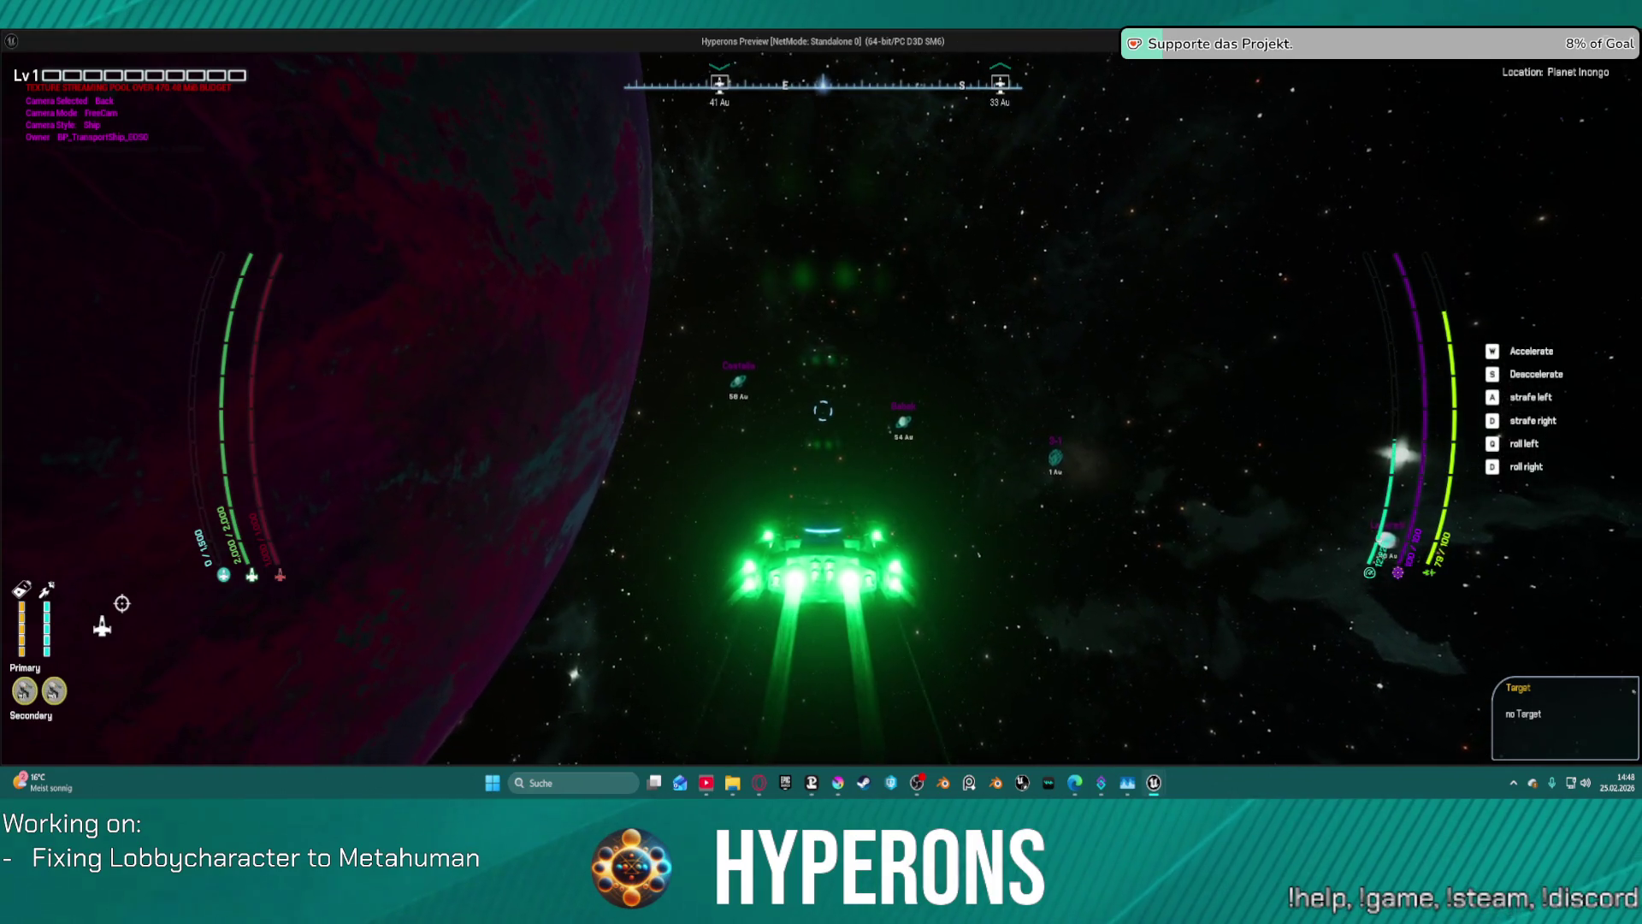
key("s")
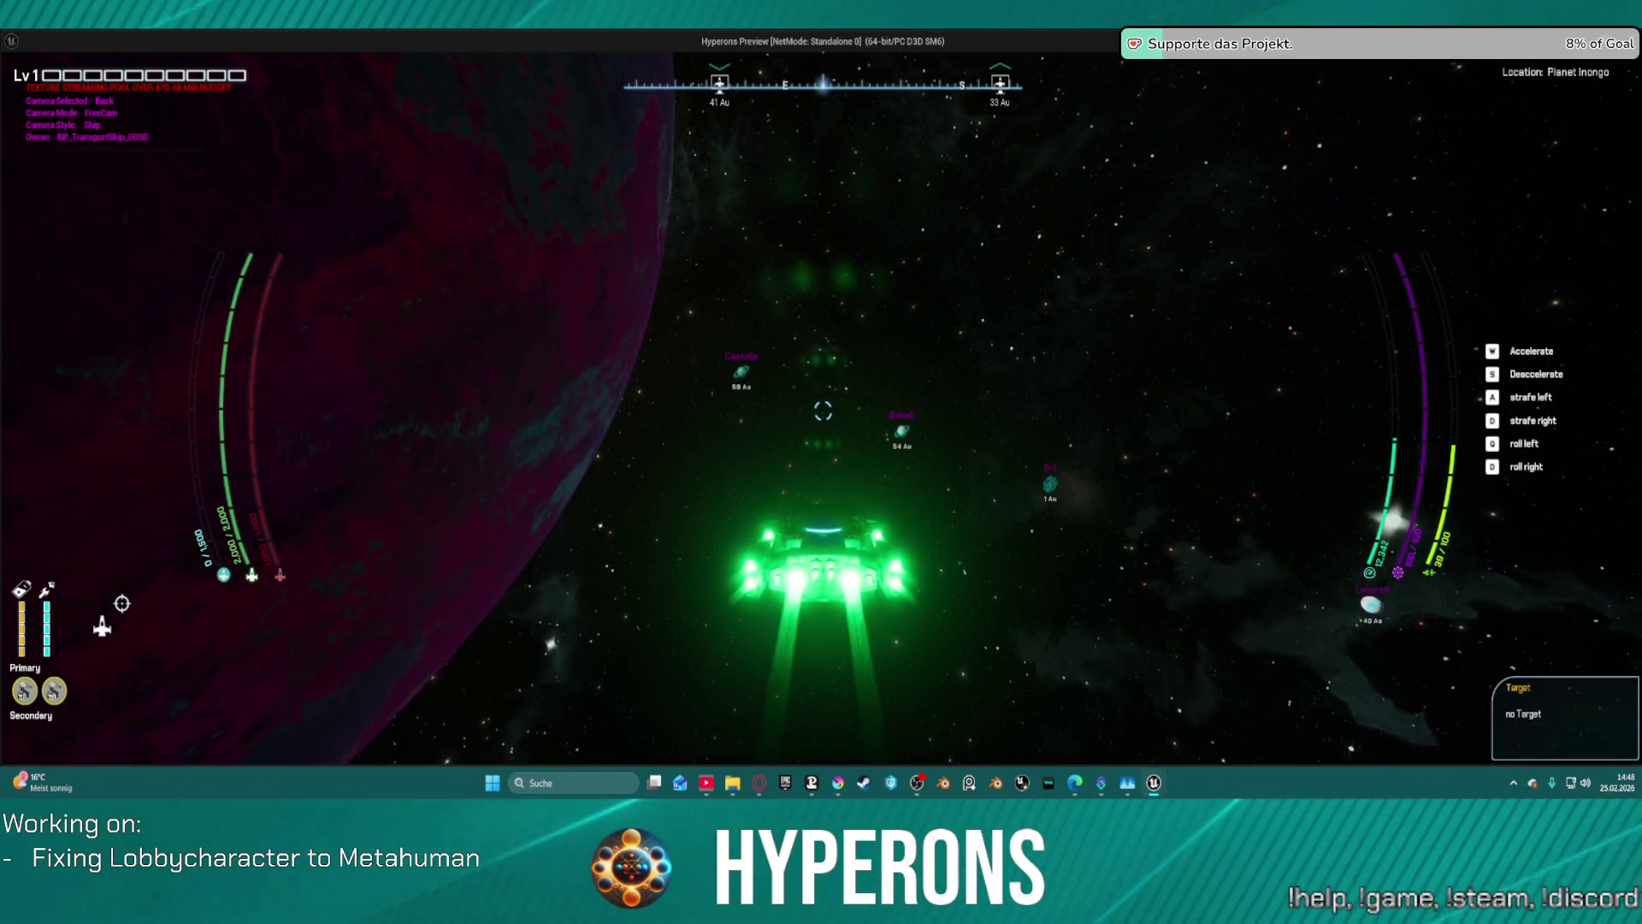
key("s")
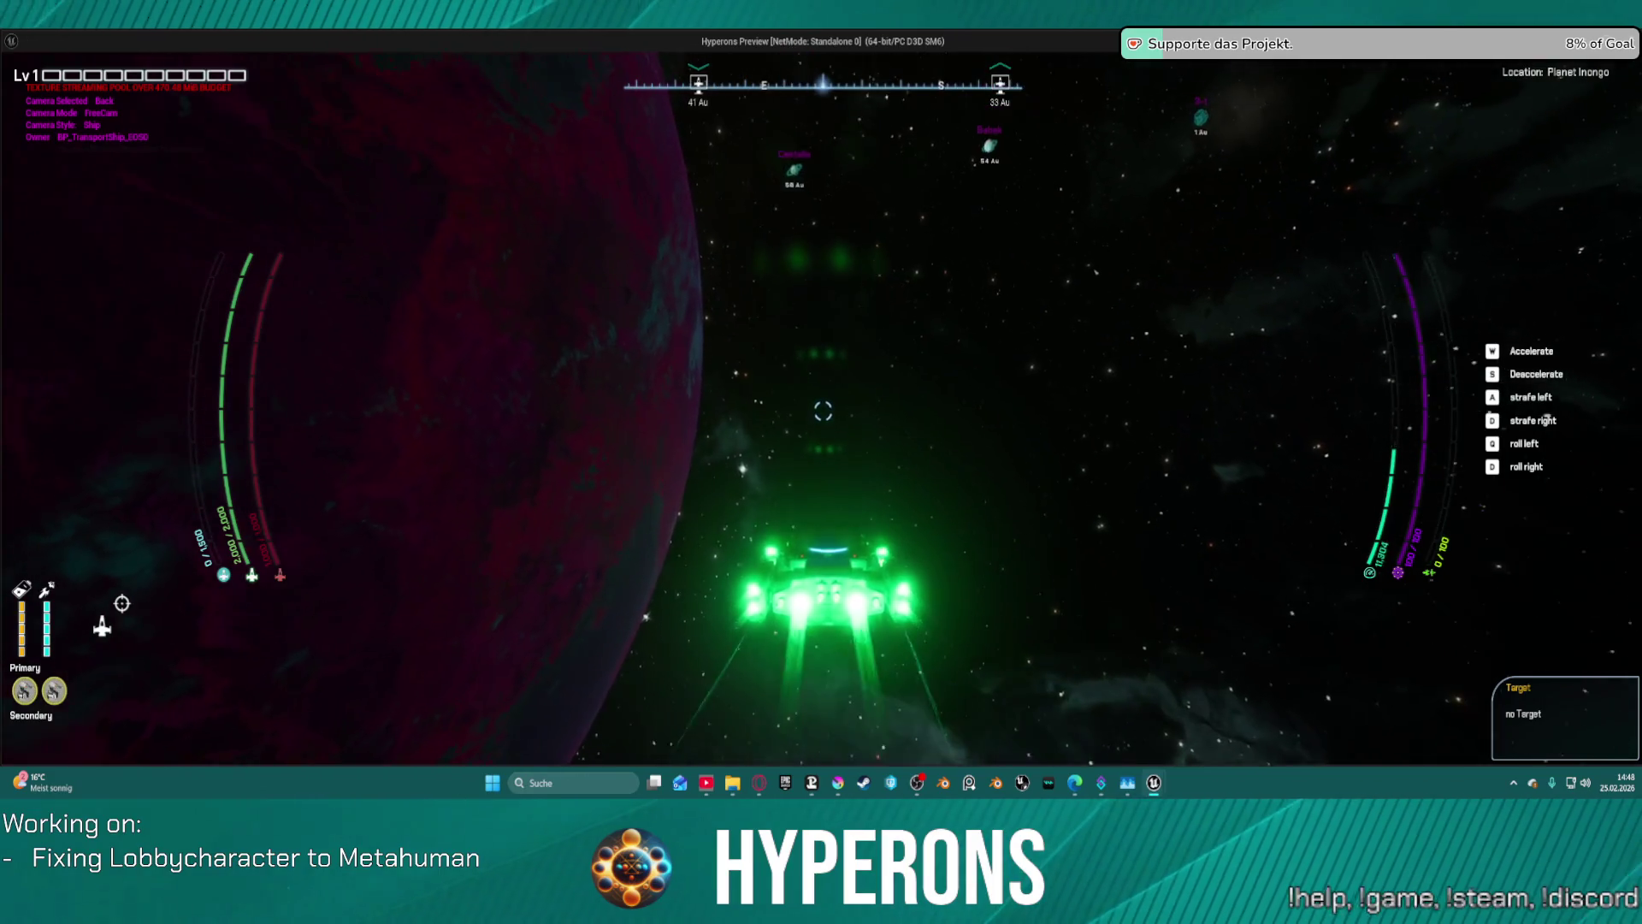
key("e")
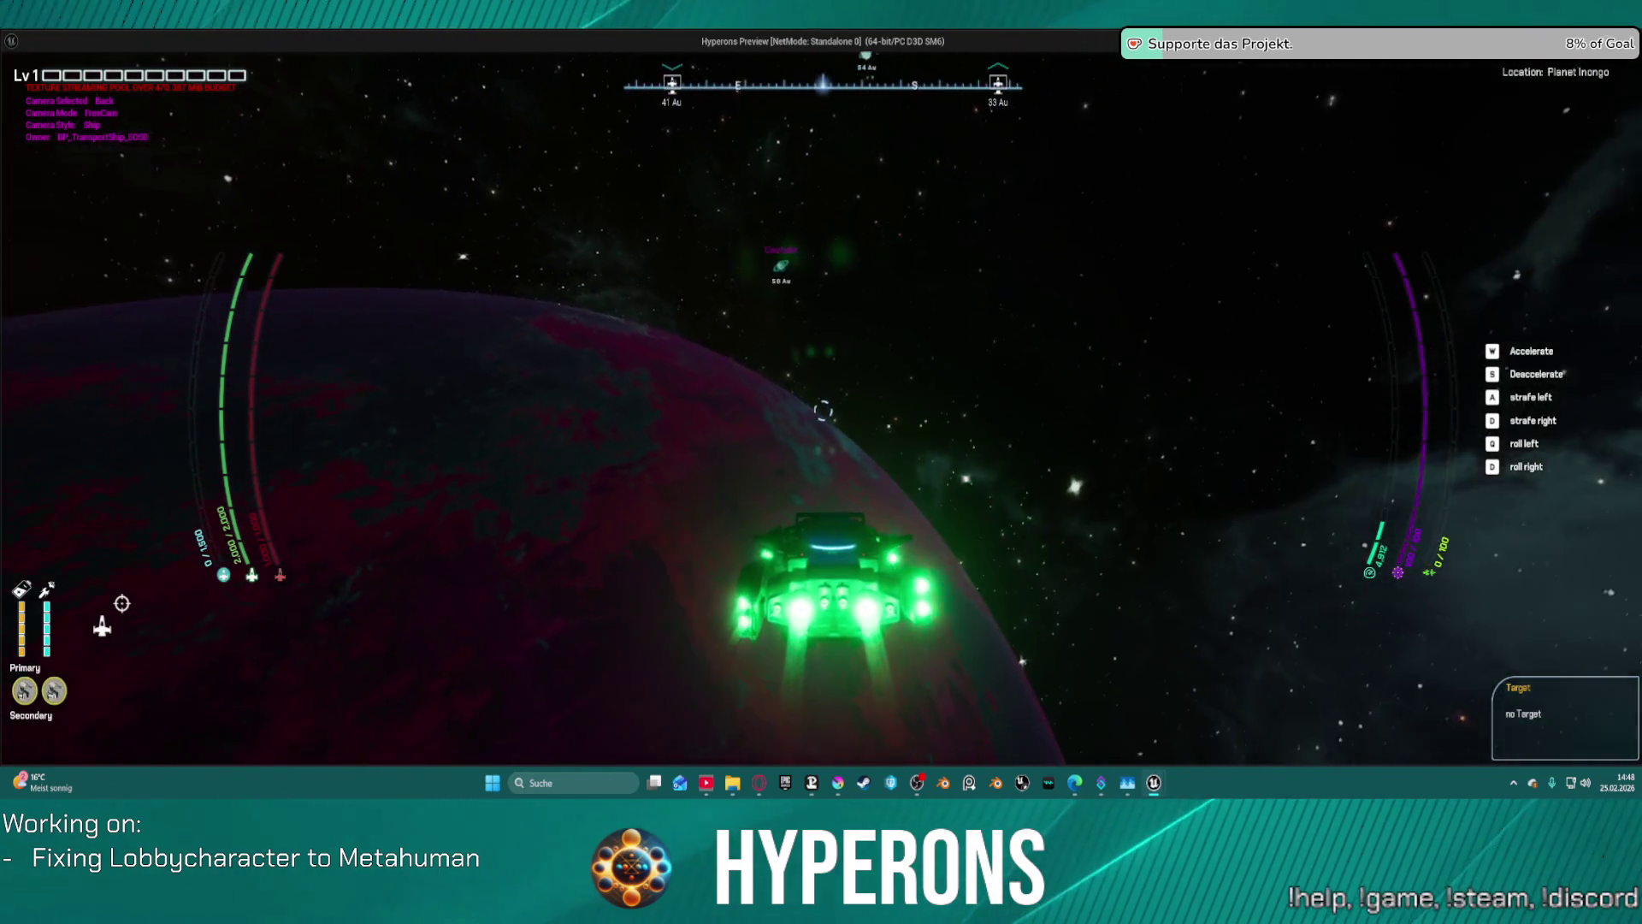
key("e")
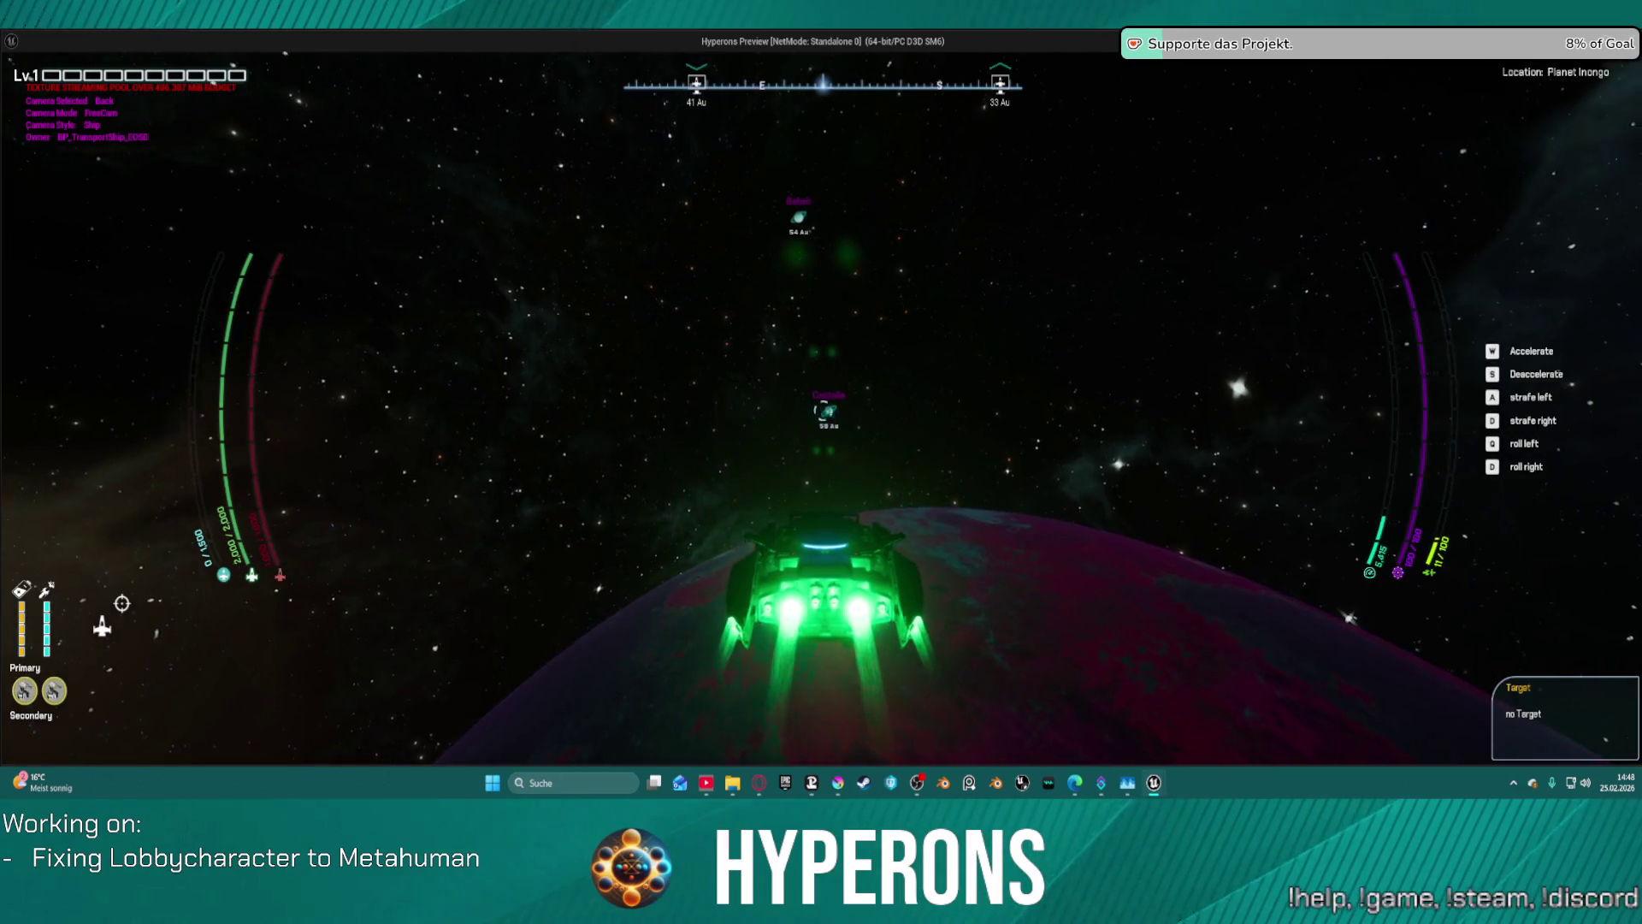
- Push the throttle up to full 100 and switch to the top-down camera
key("w")
key("s")
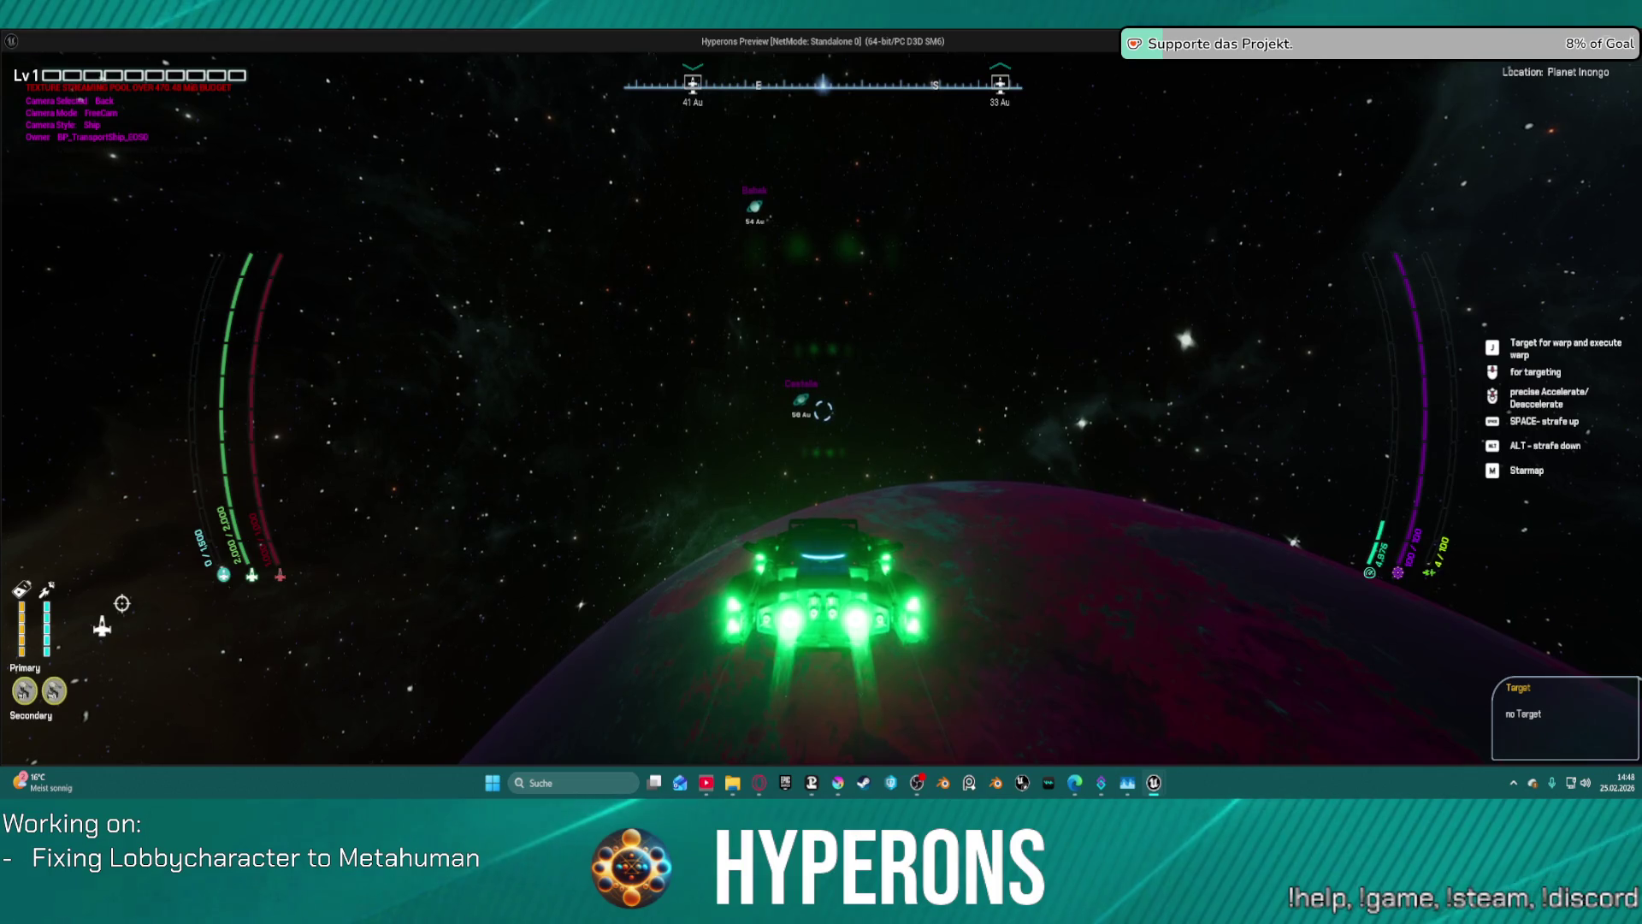
key("w")
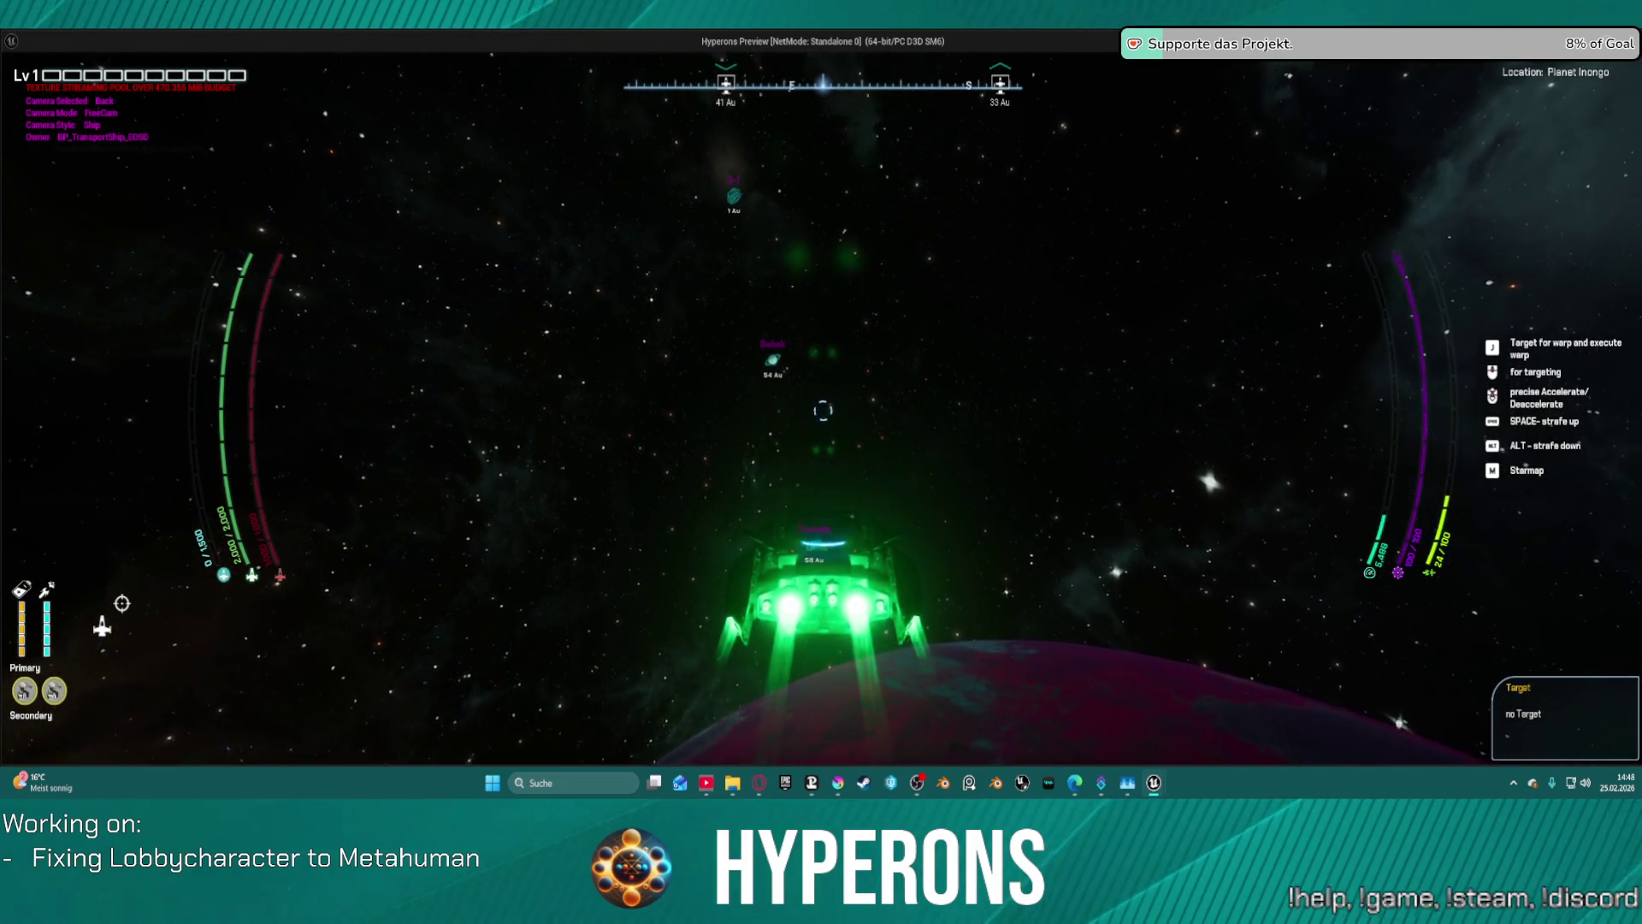
key("w")
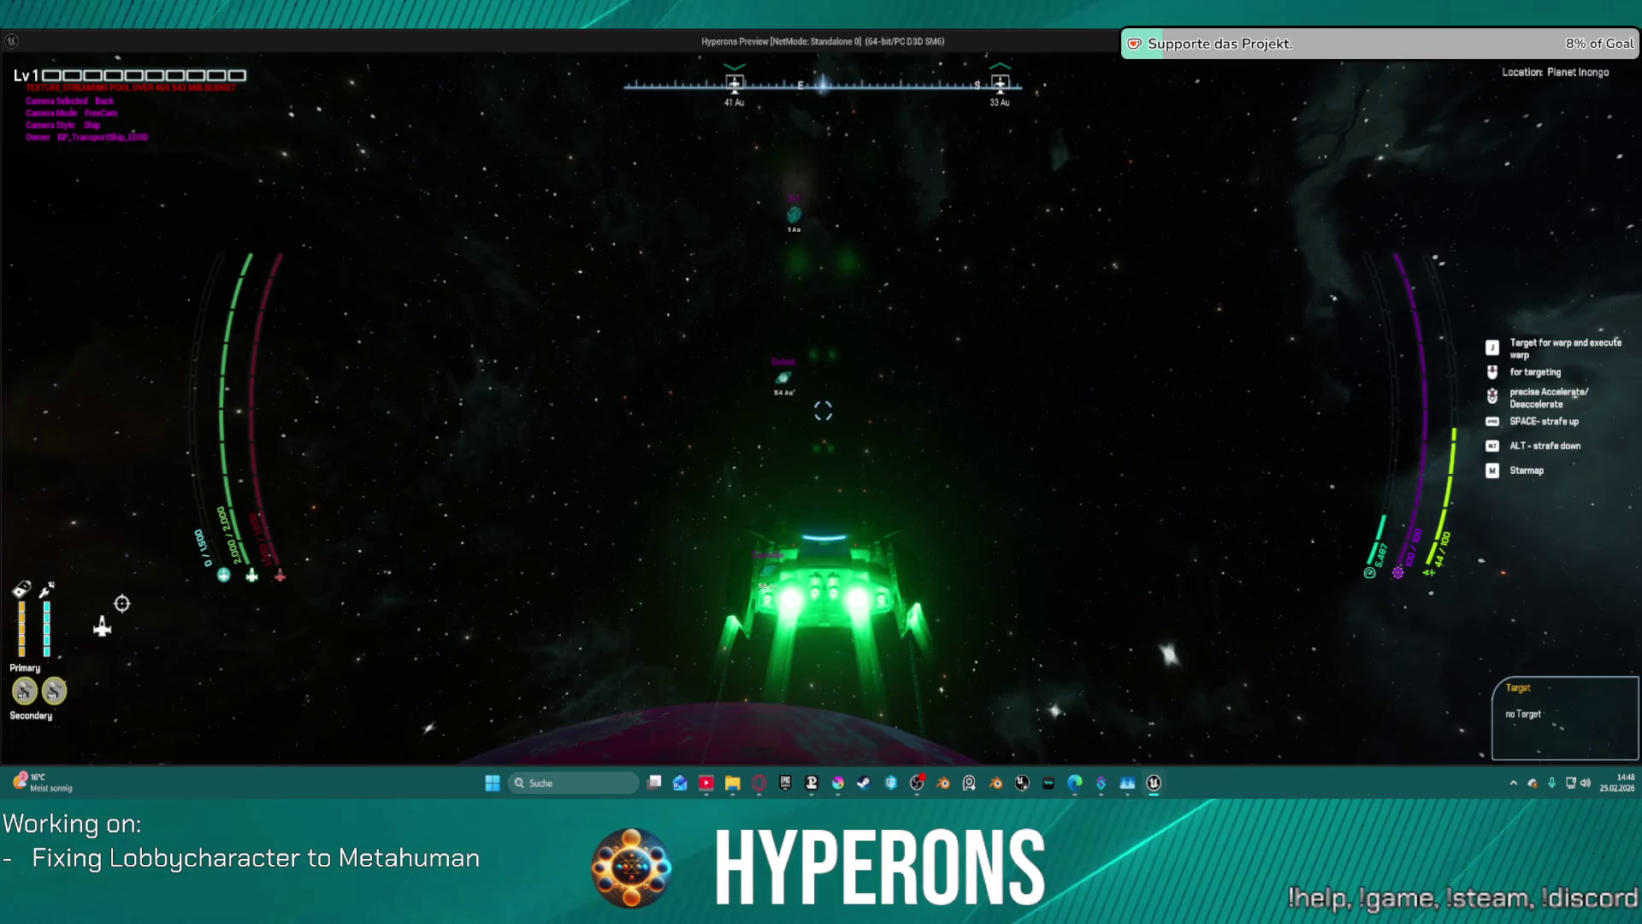
key("w")
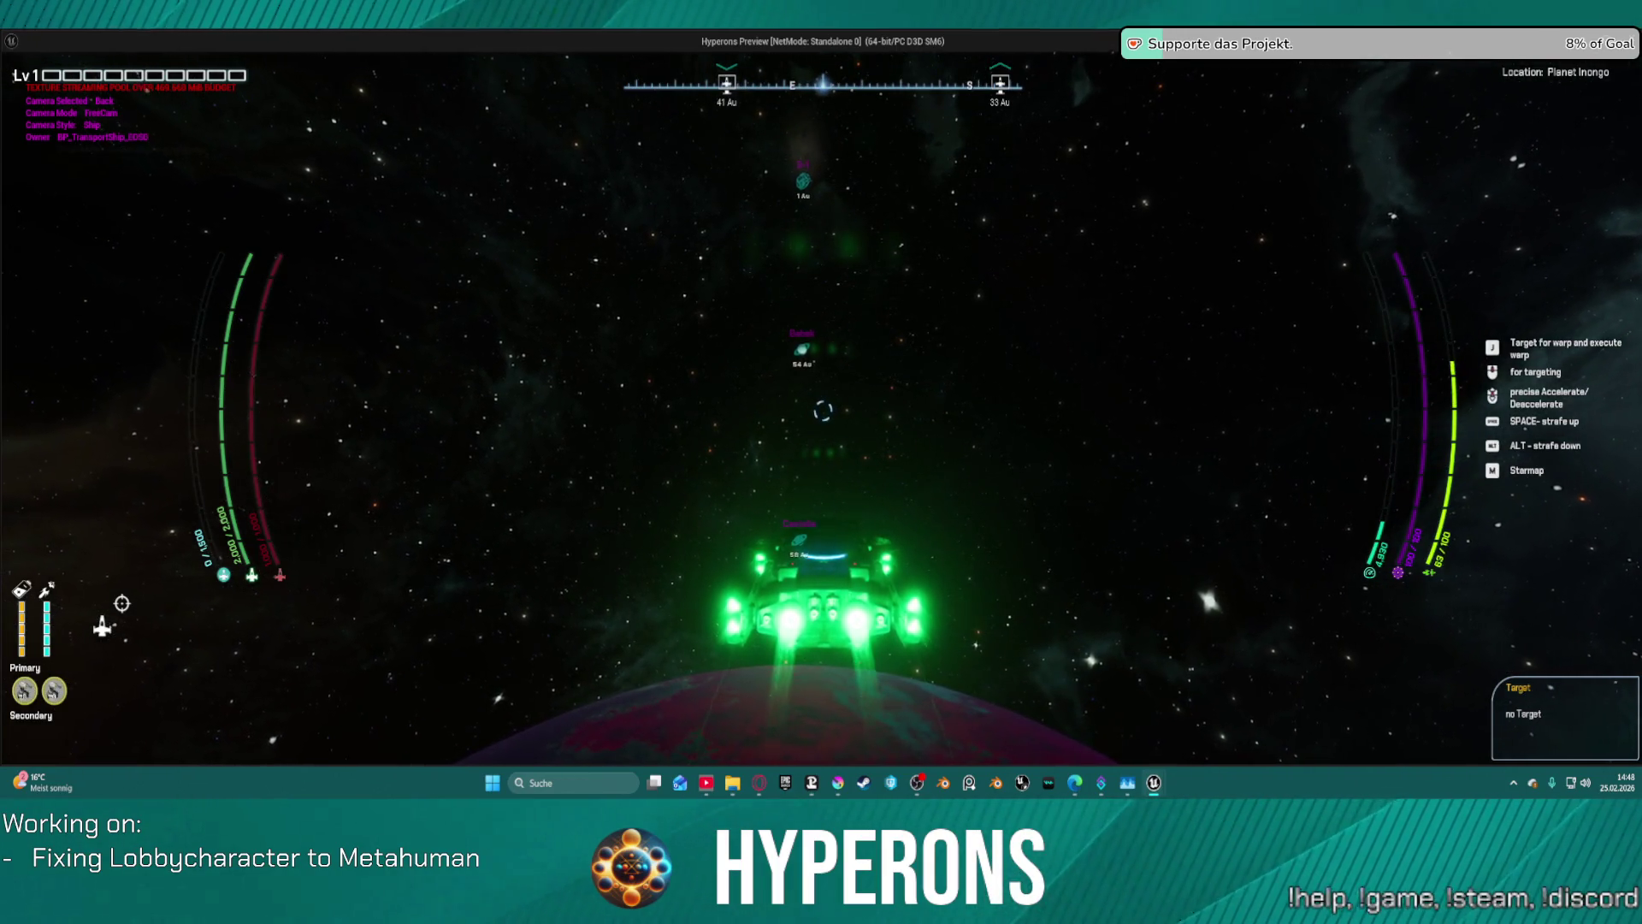
key("w")
key("c")
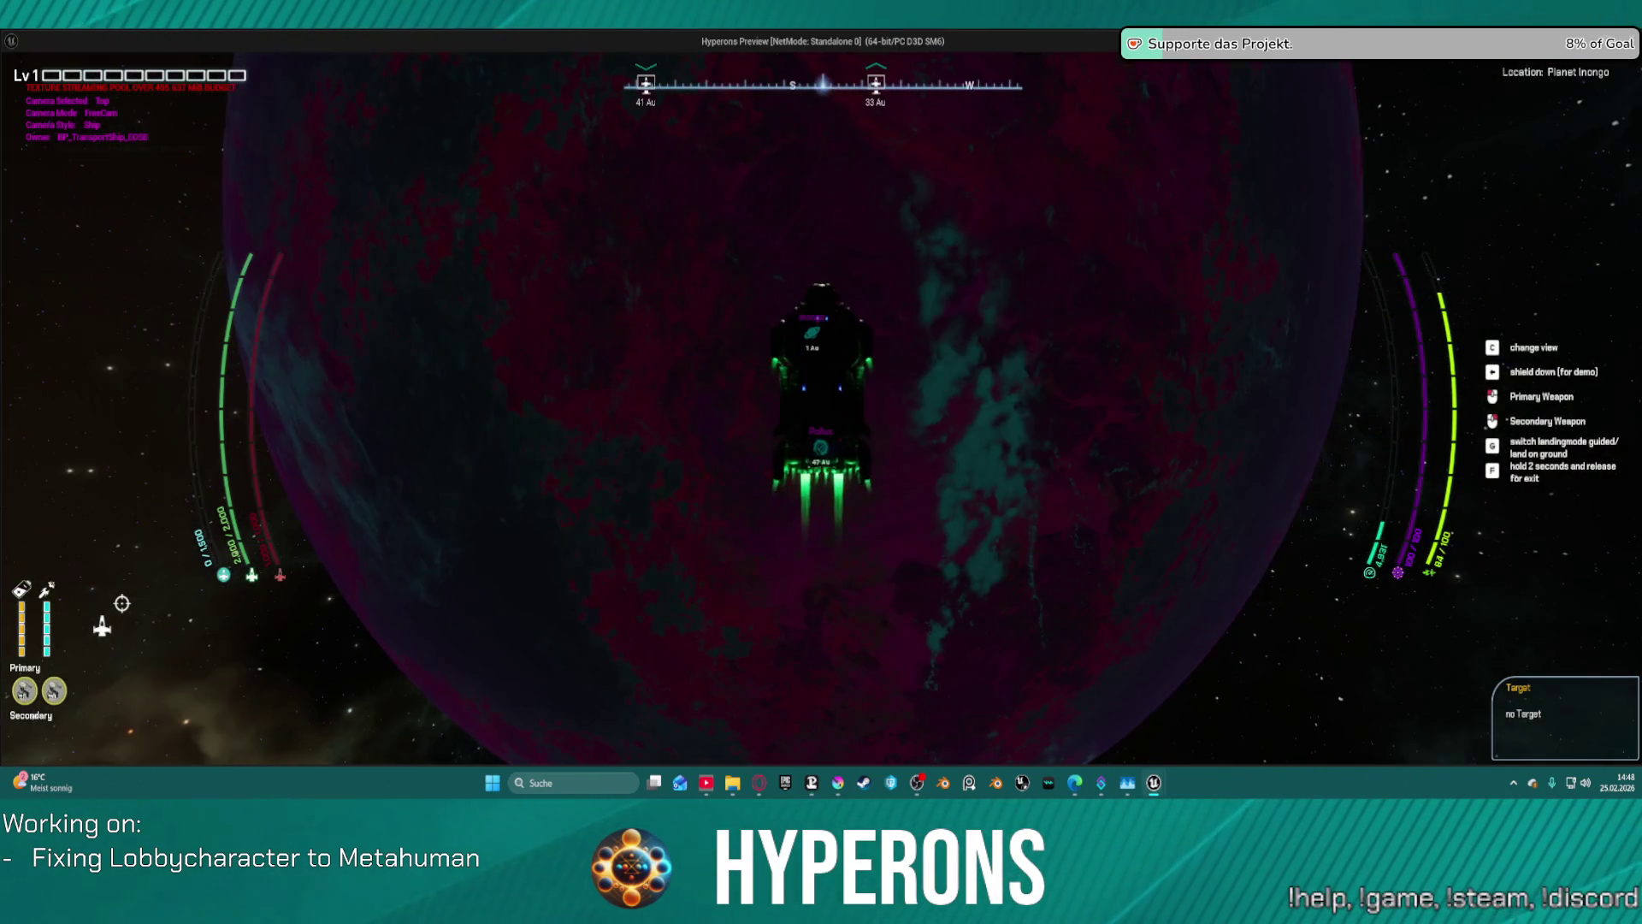
key("w")
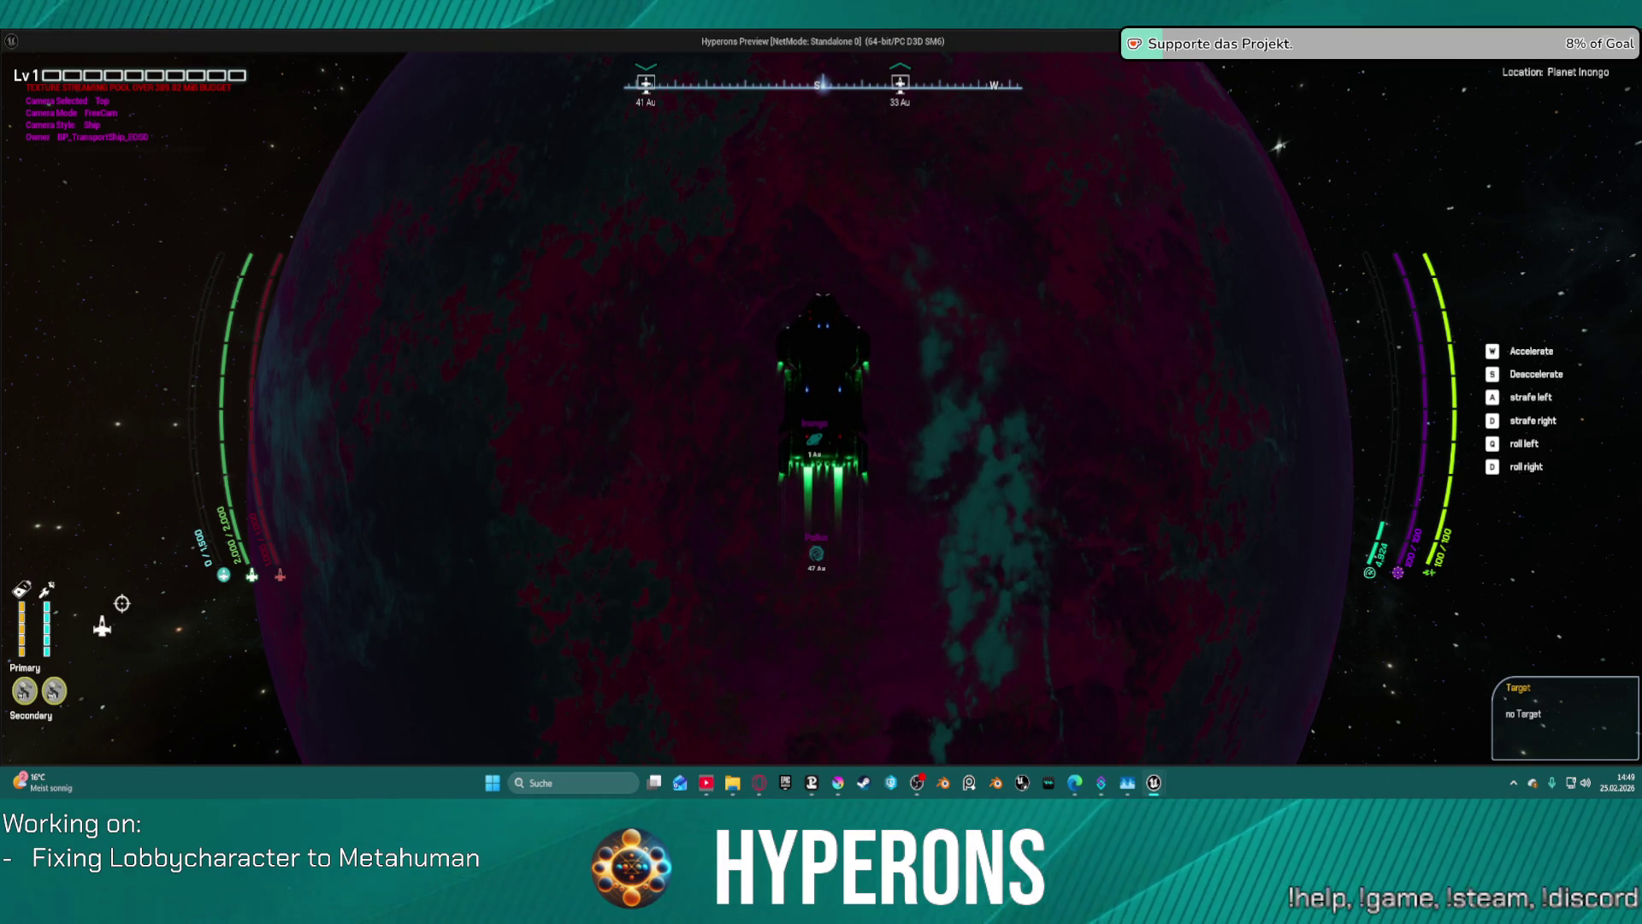
- Cycle the camera through back, right, left and top views while flying toward Inongo
key("c")
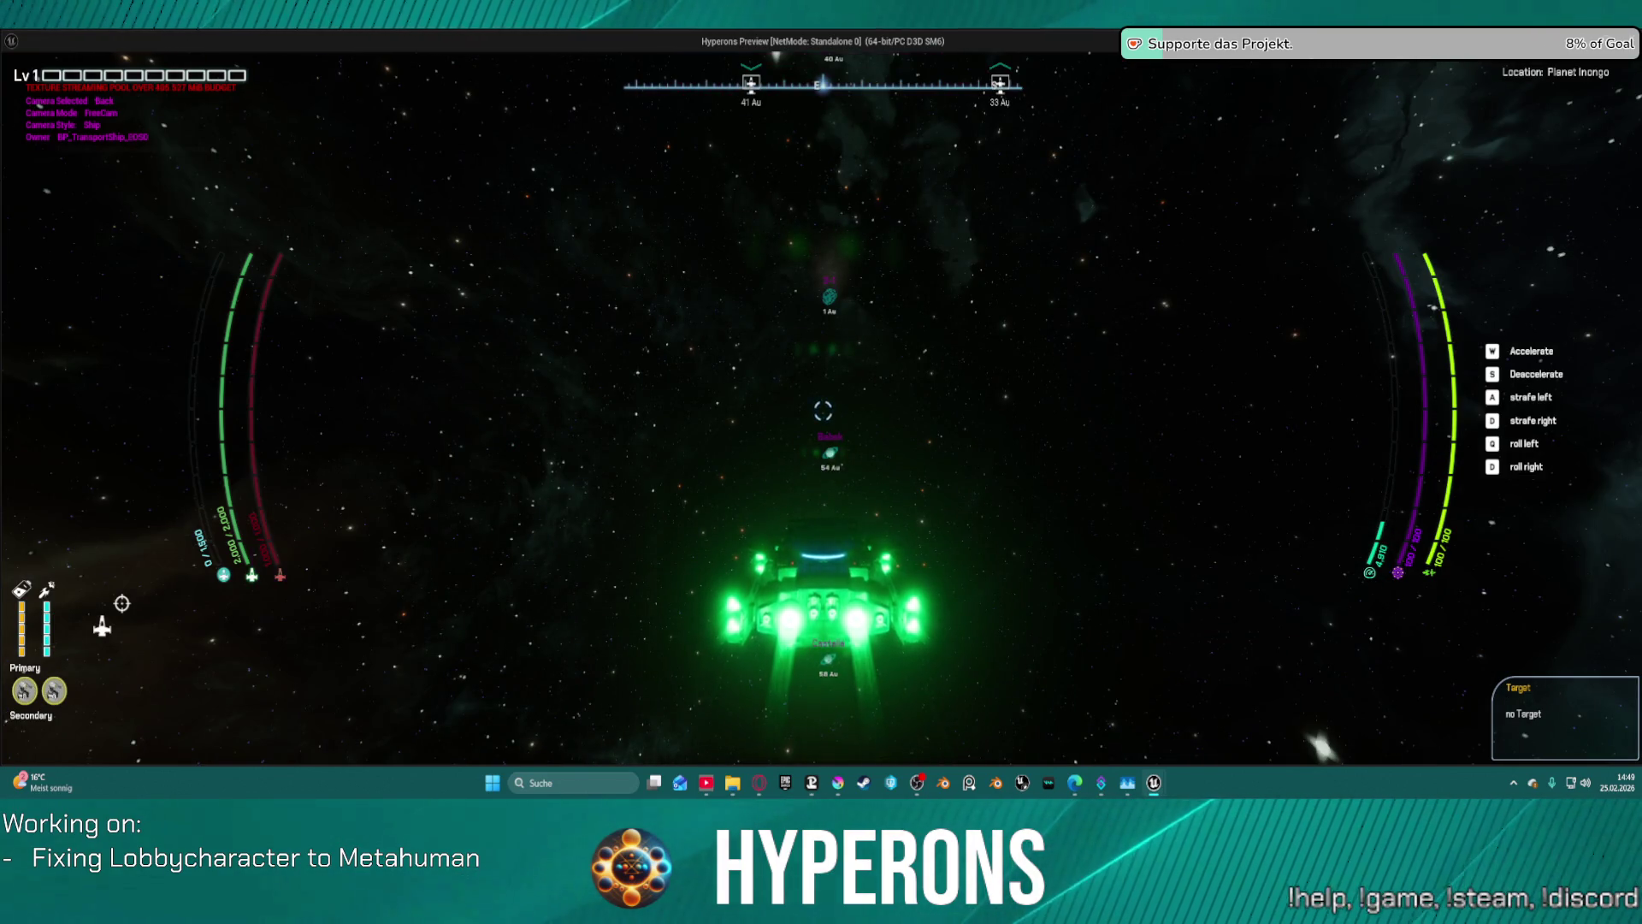
key("c")
key("c")
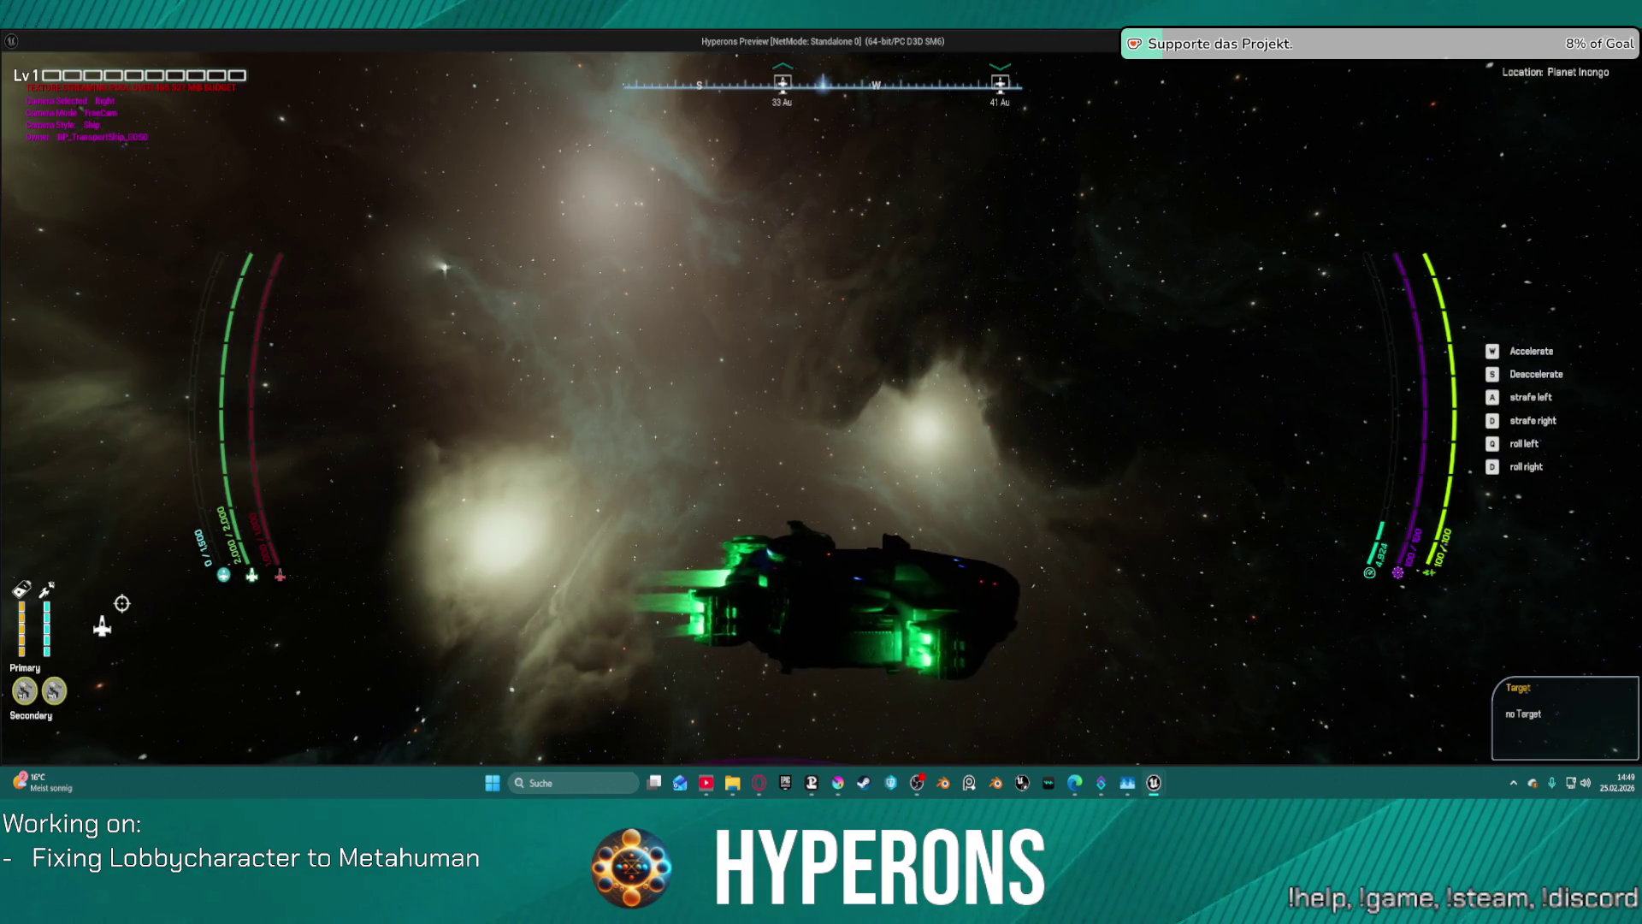
key("c")
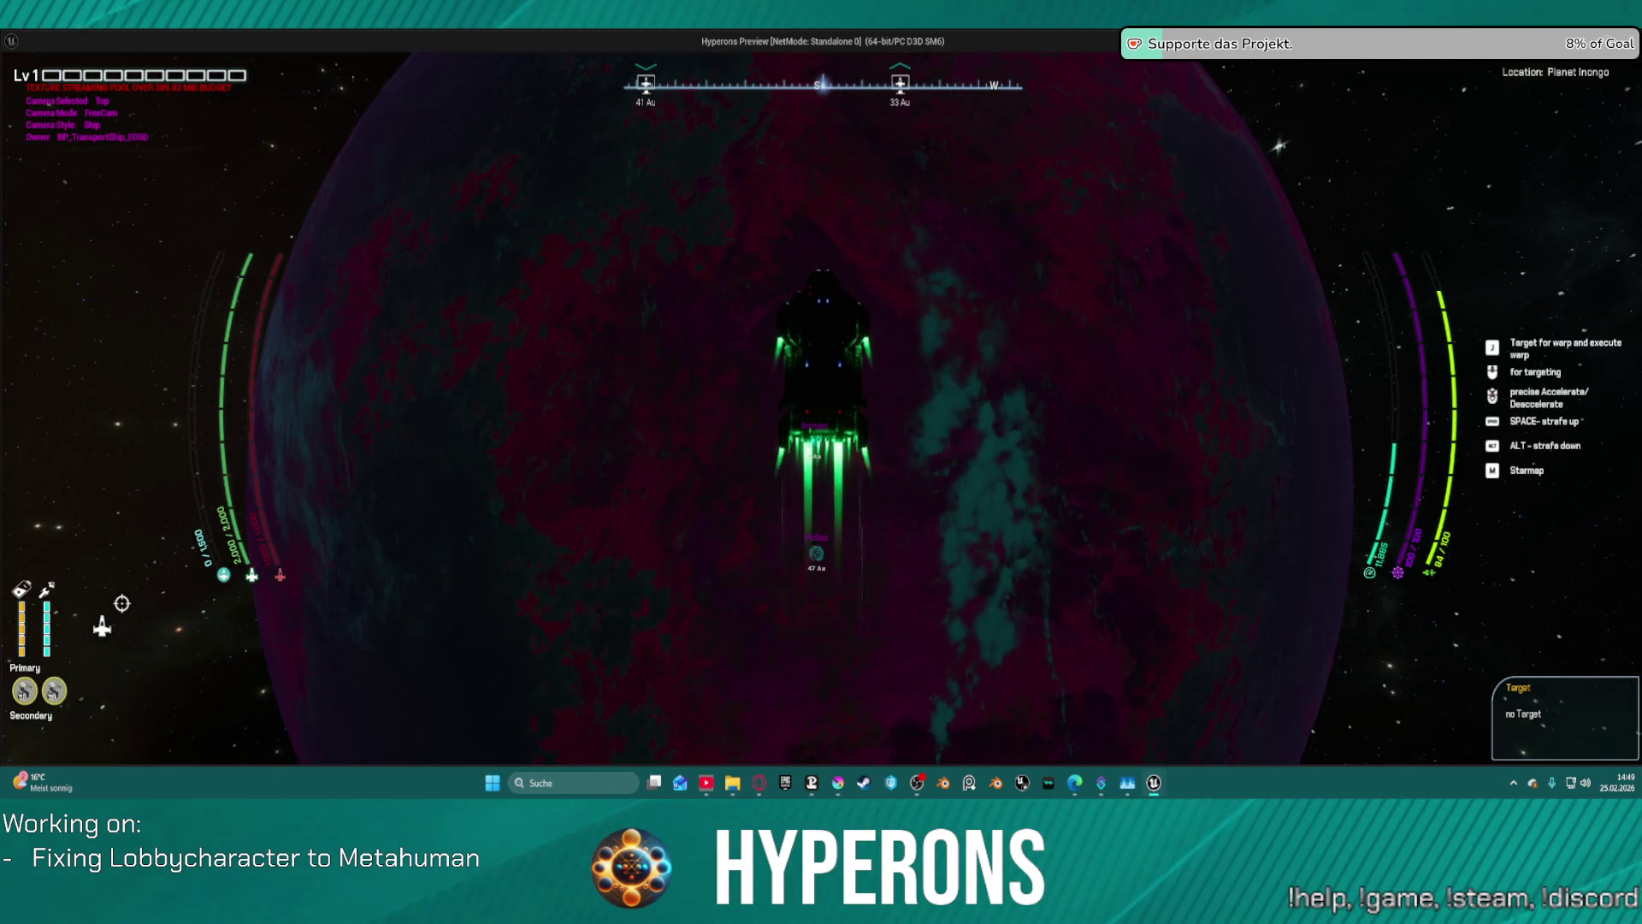
key("c")
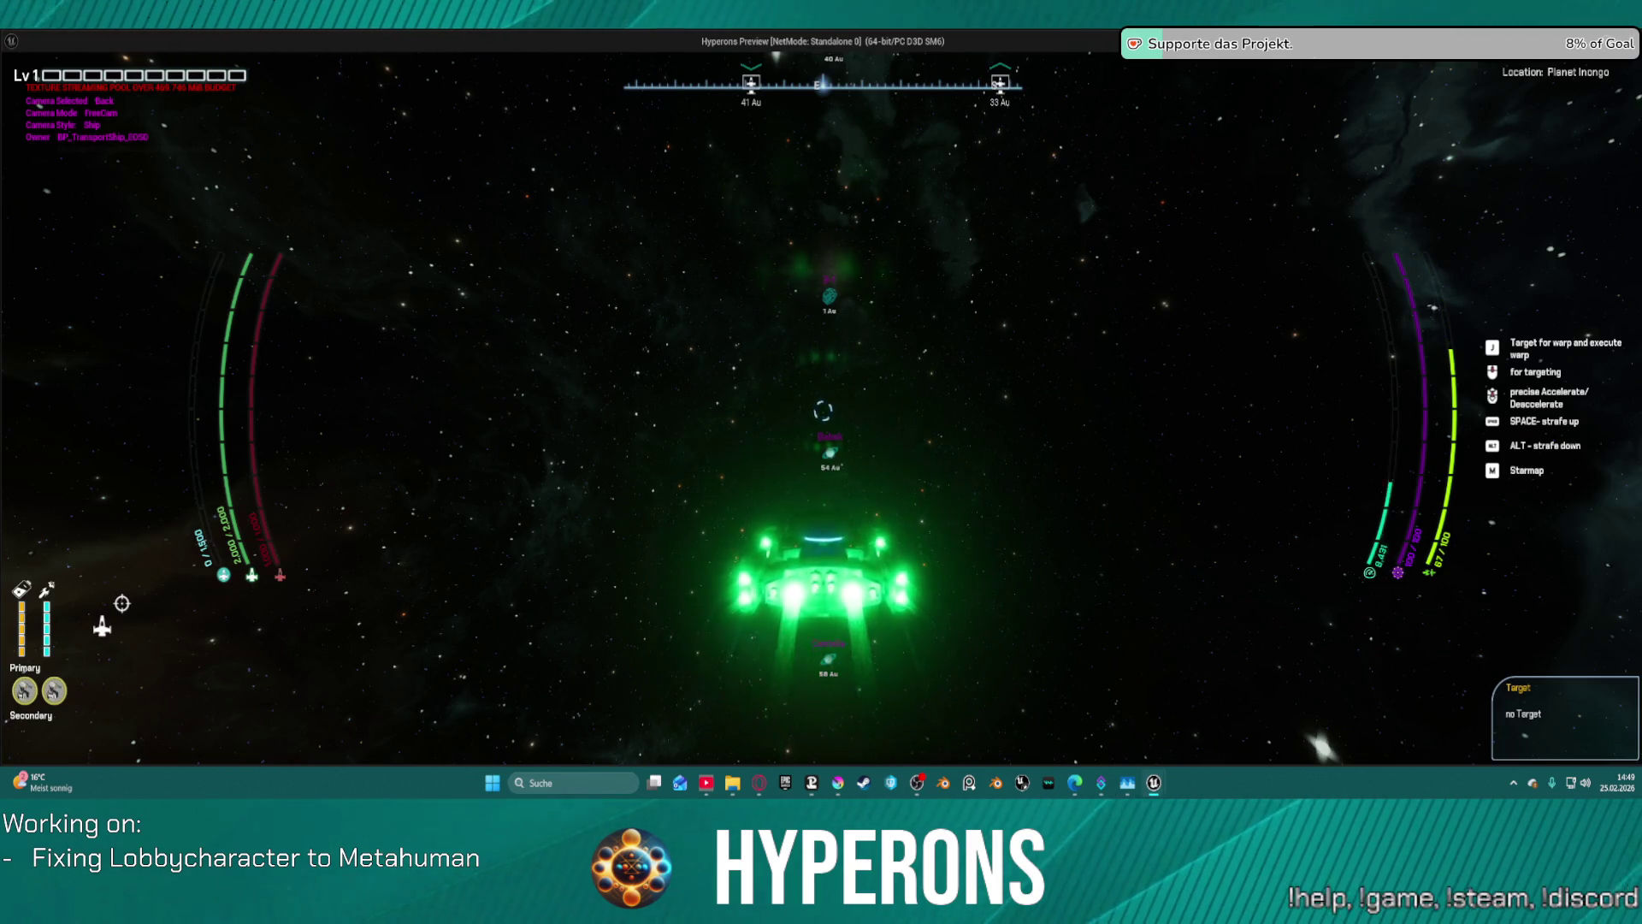
key("c")
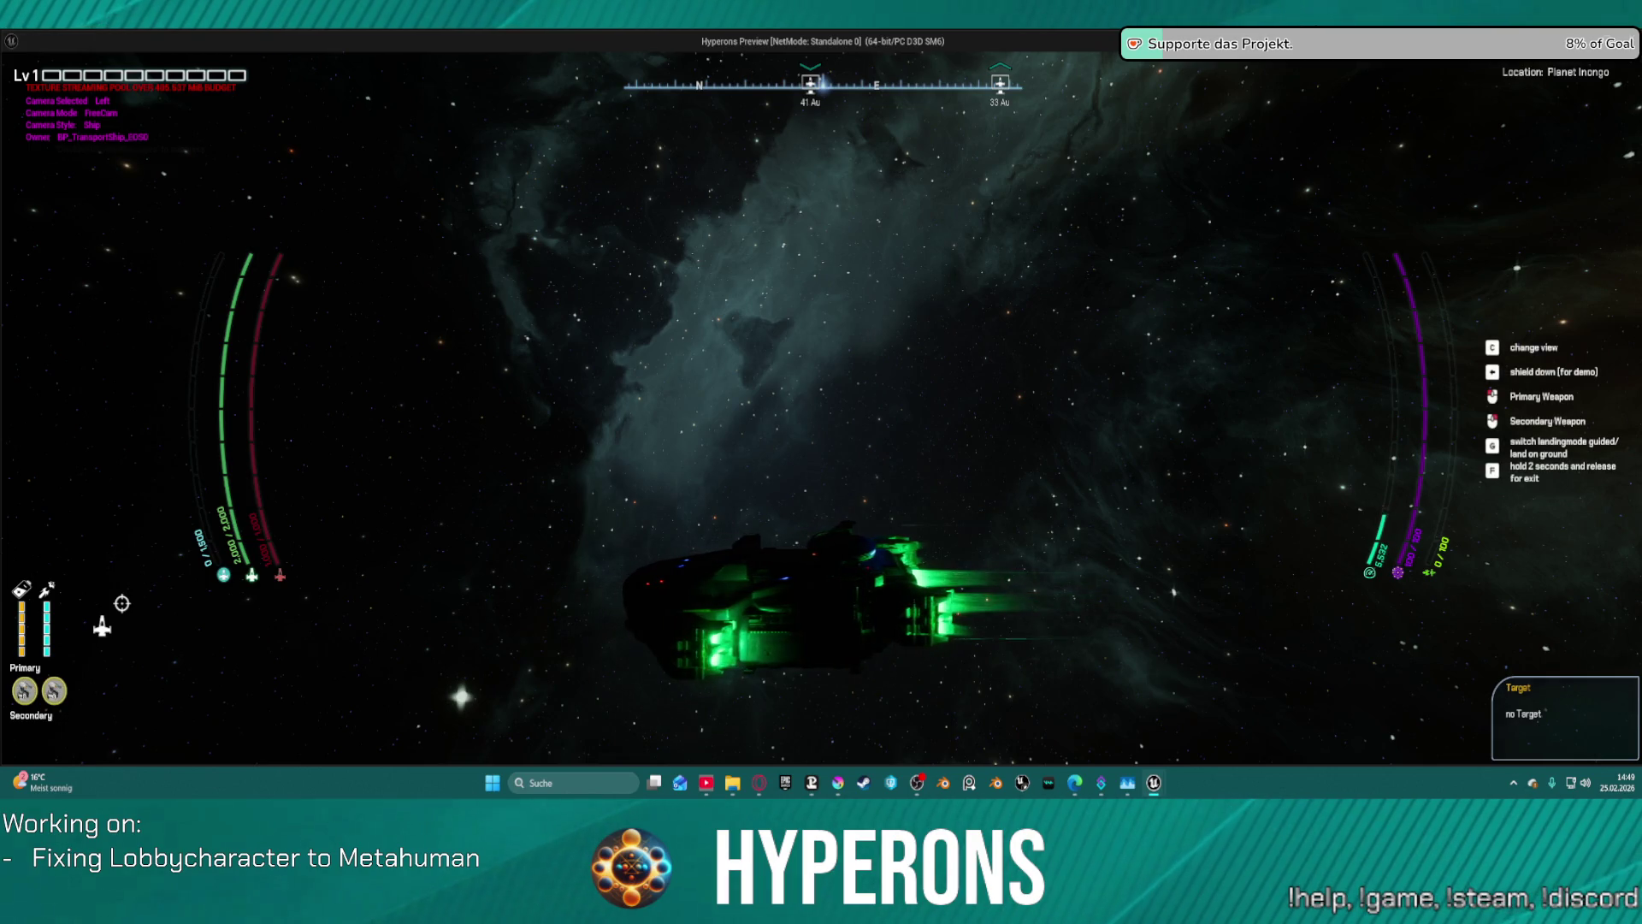
key("c")
key("c")
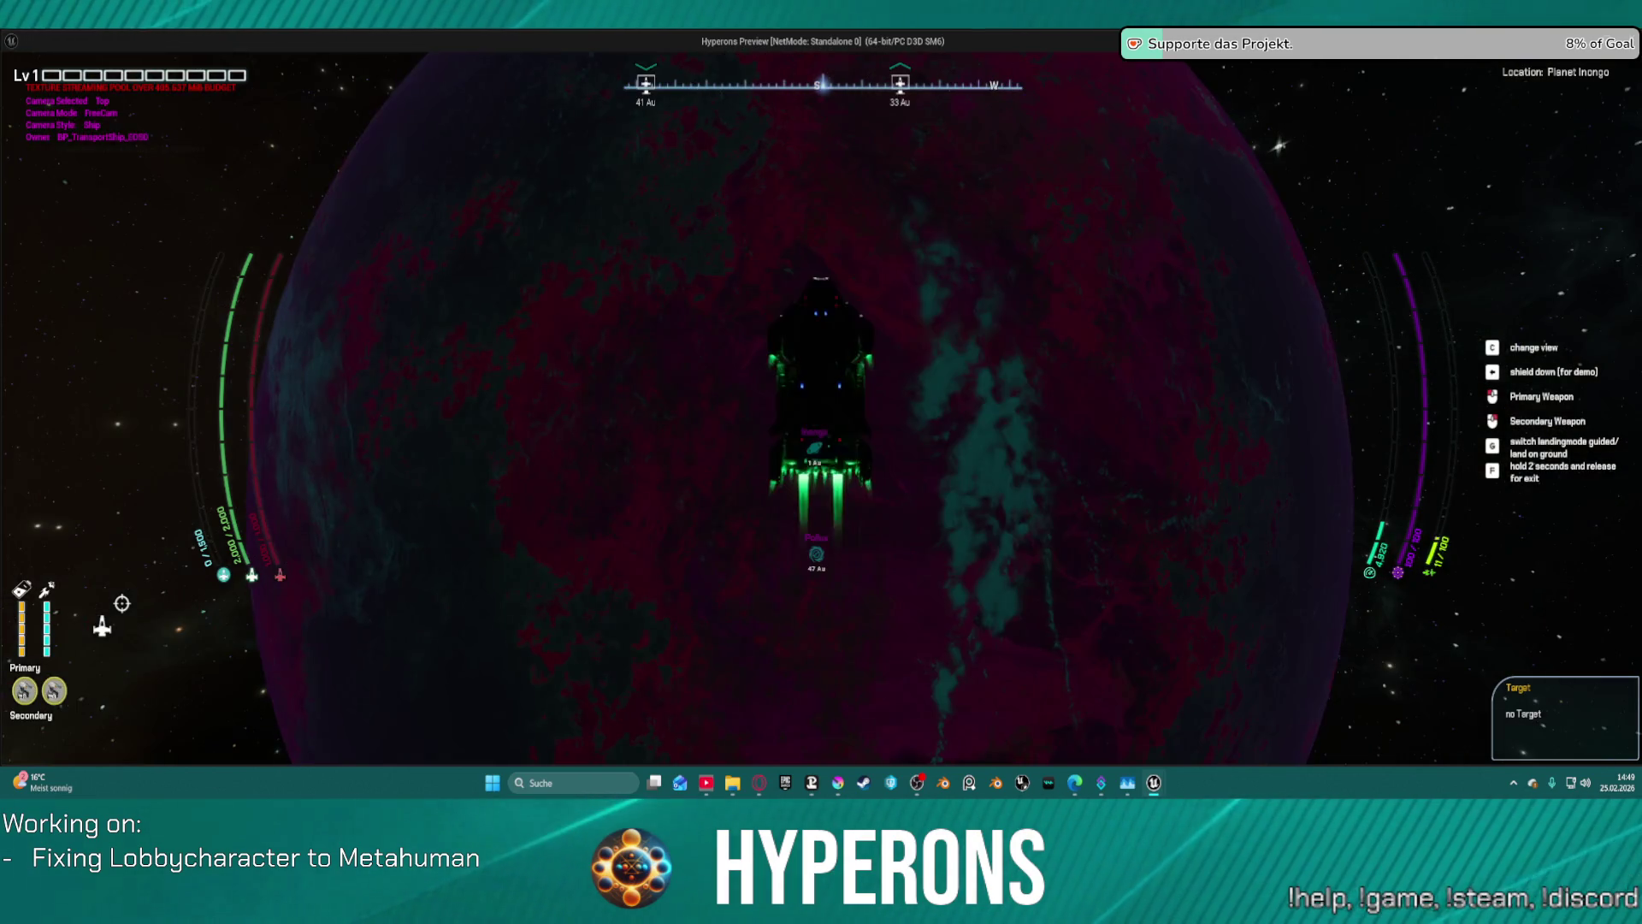
key("c")
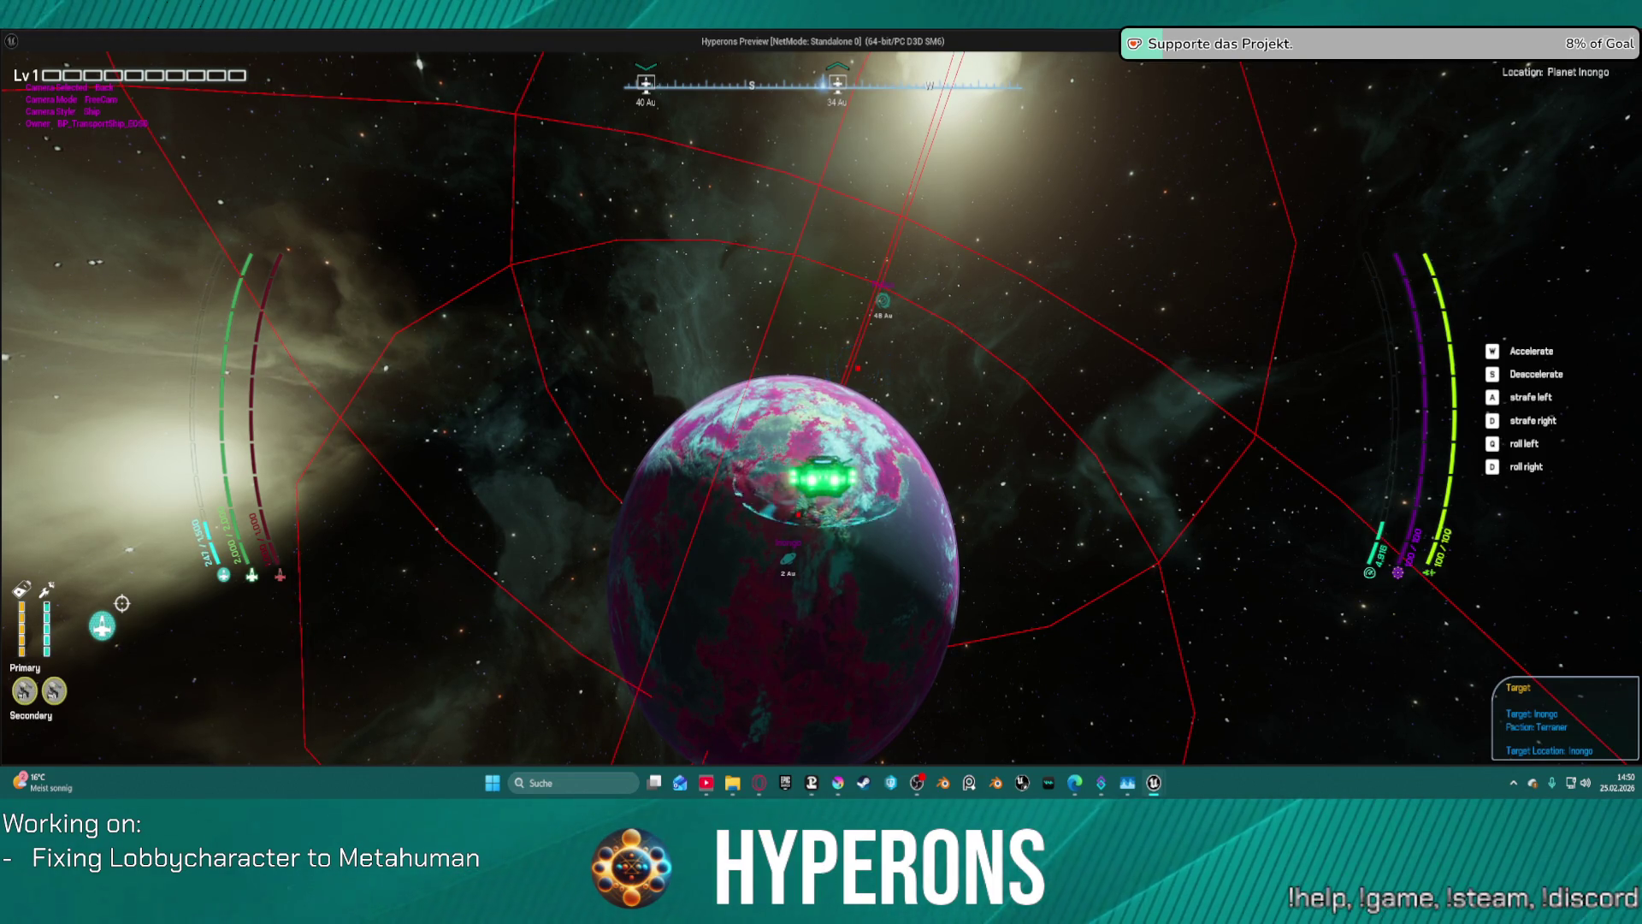
- Start hyperdrive calibration, then stop the preview to return to BP_LobbyCharacterSelection
key("h")
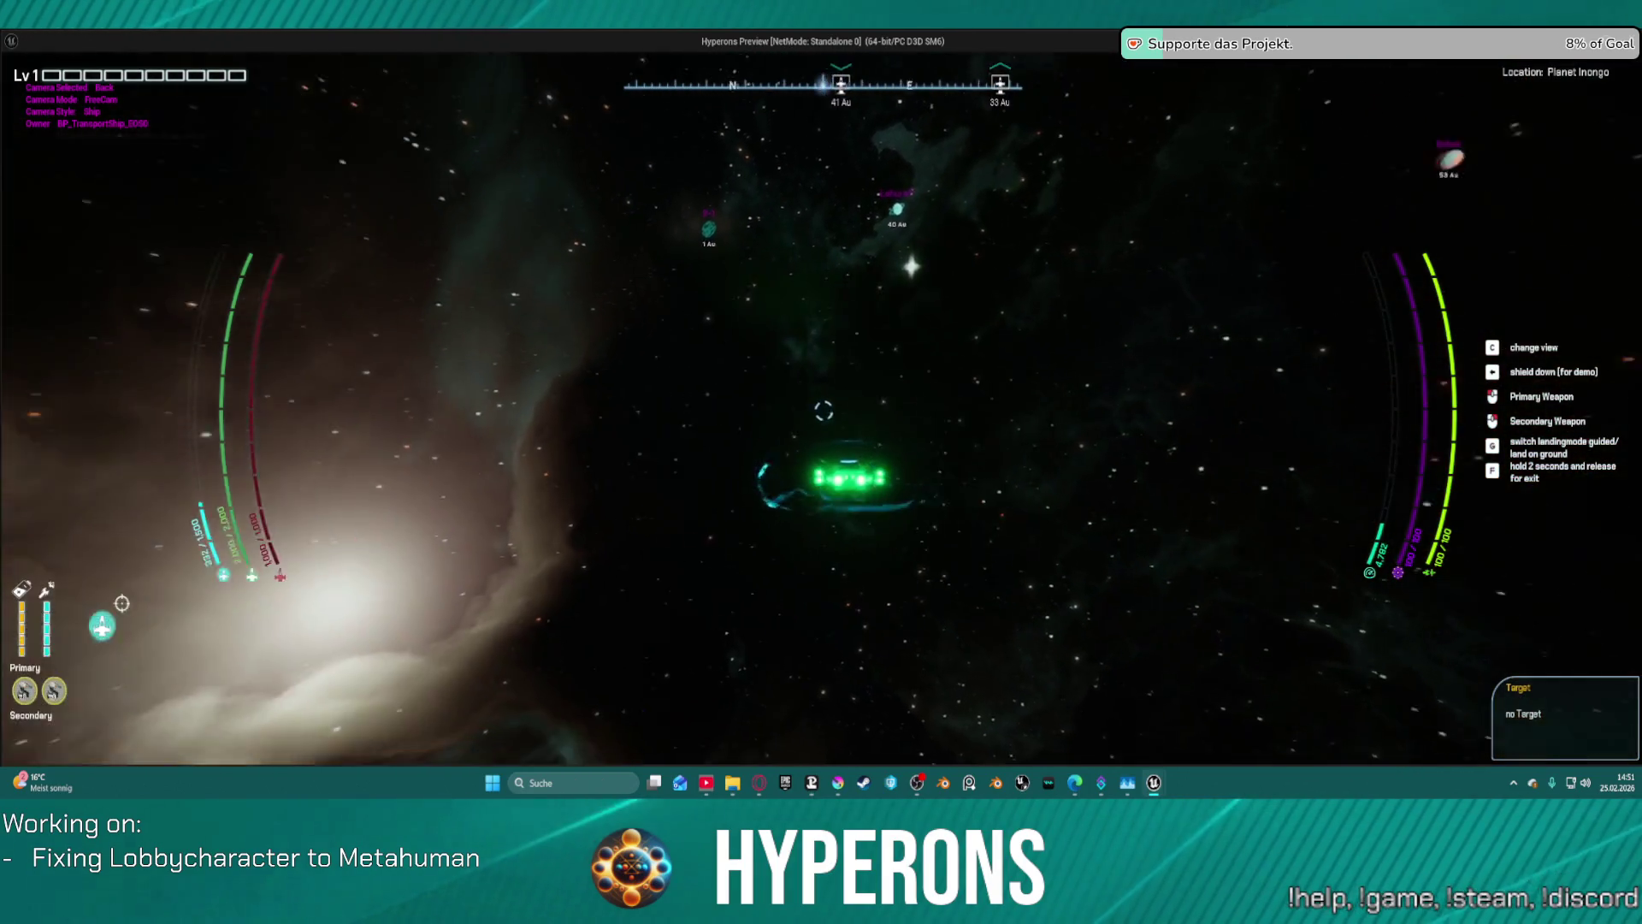
key("Escape")
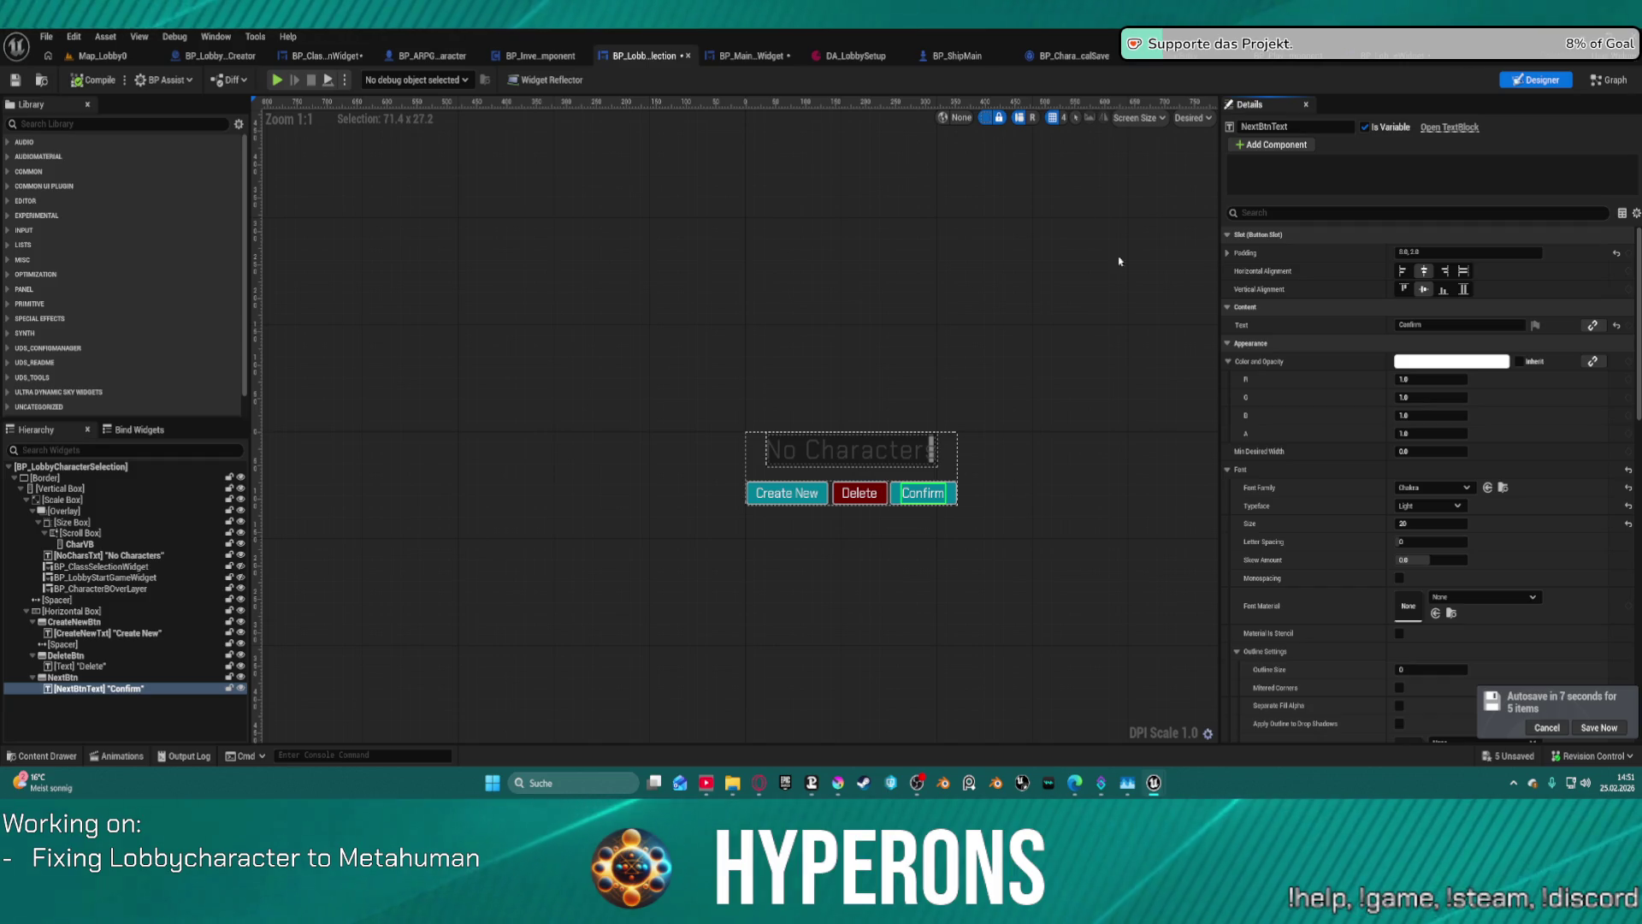
- Load Star_System_NewEden from Recent Levels and open the Content Drawer at Maps > StarSystems
left_click(79, 55)
left_click(45, 36)
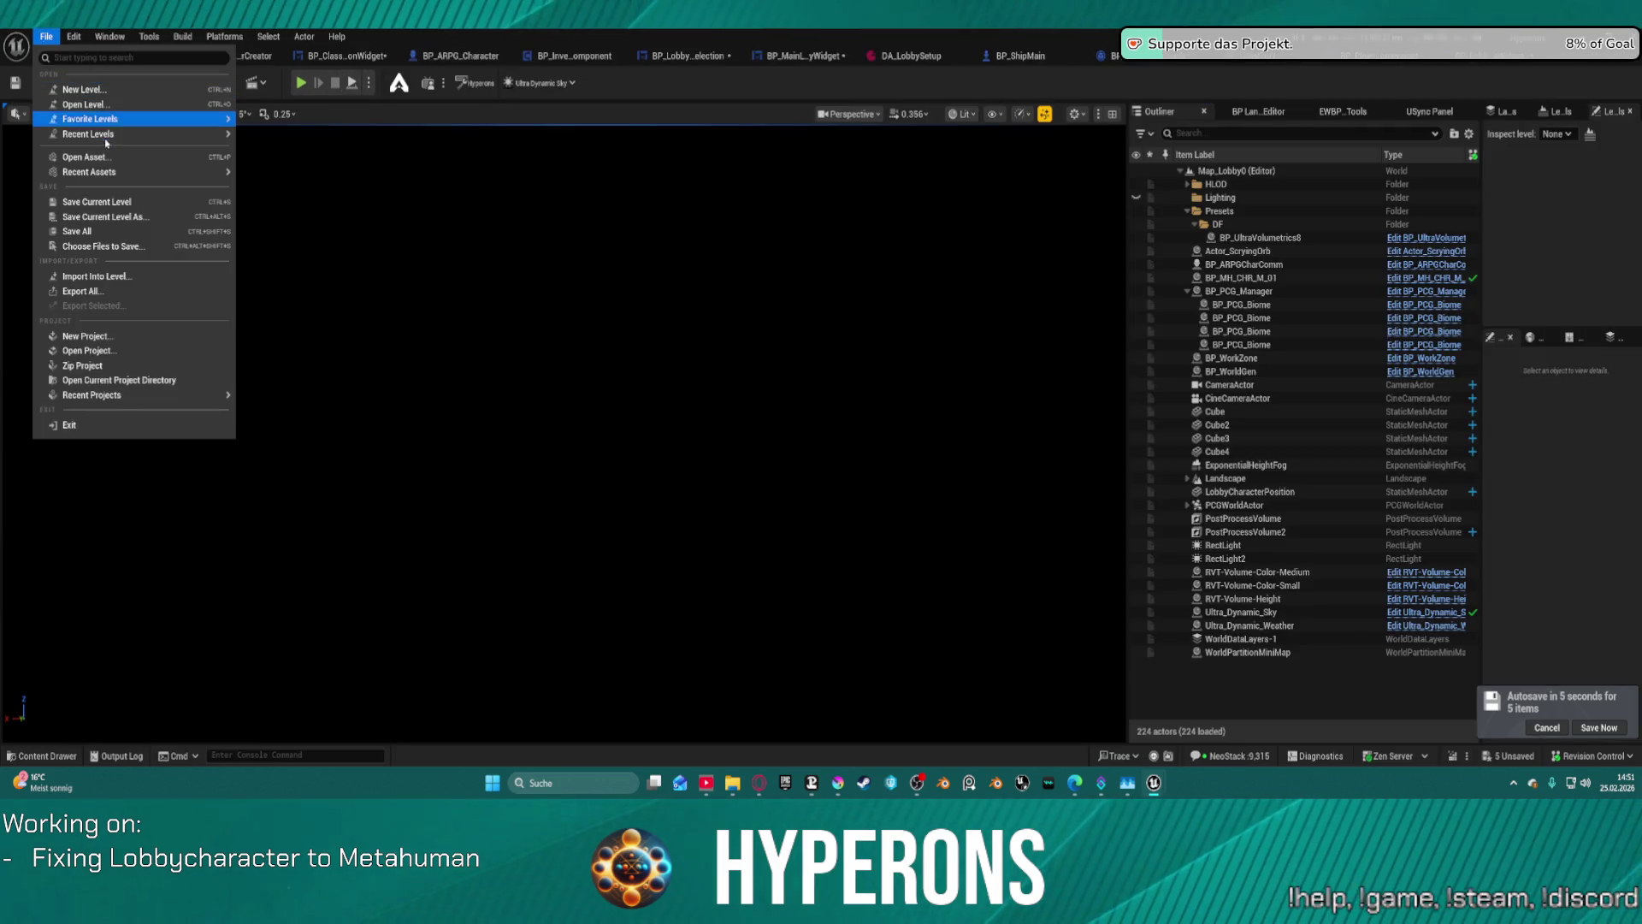
mouse_move(209, 137)
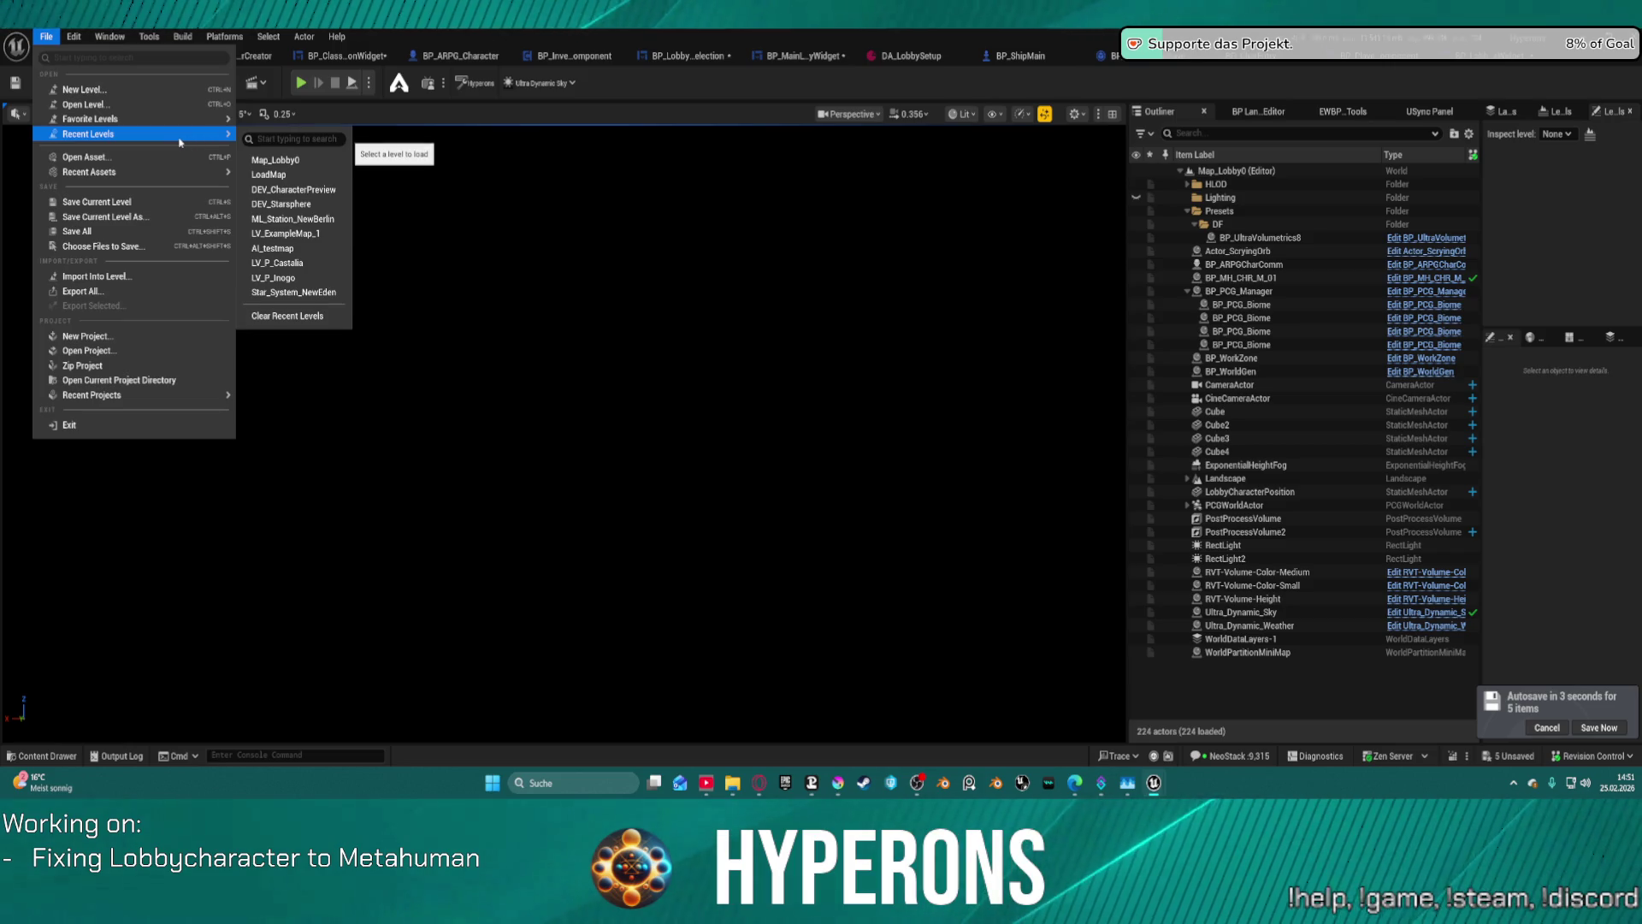
left_click(291, 293)
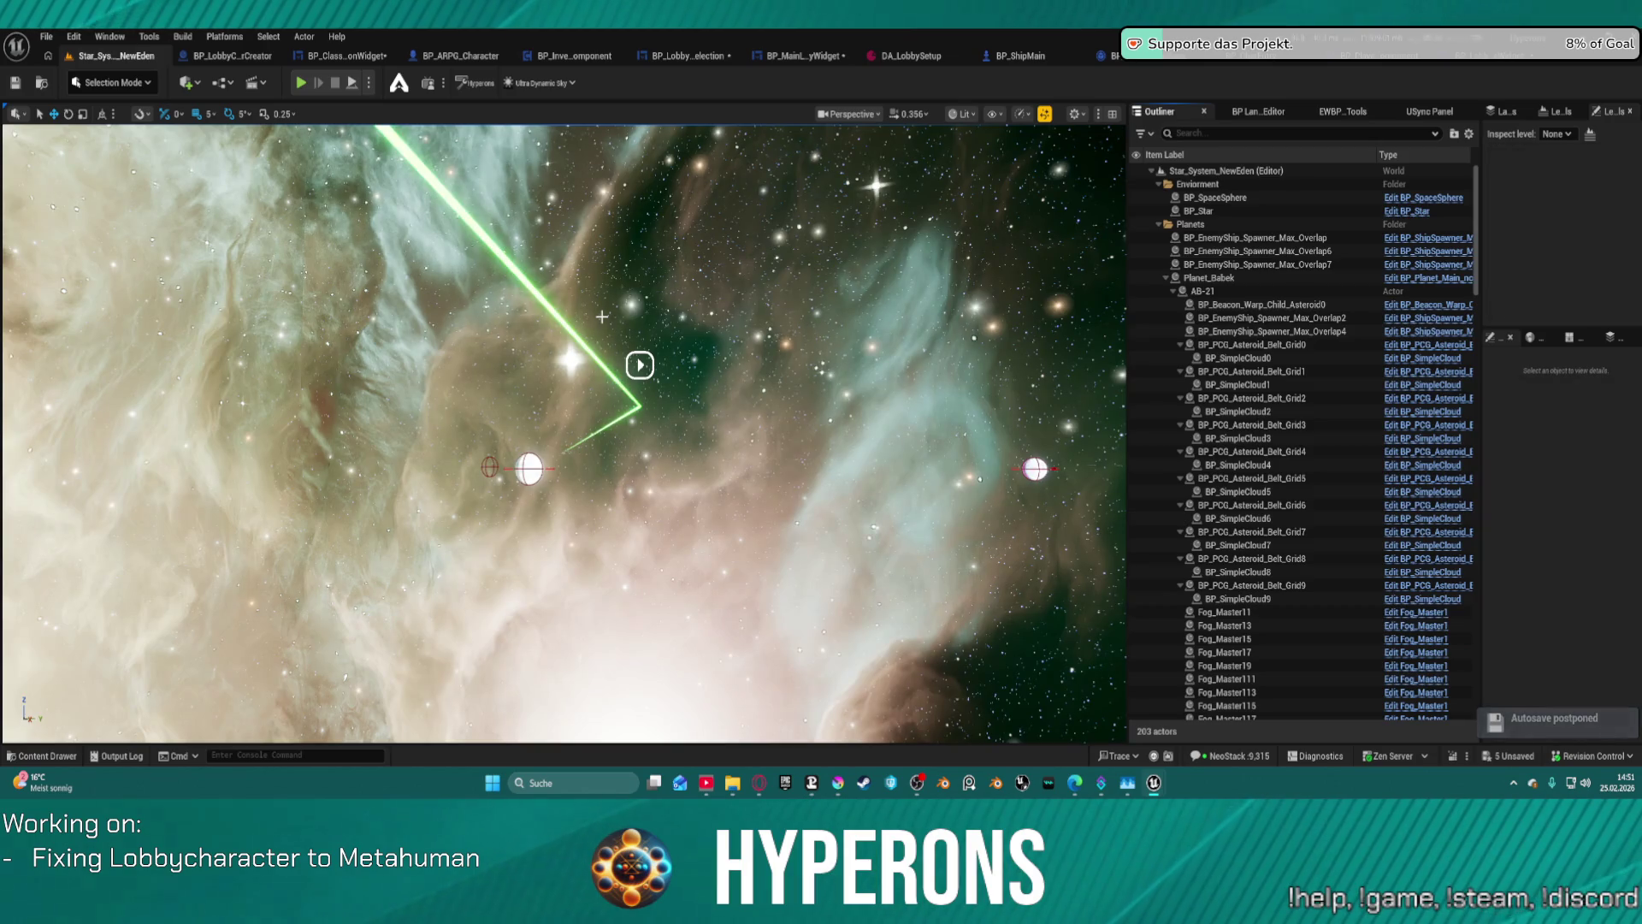
mouse_move(848, 192)
left_mouse_down()
mouse_move(1064, 157)
mouse_move(1310, 199)
mouse_move(950, 206)
mouse_move(856, 191)
left_mouse_up()
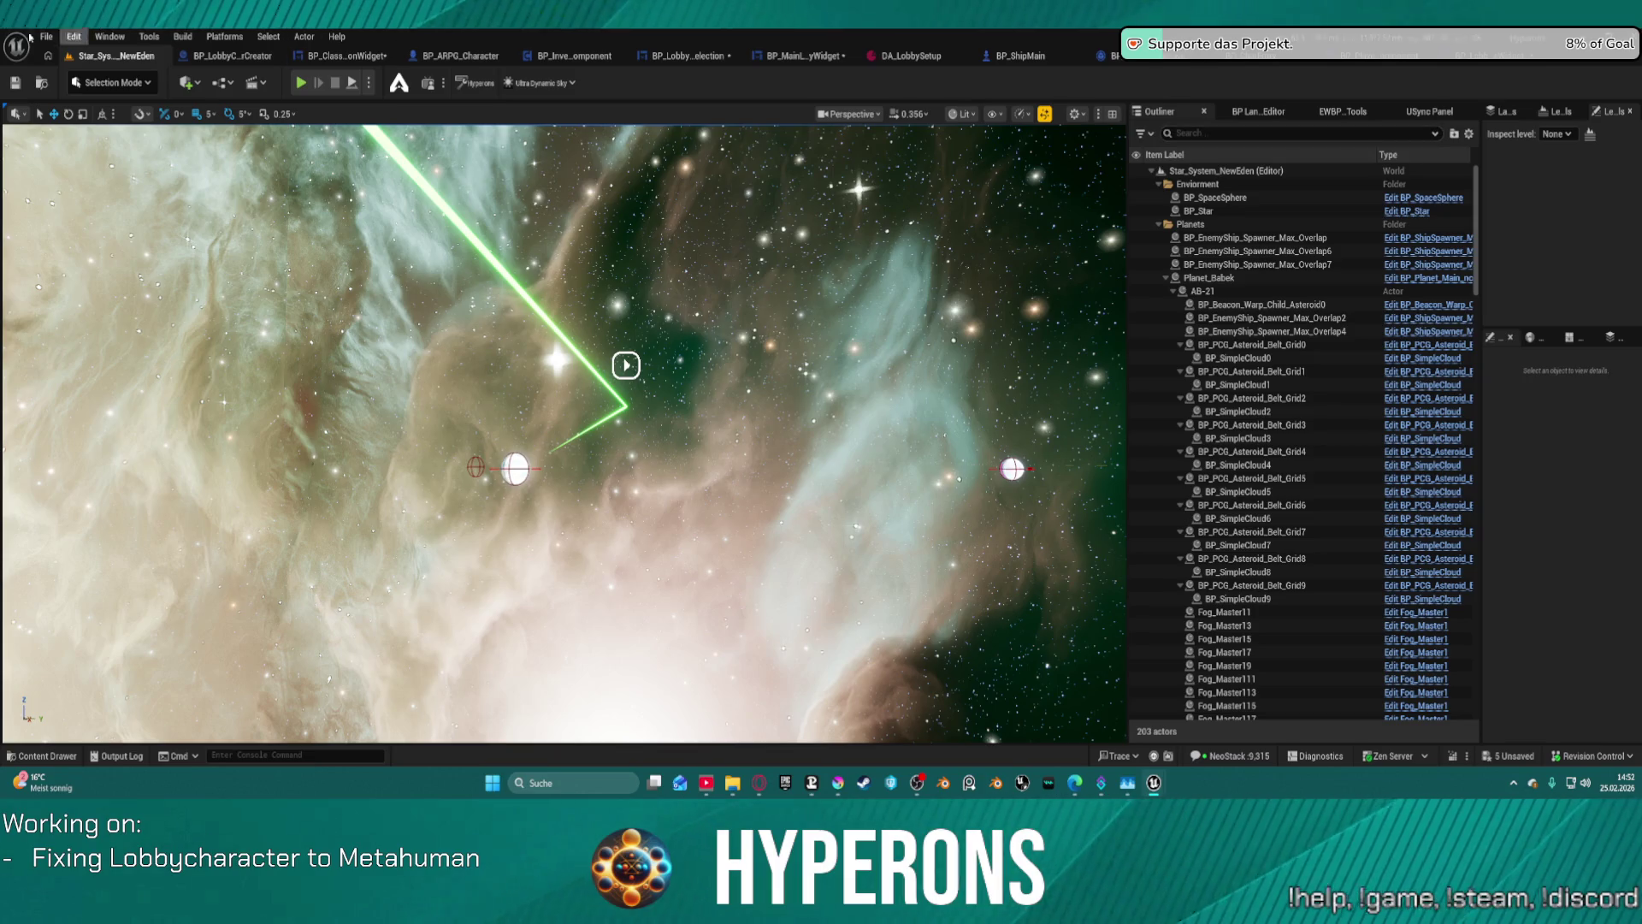
left_click(47, 79)
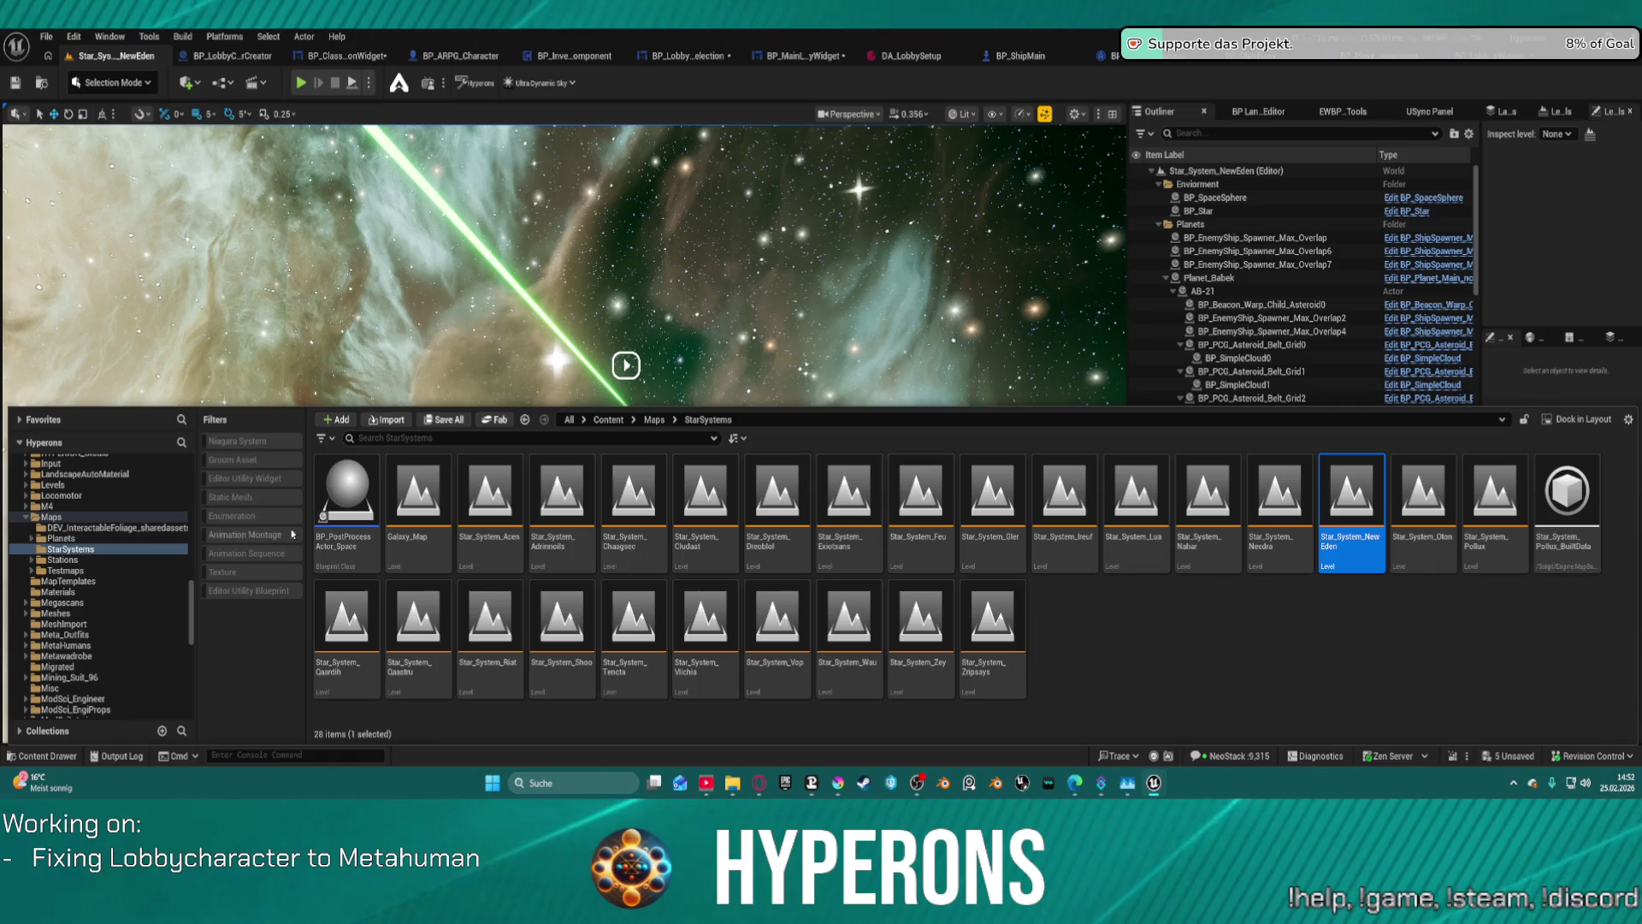
mouse_move(356, 516)
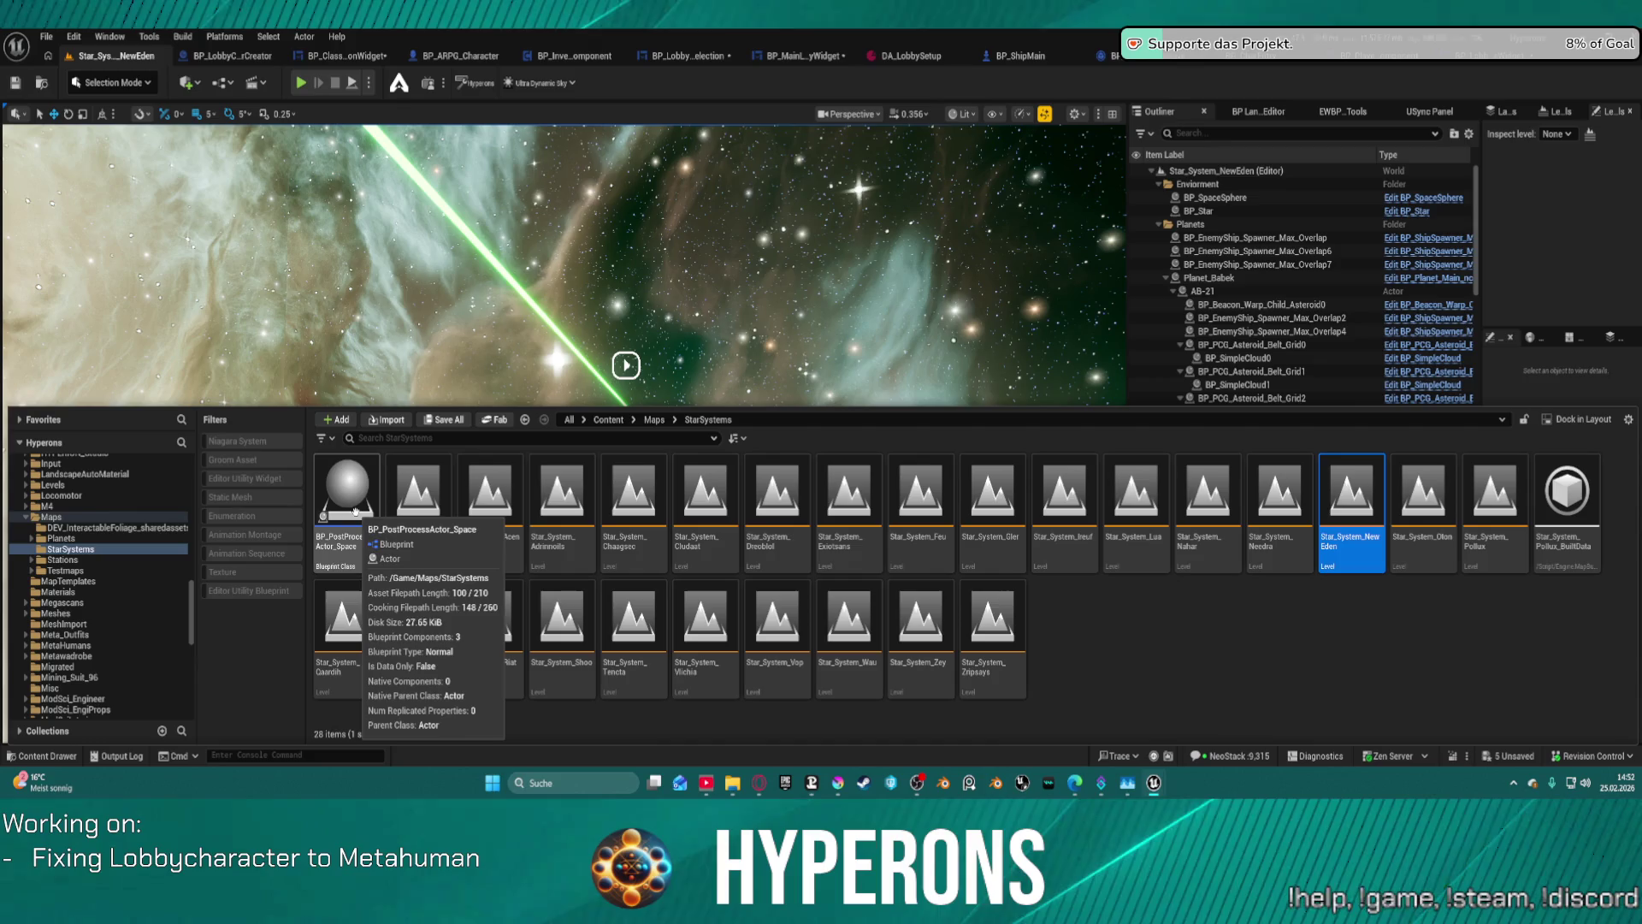
- Drop BP_PostProcessActor_Space into the viewport and fly the camera around to locate it
mouse_move(348, 502)
left_mouse_down()
mouse_move(1016, 466)
mouse_move(631, 300)
mouse_move(642, 311)
left_mouse_up()
key("w")
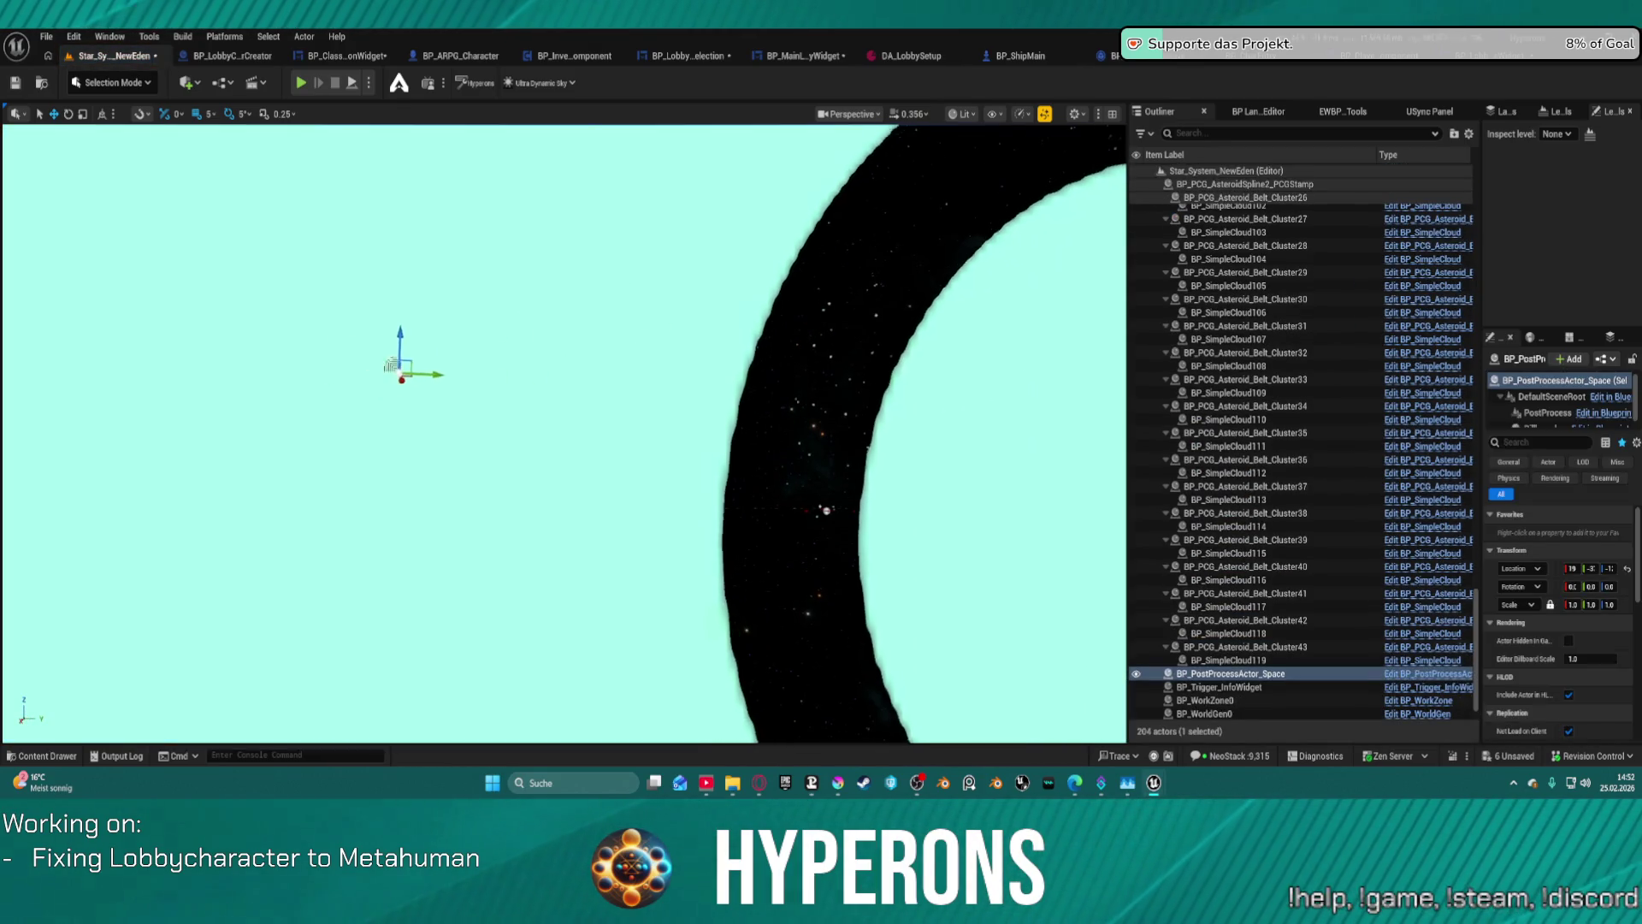
scroll(565, 434, "up", 2)
mouse_move(565, 434)
left_mouse_down()
mouse_move(599, 434)
mouse_move(547, 428)
mouse_move(531, 444)
mouse_move(564, 436)
mouse_move(479, 418)
mouse_move(547, 431)
mouse_move(508, 424)
mouse_move(547, 406)
mouse_move(505, 428)
mouse_move(470, 412)
left_mouse_up()
scroll(521, 423, "up", 2)
scroll(513, 424, "up", 3)
scroll(1174, 405, "up", 8)
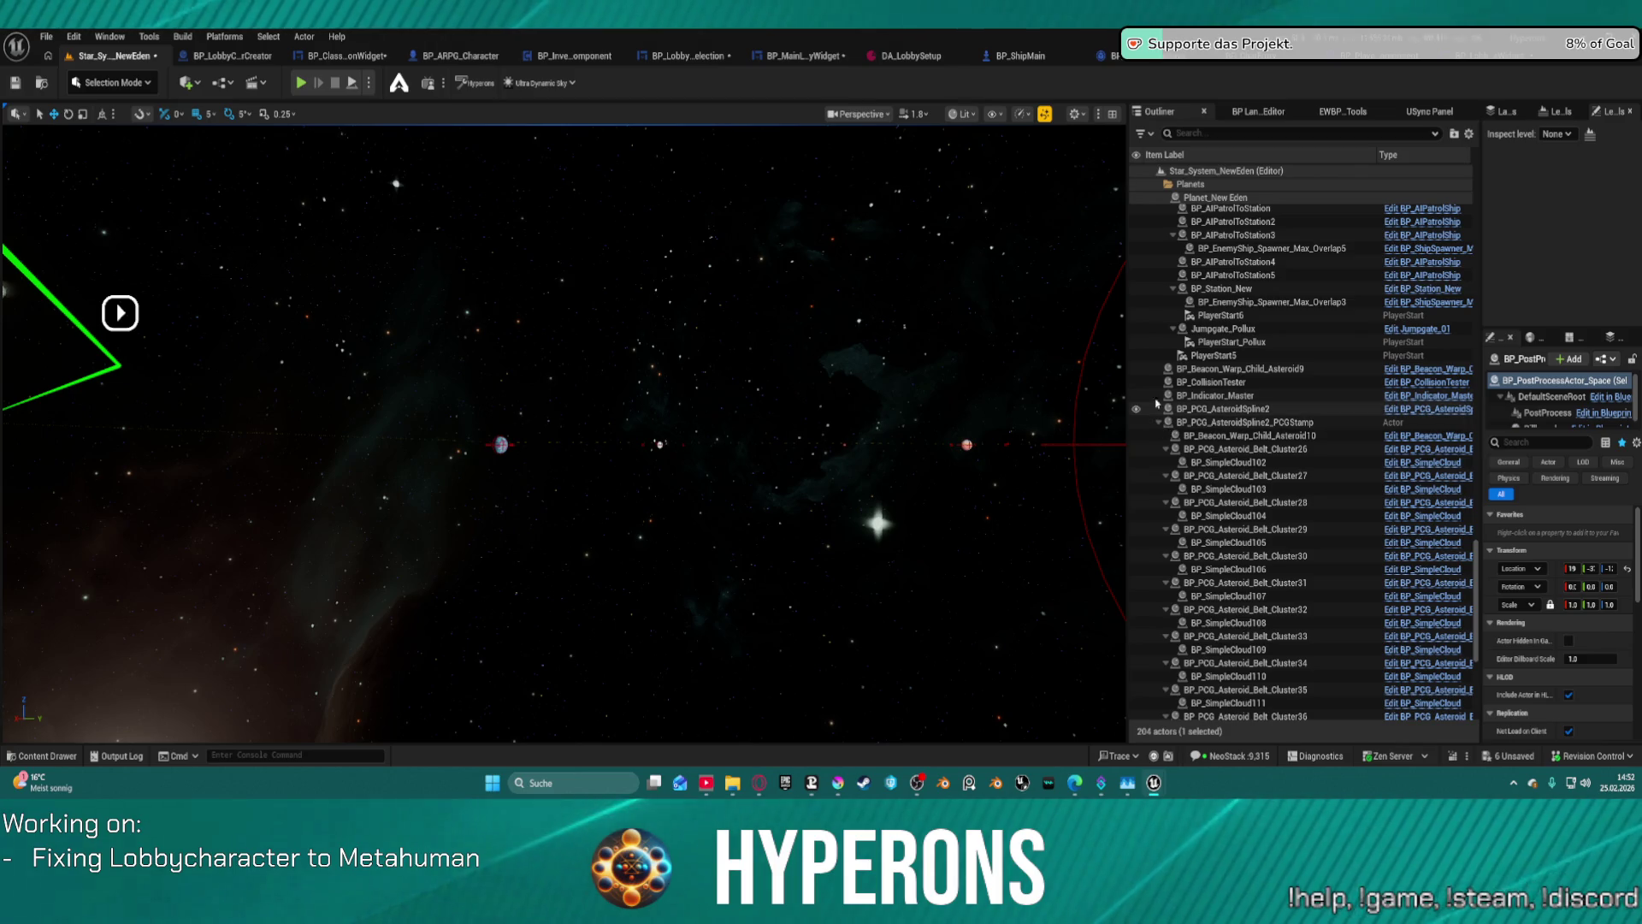
scroll(1258, 389, "up", 3)
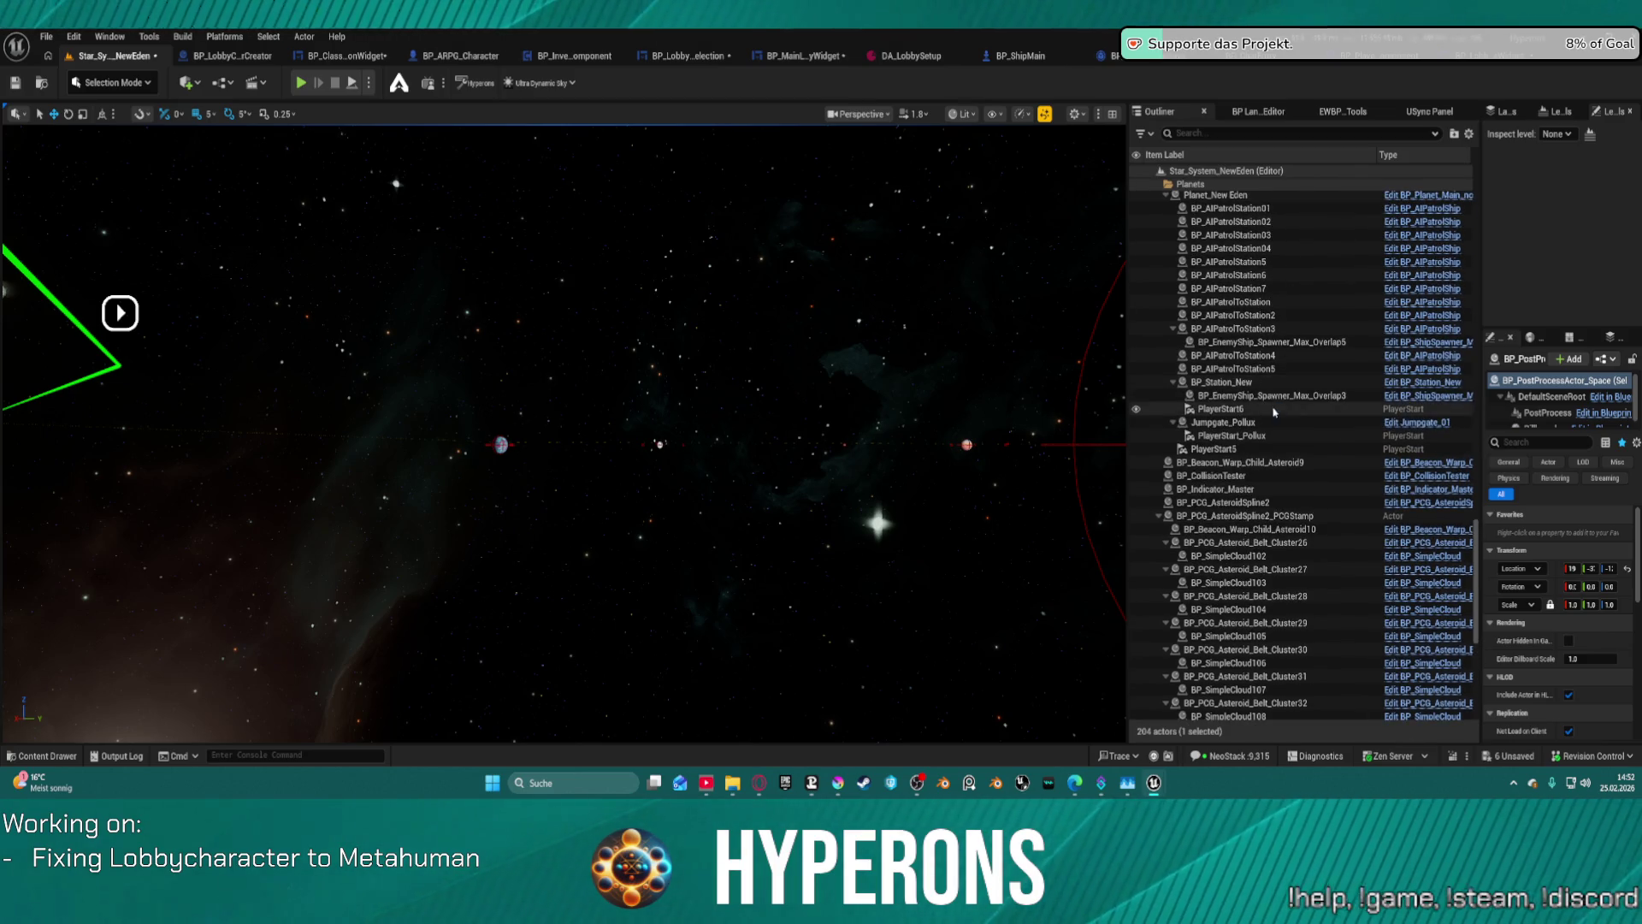
scroll(1212, 239, "up", 5)
scroll(1212, 239, "up", 10)
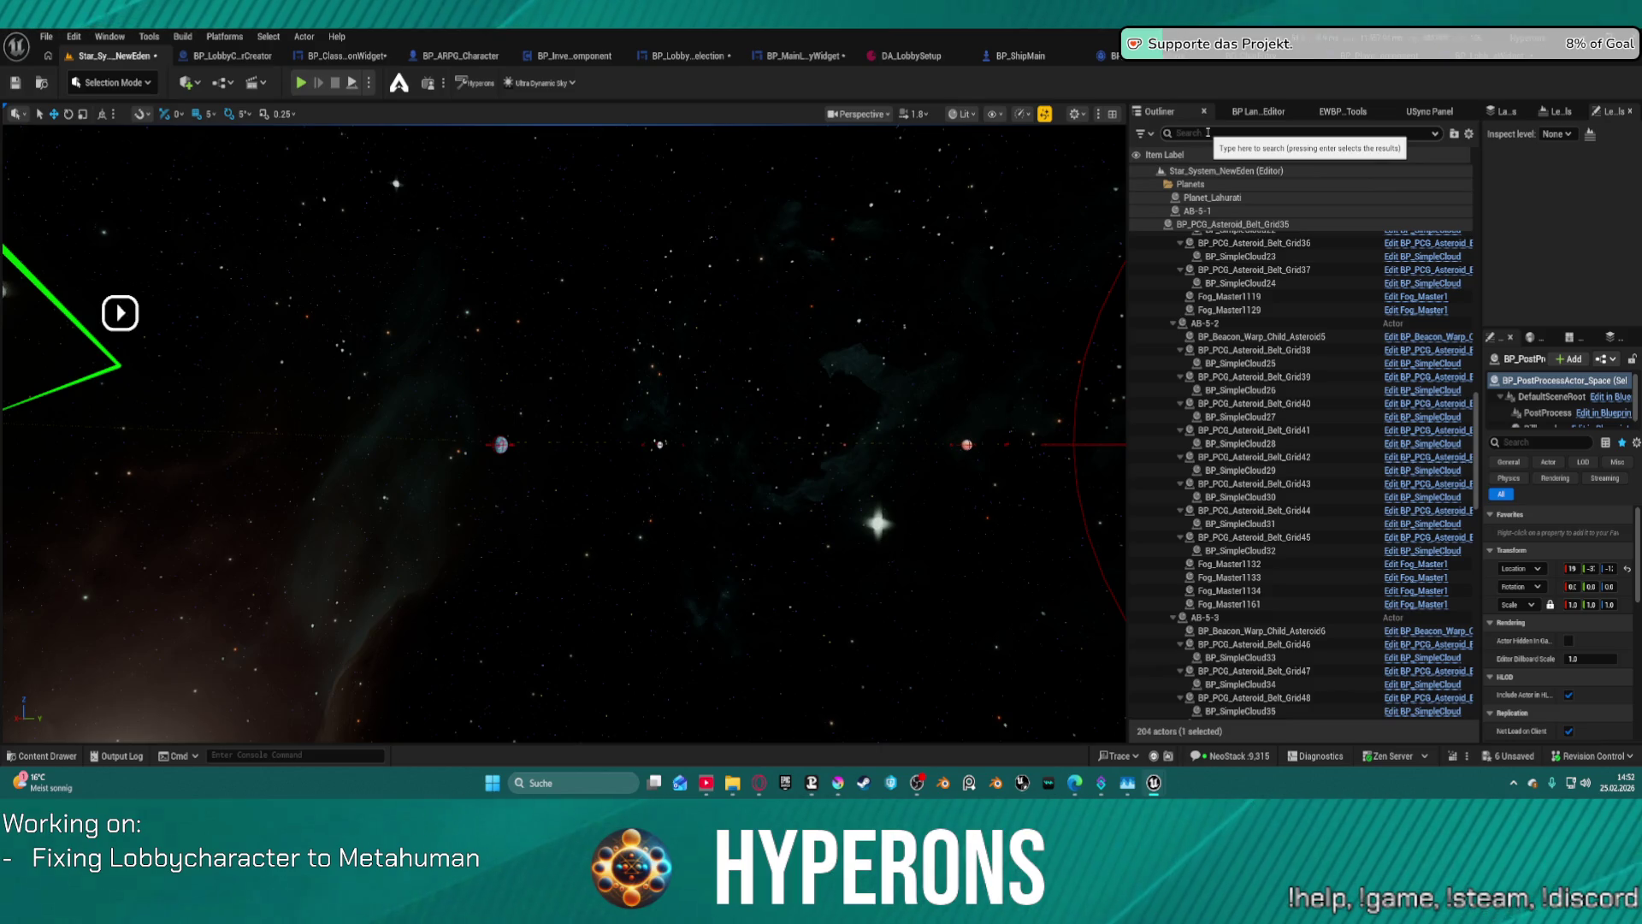
- Inspect BP_SpaceSphere's UpdateMaterials graph and Class Defaults, then go to BP_LobbyStartGameWidget
left_click(731, 243)
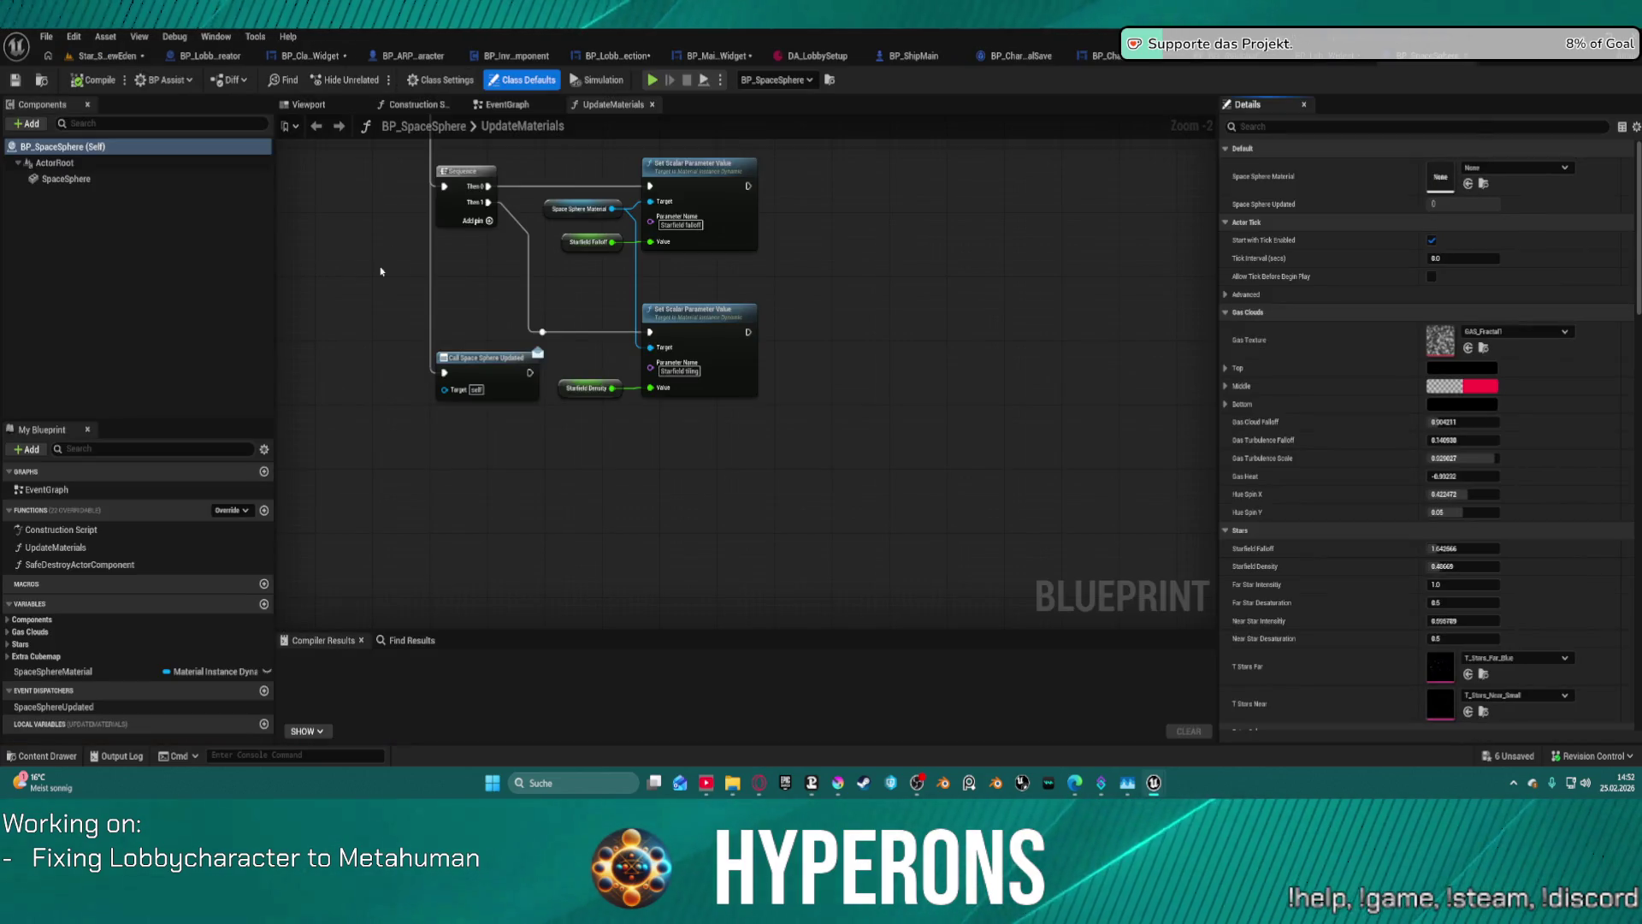
mouse_move(381, 271)
left_mouse_down()
mouse_move(774, 371)
mouse_move(770, 414)
mouse_move(505, 444)
left_mouse_up()
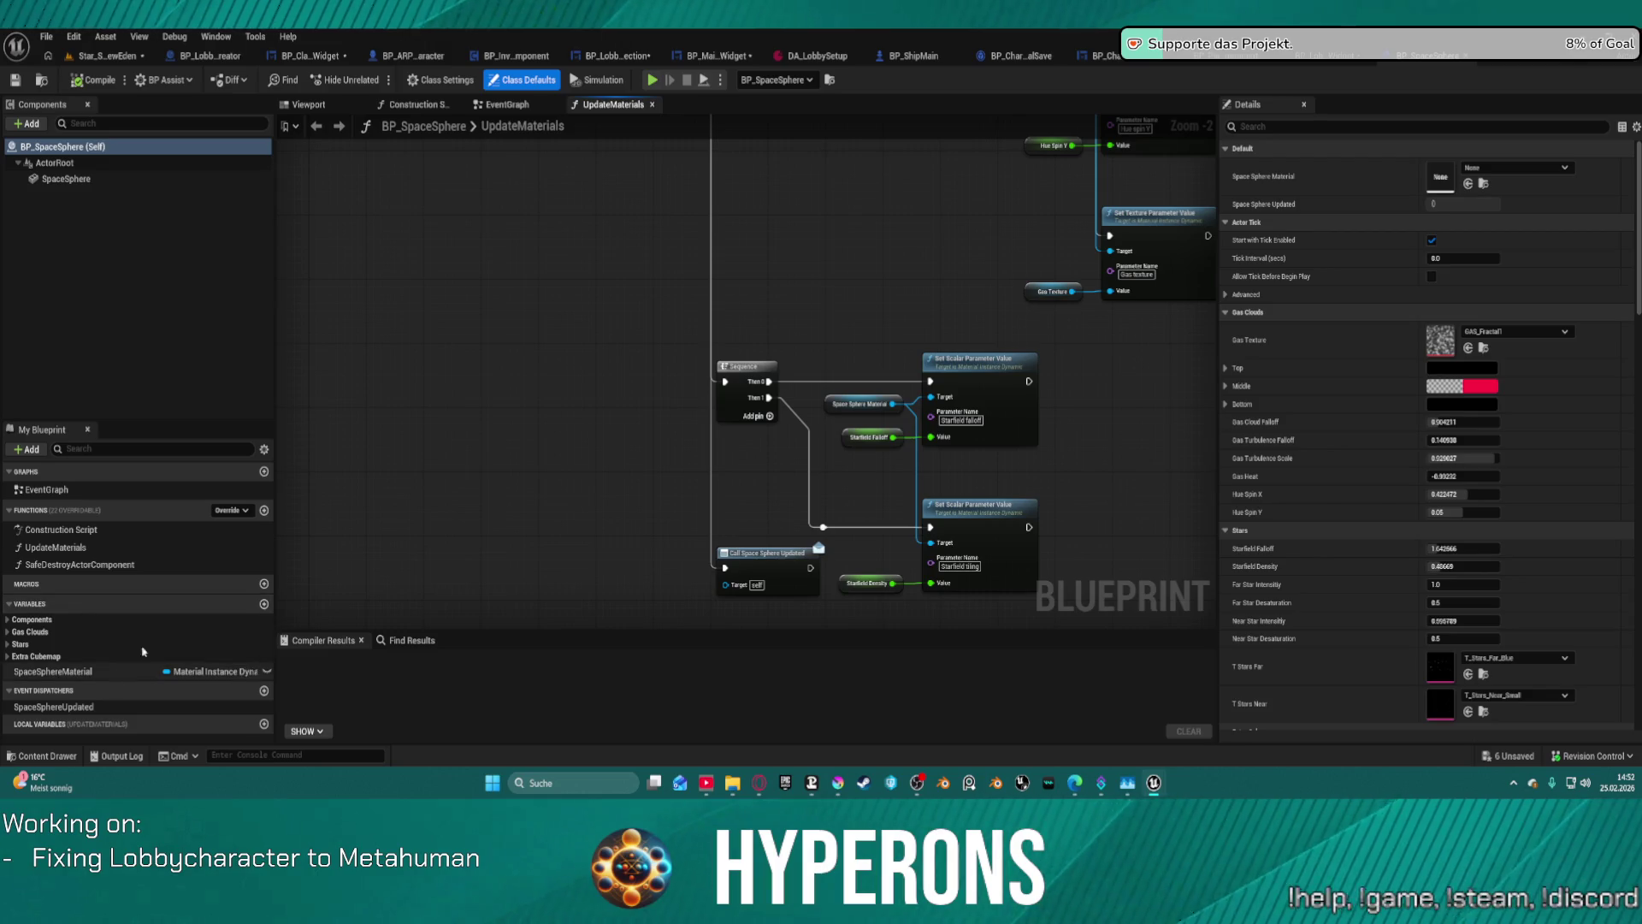
left_click(510, 78)
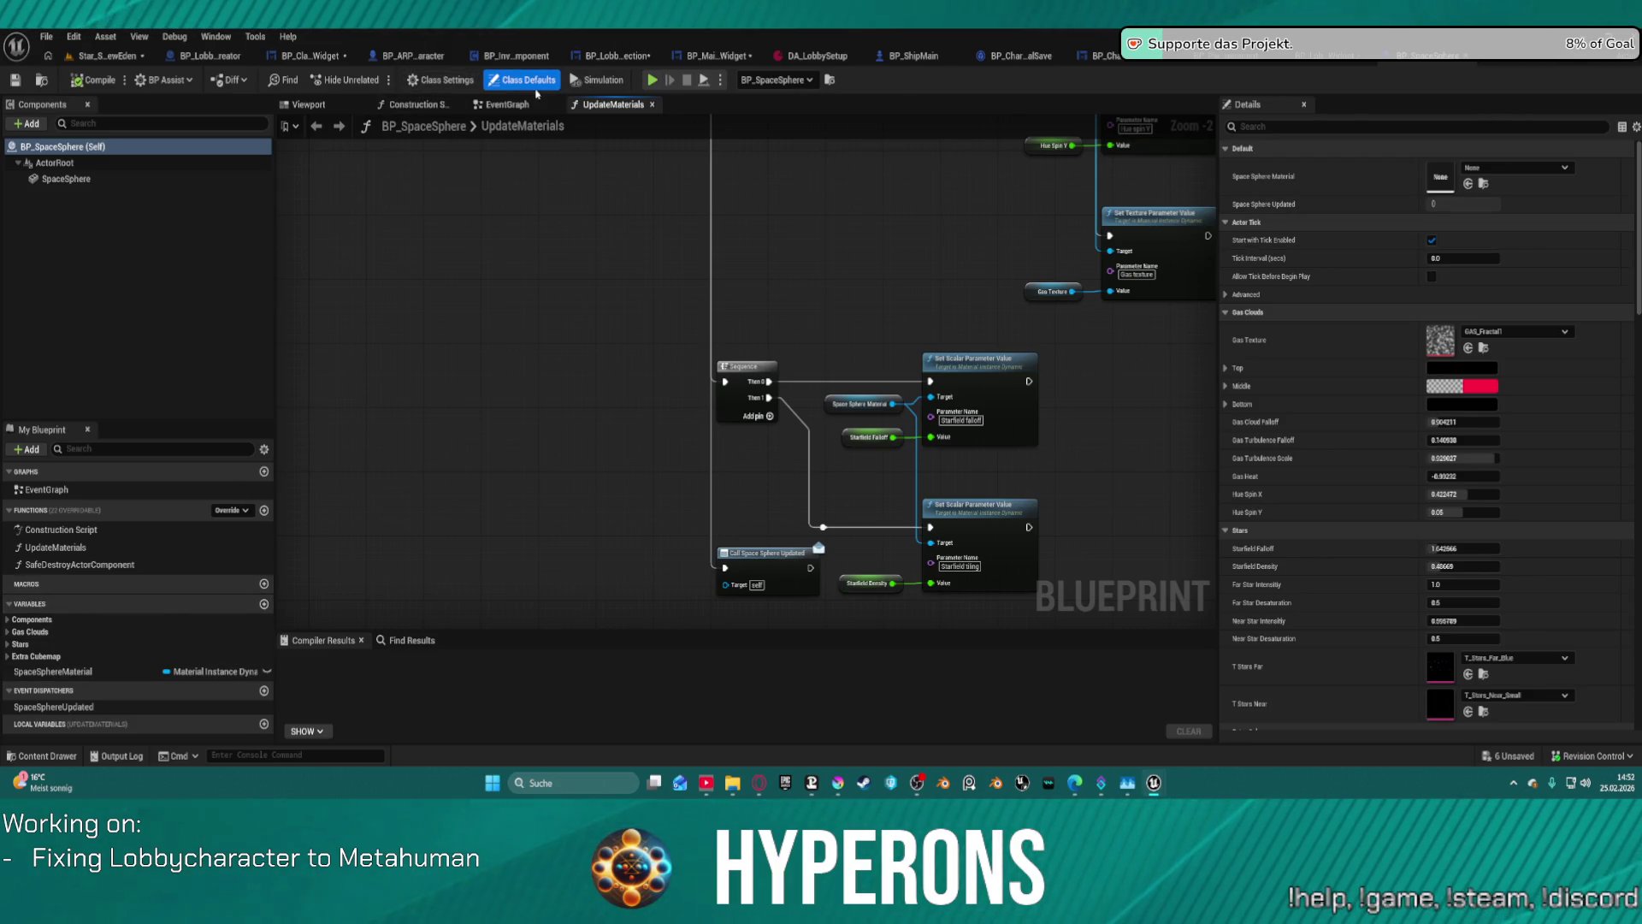
left_click(522, 80)
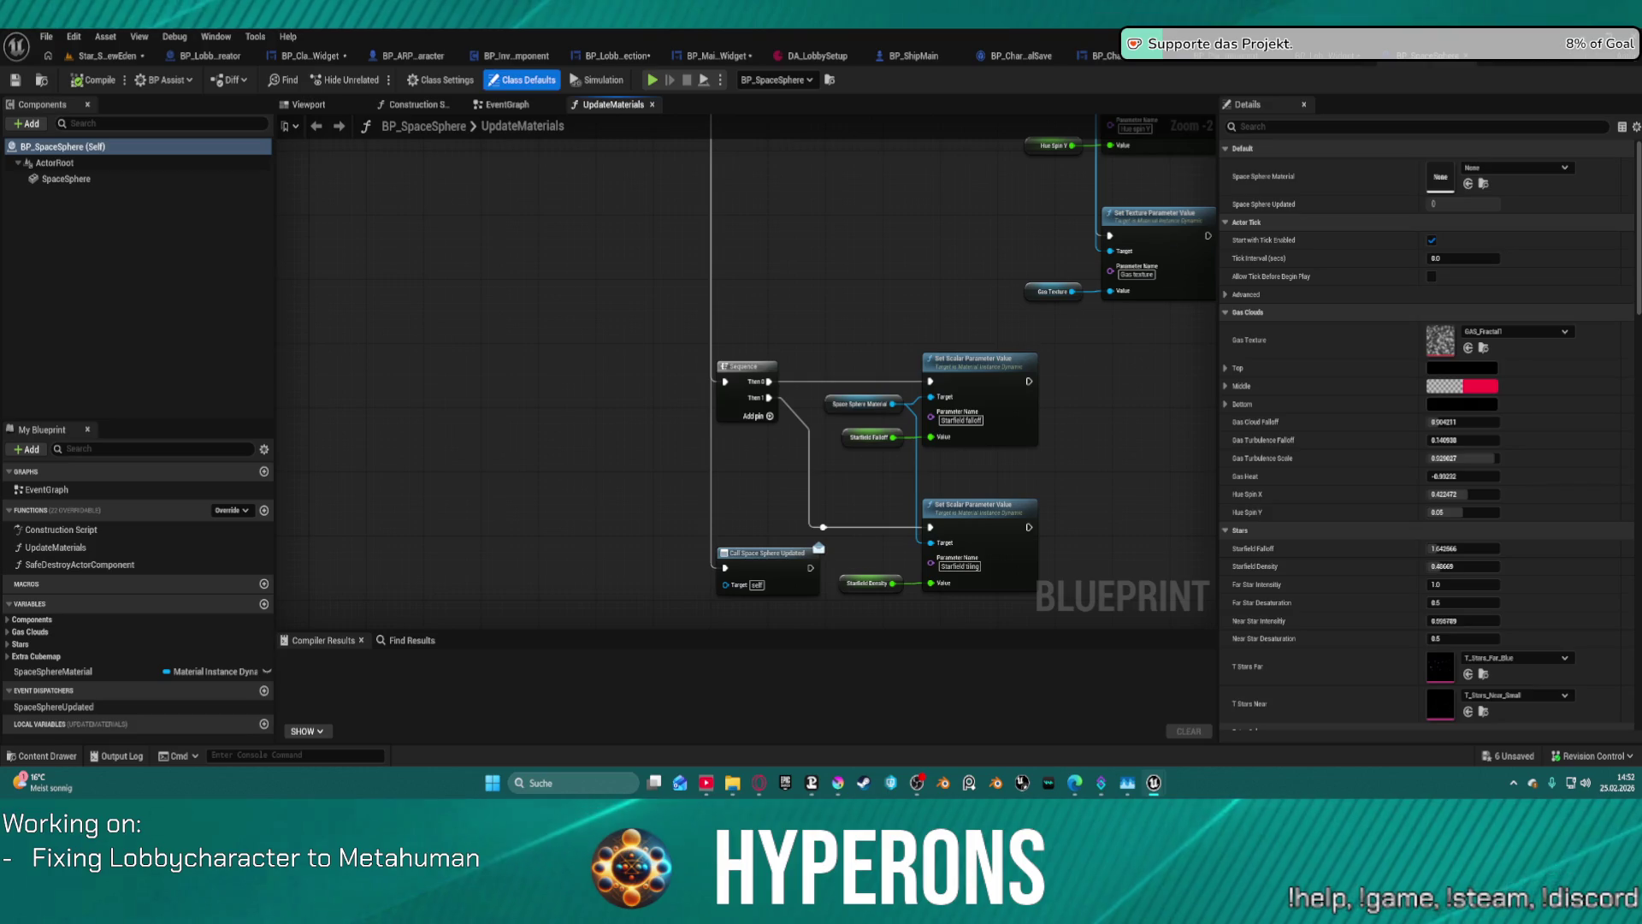
left_click(1487, 60)
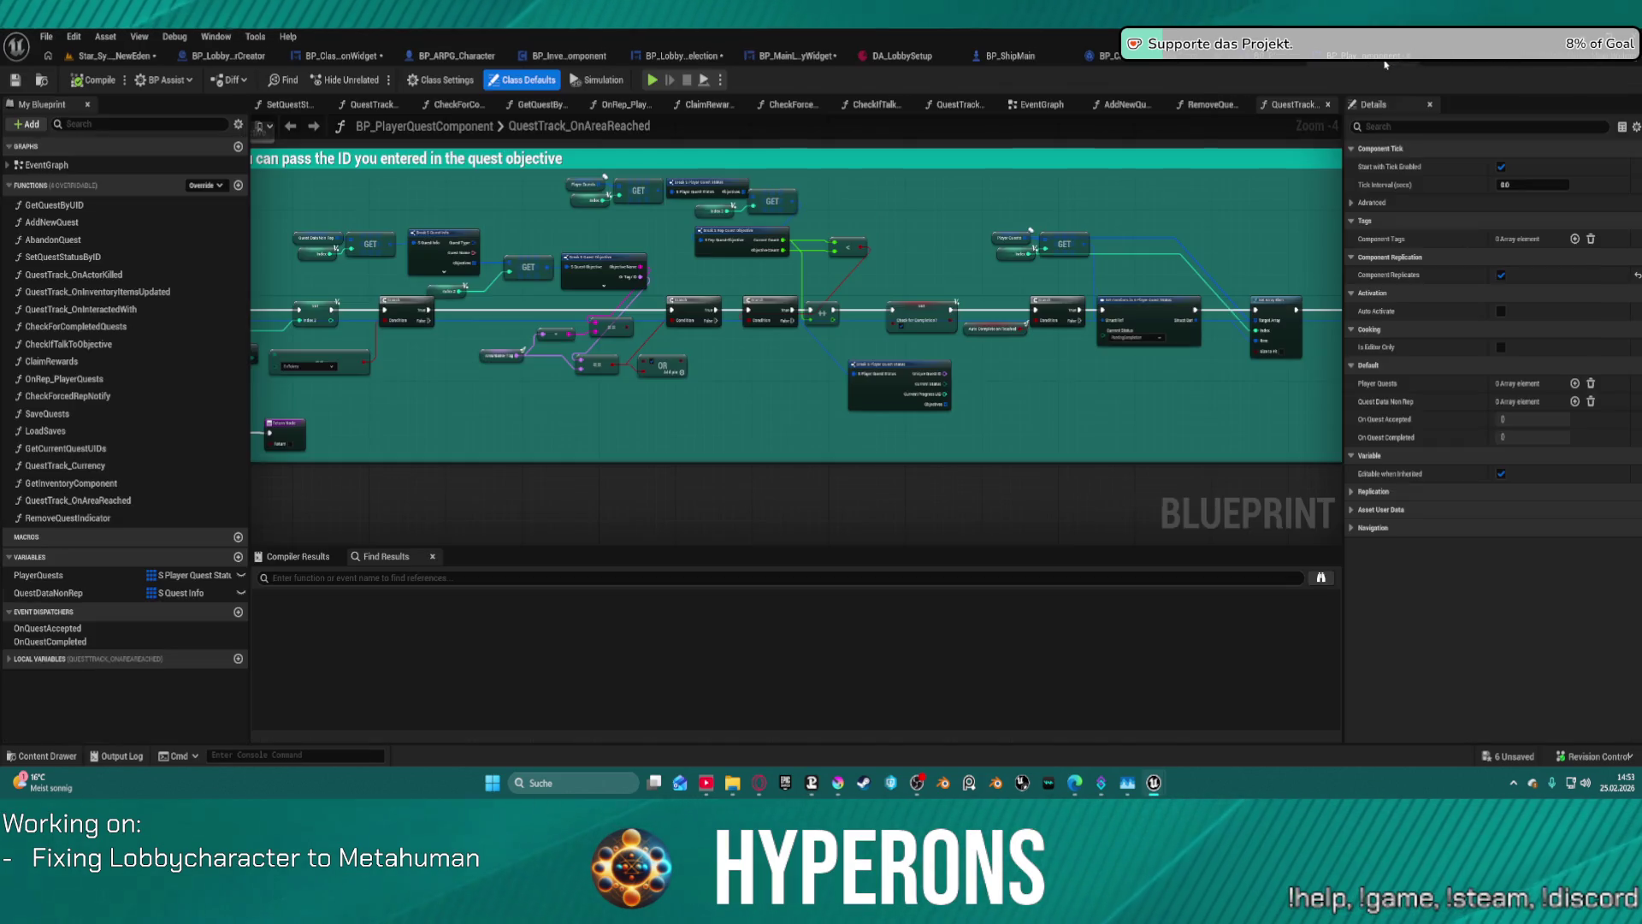
- Go to BP_PlayerQuestComponent, close the standalone preview, and browse Recent Blueprint Assets
left_click(1281, 58)
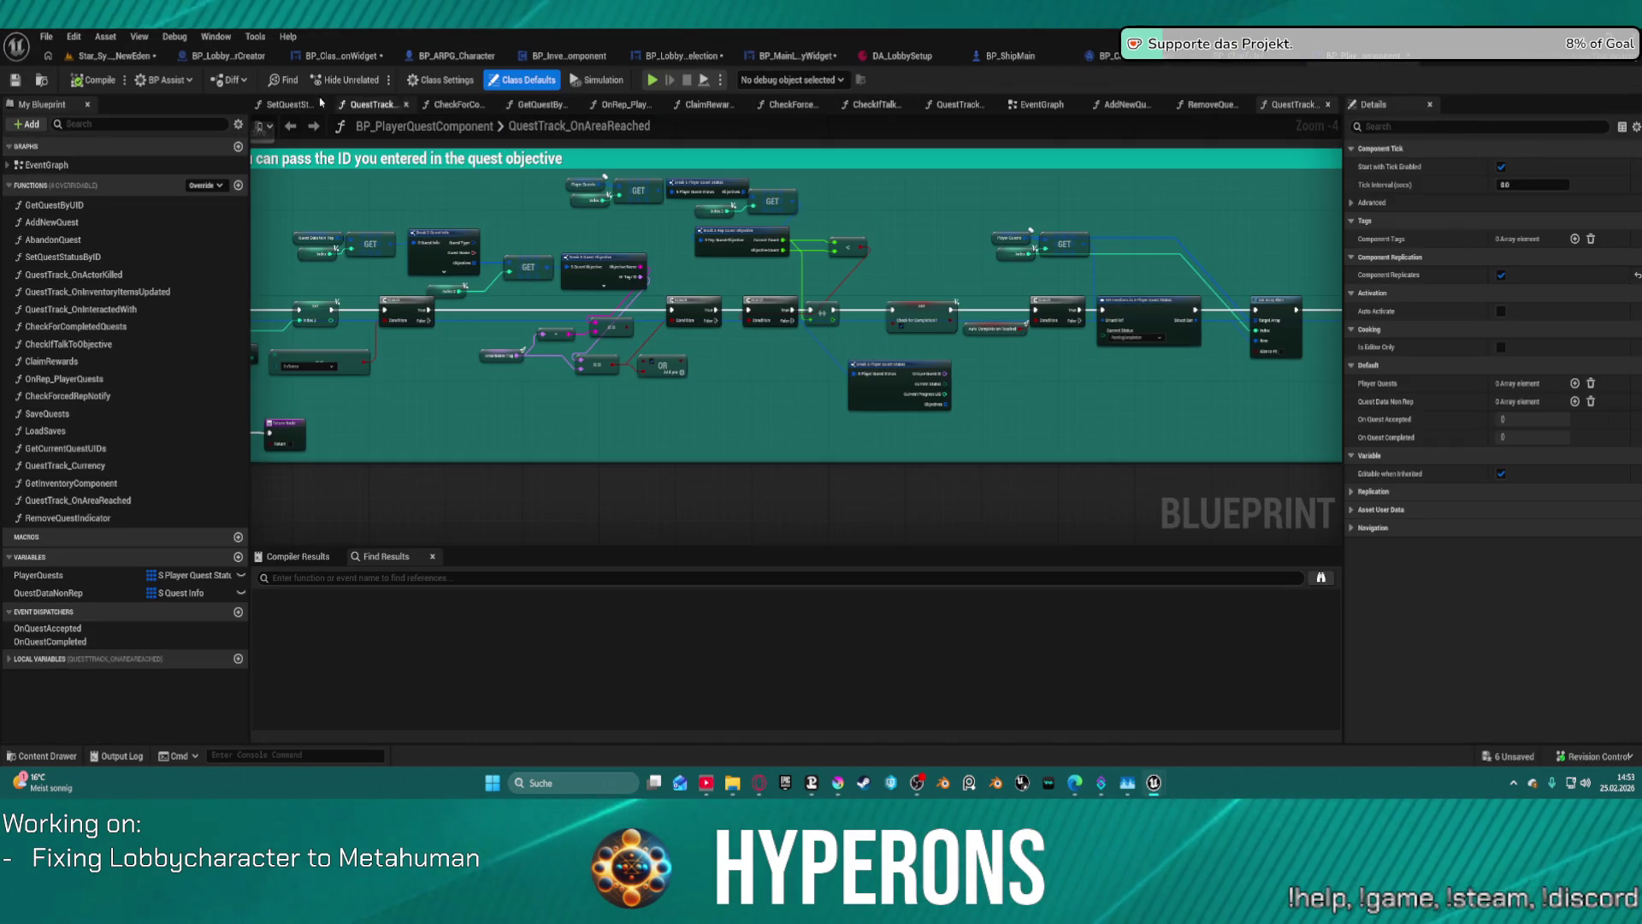
left_click(47, 84)
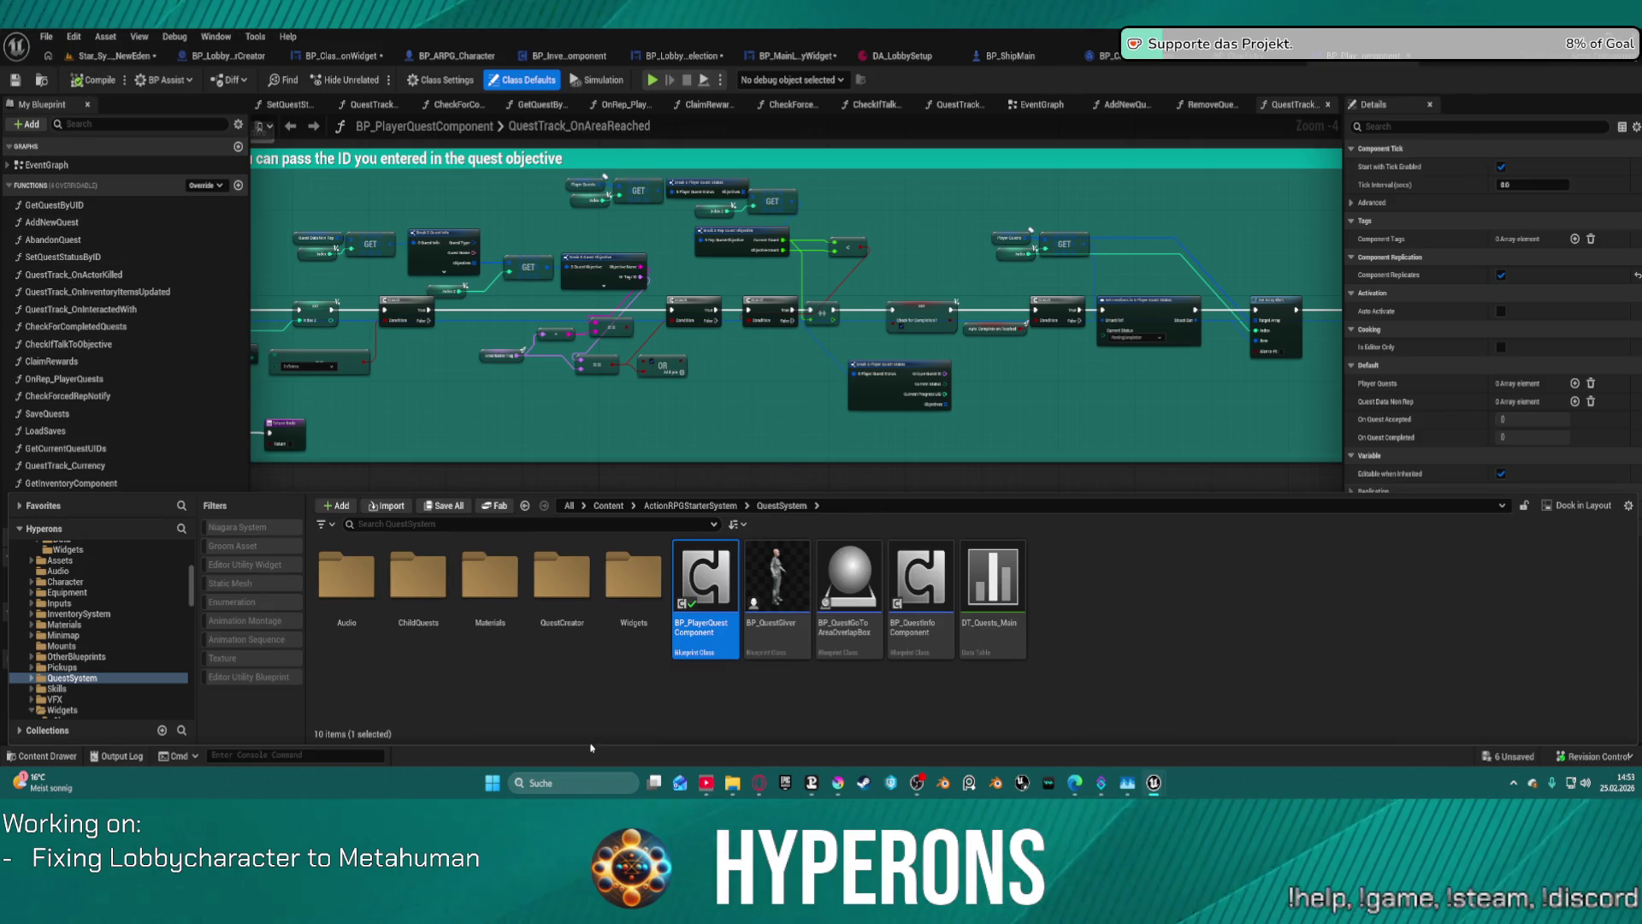
left_click(1157, 410)
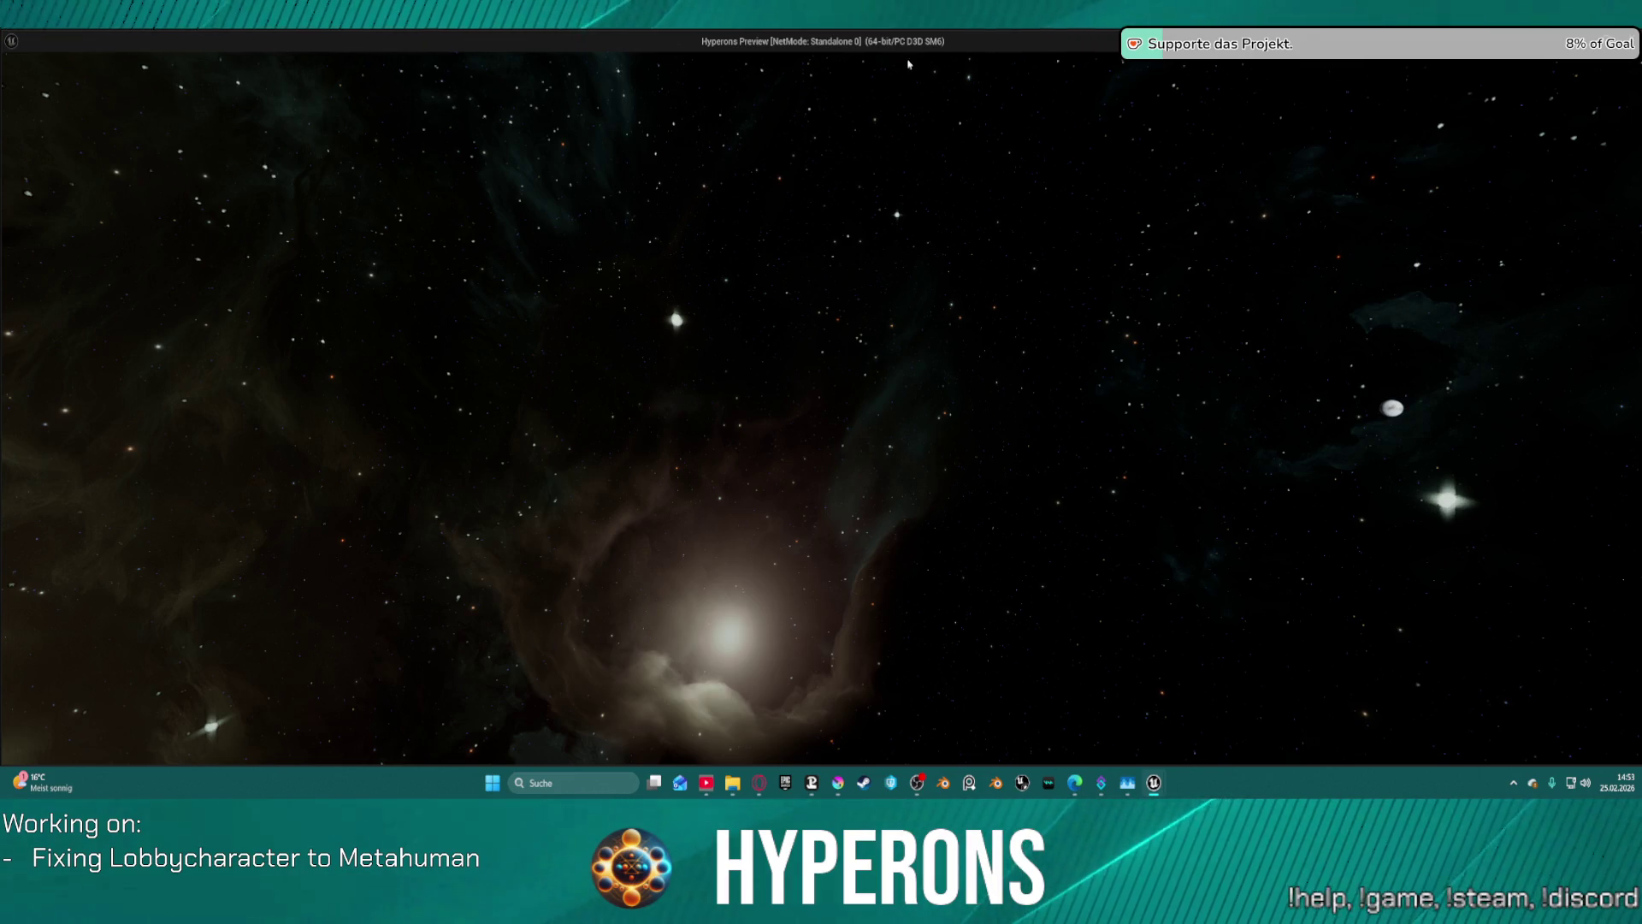
key("Escape")
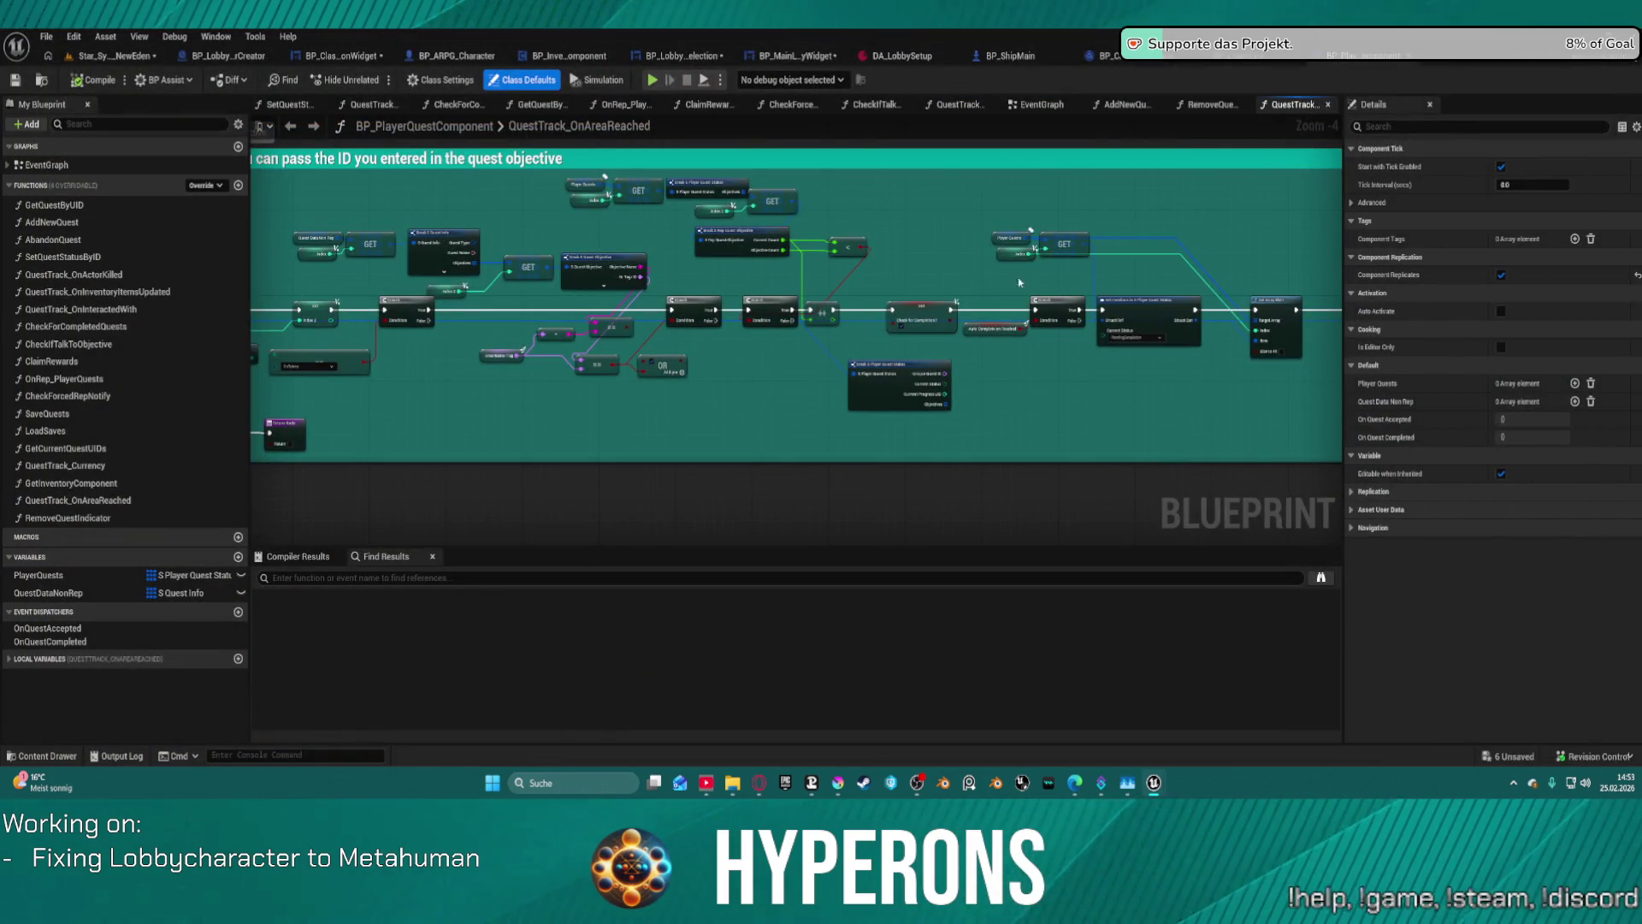
left_click(43, 37)
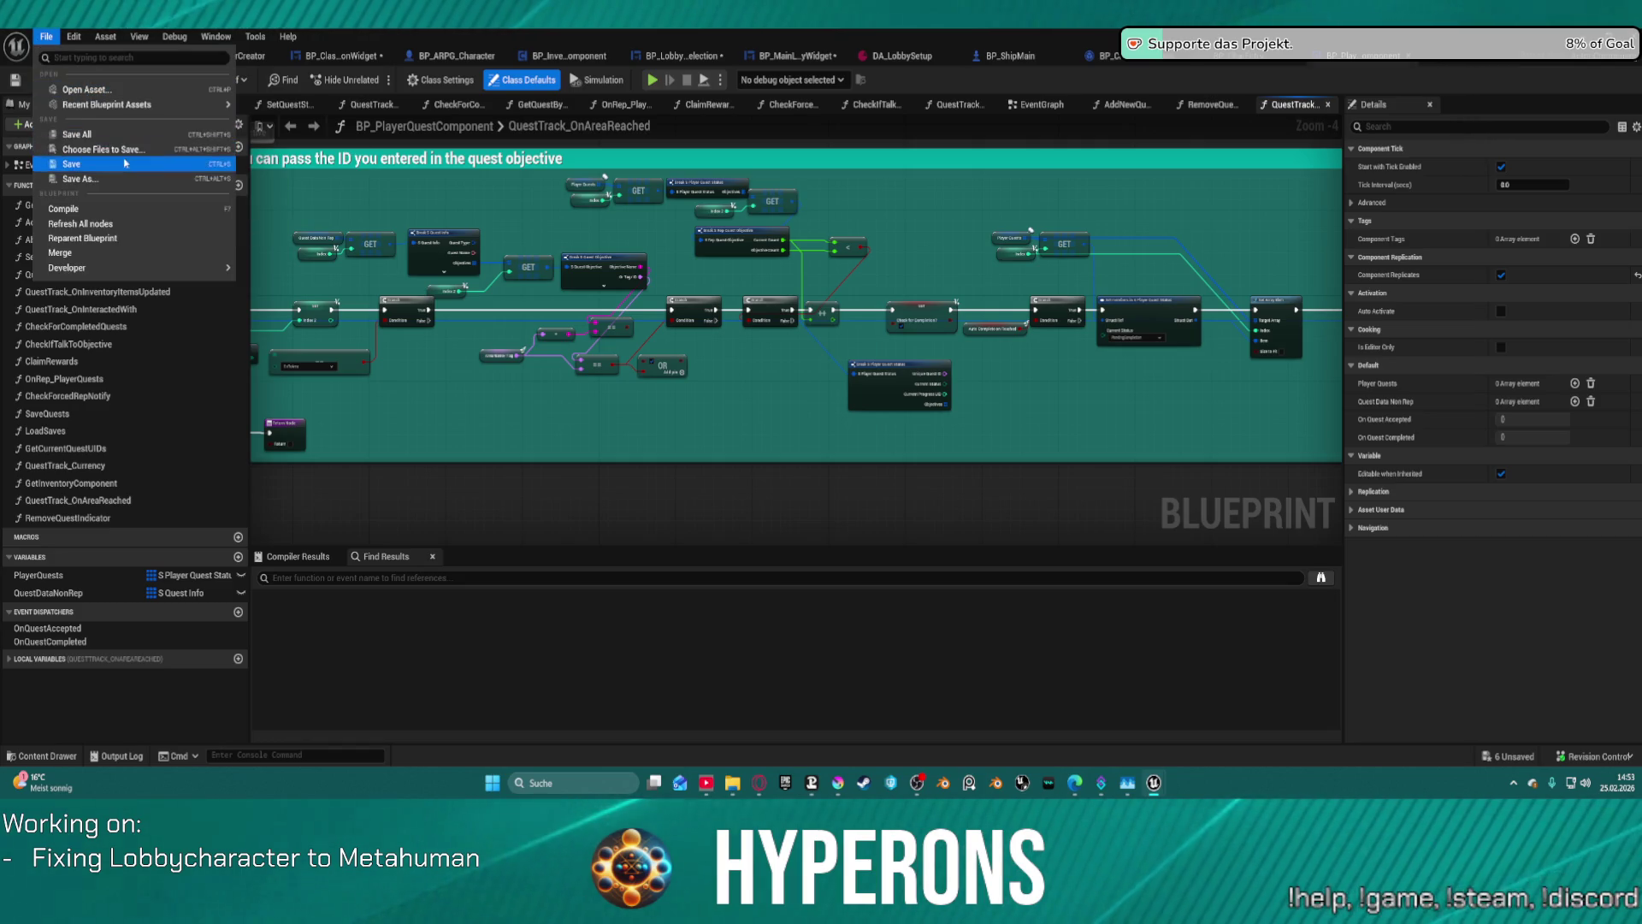
mouse_move(214, 105)
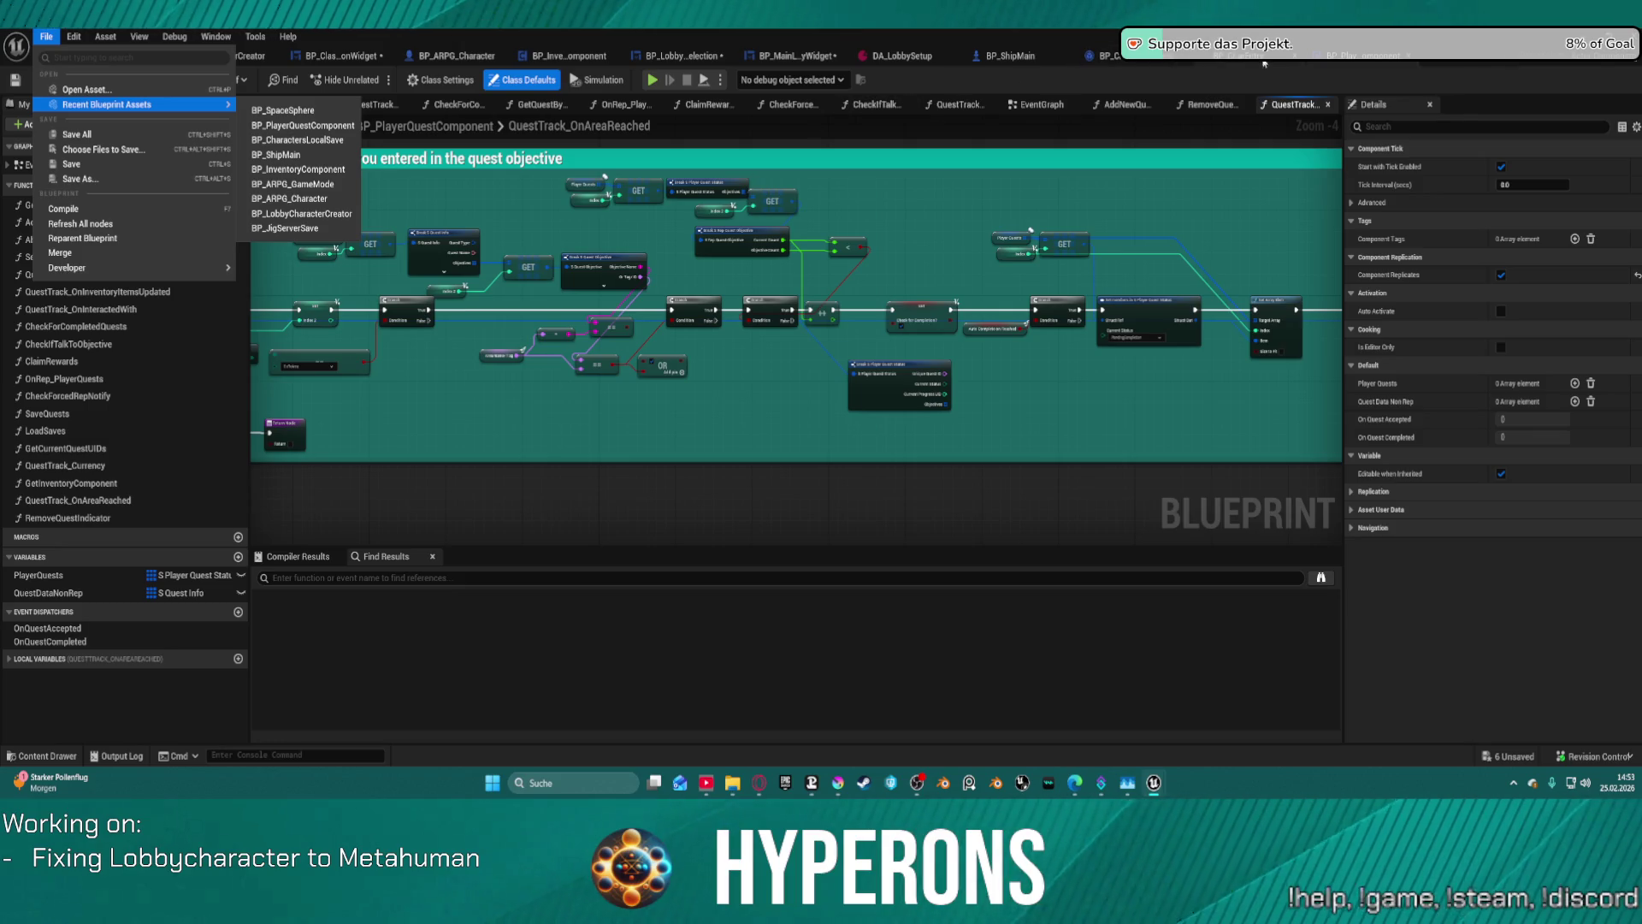
- Check recent widget blueprints from BP_CharEntry, then switch back to the Star_System_NewEden level
left_click(1193, 65)
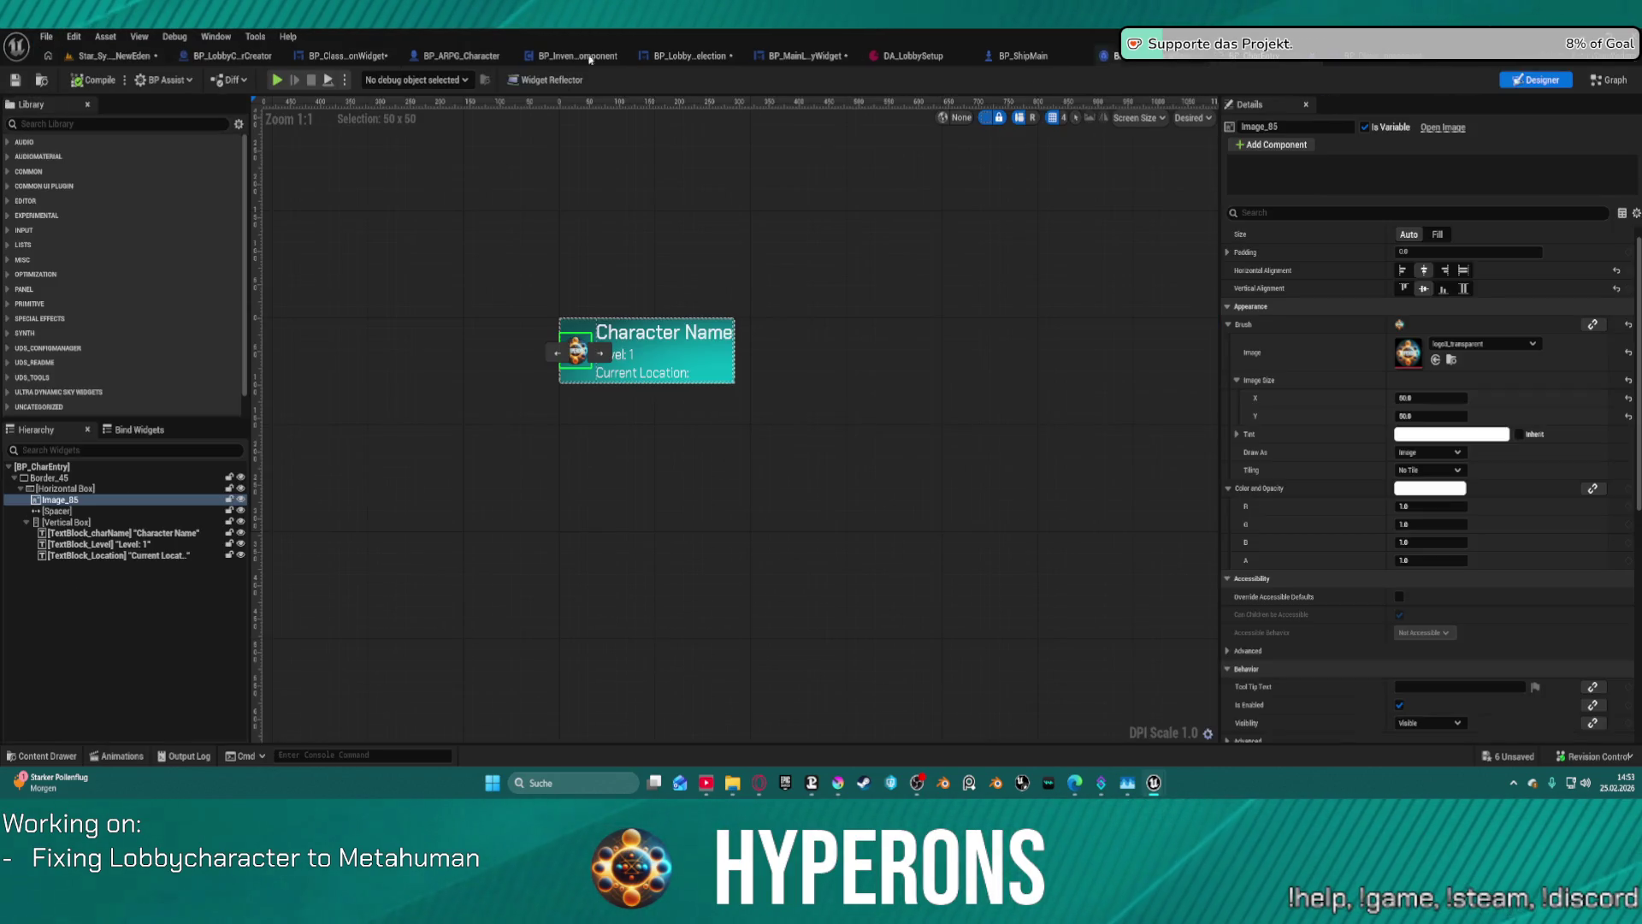
left_click(46, 36)
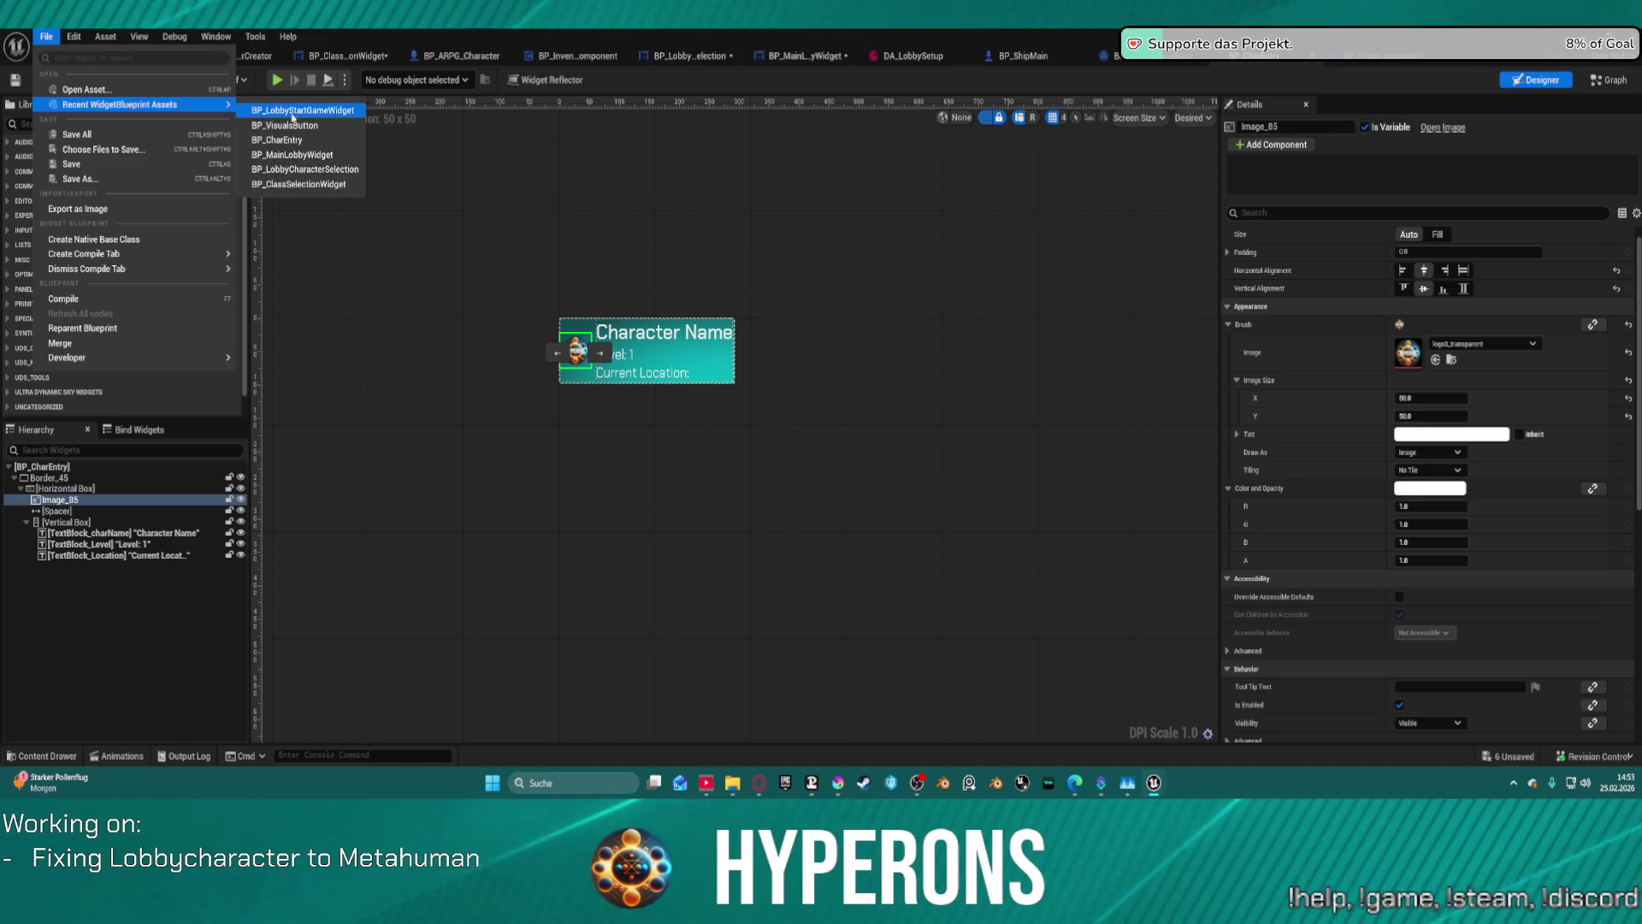
left_click(317, 119)
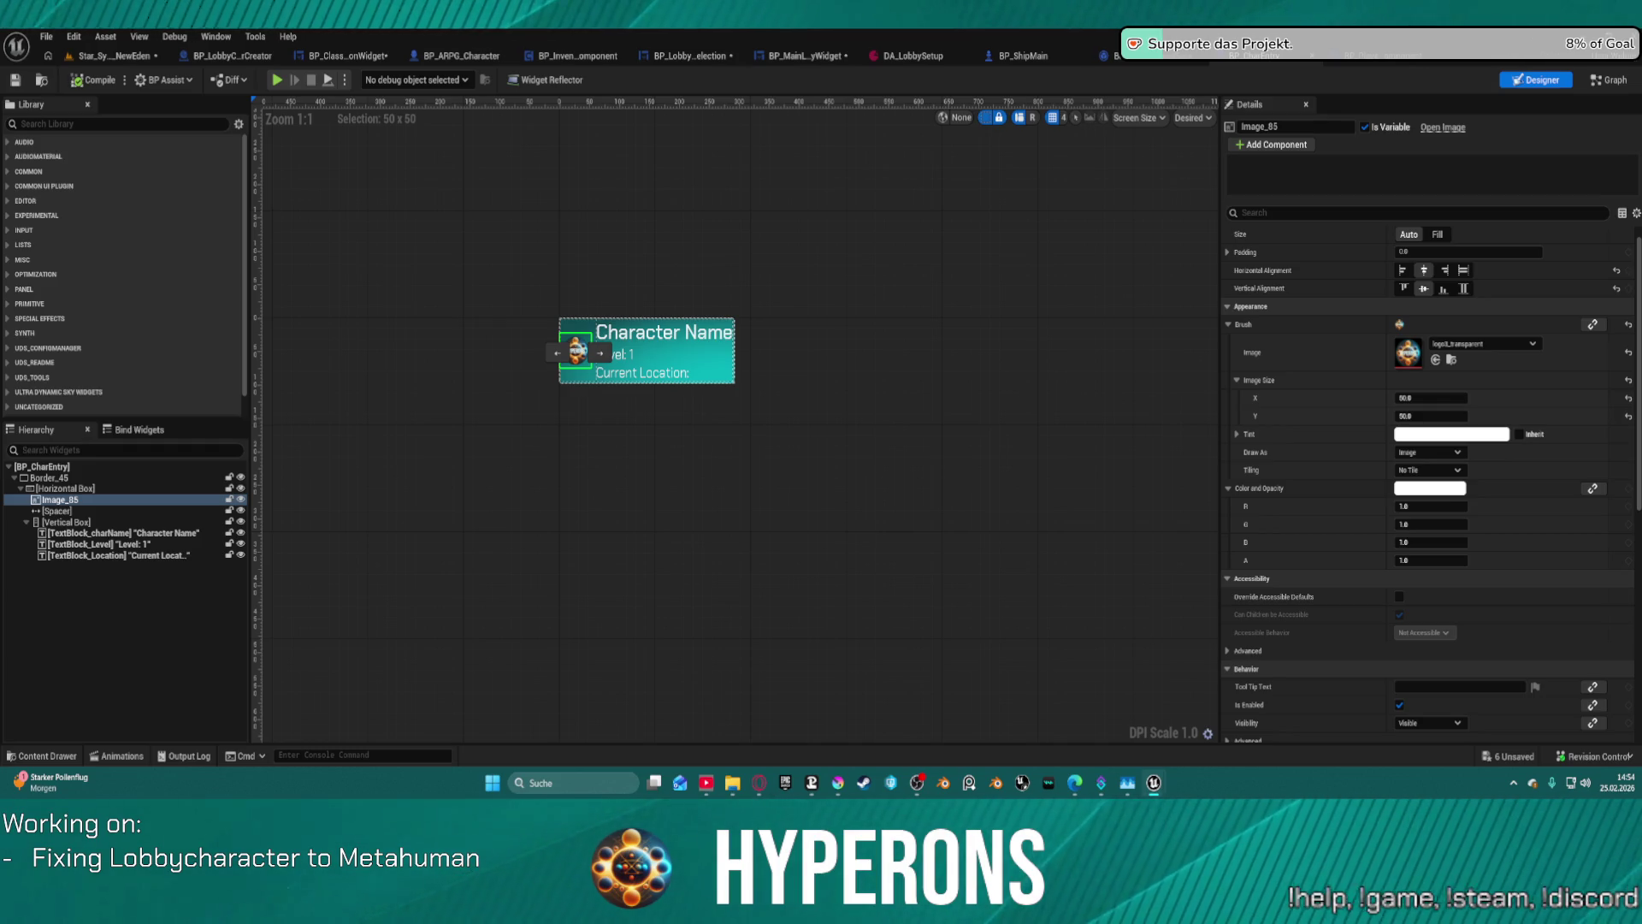
left_click(105, 36)
mouse_move(74, 36)
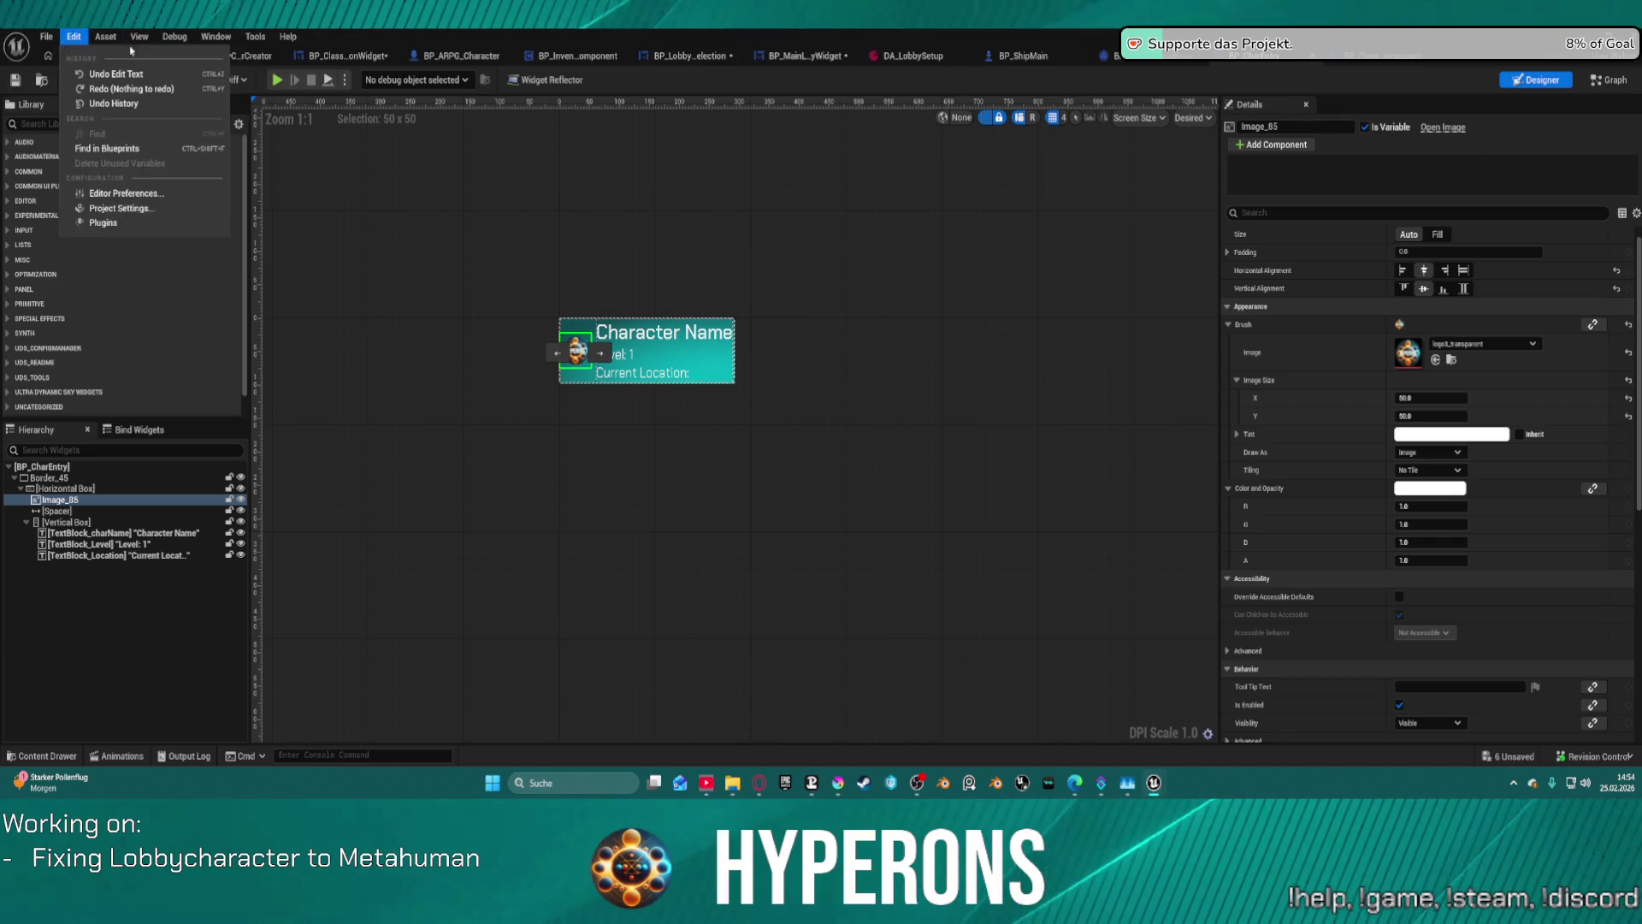
left_click(121, 56)
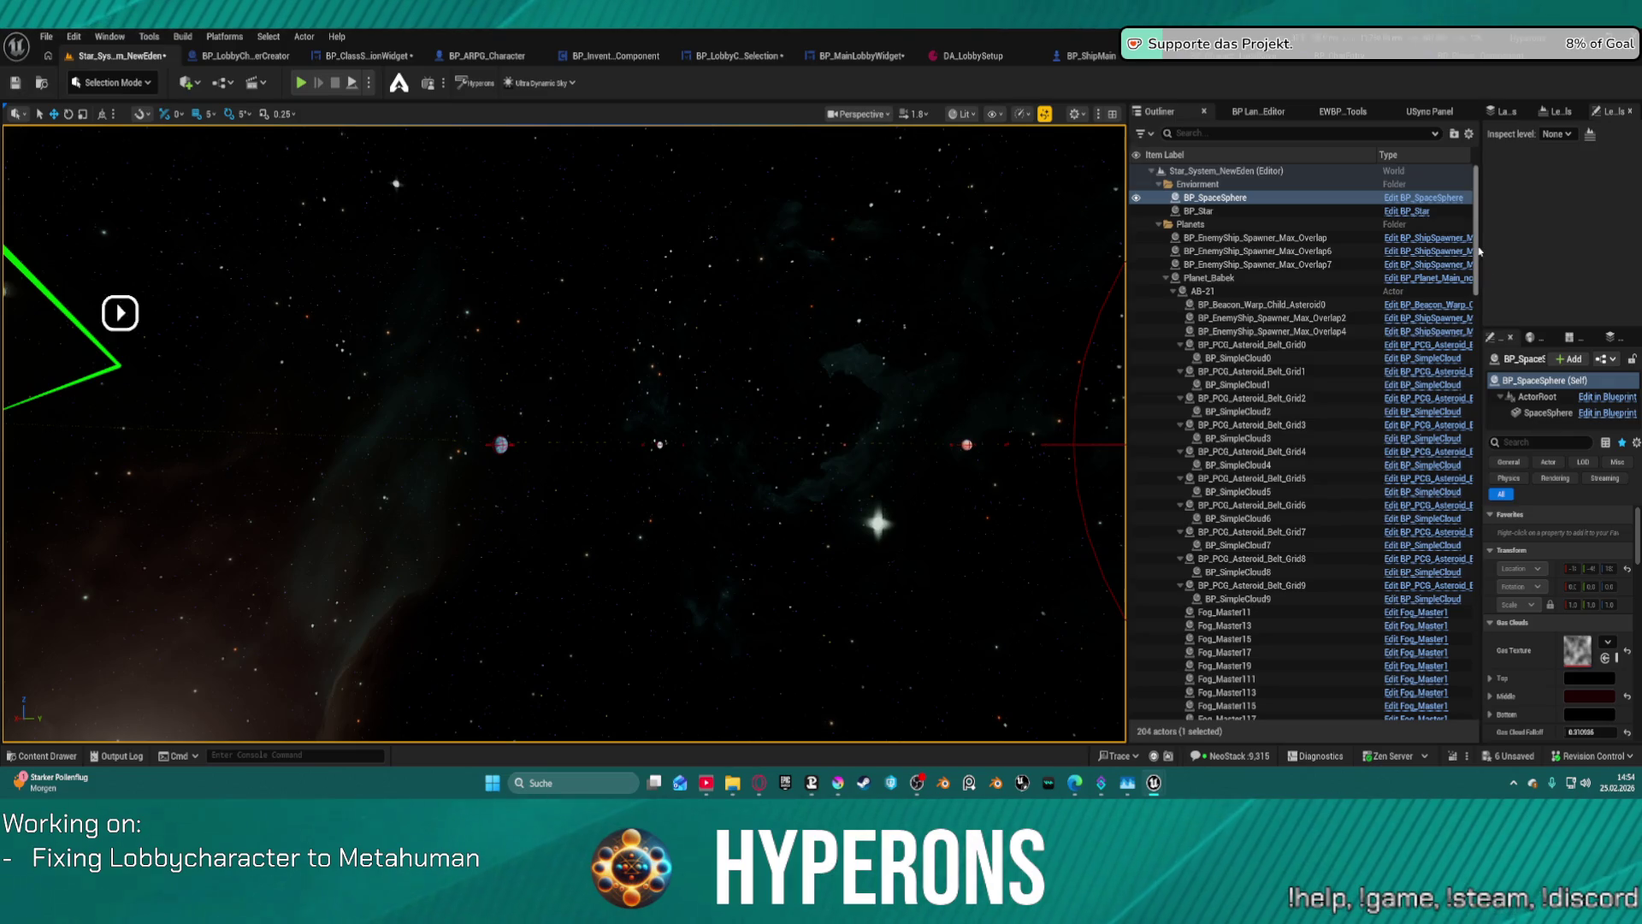
- Widen the Details panel and review BP_SpaceSphere's Gas Clouds, Stars (T_Stars_Far_Blue, T_Stars_Near_Small) and Extra Cubemap settings
left_click_drag(1480, 284, 1182, 277)
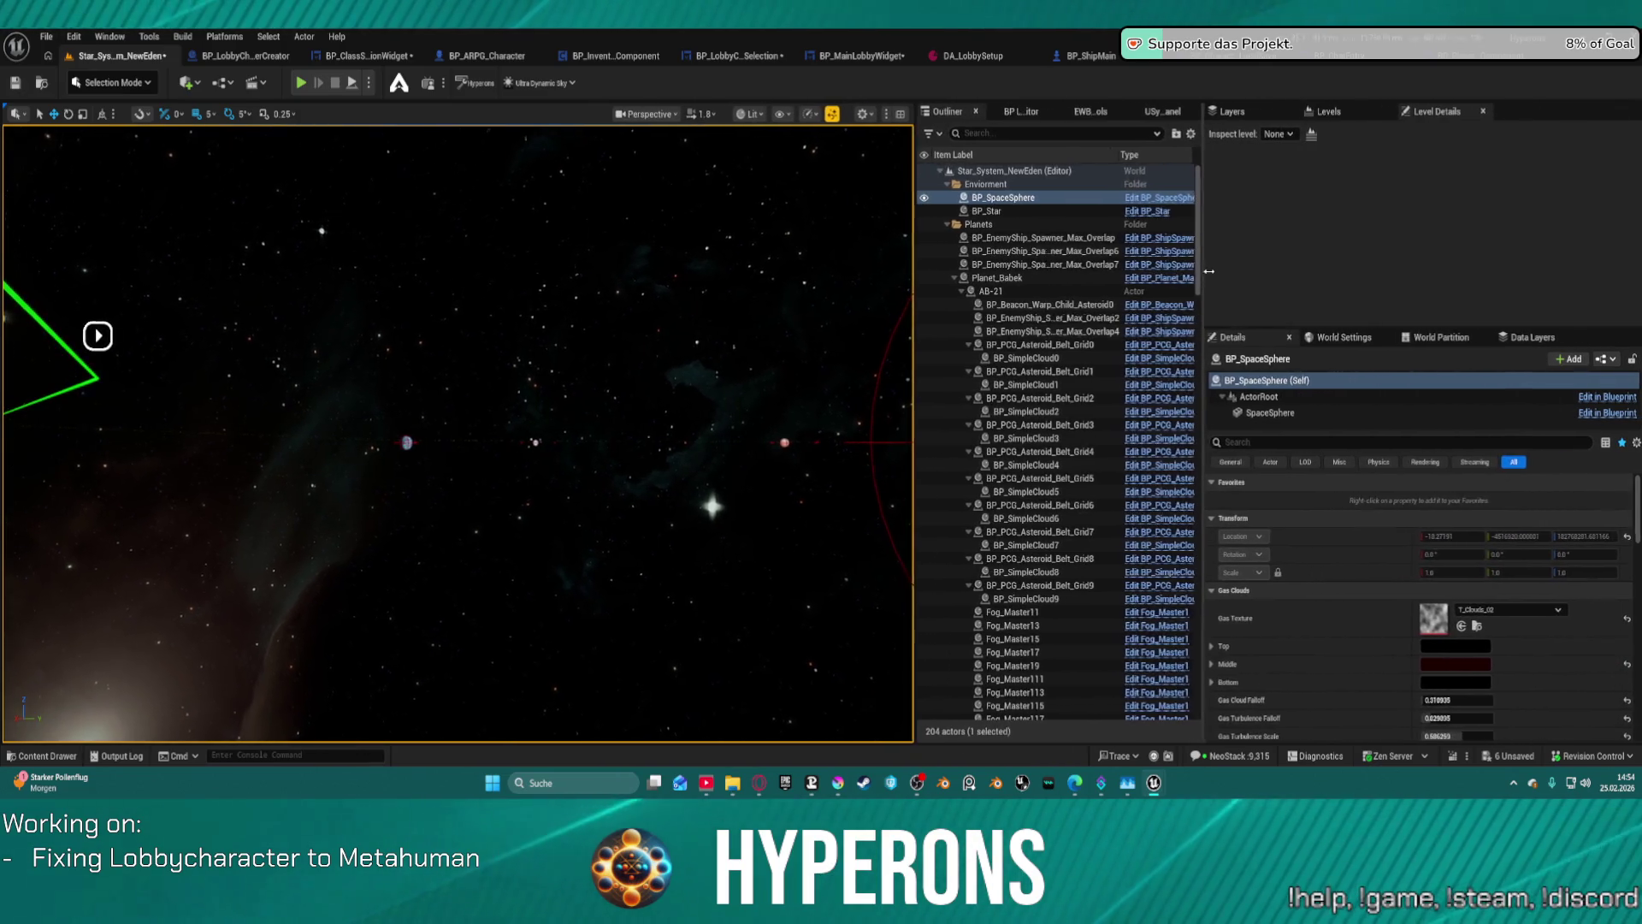
scroll(1356, 518, "down", 3)
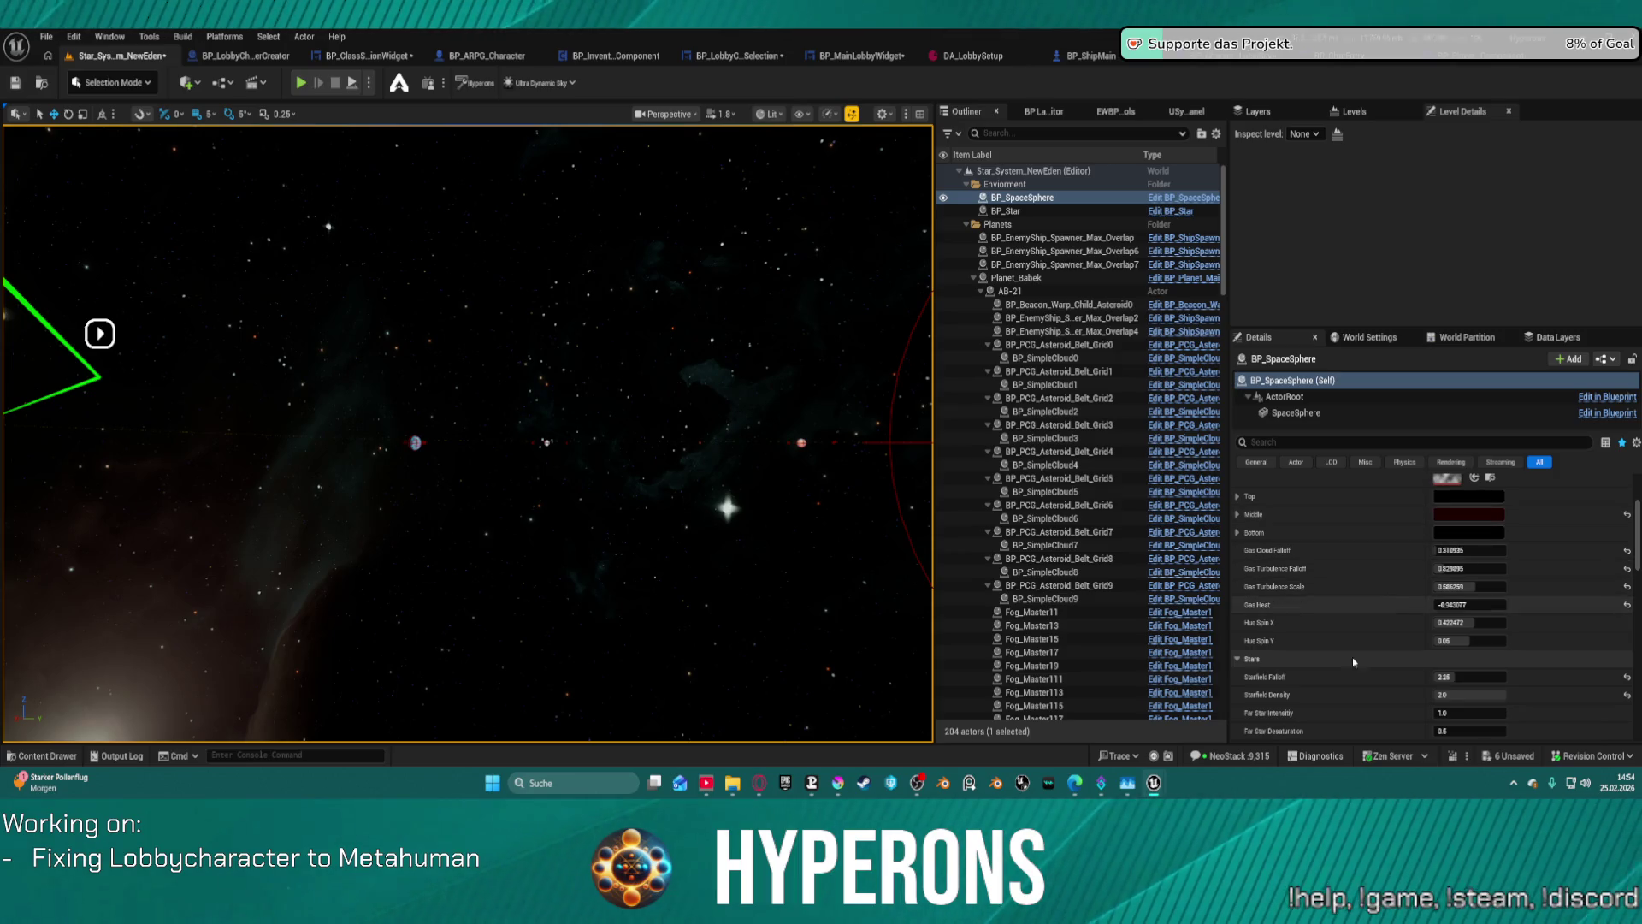
scroll(1358, 584, "down", 1)
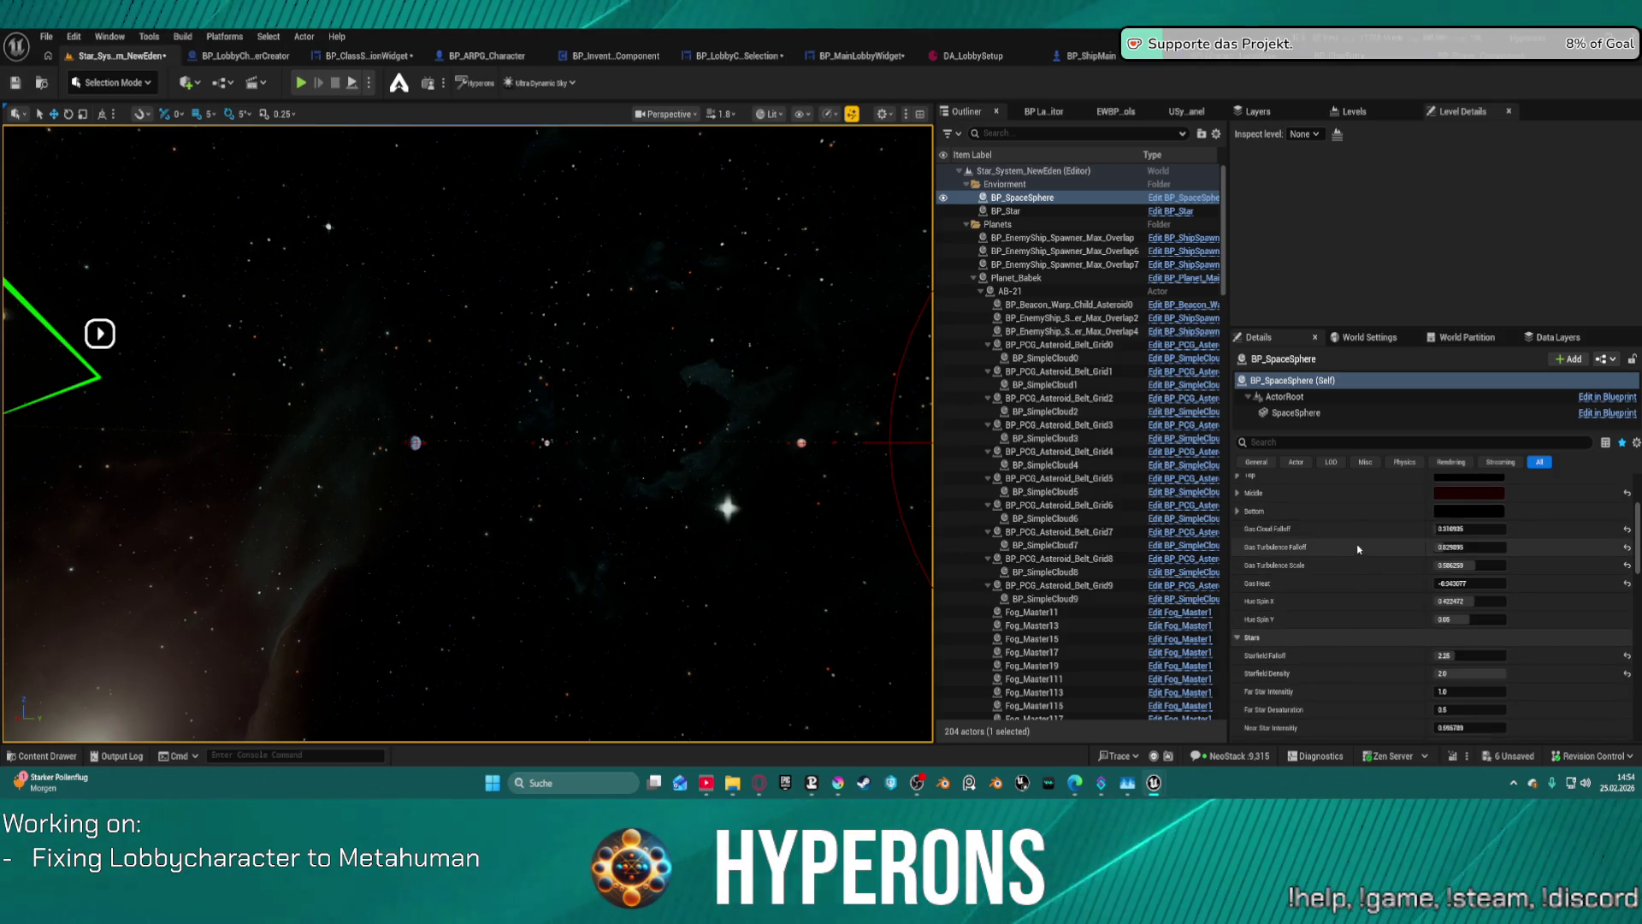
scroll(1359, 540, "up", 2)
scroll(1359, 540, "up", 1)
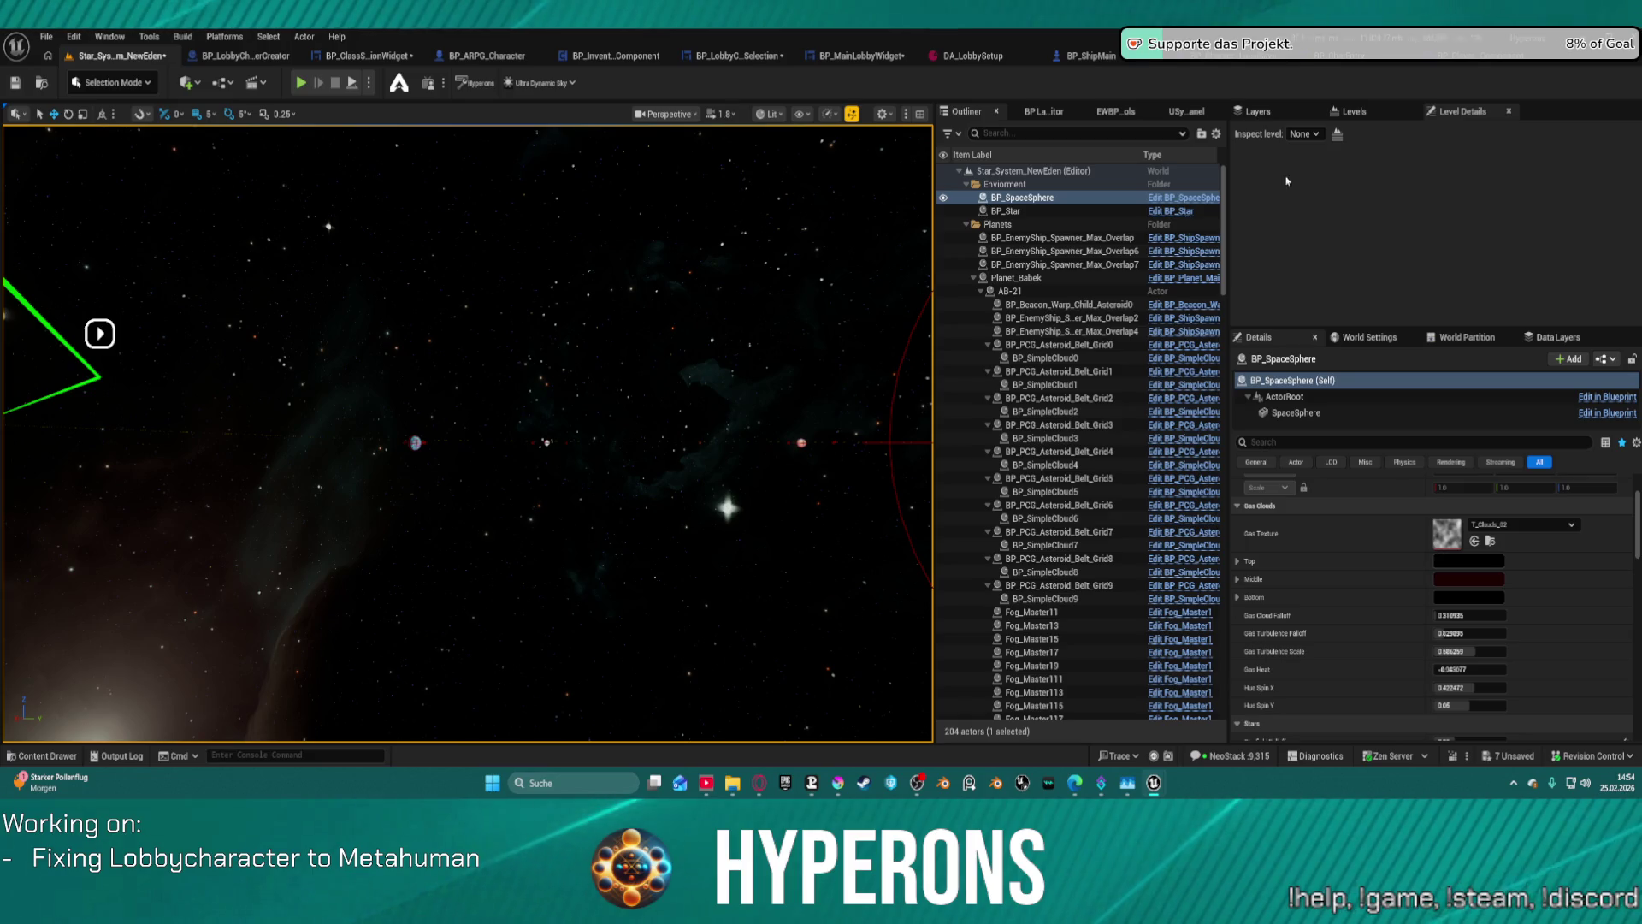
scroll(1263, 598, "down", 3)
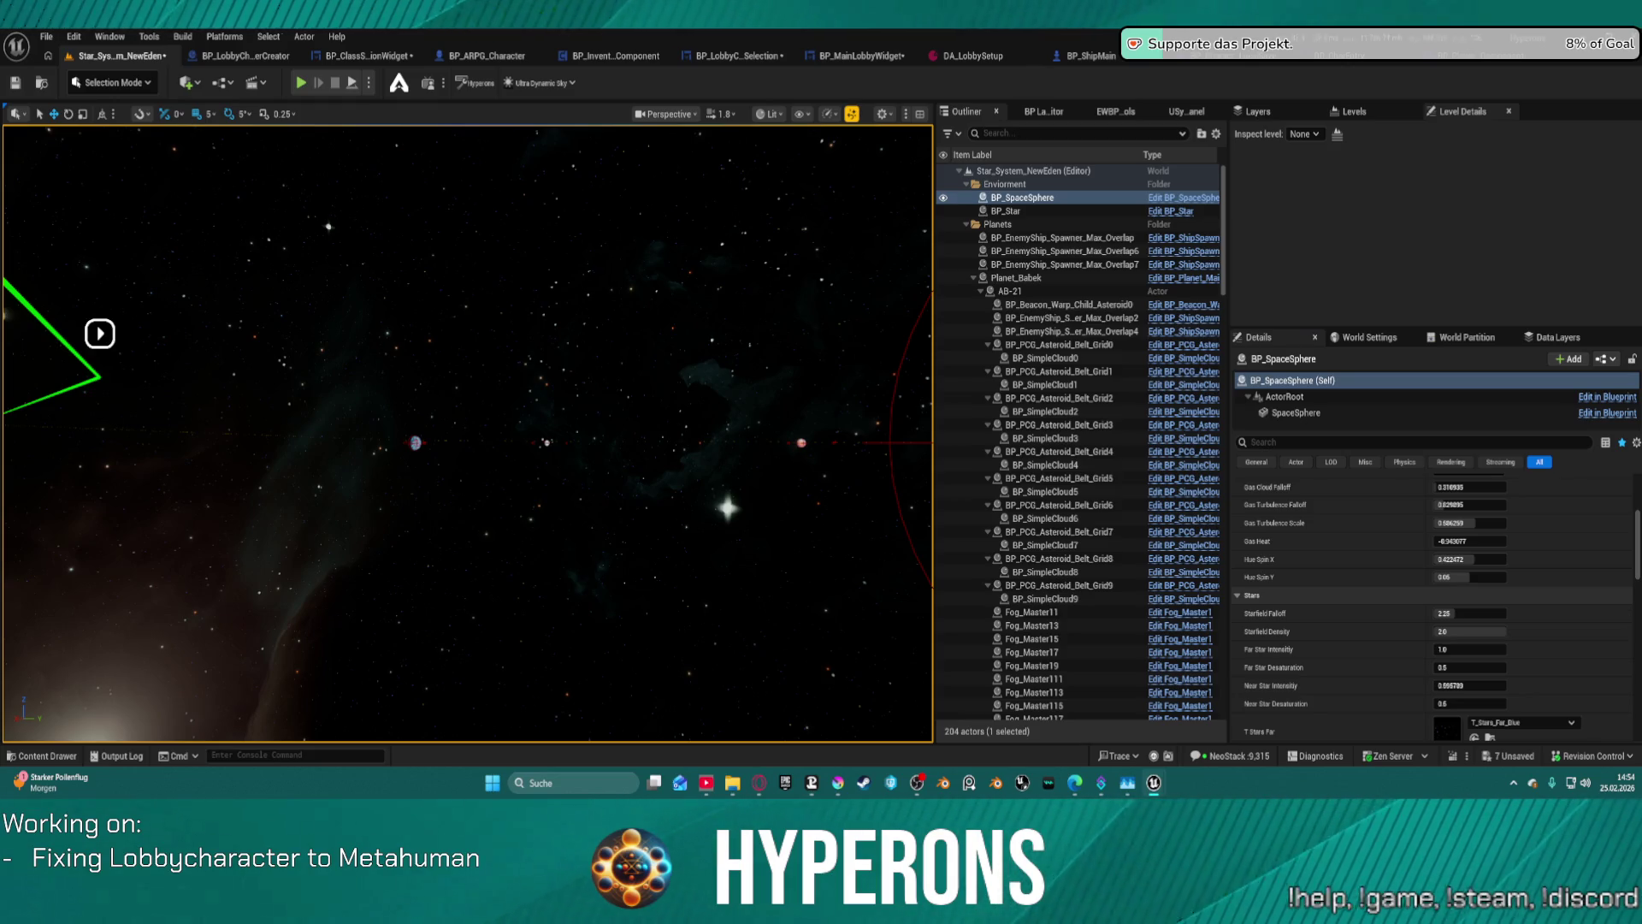
scroll(1282, 590, "down", 5)
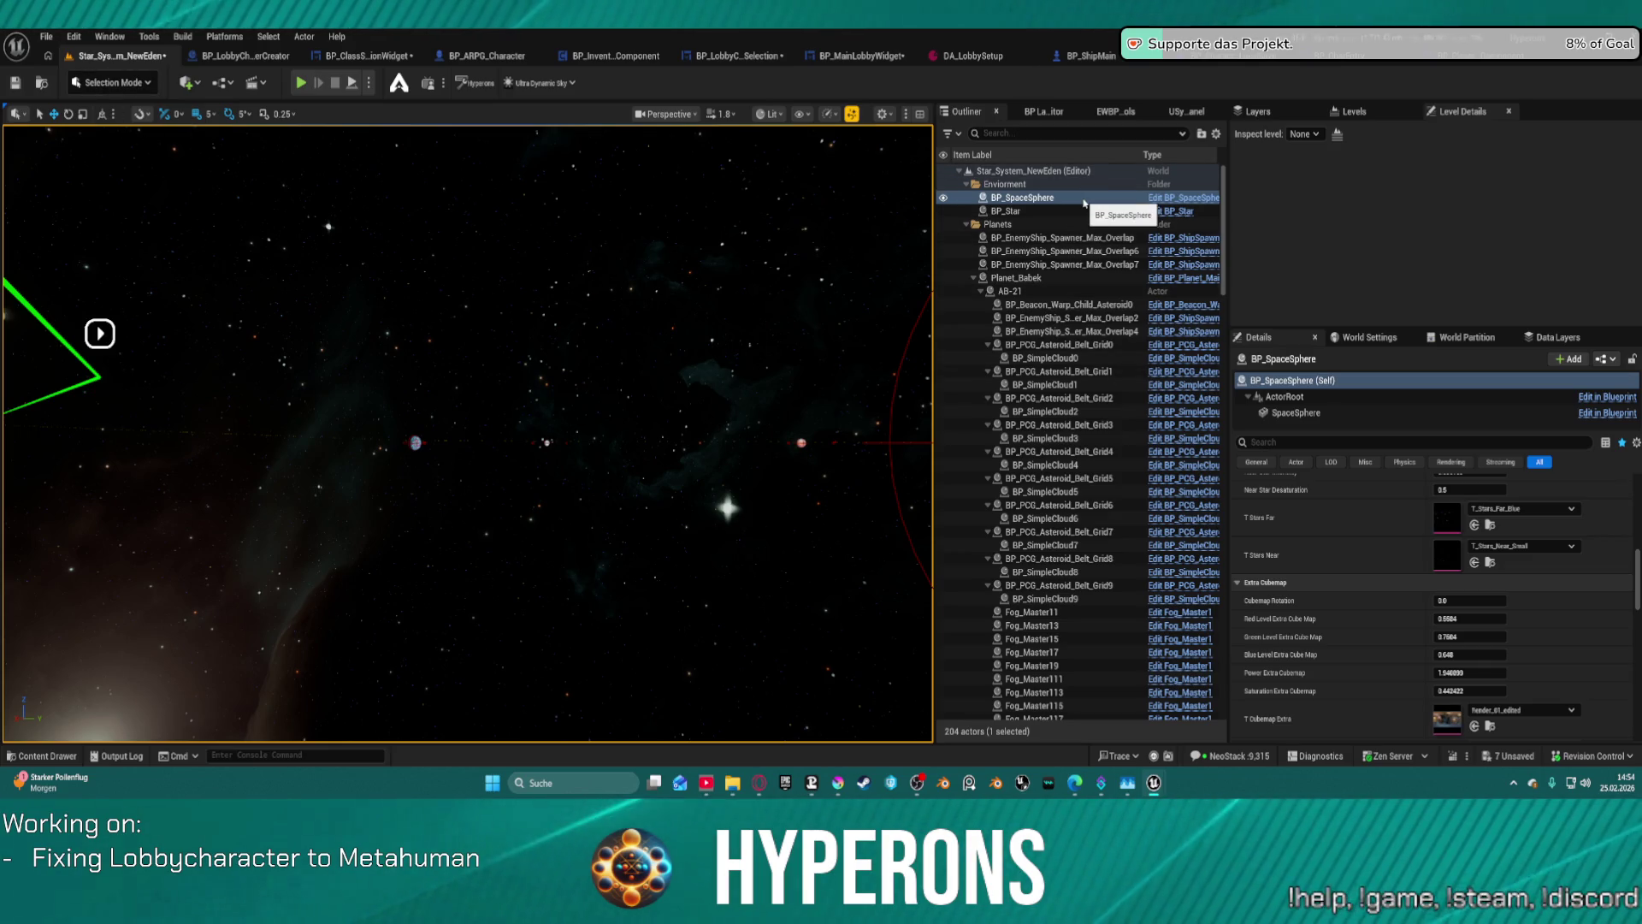
- Find BP_PostProcessActor_Space with an Outliner search for 'pos' and delete it
left_click(1107, 130)
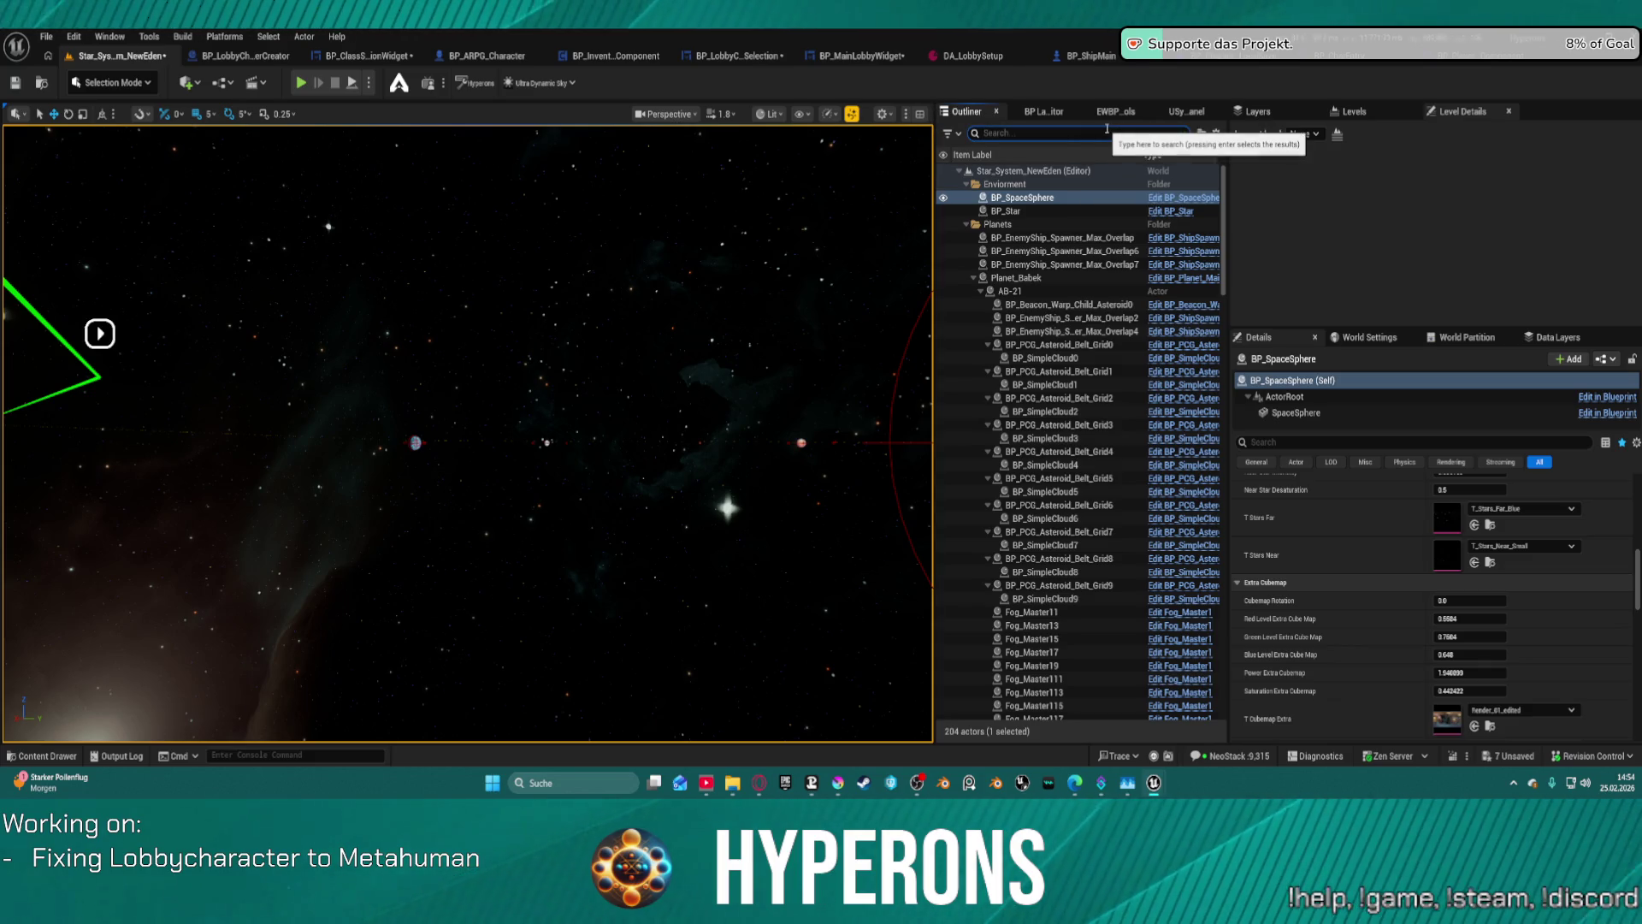
type("pos")
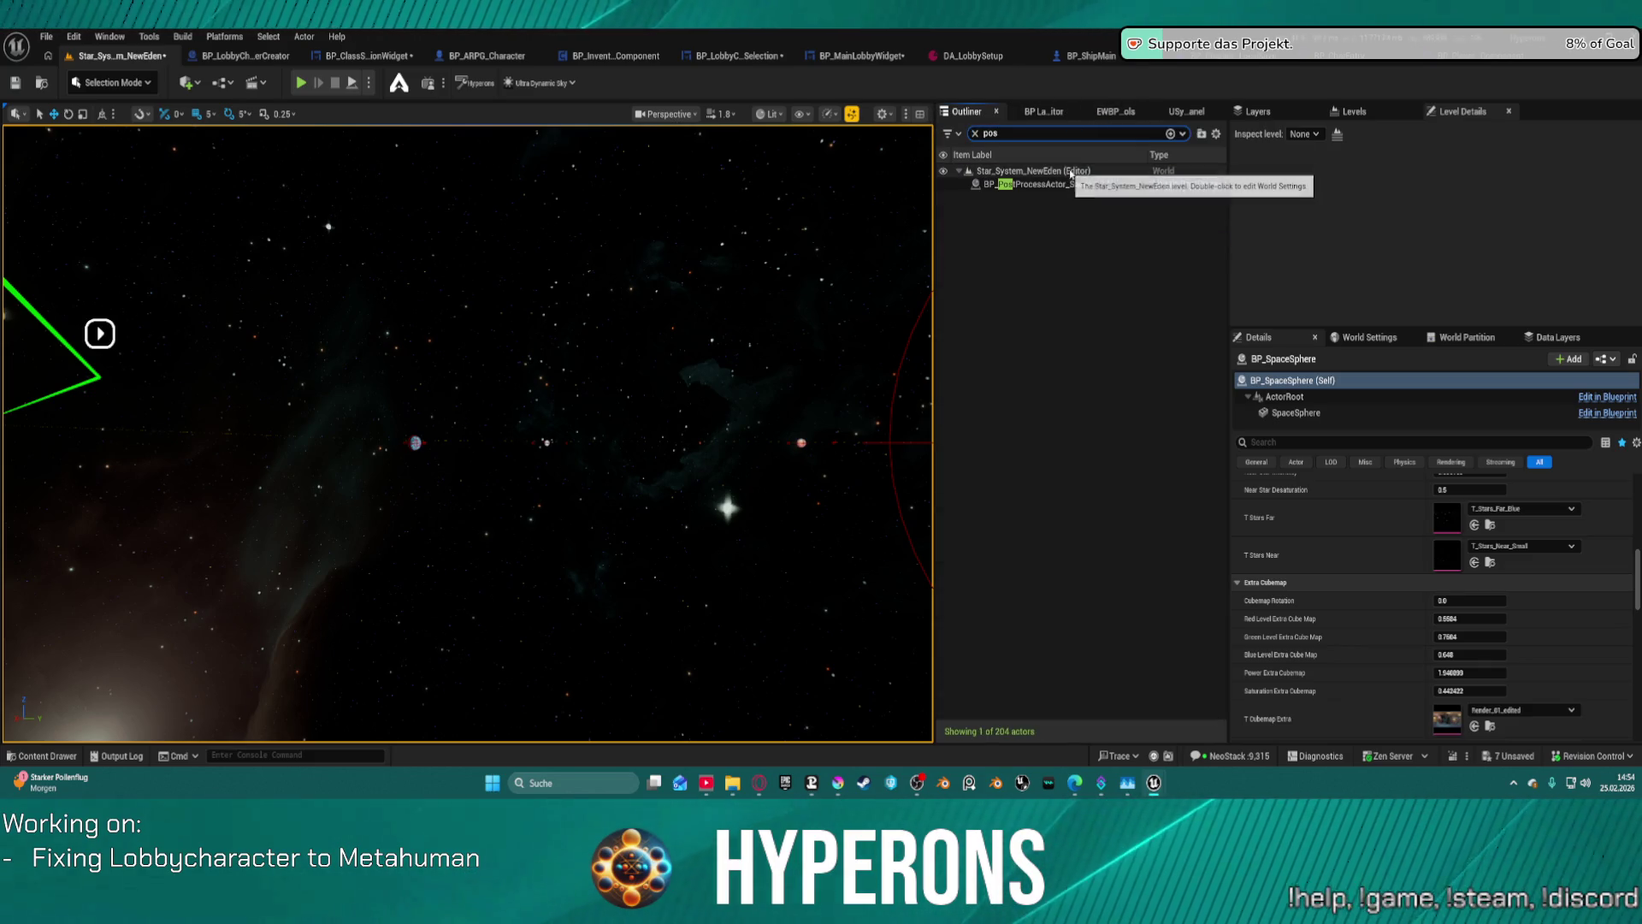
left_click(1084, 186)
key("Delete")
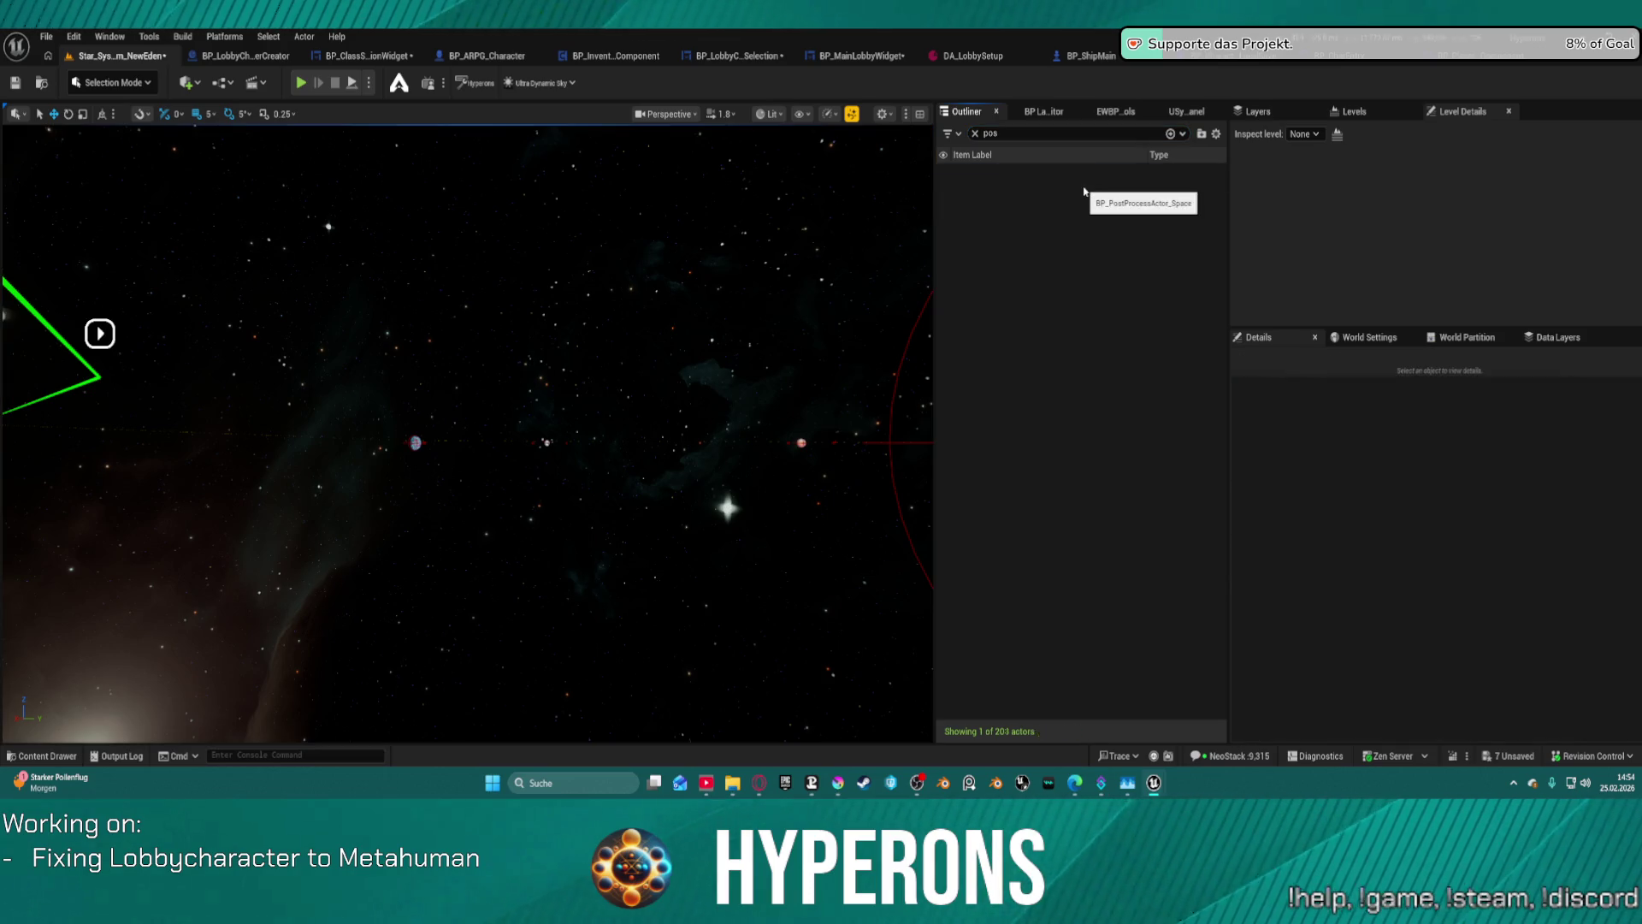
- Bring up the File menu's Recent Levels list
left_click(48, 37)
left_click(49, 36)
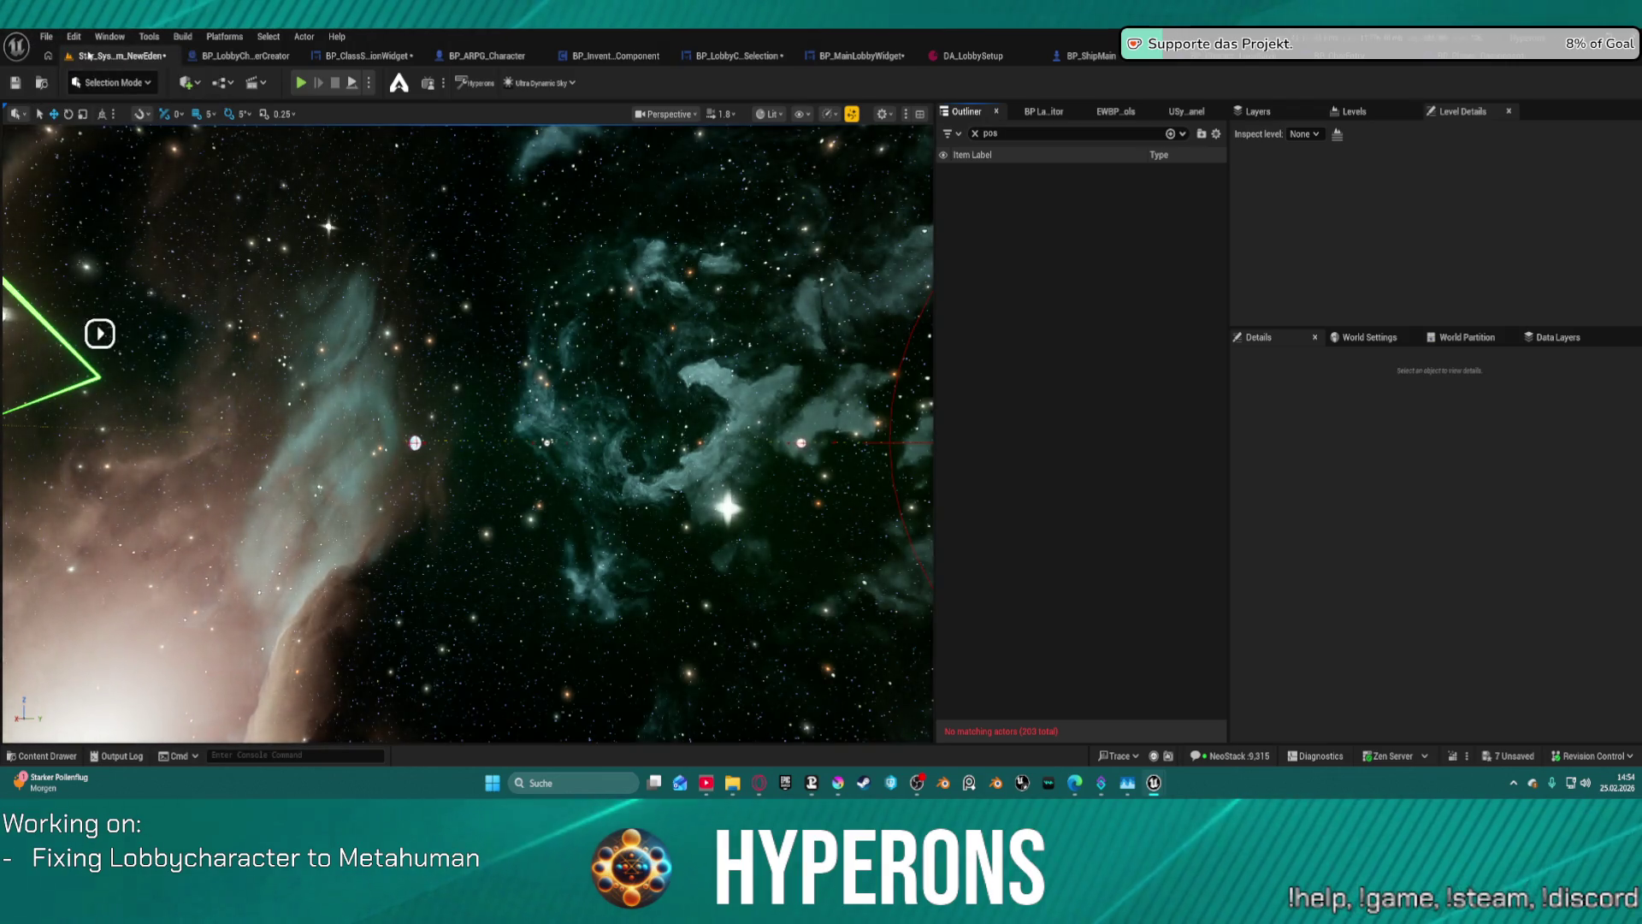
left_click(48, 36)
mouse_move(138, 137)
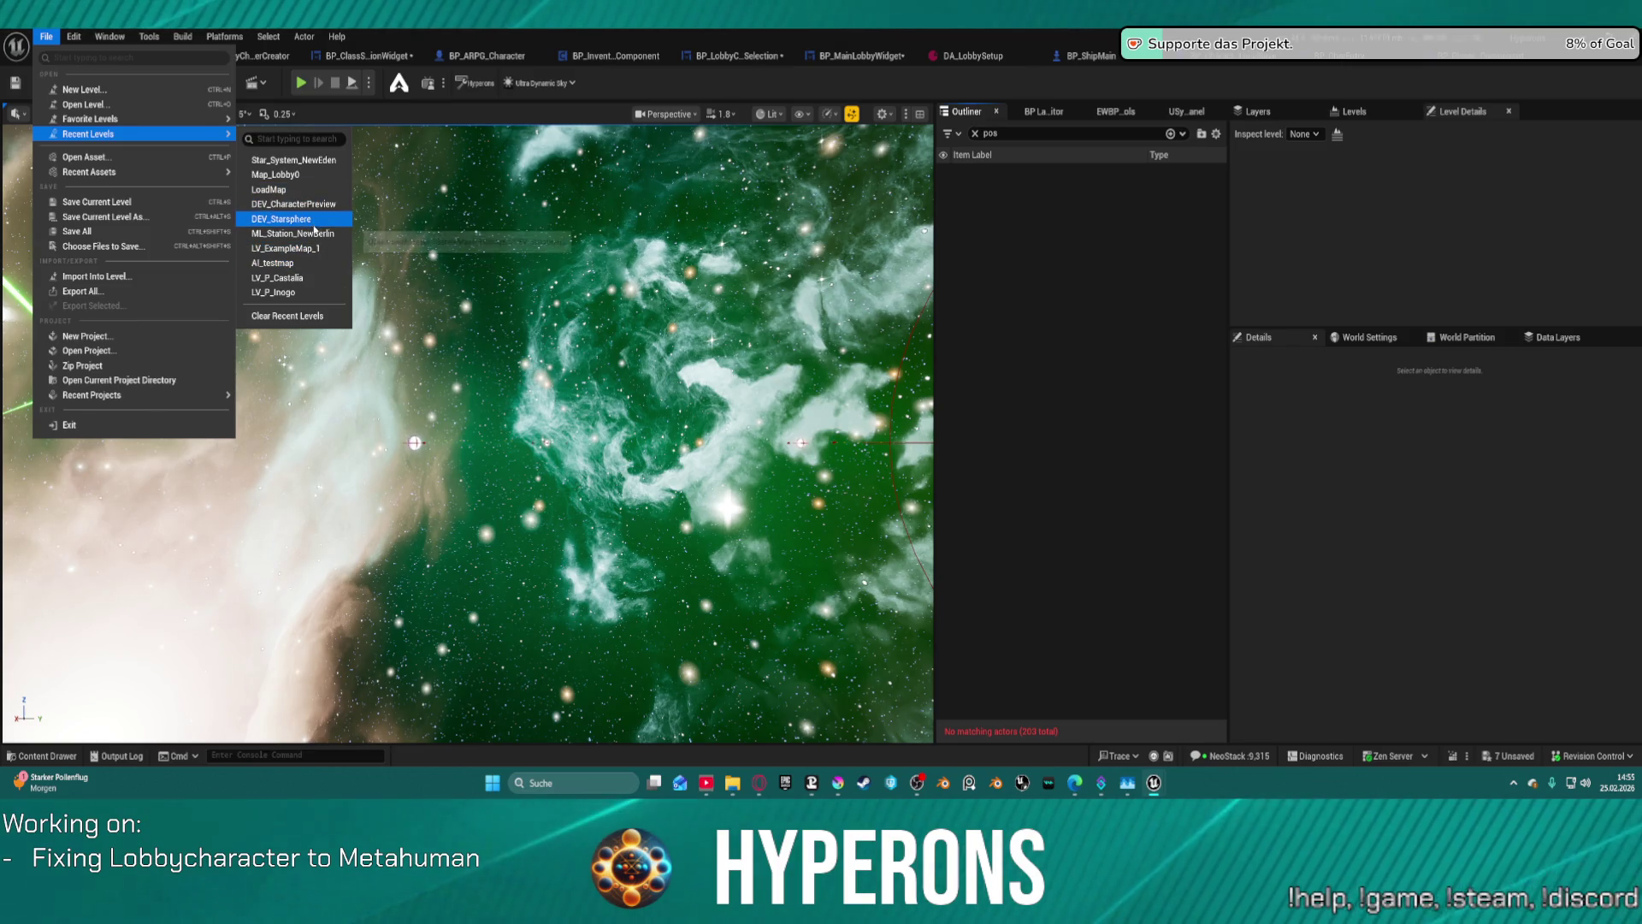
- Open ML_Station_NewBerlin from Recent Levels, saving and checking out Star_System_NewEden first
left_click(310, 234)
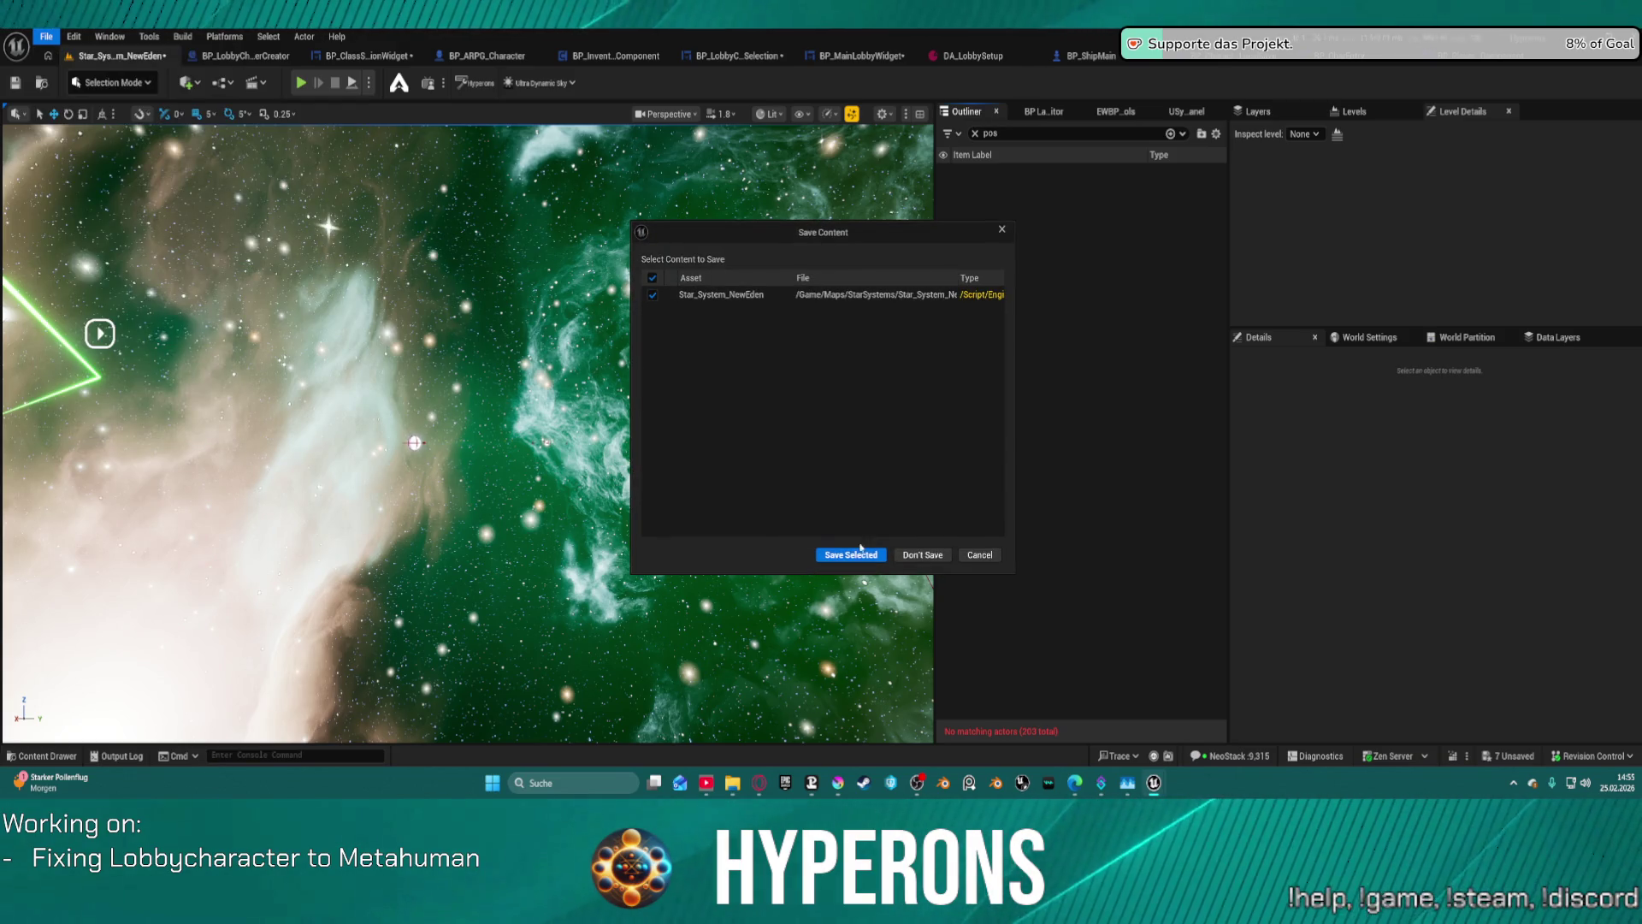
left_click(860, 550)
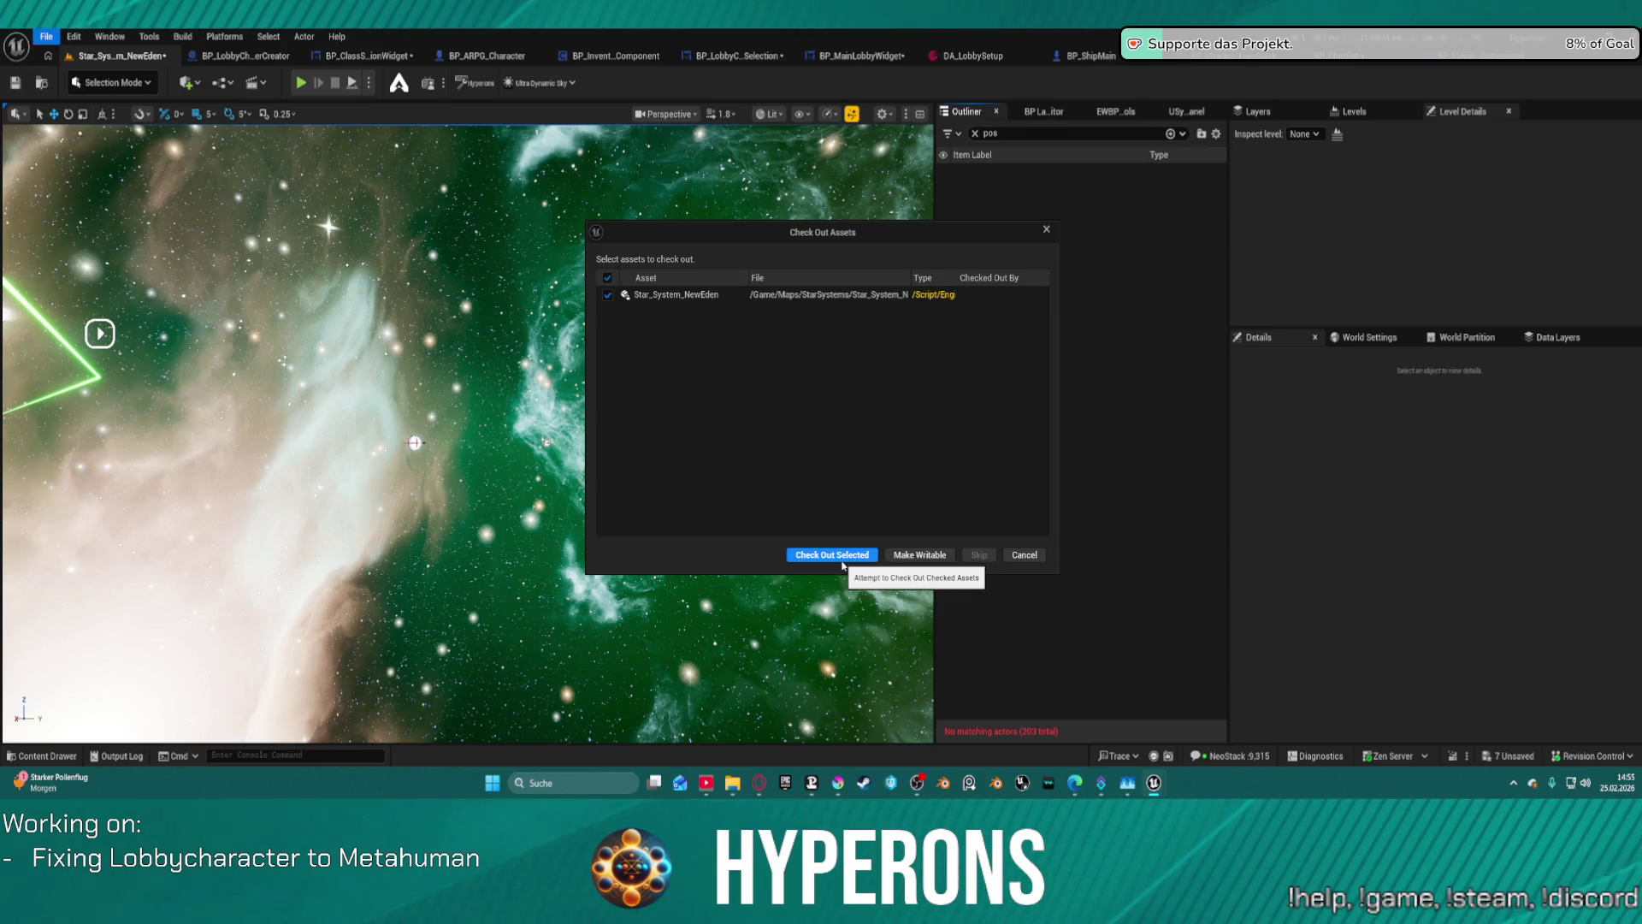
left_click(832, 555)
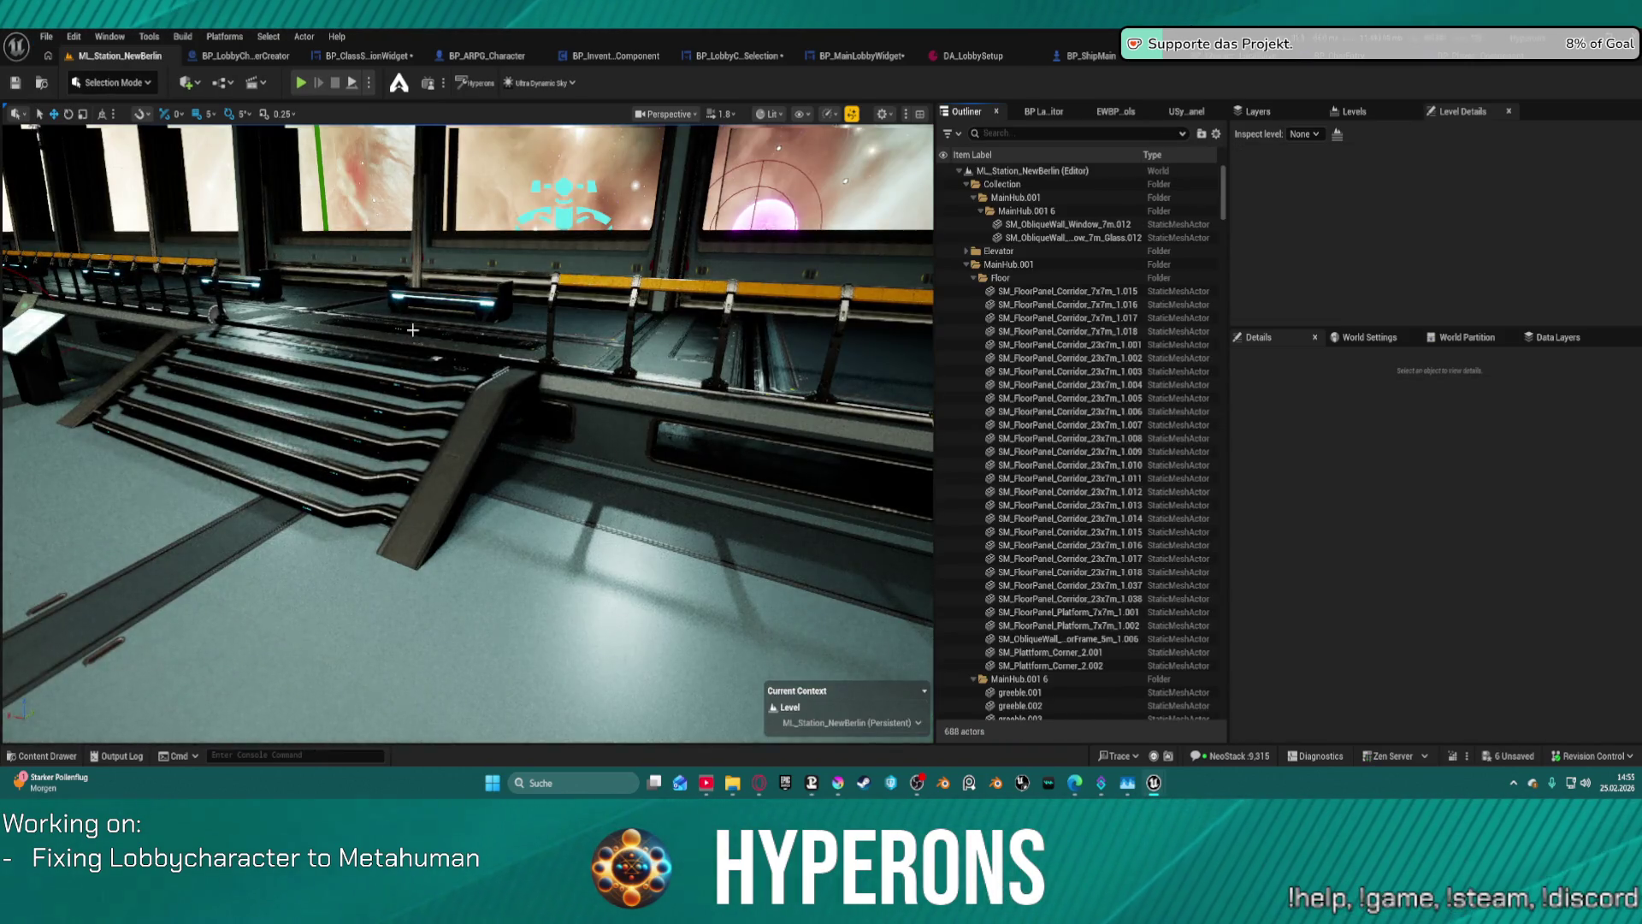
- Fly the camera through the station windows to the main floor hall near the Hangars sign
mouse_move(412, 330)
left_mouse_down()
mouse_move(385, 205)
mouse_move(282, 235)
left_mouse_up()
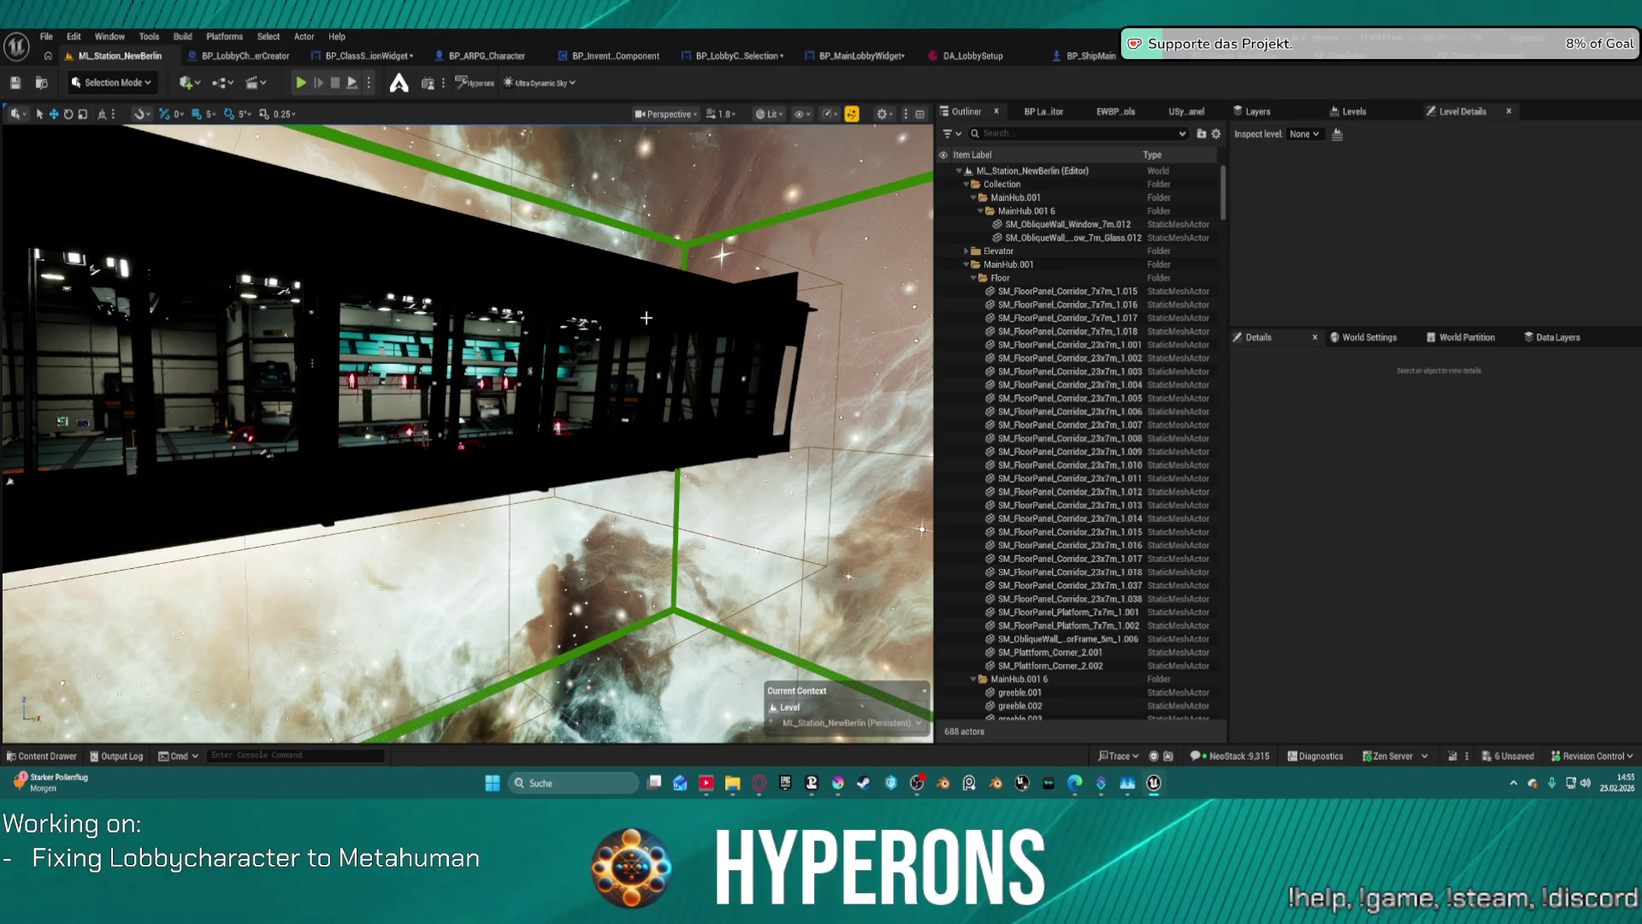
scroll(467, 434, "up", 3)
left_click_drag(467, 434, 432, 423)
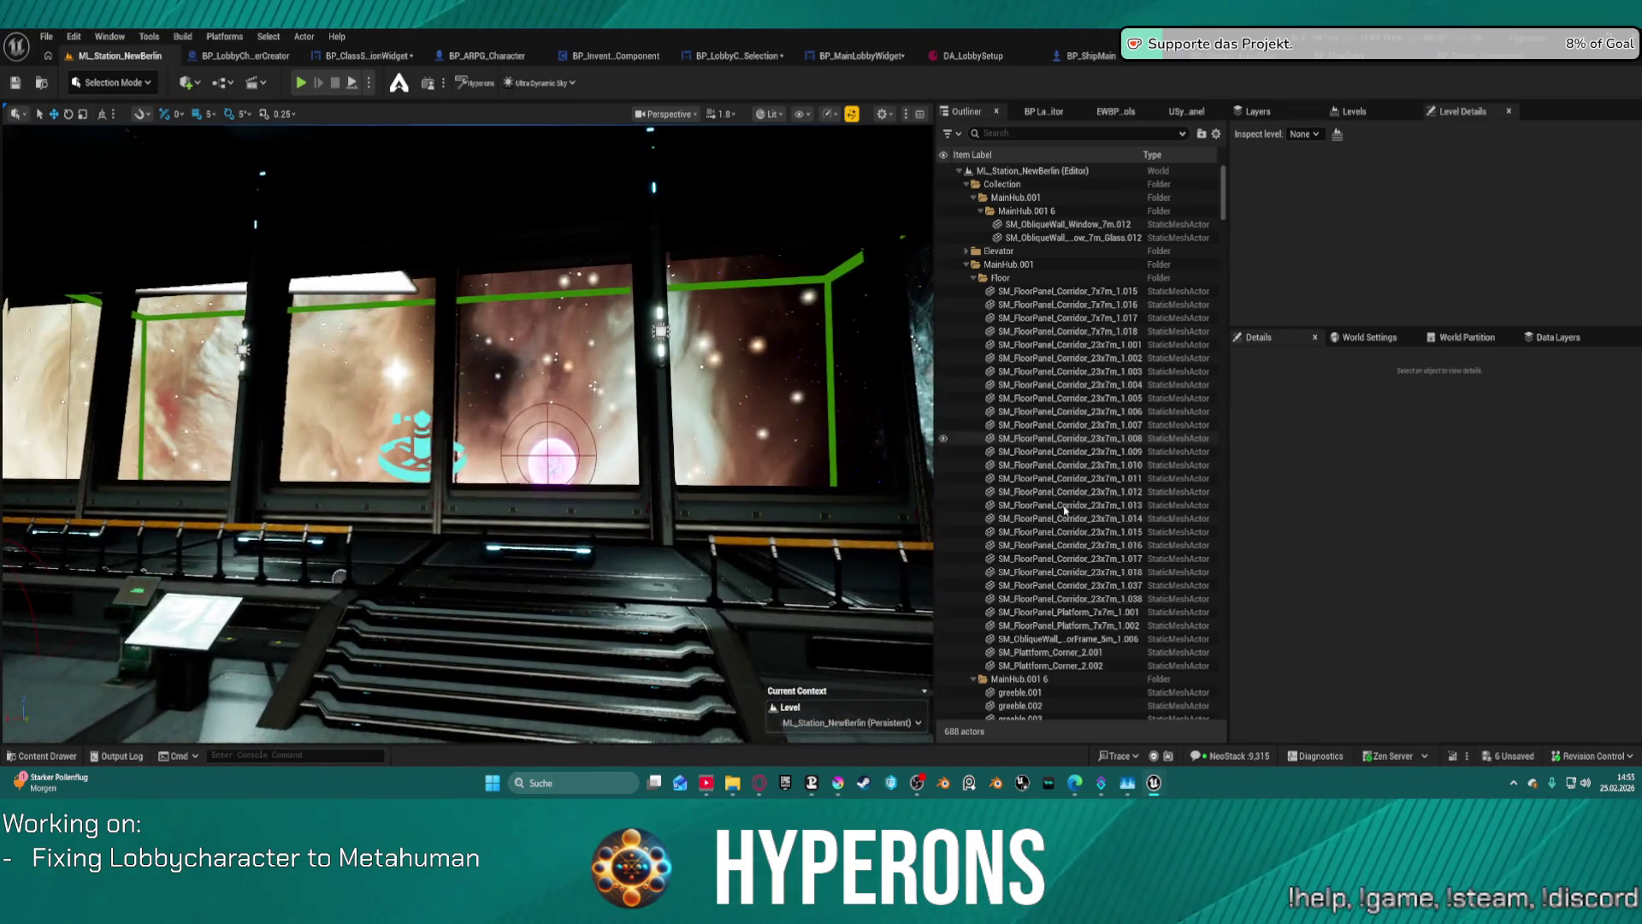
left_click(1181, 184)
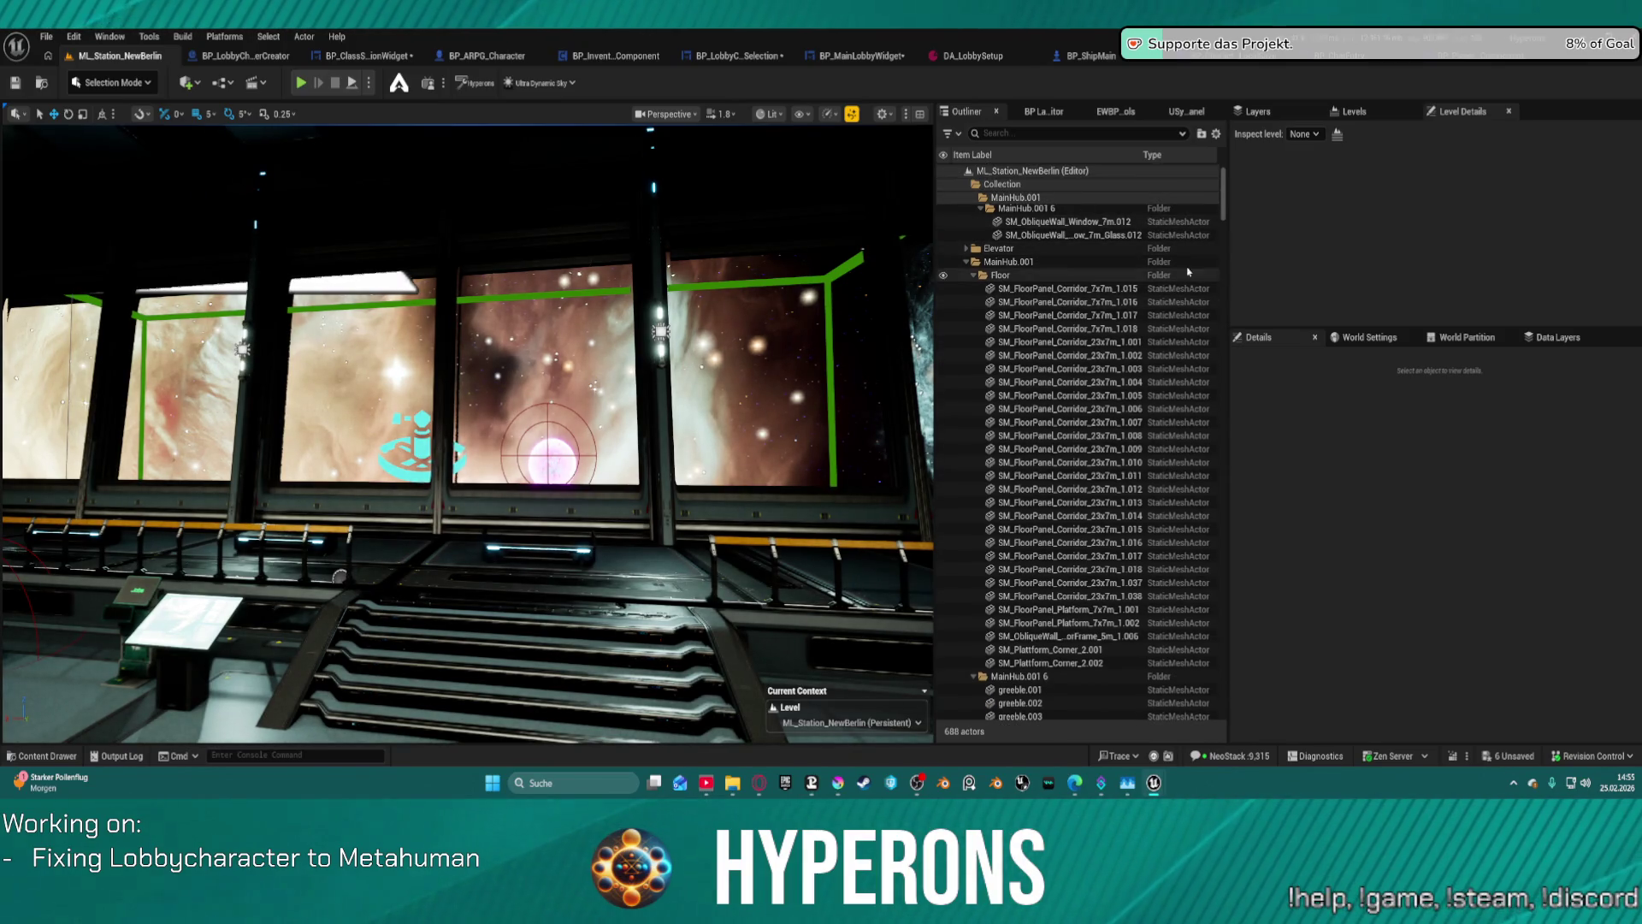
left_click_drag(1216, 198, 1208, 733)
mouse_move(467, 433)
left_mouse_down()
mouse_move(441, 462)
mouse_move(302, 516)
left_mouse_up()
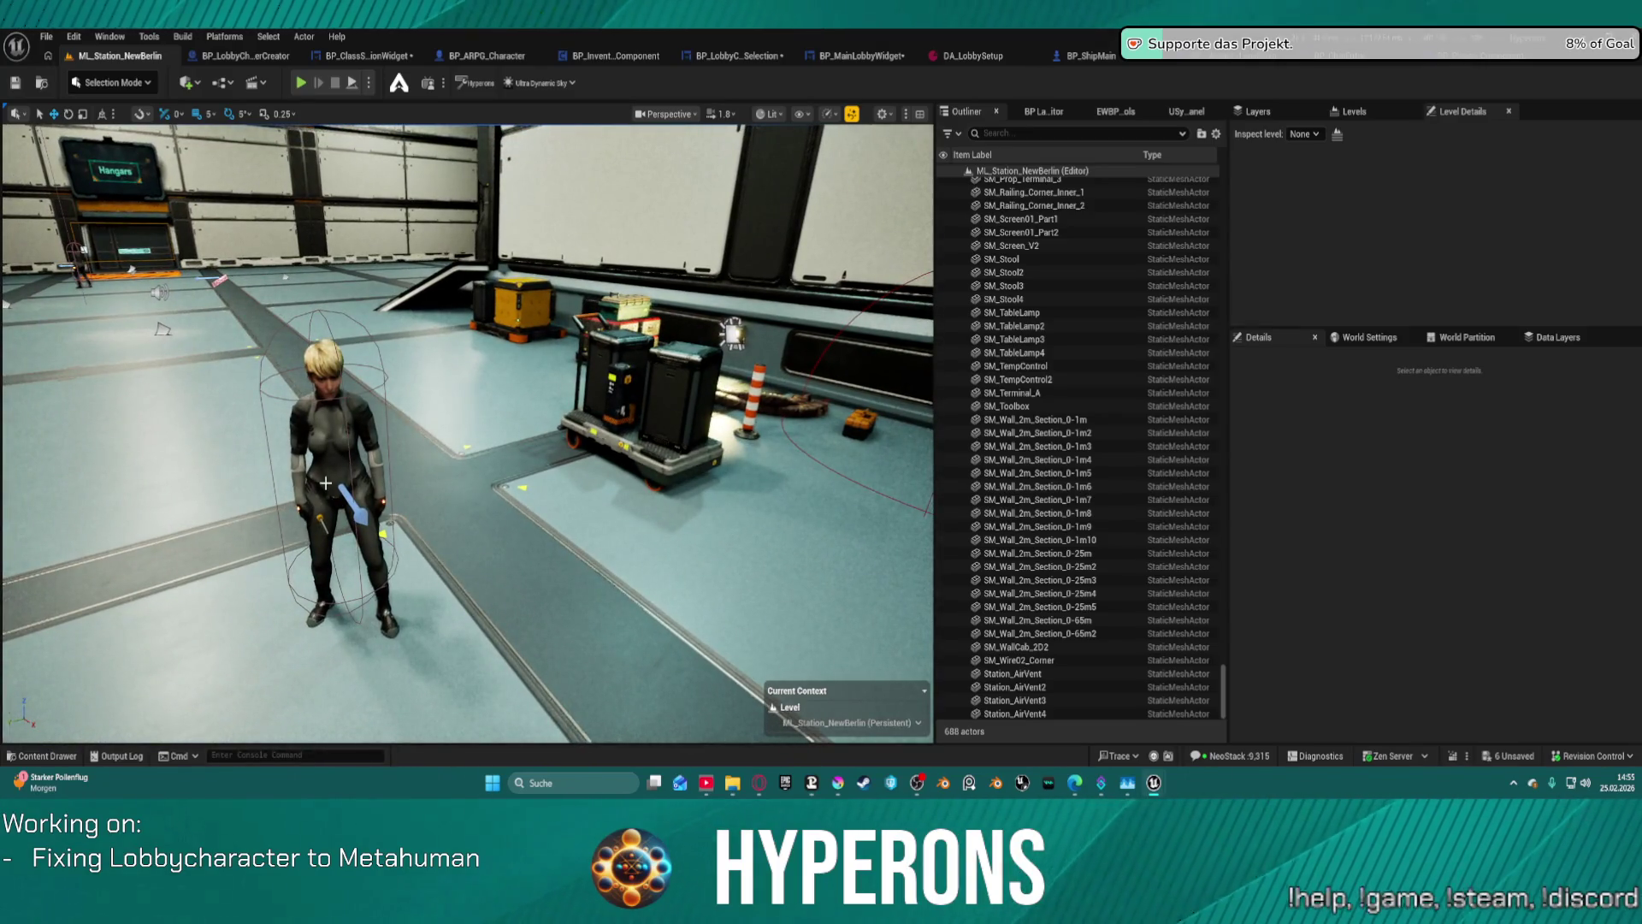
- Select the blonde BP_AI_Interactor_Master character and filter its Details with 'vis'
left_click(325, 483)
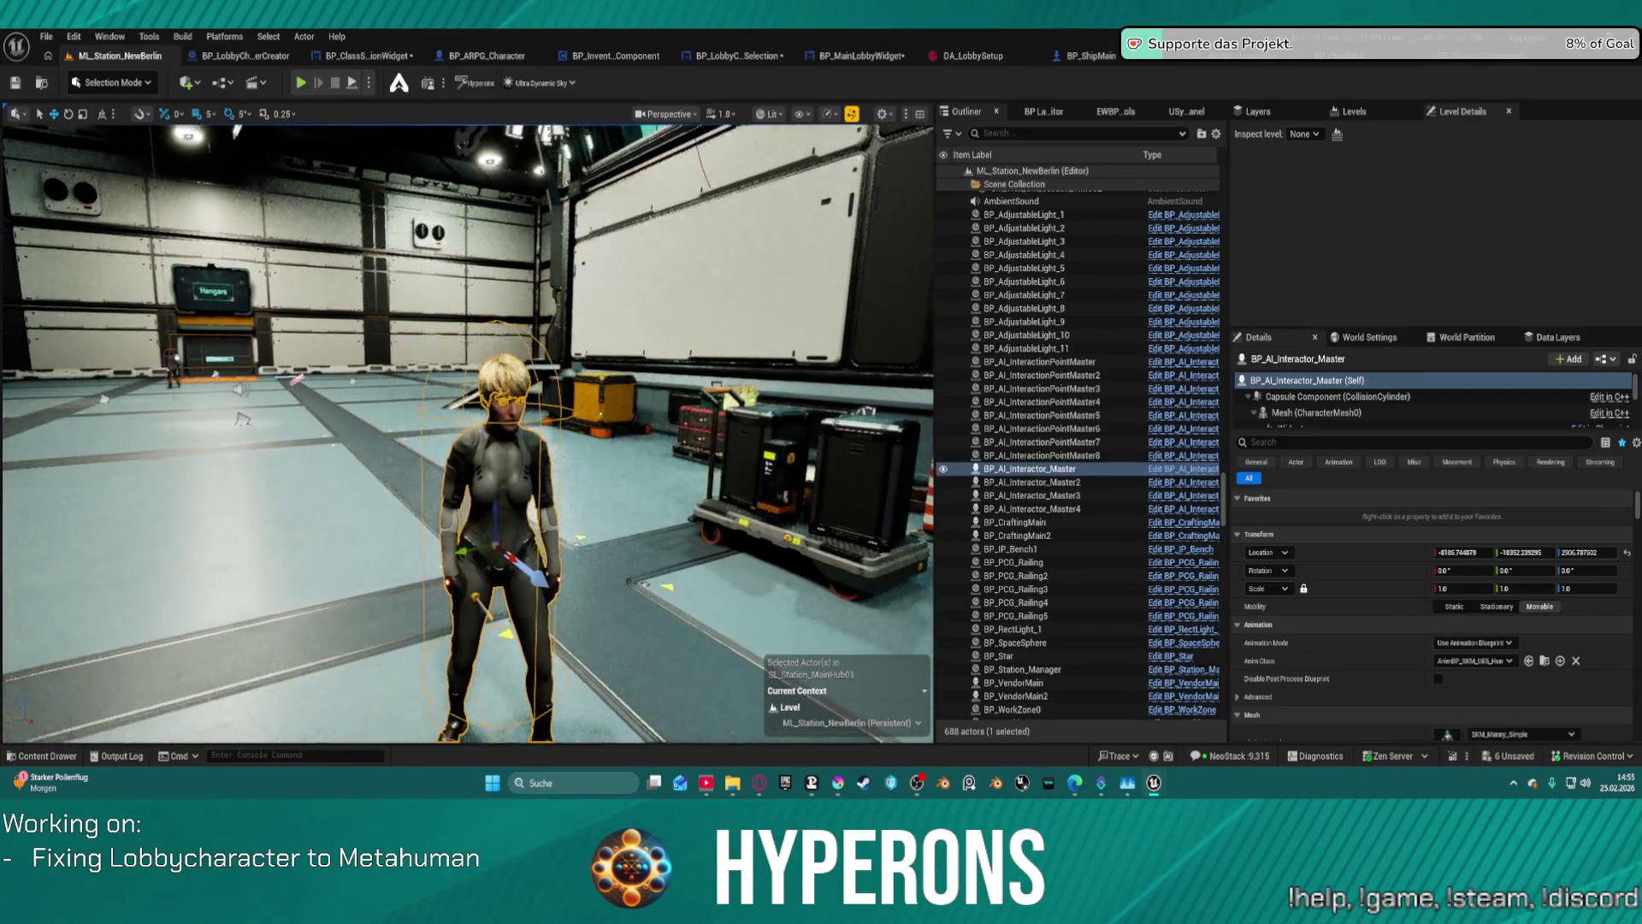
scroll(1446, 631, "down", 5)
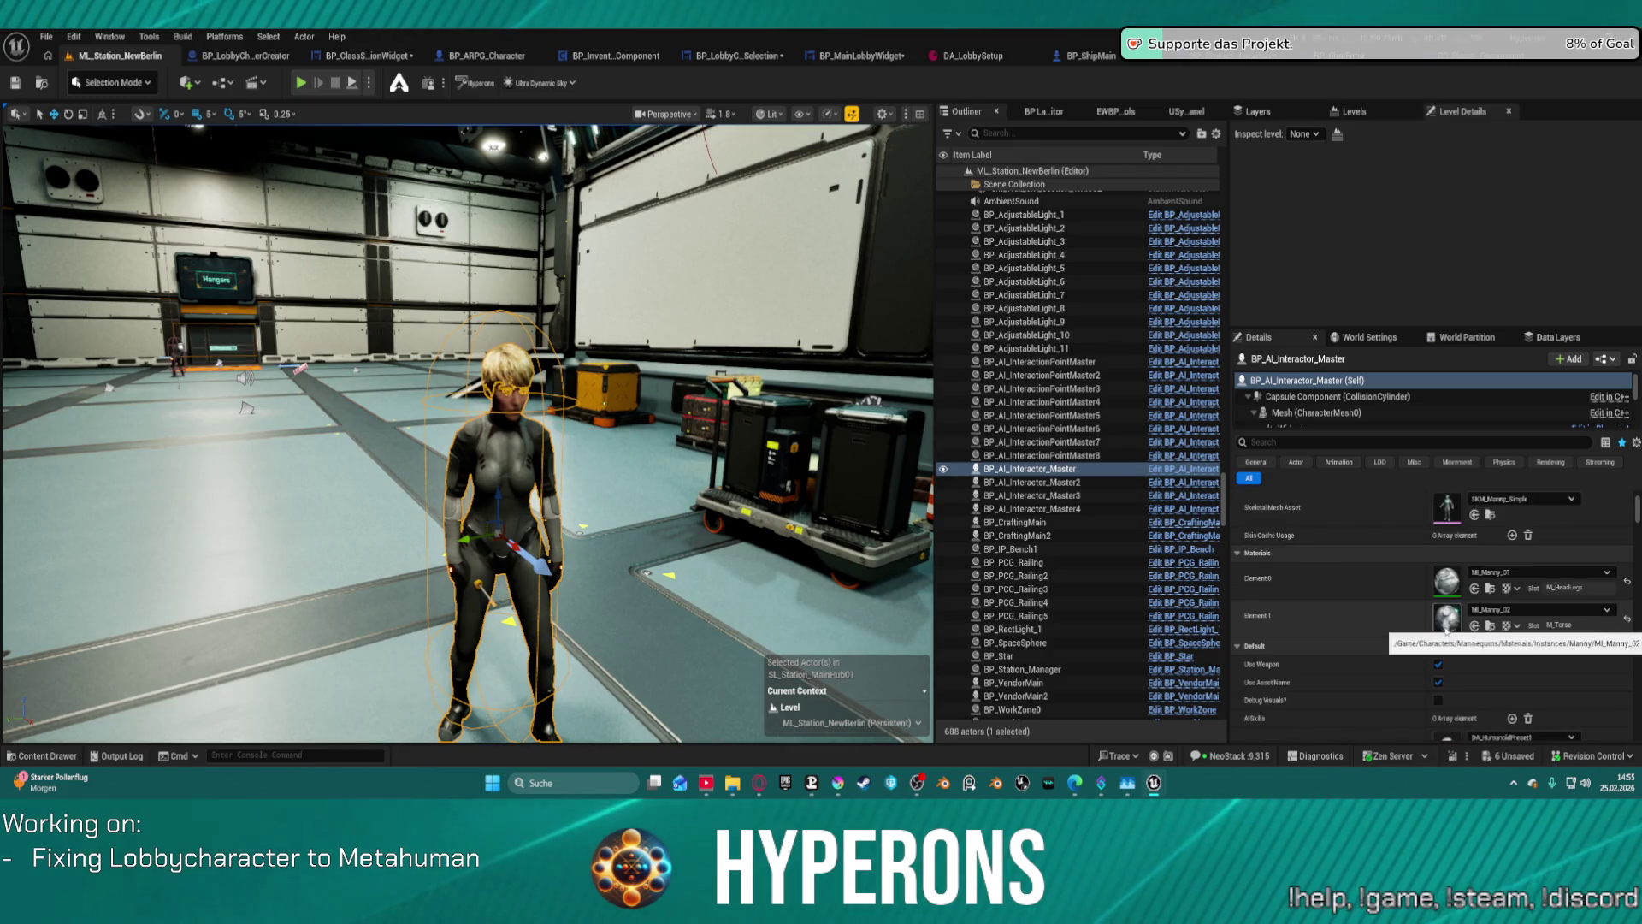
left_click(1354, 443)
type("vi")
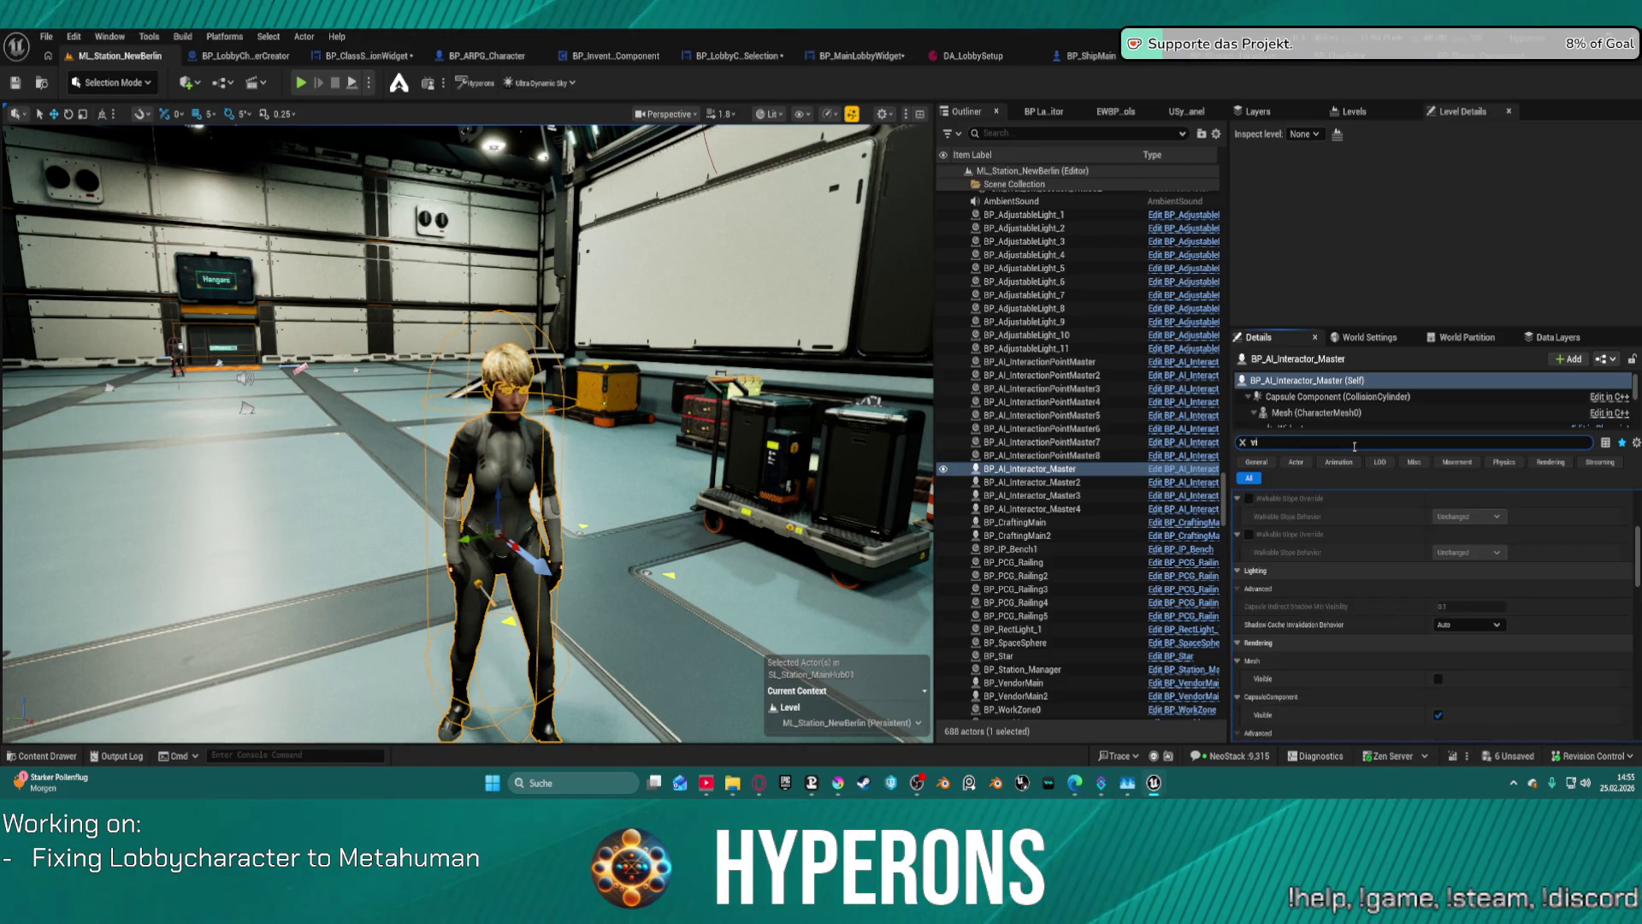
type("s")
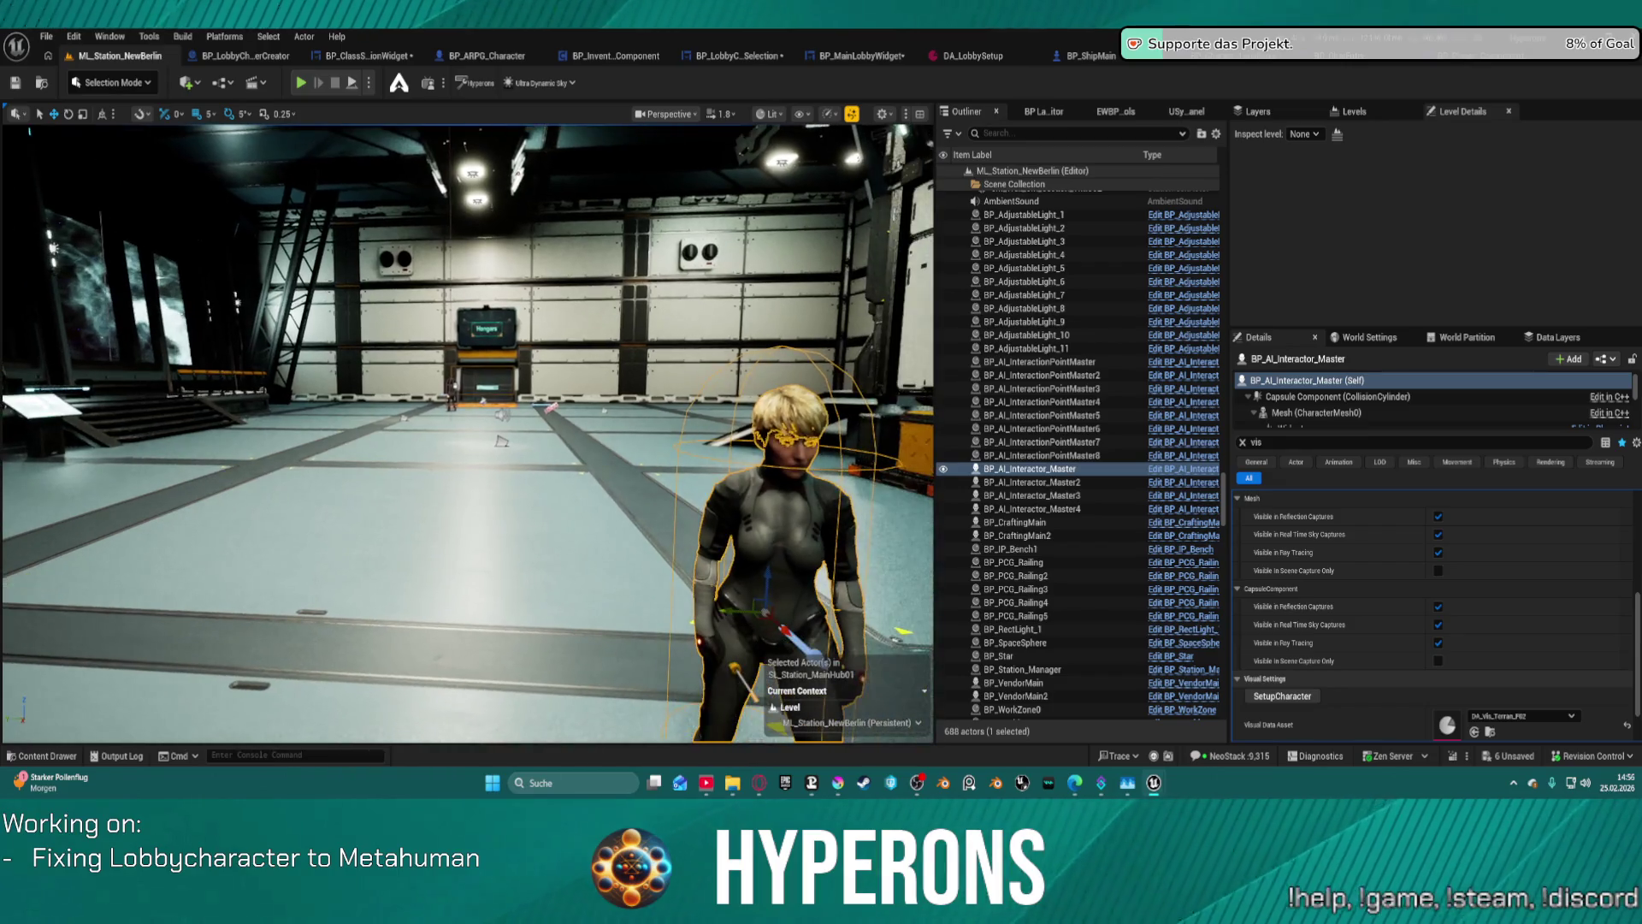
- Set the Visual Data Asset to DA_Vis_Terran_F01 and run SetupCharacter
left_click(1549, 725)
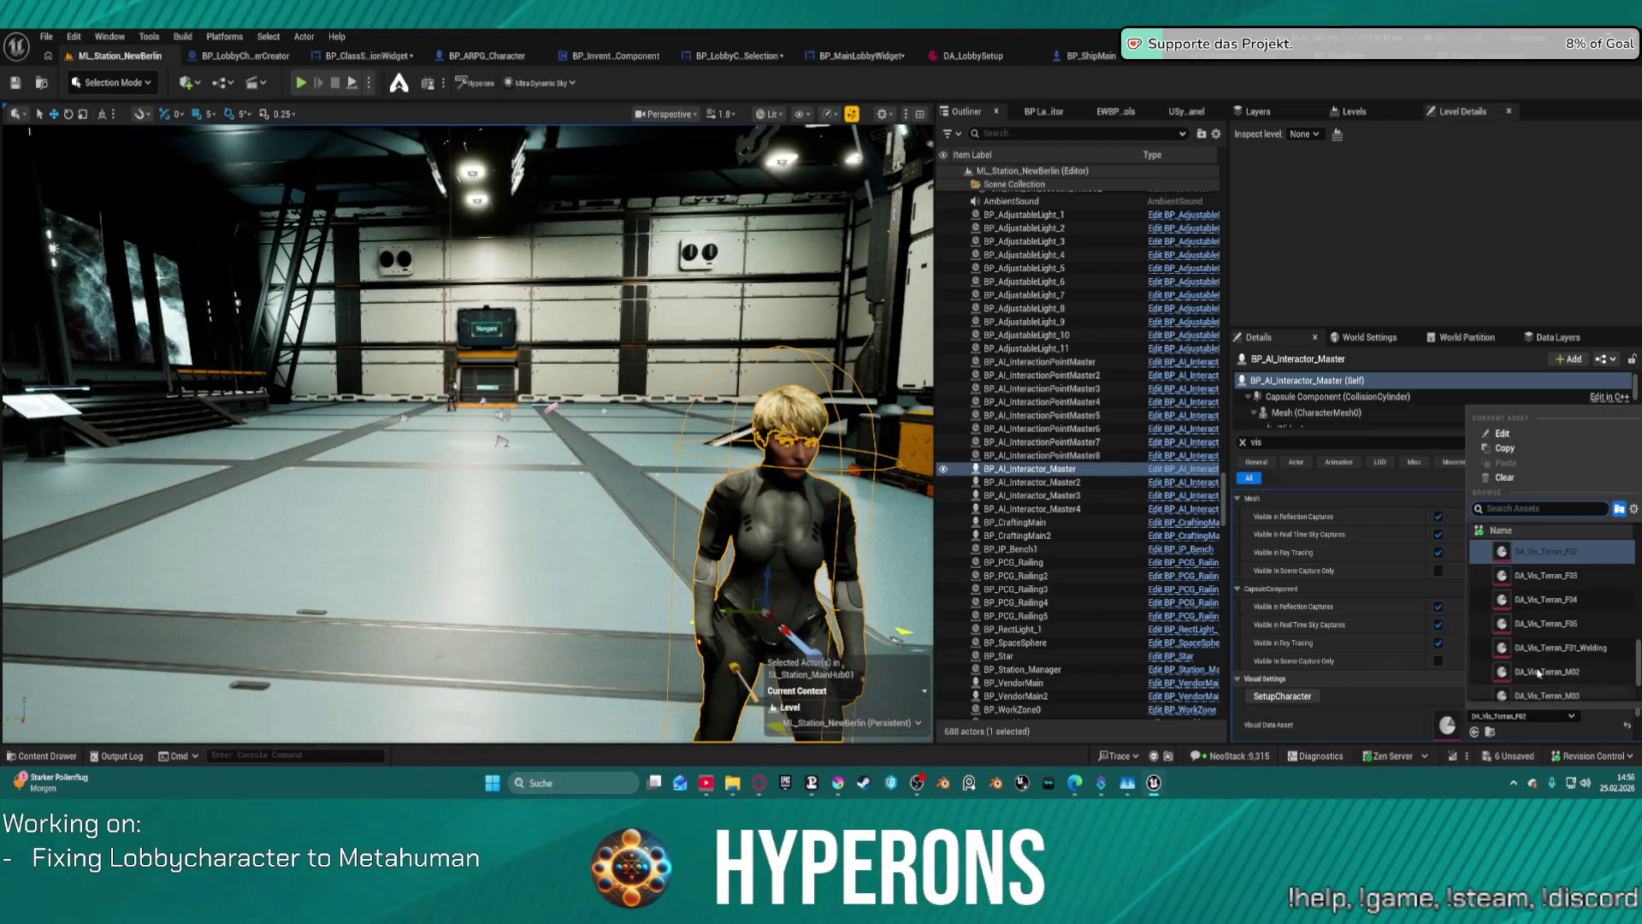
left_click(1549, 551)
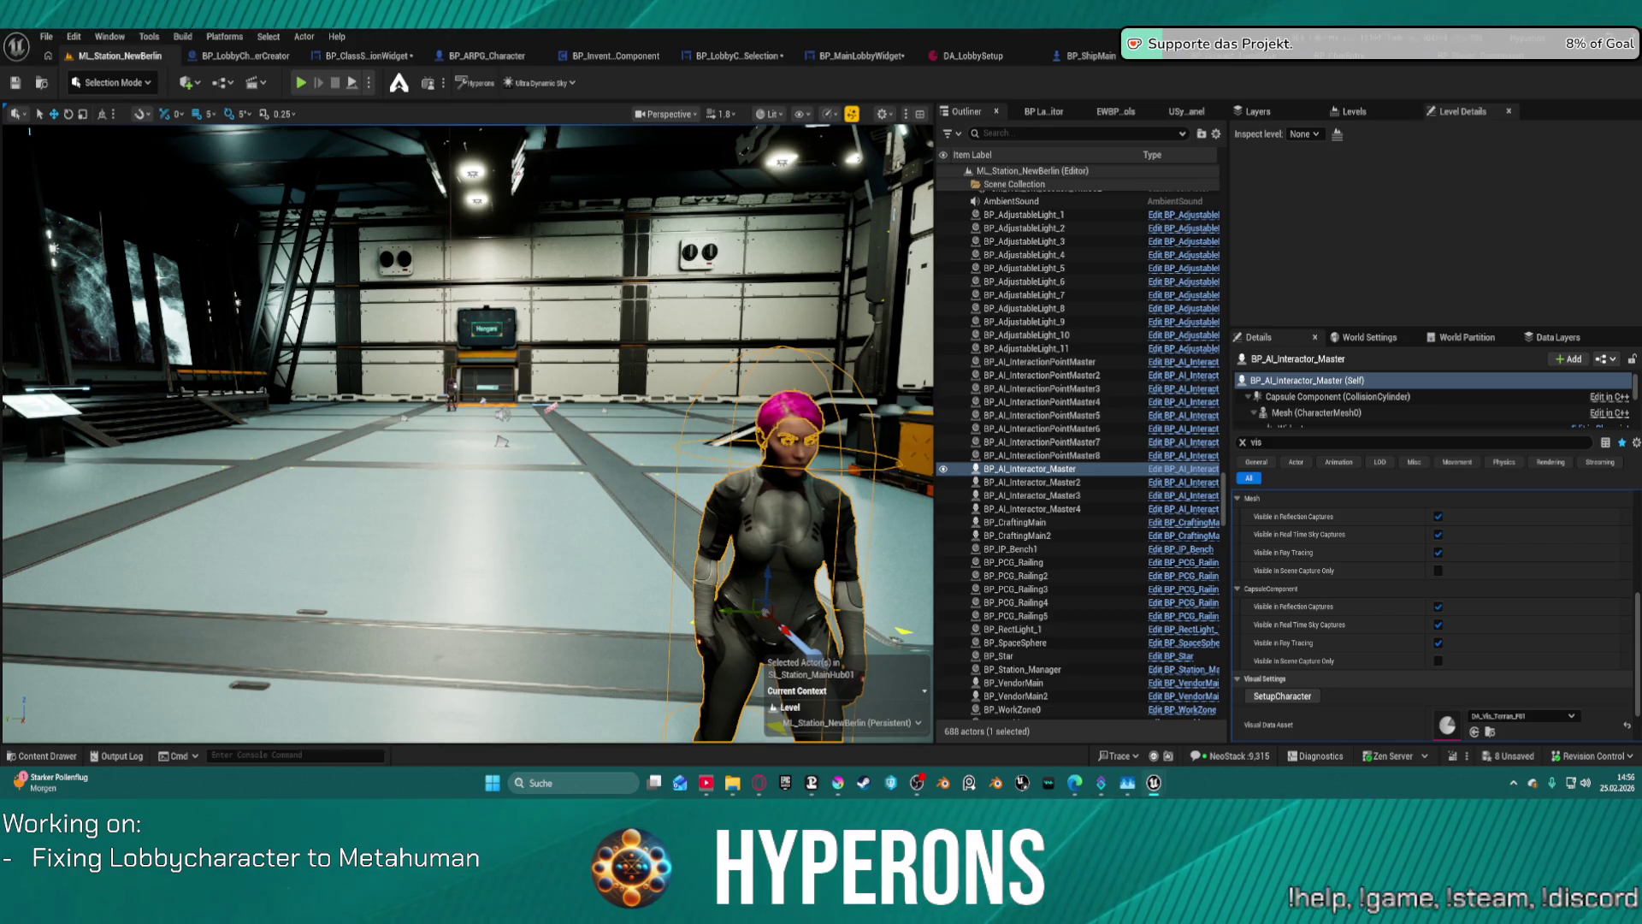
left_click(1288, 700)
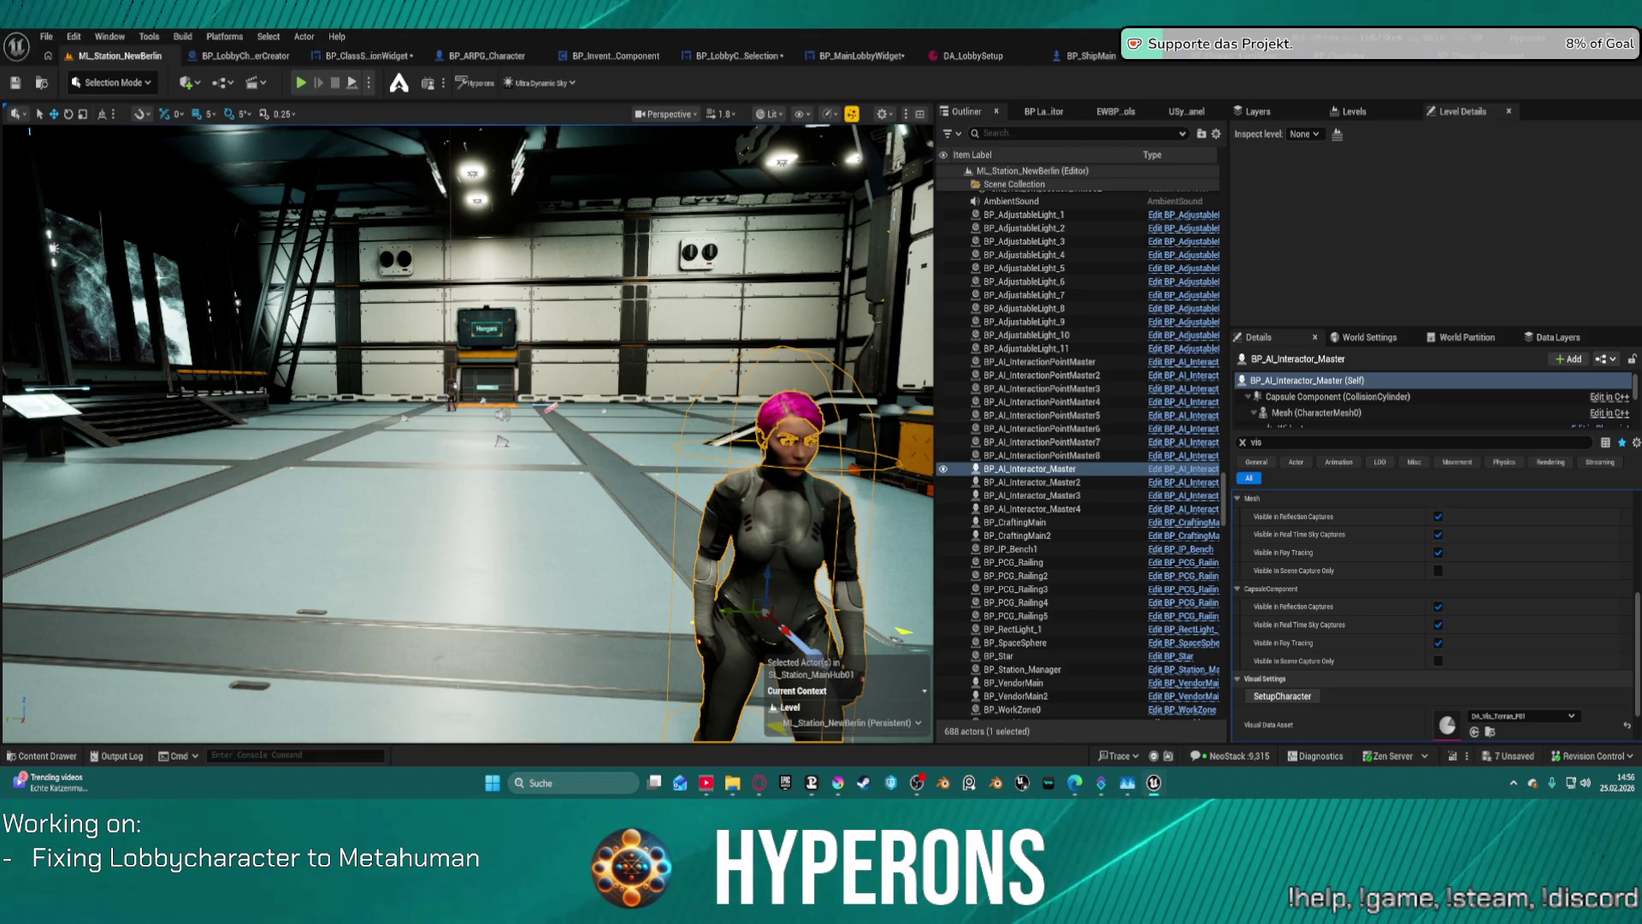
- Undo the stray gameplay tag change, rerun SetupCharacter, and frame the pink-haired character
key("ctrl+z")
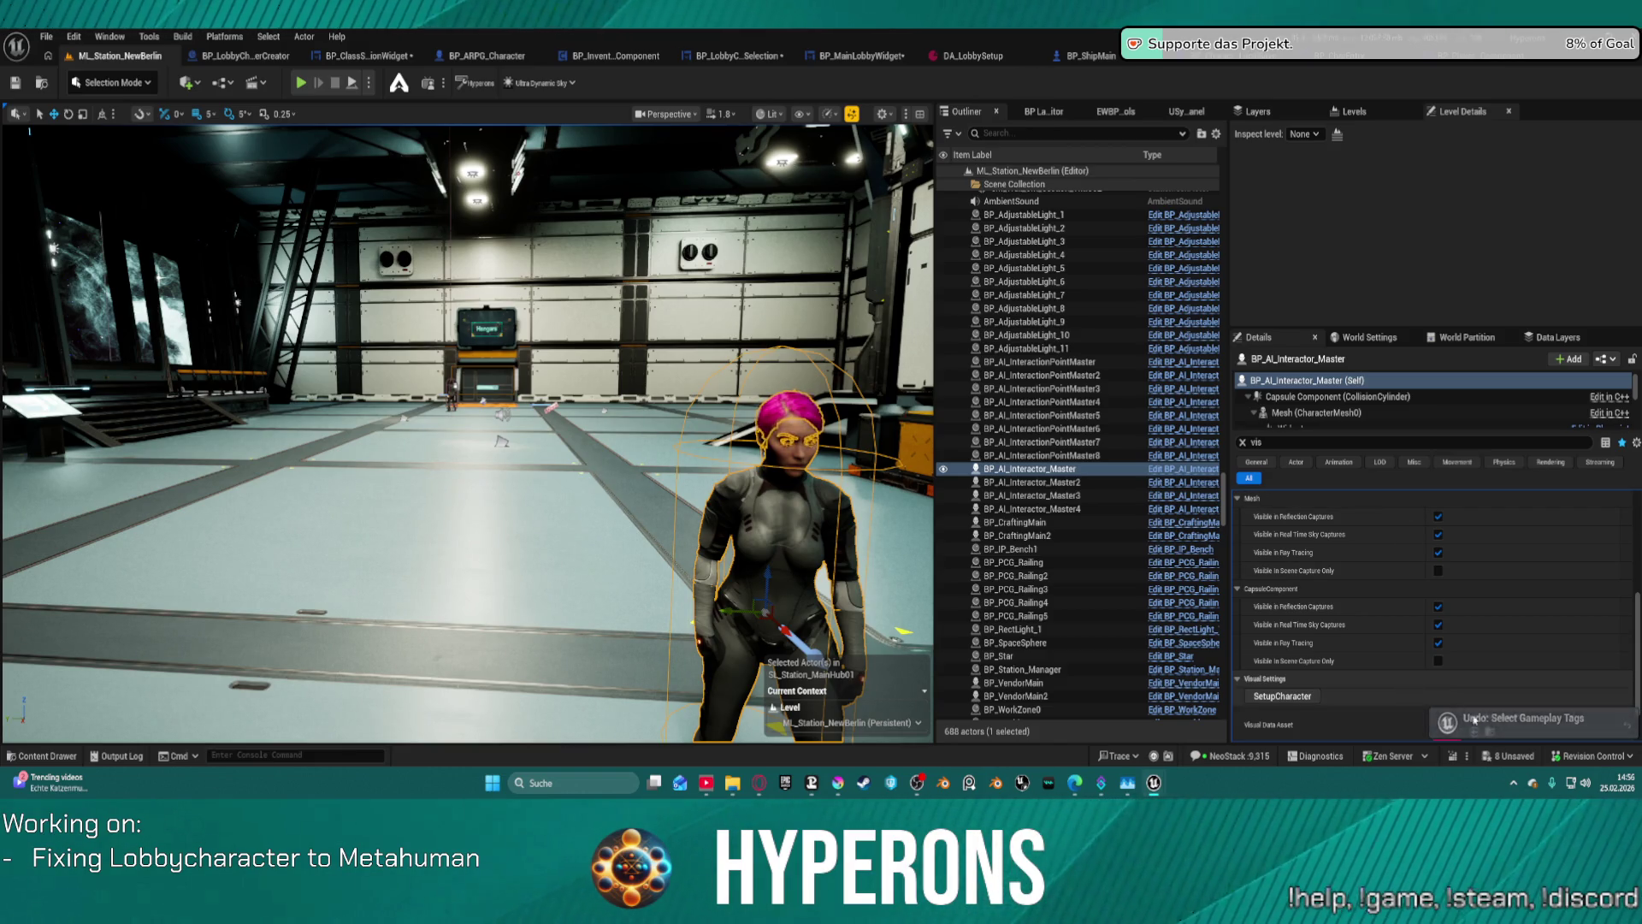
scroll(1469, 706, "down", 1)
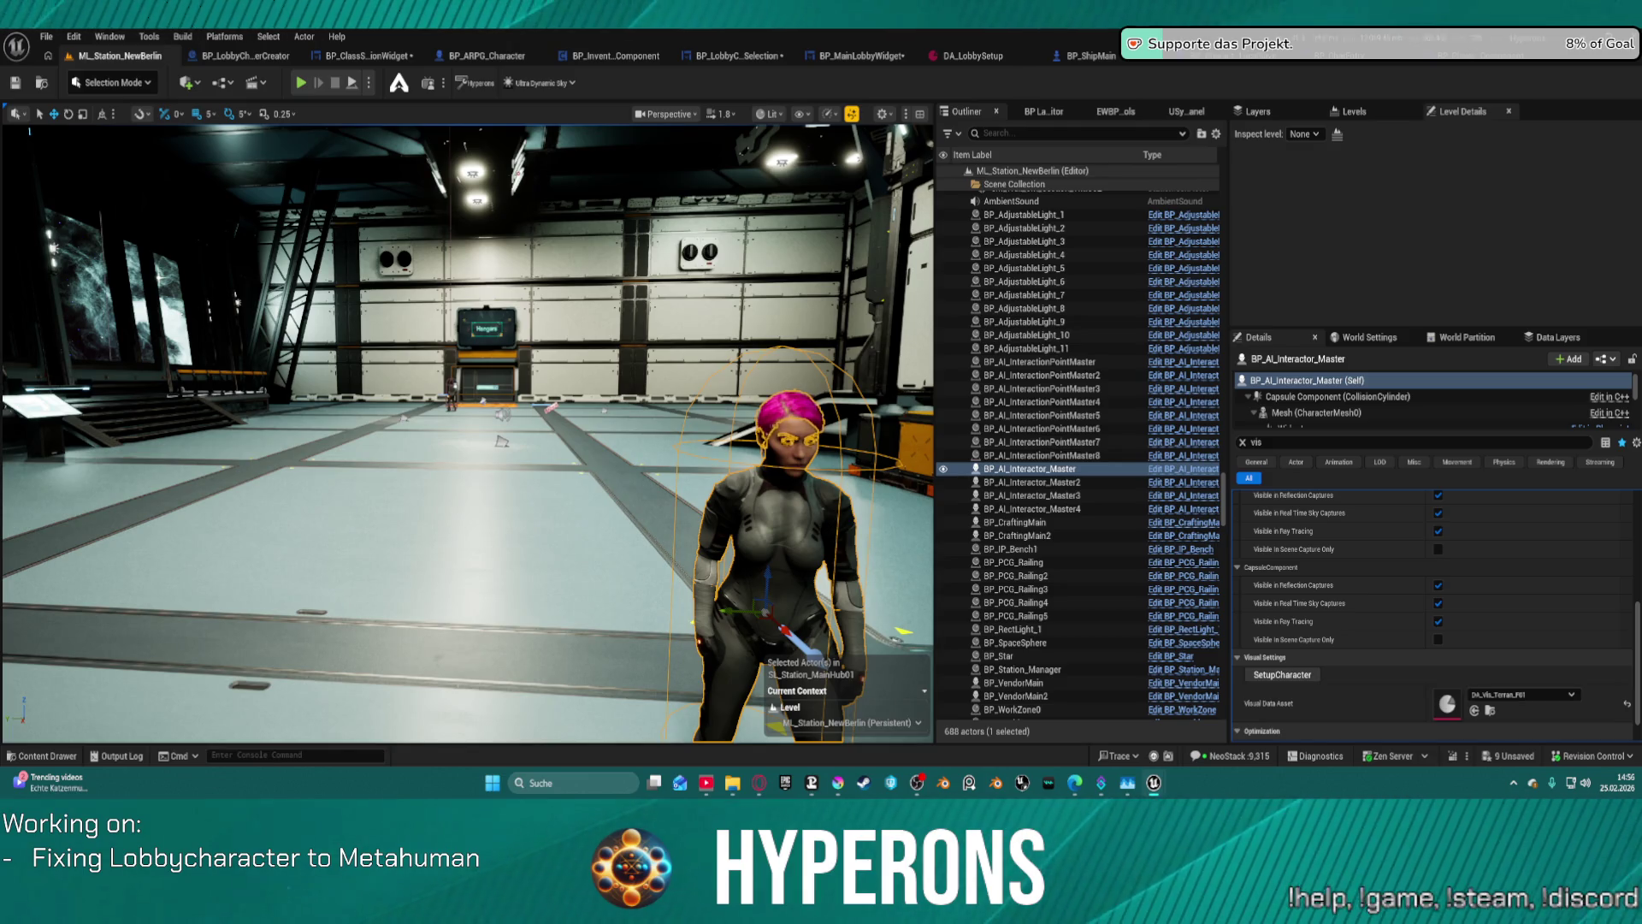
left_click(1299, 678)
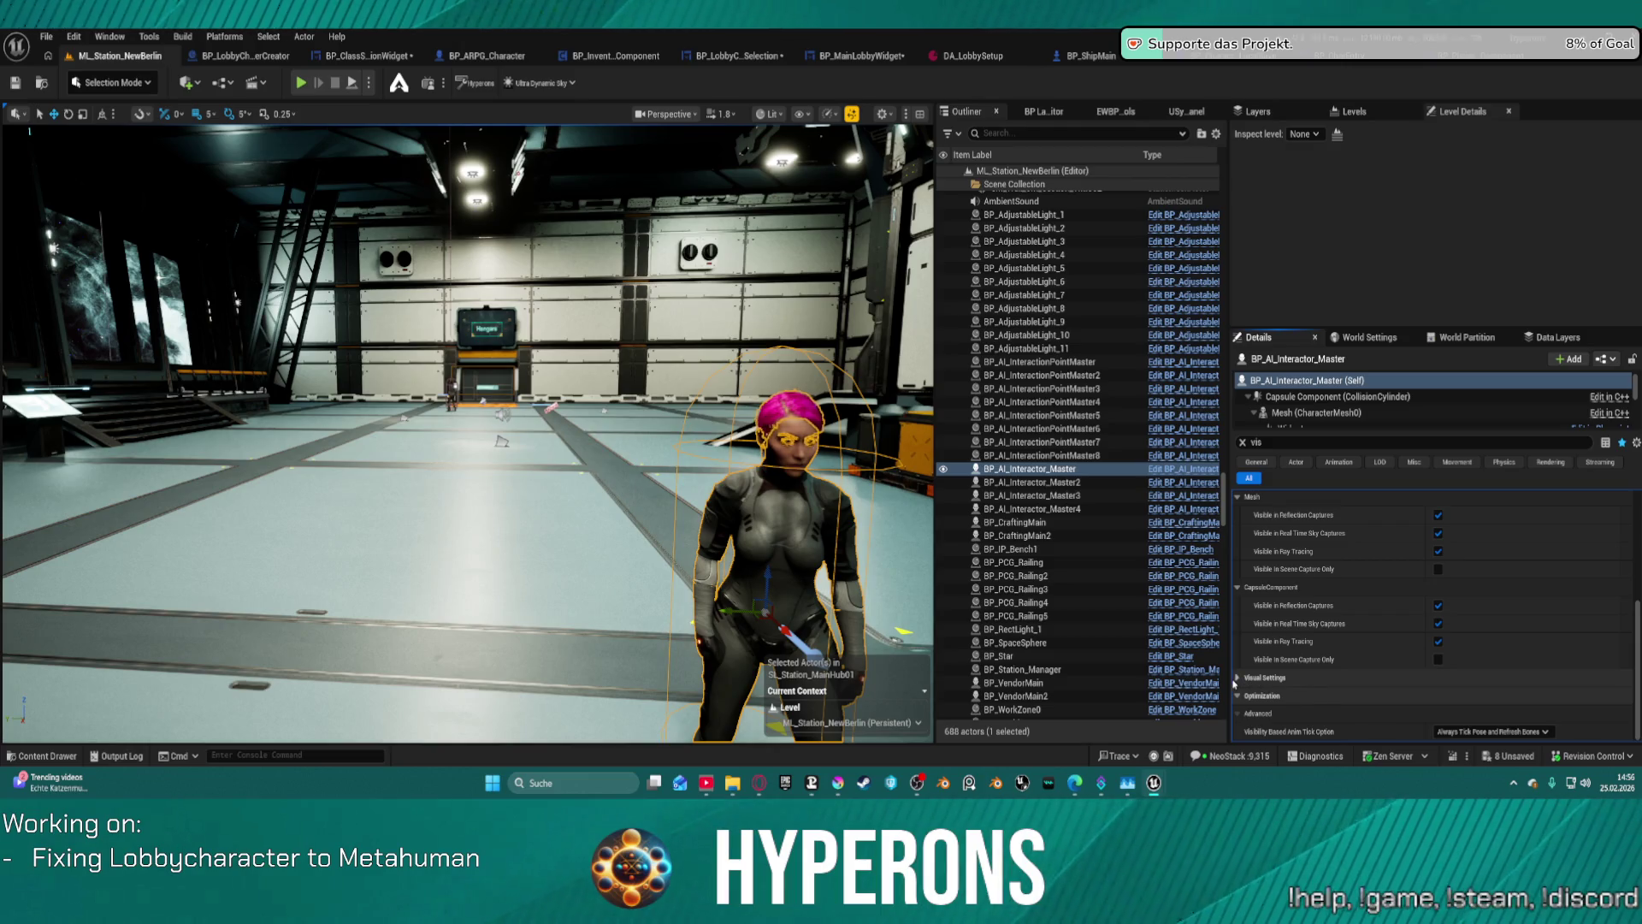
left_click(1236, 677)
left_click(1282, 695)
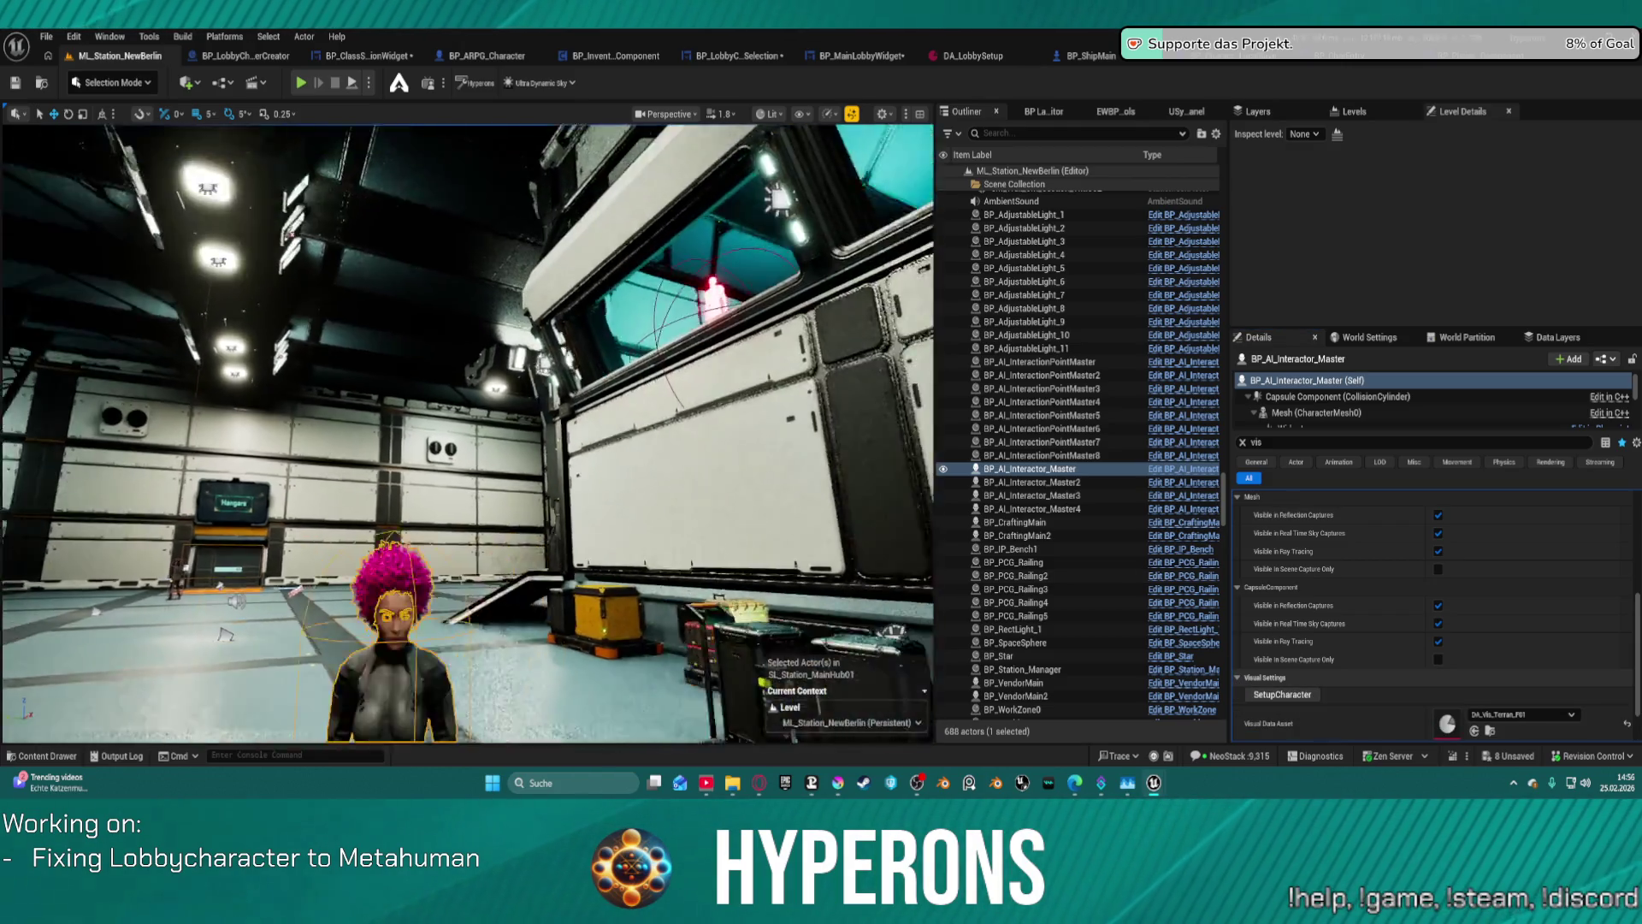
key("f")
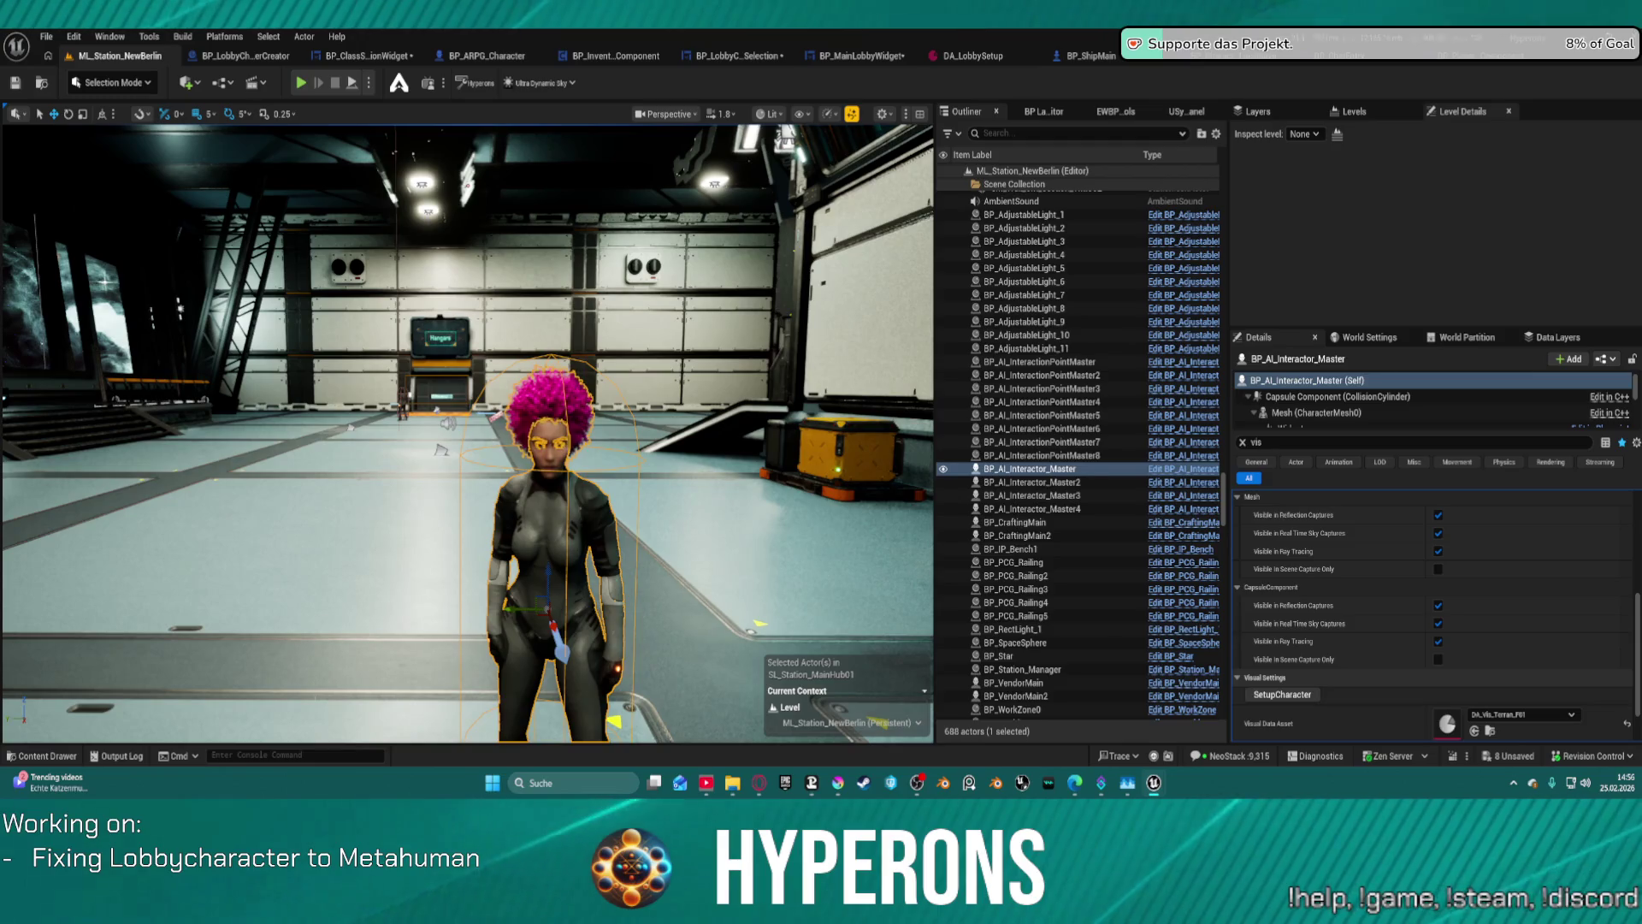
left_click(703, 393)
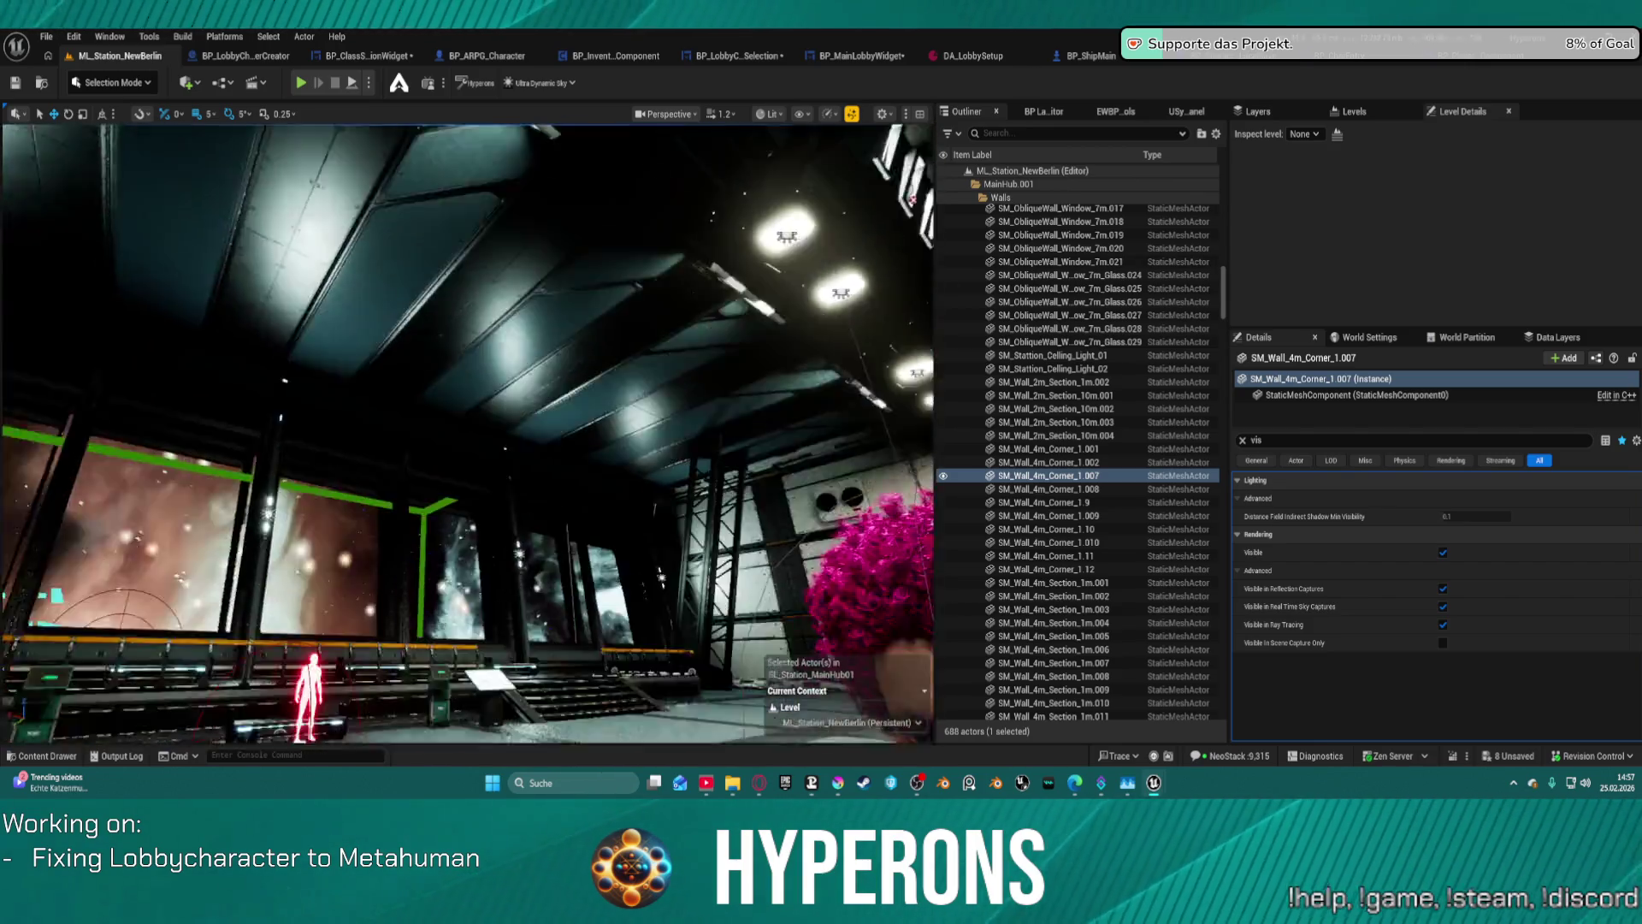
- Collapse the MainHub.001 folder in the Outliner
scroll(449, 511, "down", 2)
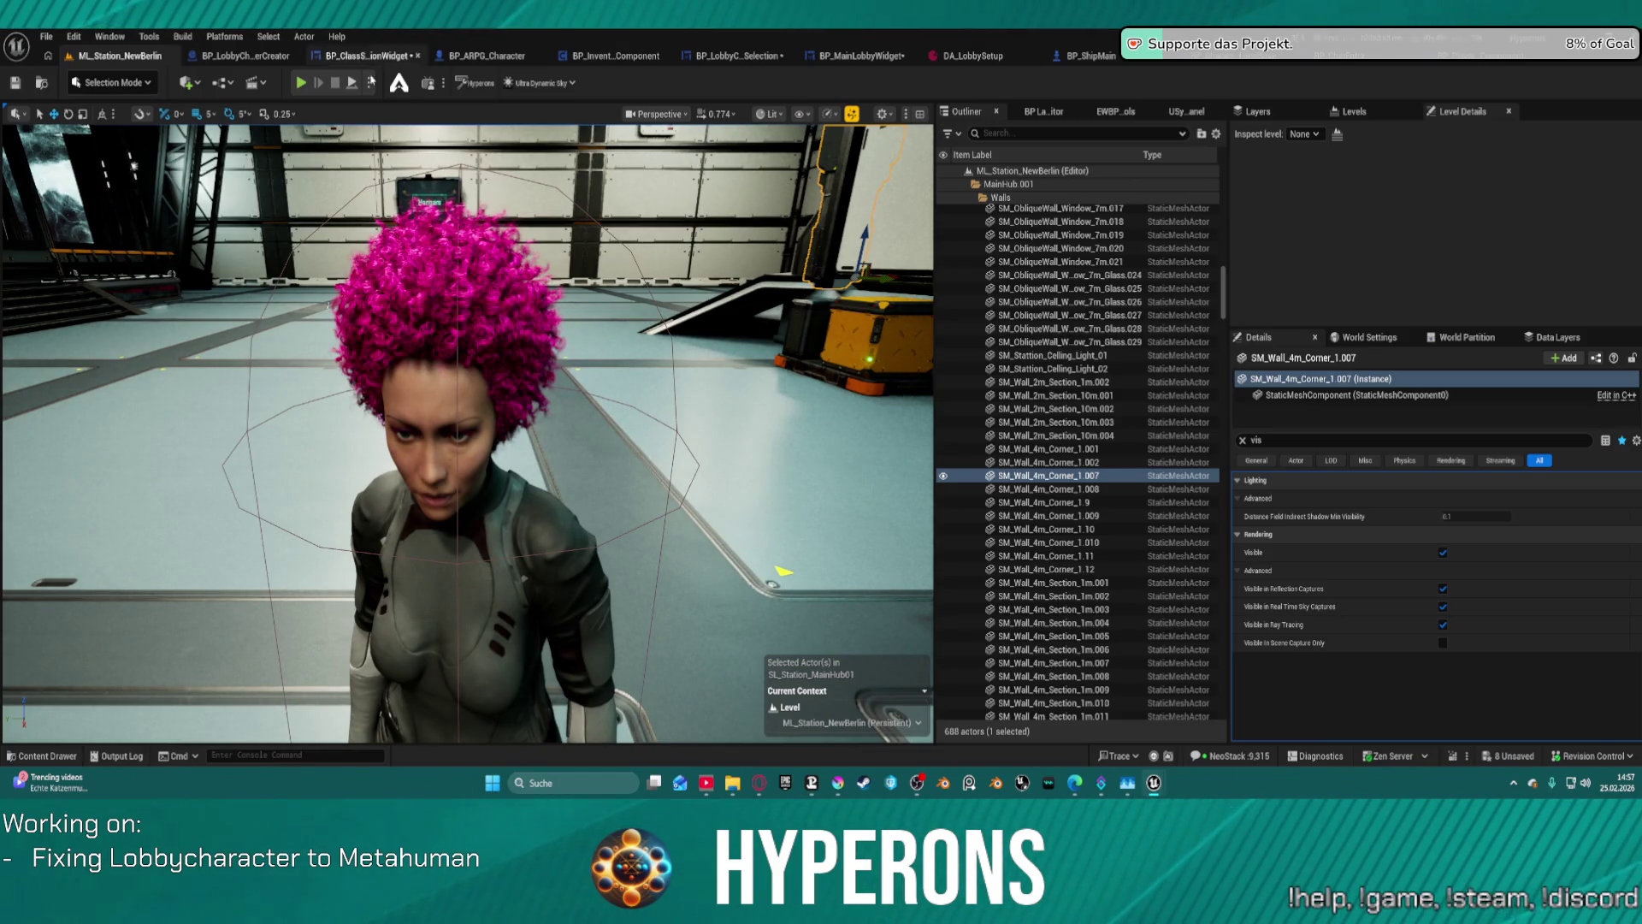
scroll(1221, 289, "up", 10)
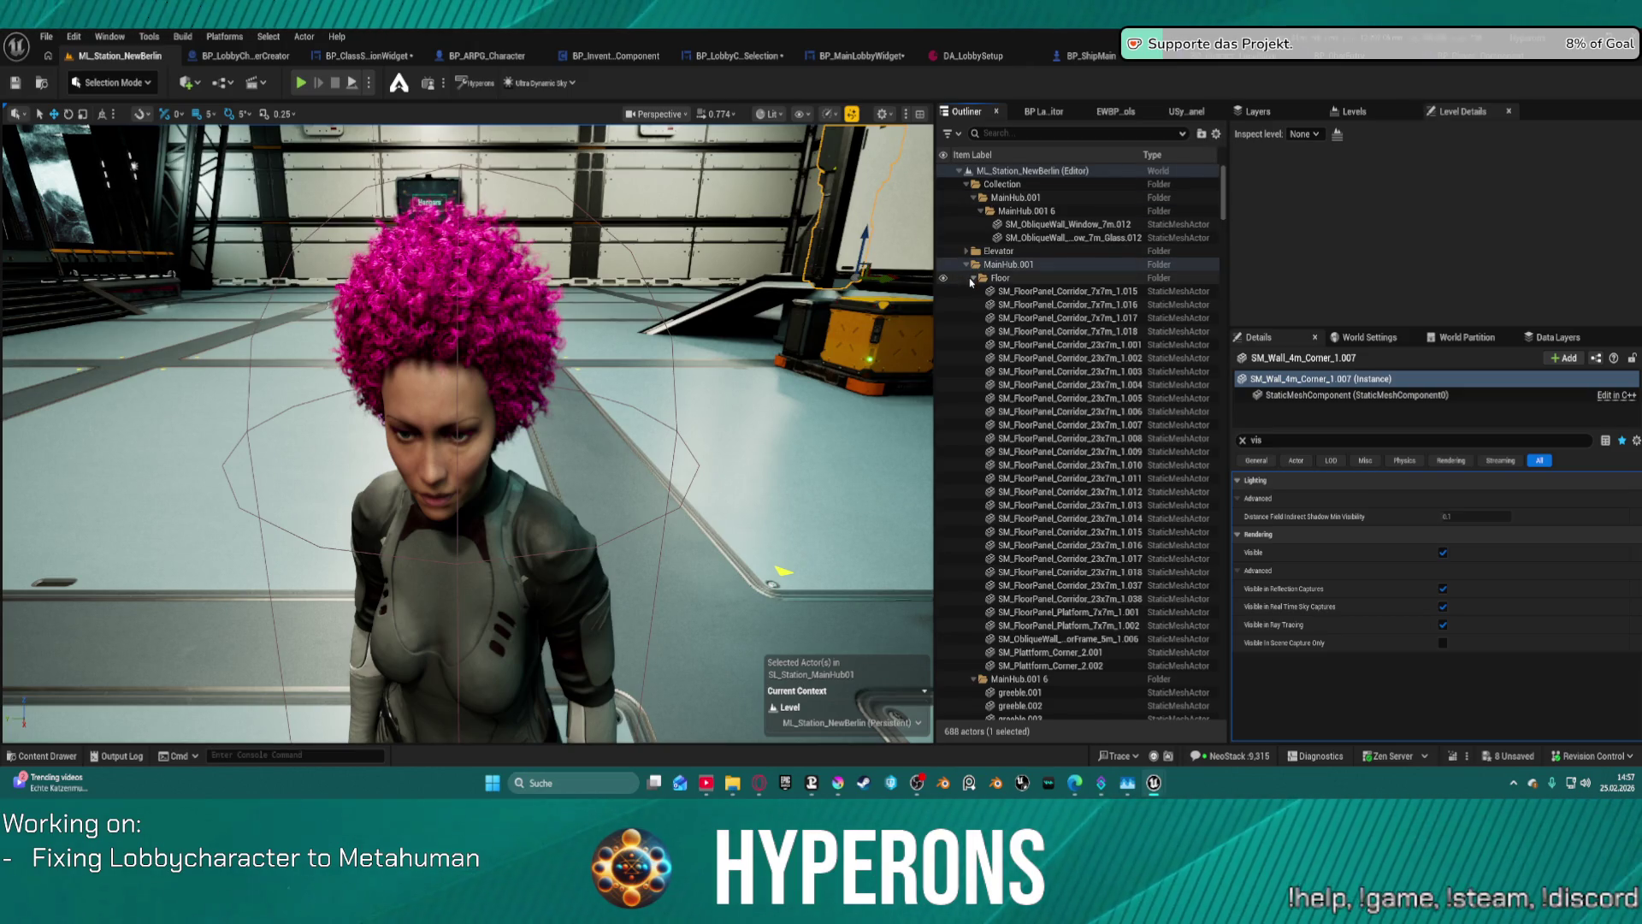
left_click(967, 264)
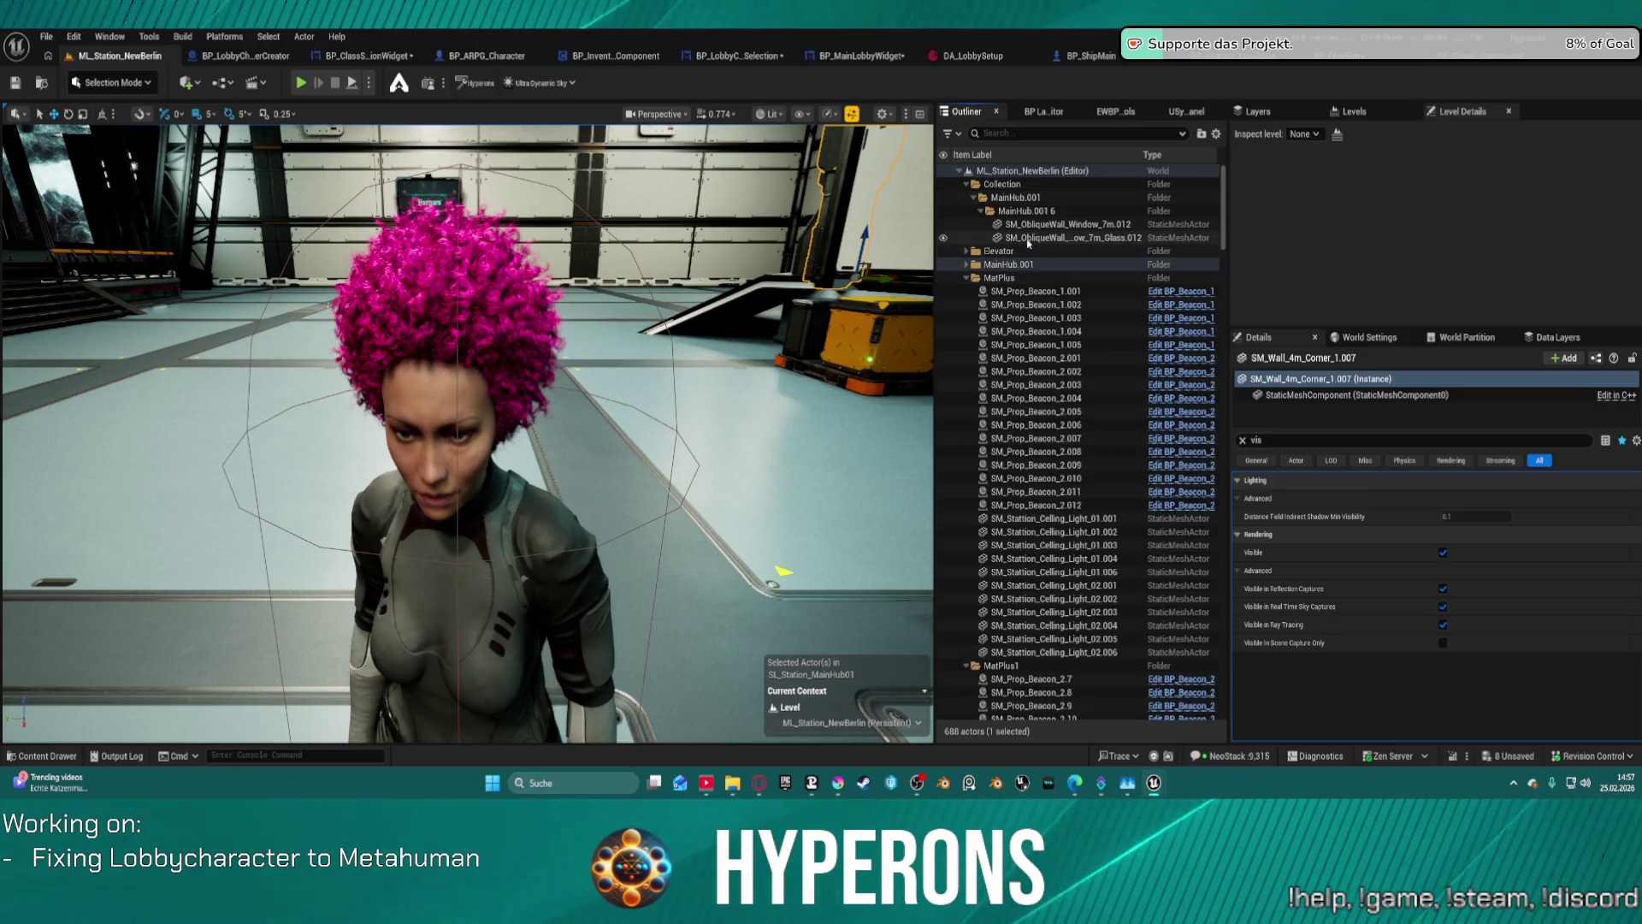
left_click_drag(1223, 239, 1228, 684)
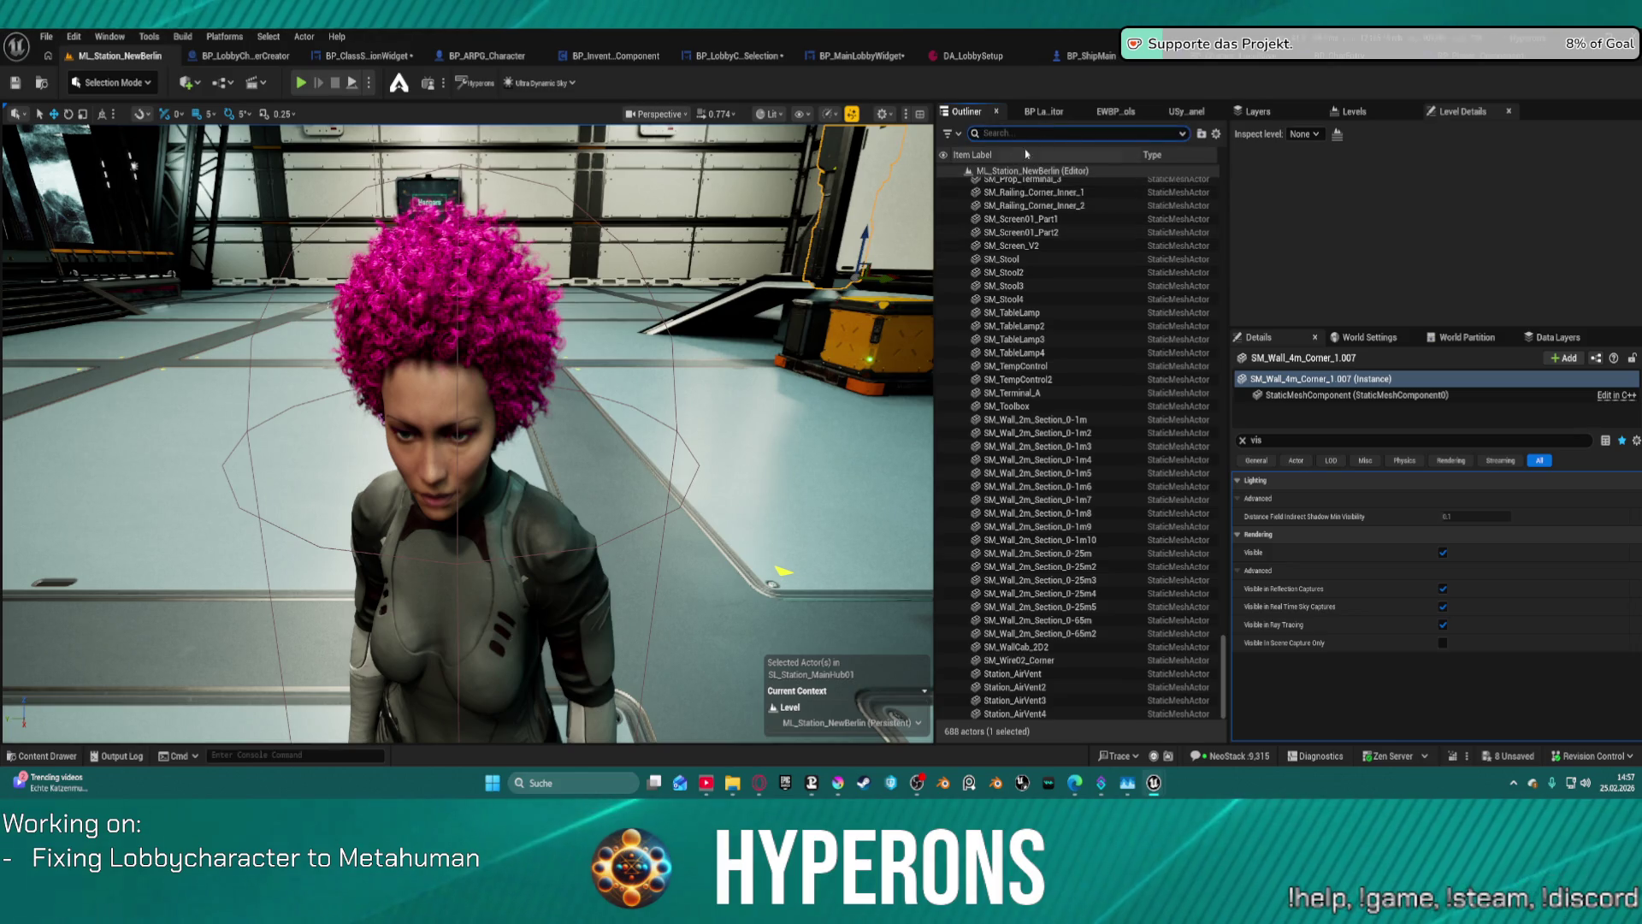
- Try several Outliner searches, ending with 'star' to list BP_Star, PS_Hangar and PS_MainHub
type("po")
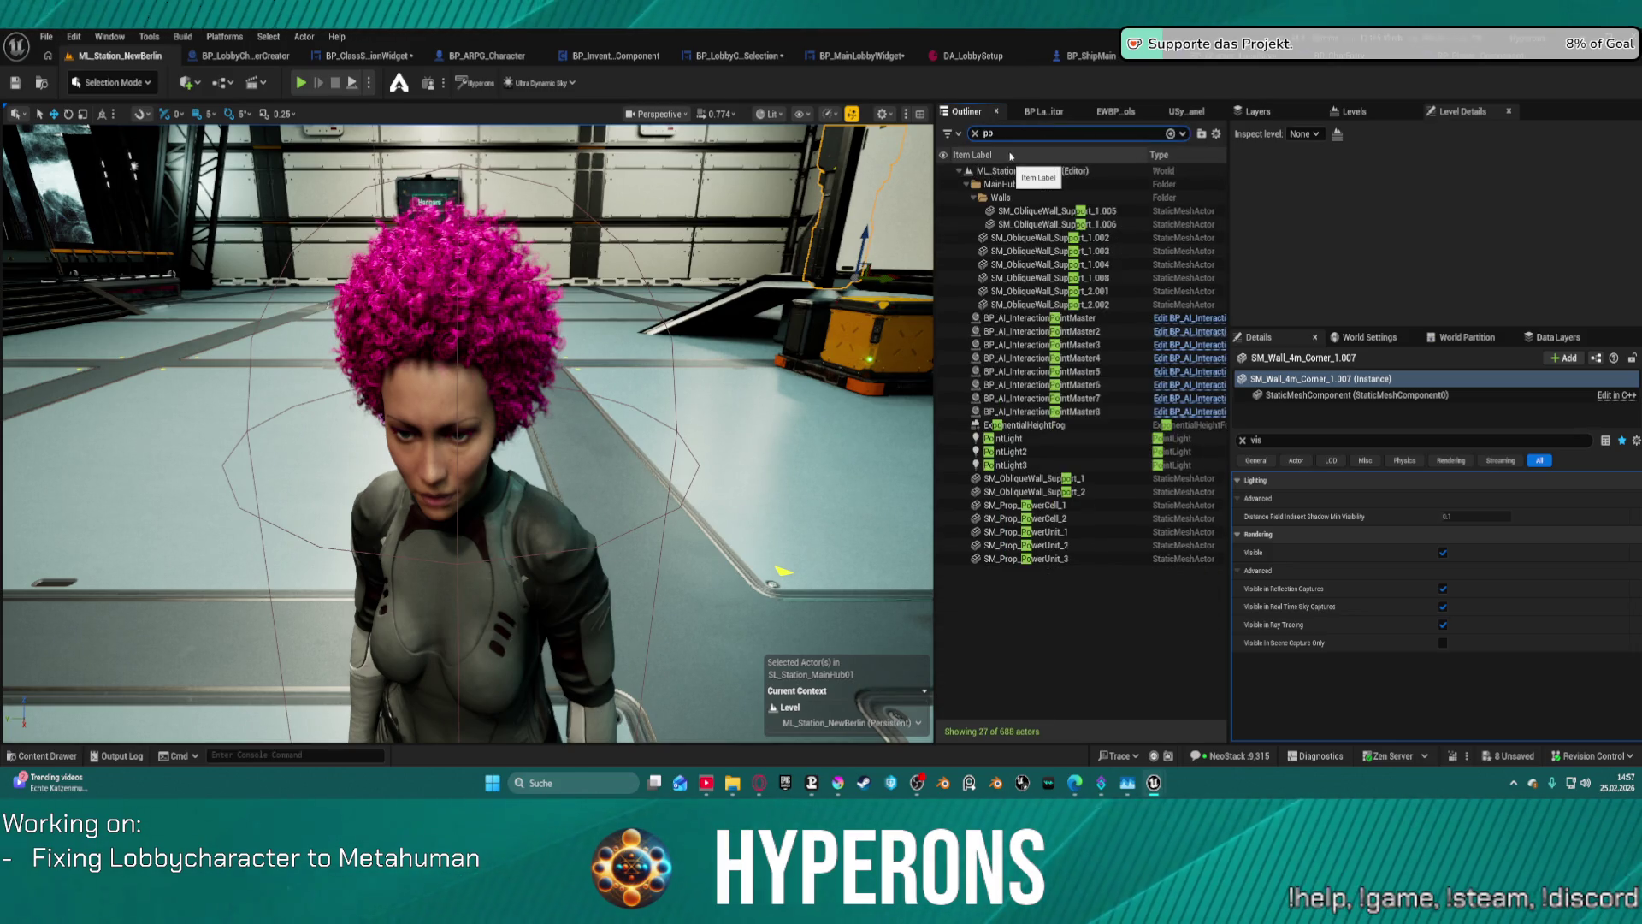
key("BackSpace")
key("BackSpace")
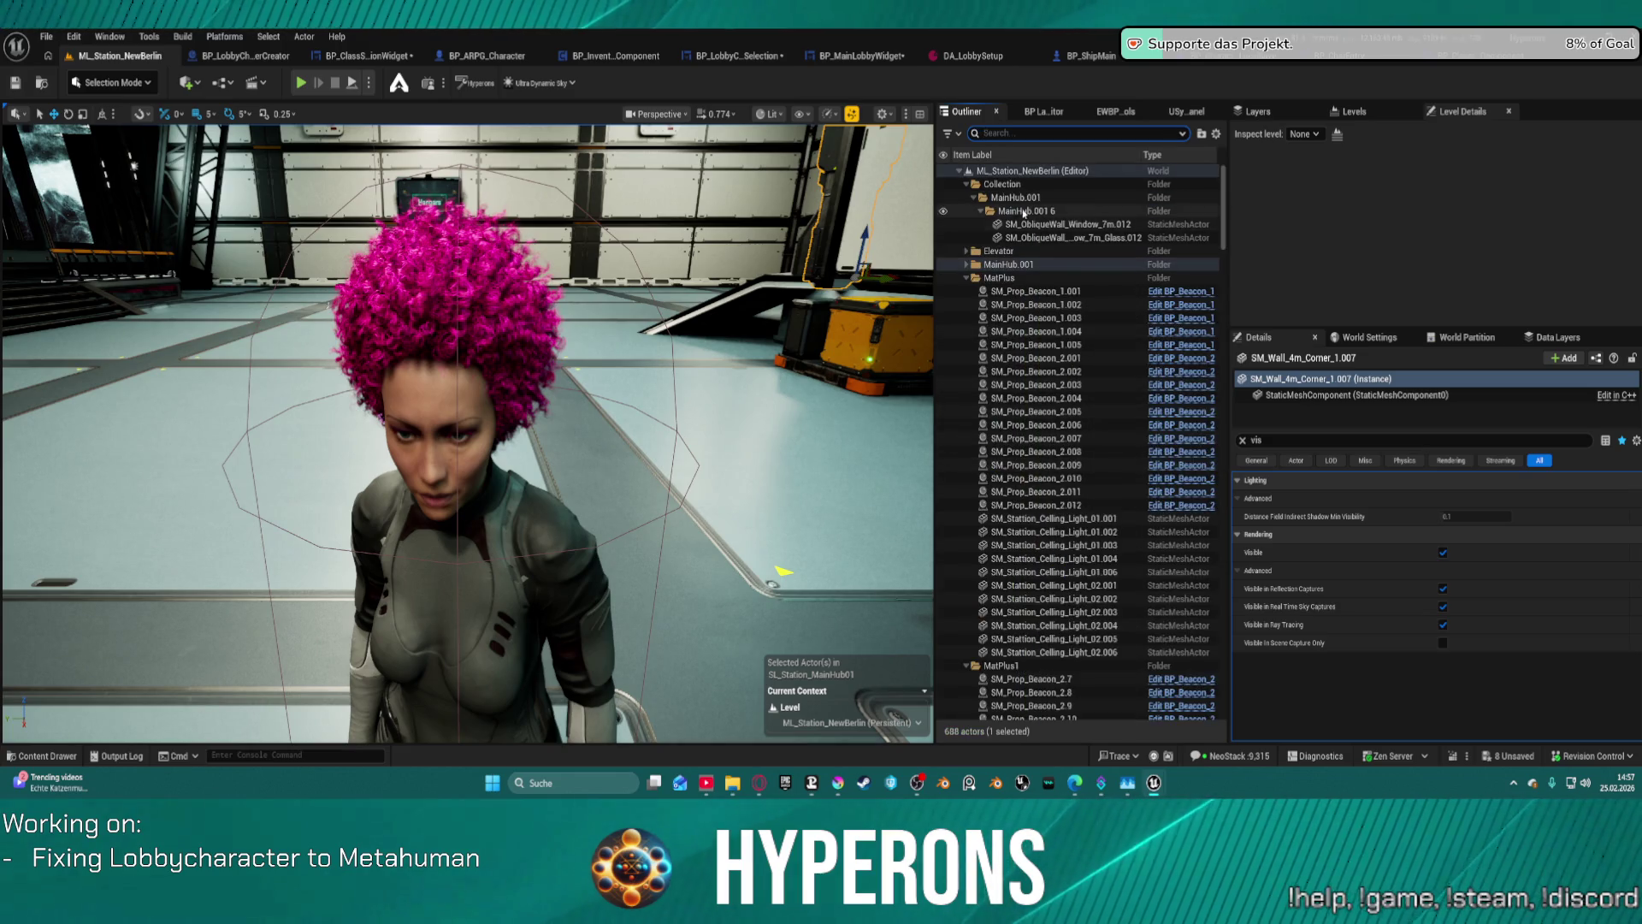
scroll(1065, 308, "down", 5)
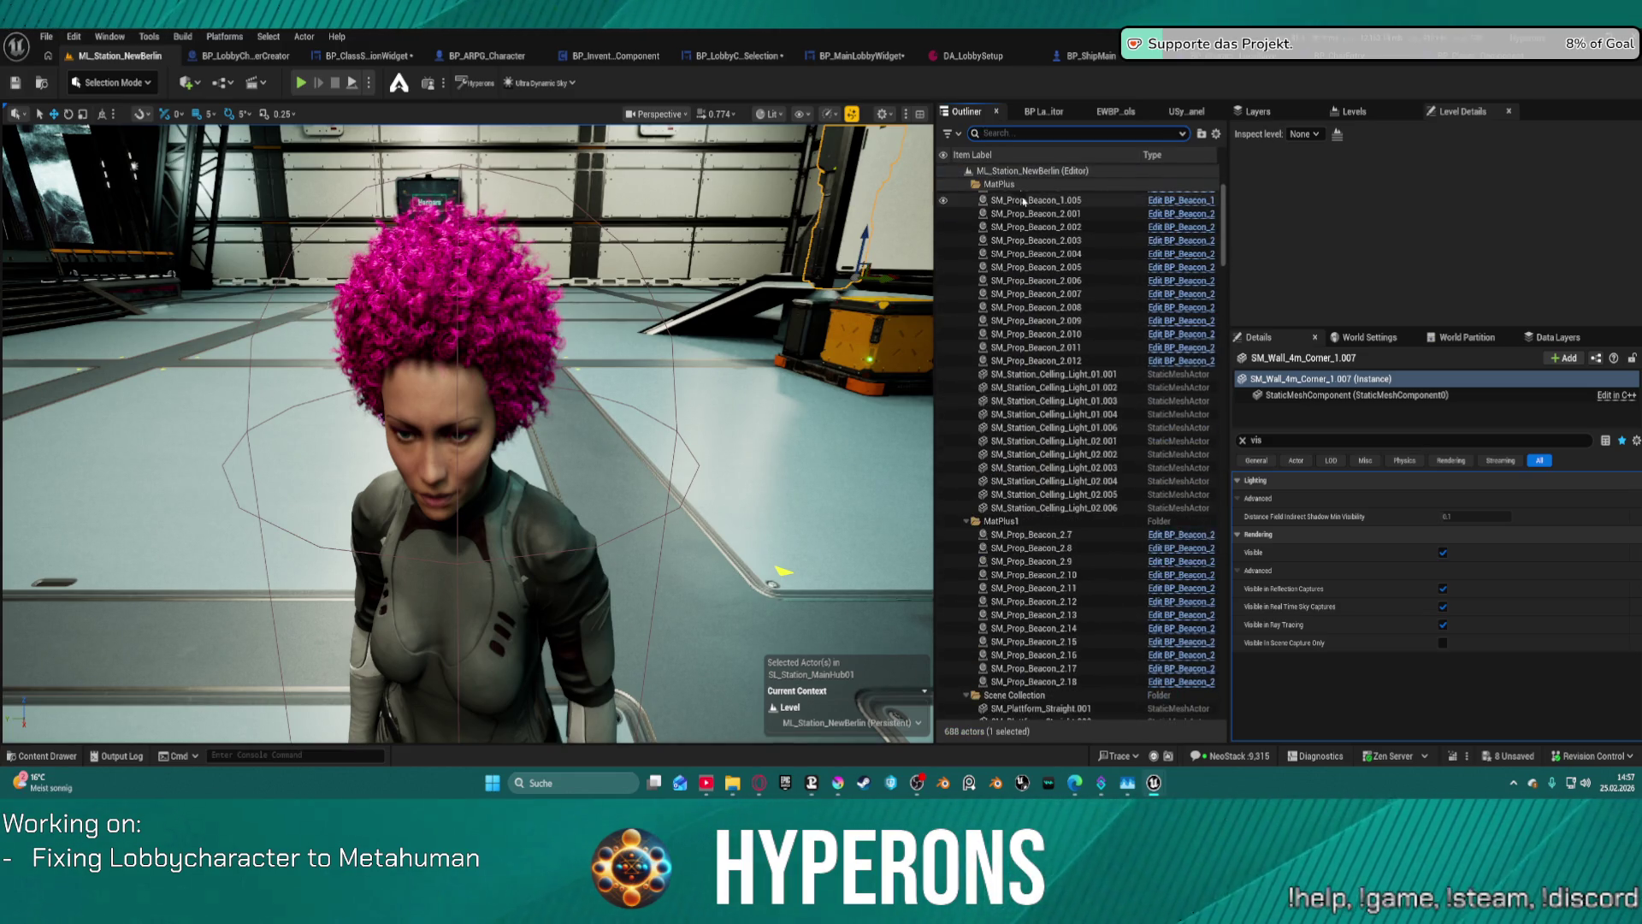
type("stati")
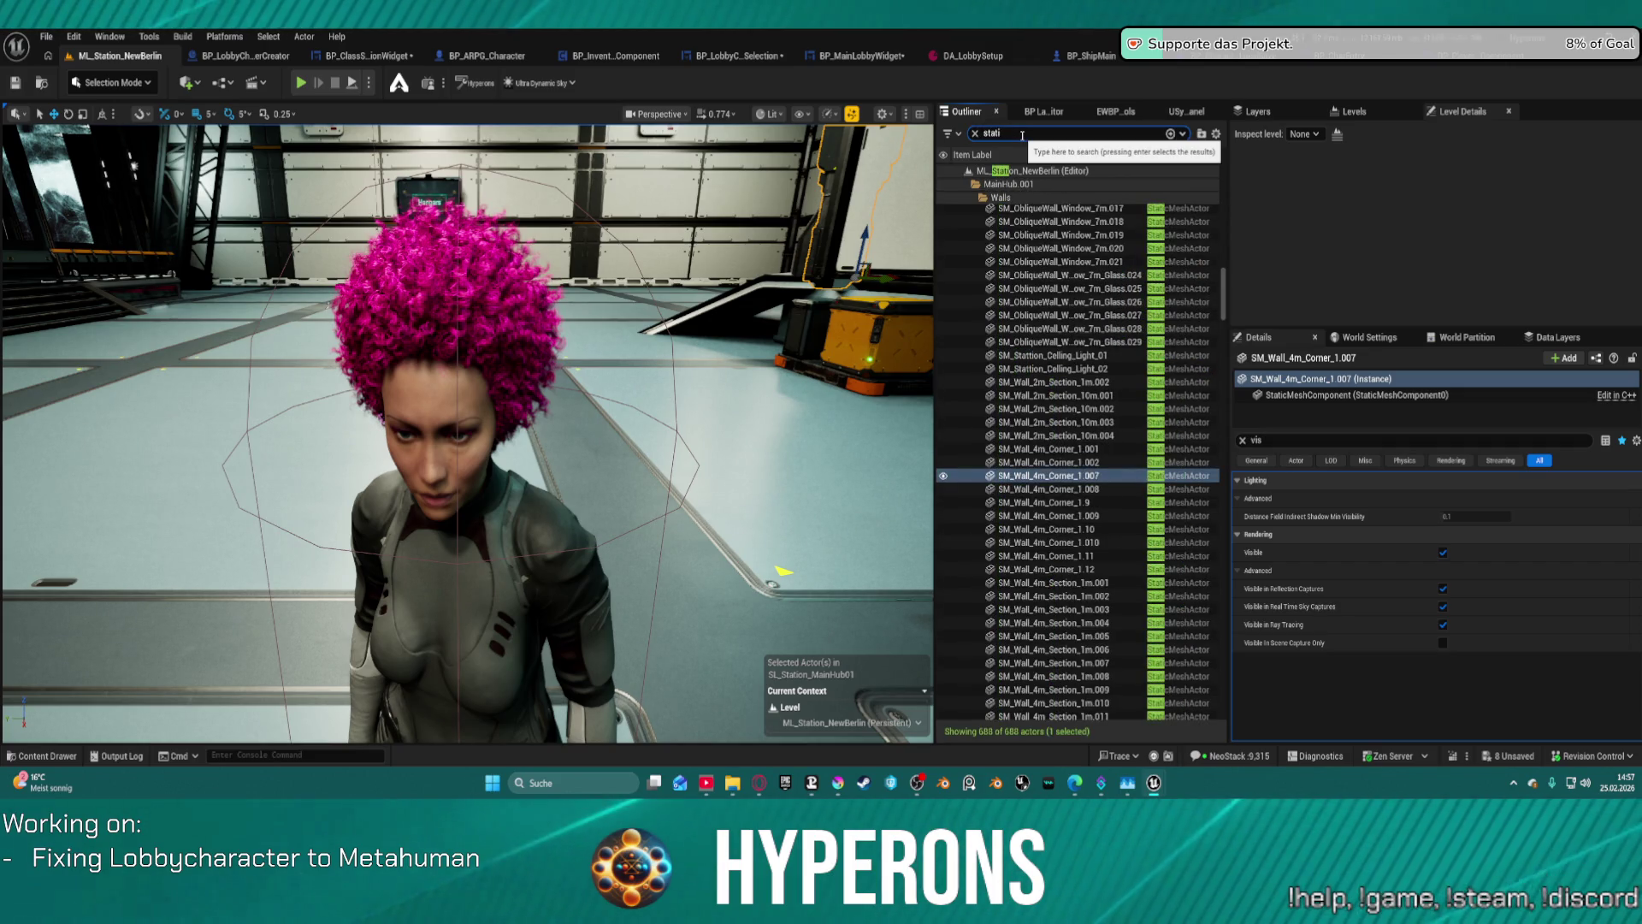
type("onma")
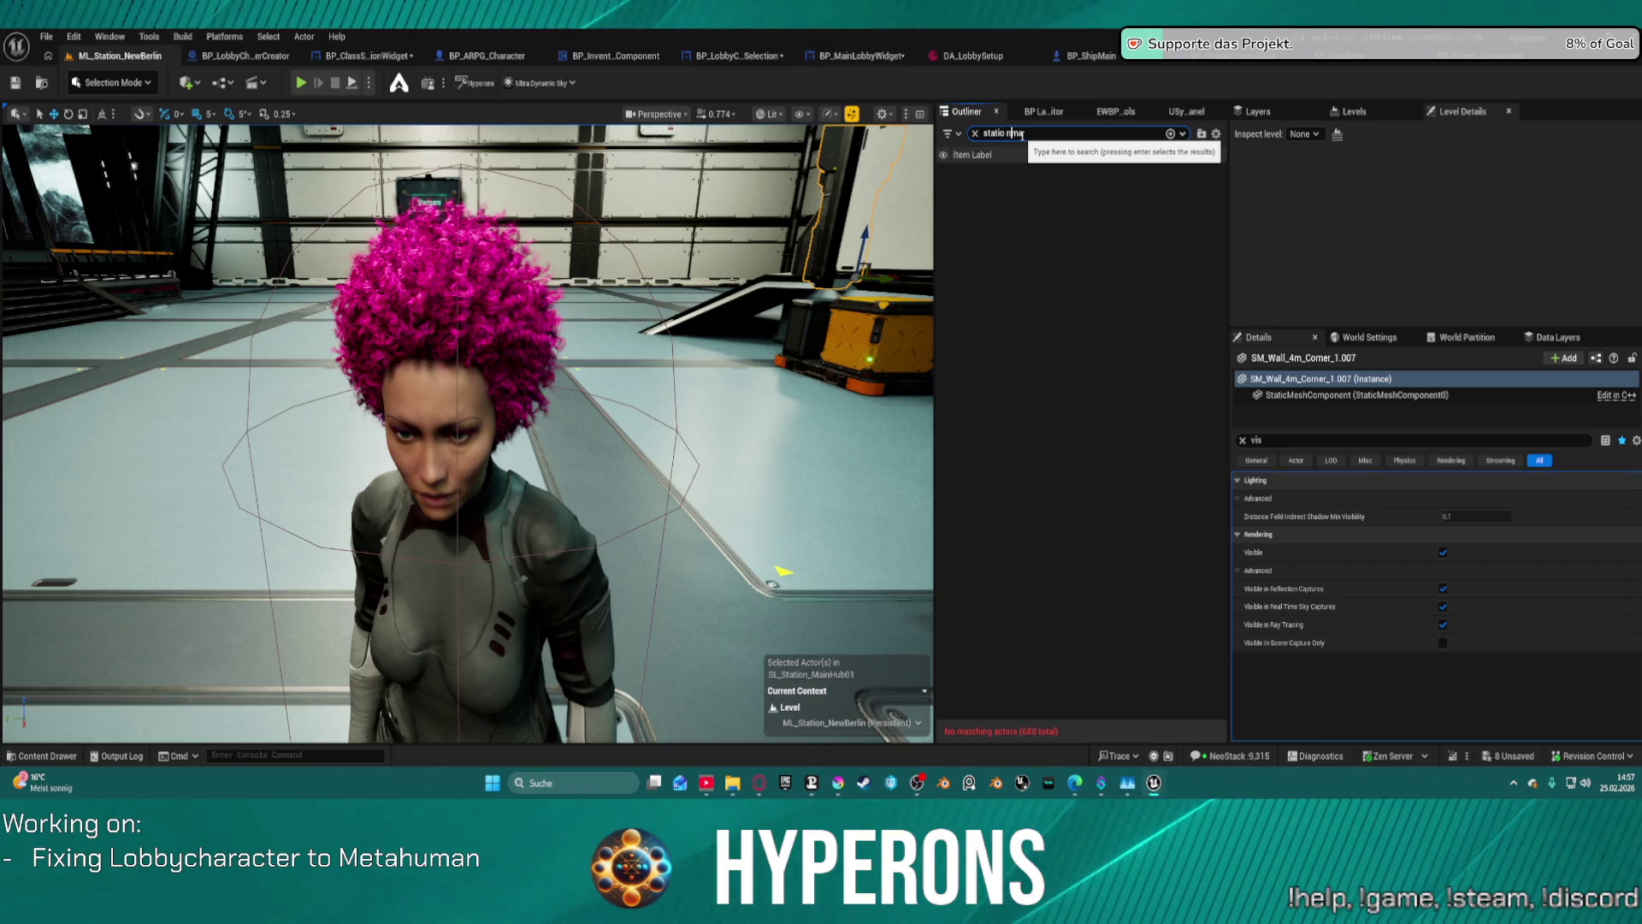
left_click(1022, 134)
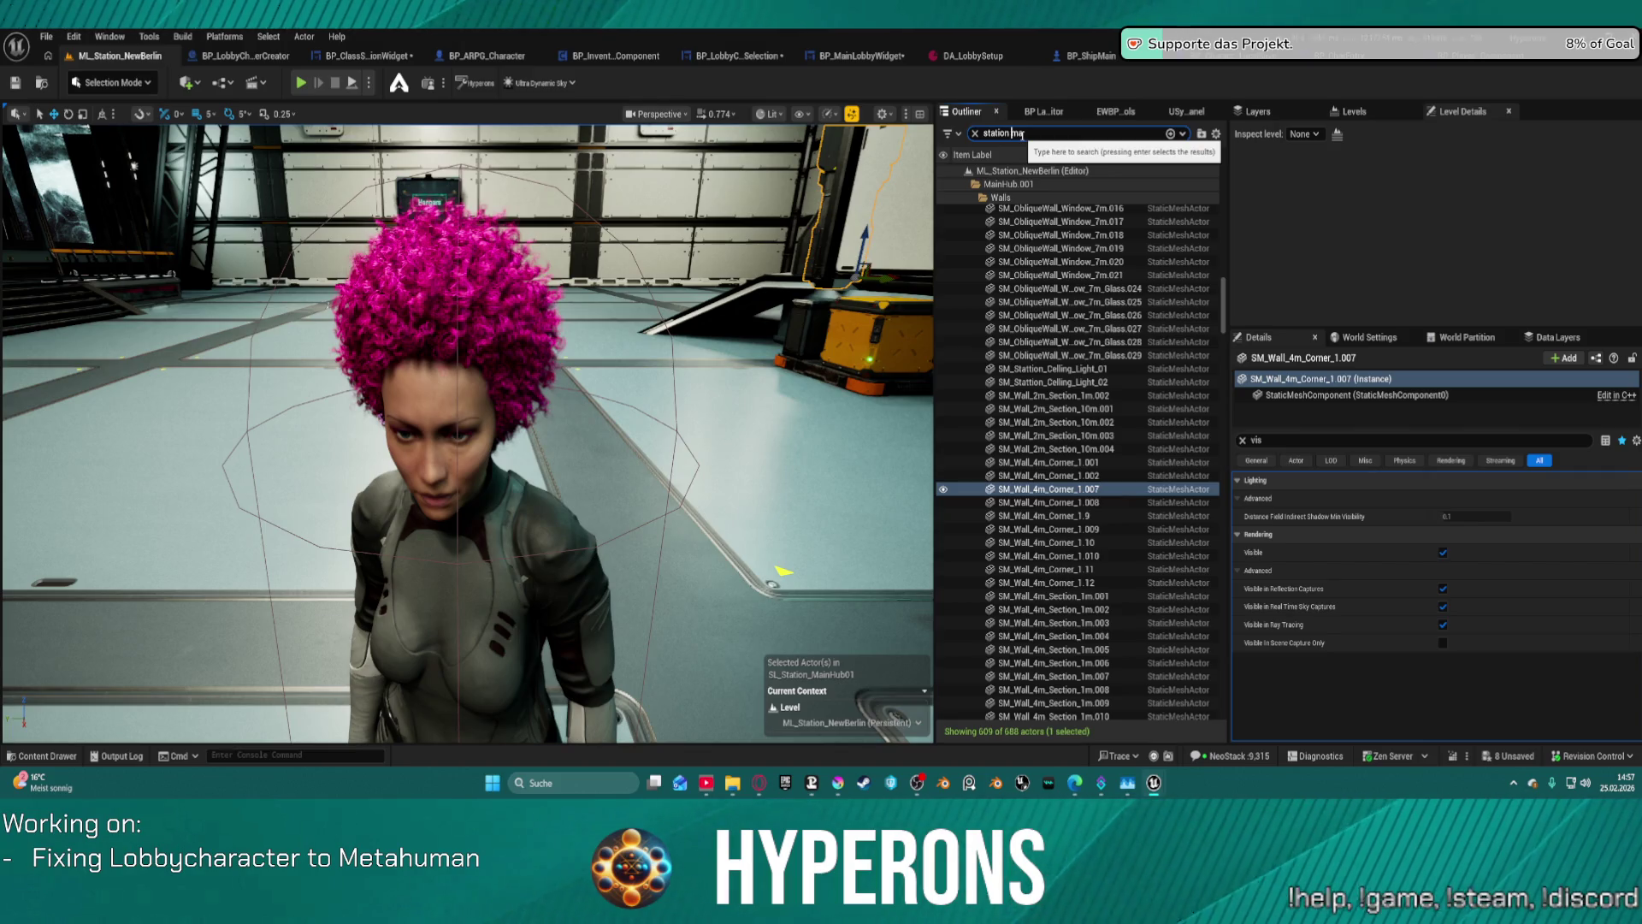
type("star")
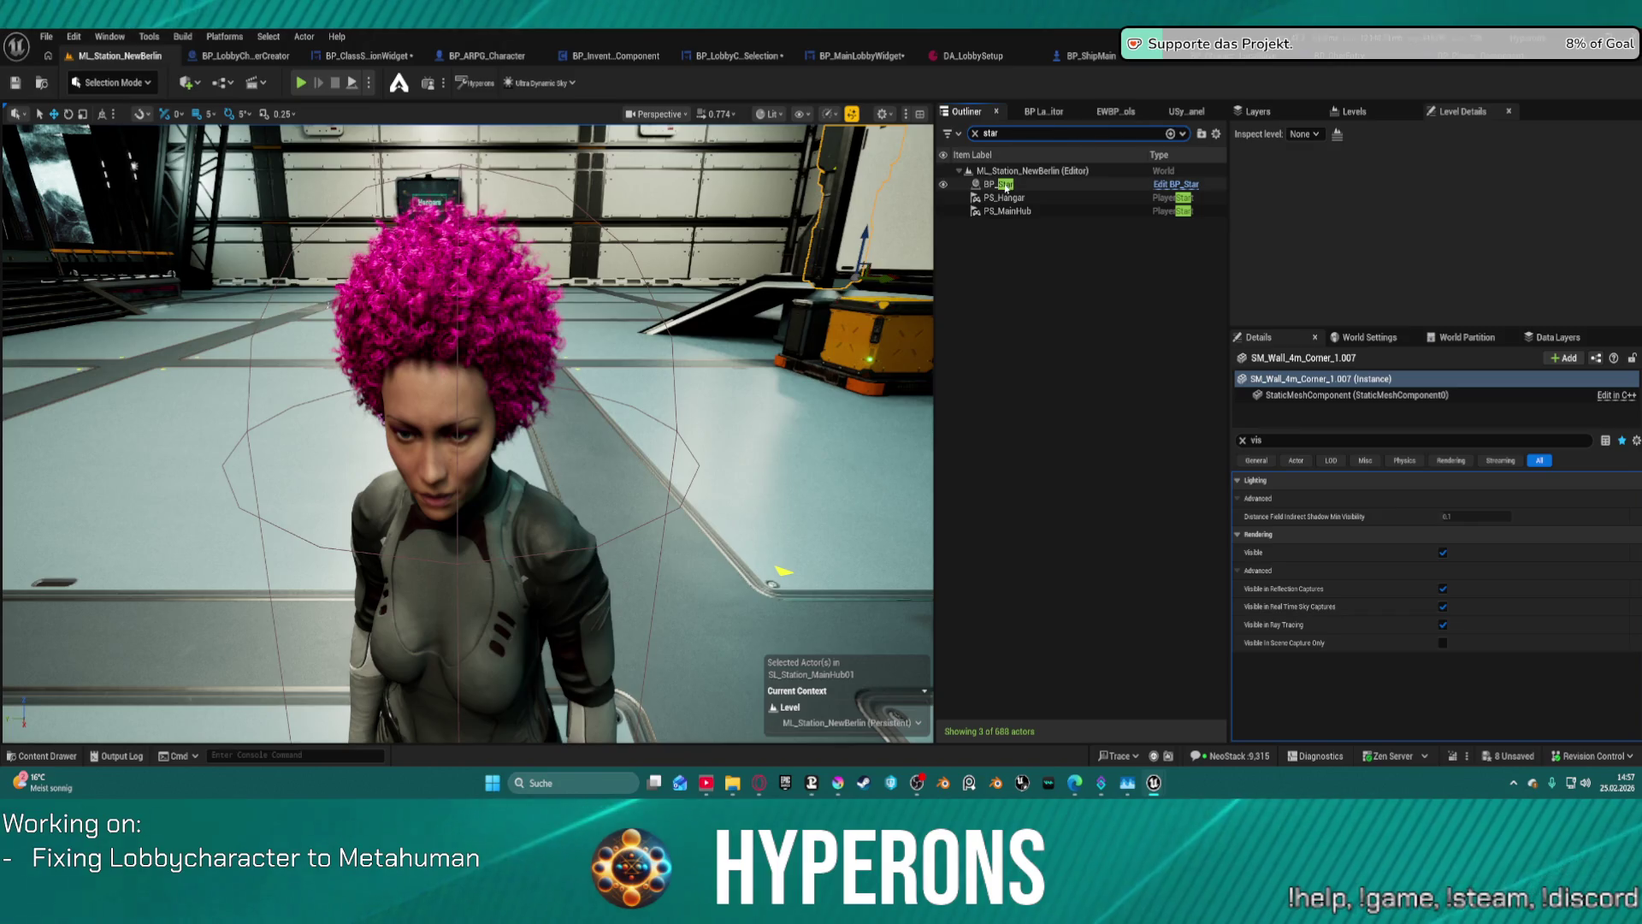
- Select and deselect BP_Star, then re-search the Outliner to find the station manager
left_click(979, 186)
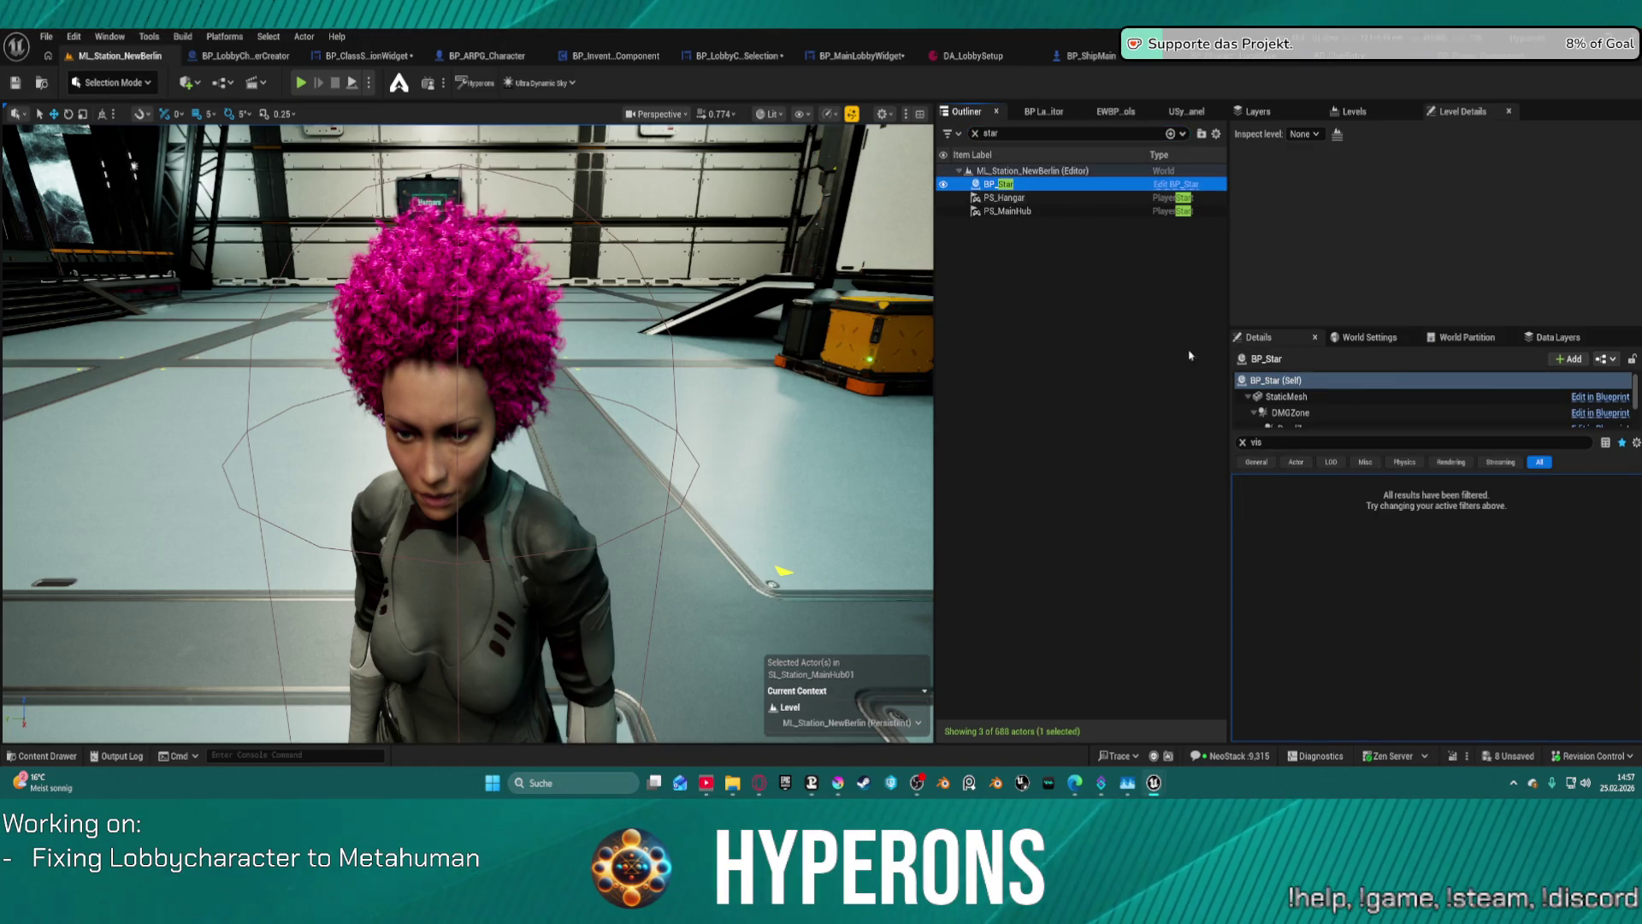
scroll(1411, 402, "down", 3)
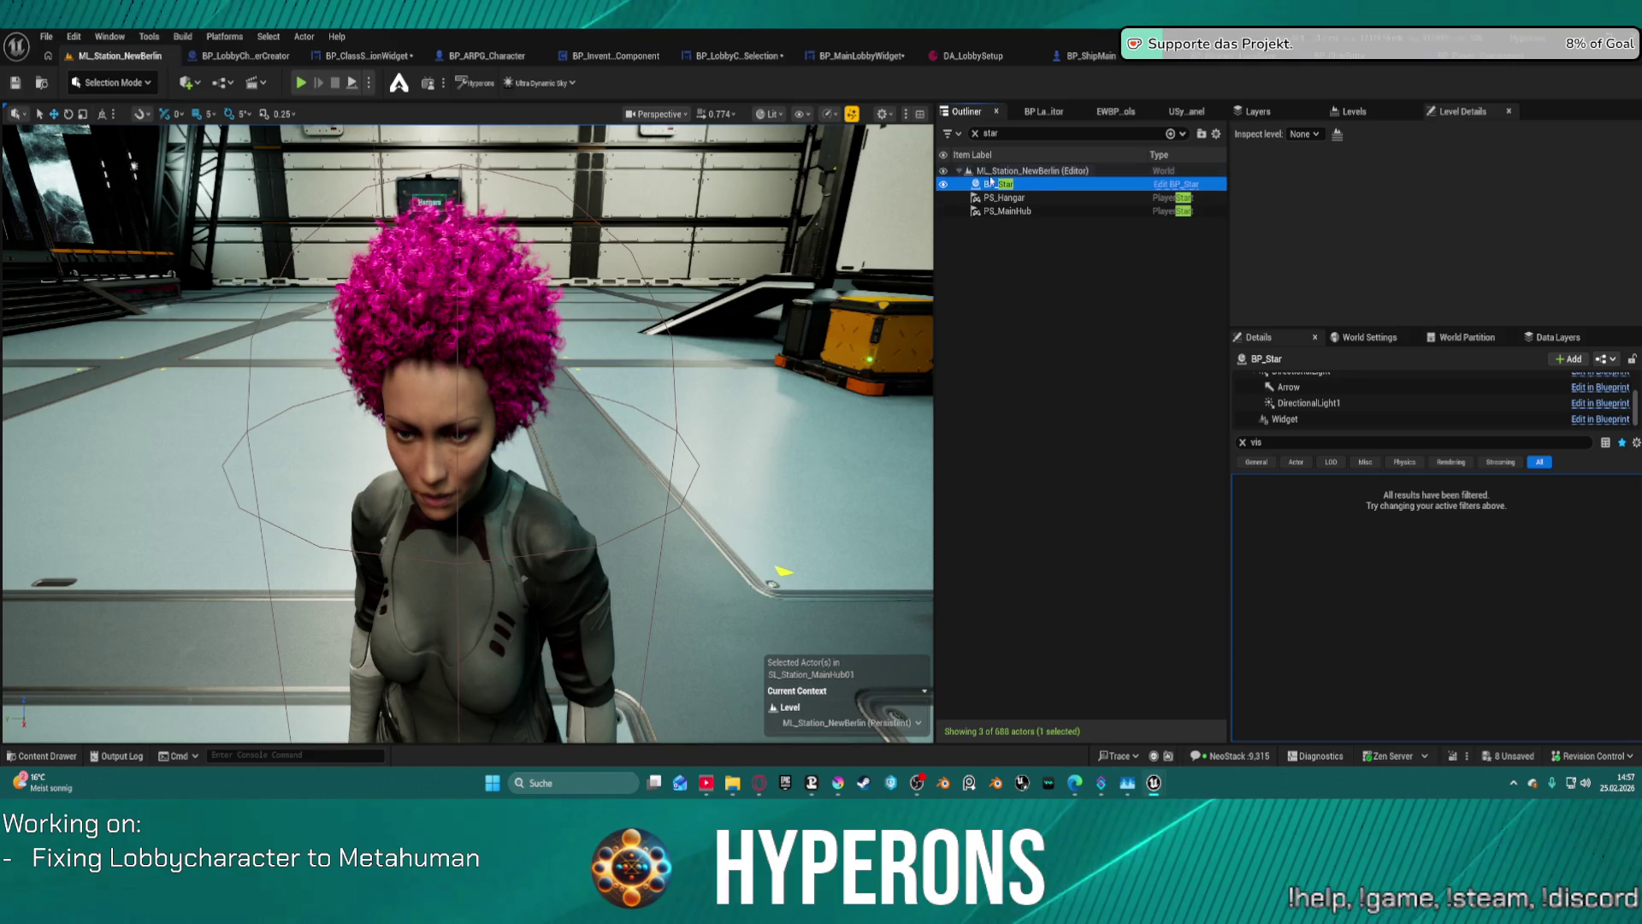
left_click(1072, 364)
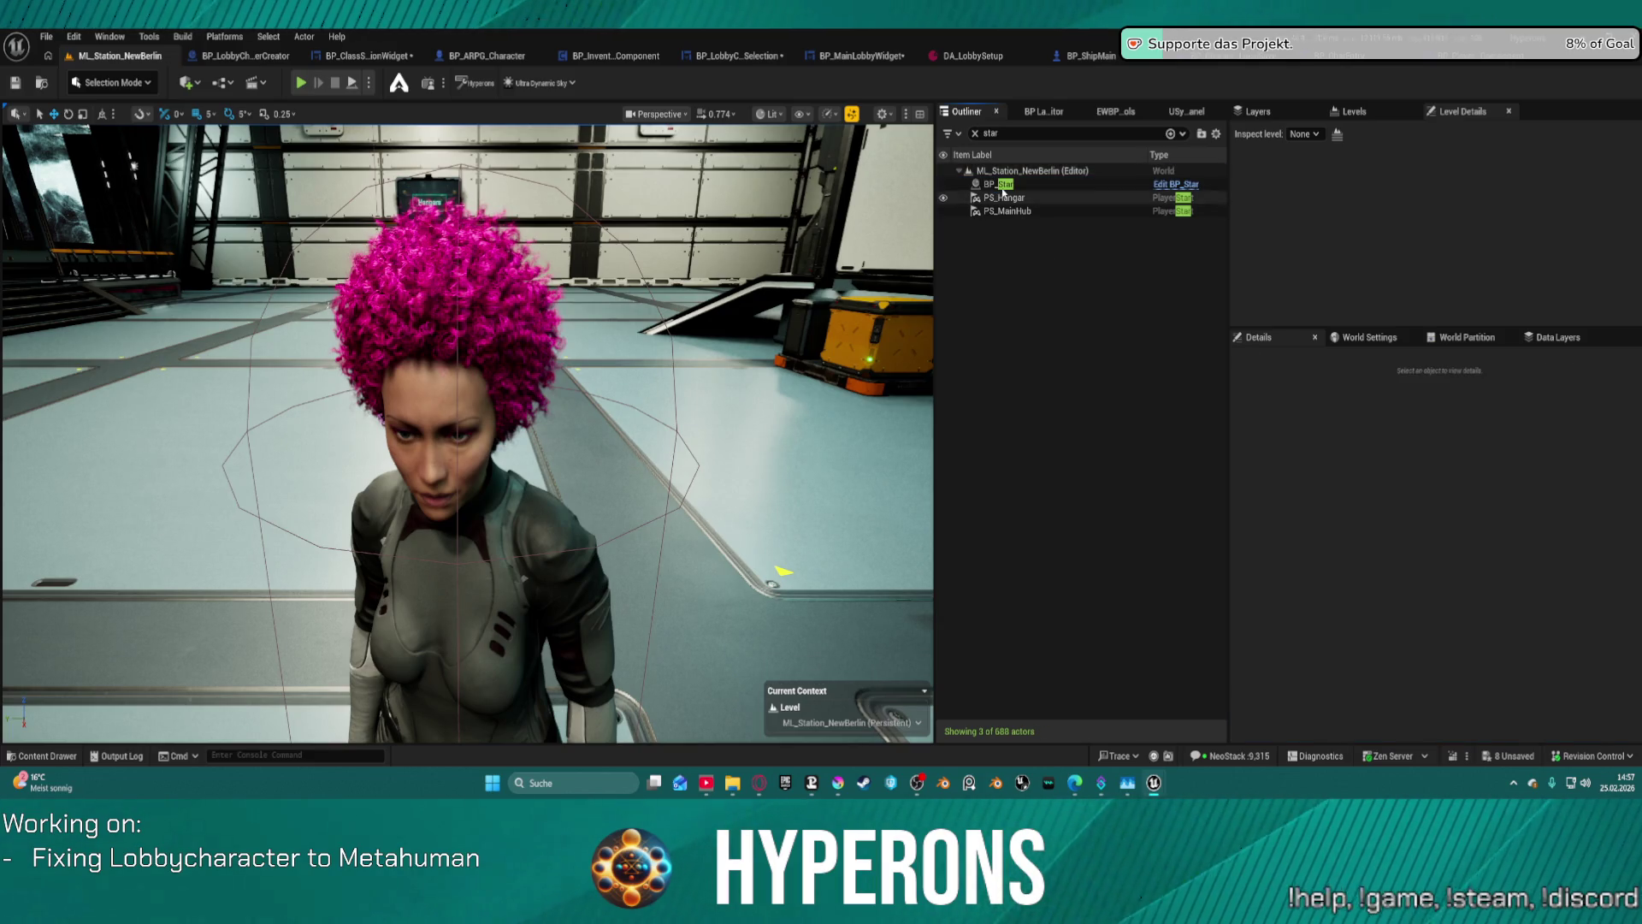
left_click(975, 133)
type("manga")
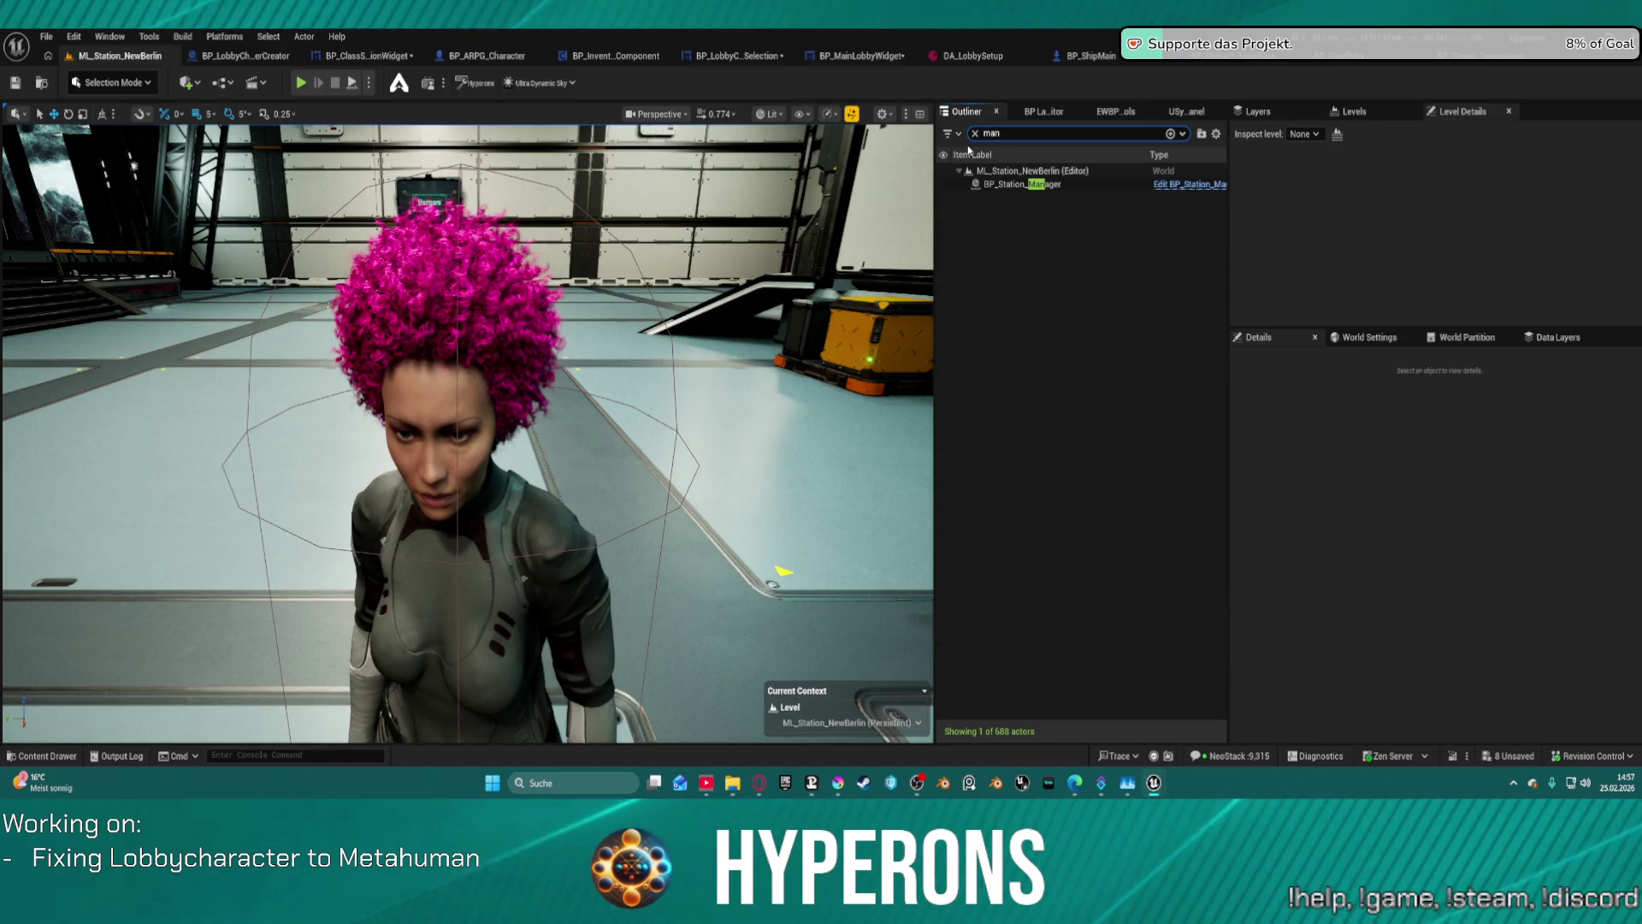
- Select BP_Station_Manager's PostProcess component and clear the Details search
left_click(1028, 186)
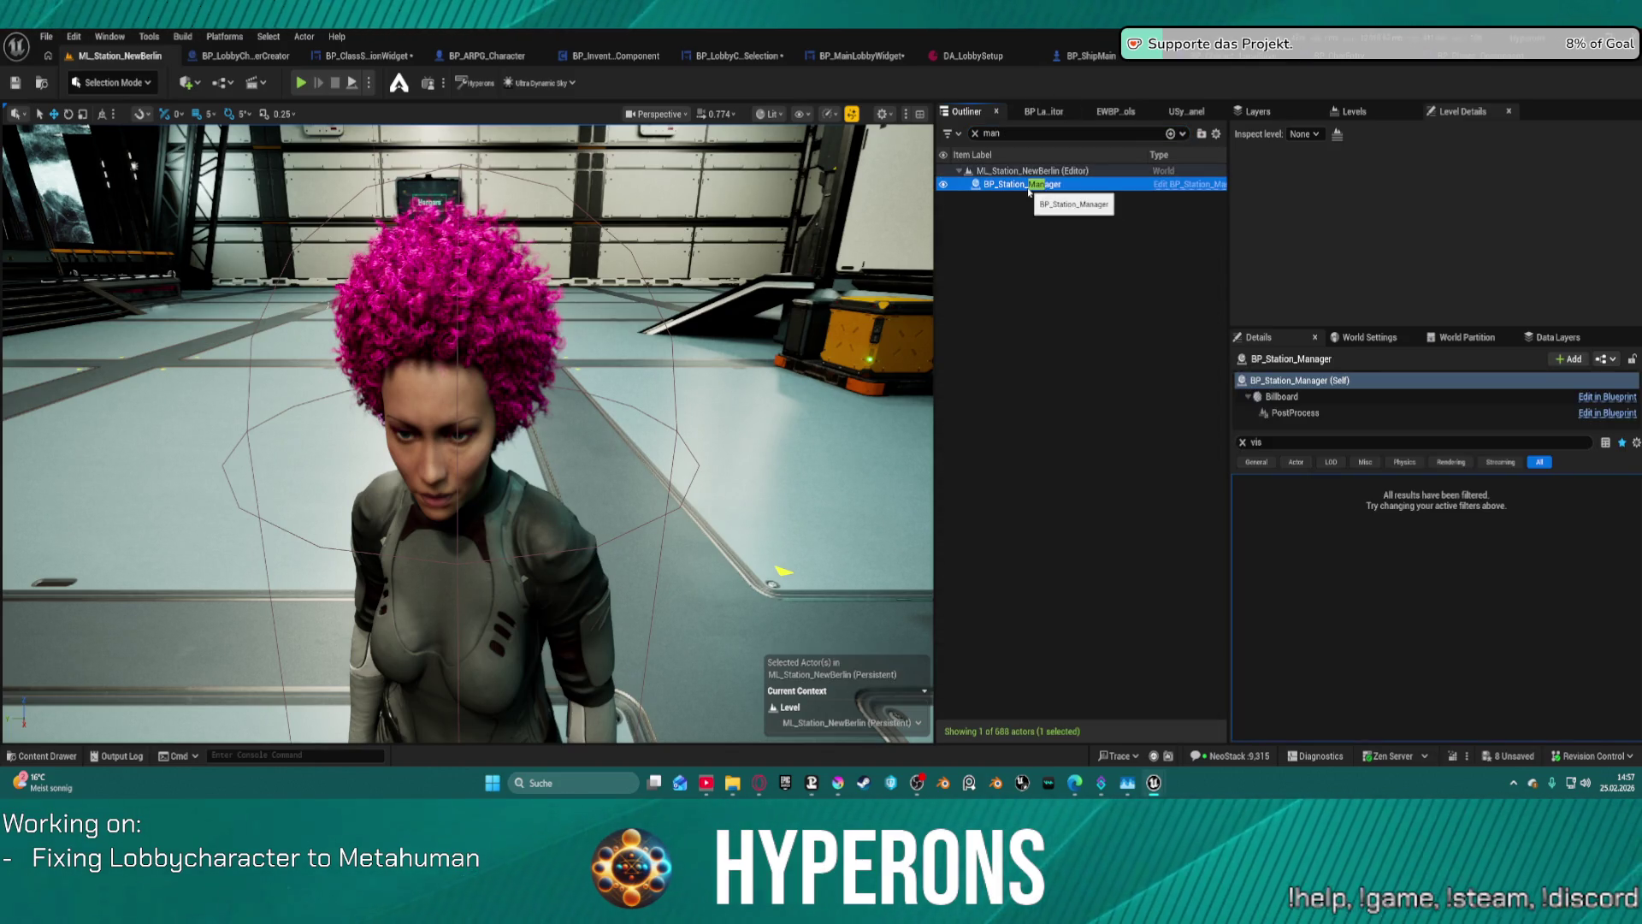
left_click(1293, 413)
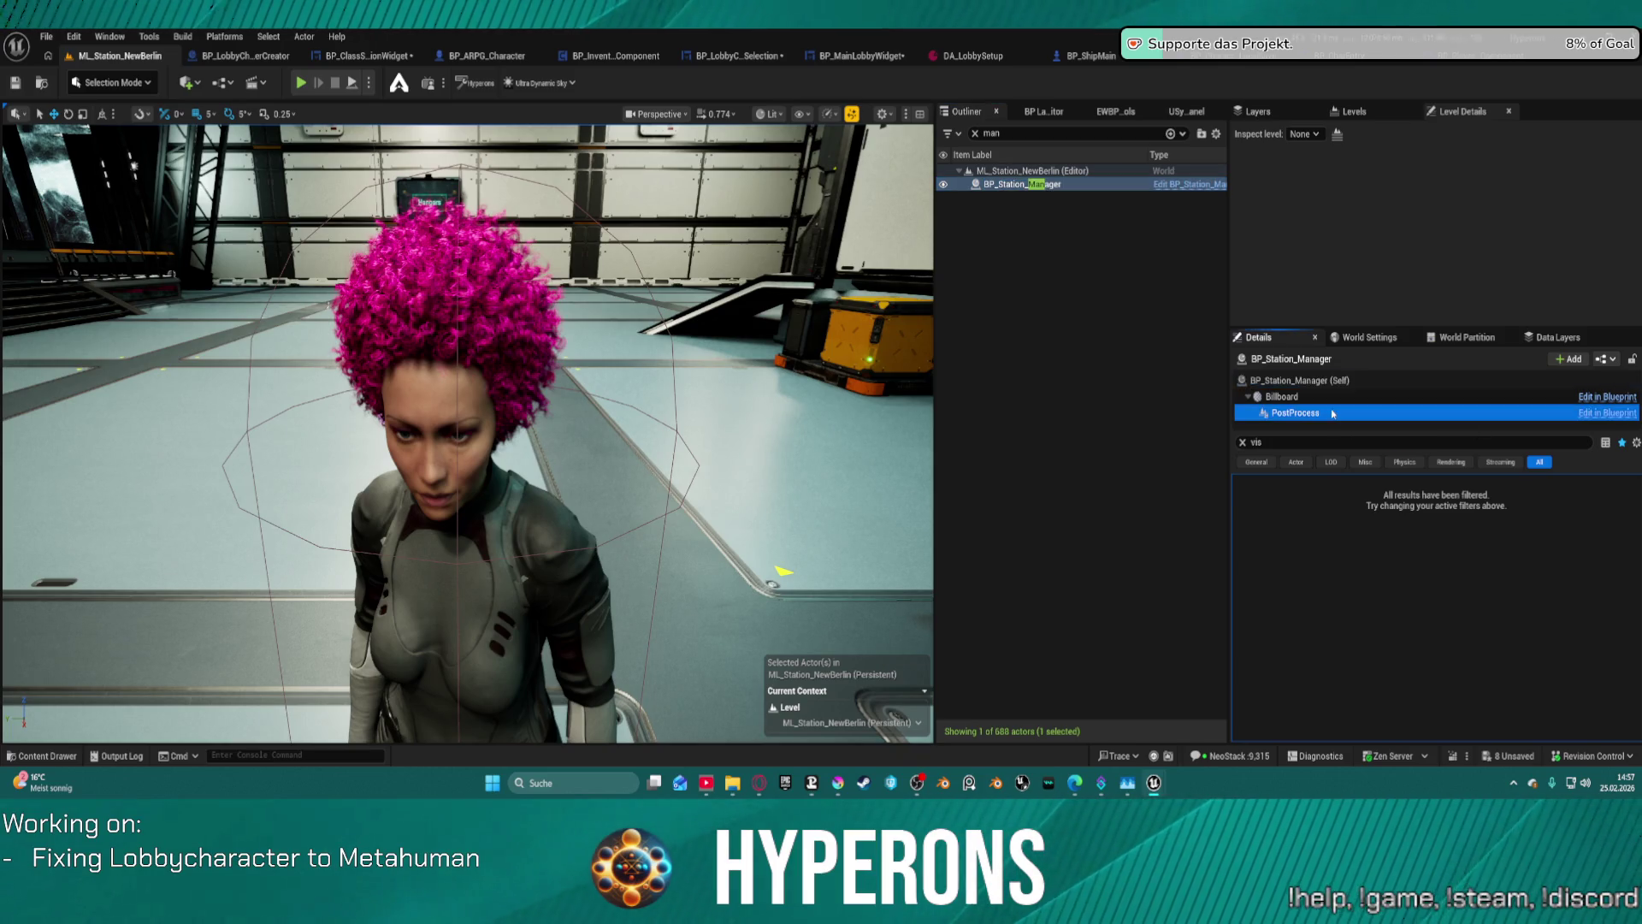
left_click(1242, 442)
- Review Exposure (Bilateral local exposure) and Chromatic Aberration settings, then pull the view back over the hangar
scroll(1386, 633, "down", 4)
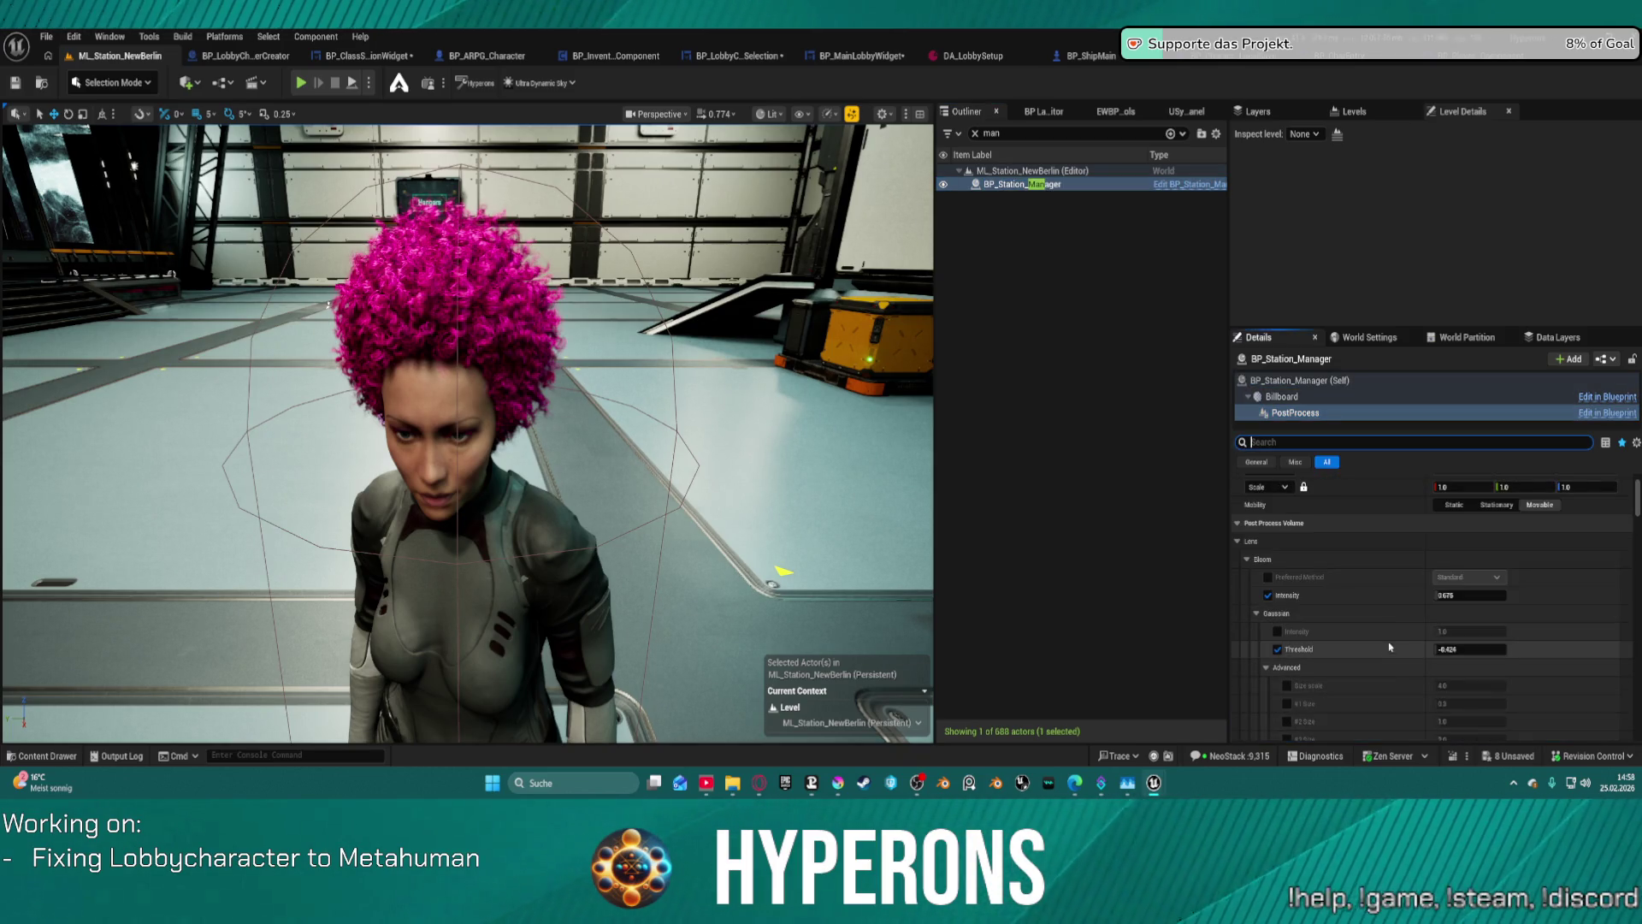
scroll(1385, 611, "down", 8)
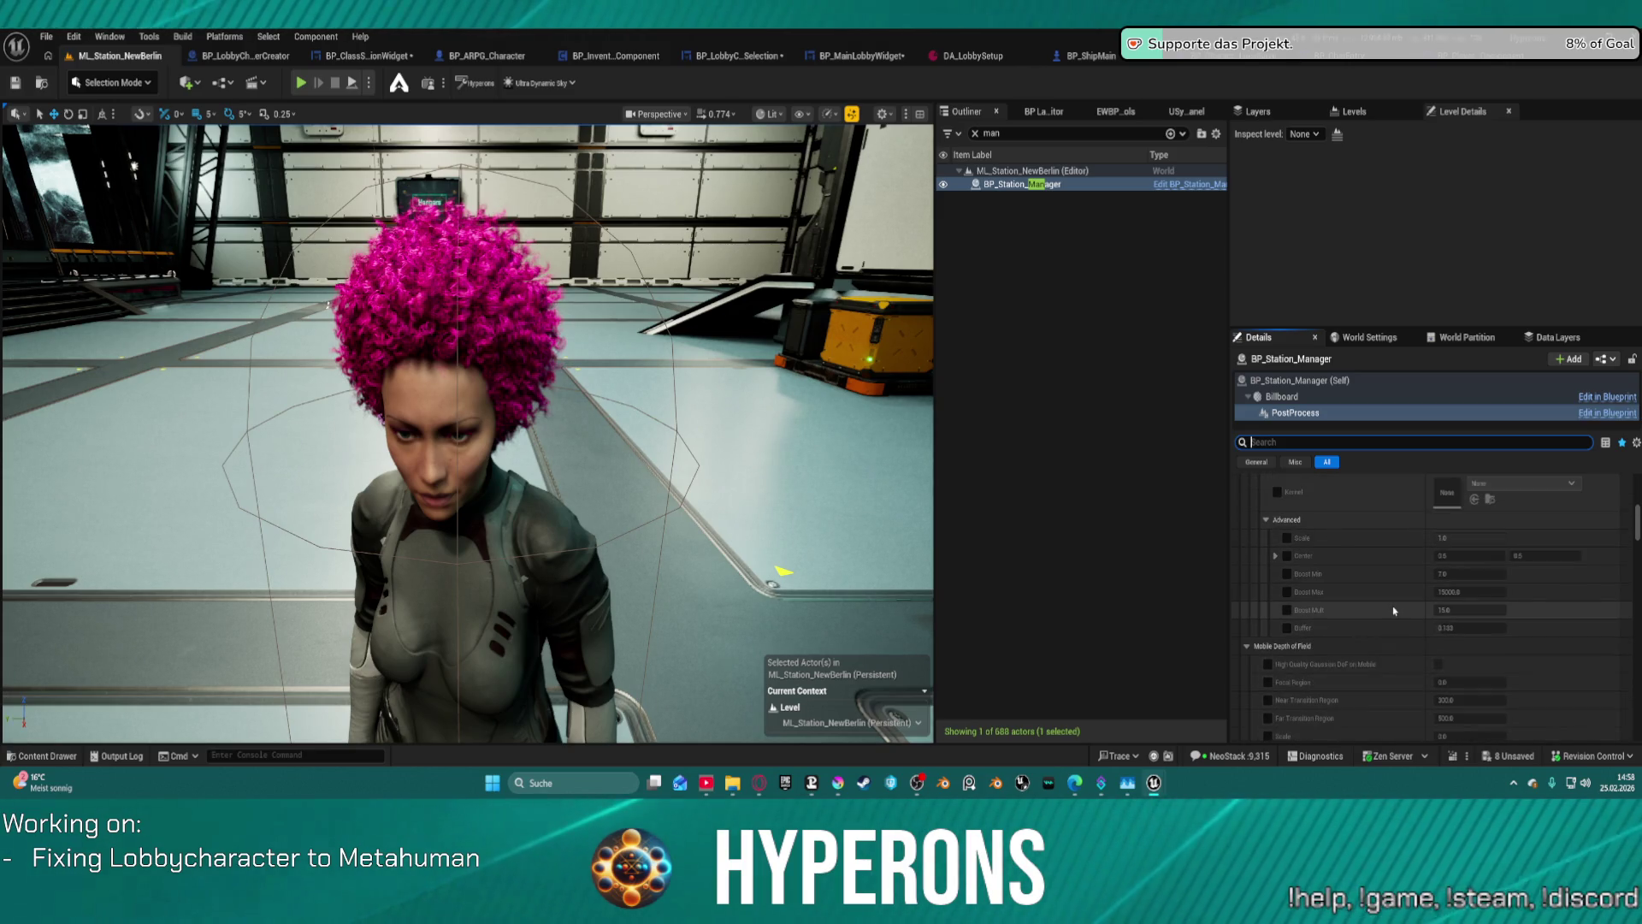
scroll(1394, 611, "down", 3)
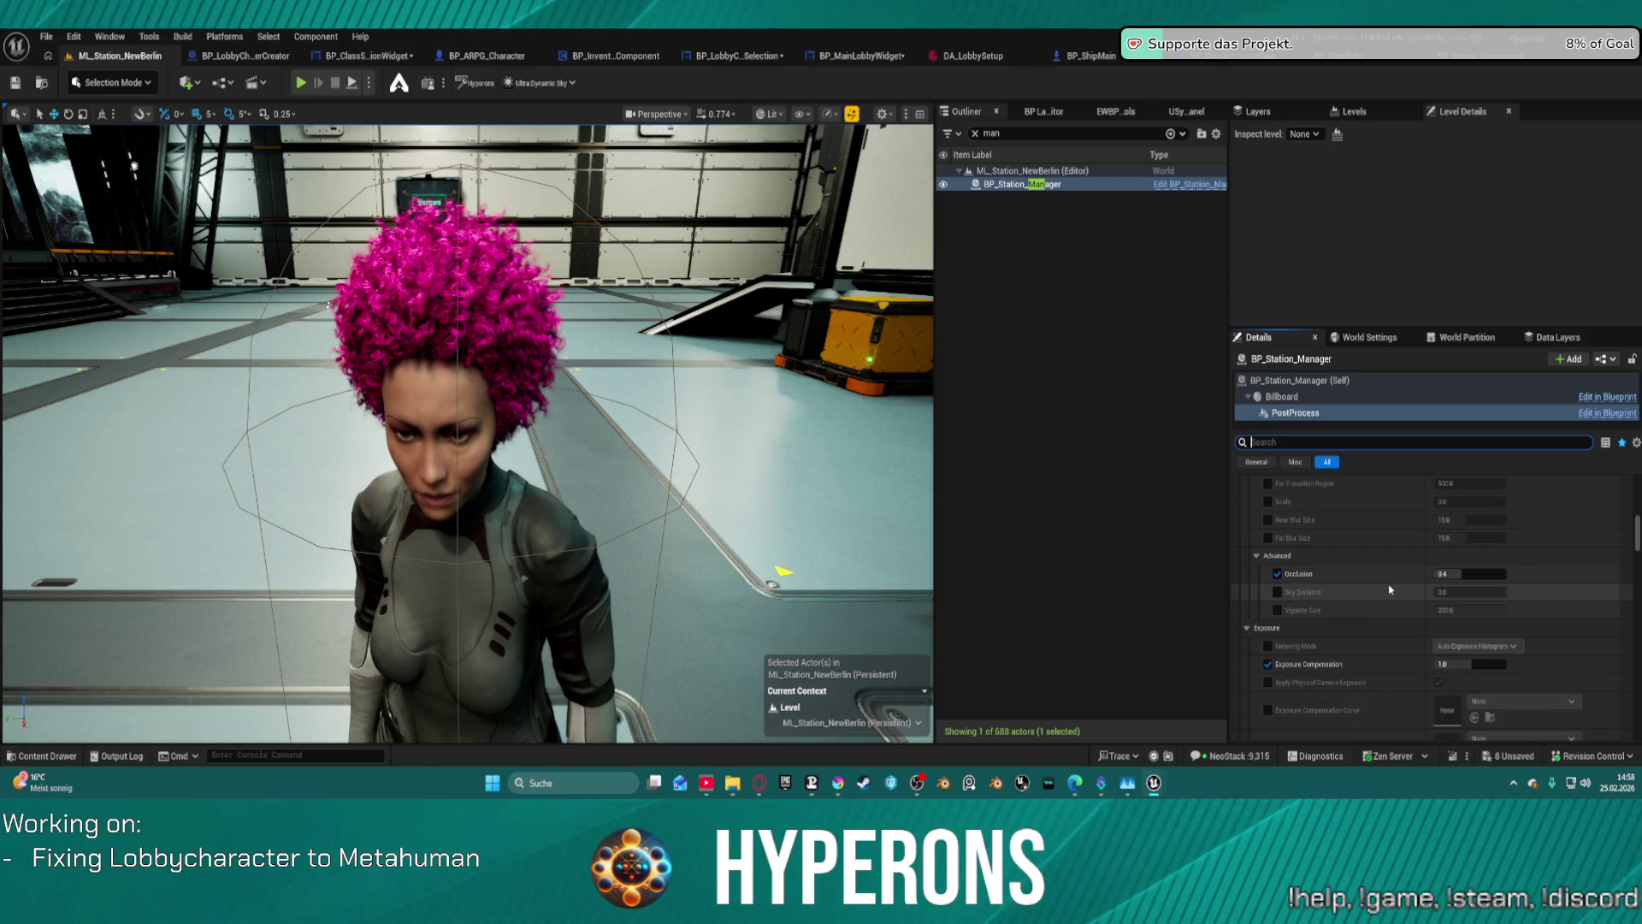
scroll(1393, 570, "down", 1)
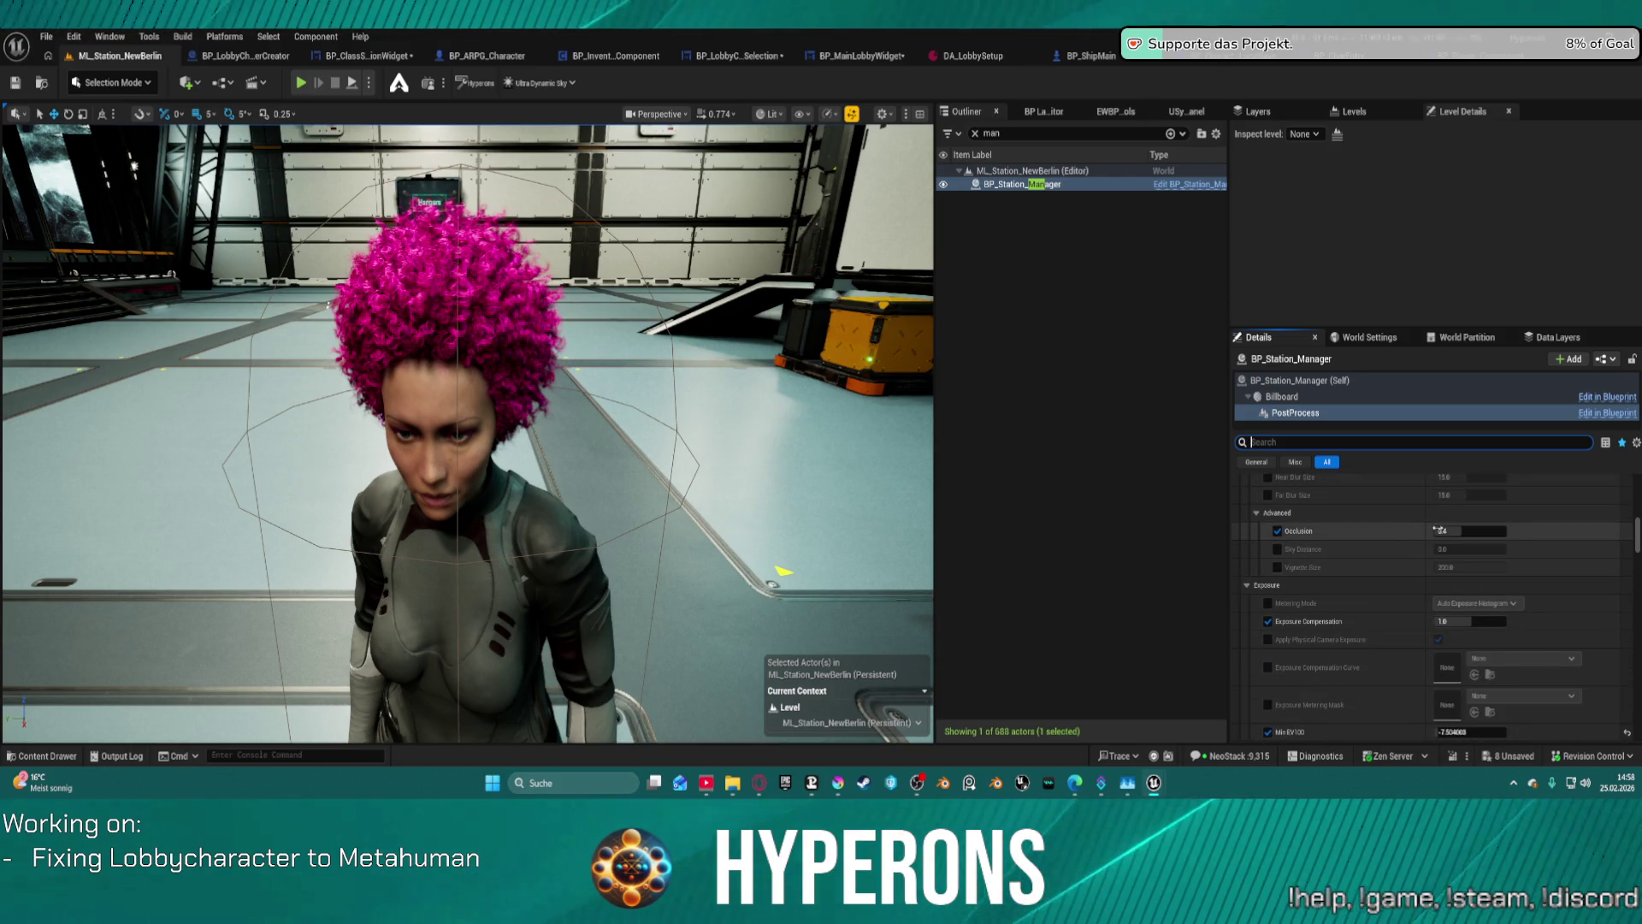
scroll(1393, 565, "down", 3)
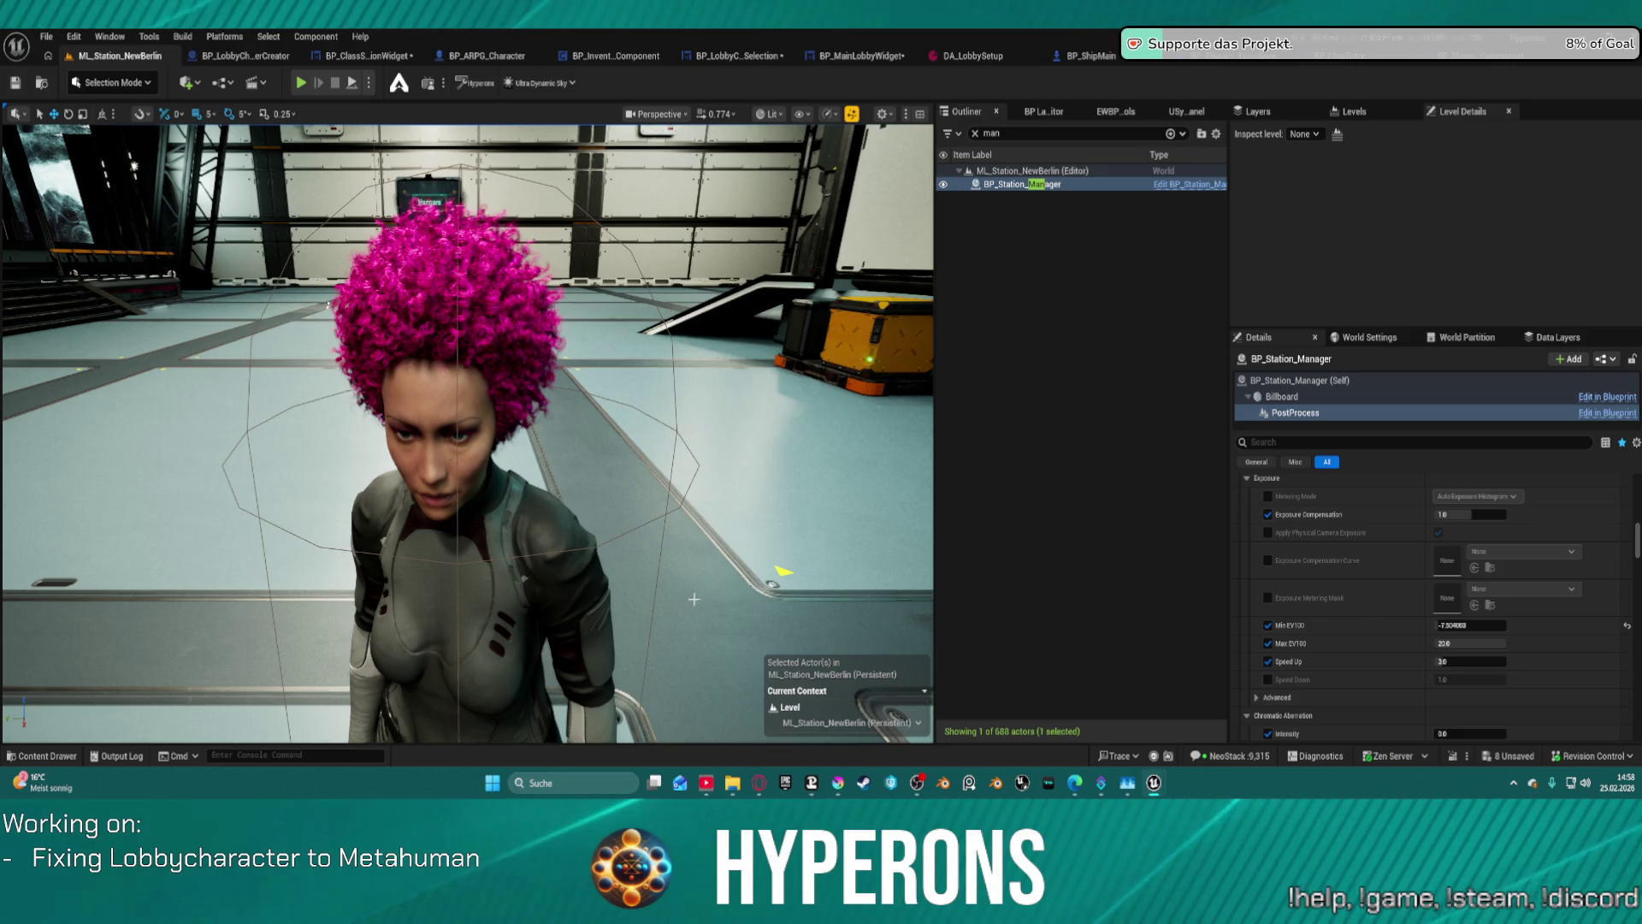
scroll(1398, 547, "down", 3)
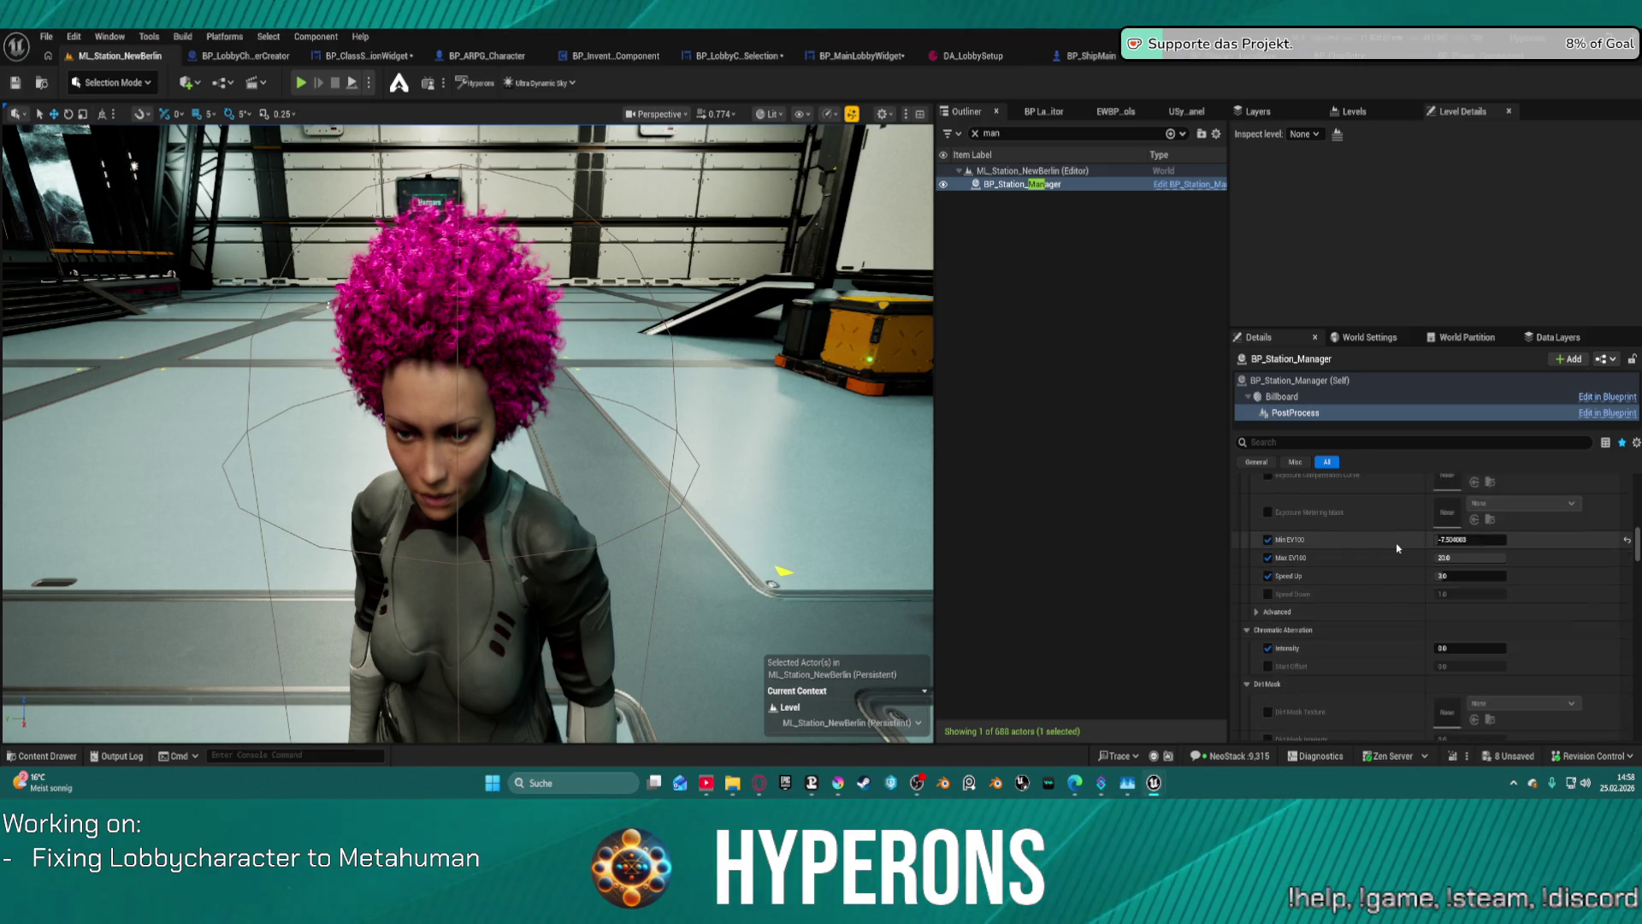
scroll(1398, 548, "down", 1)
scroll(1403, 535, "down", 3)
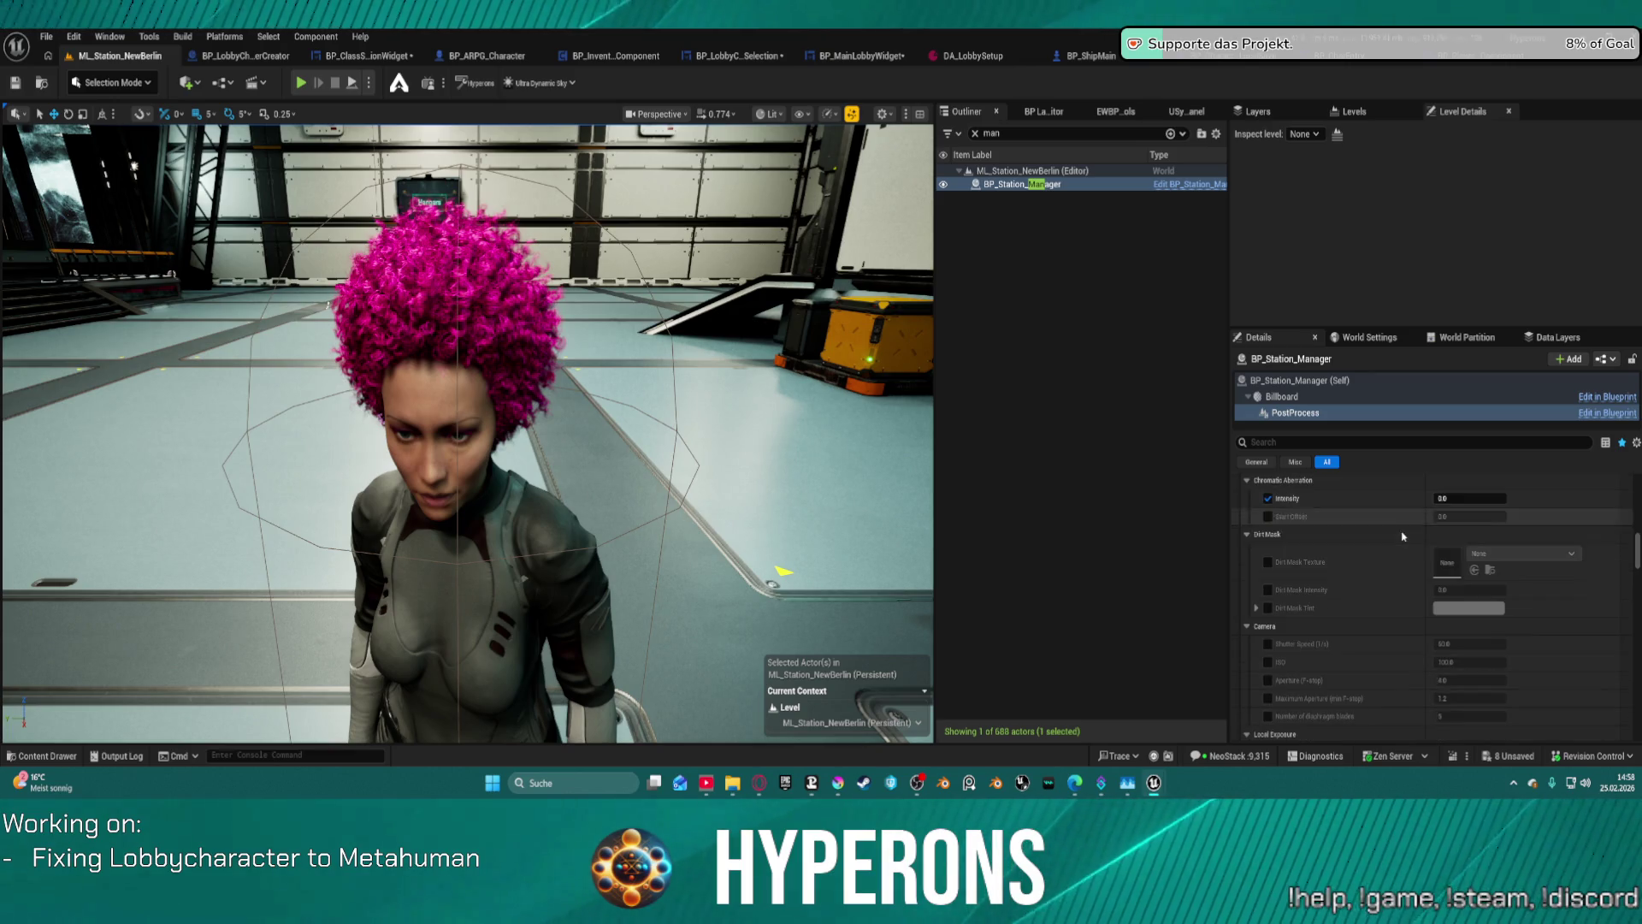
mouse_move(782, 571)
left_mouse_down()
mouse_move(658, 607)
mouse_move(846, 598)
mouse_move(732, 604)
mouse_move(803, 600)
mouse_move(744, 590)
mouse_move(624, 614)
left_mouse_up()
- Raise Local Exposure Detail Strength to 3 while viewing the space windows, then reset it to 1.0
scroll(1395, 520, "down", 5)
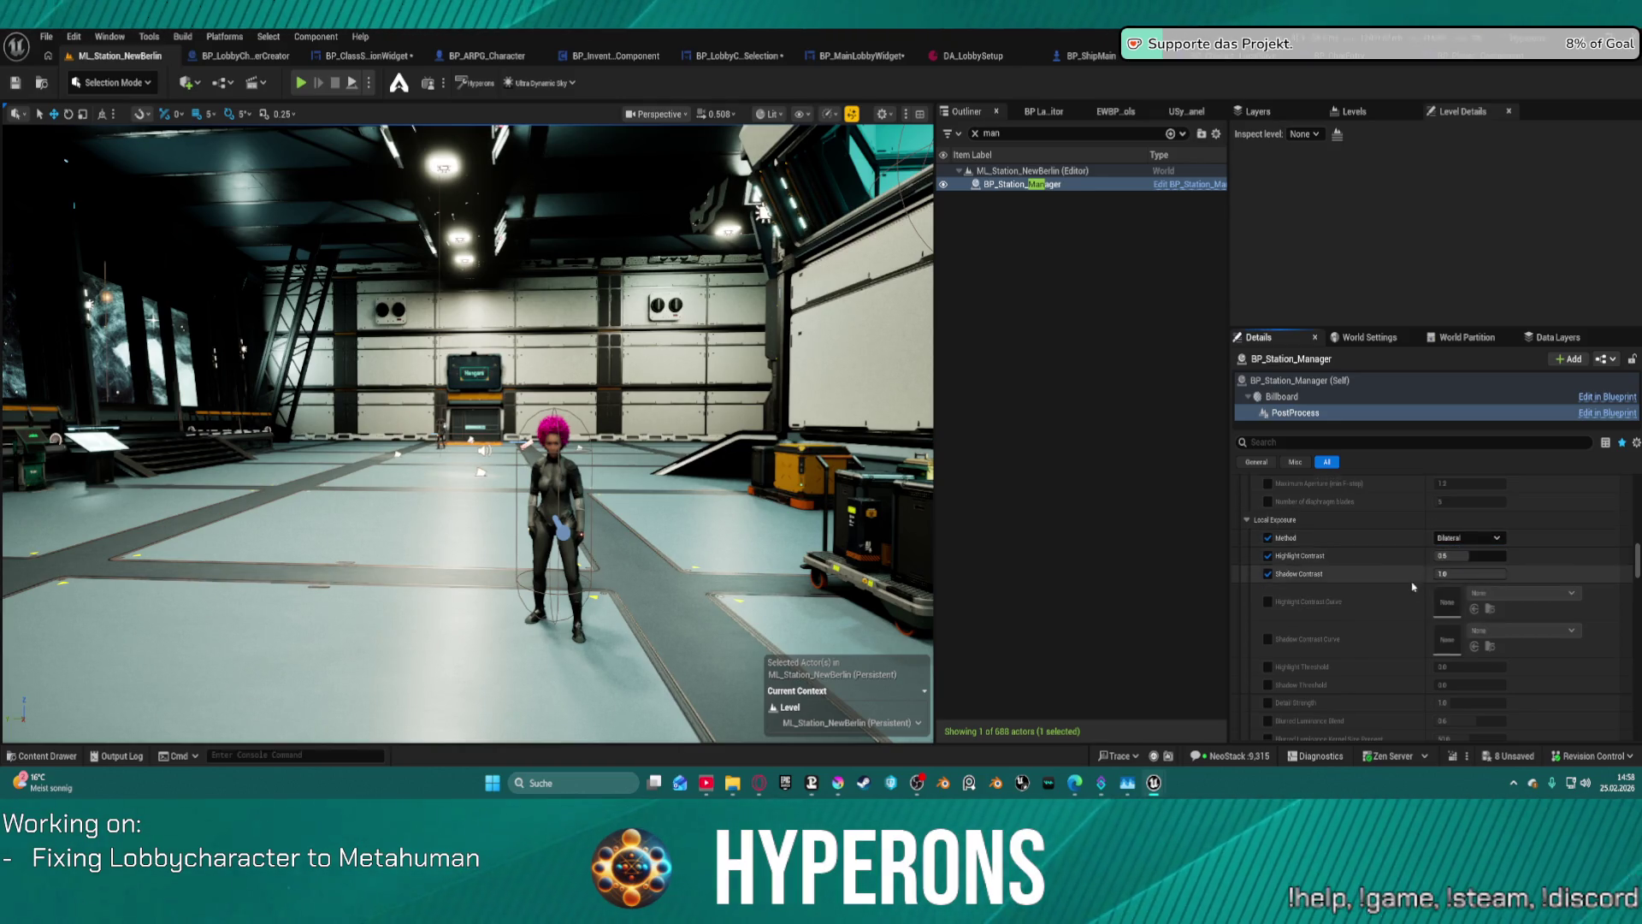
scroll(1402, 592, "down", 3)
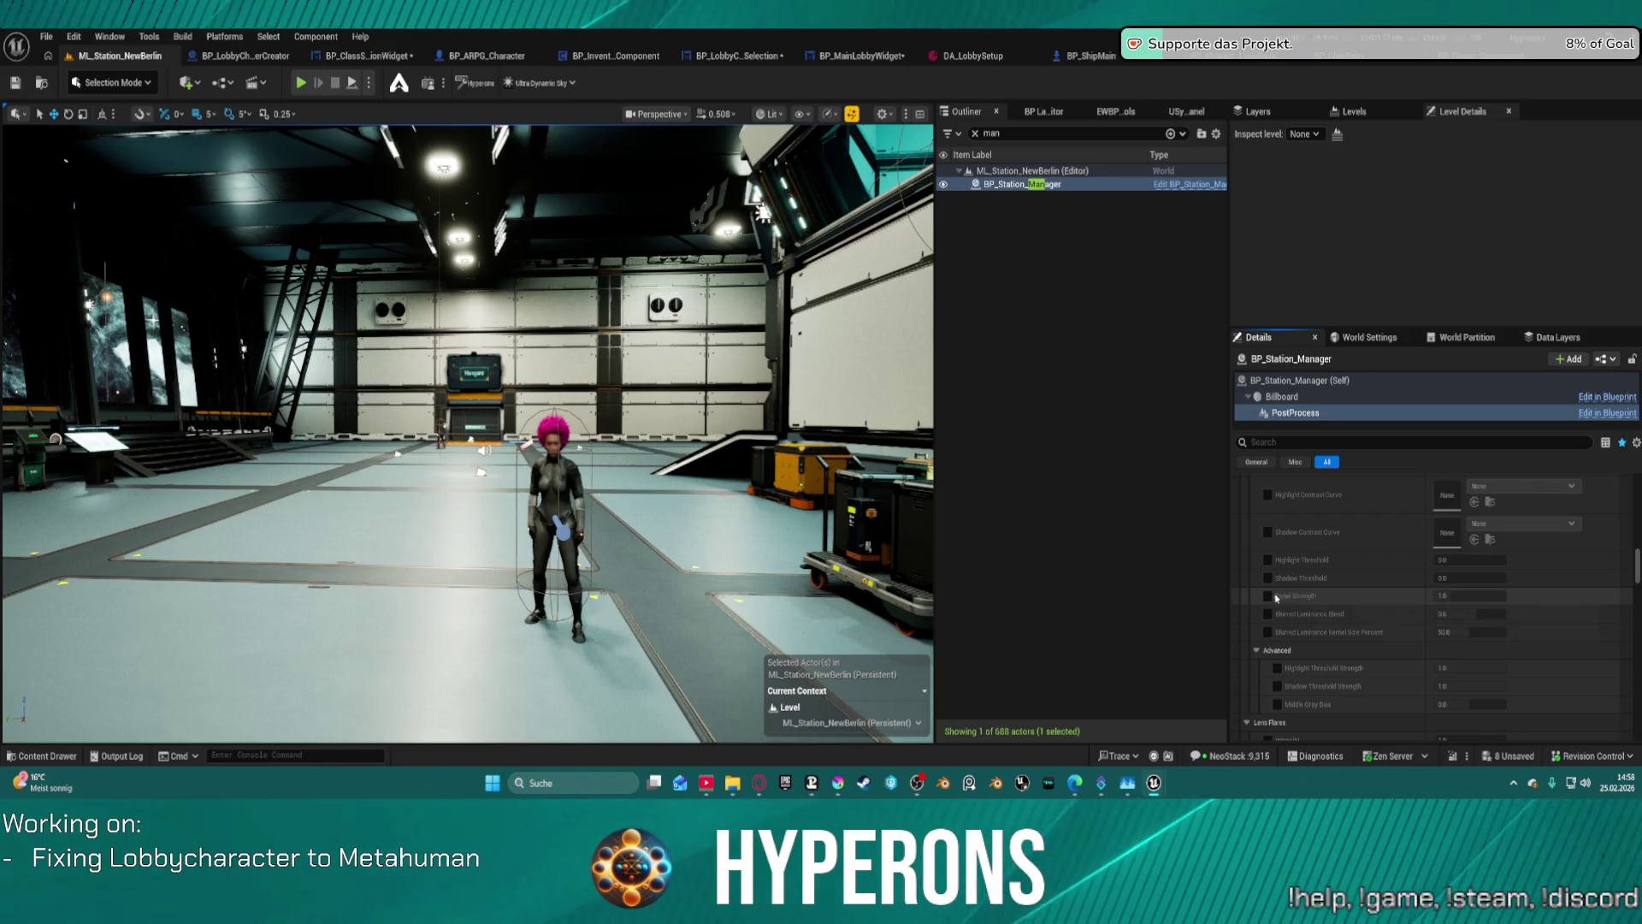
mouse_move(1454, 595)
left_mouse_down()
mouse_move(1492, 595)
mouse_move(1432, 595)
left_mouse_up()
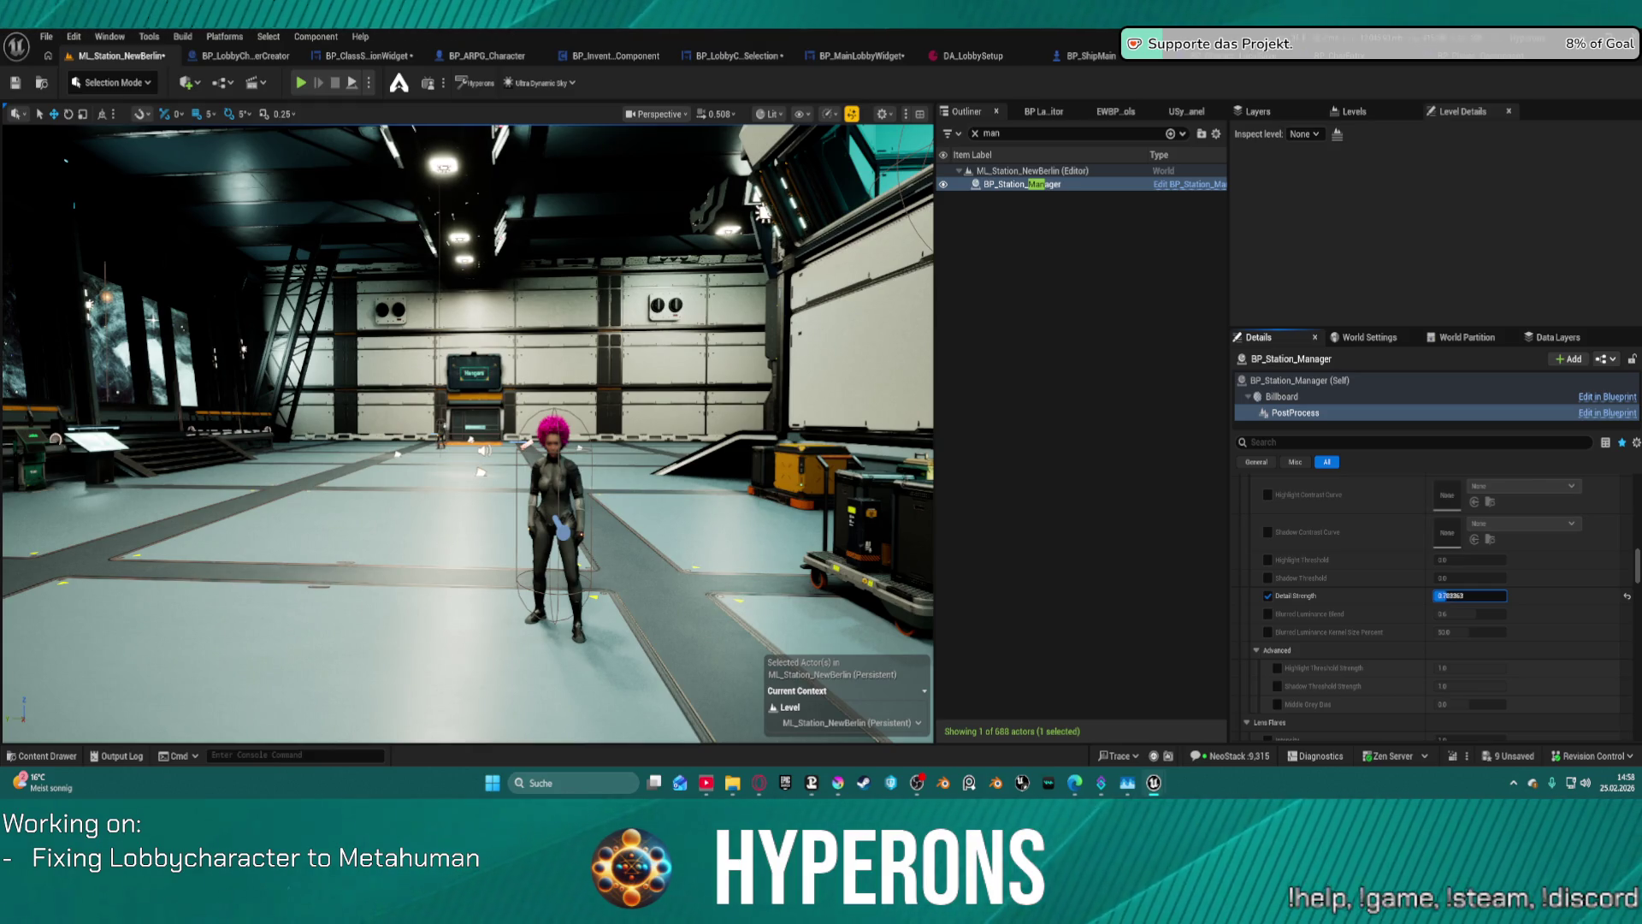
mouse_move(462, 479)
left_mouse_down()
mouse_move(214, 556)
mouse_move(102, 615)
mouse_move(4, 706)
mouse_move(4, 646)
mouse_move(741, 422)
left_mouse_up()
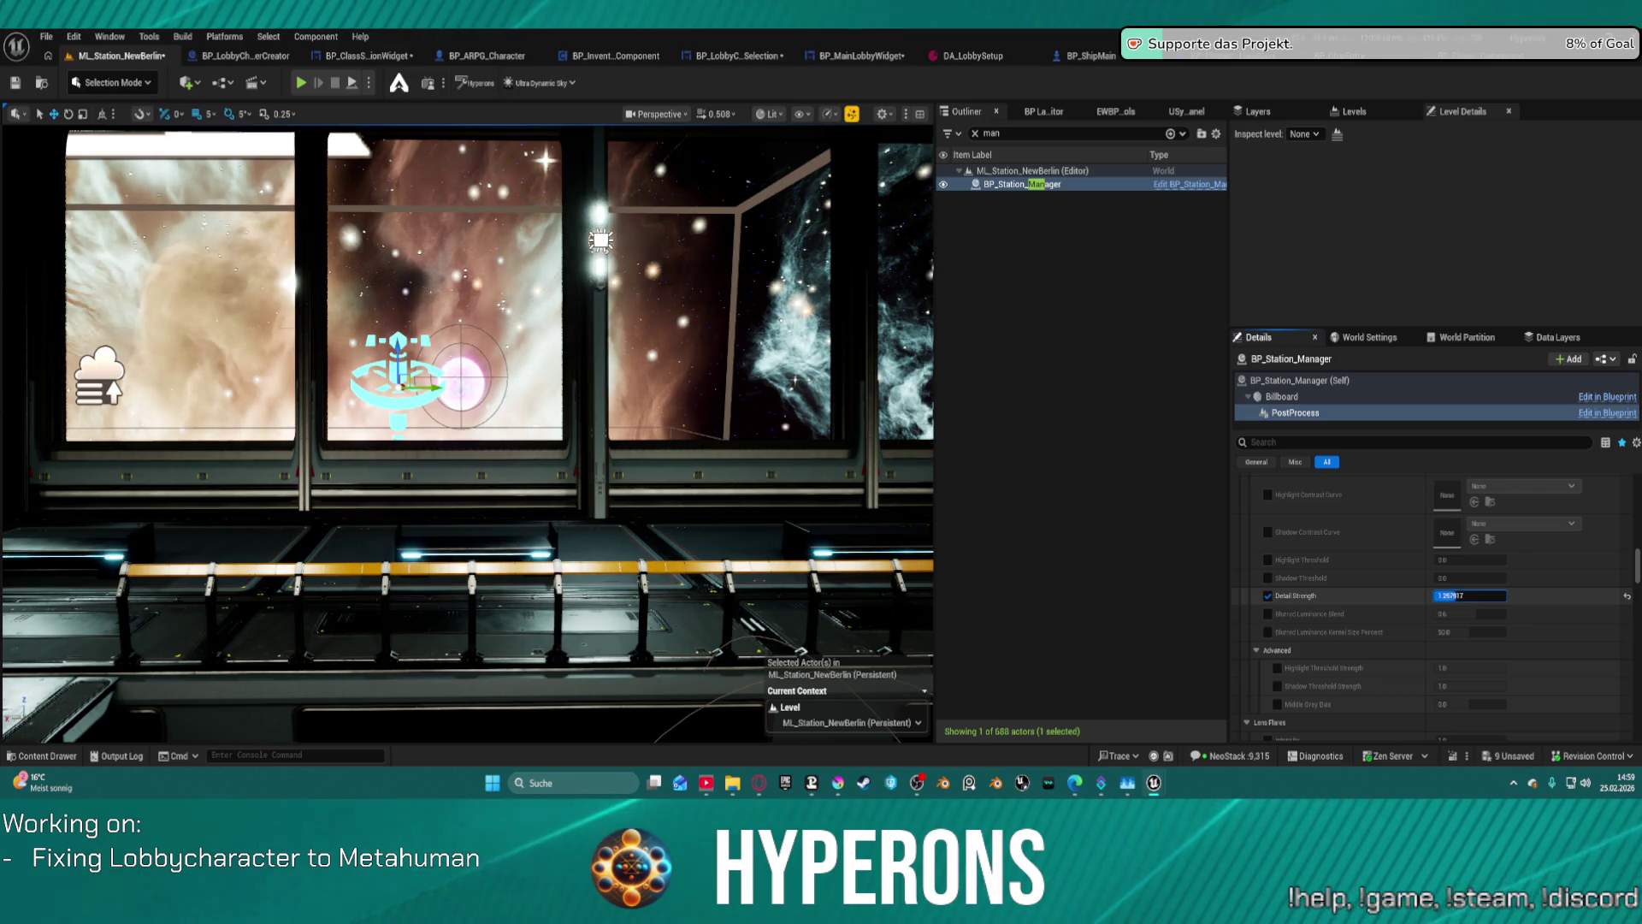
type("36")
key("Return")
left_click_drag(1470, 596, 1445, 596)
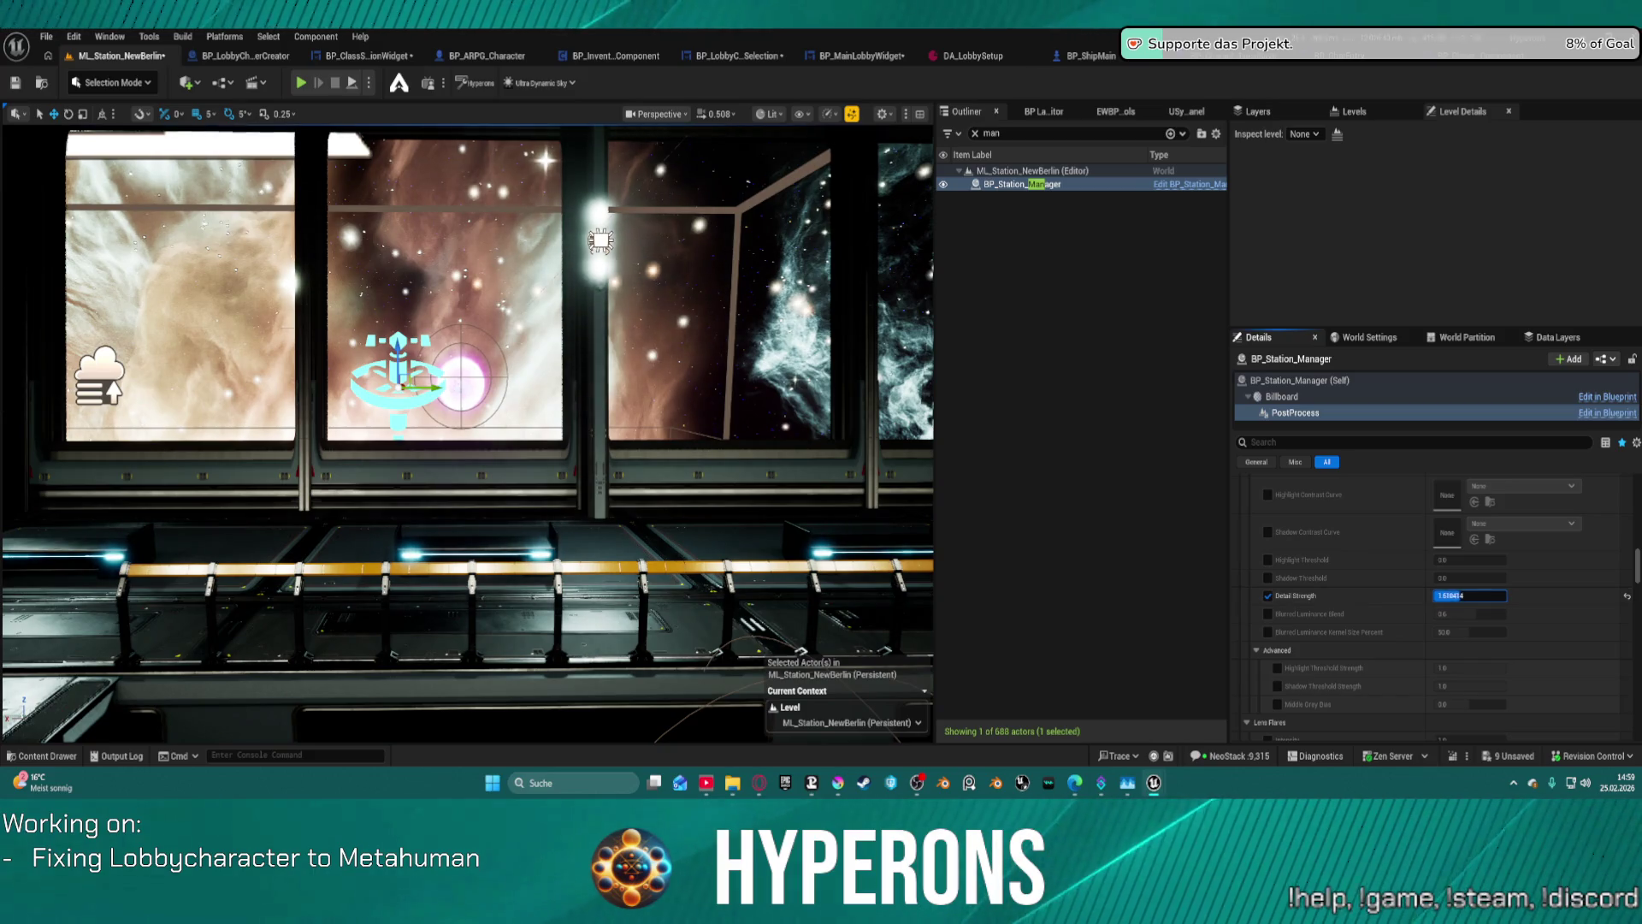
left_click(1626, 598)
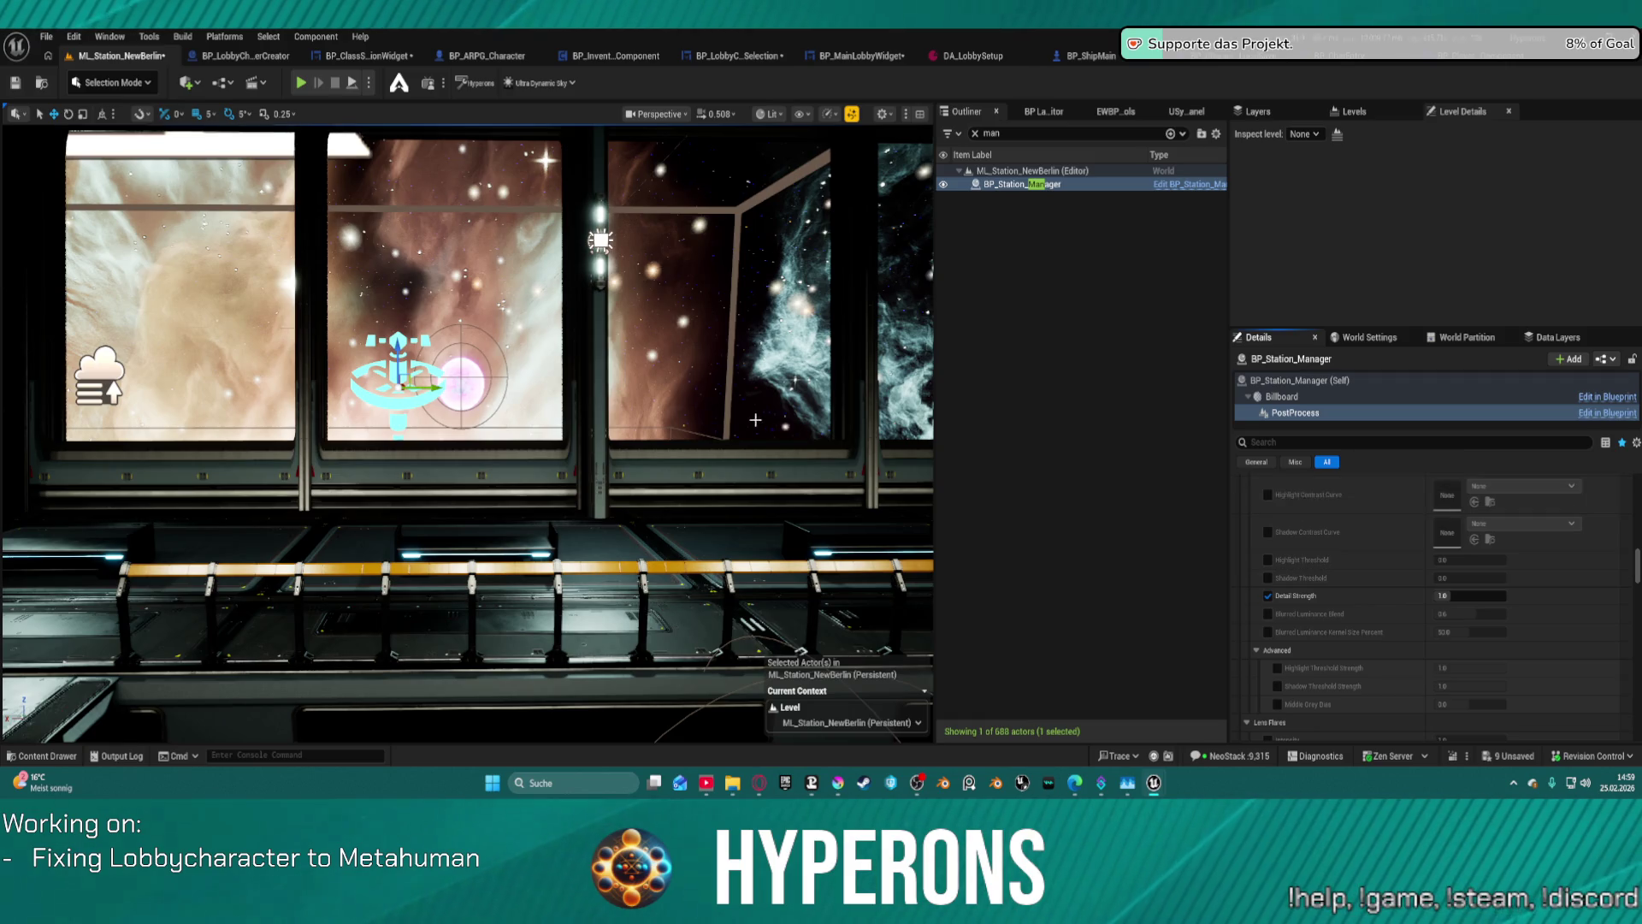
- Try Color Grading temperatures of 15000 and about 7720, then undo the last temperature edit
key("1")
scroll(1393, 537, "down", 6)
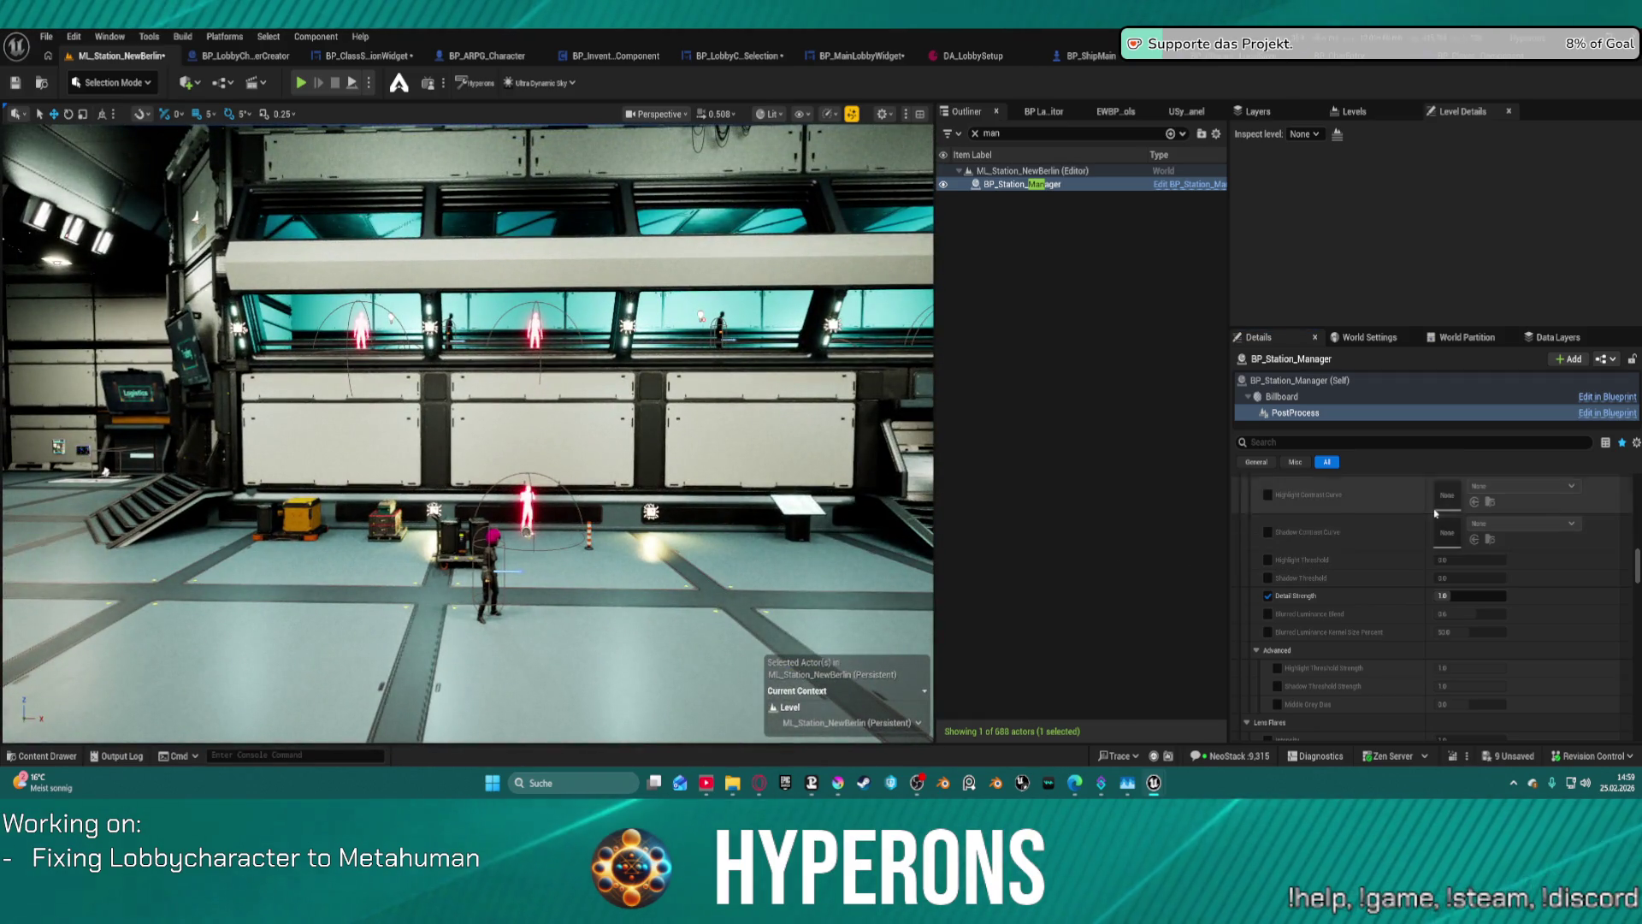
scroll(1393, 537, "down", 10)
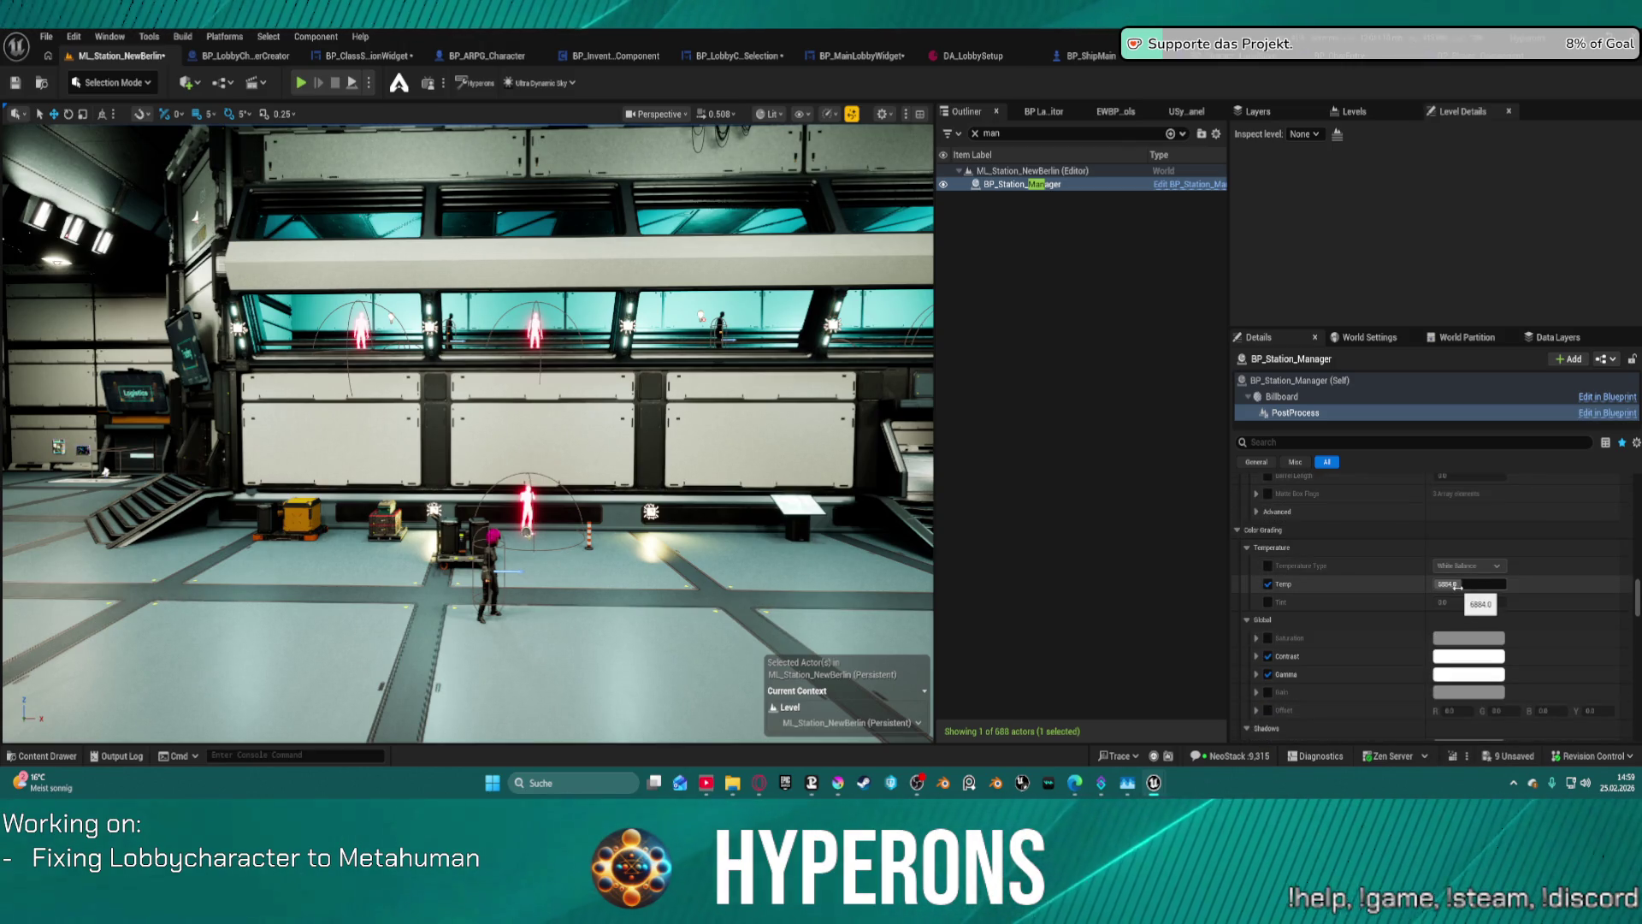
type("15000")
key("Return")
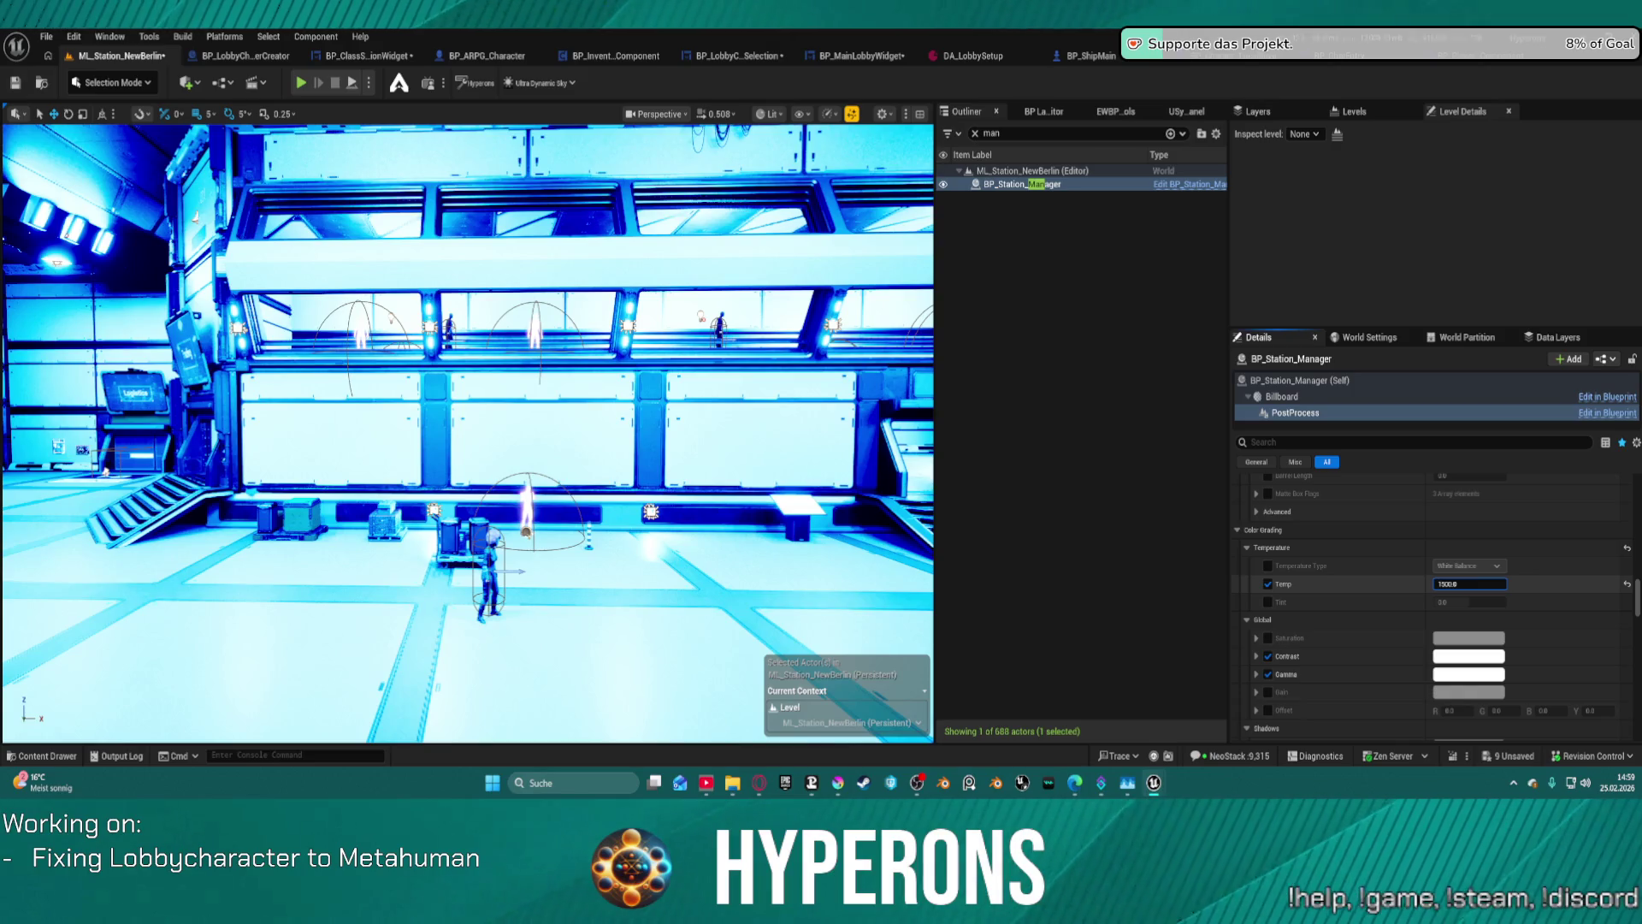
key("ctrl+z")
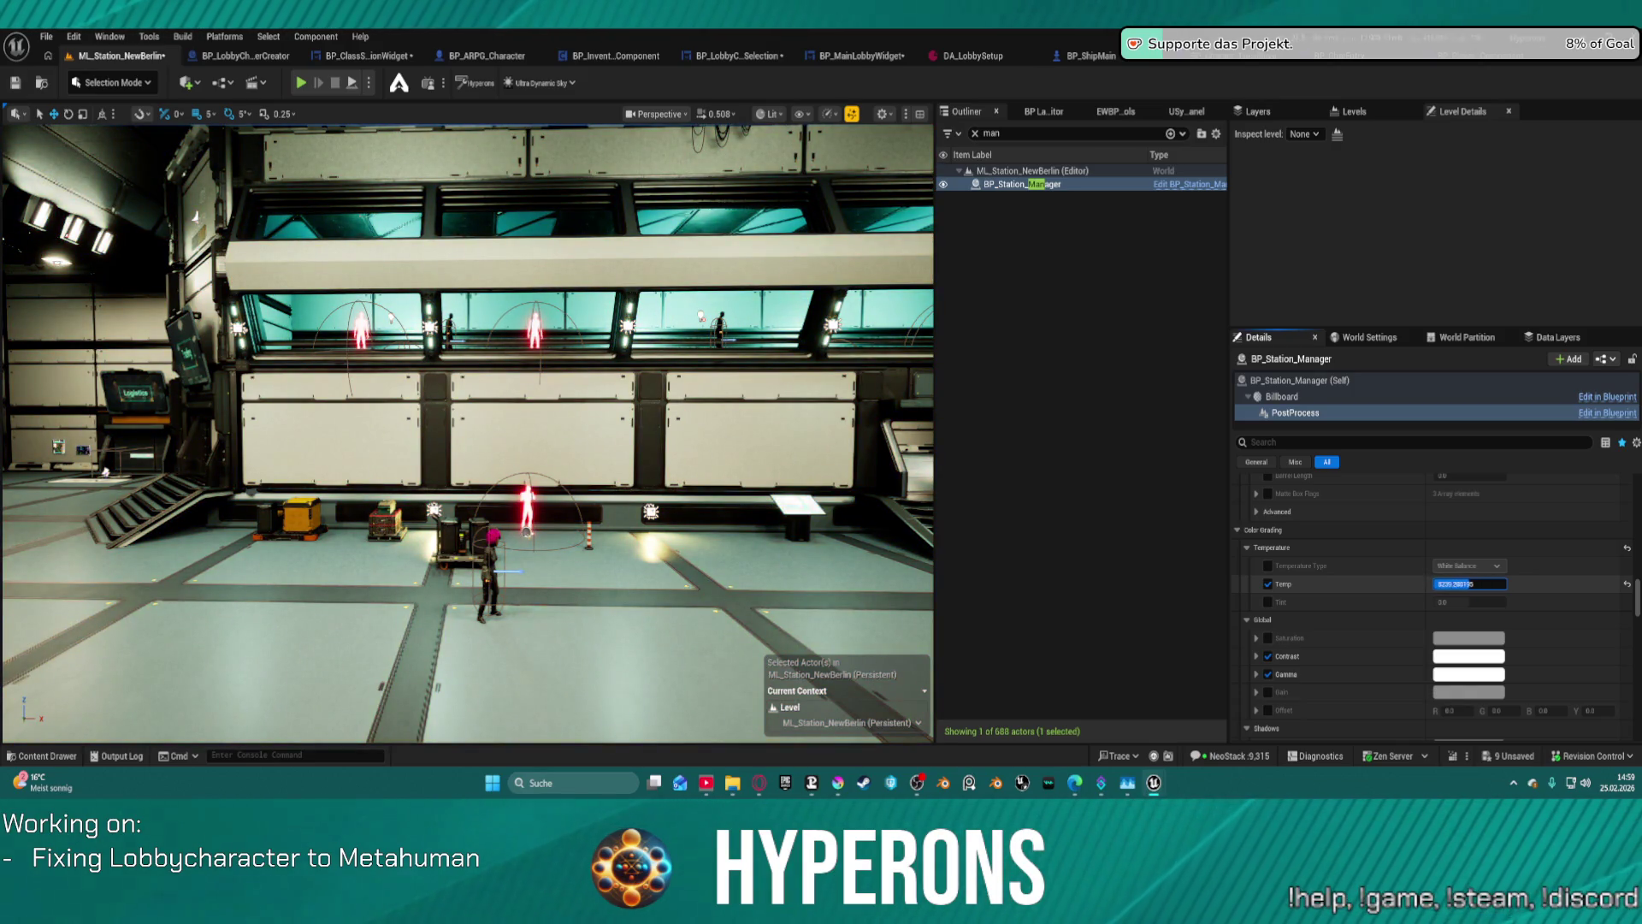
key("Return")
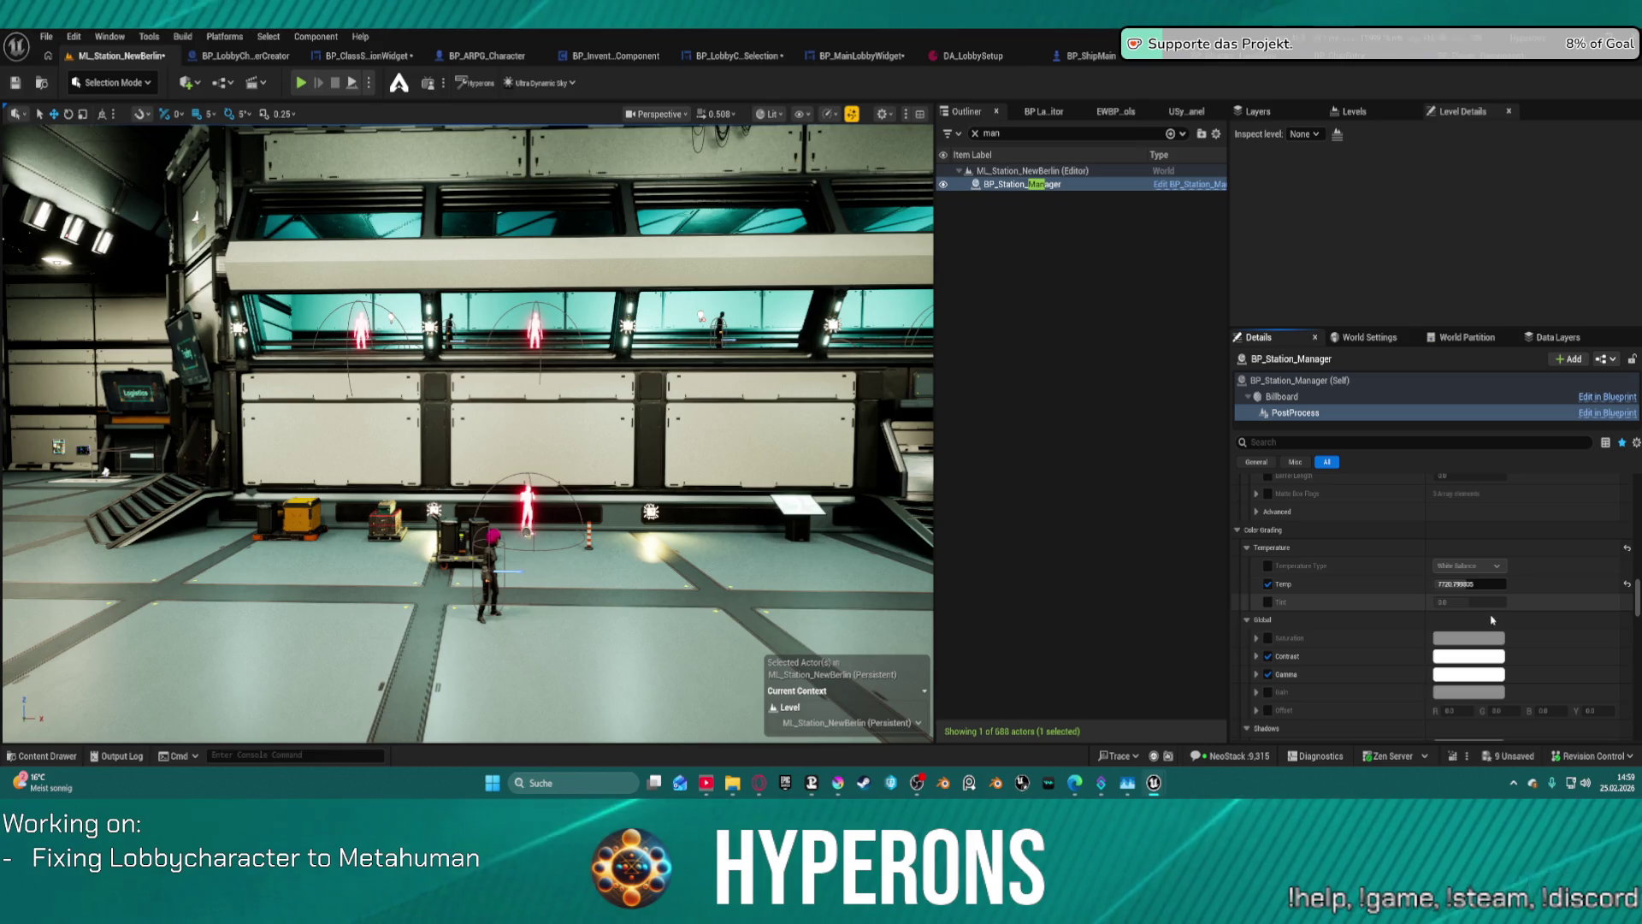
key("ctrl+z")
- Reselect the PostProcess component and set Exposure Compensation to 1.1
scroll(1369, 556, "up", 3)
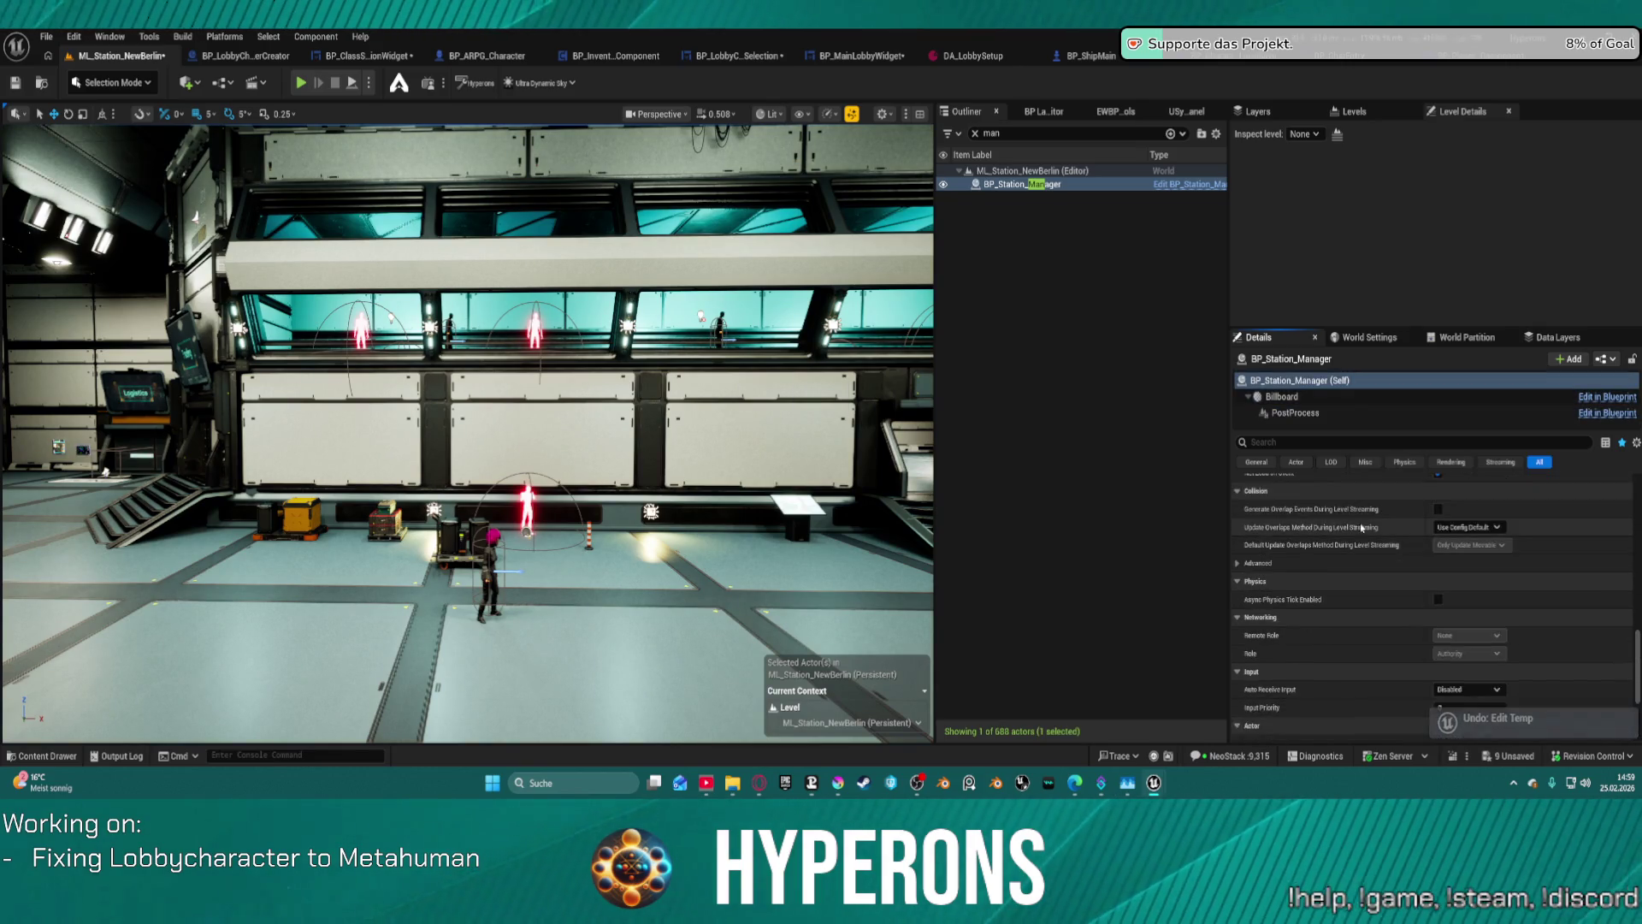
scroll(1368, 513, "up", 10)
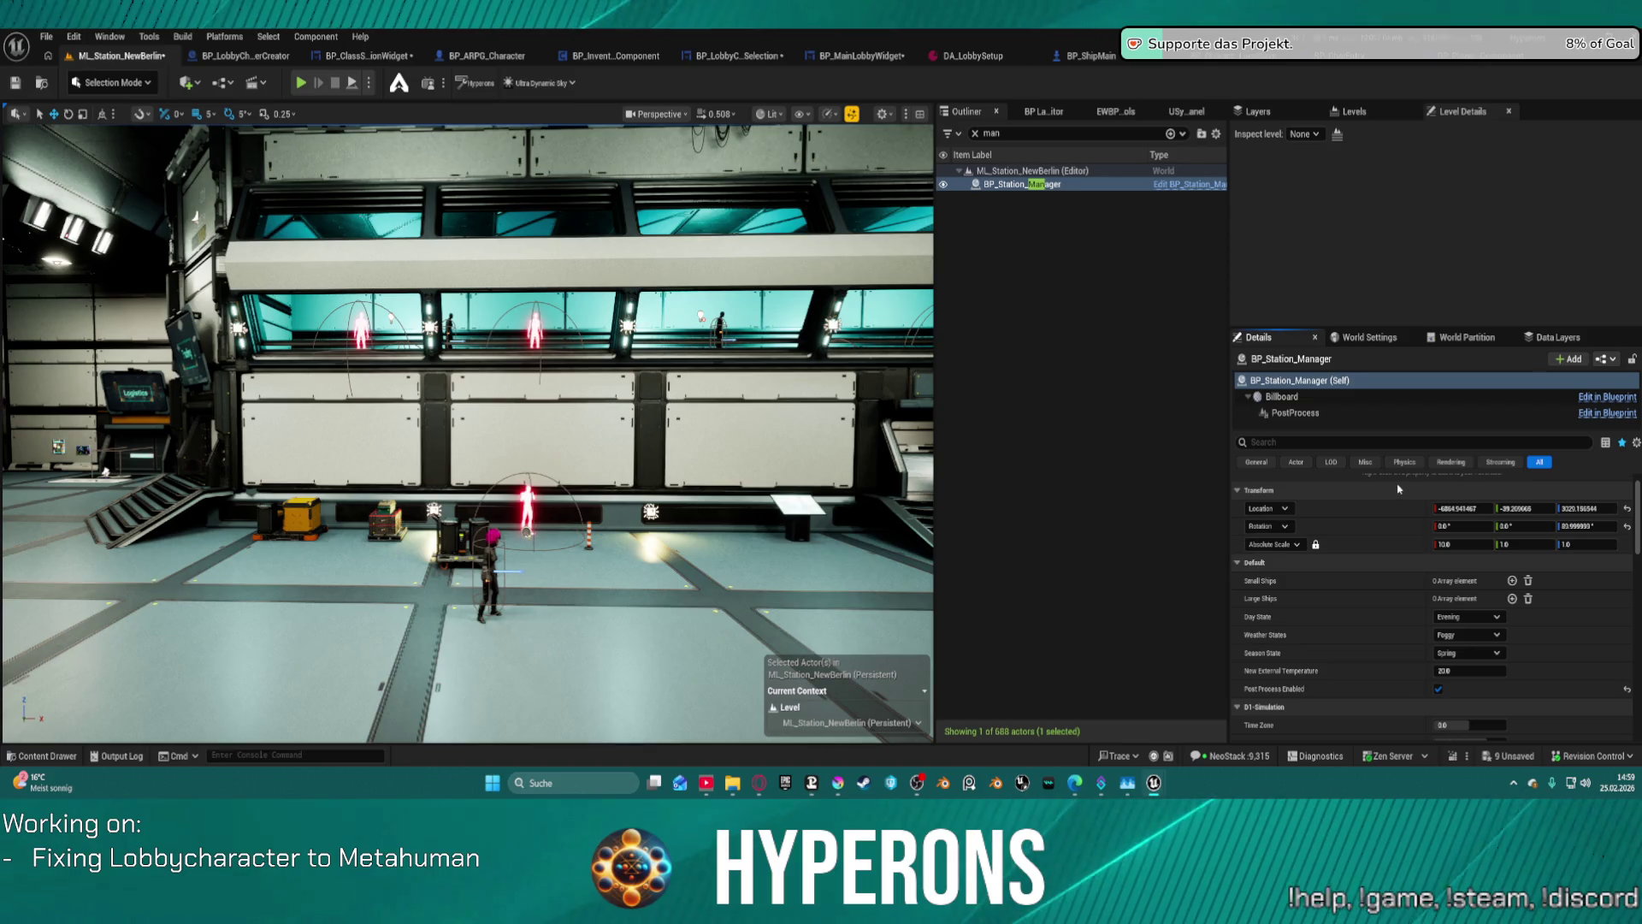
left_click(1322, 412)
scroll(1385, 598, "down", 5)
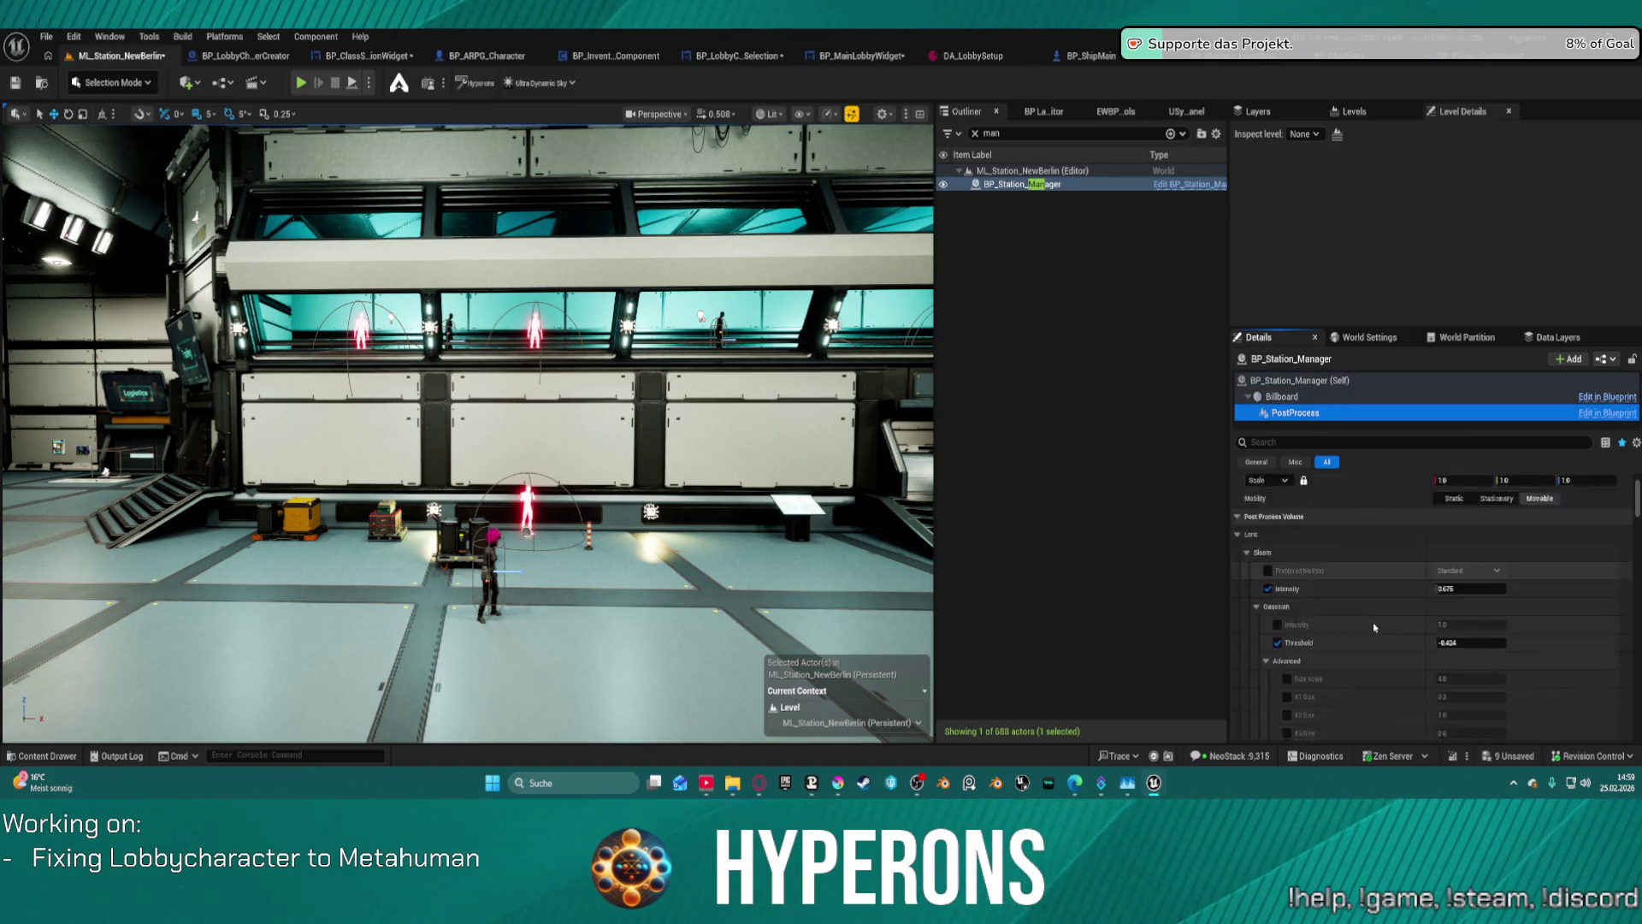
scroll(1391, 615, "down", 5)
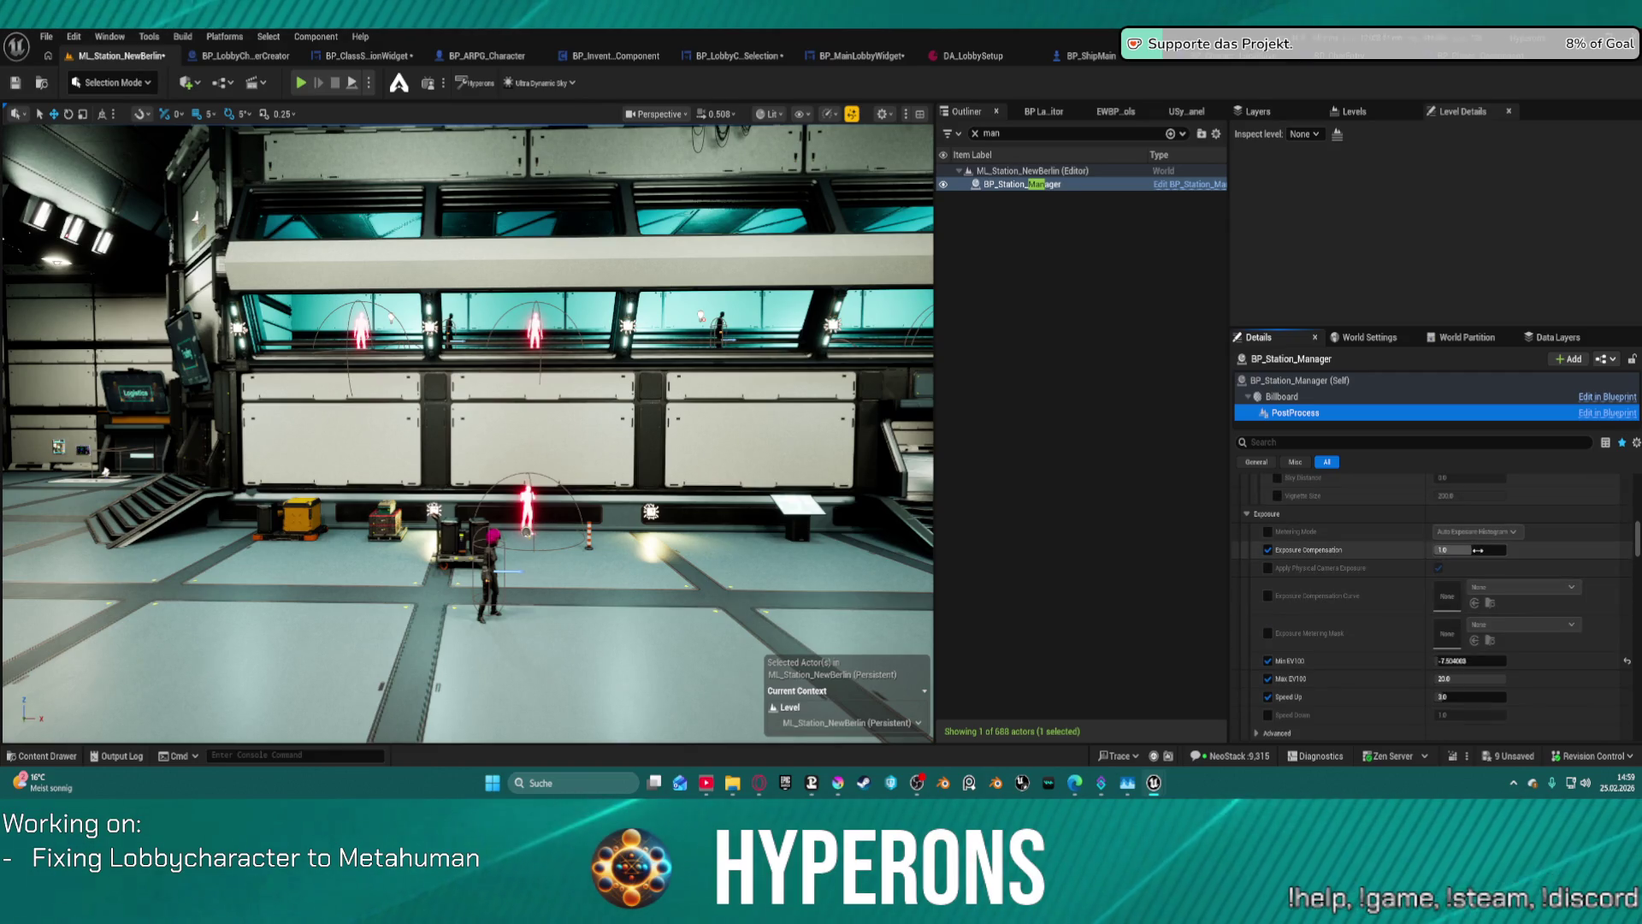
left_click(1468, 548)
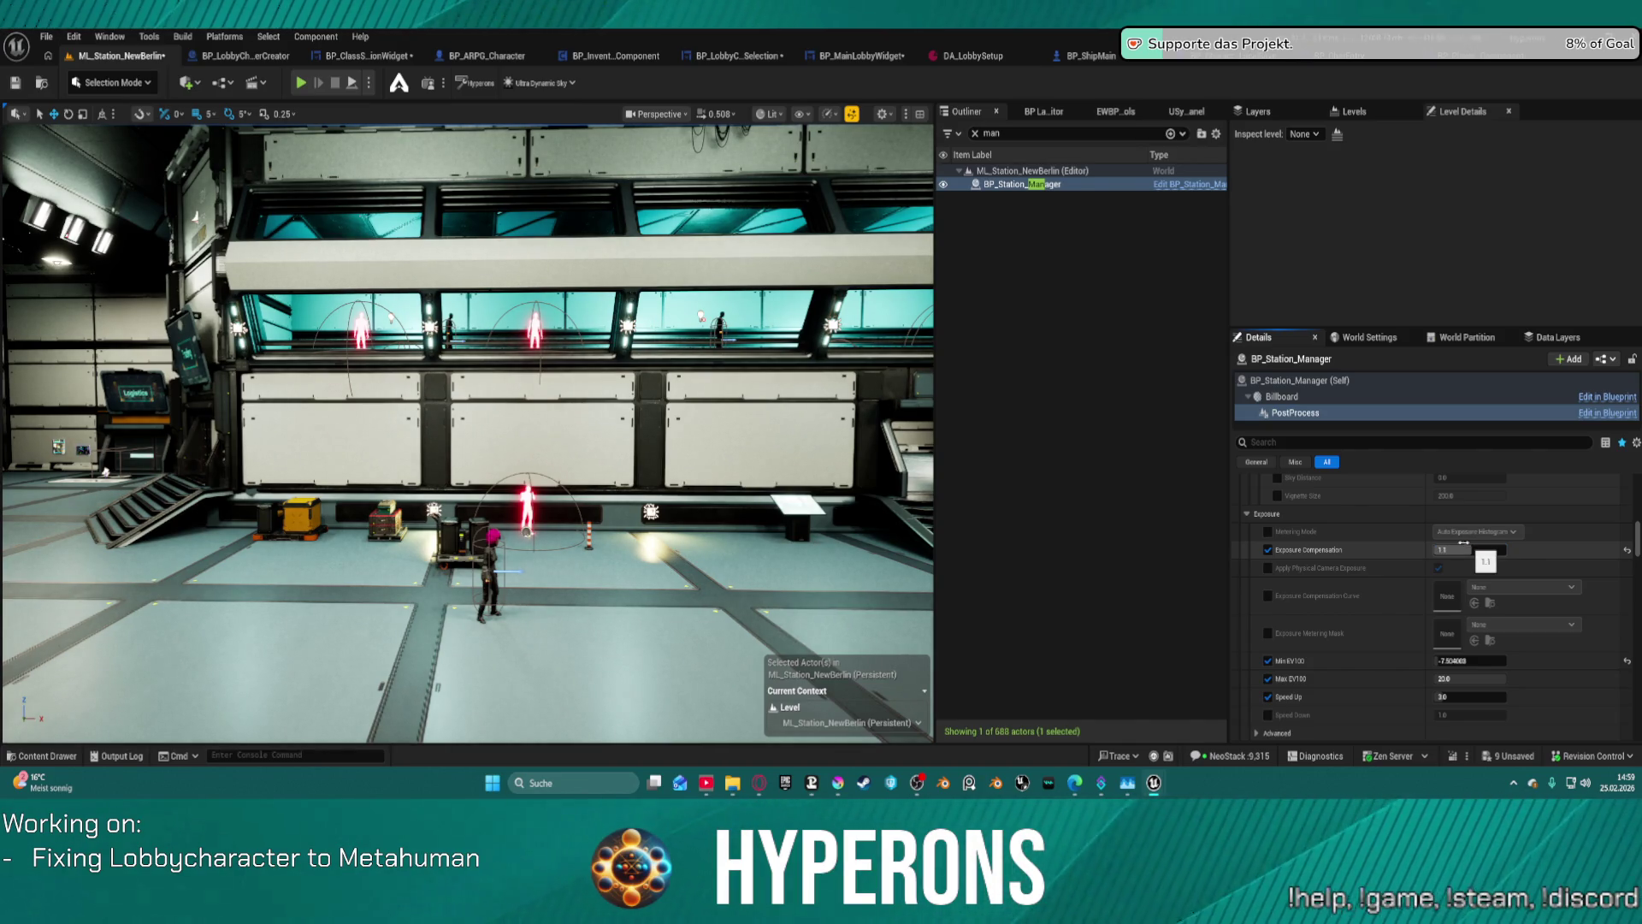
scroll(1454, 637, "down", 1)
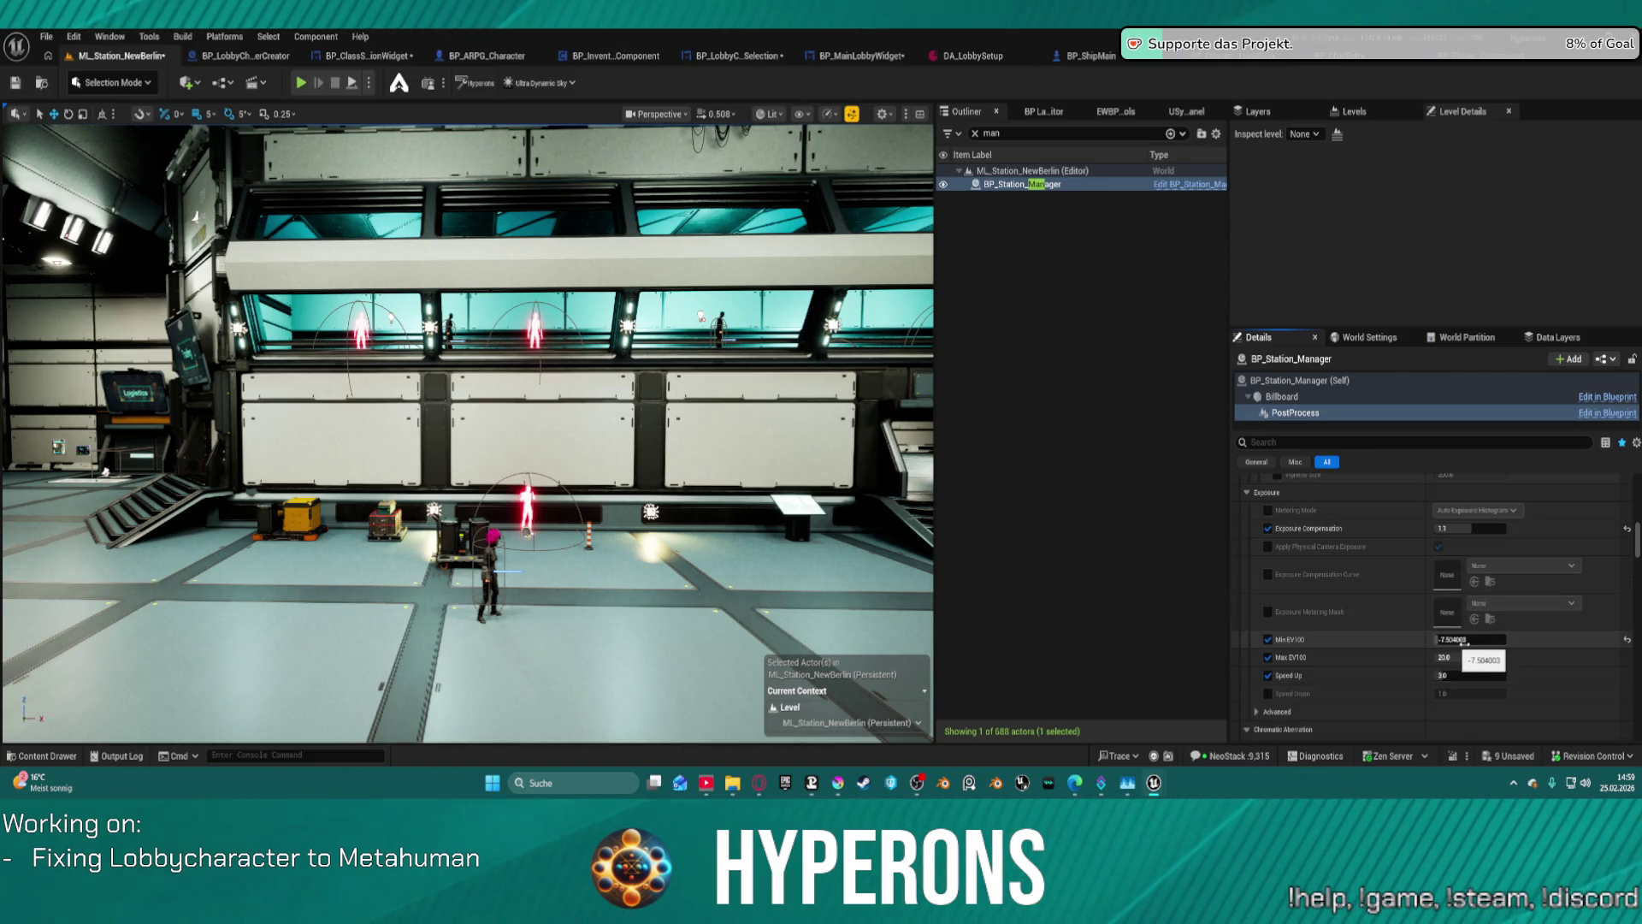
scroll(1463, 643, "down", 4)
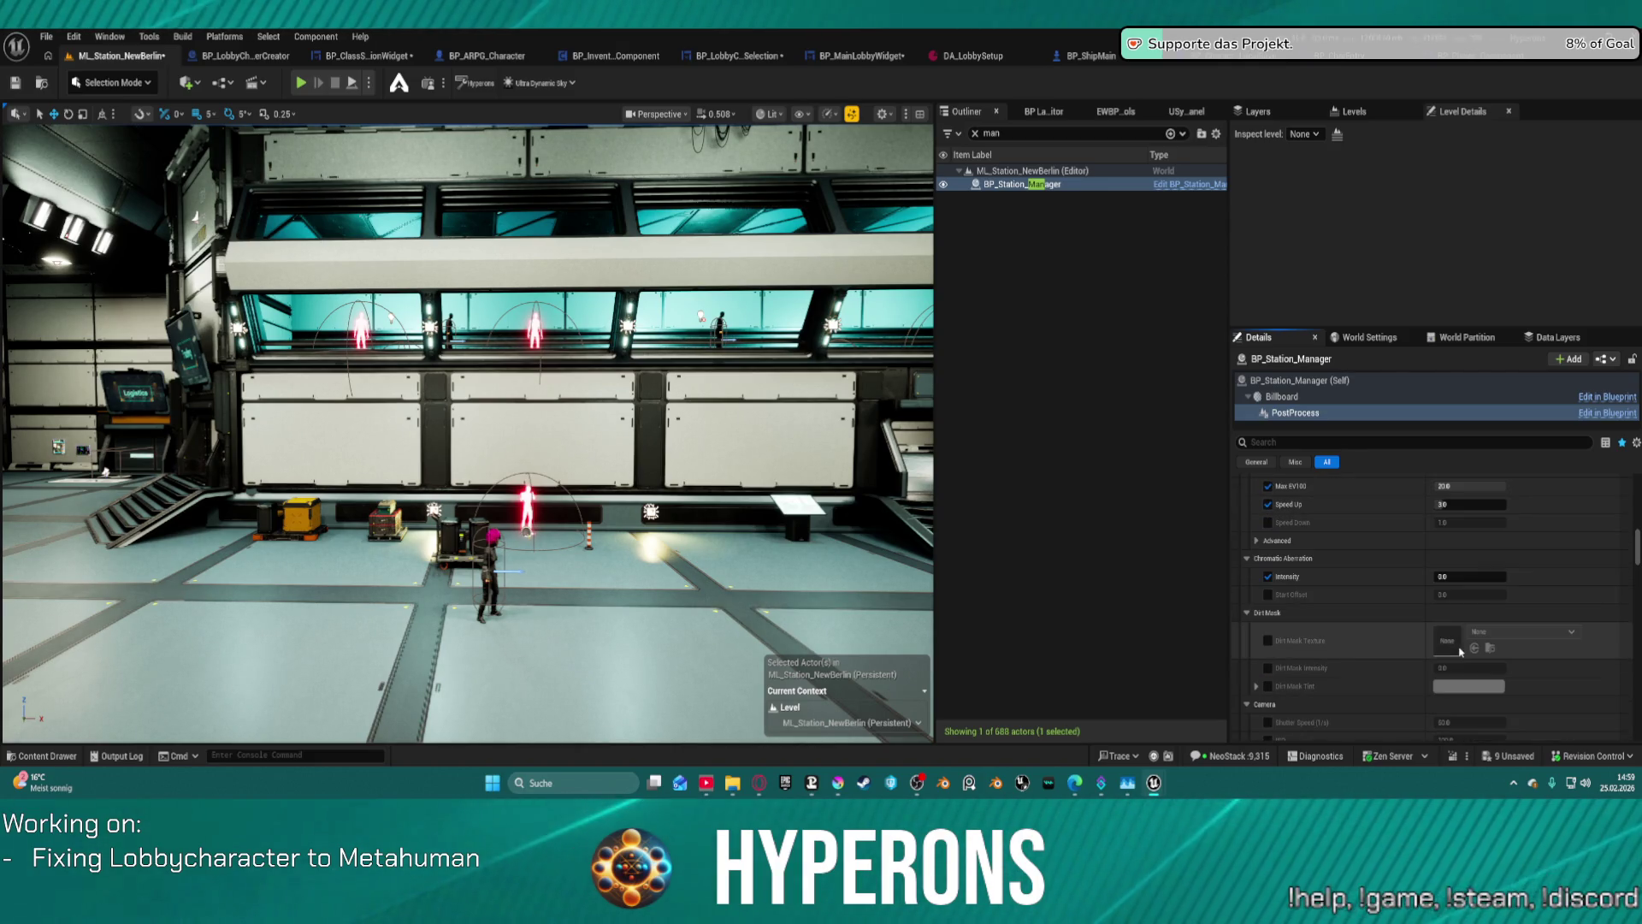
scroll(1461, 652, "down", 2)
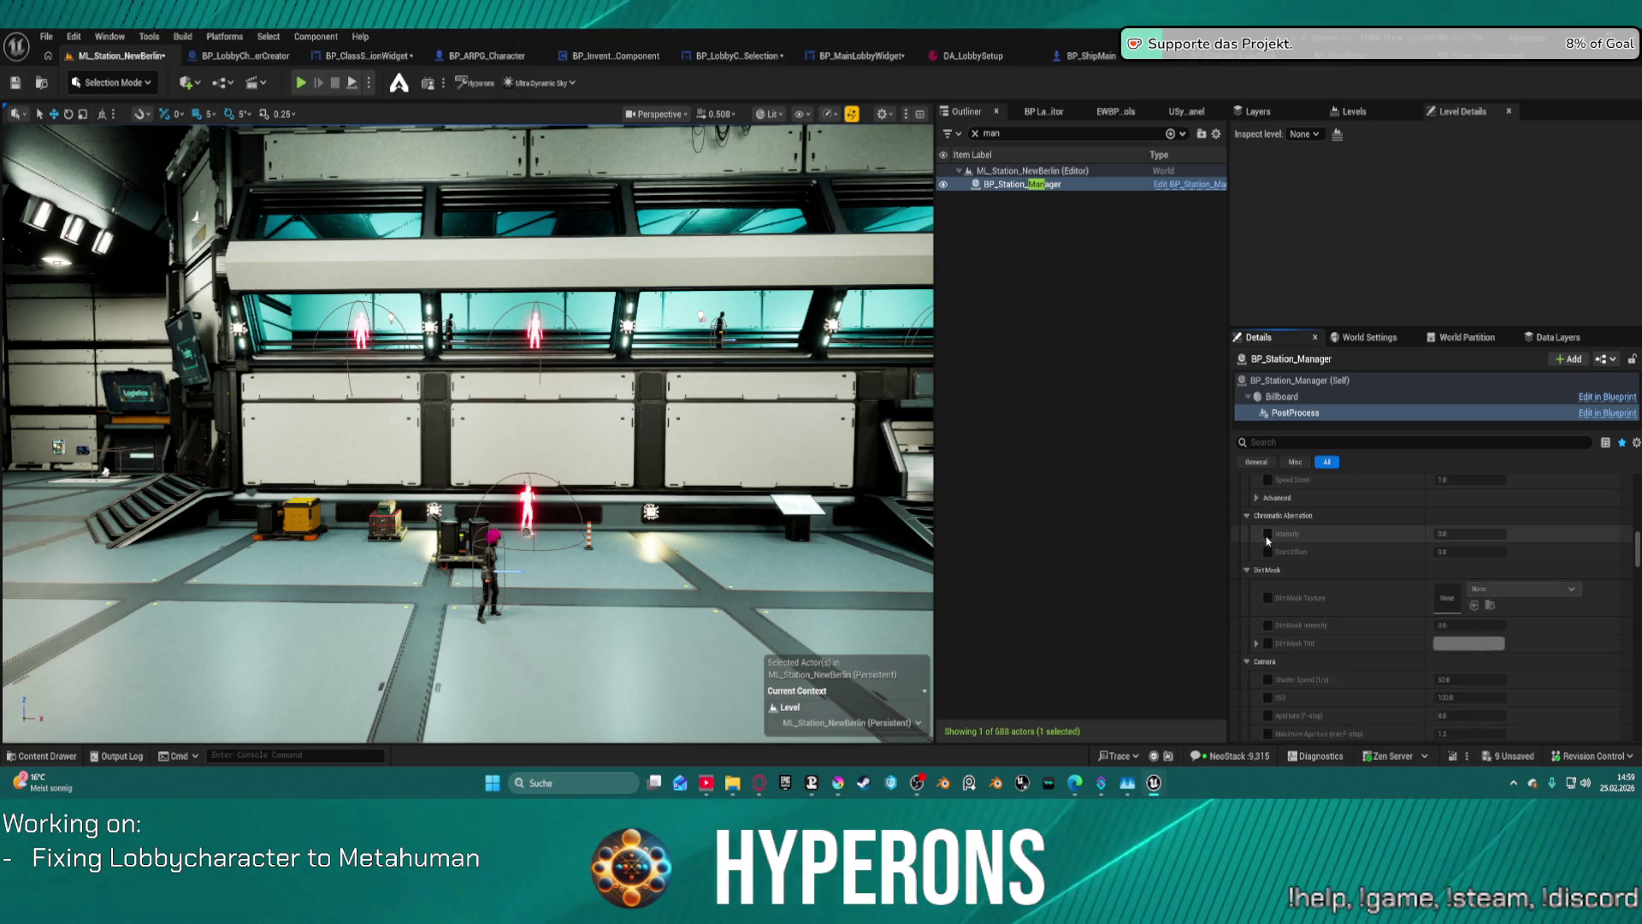
scroll(1353, 650, "down", 3)
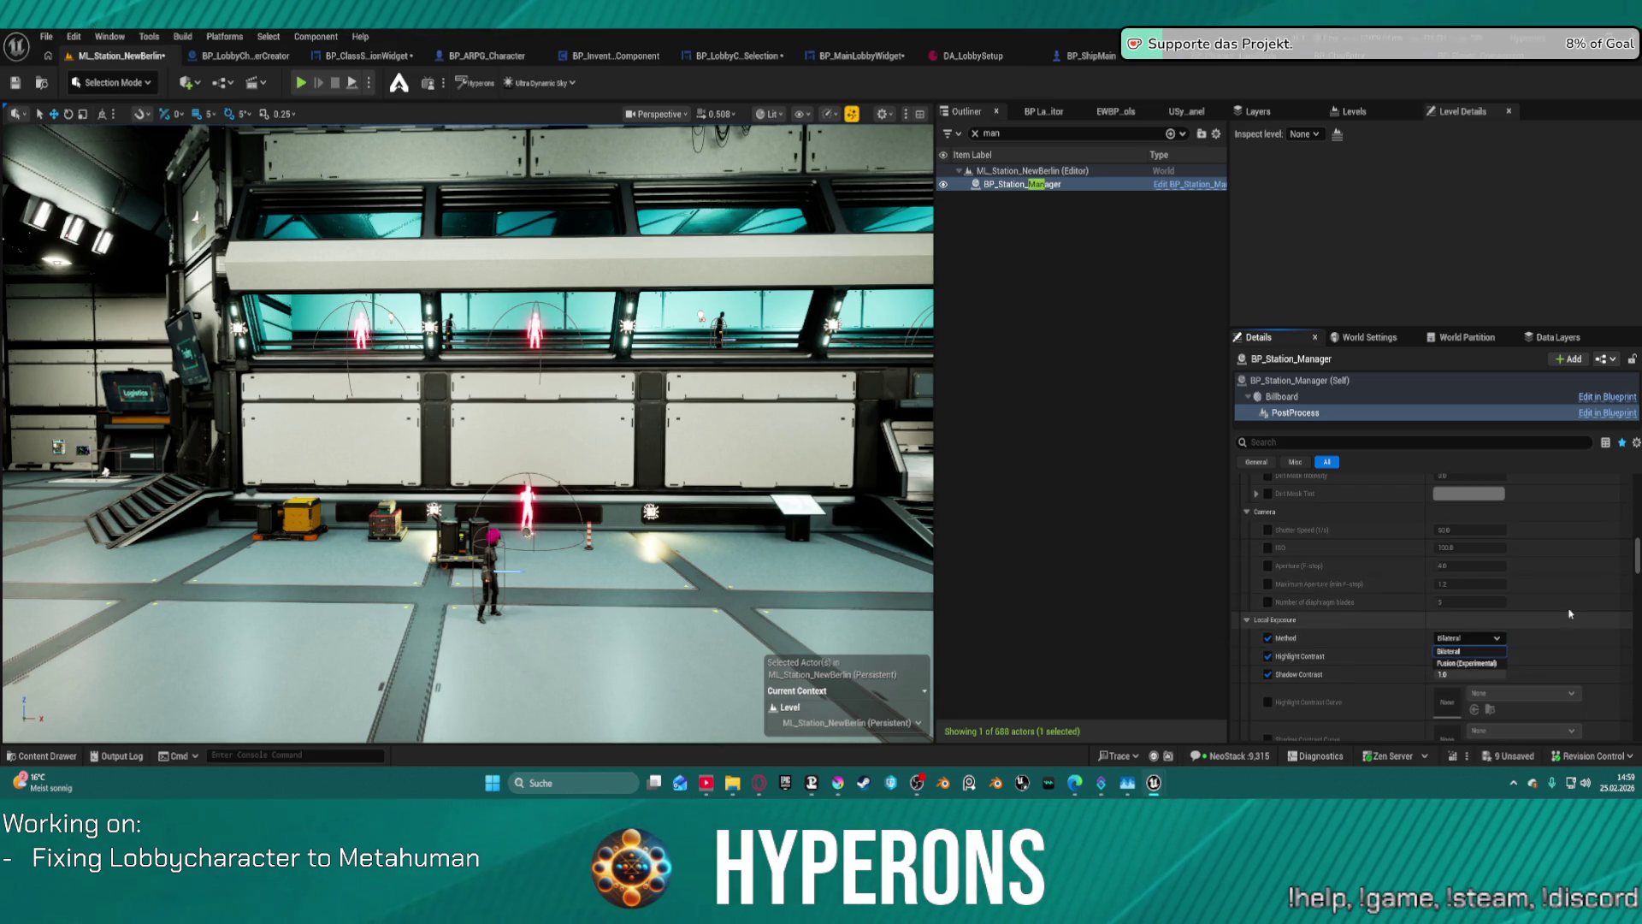
scroll(1560, 594, "up", 3)
scroll(1560, 594, "down", 8)
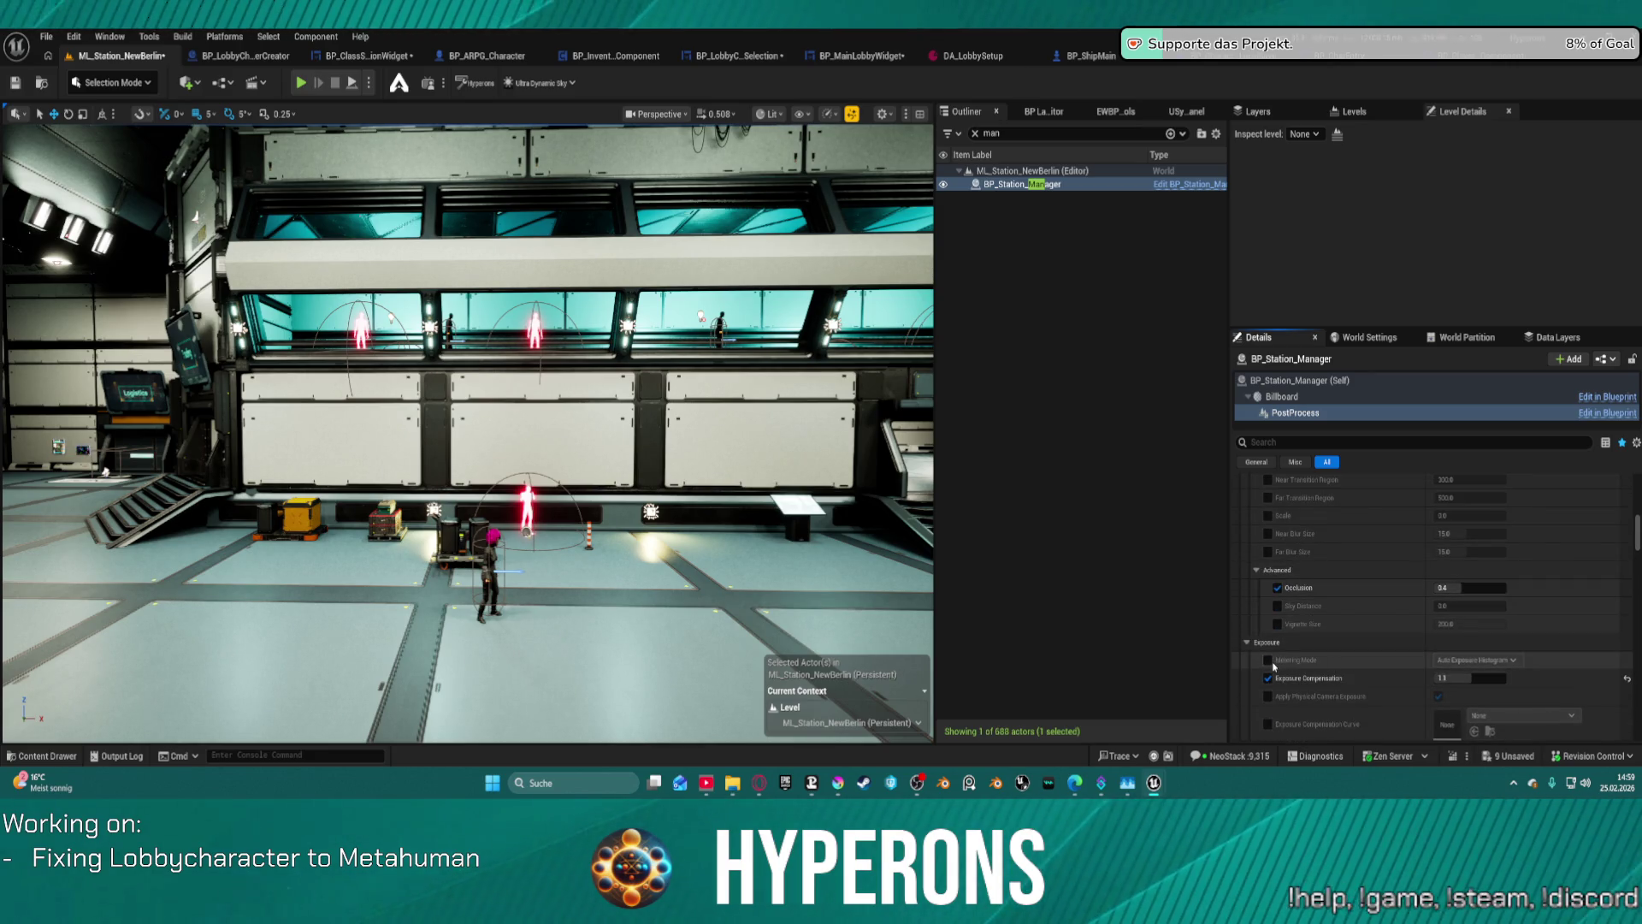
- Try Manual exposure metering and look around the darkened scene
left_click(1476, 659)
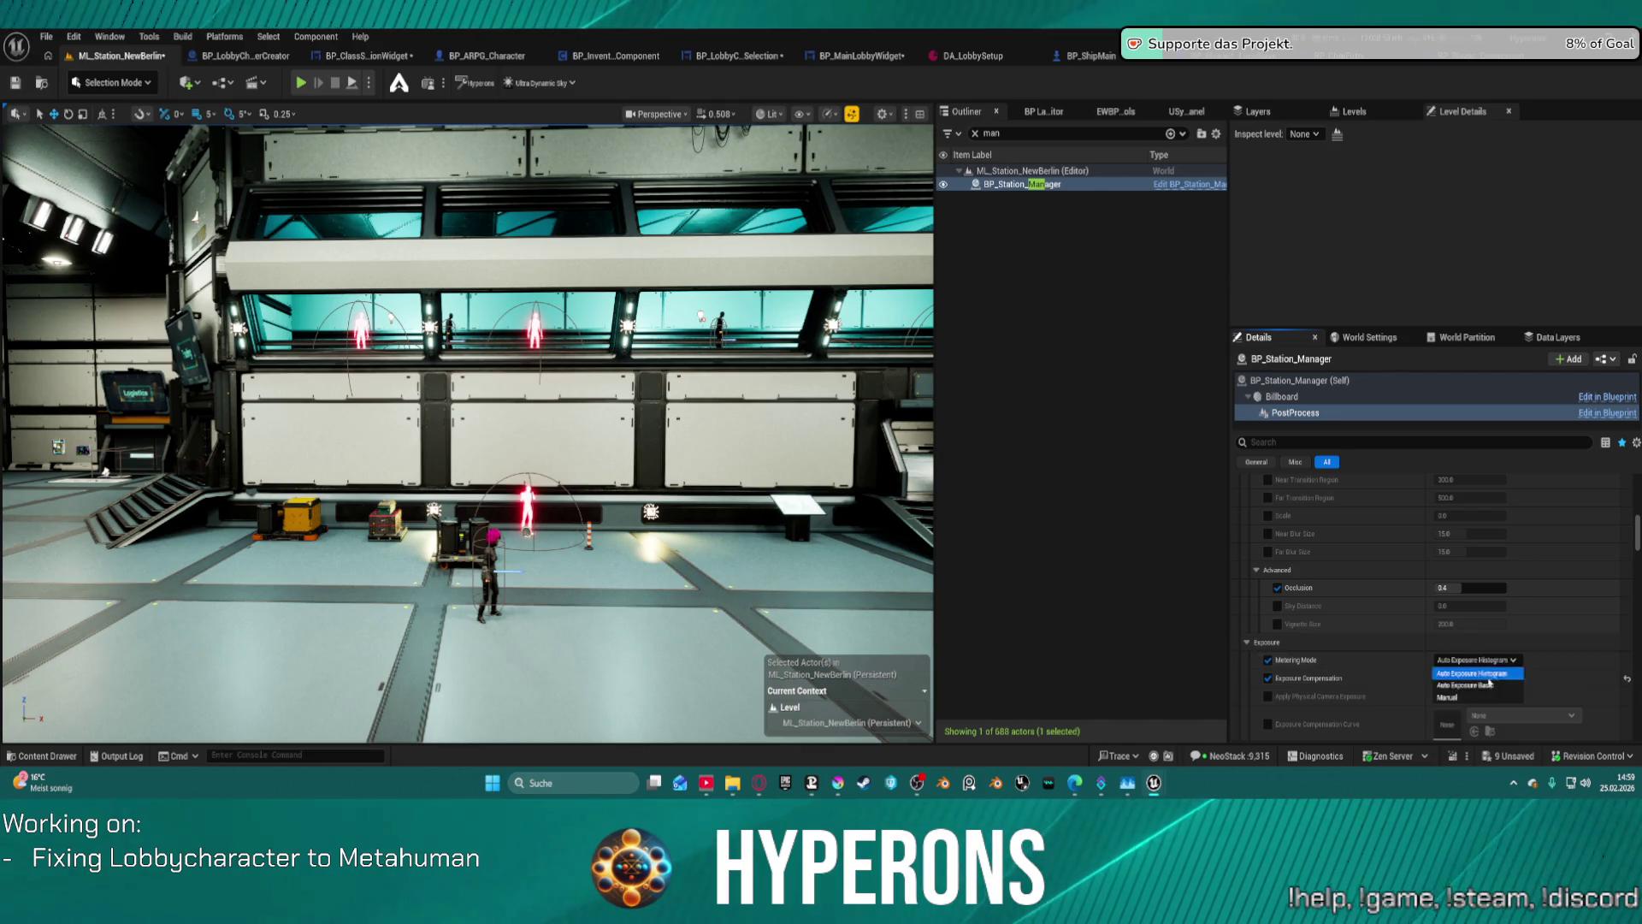
left_click(1483, 698)
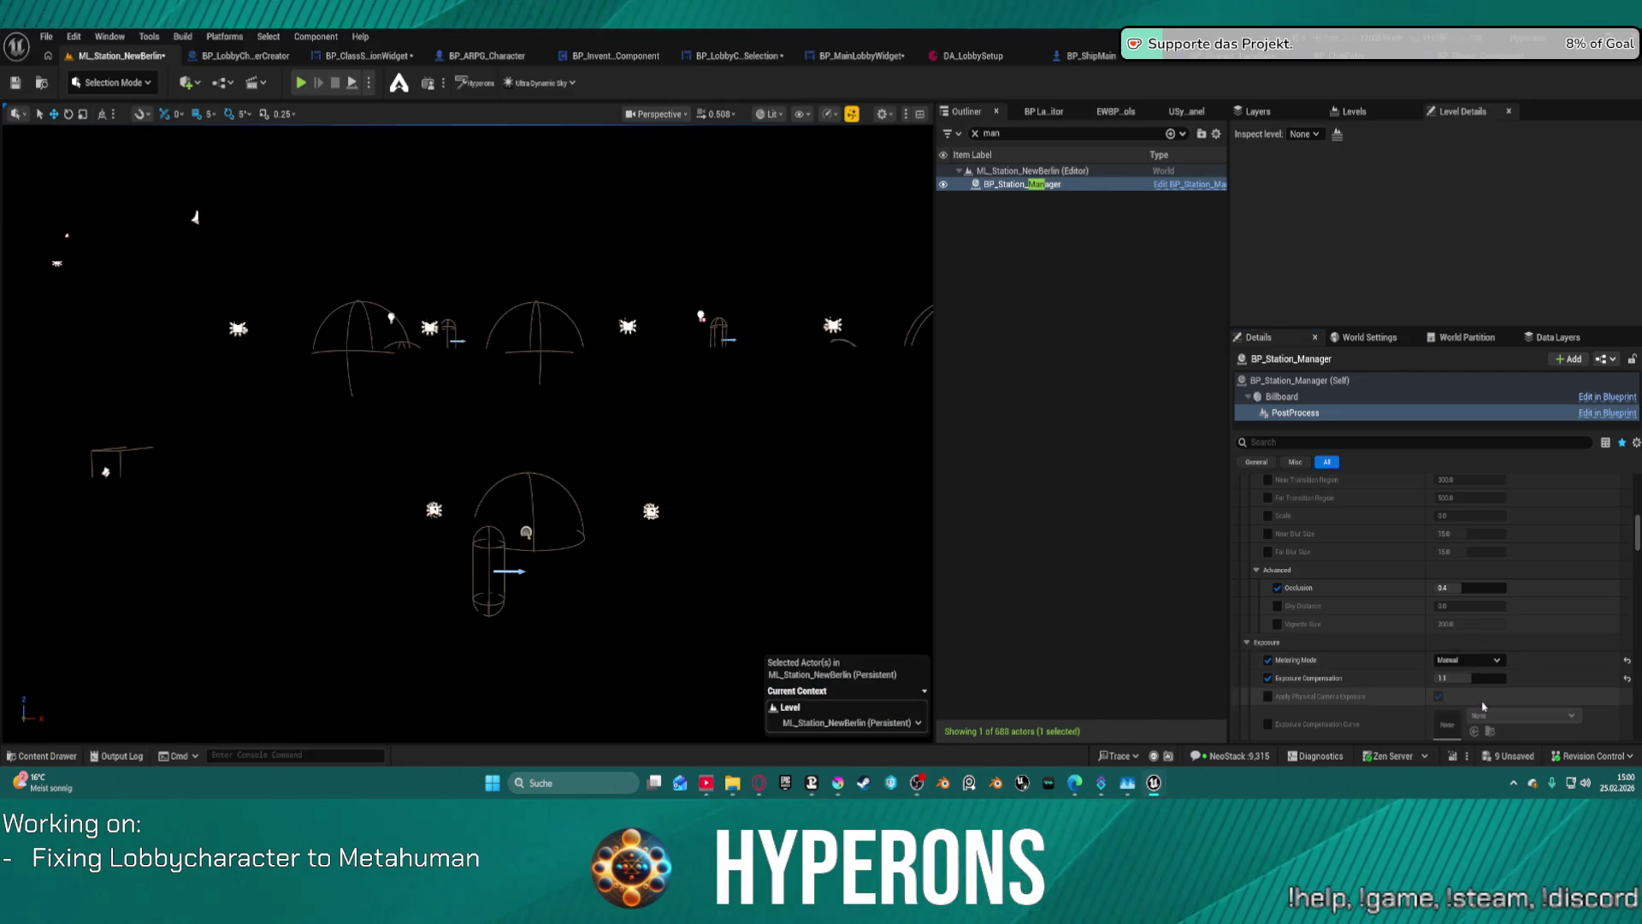
left_click_drag(549, 426, 471, 427)
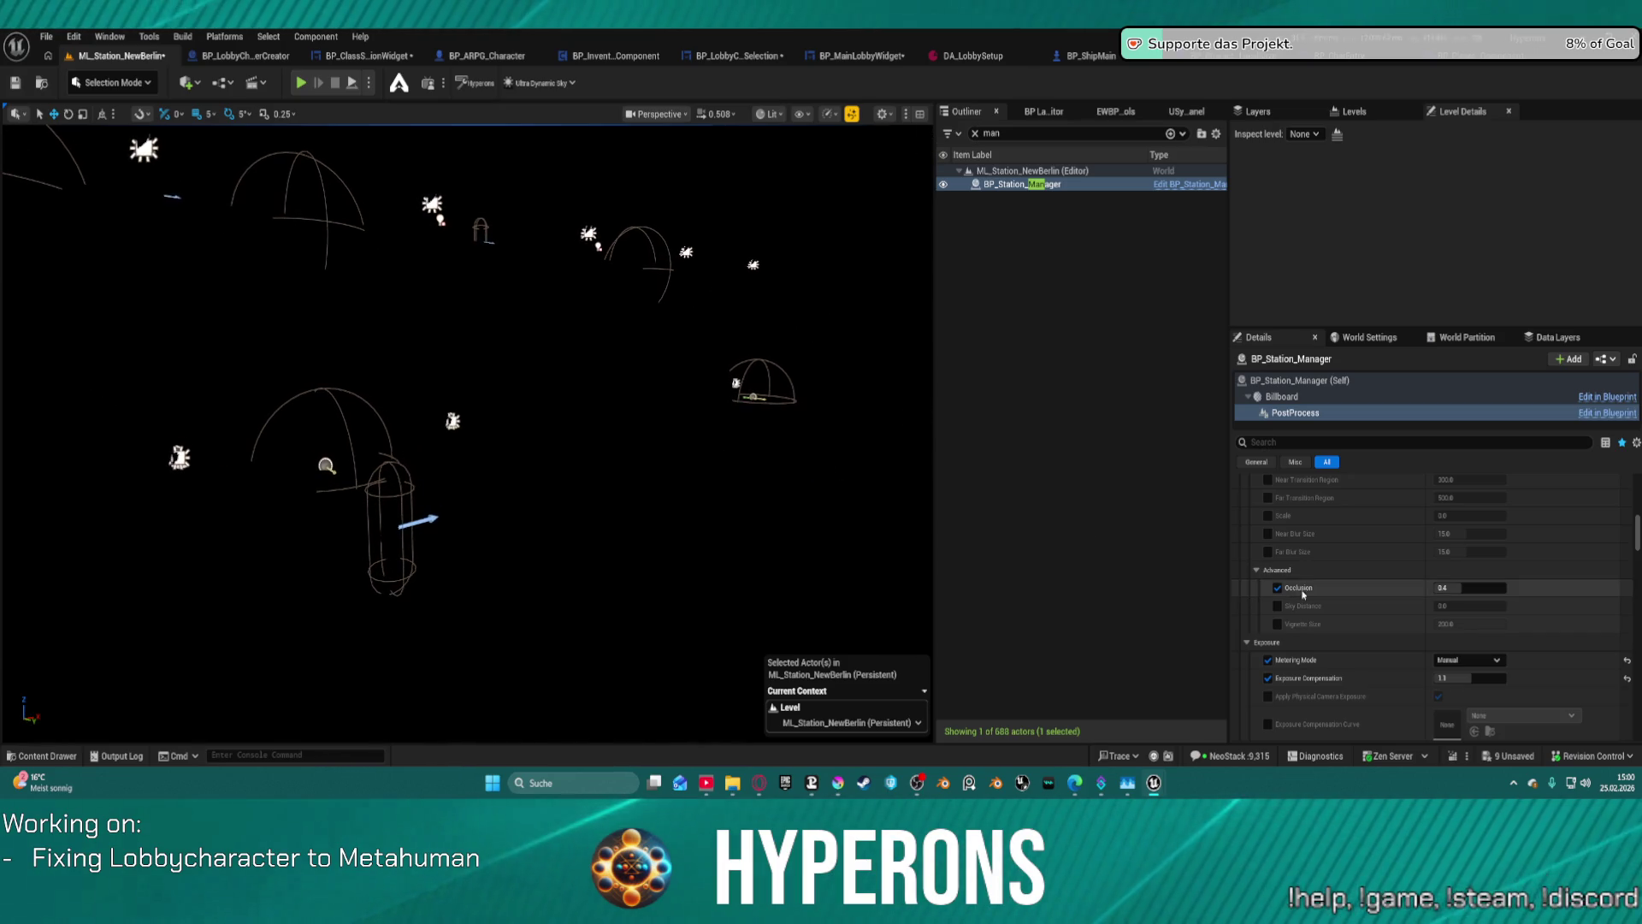
scroll(1353, 613, "down", 5)
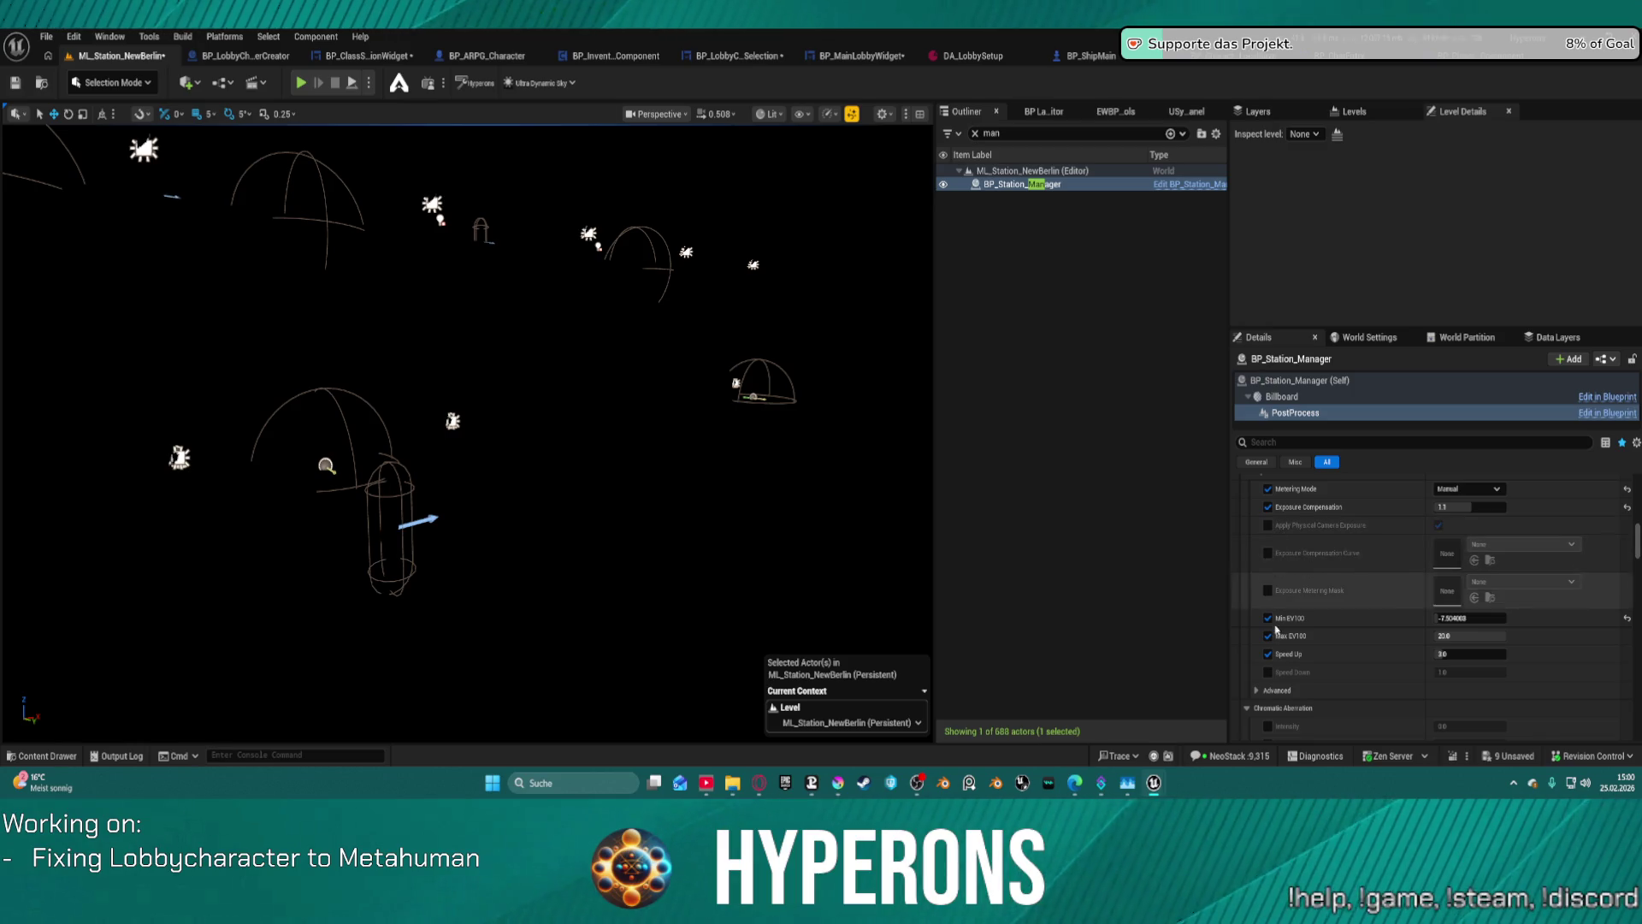
scroll(1454, 616, "up", 3)
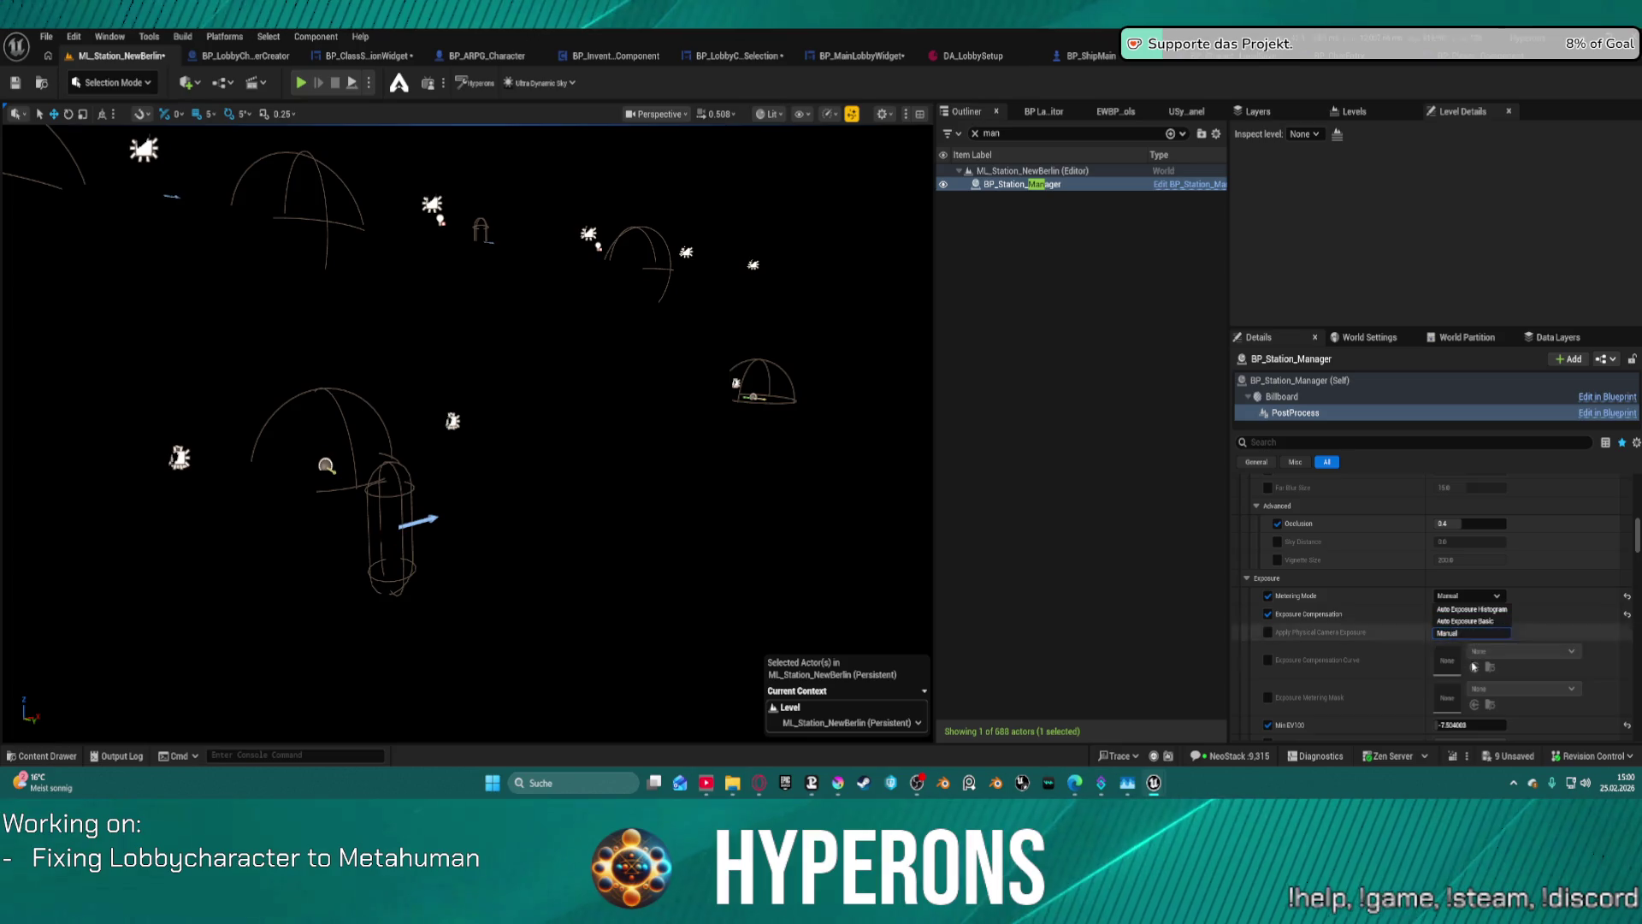
- Switch metering to Auto Exposure Histogram and reset Min EV100 to its default of -10.0
left_click(1495, 622)
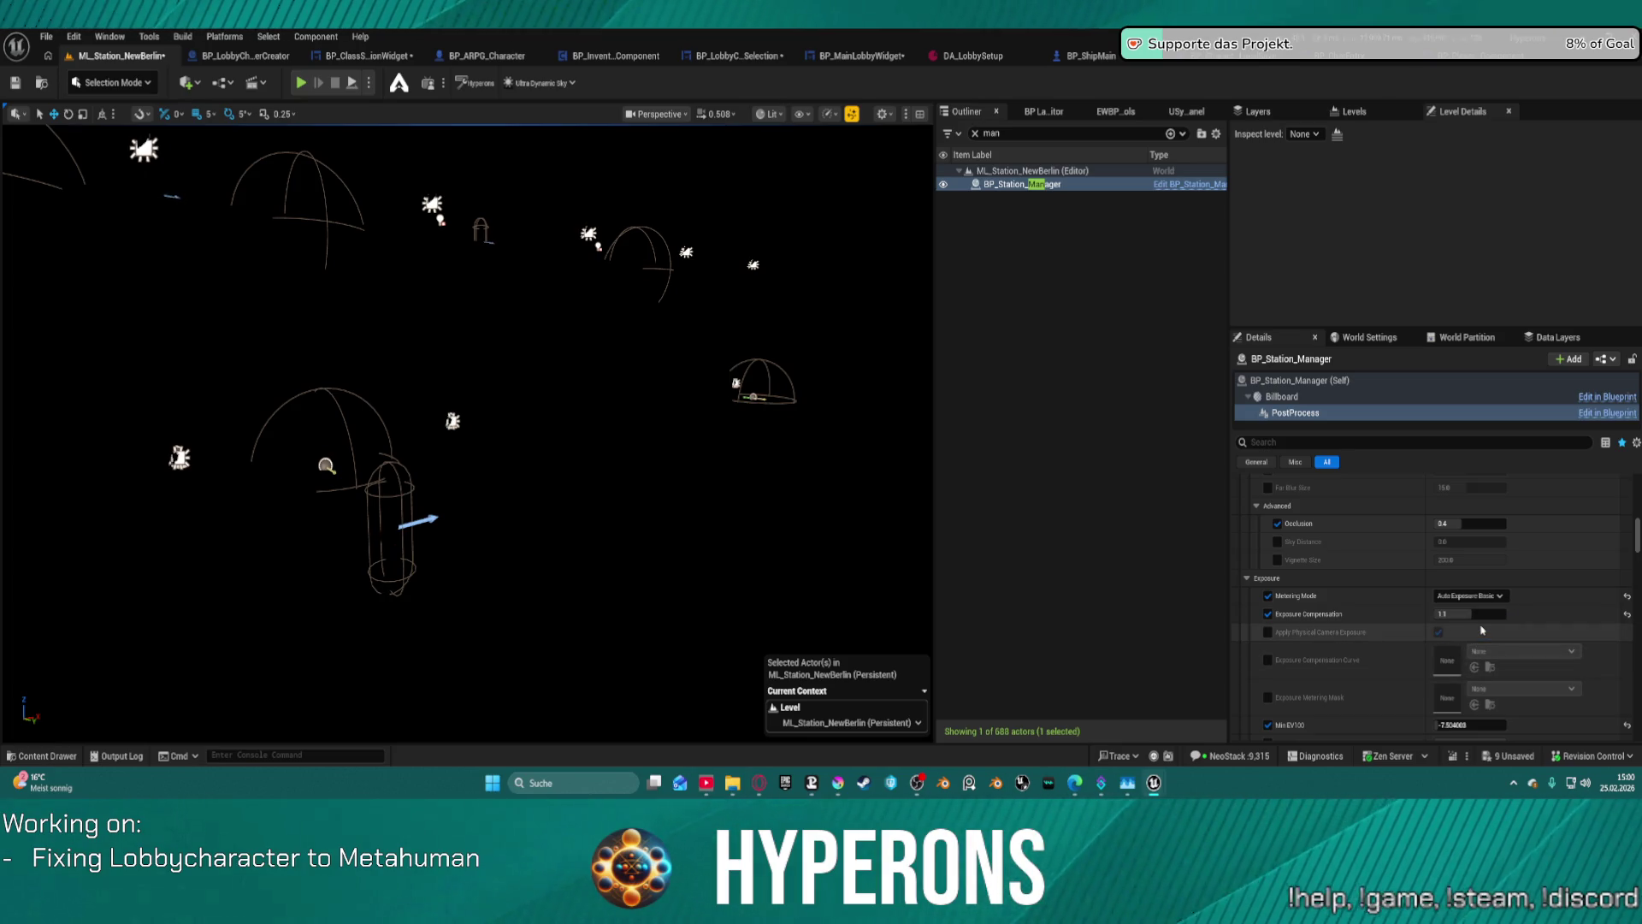
left_click(1489, 596)
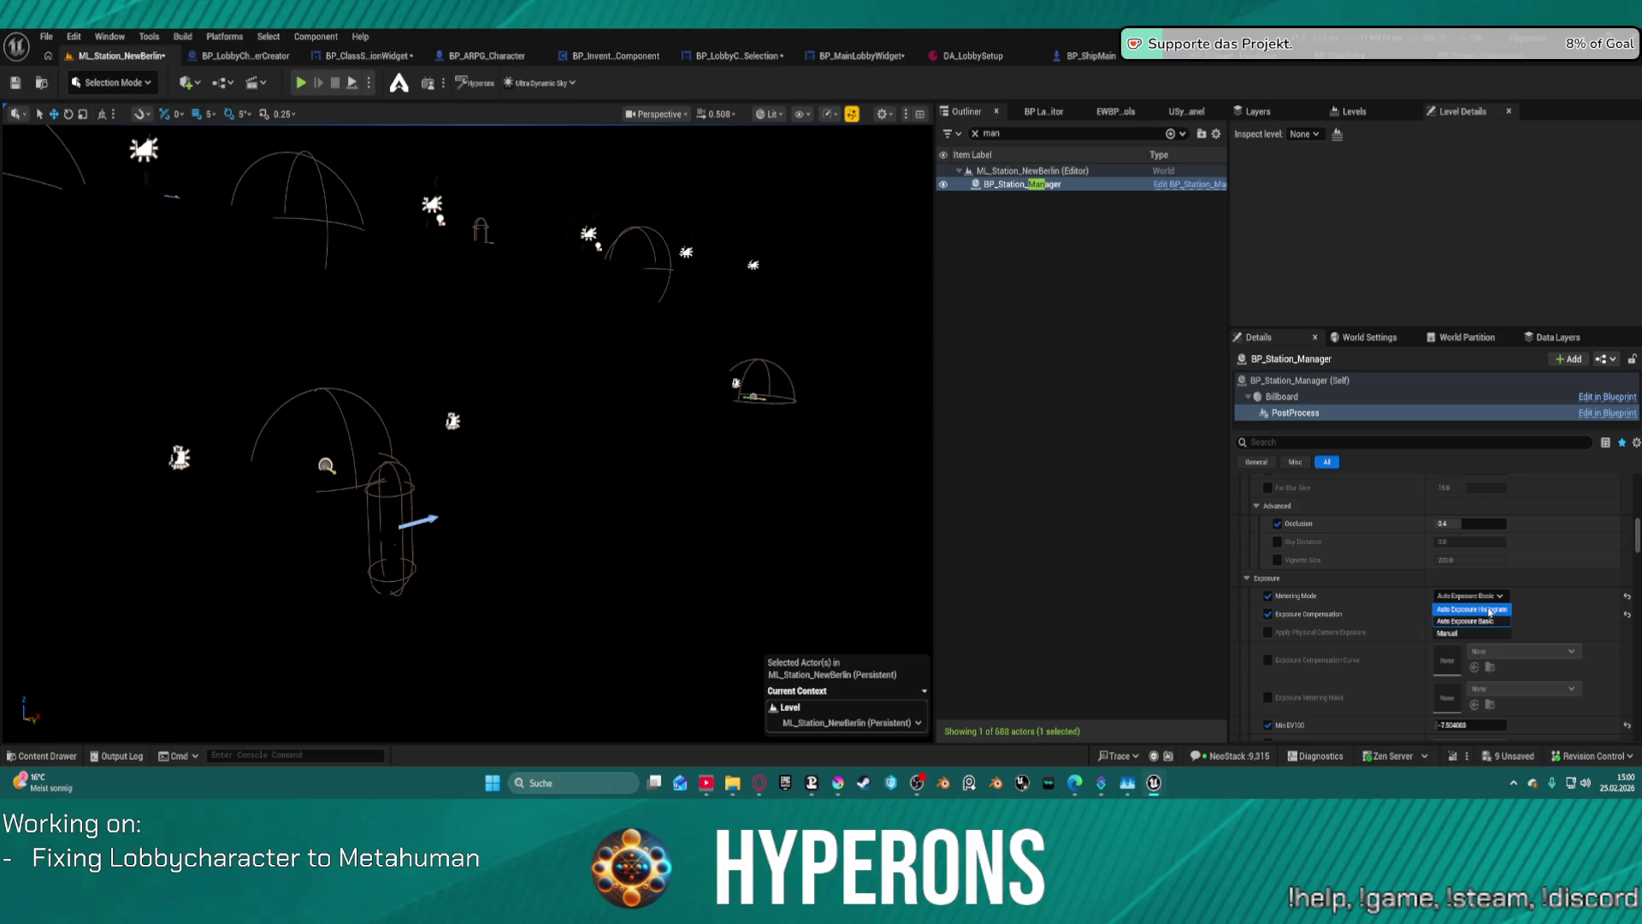
left_click(1489, 610)
scroll(1612, 656, "down", 2)
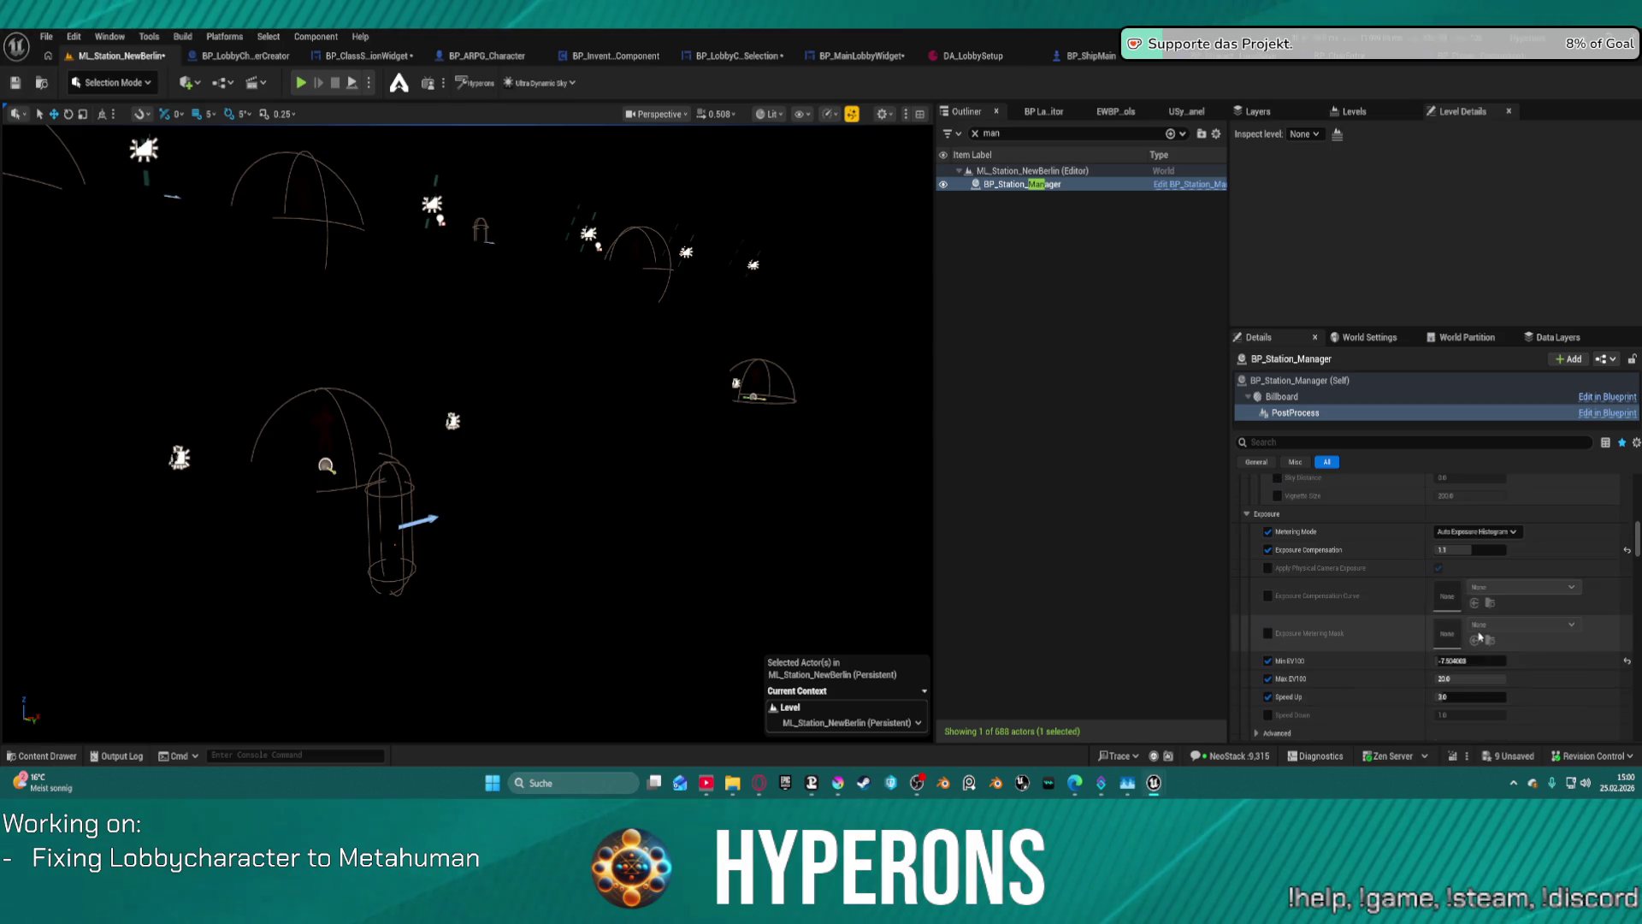
left_click(1627, 660)
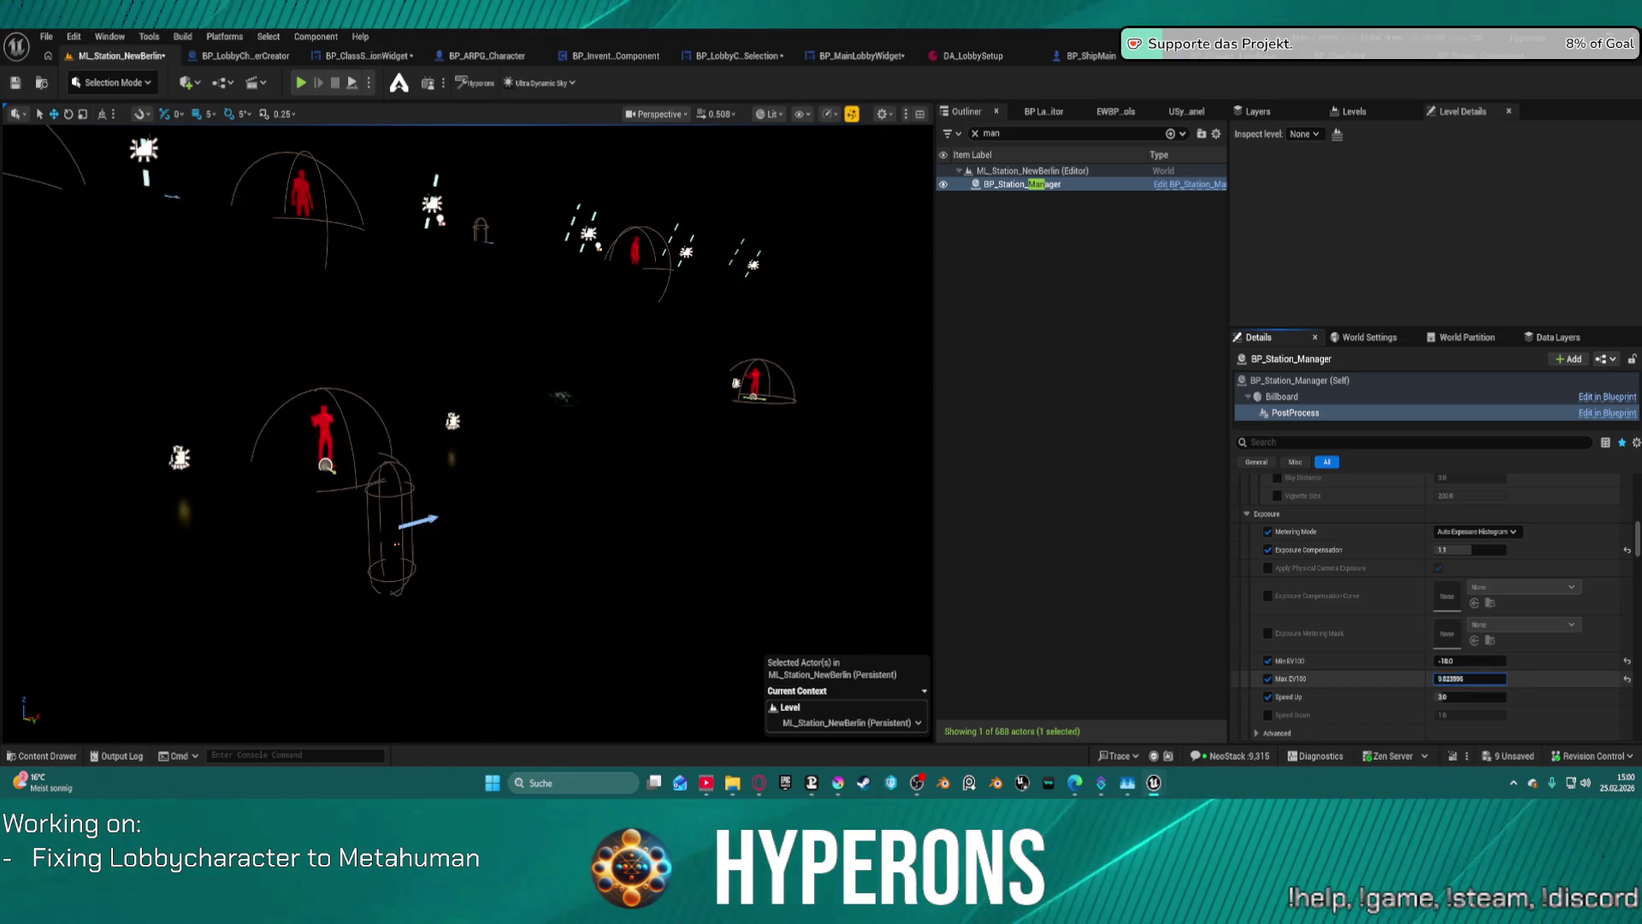
- Set Max EV100 to 1.0 to light the hall, then clear the Outliner search
left_click_drag(1454, 679, 1498, 678)
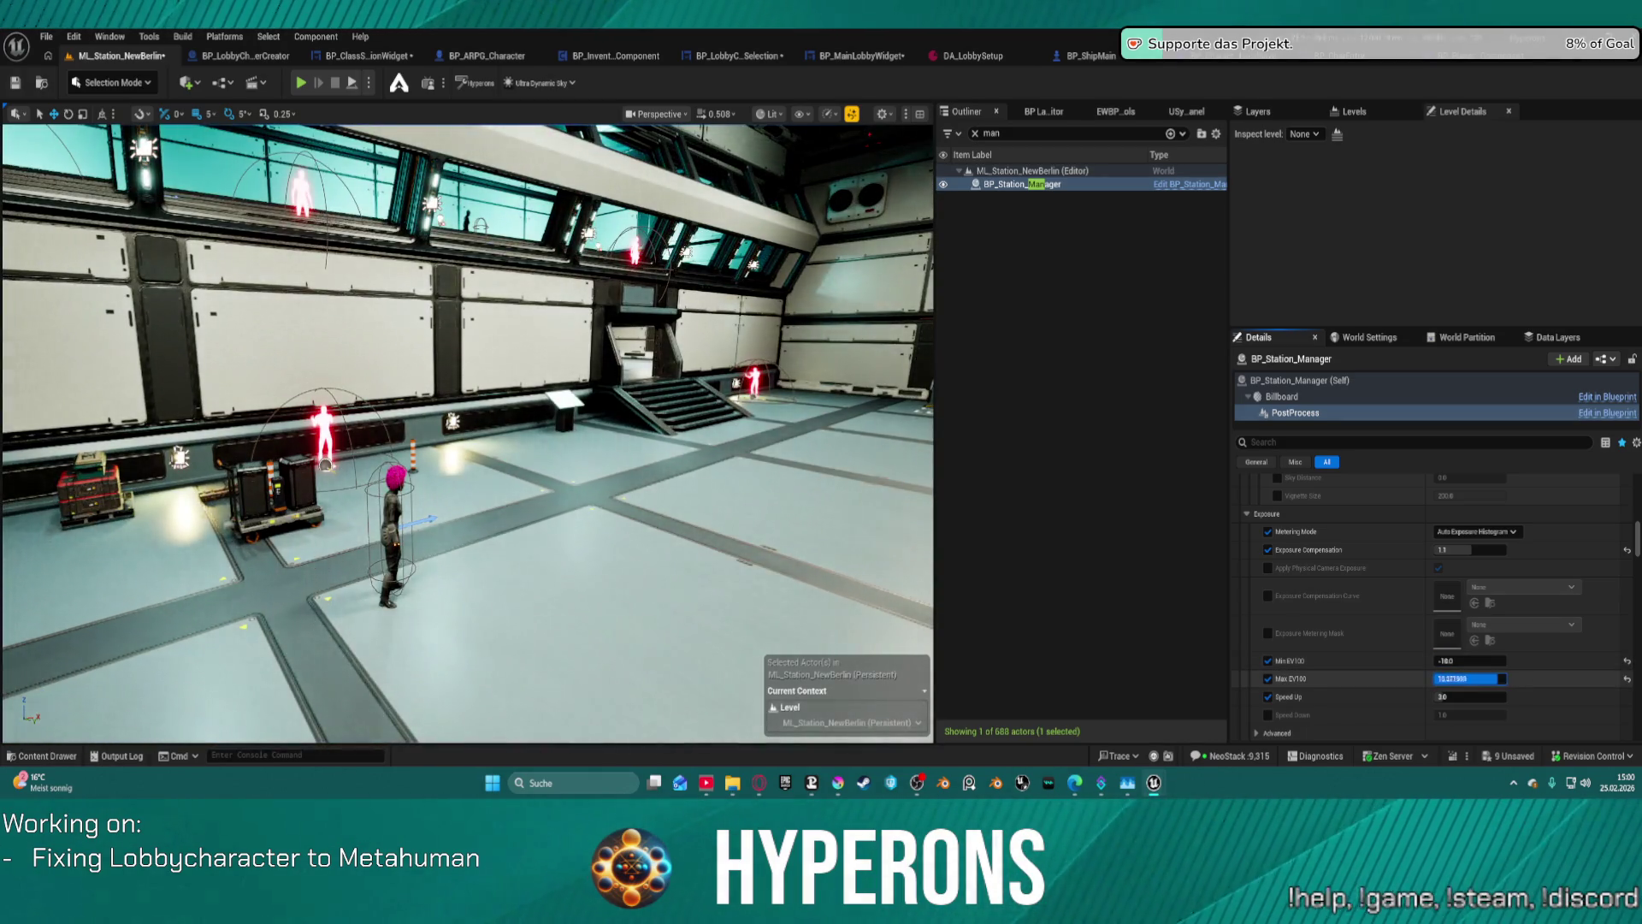
type("0")
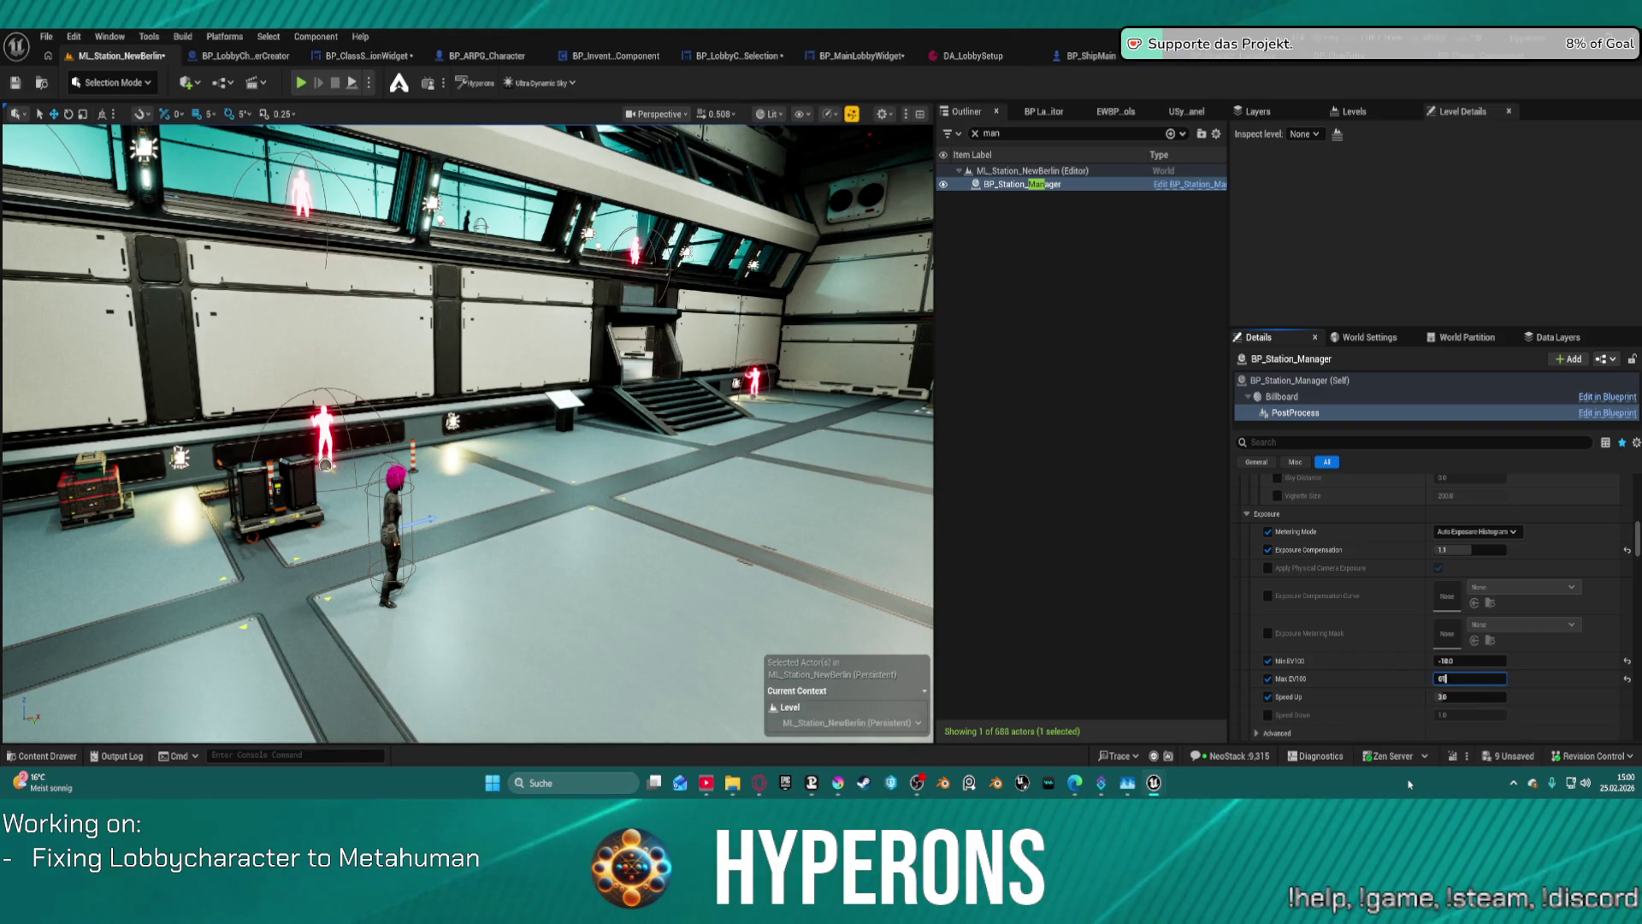
key("Return")
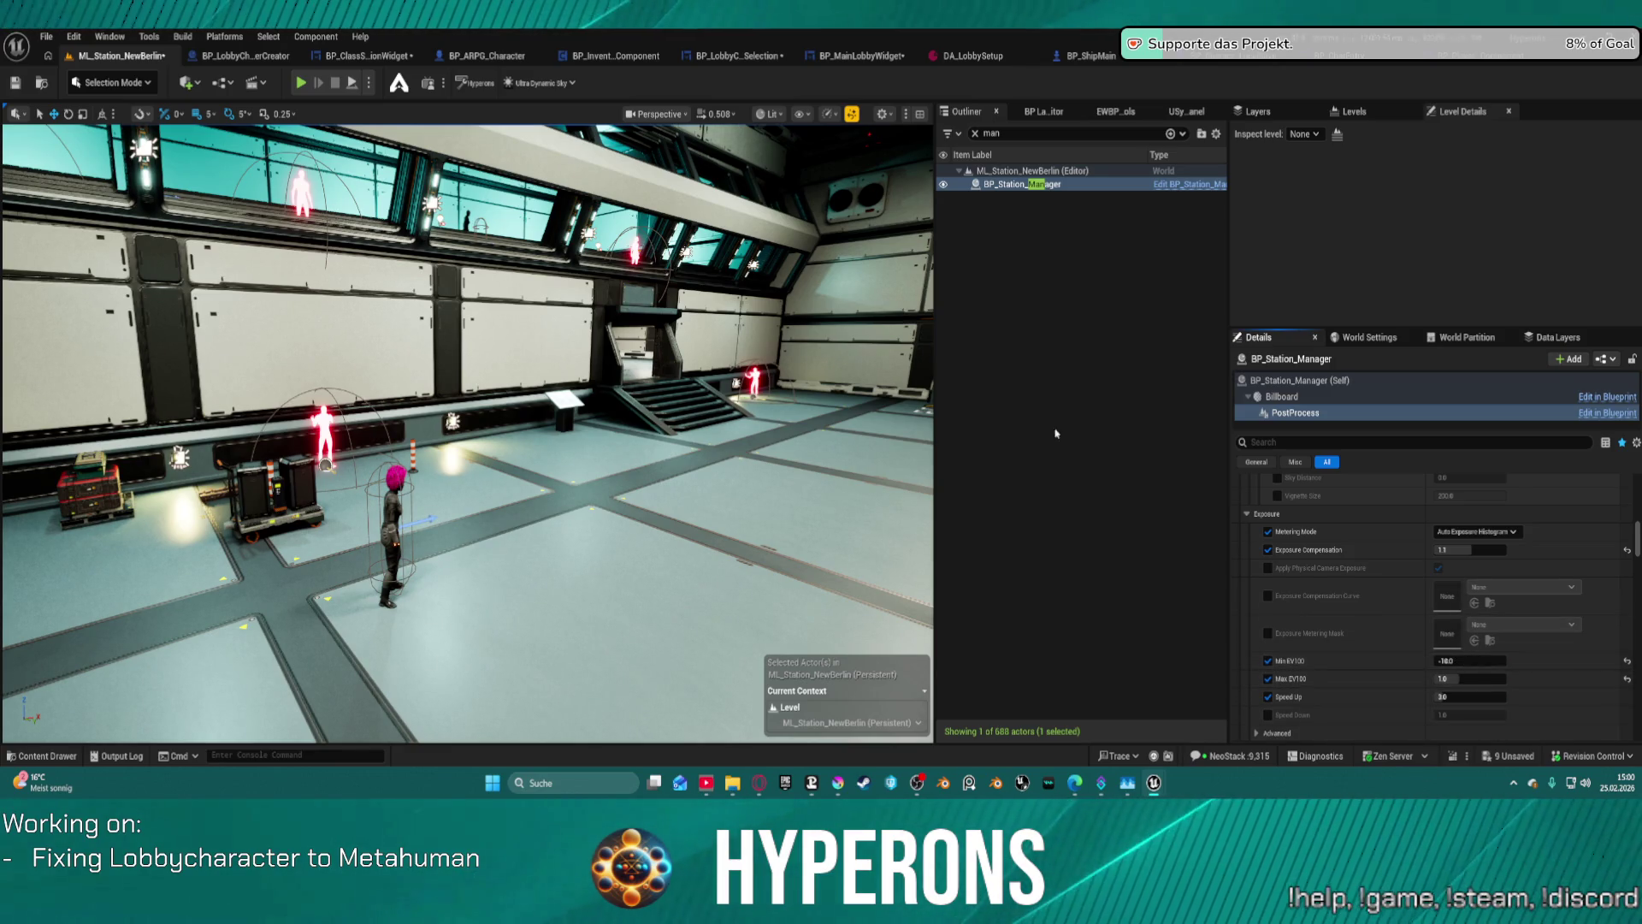
mouse_move(721, 379)
left_mouse_down()
mouse_move(752, 570)
mouse_move(7, 565)
mouse_move(723, 377)
left_mouse_up()
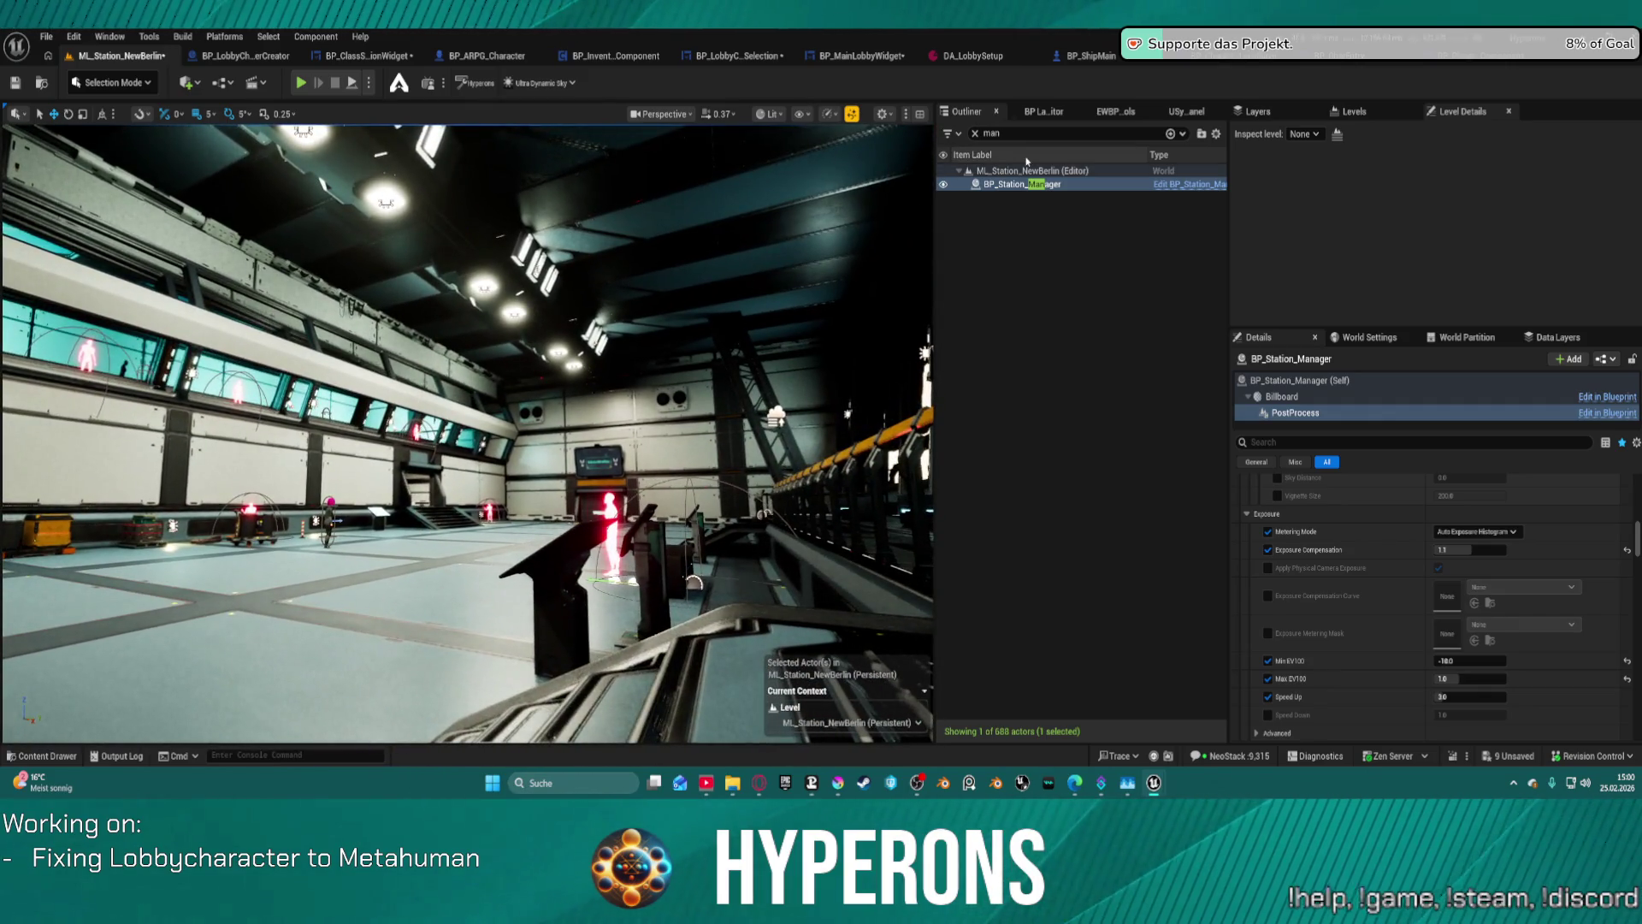
left_click(975, 134)
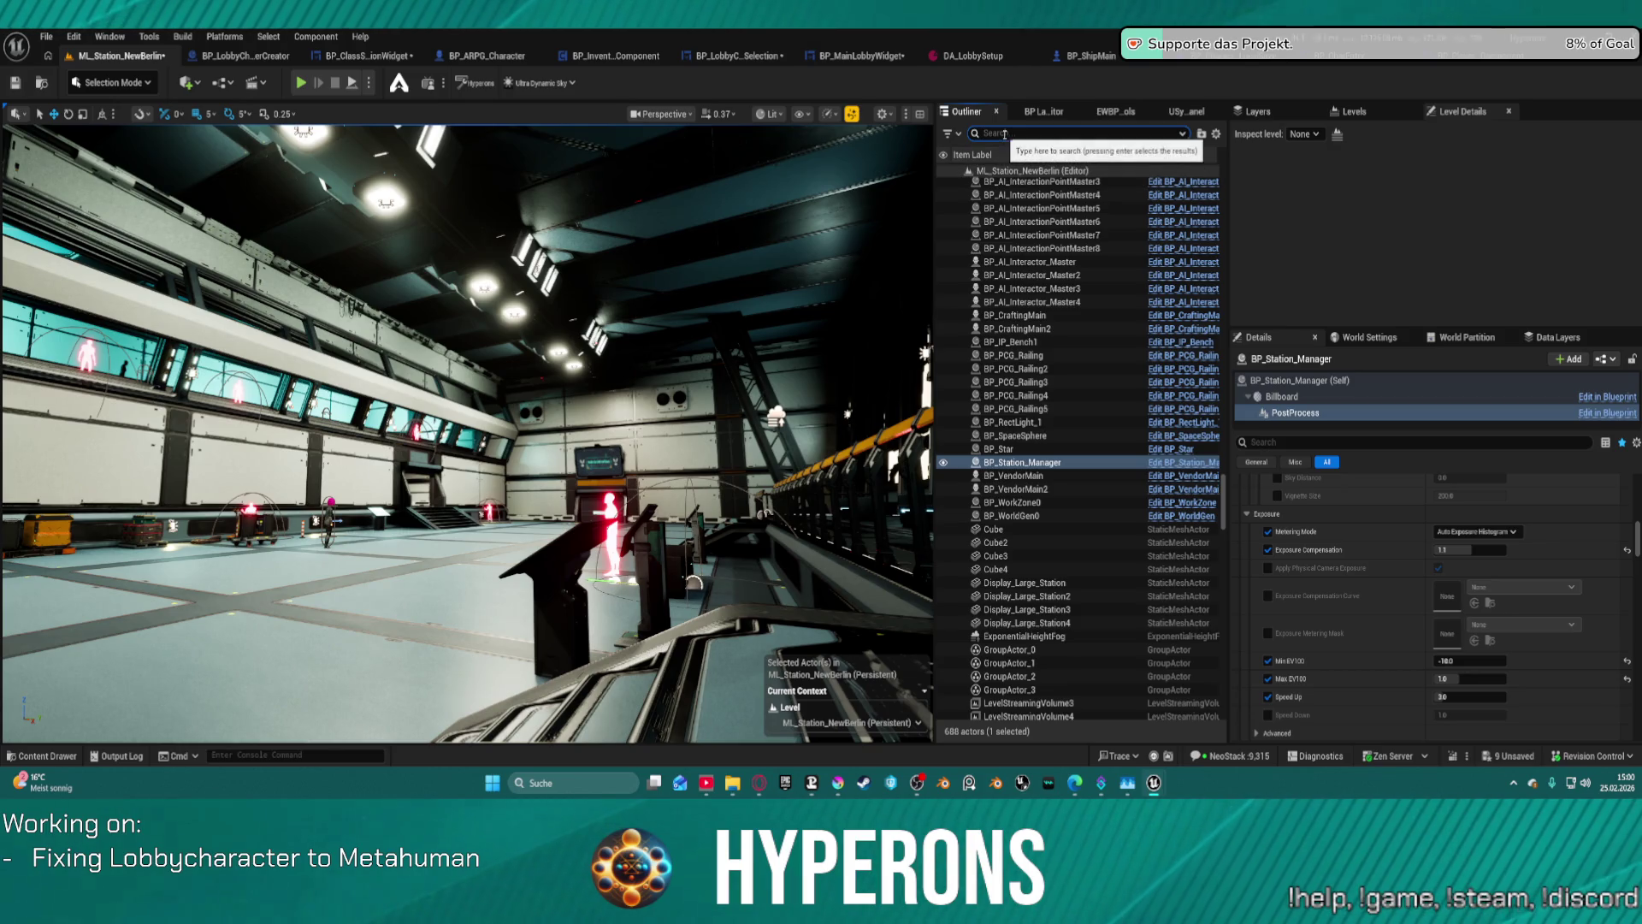
- Filter the Outliner by 'wo' and delete BP_WorldGen0 and BP_WorkZone0
type("wo")
left_click(1027, 199)
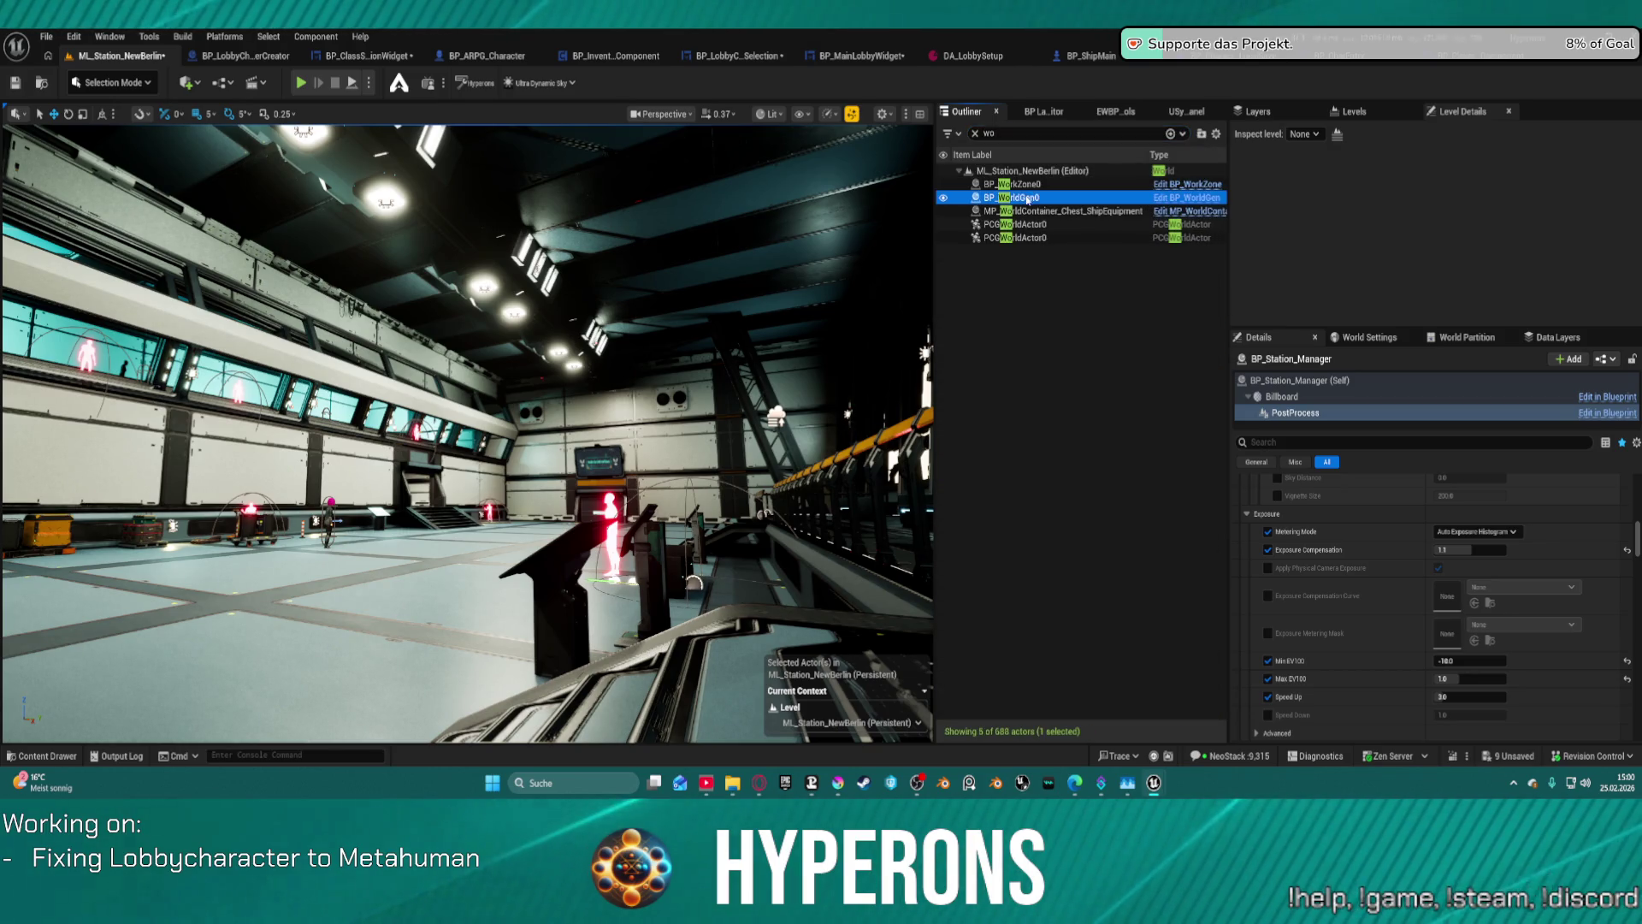
left_click(1023, 185, "ctrl")
key("Delete")
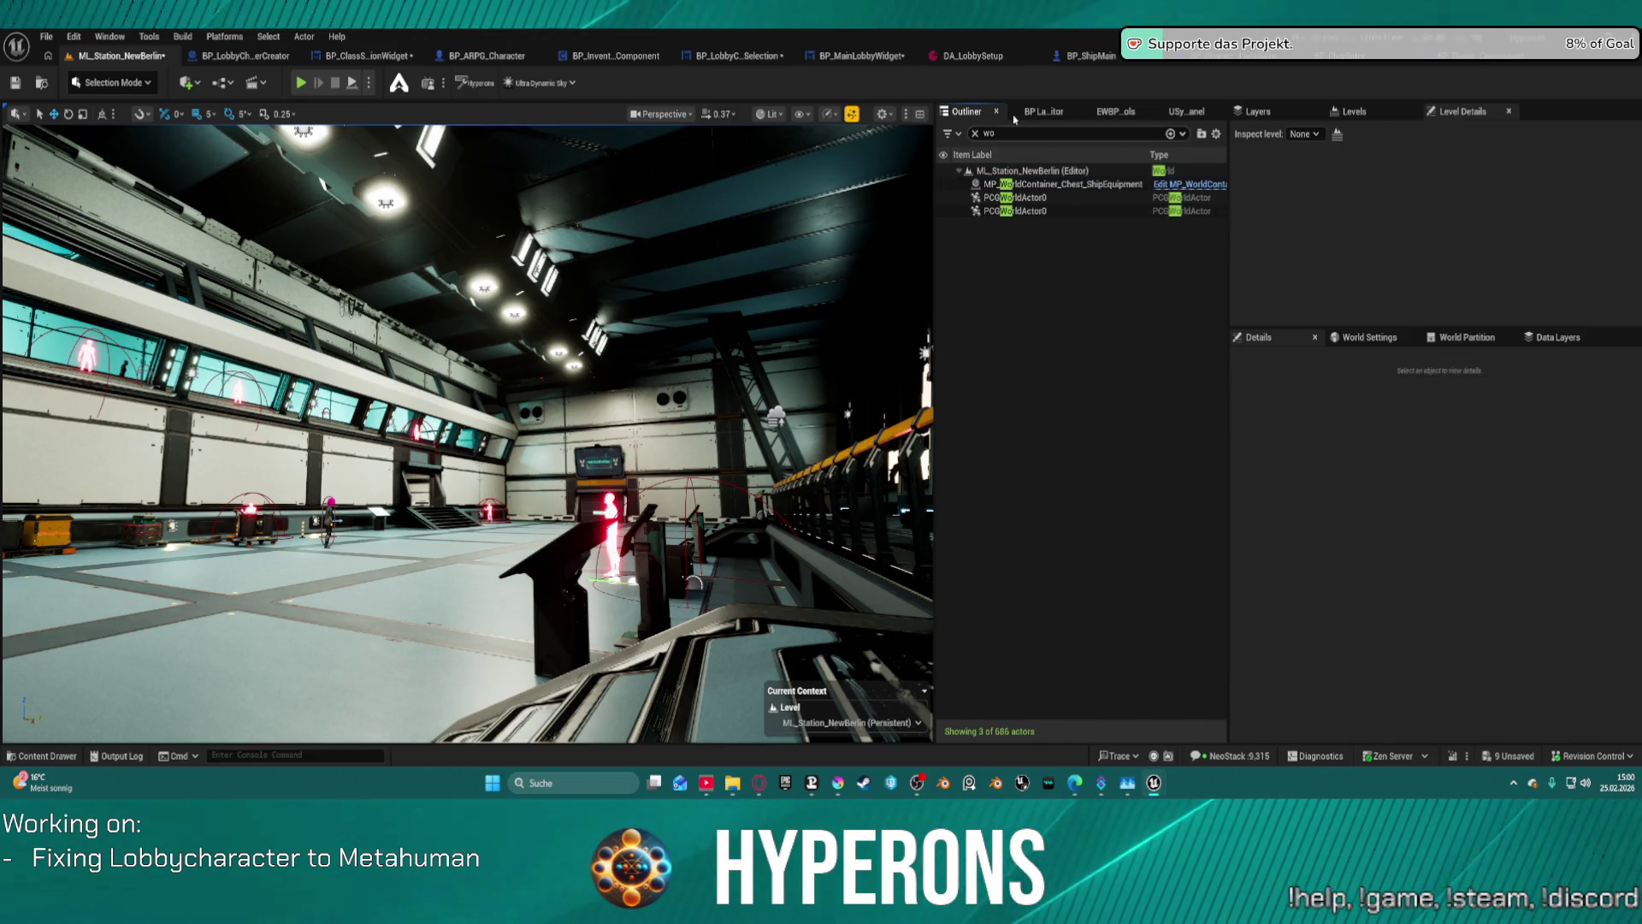
- Search the Outliner for 'mana' and select BP_Station_Manager
left_click(975, 133)
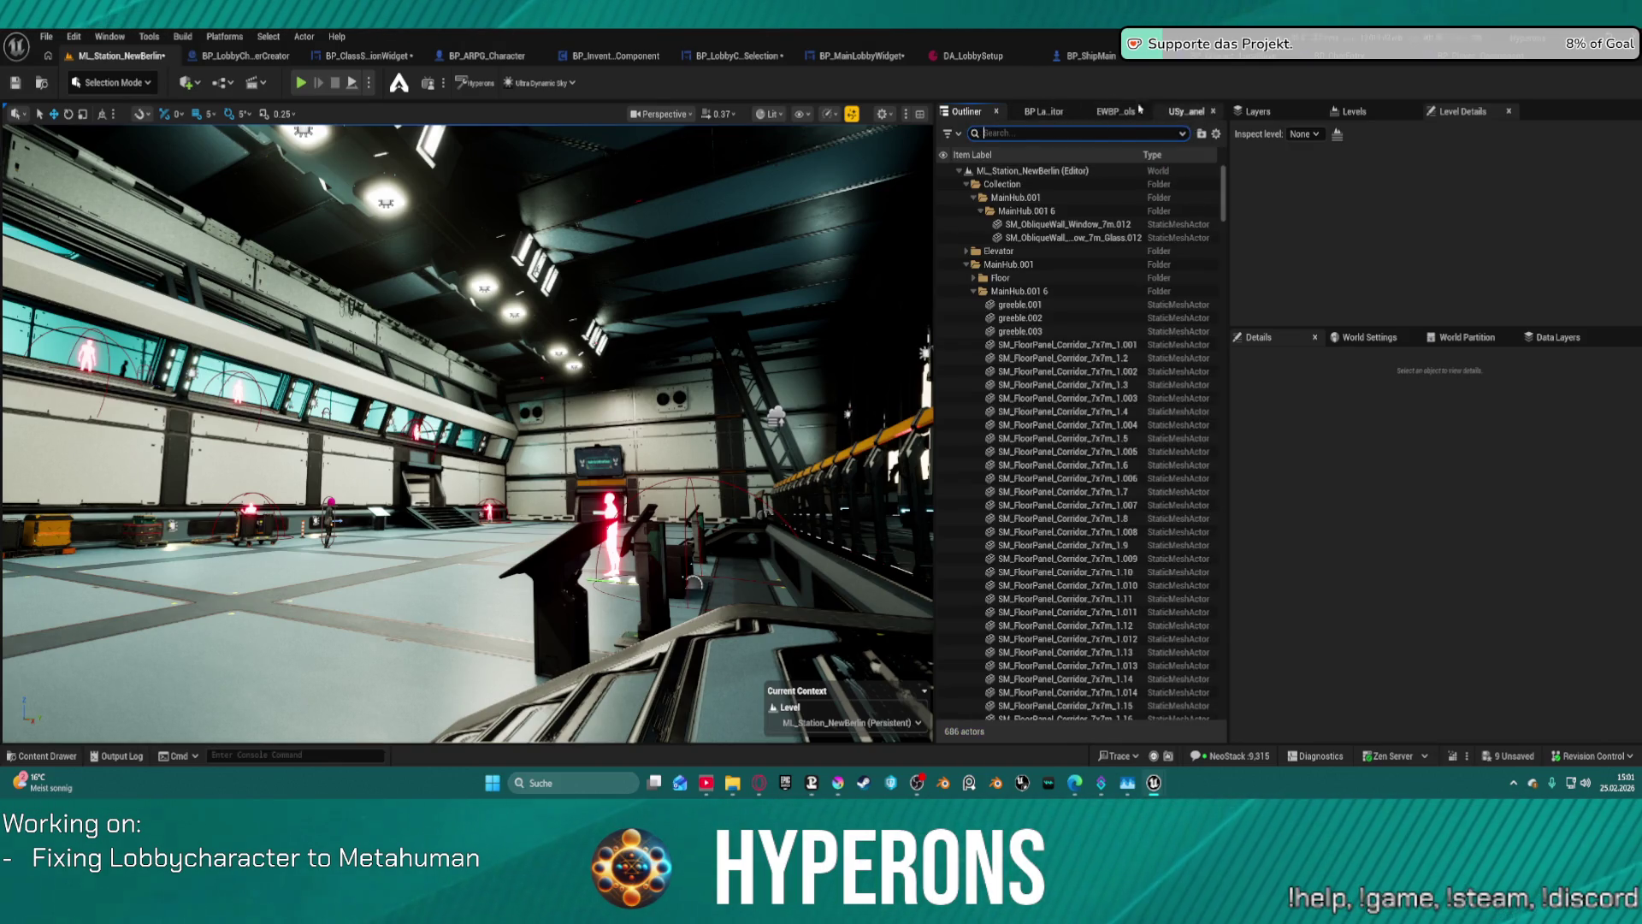
type("s")
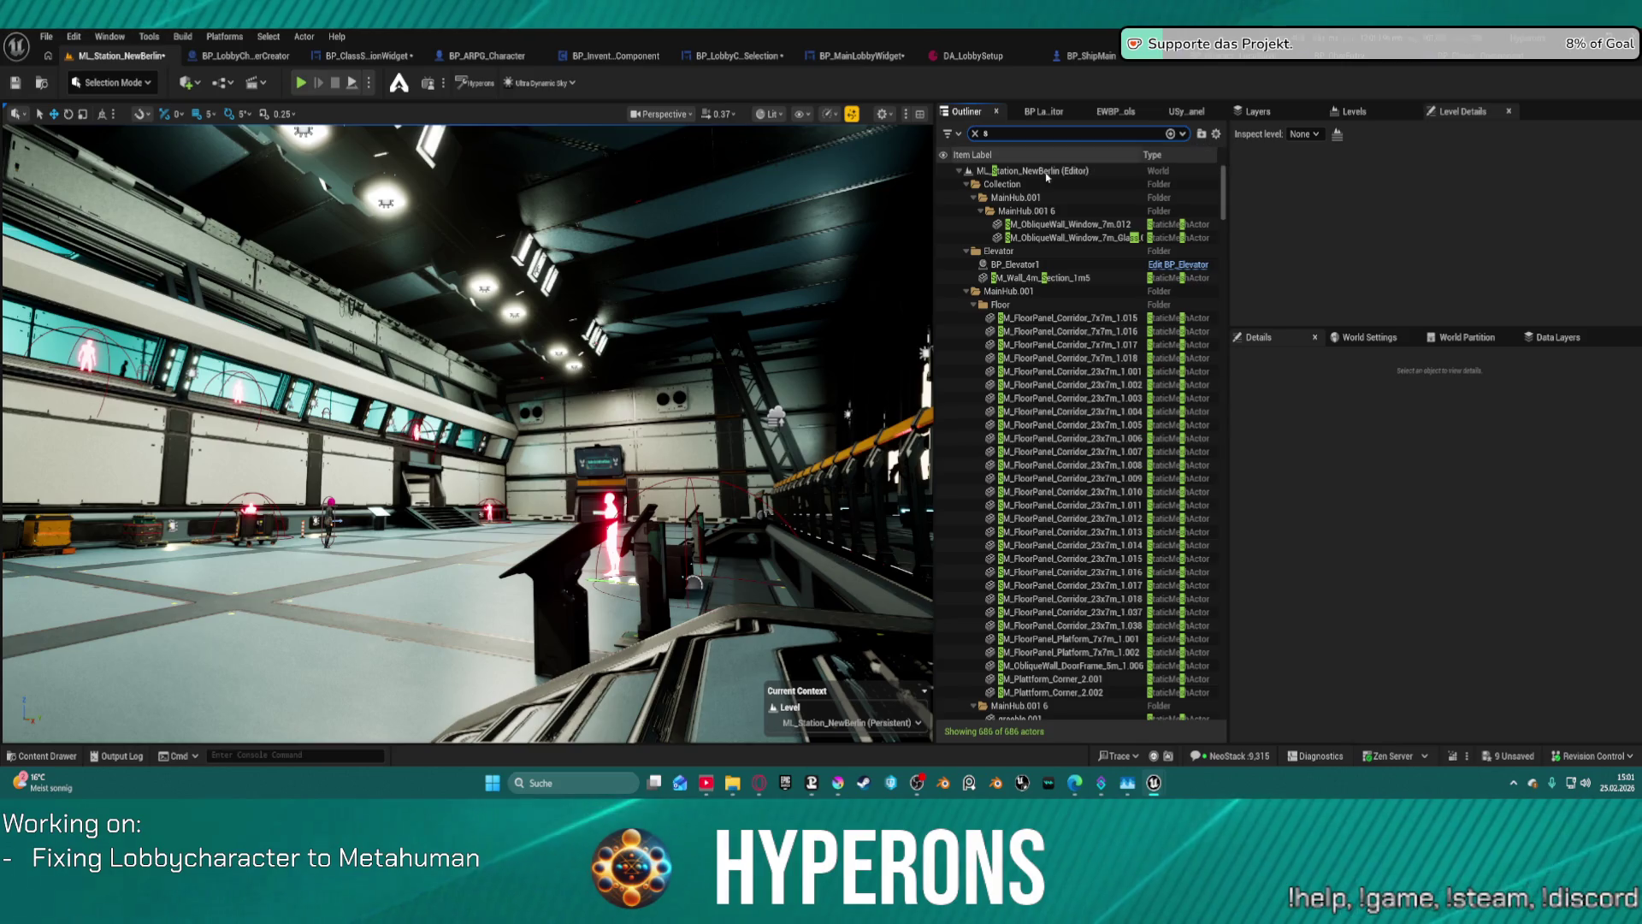
key("BackSpace")
type("mana")
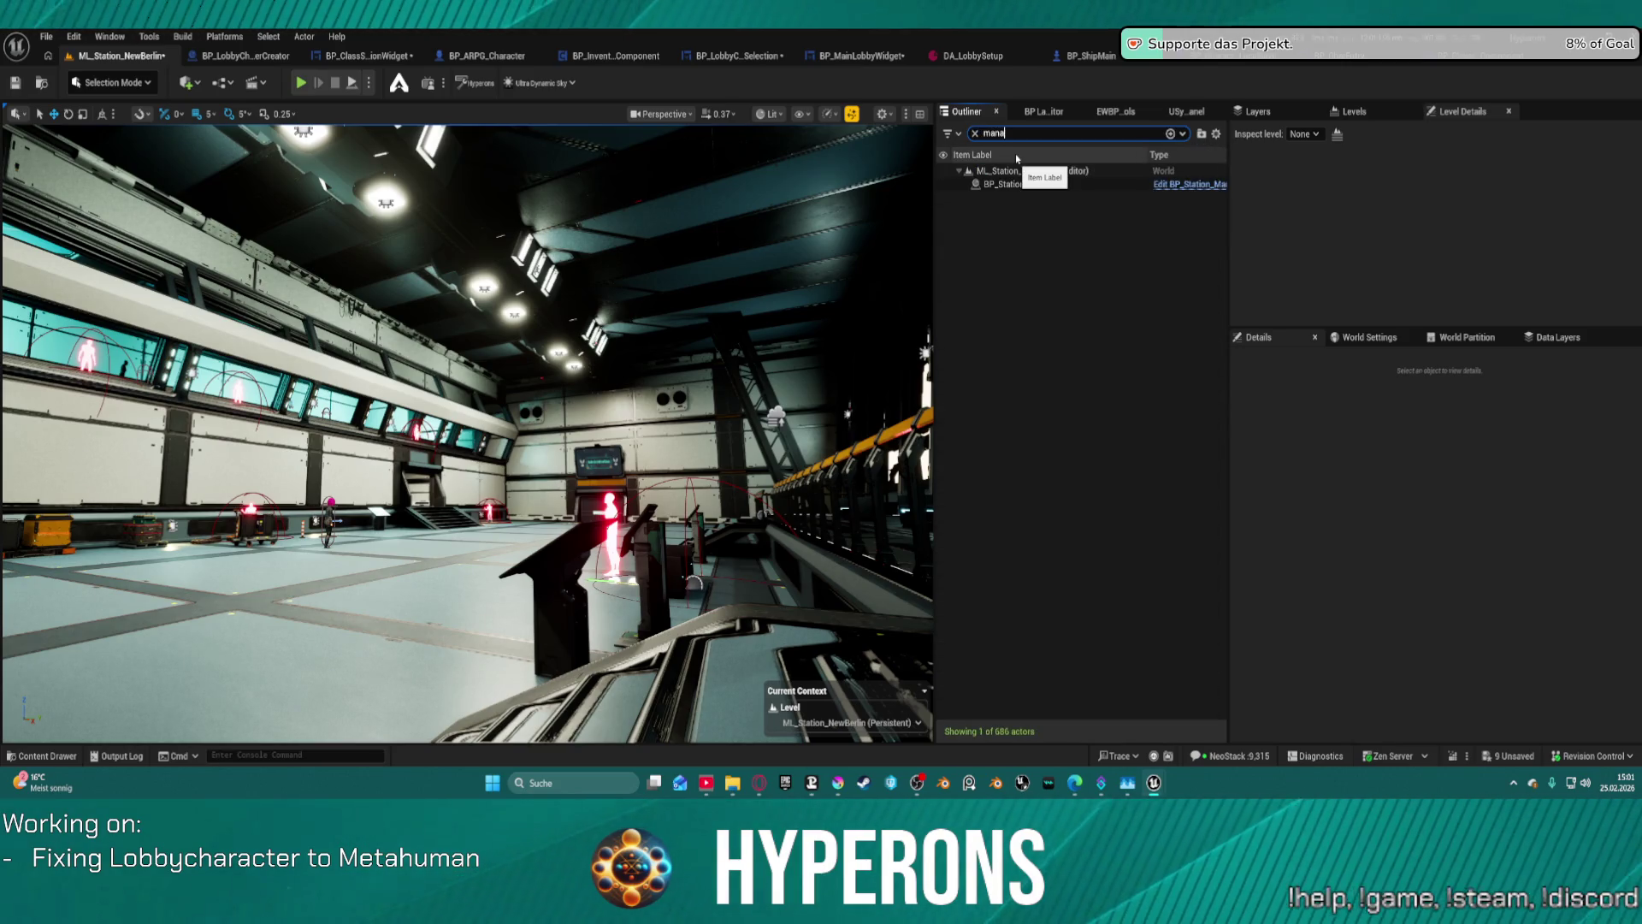
left_click(1146, 185)
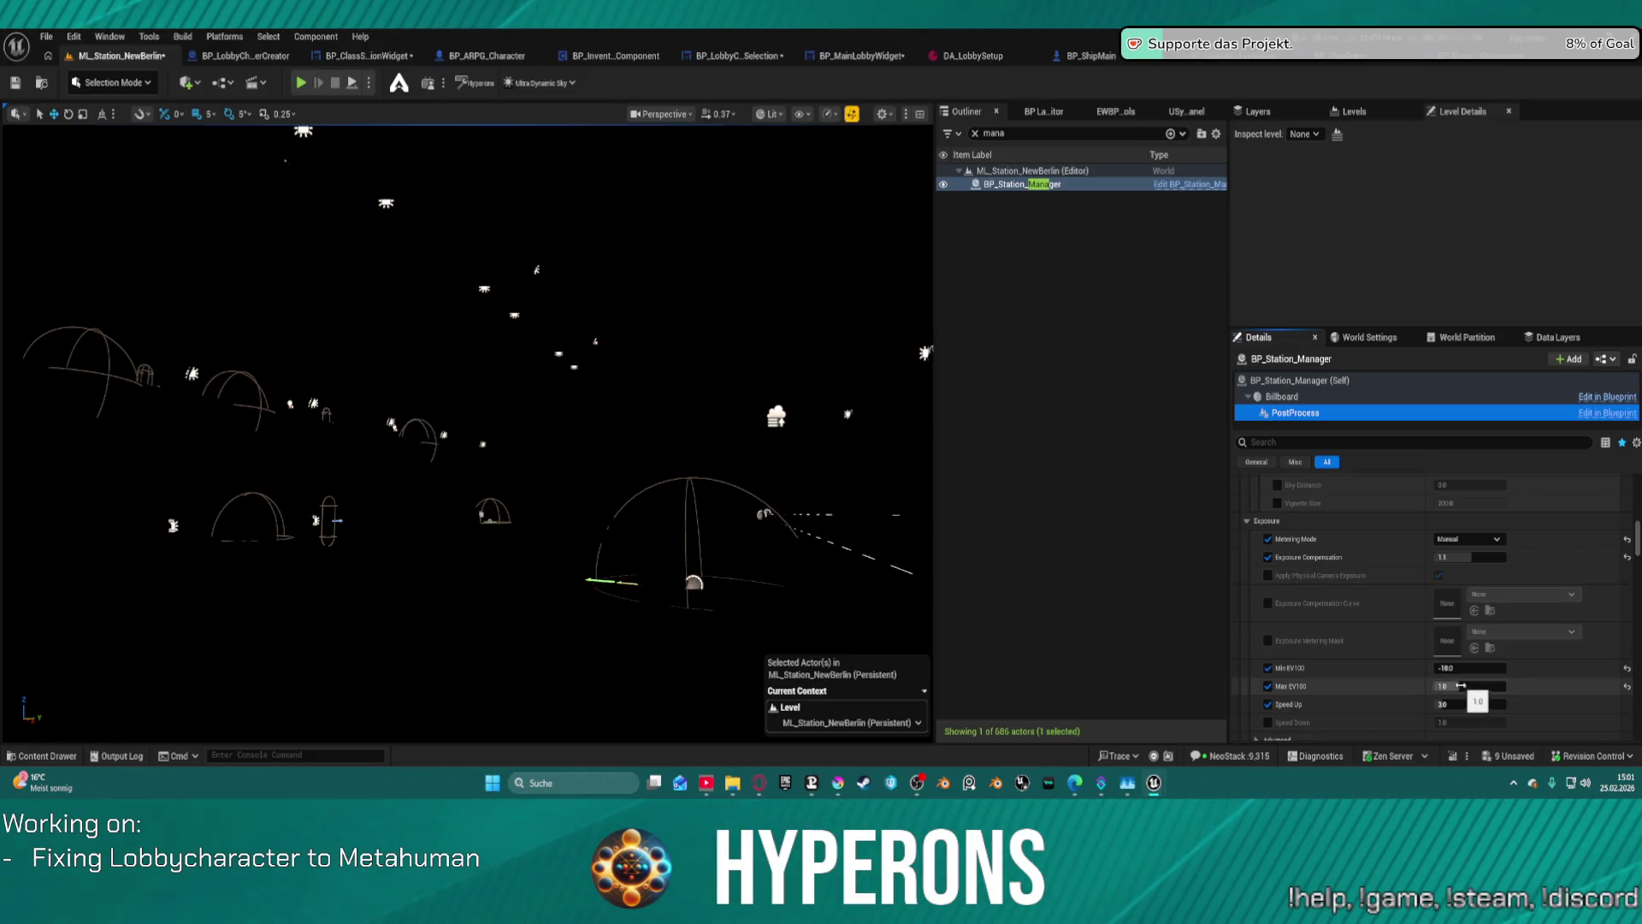
- Turn off the Speed Up and Max EV100 overrides, keeping Min EV100 enabled
left_click(1268, 704)
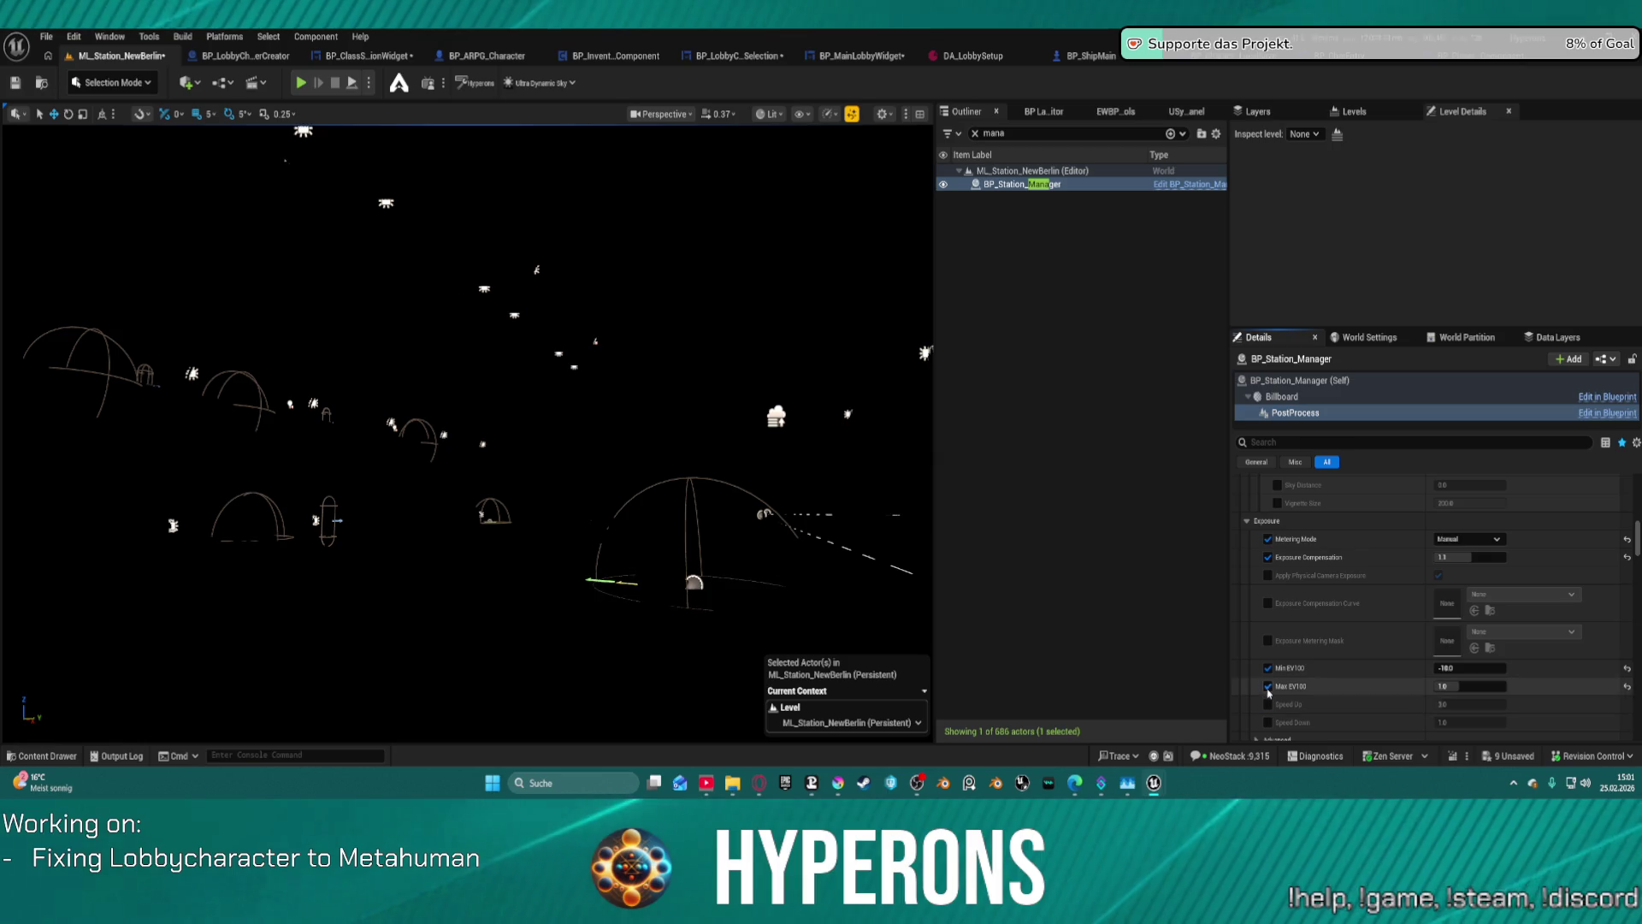
left_click(1268, 685)
left_click(1268, 668)
left_click(1269, 669)
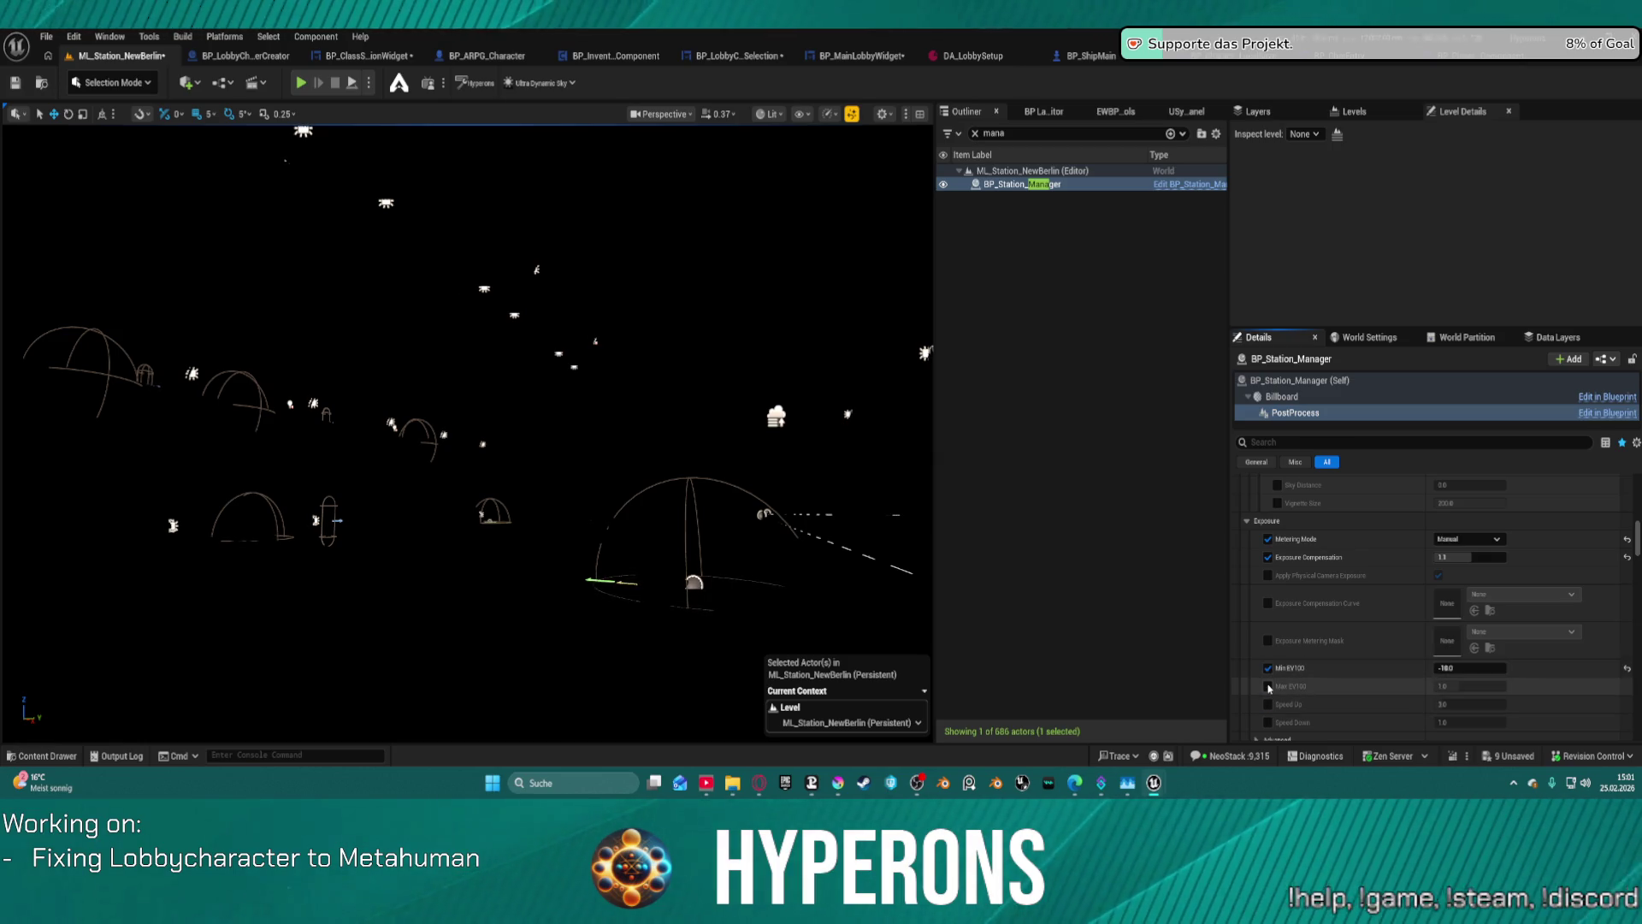
- Enable the camera Shutter Speed and Aperture overrides, leaving ISO and Maximum Aperture off
scroll(1274, 700, "down", 4)
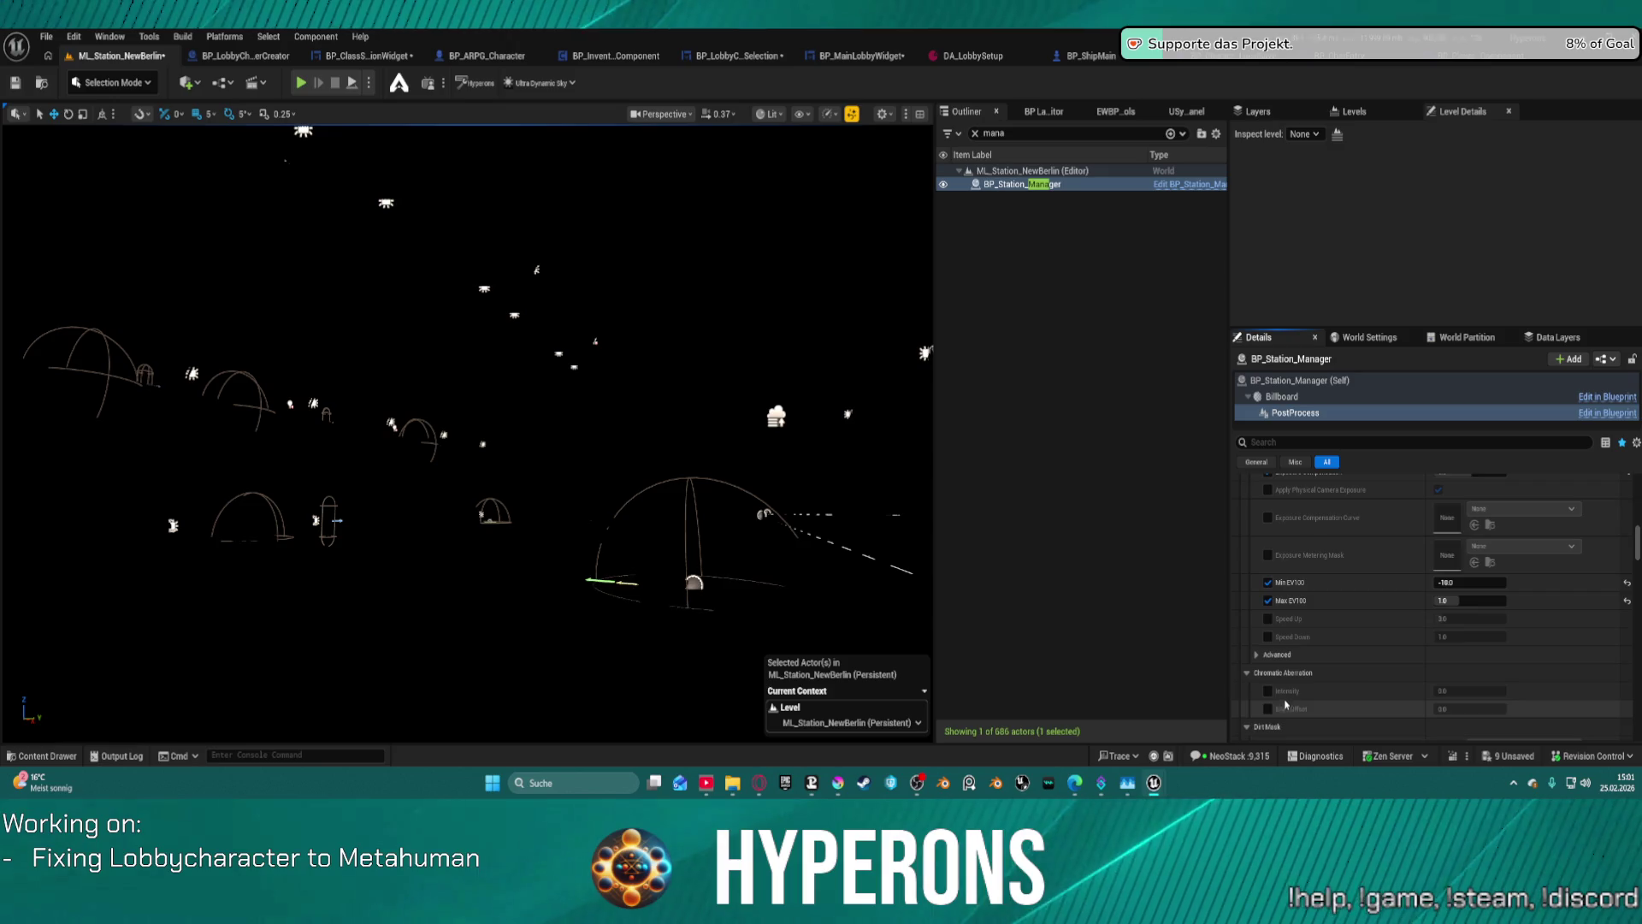
scroll(1280, 701, "down", 4)
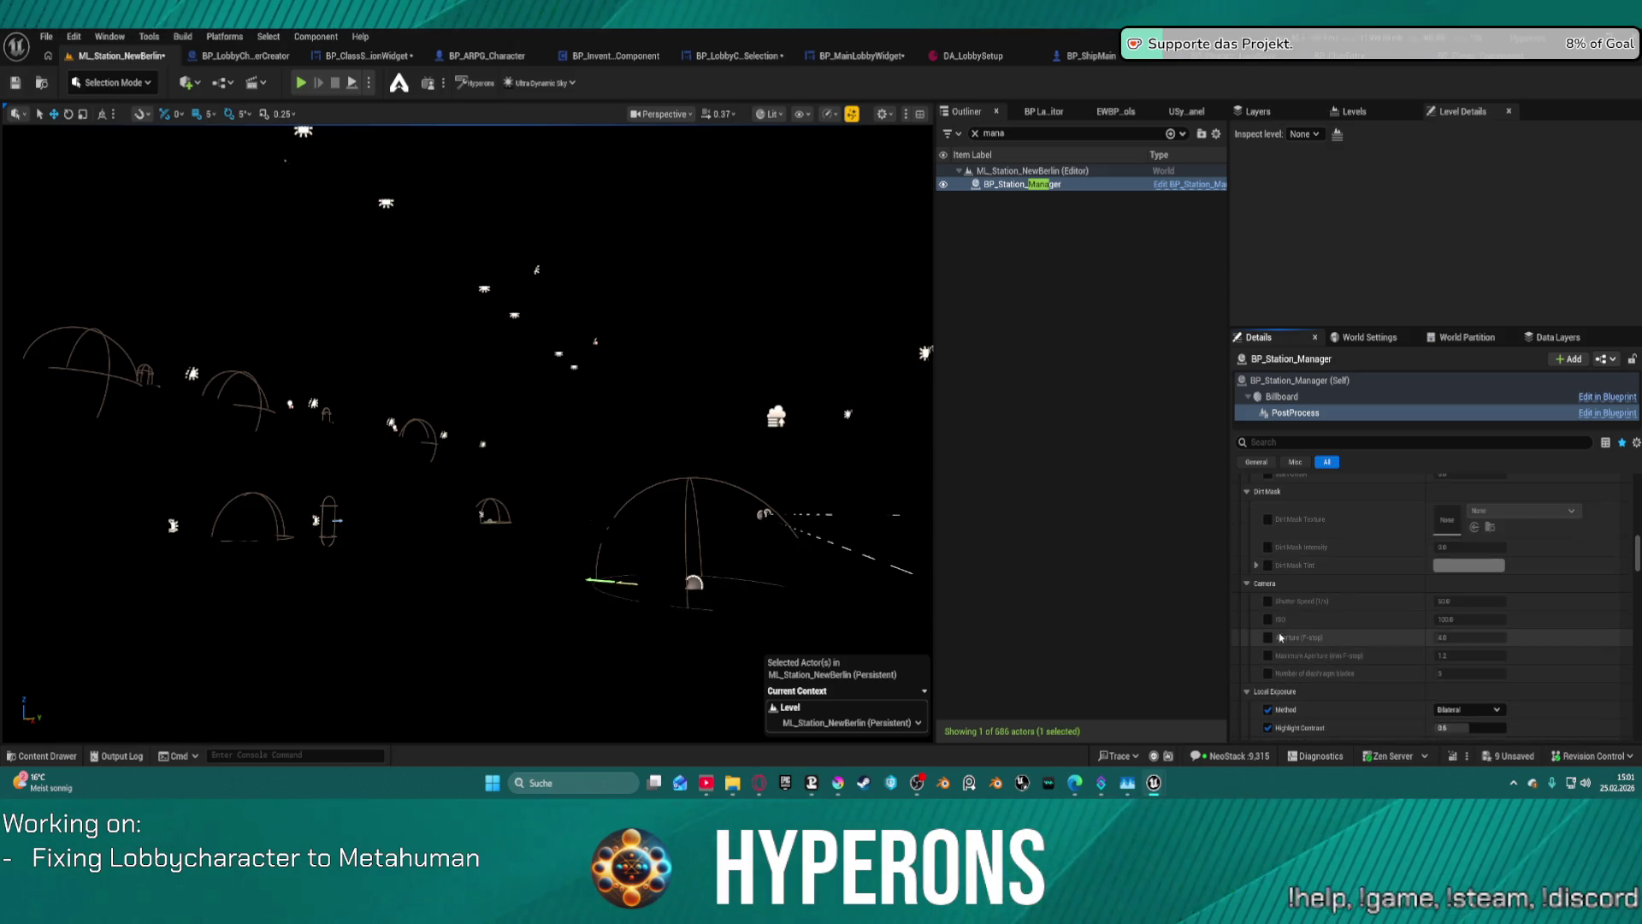
left_click(1268, 602)
left_click(1268, 620)
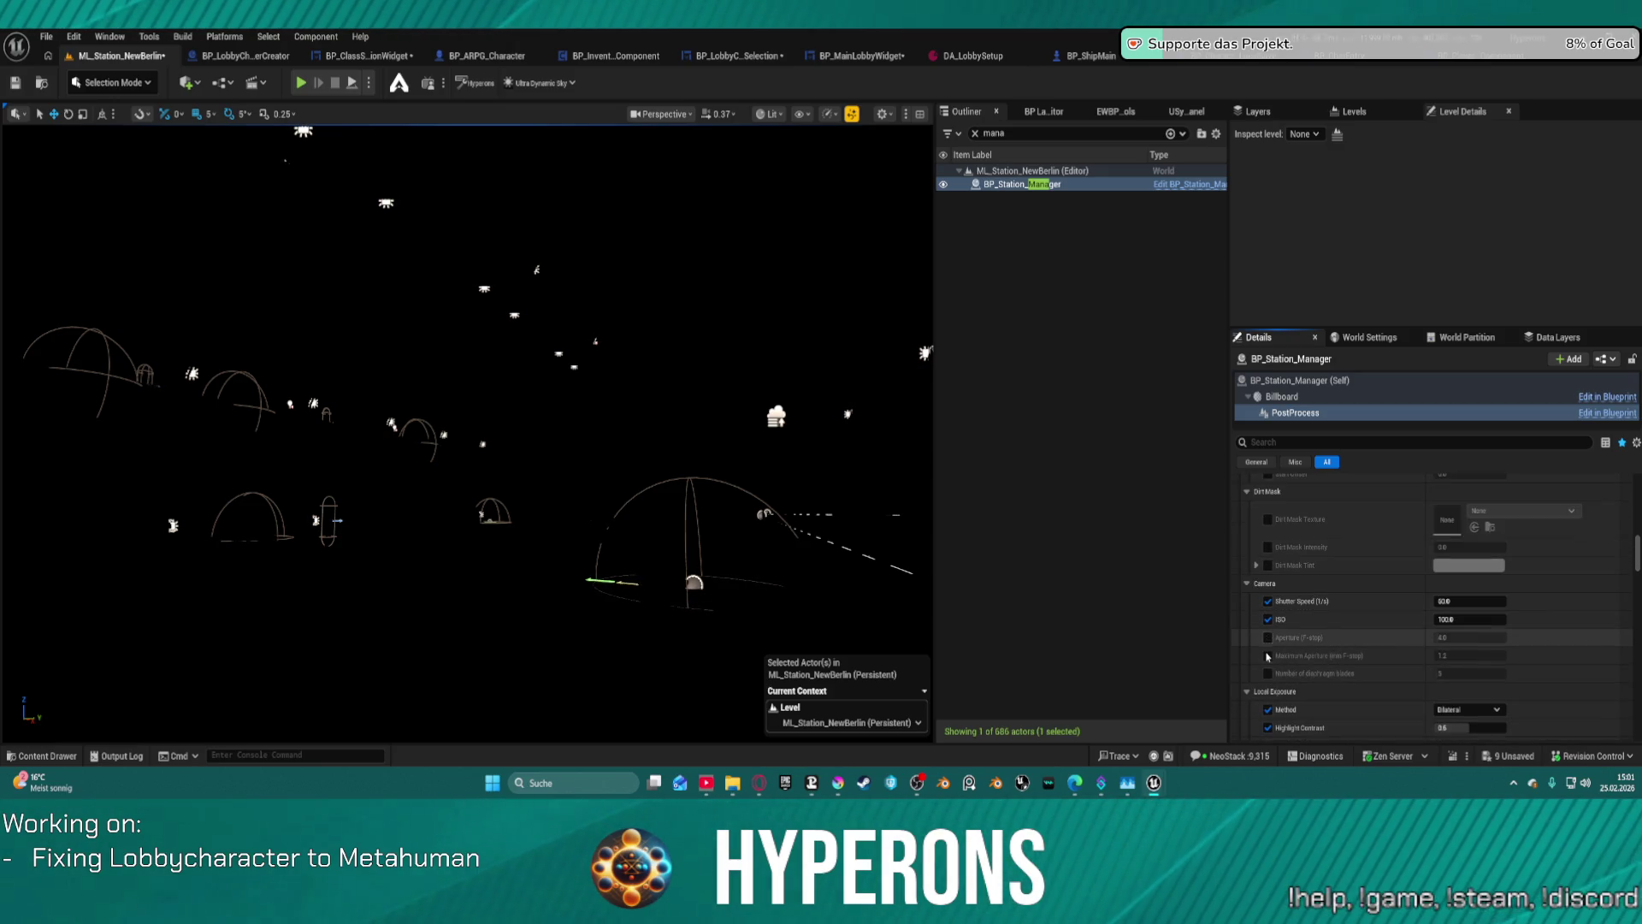
left_click(1269, 637)
left_click(1269, 656)
left_click(1268, 619)
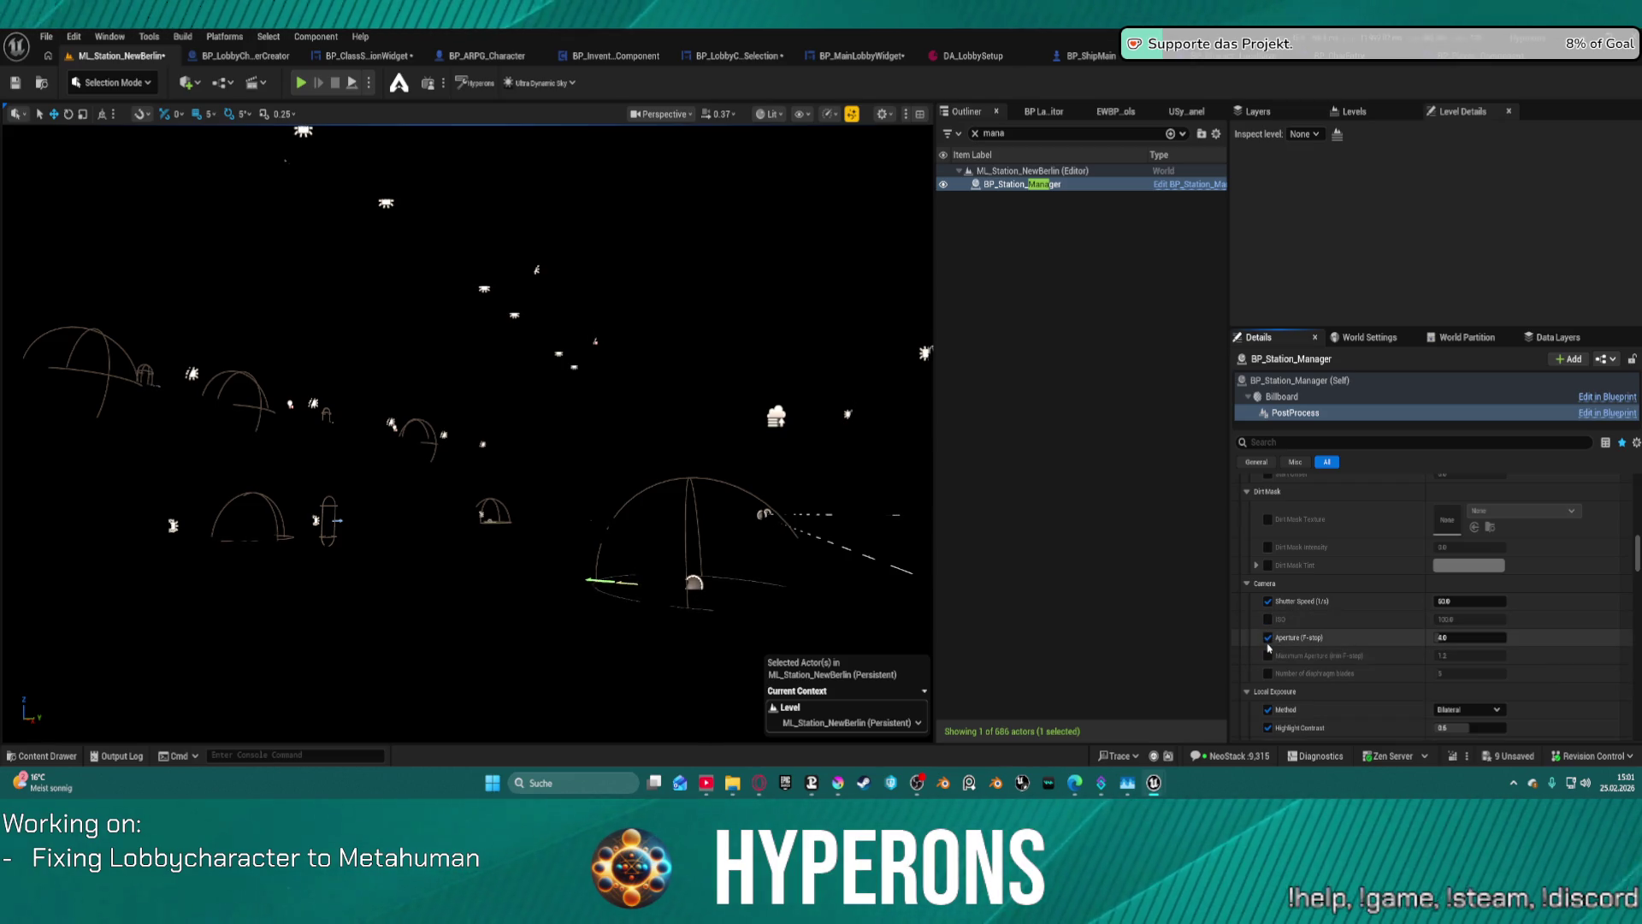
- Try a Max EV100 of -10.0, then undo that exposure edit
scroll(1514, 564, "up", 5)
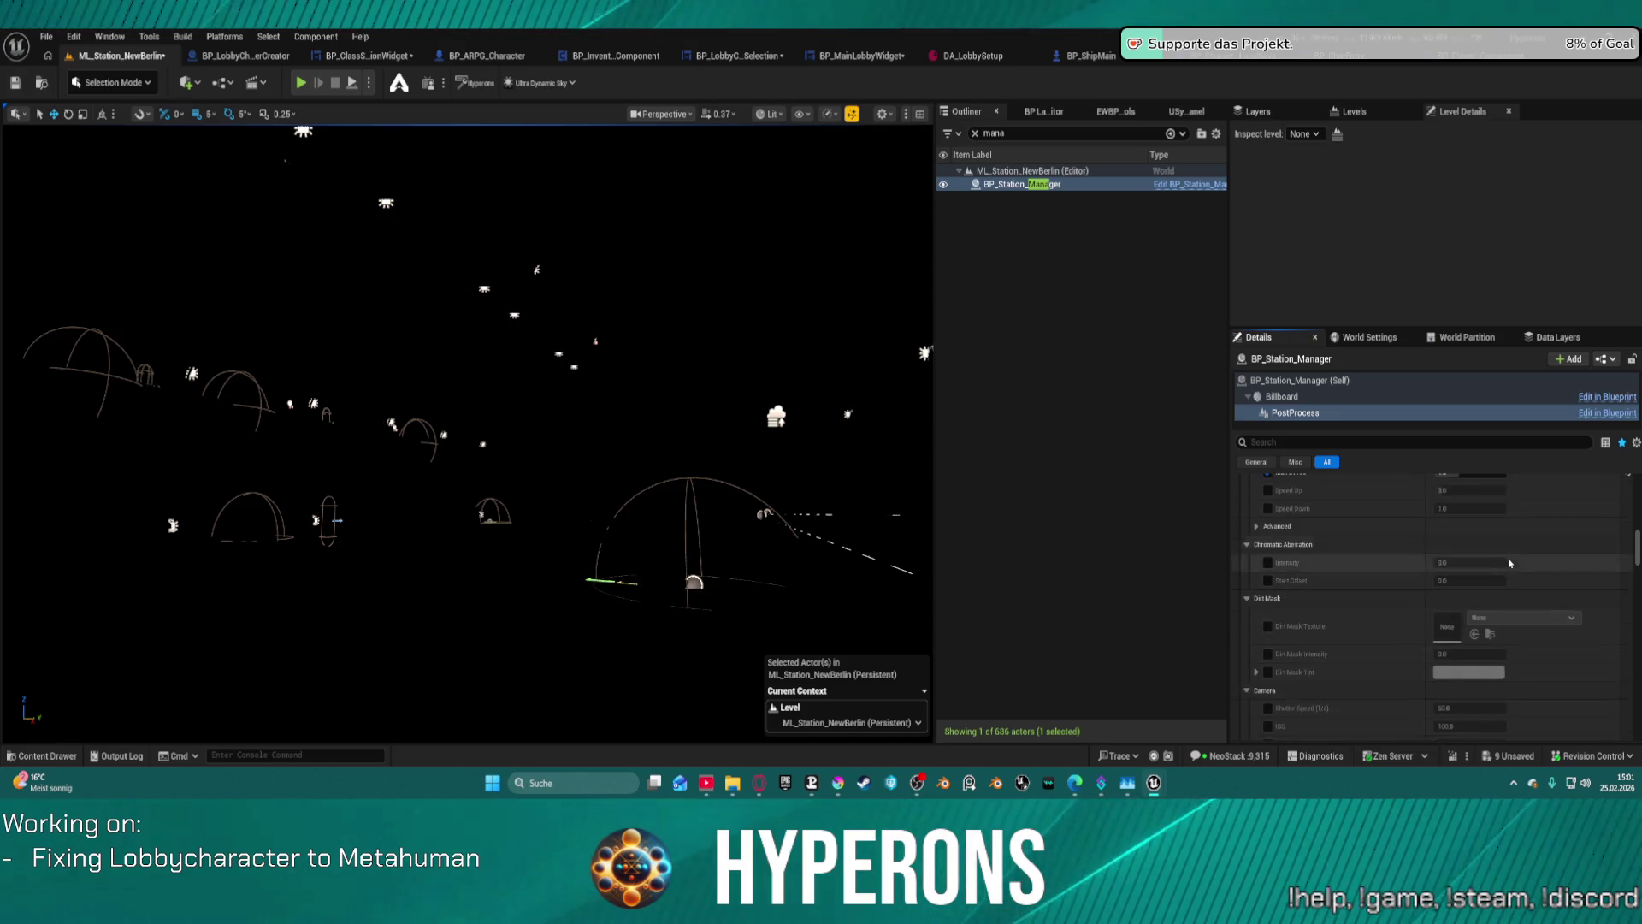
scroll(1514, 564, "up", 1)
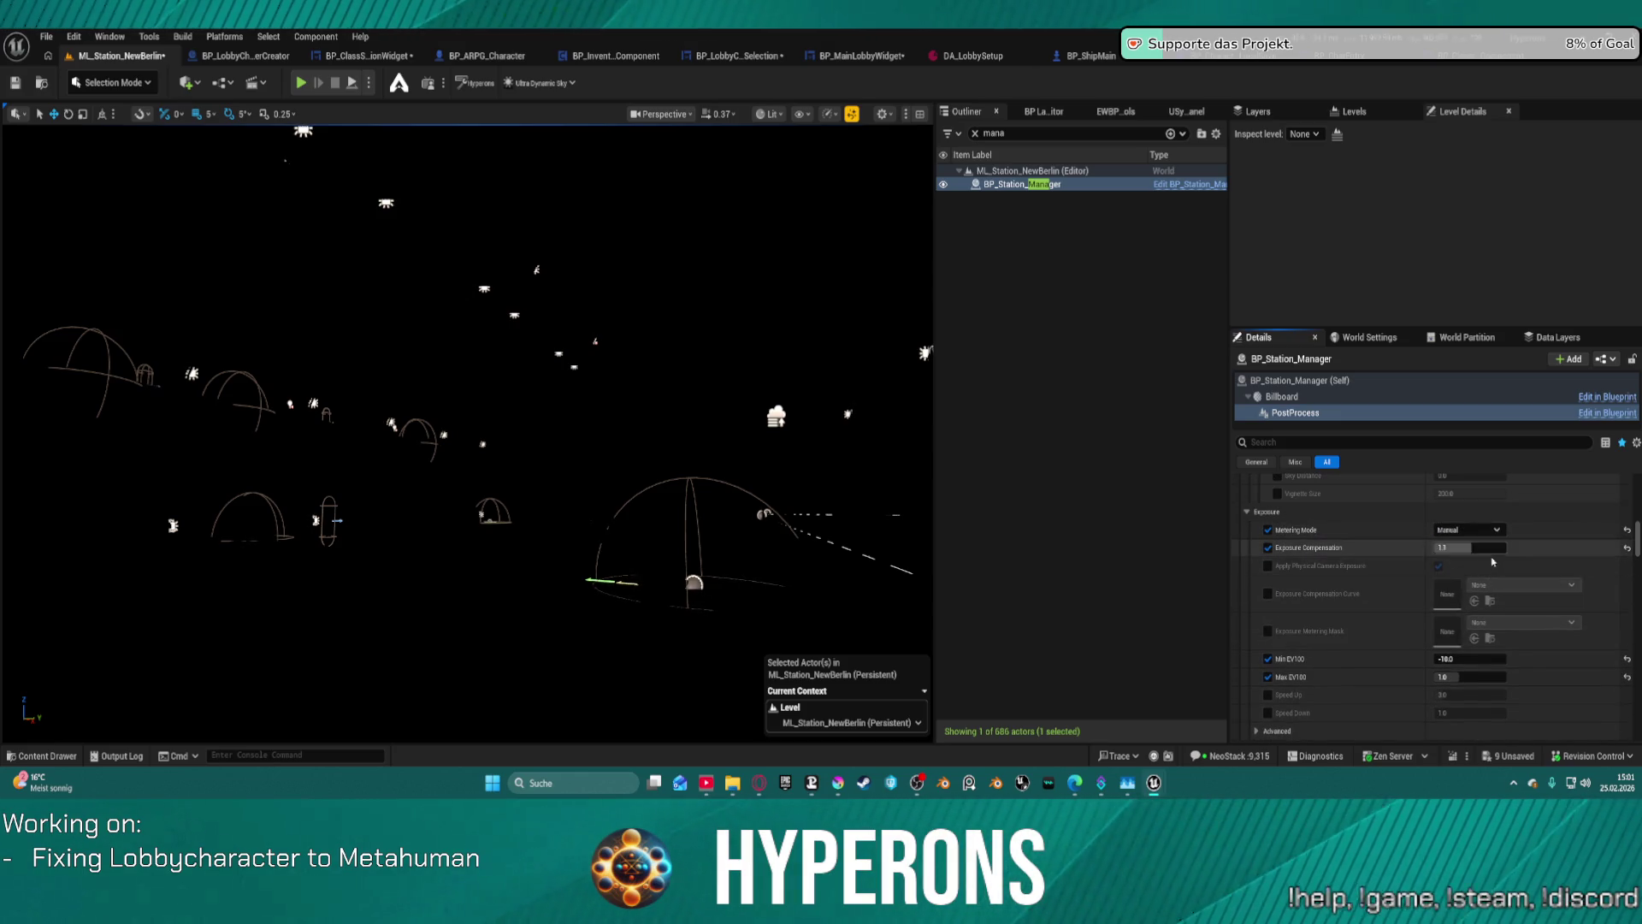
left_click(1469, 676)
type("-10.0")
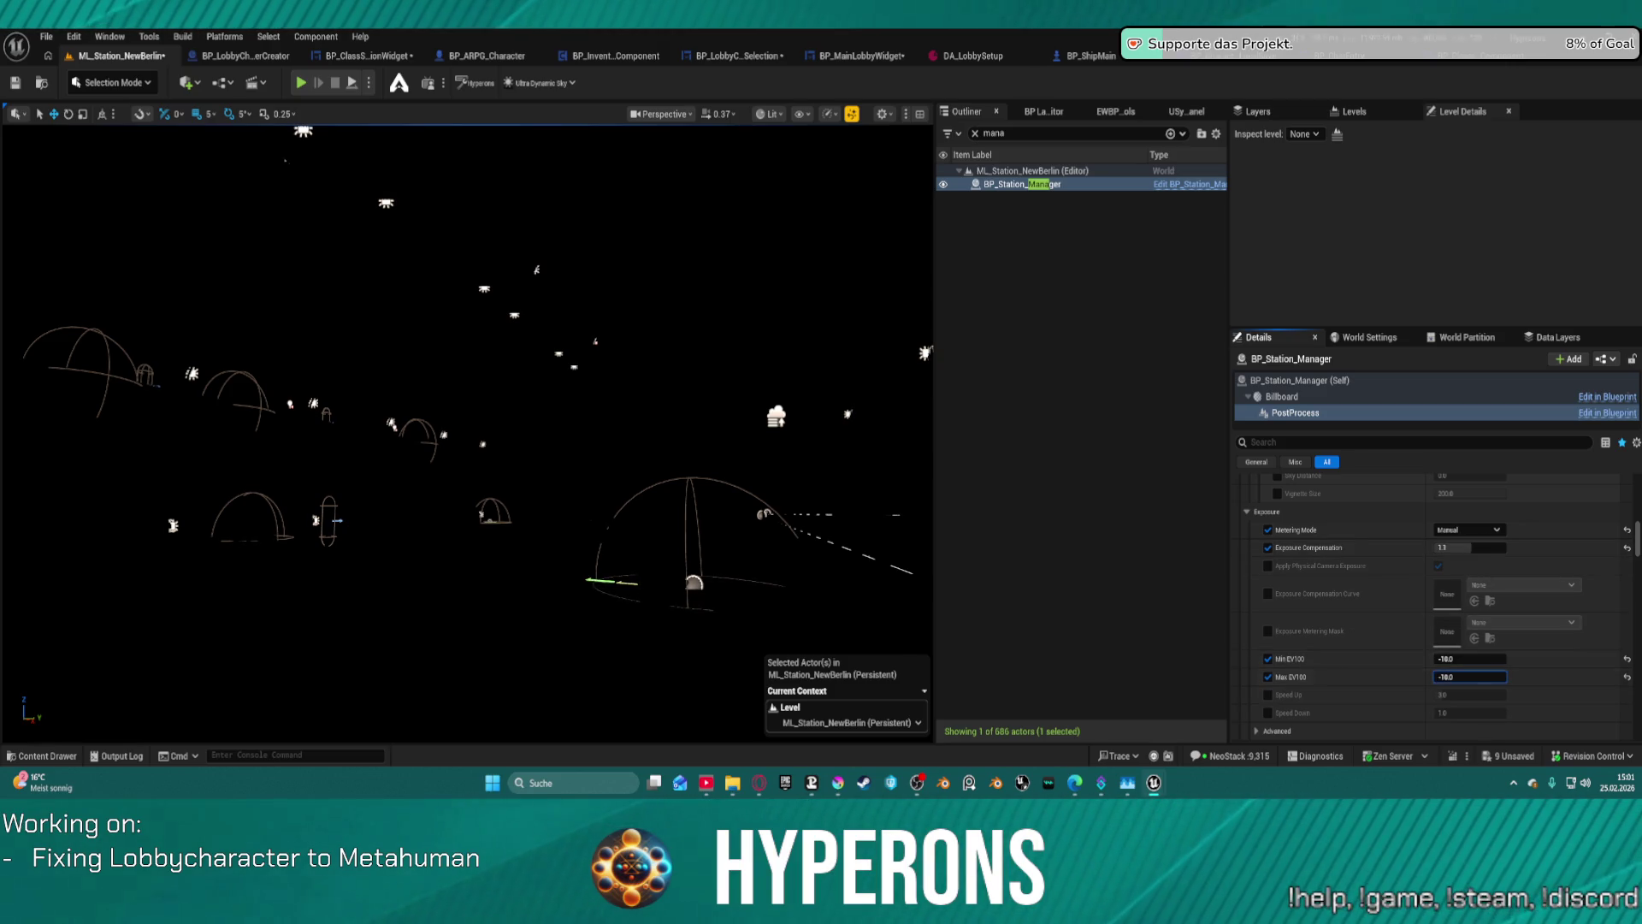
left_click(1470, 658)
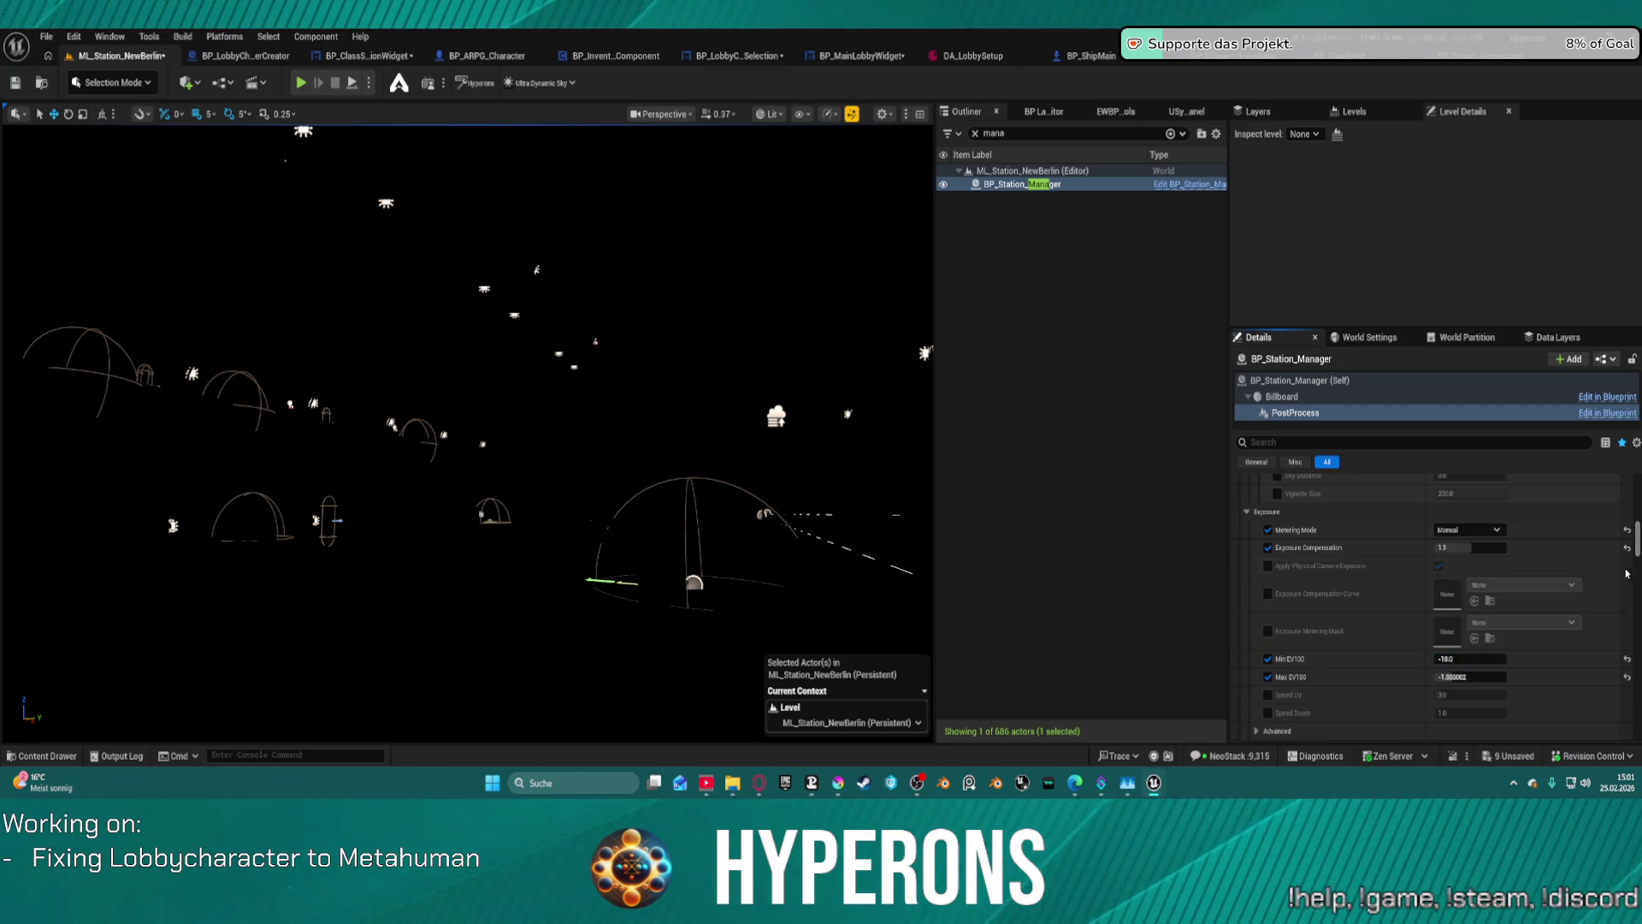
key("ctrl+z")
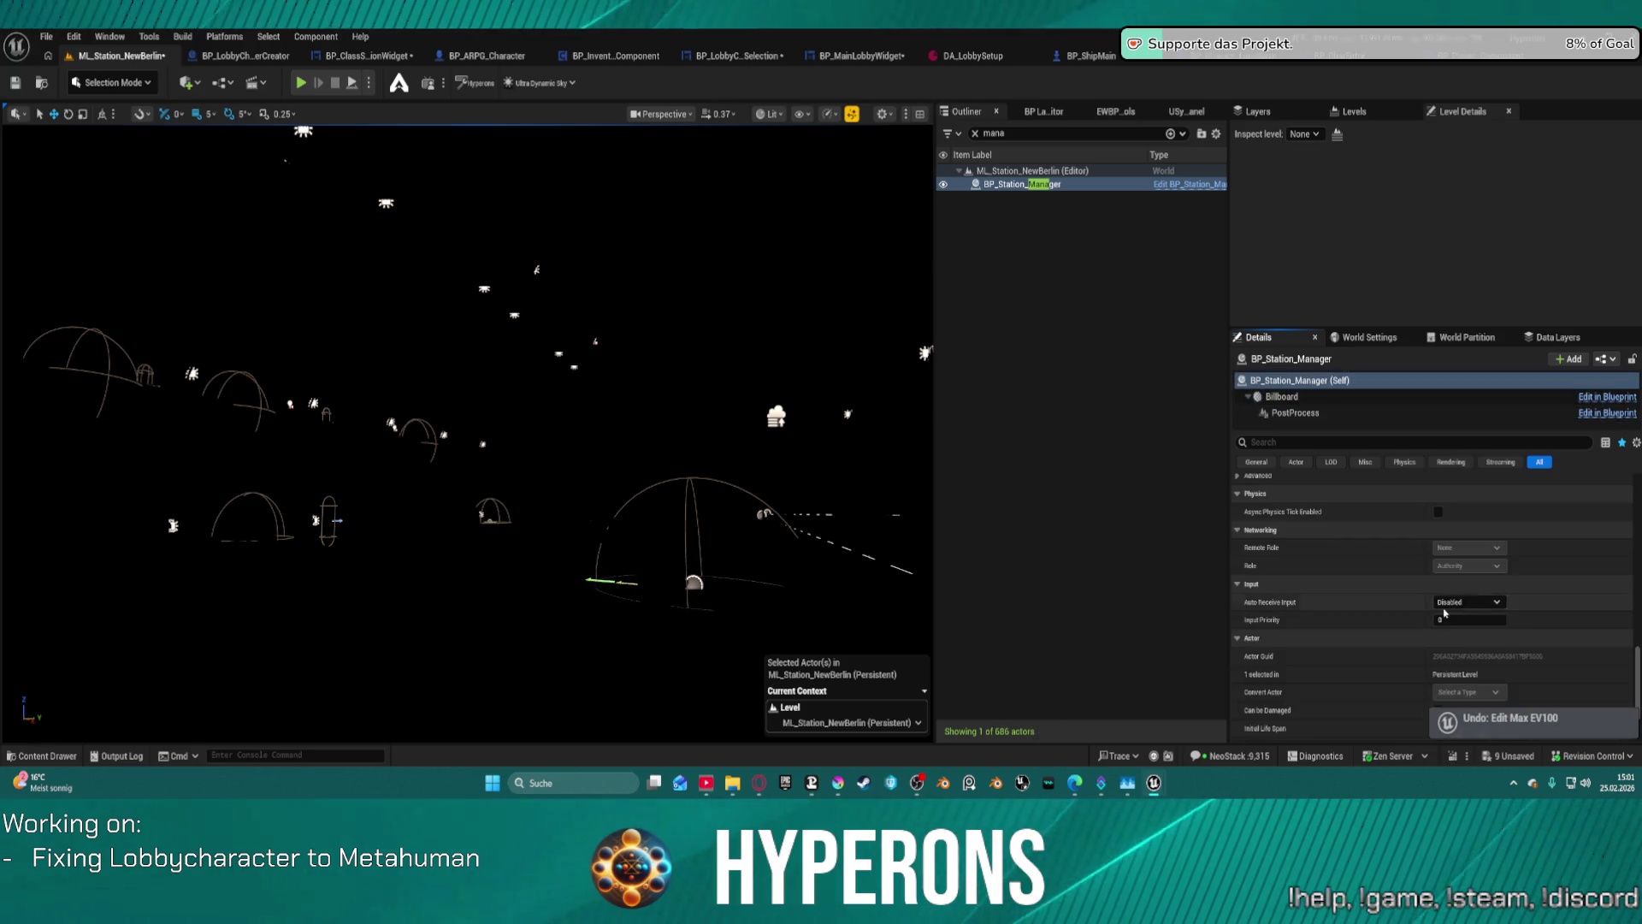
- Undo another exposure change and reset the PostProcess Metering Mode to Auto Exposure Histogram
key("ctrl+z")
scroll(1443, 613, "down", 3)
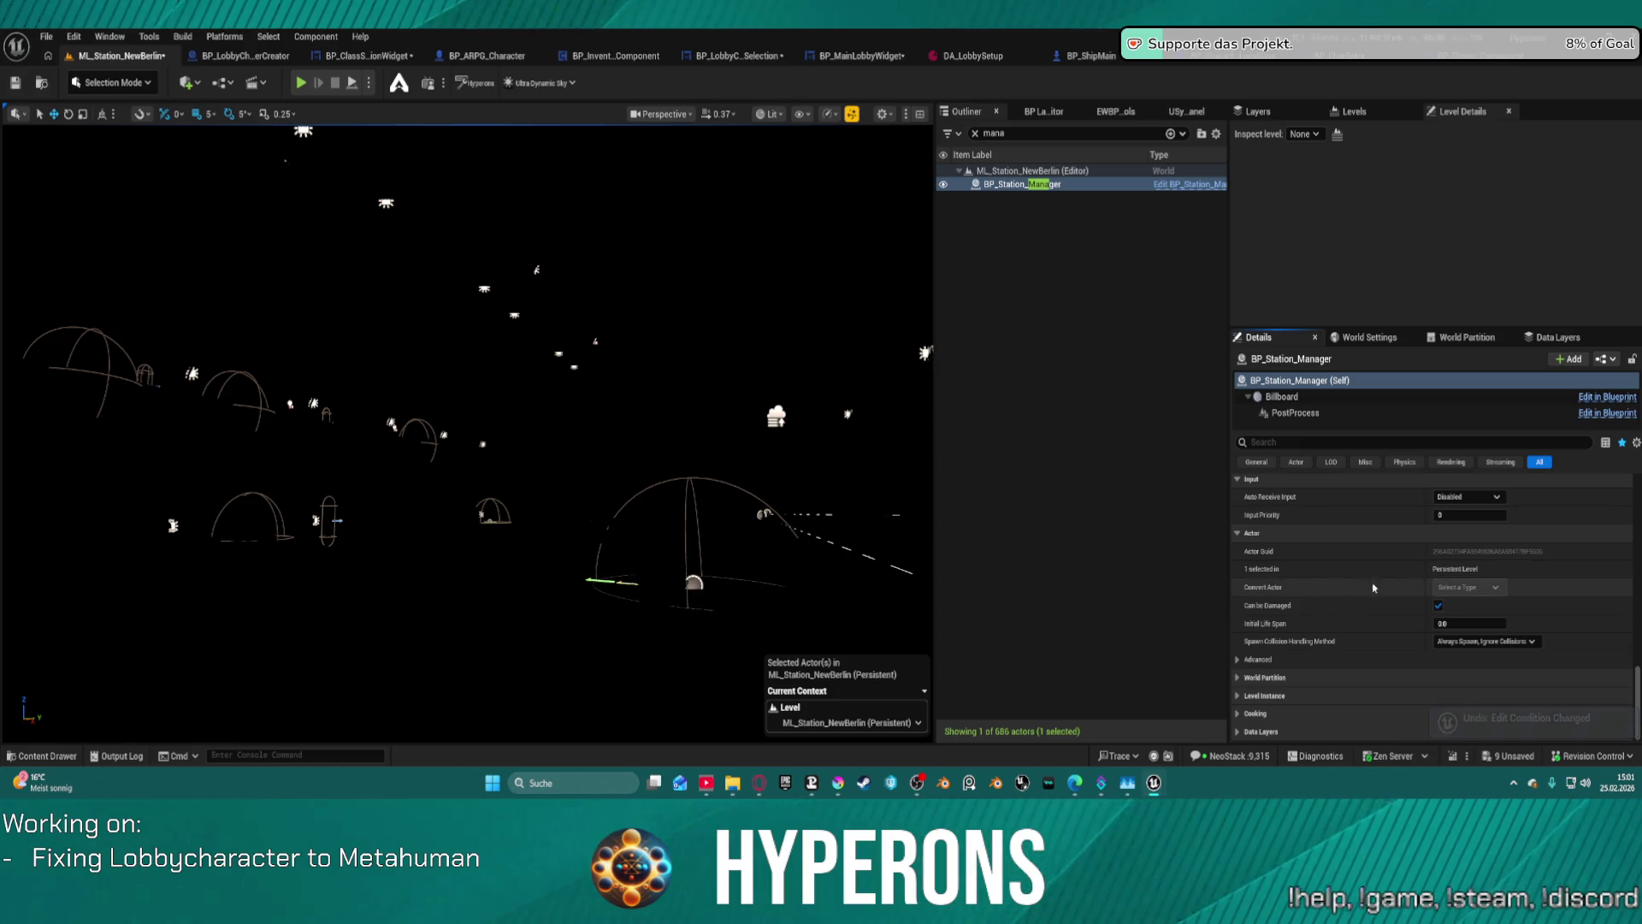
scroll(1375, 599, "up", 5)
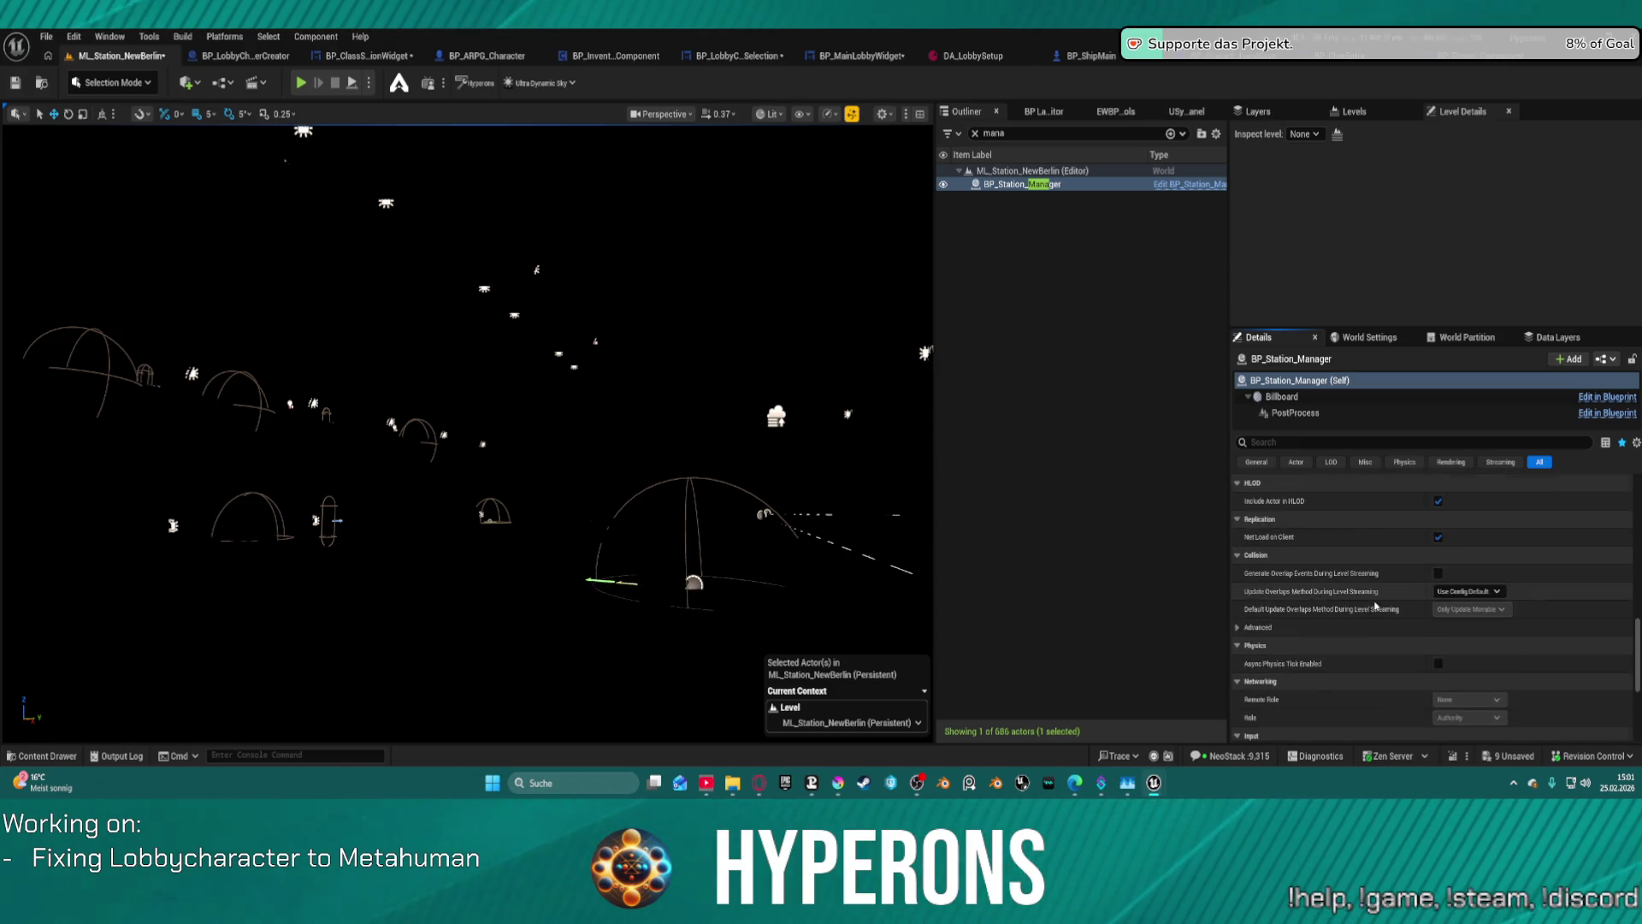
scroll(1375, 608, "up", 10)
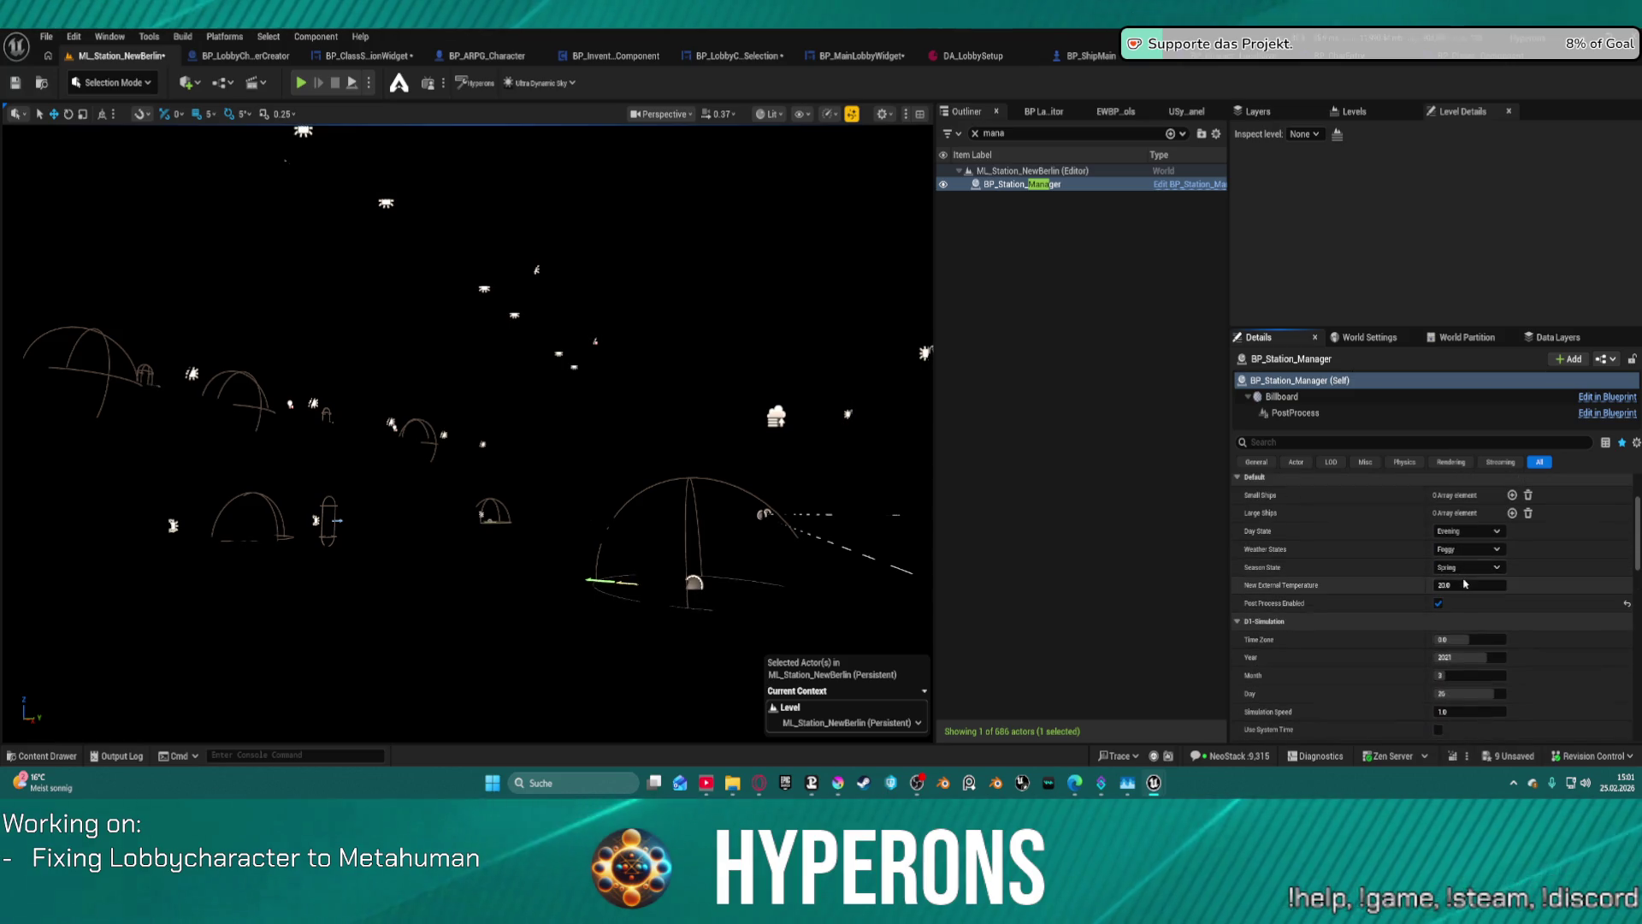
scroll(1465, 584, "down", 2)
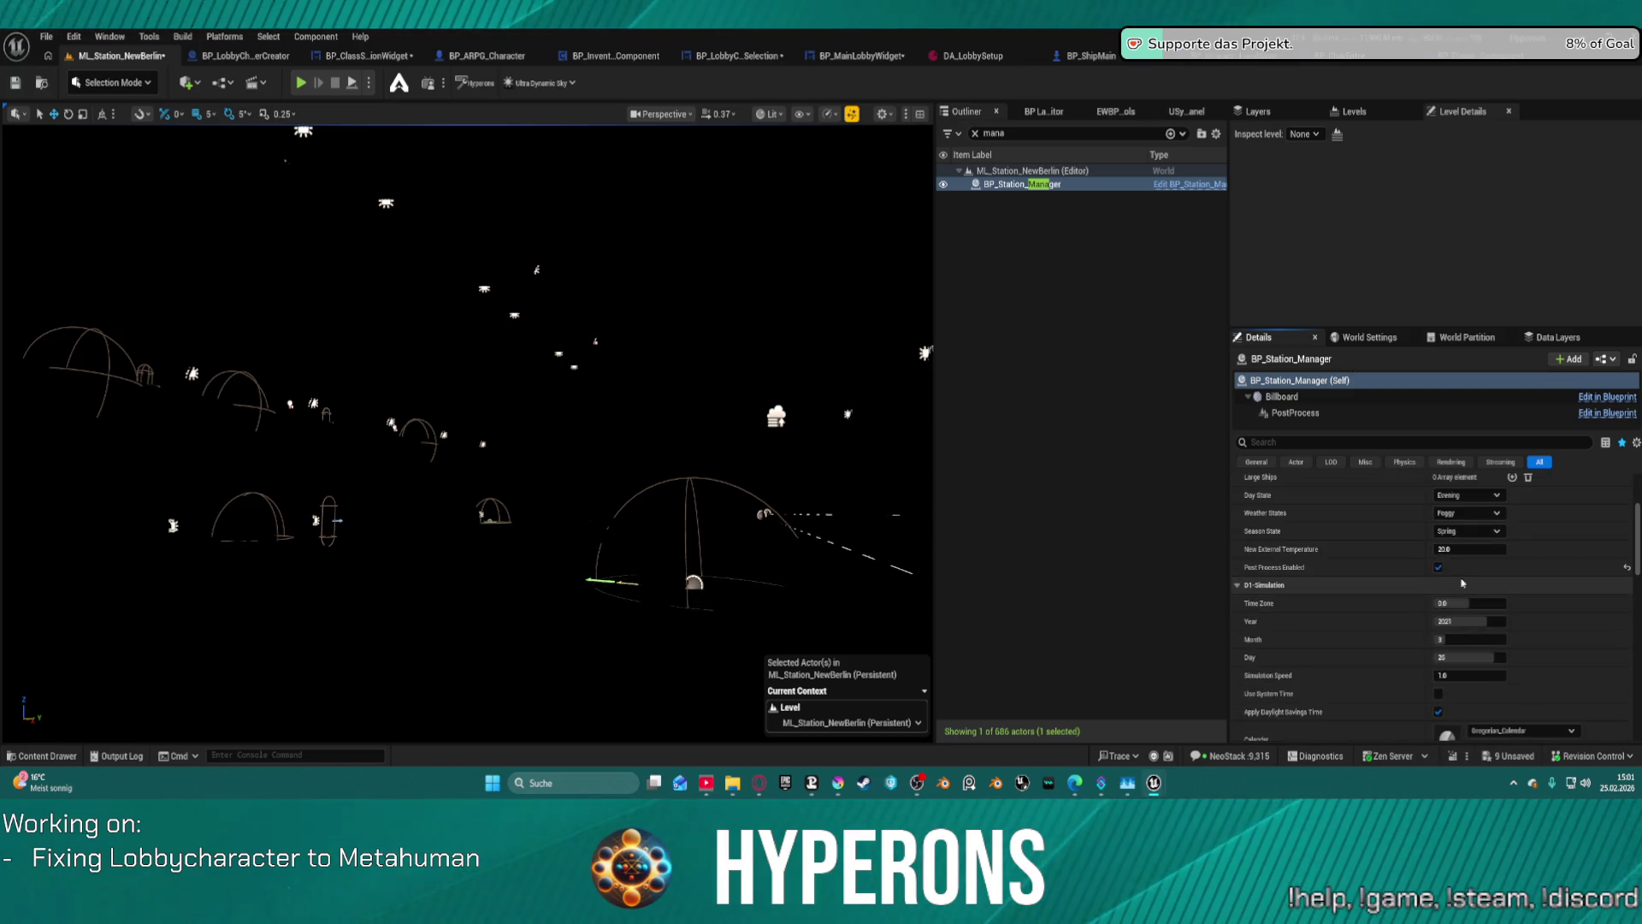
left_click(1334, 413)
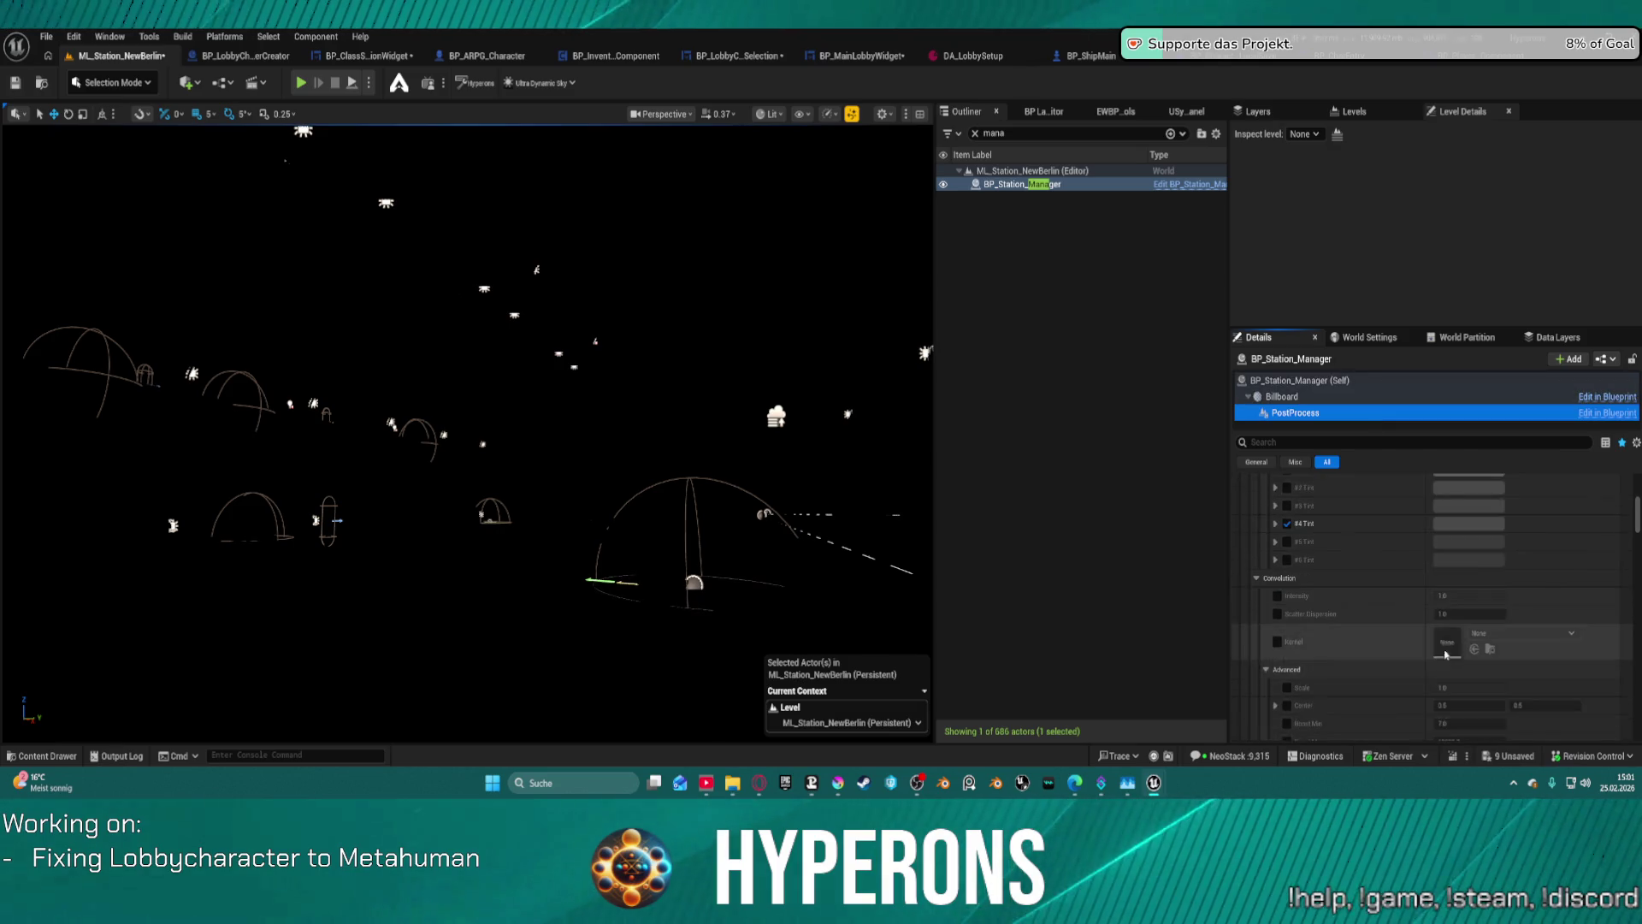
scroll(1445, 654, "down", 5)
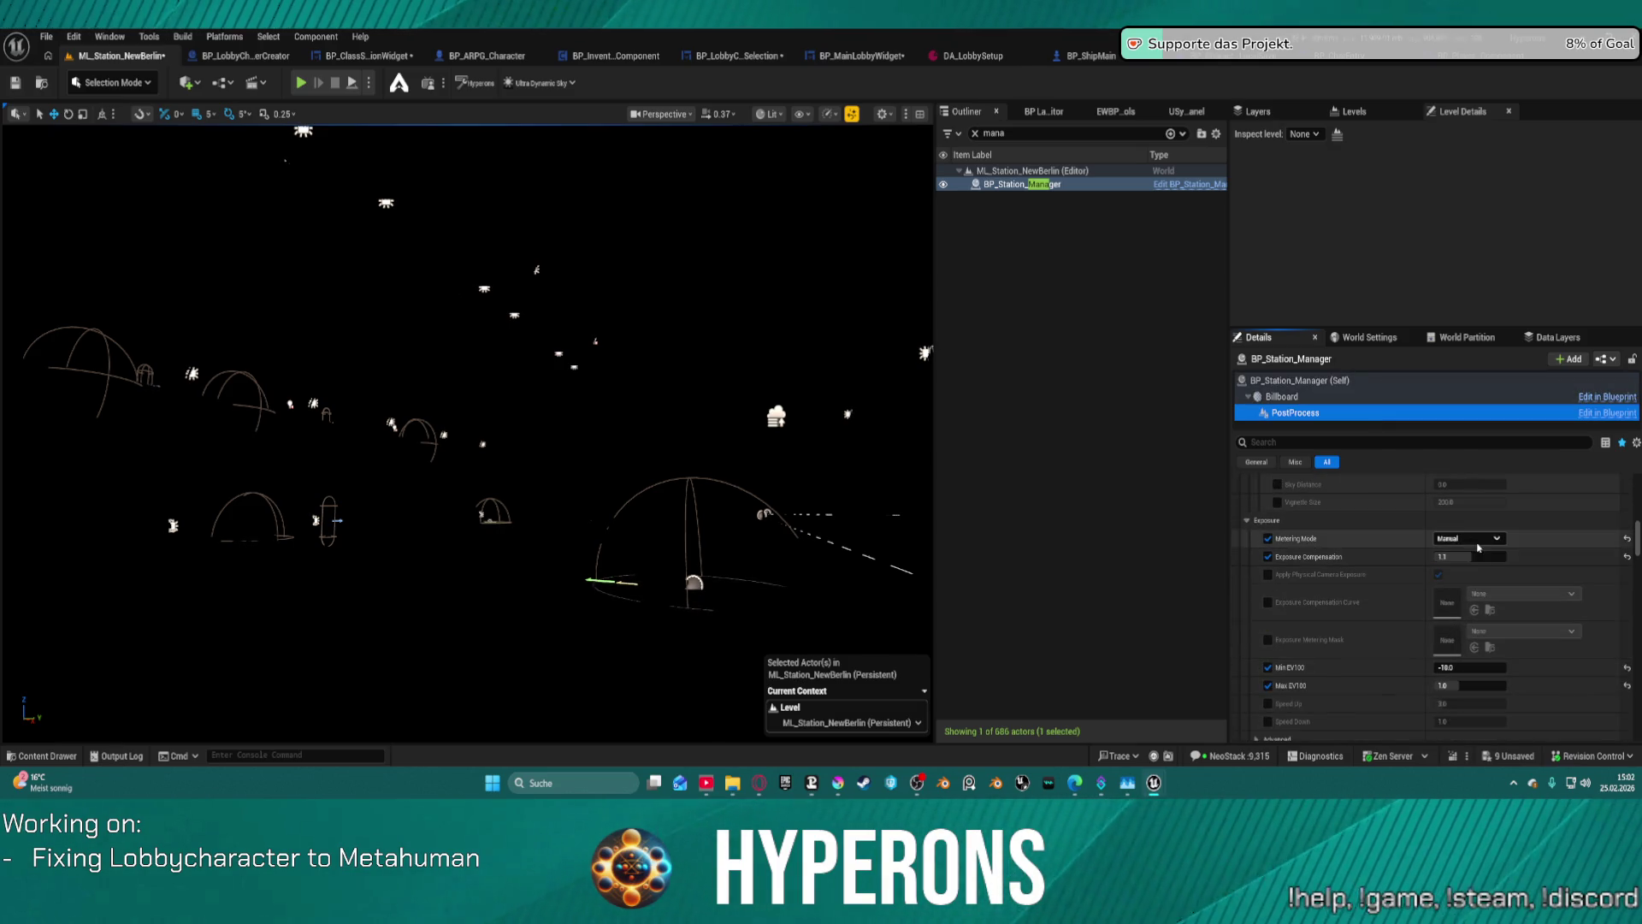
left_click(1624, 540)
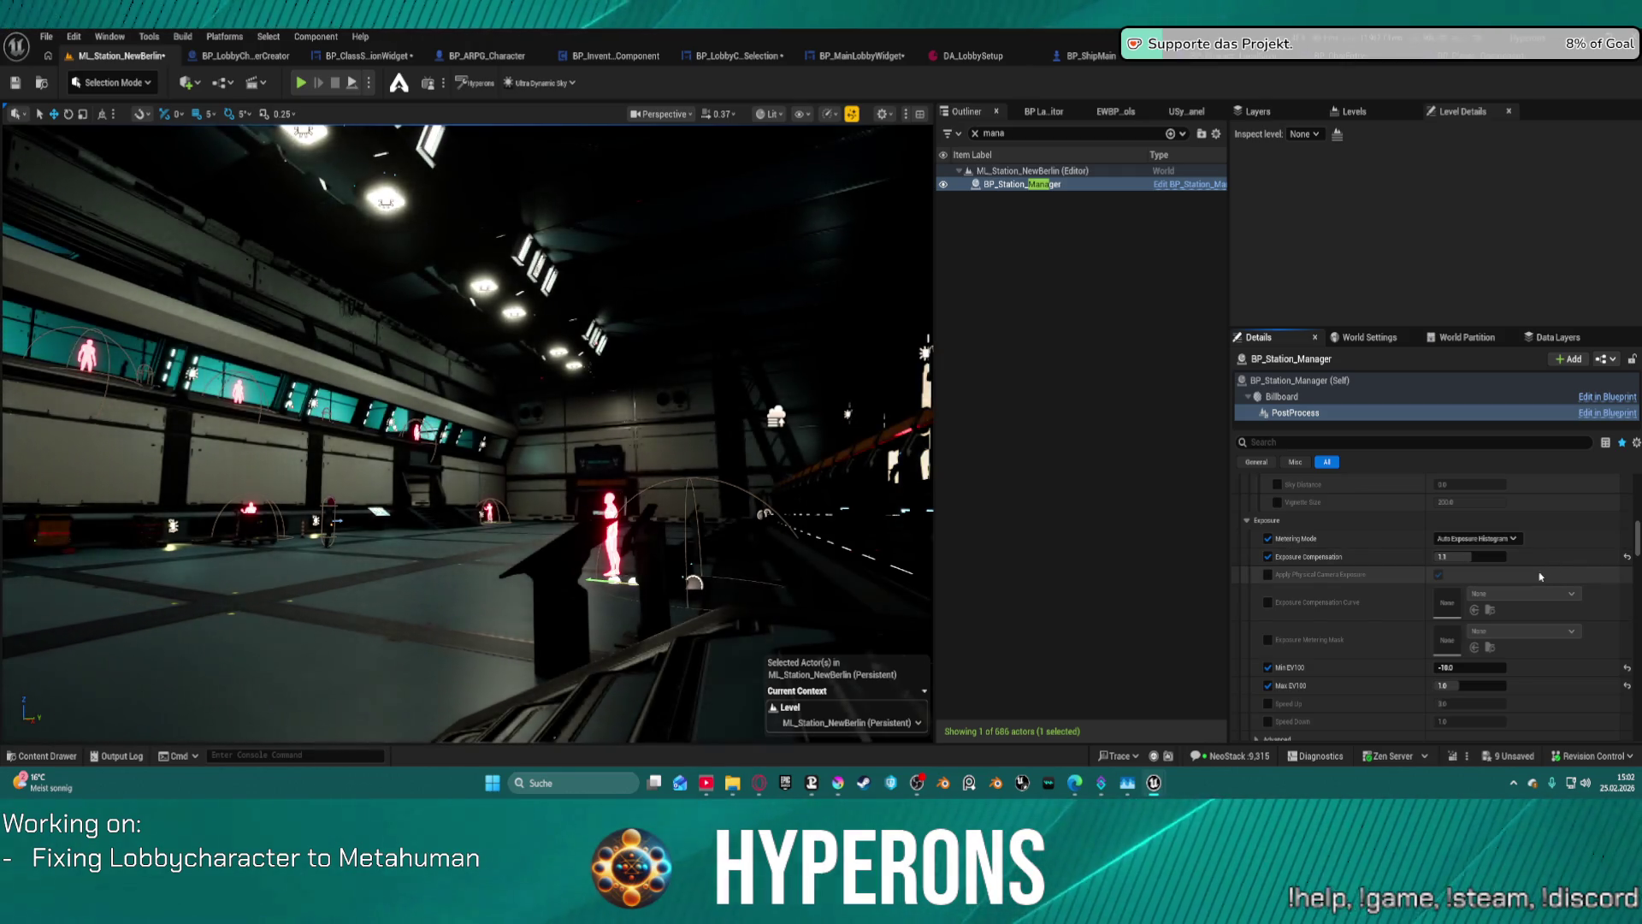
- Turn off the Bloom #4 Tint override and enable the Gaussian Threshold override
scroll(1551, 581, "down", 5)
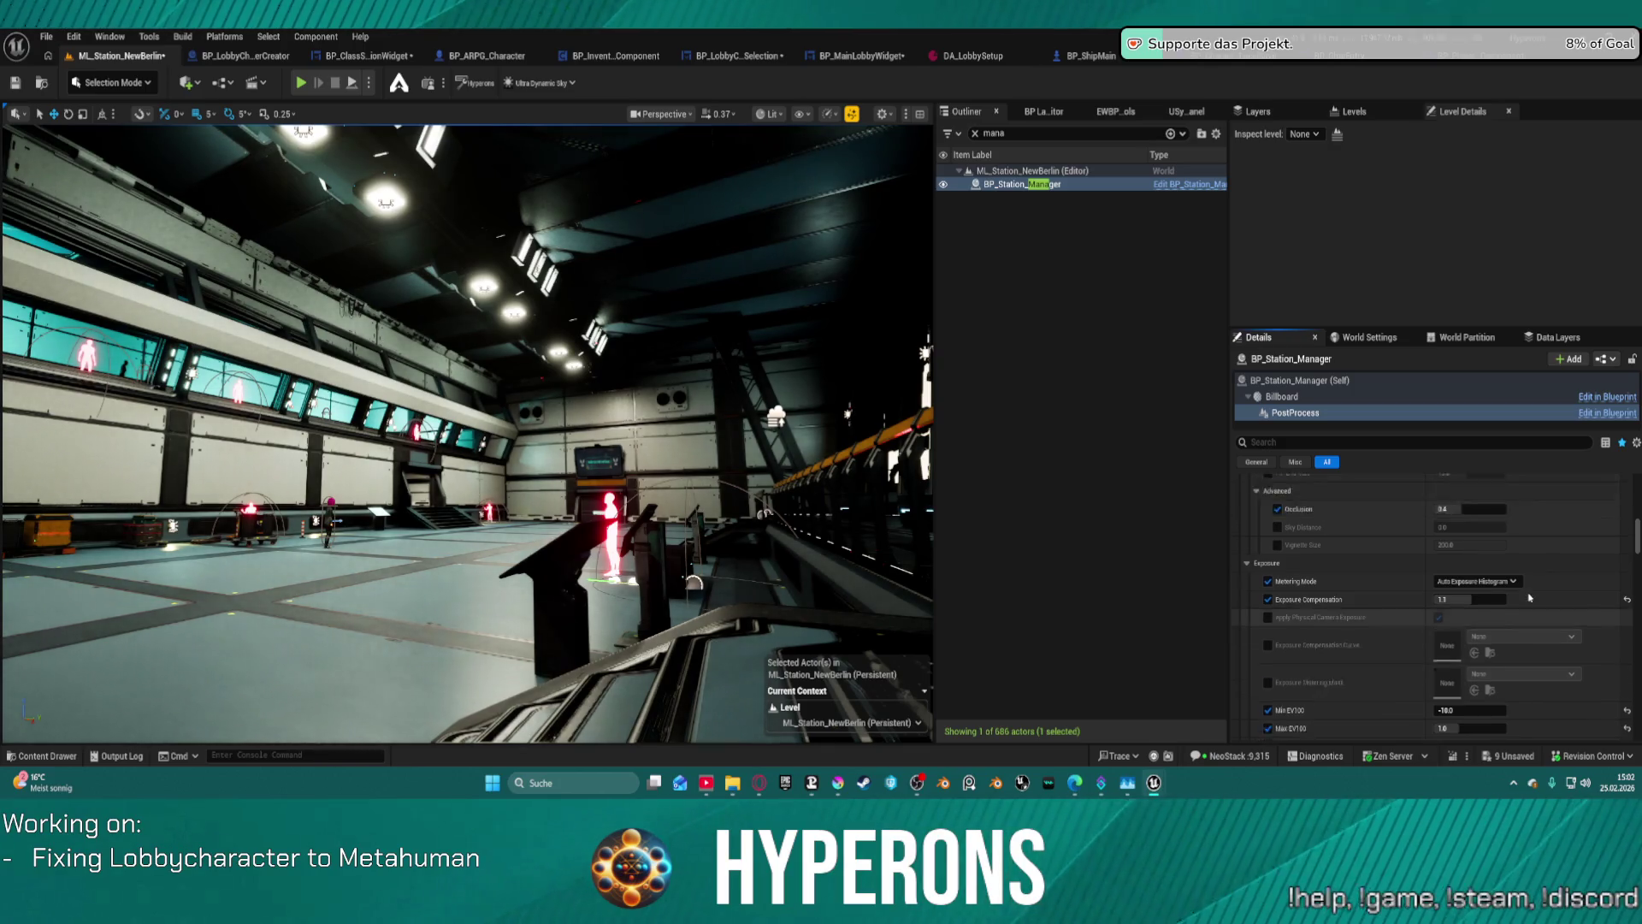
scroll(1532, 563, "up", 2)
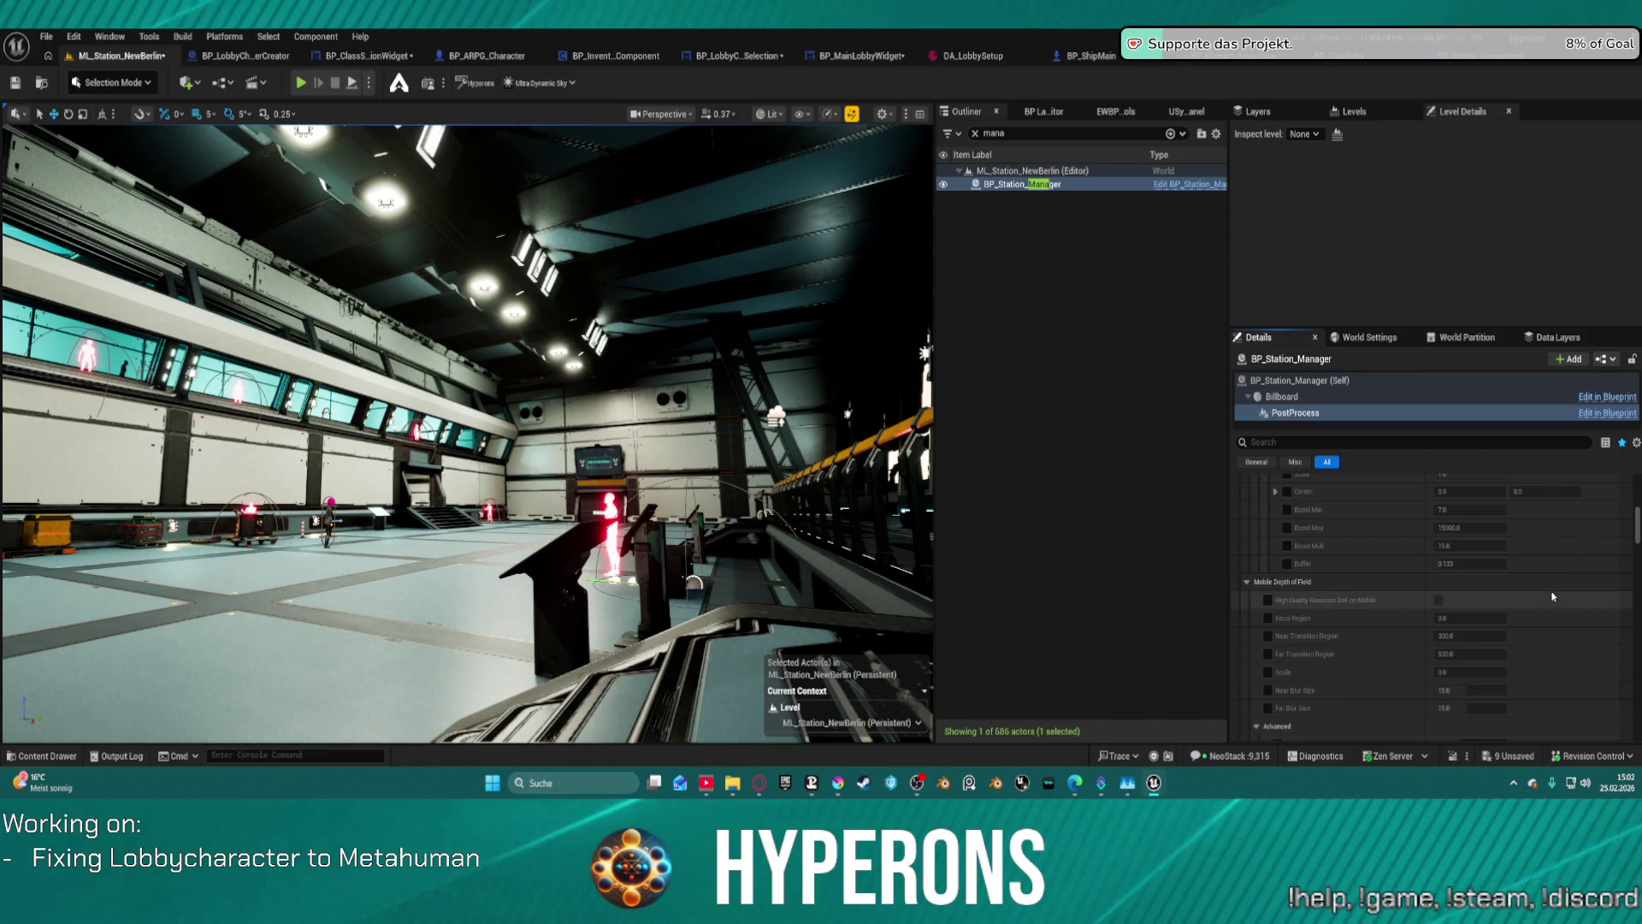
scroll(1372, 481, "up", 10)
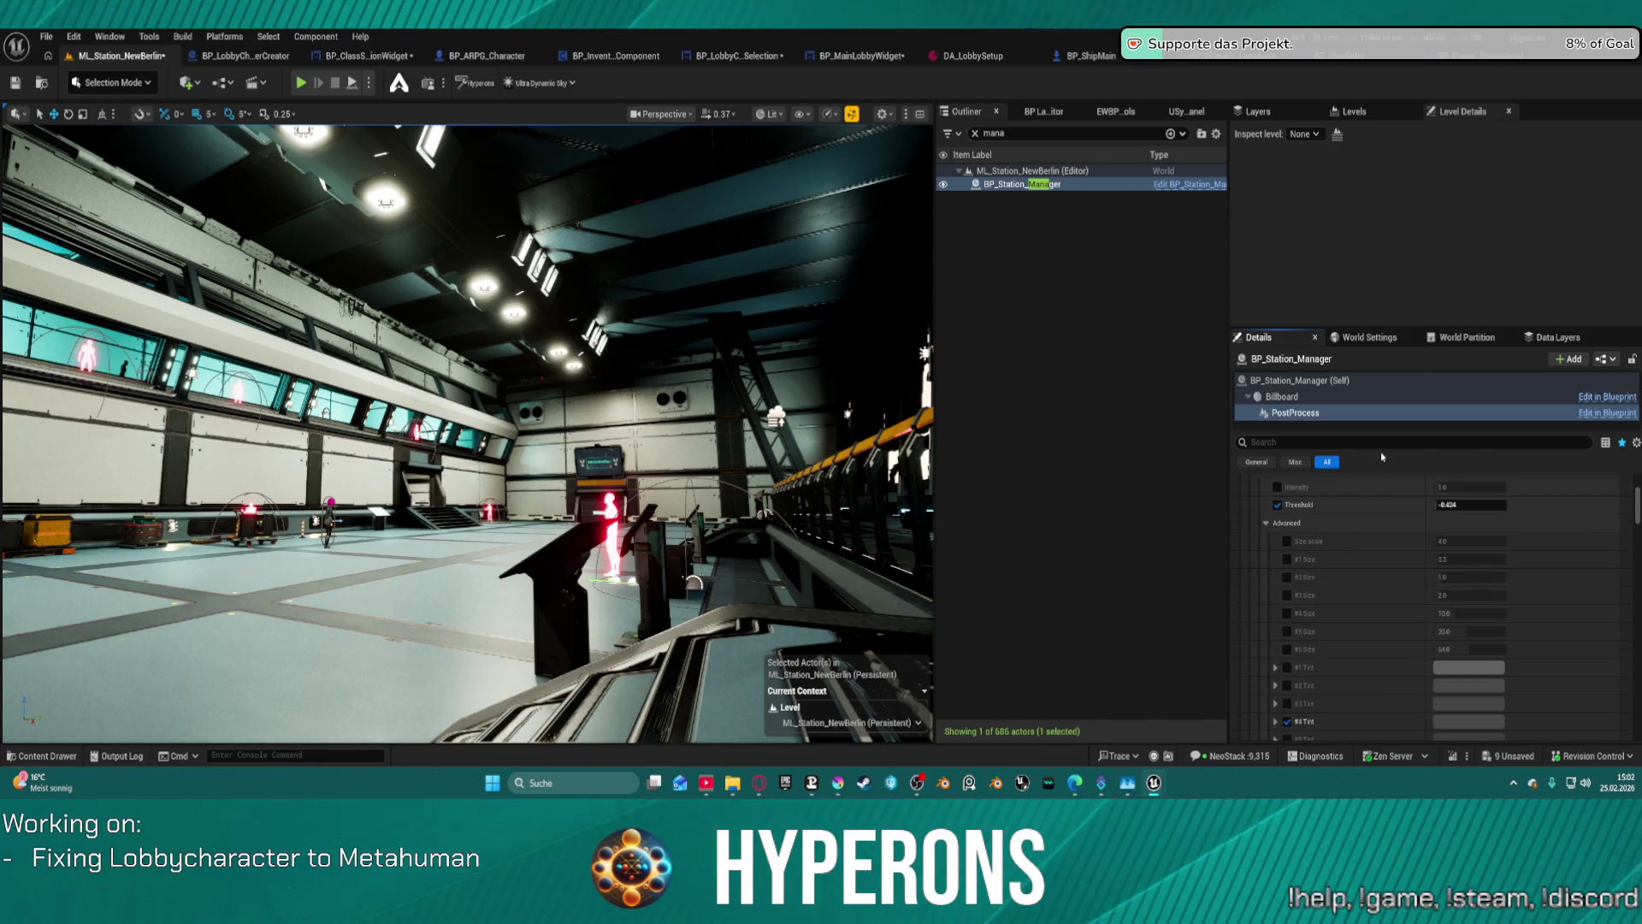
left_click(1286, 722)
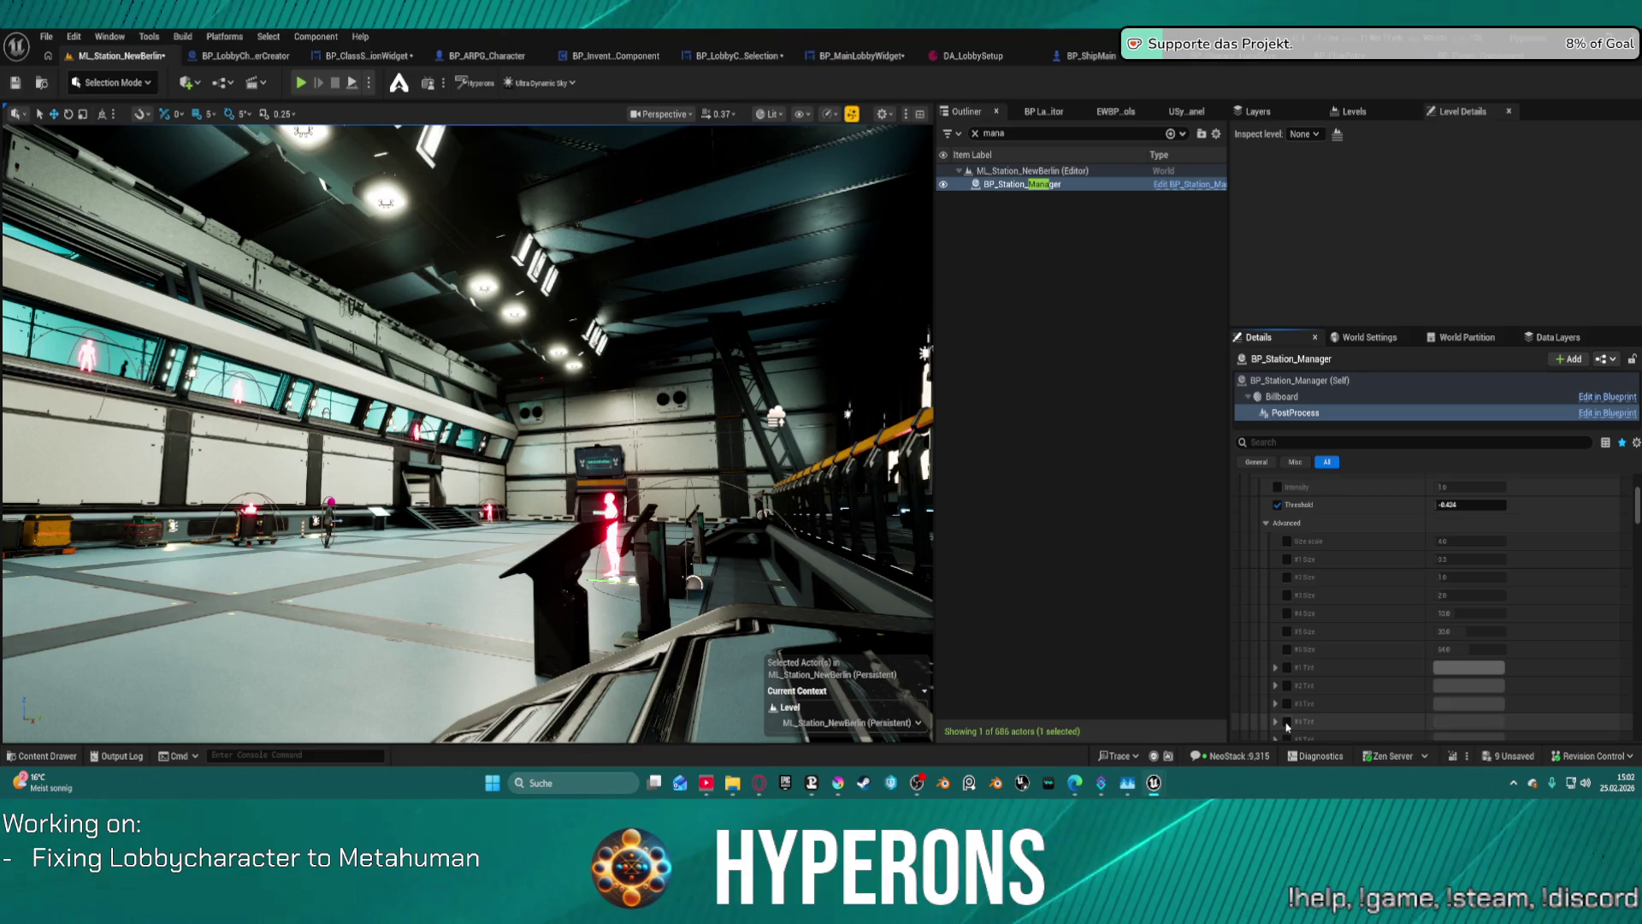
scroll(1287, 685, "up", 3)
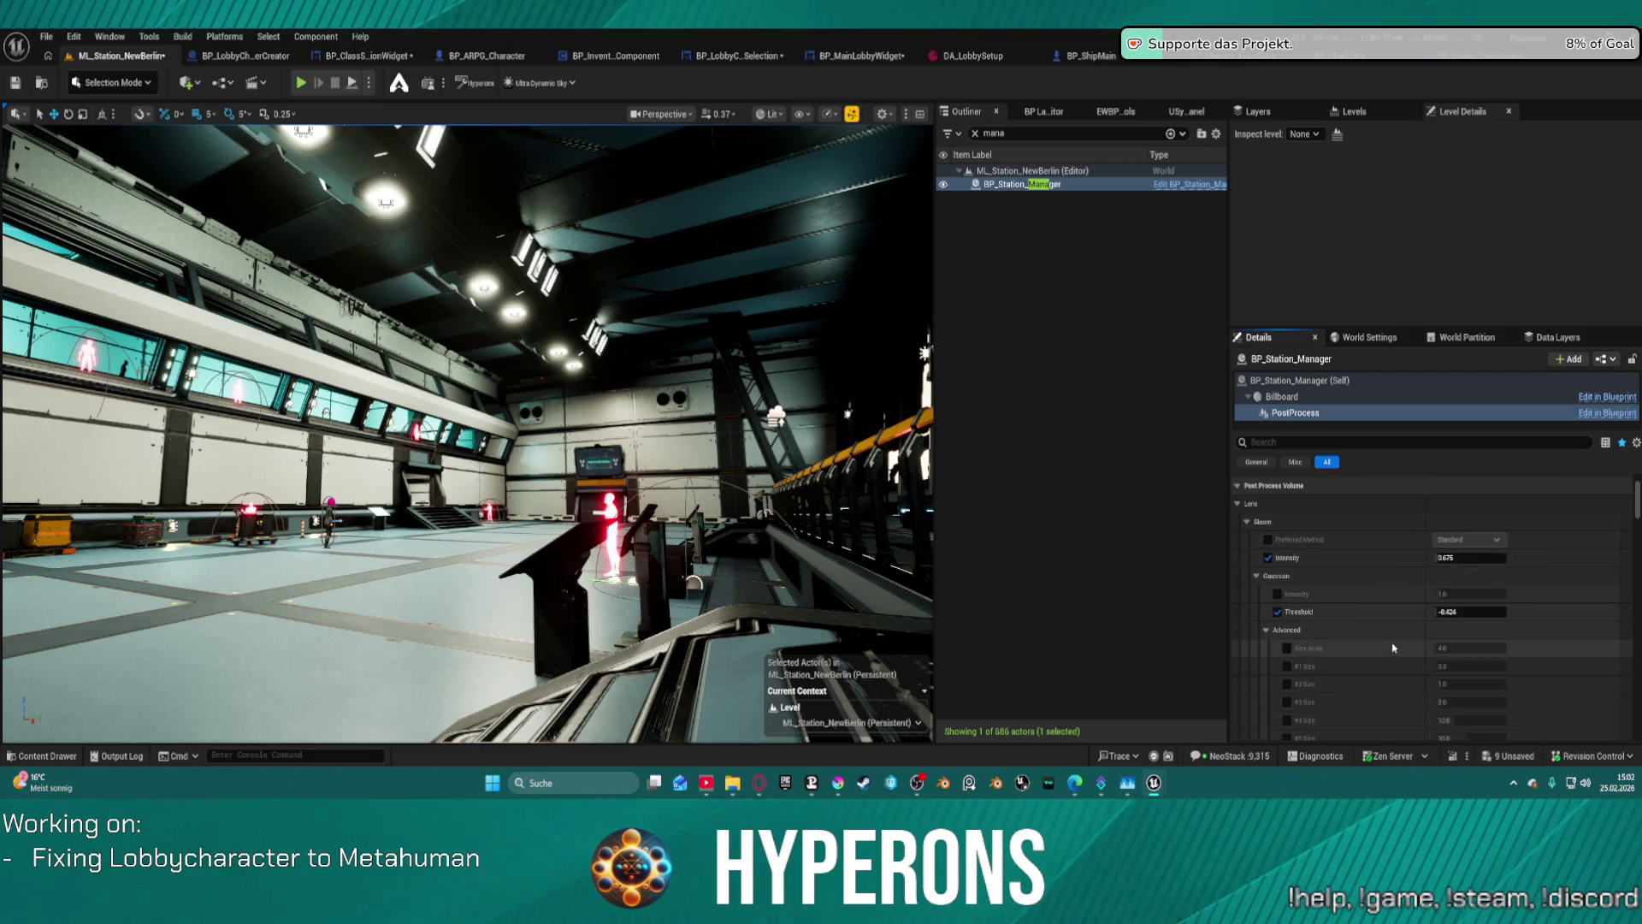
left_click(1278, 612)
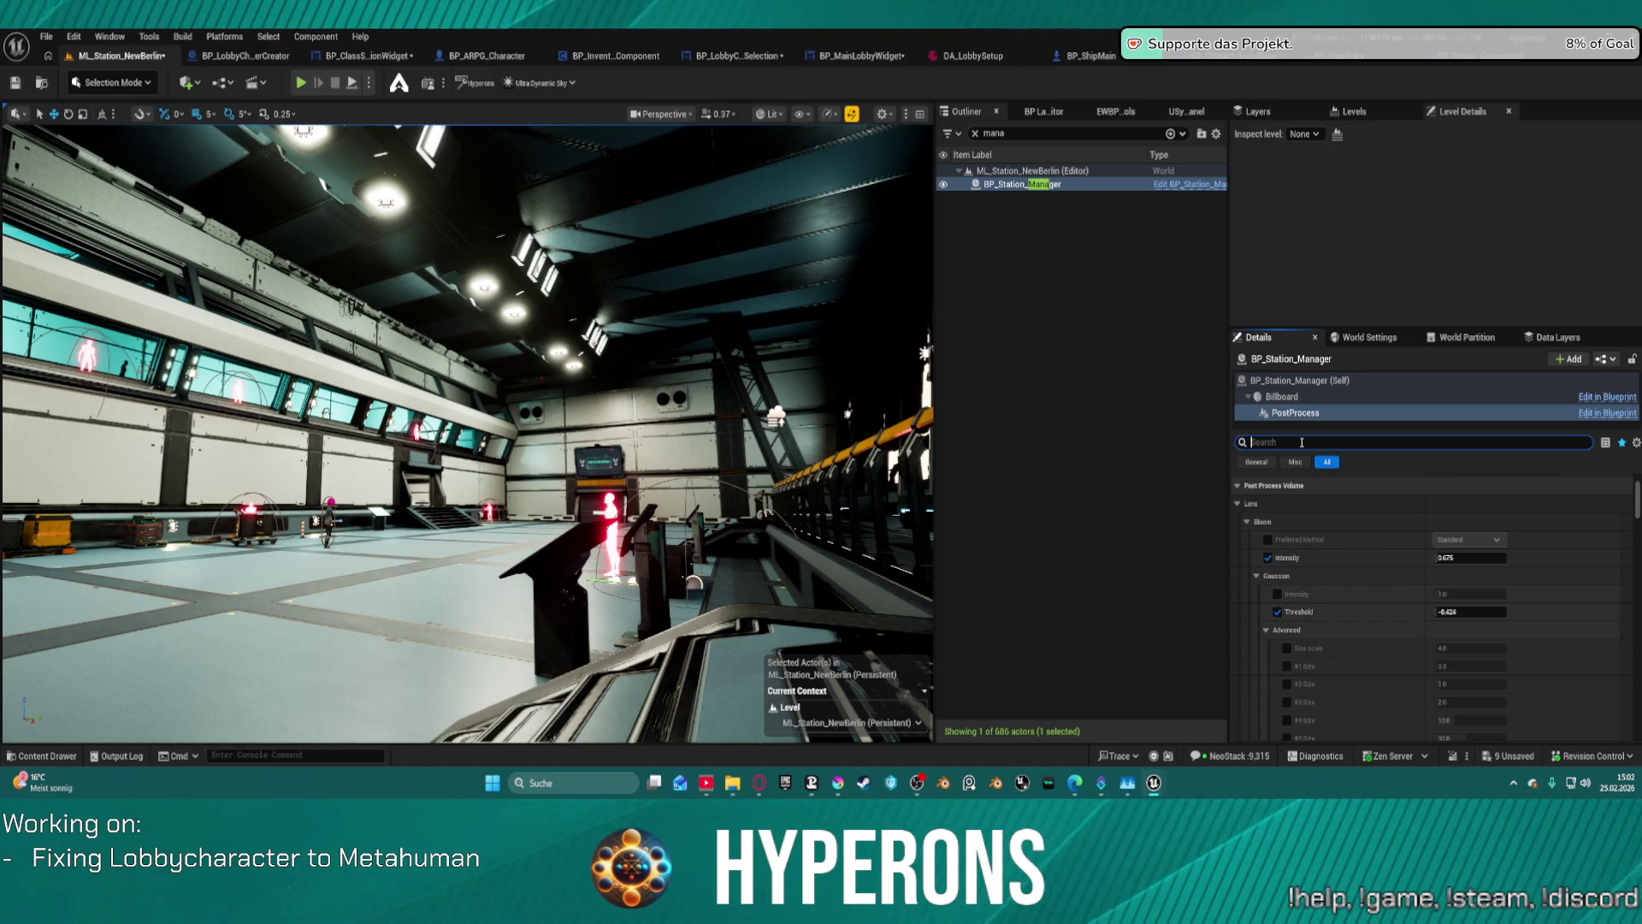
- Search Details for 'lensare' and enable the Lens Flares Intensity and BokehShape overrides
type("fl")
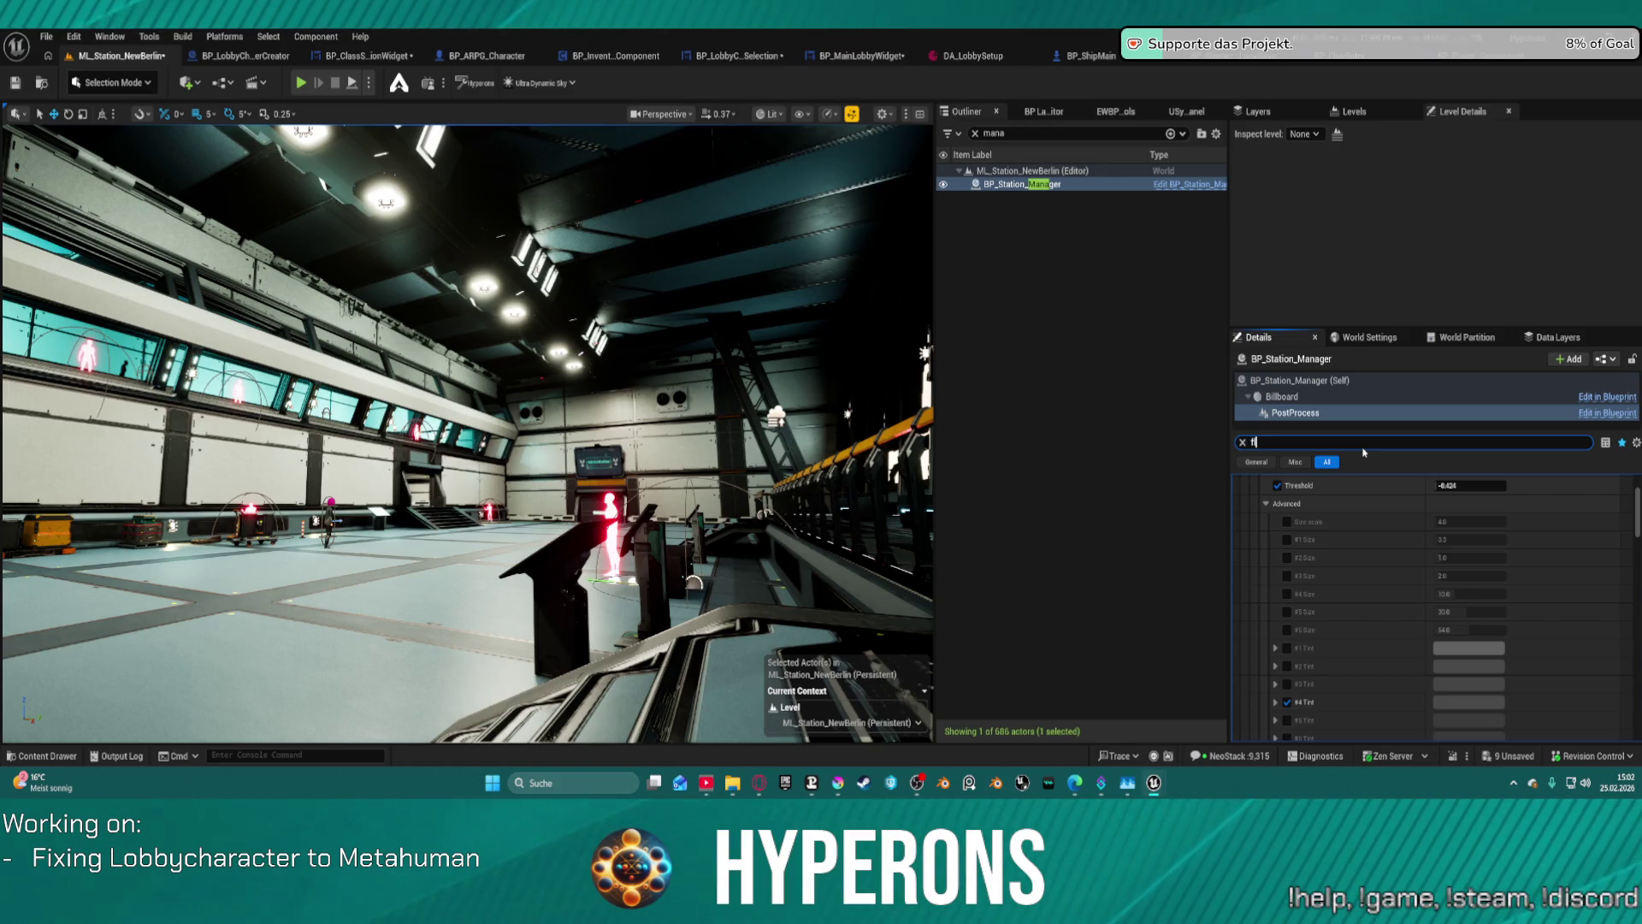
type("ensare")
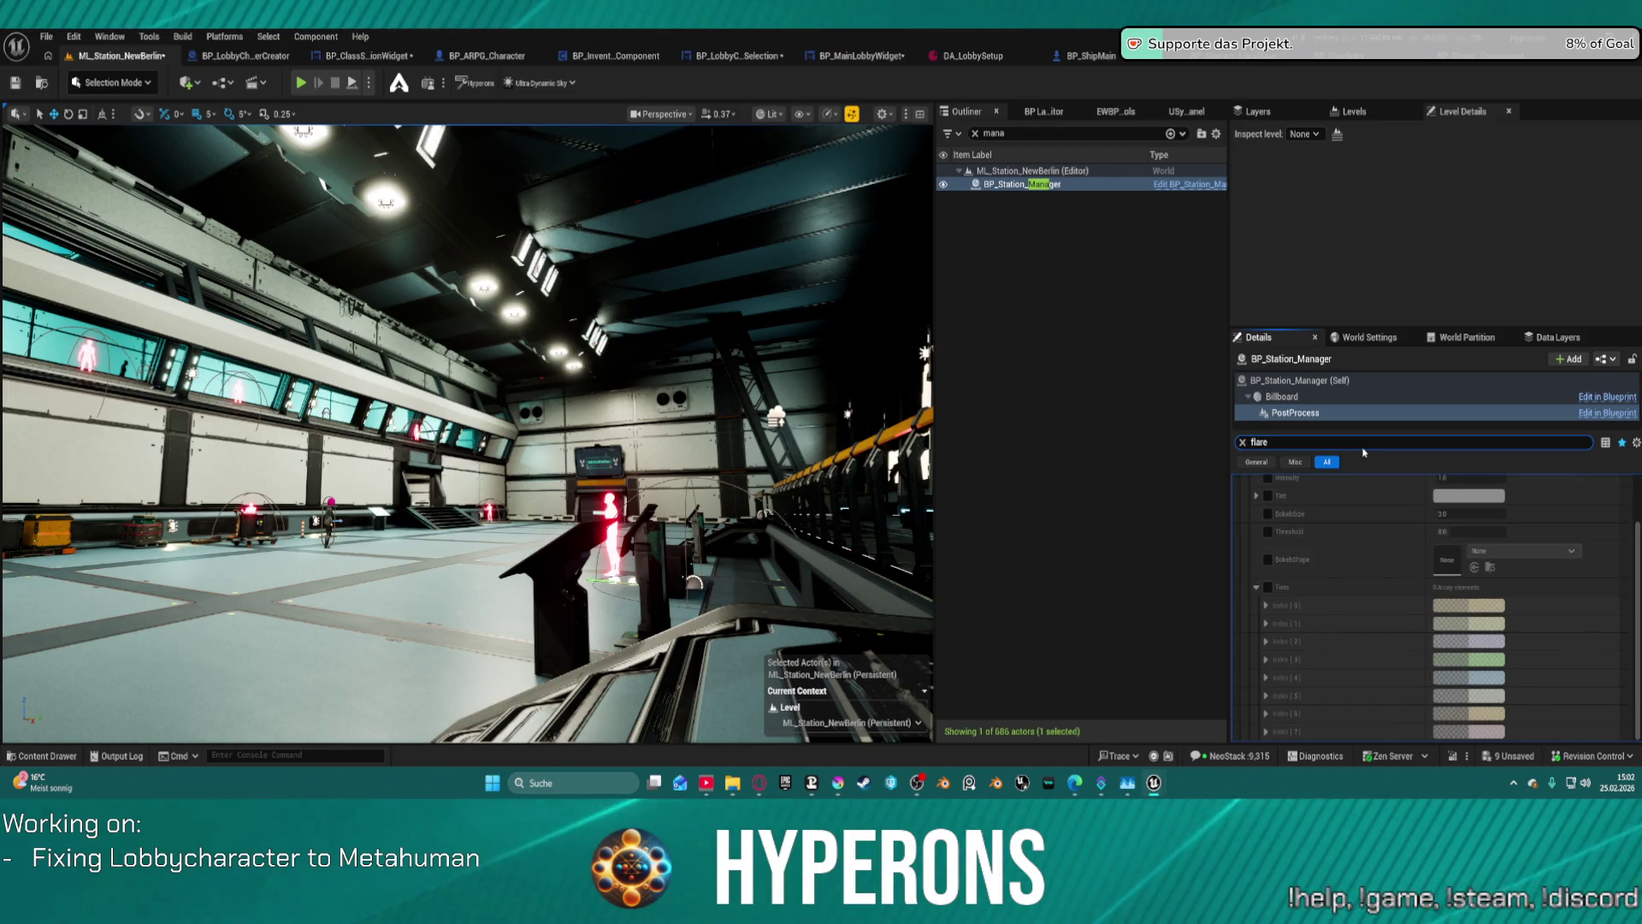
scroll(1365, 551, "up", 2)
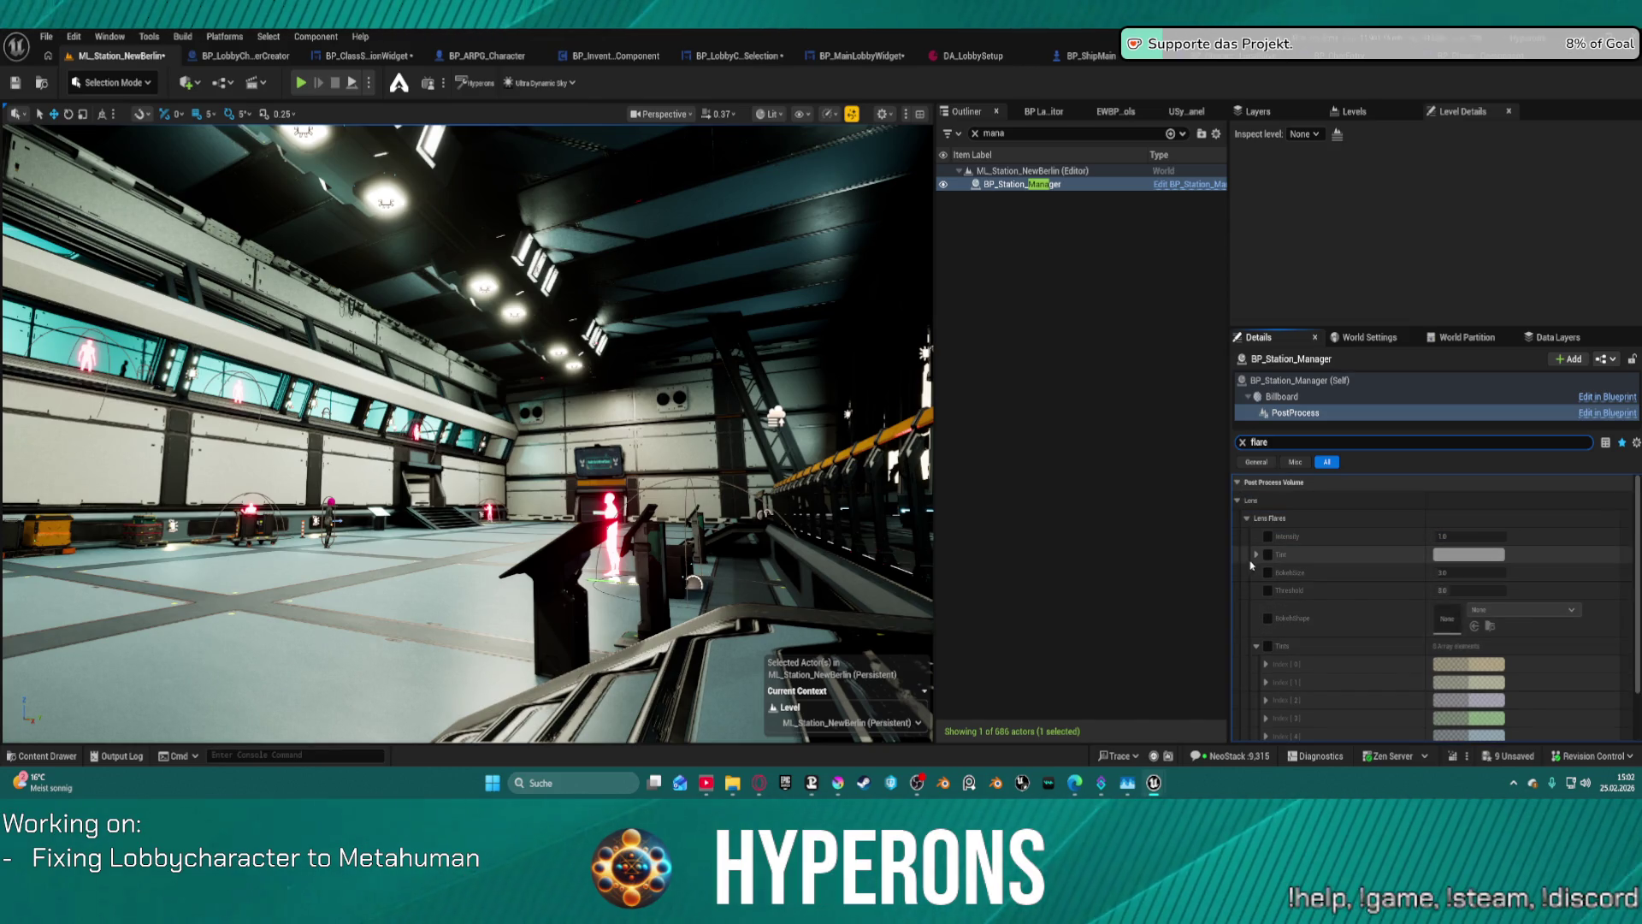
left_click(1268, 536)
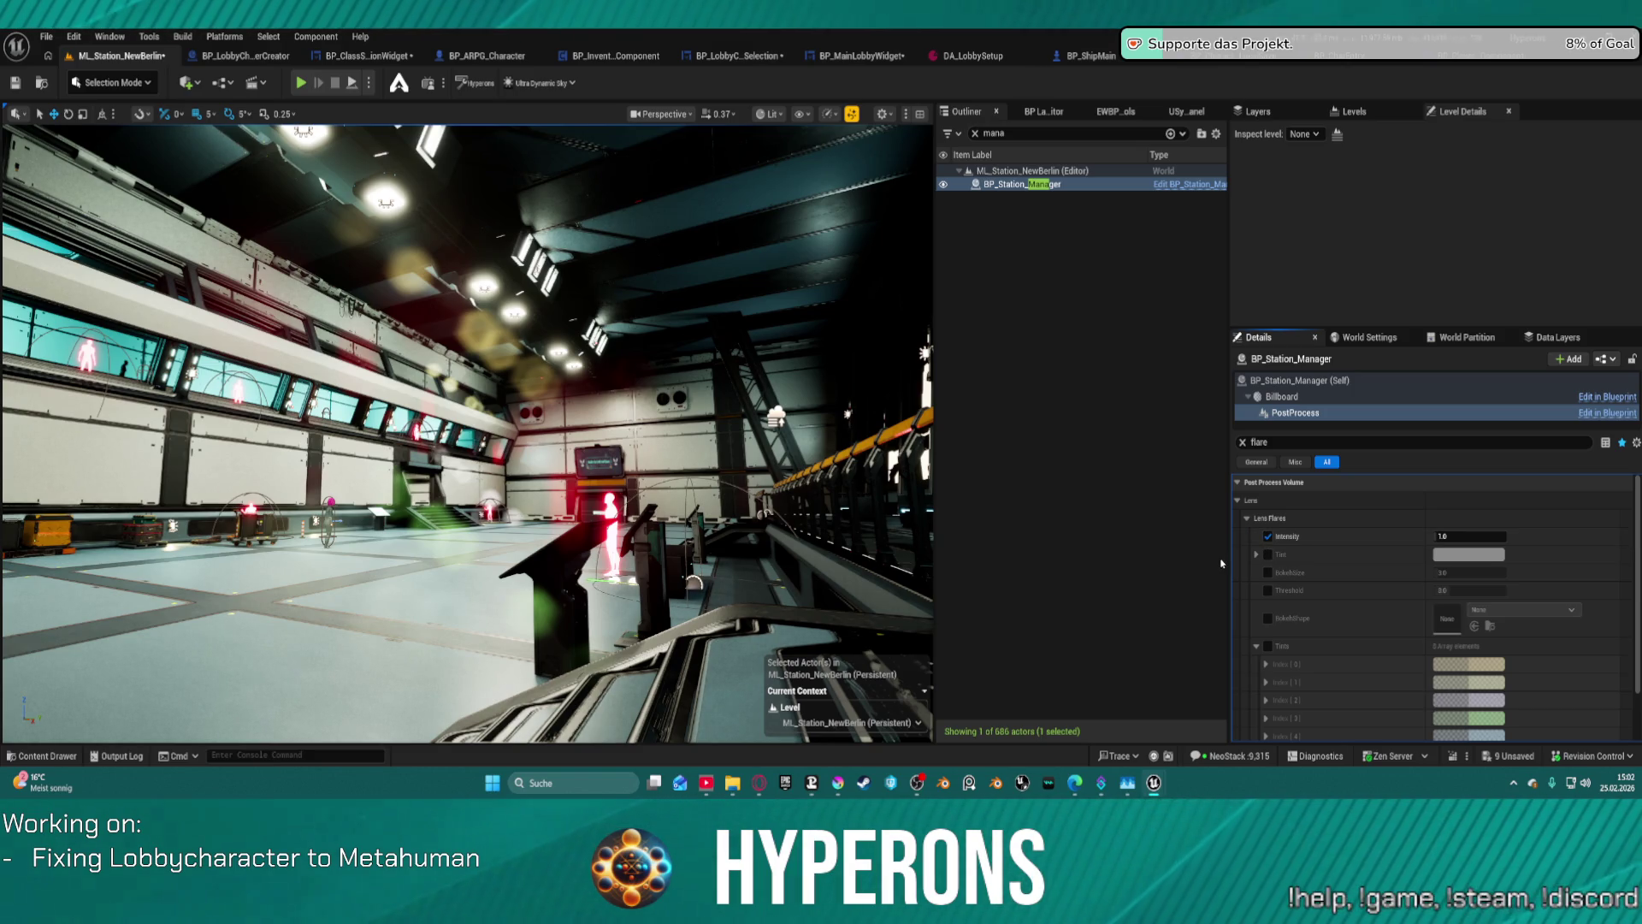
left_click(1268, 618)
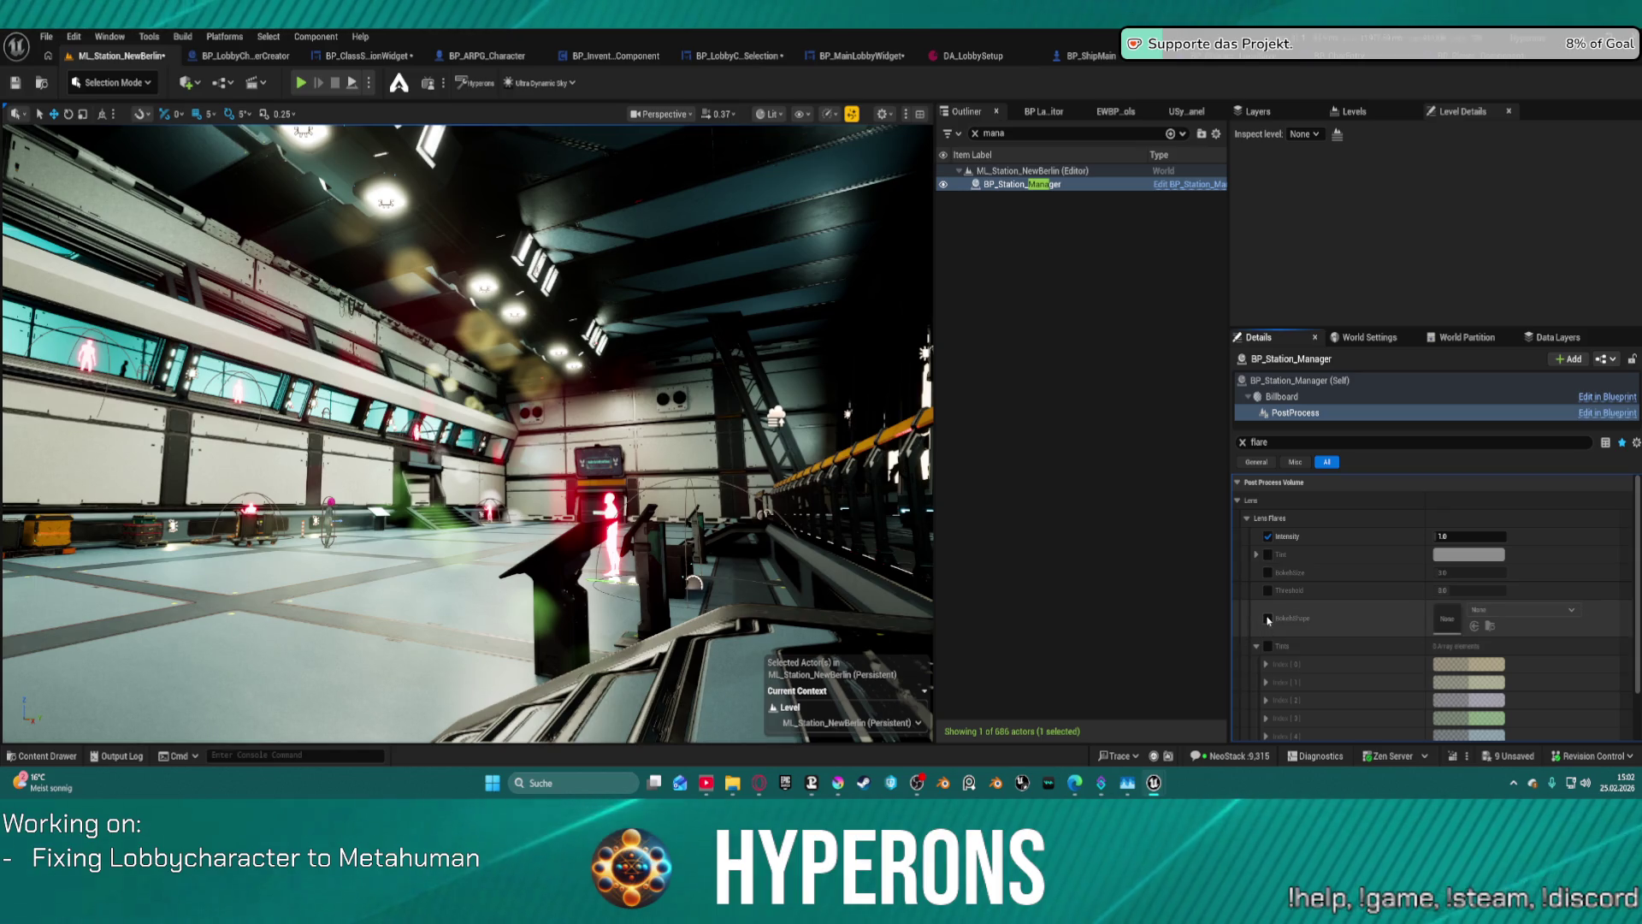
- Assign the Prime_Flare texture as the Bokeh Shape, found by searching 'fla'
left_click(1505, 610)
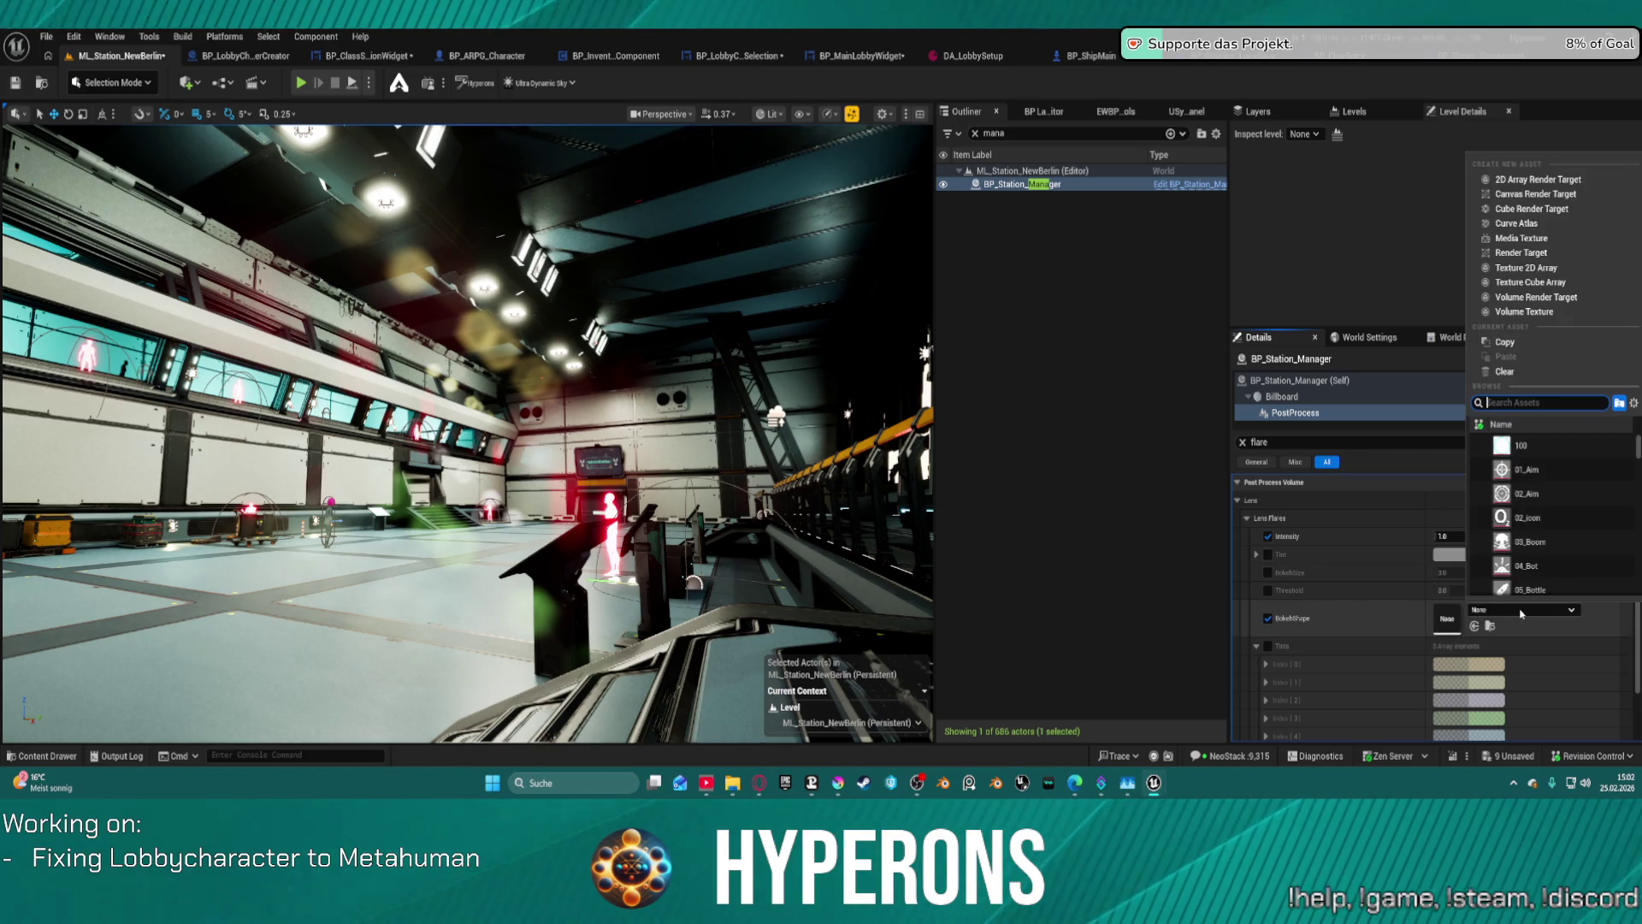
type("lensfla")
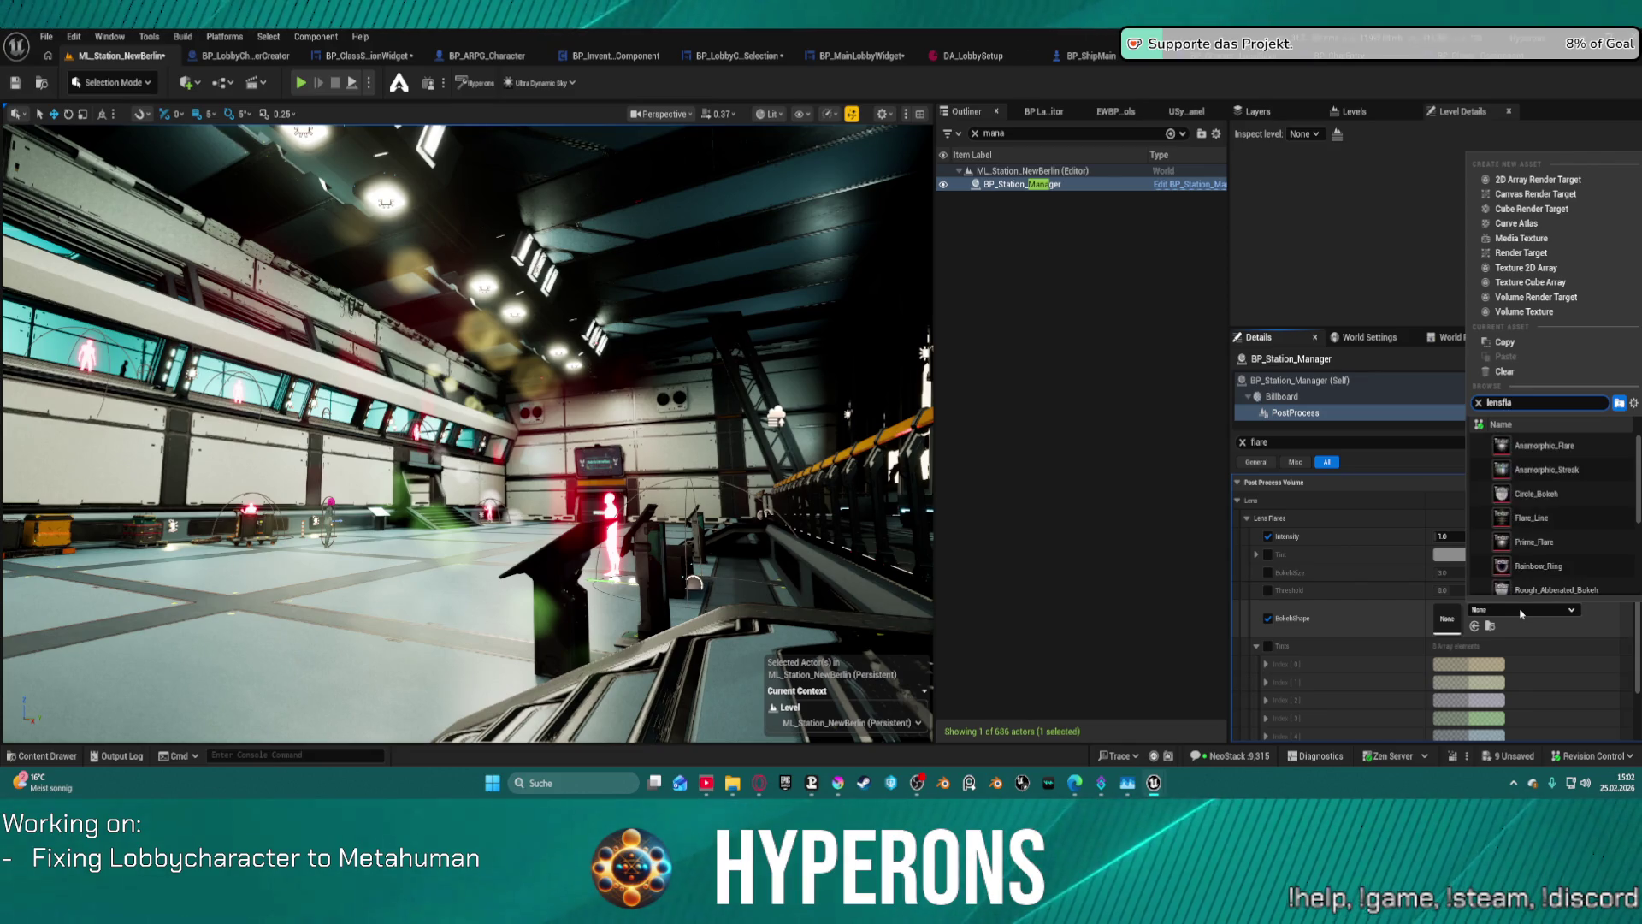
left_click(1565, 541)
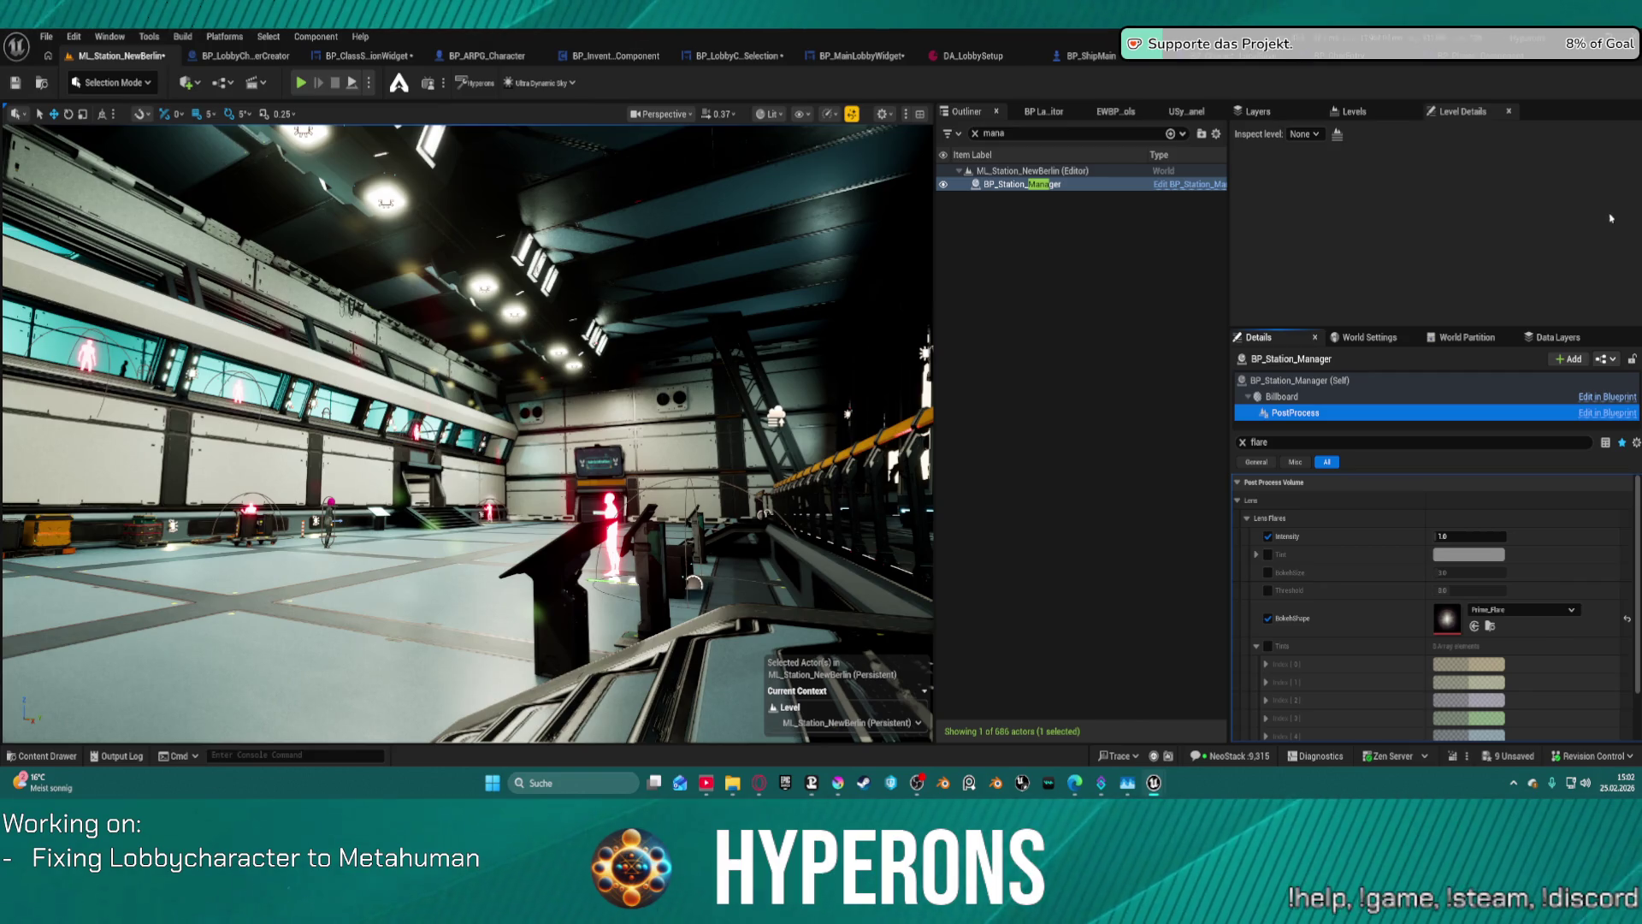
left_click(1446, 535)
type("4")
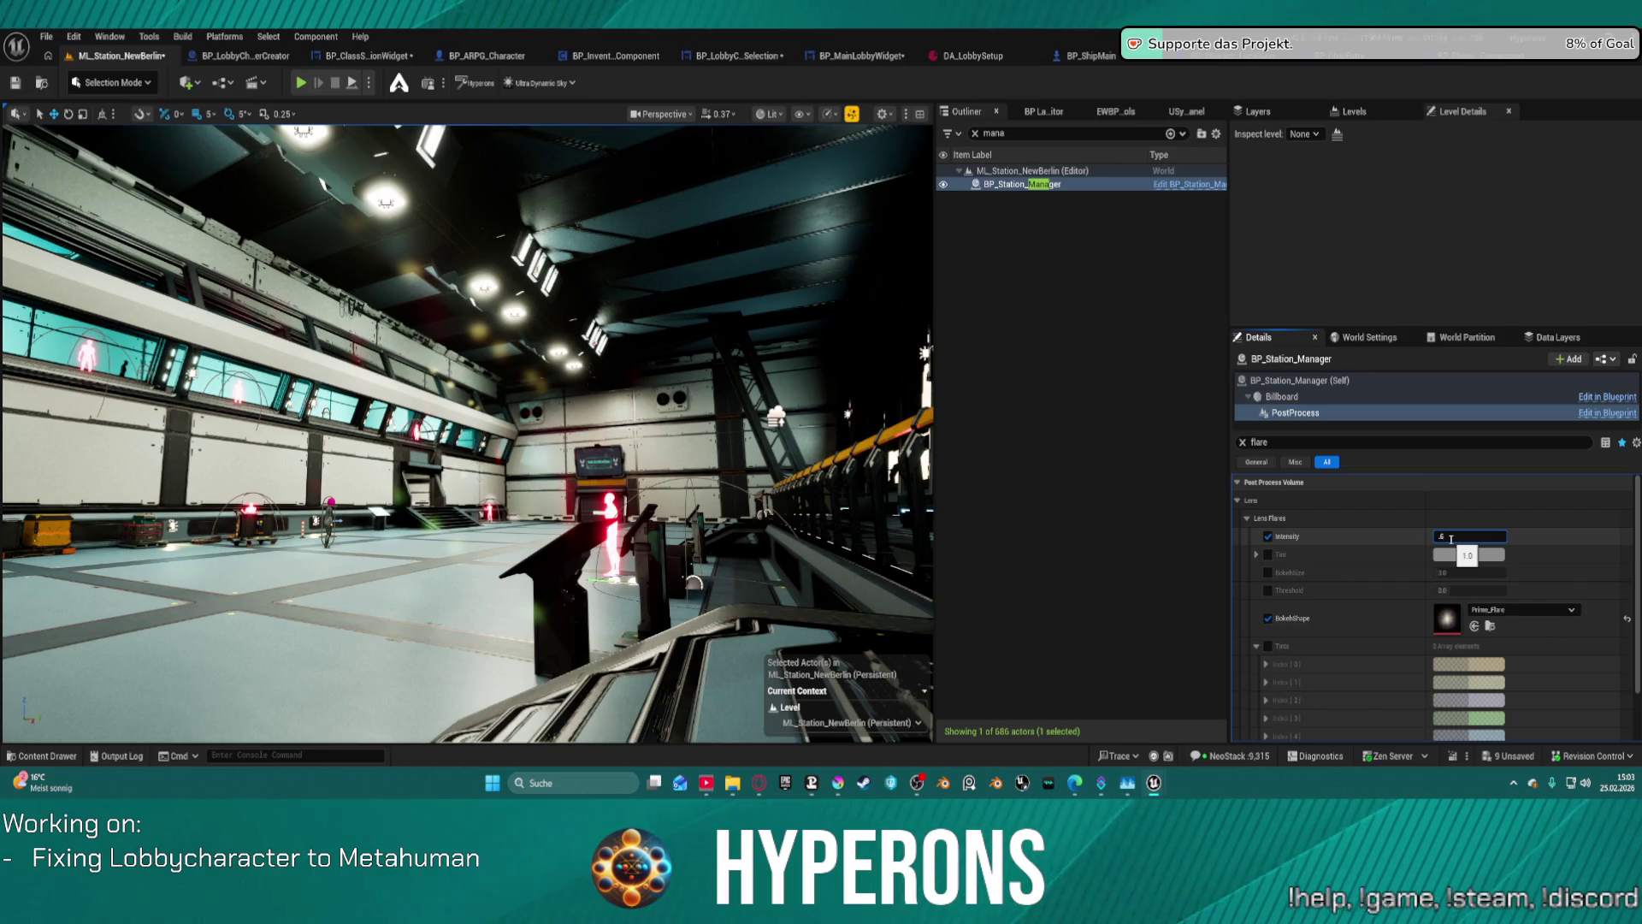
- Lower Lens Flares Intensity from 0.6 to 0.2 and finally 0.1, viewing the hangar lights
key("Return")
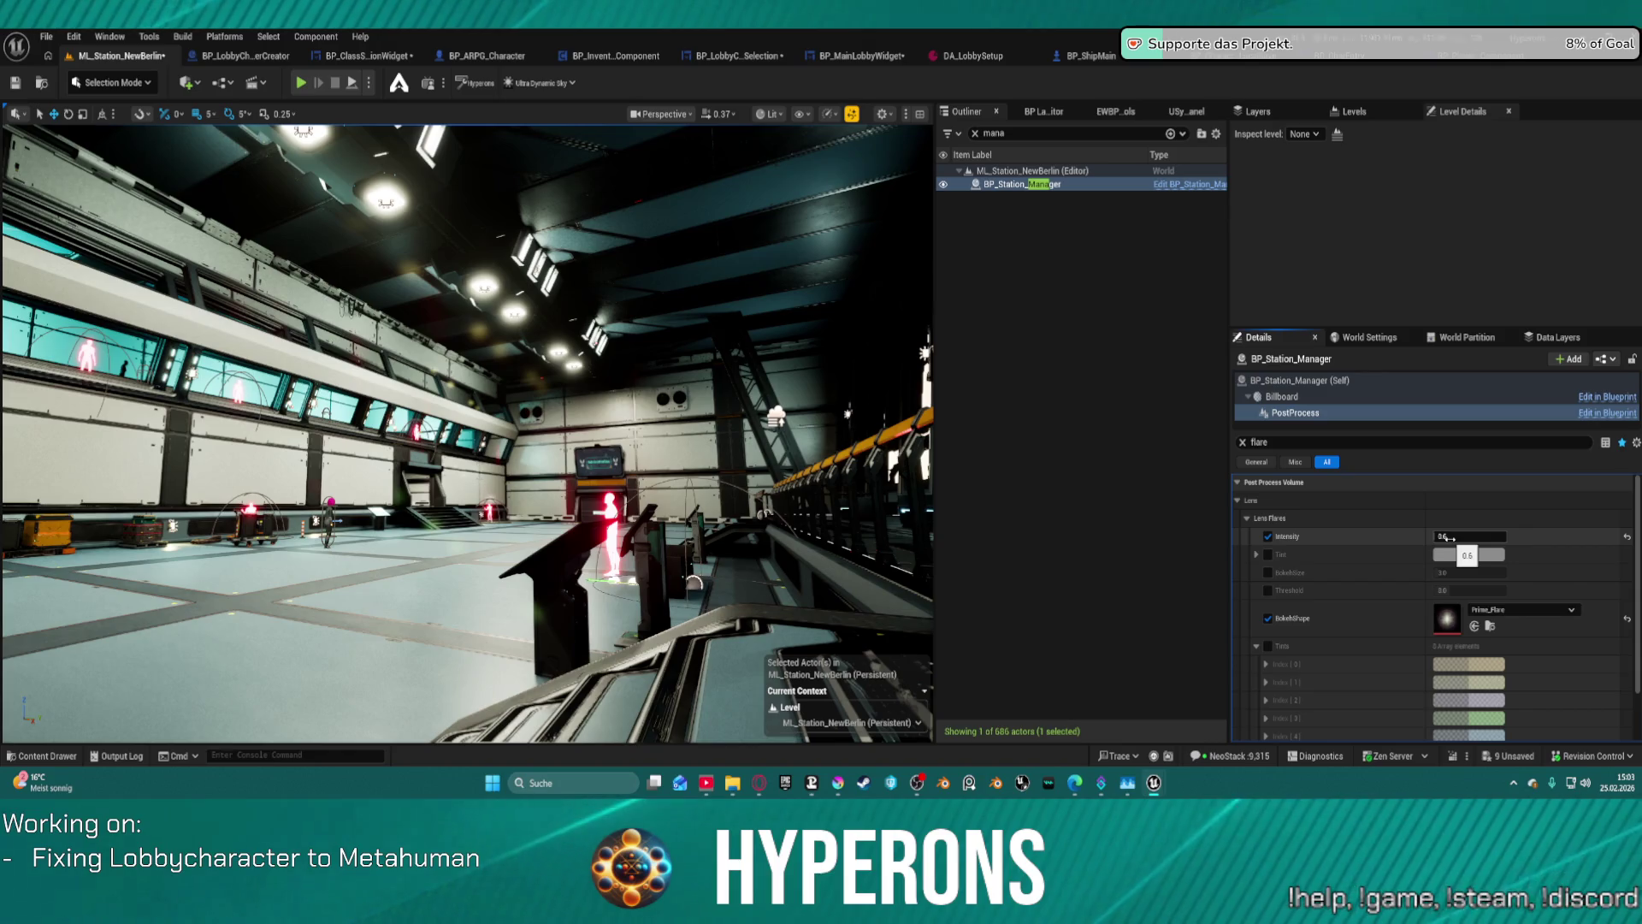
left_click(1448, 537)
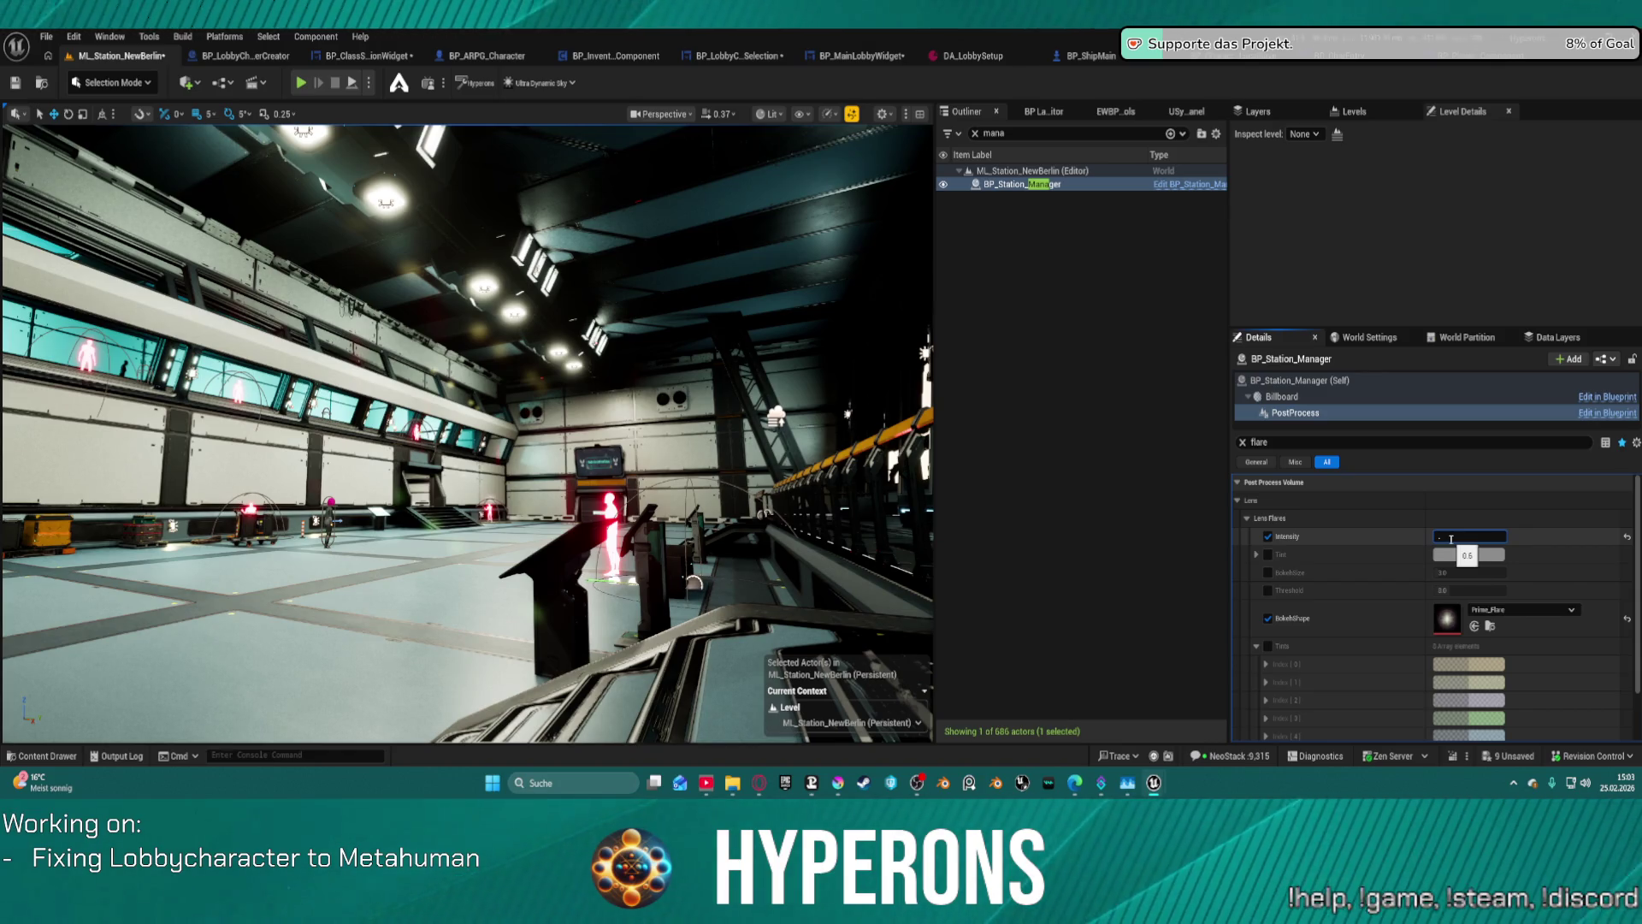
type("2")
key("Return")
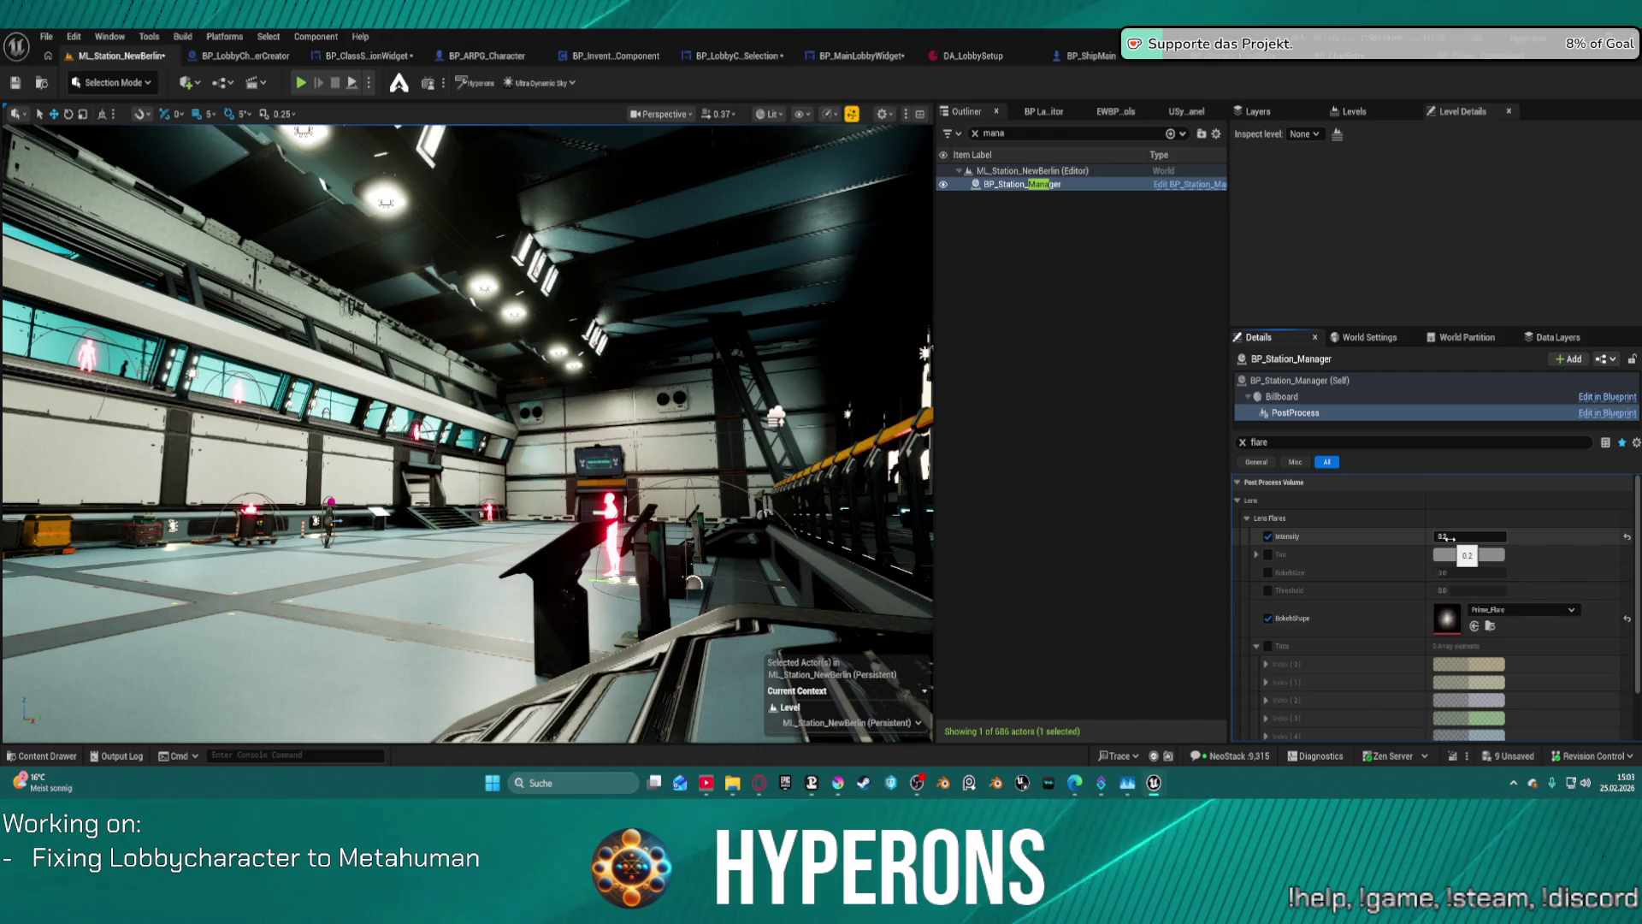
left_click_drag(319, 611, 319, 611)
left_click(1495, 533)
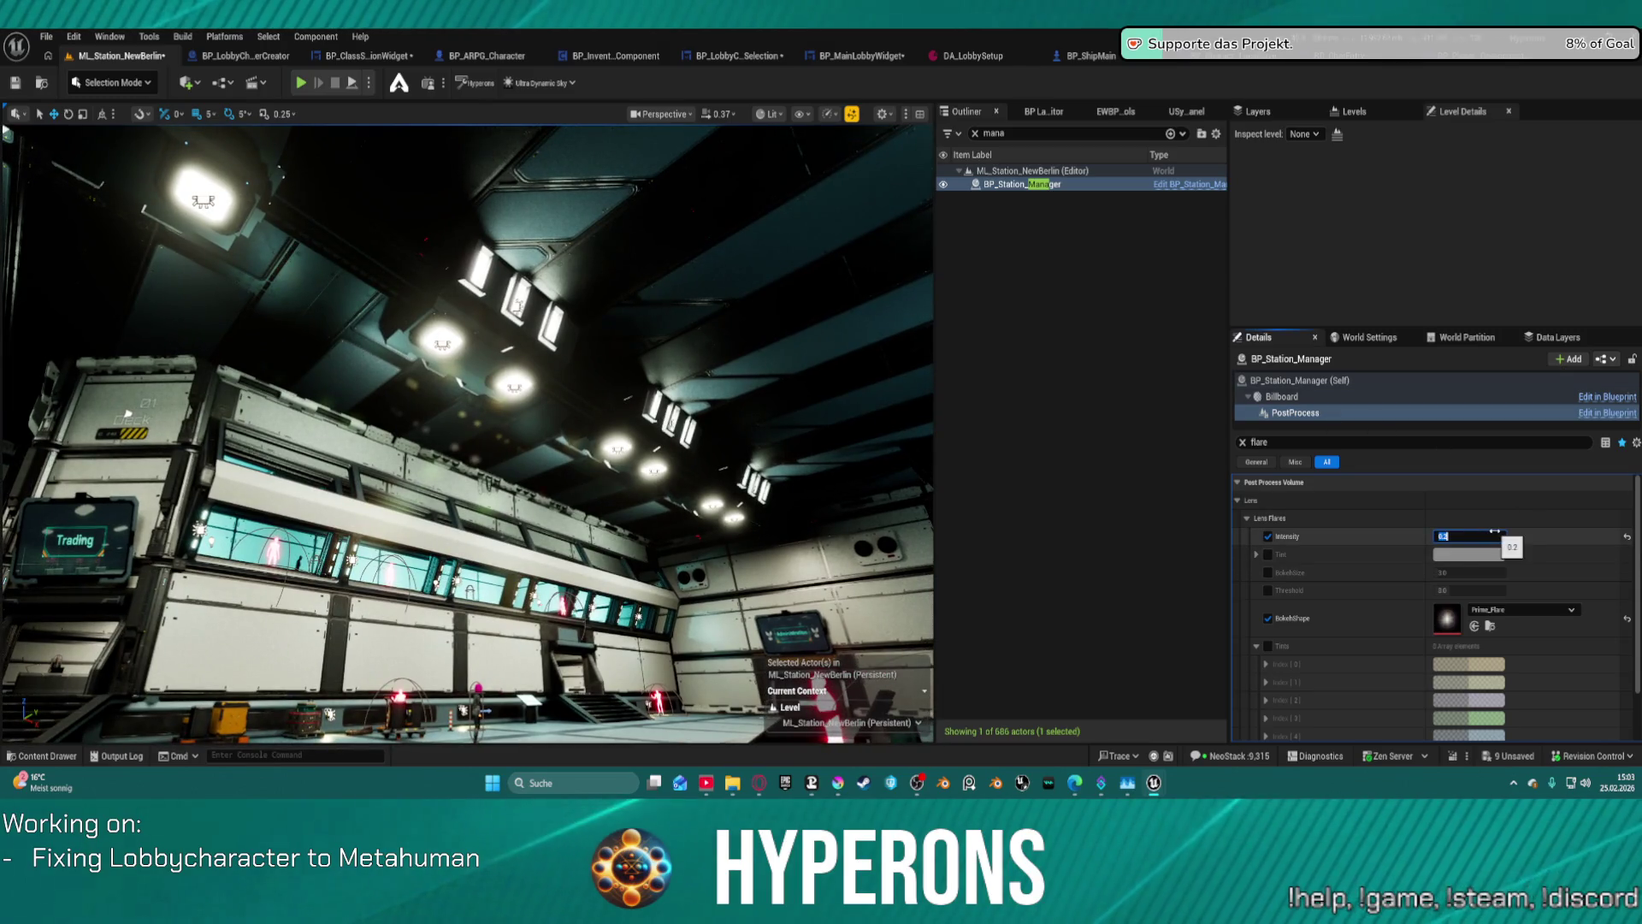
key("Return")
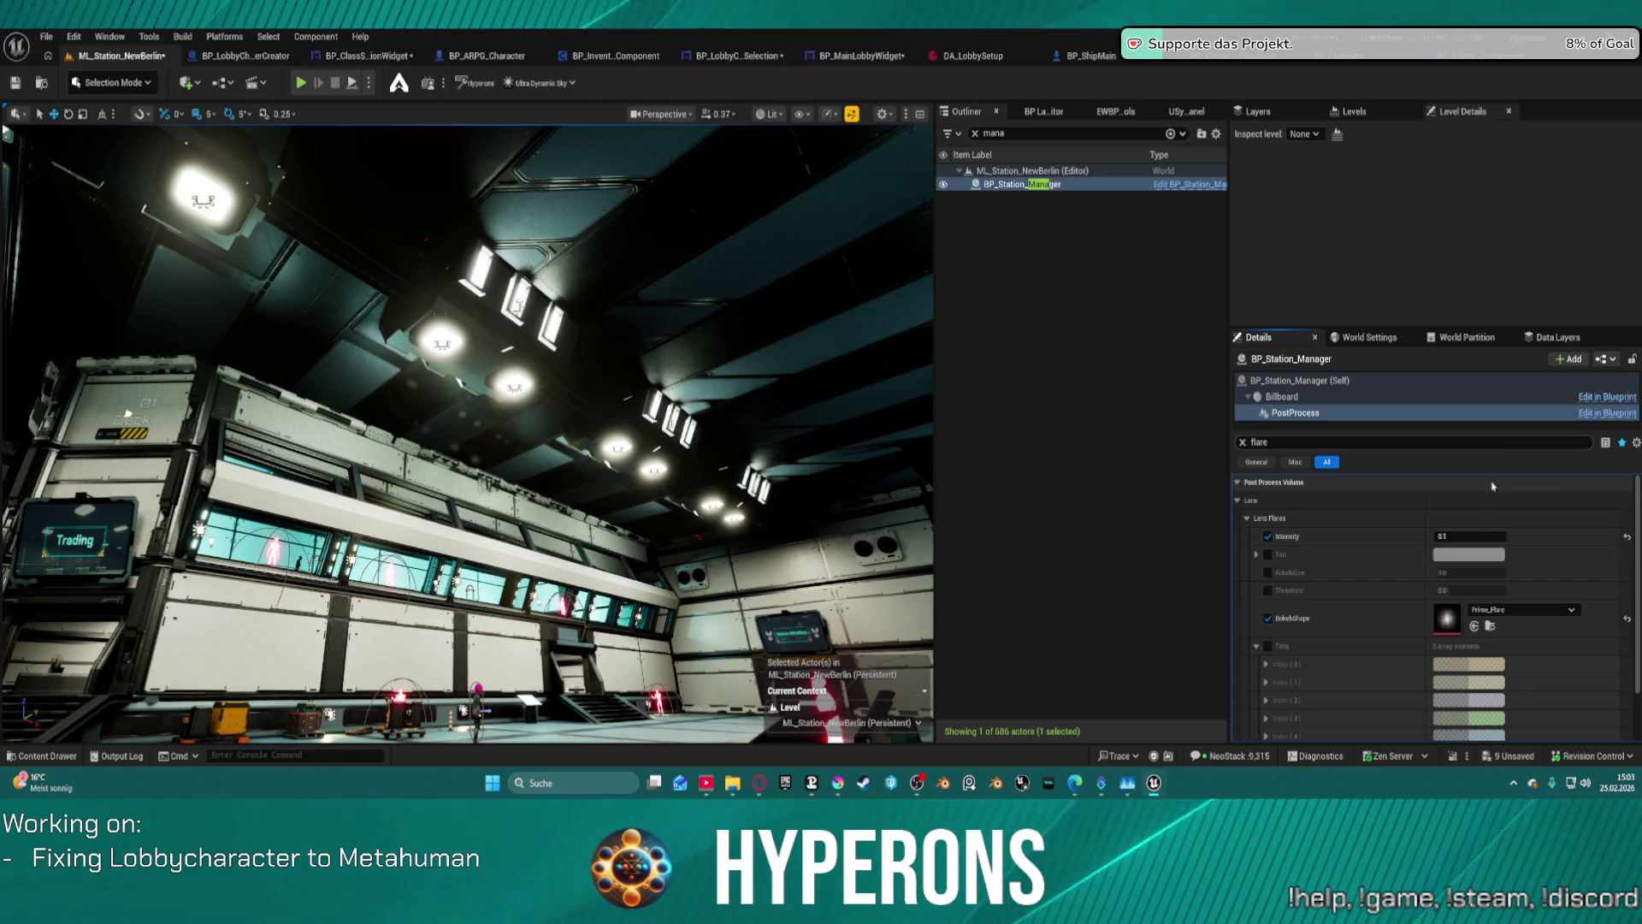
- Try Soft_Abberation as the lens flare bokeh shape after searching 'lensflare'
left_click(1521, 610)
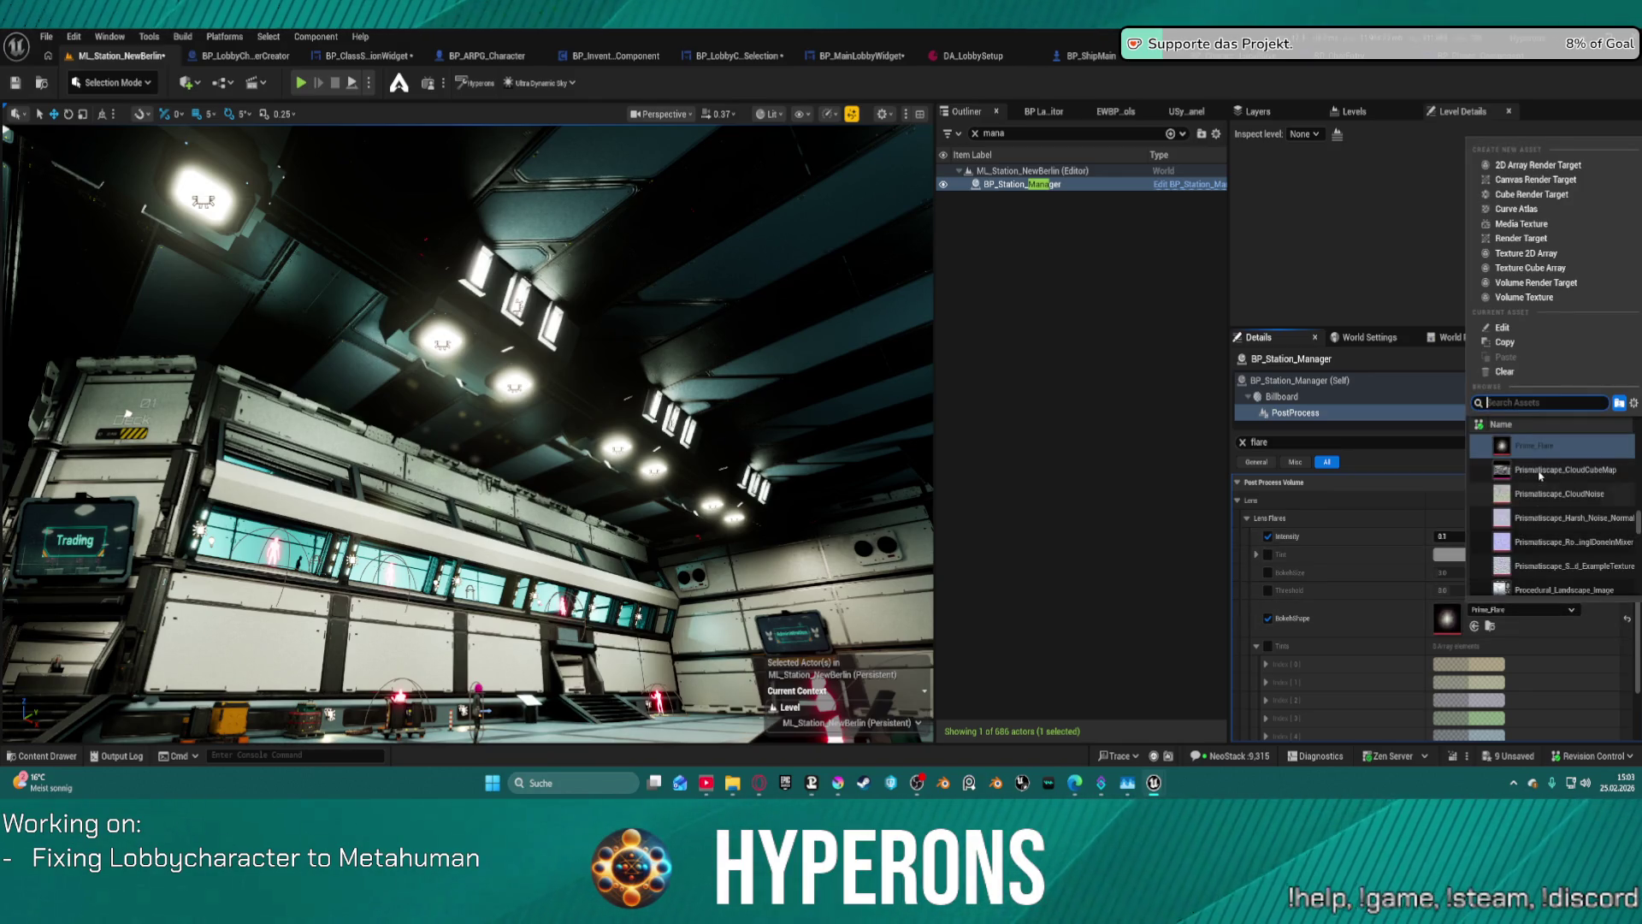
scroll(1565, 490, "up", 2)
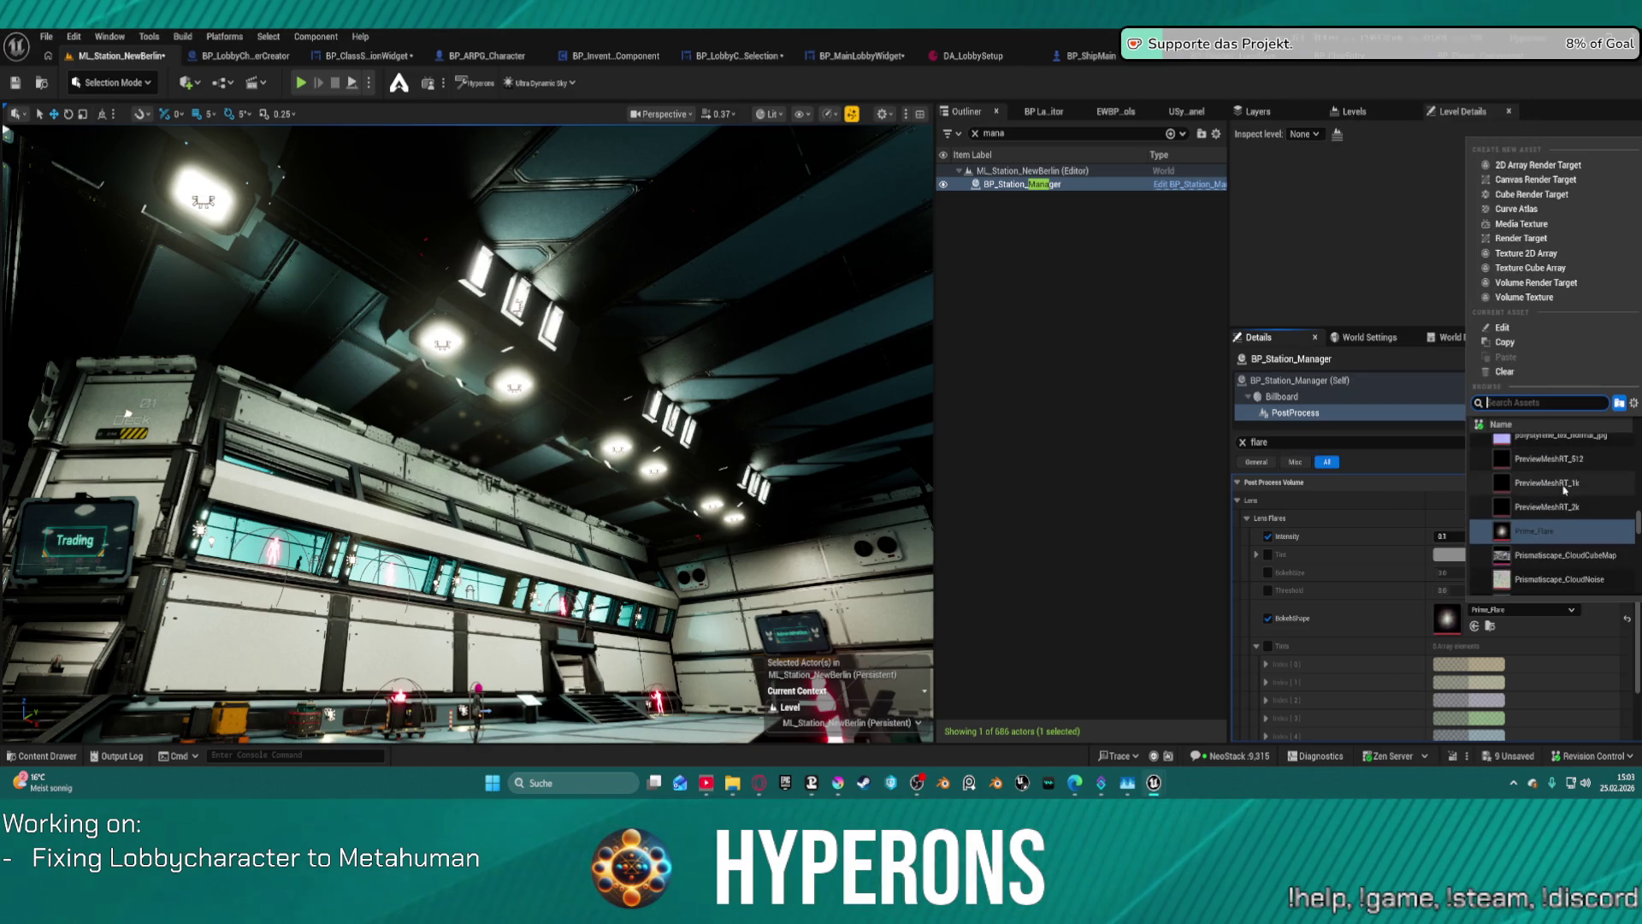
type("lensflare")
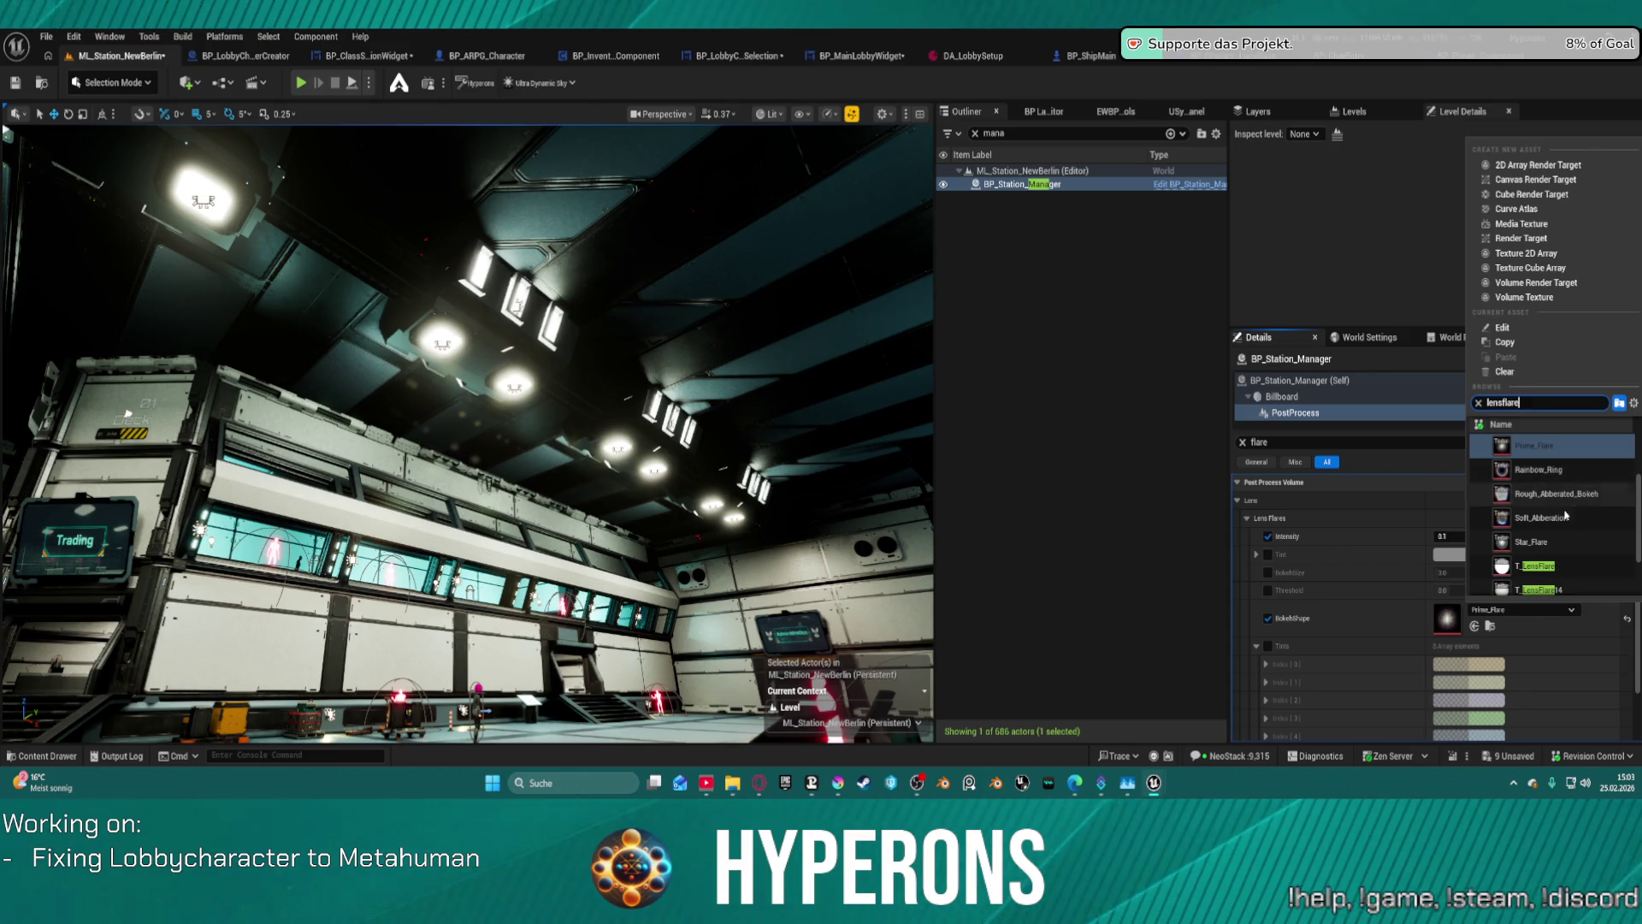
left_click(1560, 519)
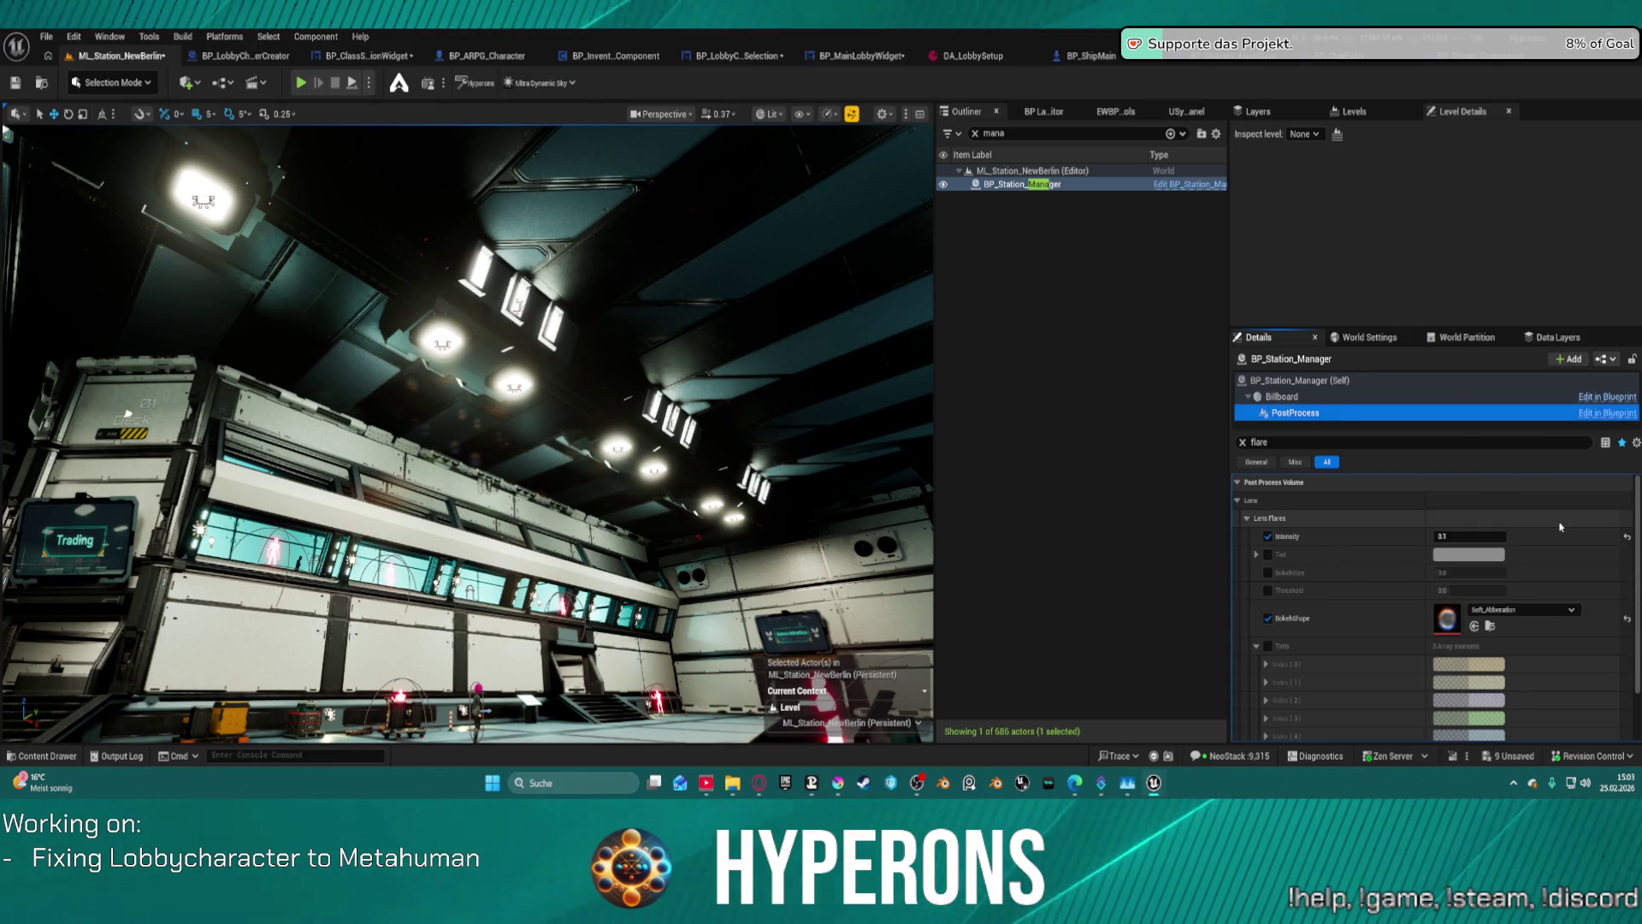
- Switch the bokeh shape to Anamorphic_Streak and commit a lens flare intensity of 0.1
left_click(1523, 609)
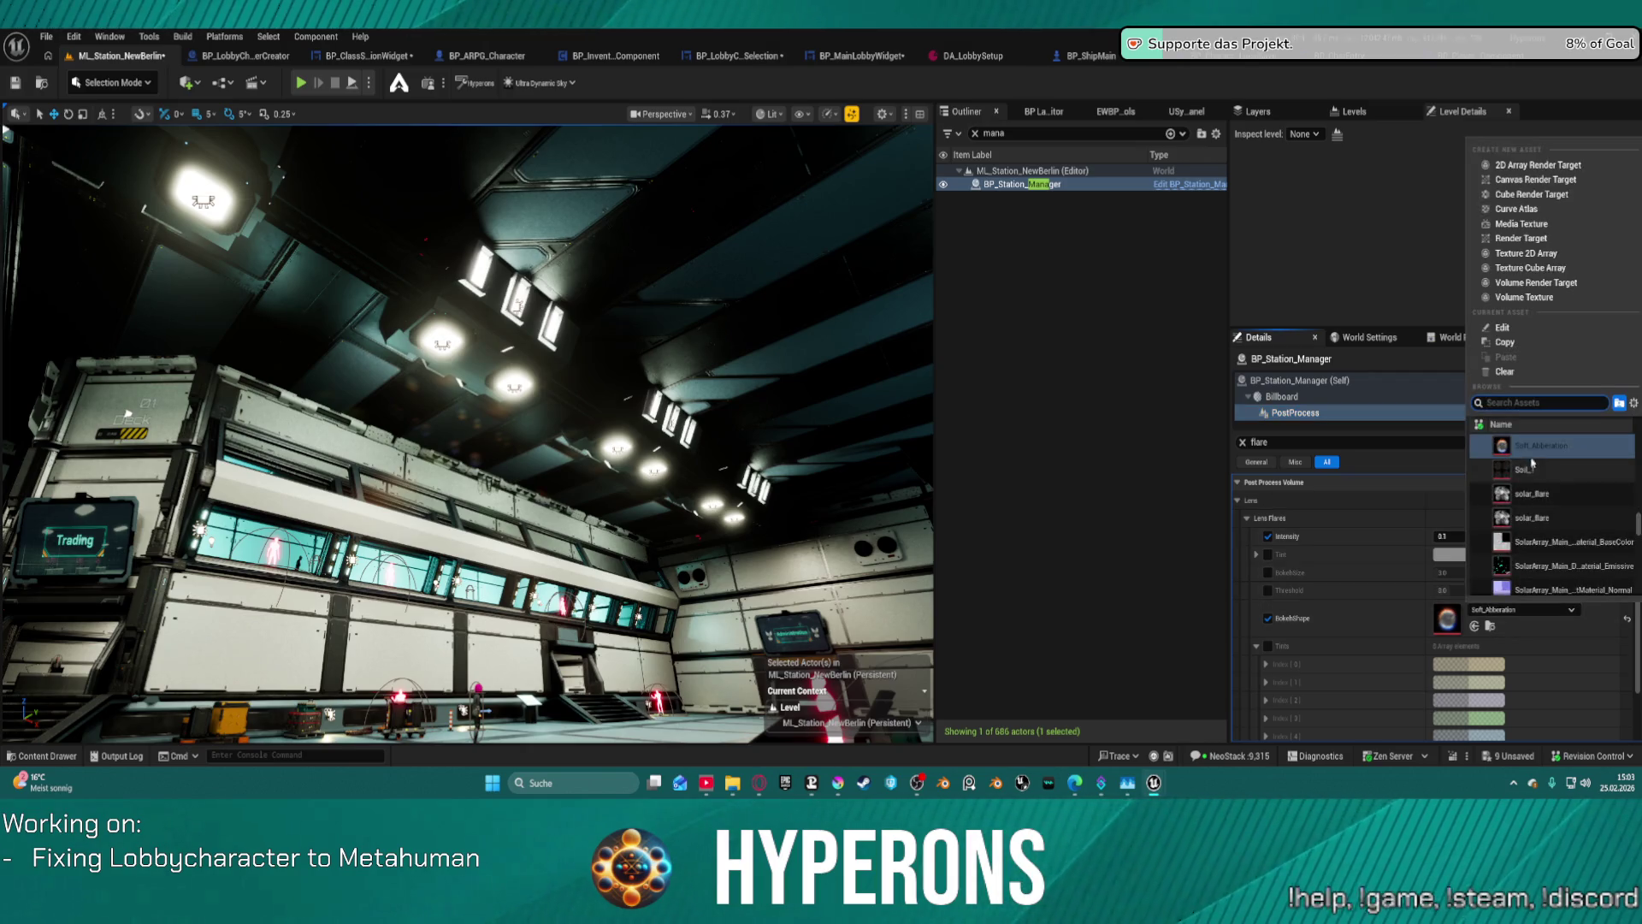
scroll(1552, 468, "up", 1)
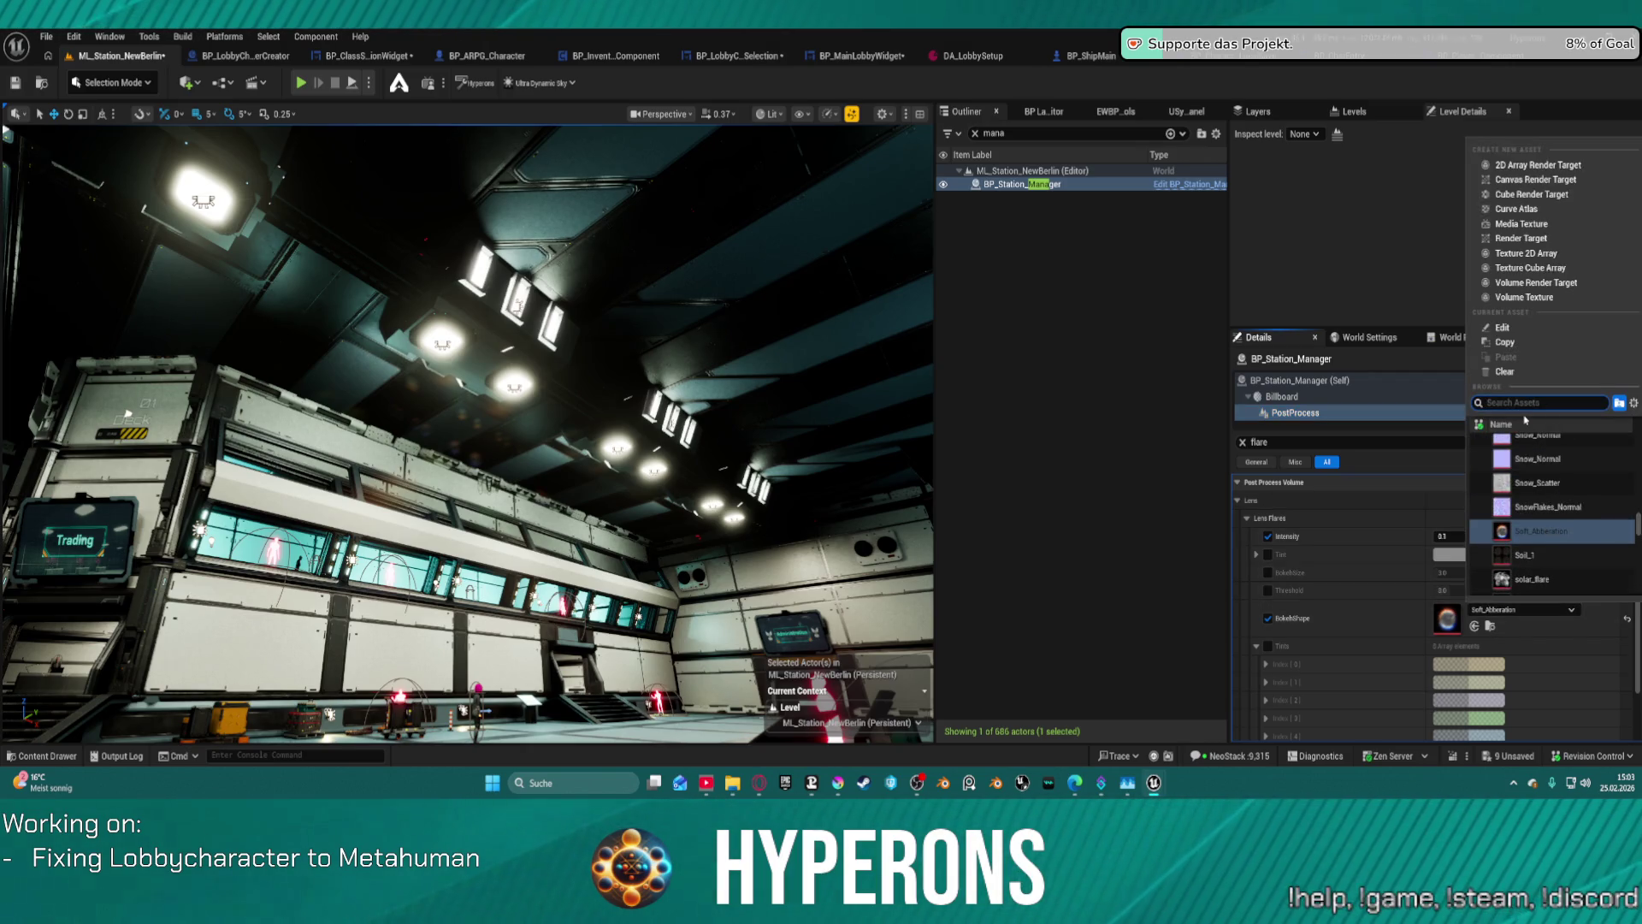
type("lensflare")
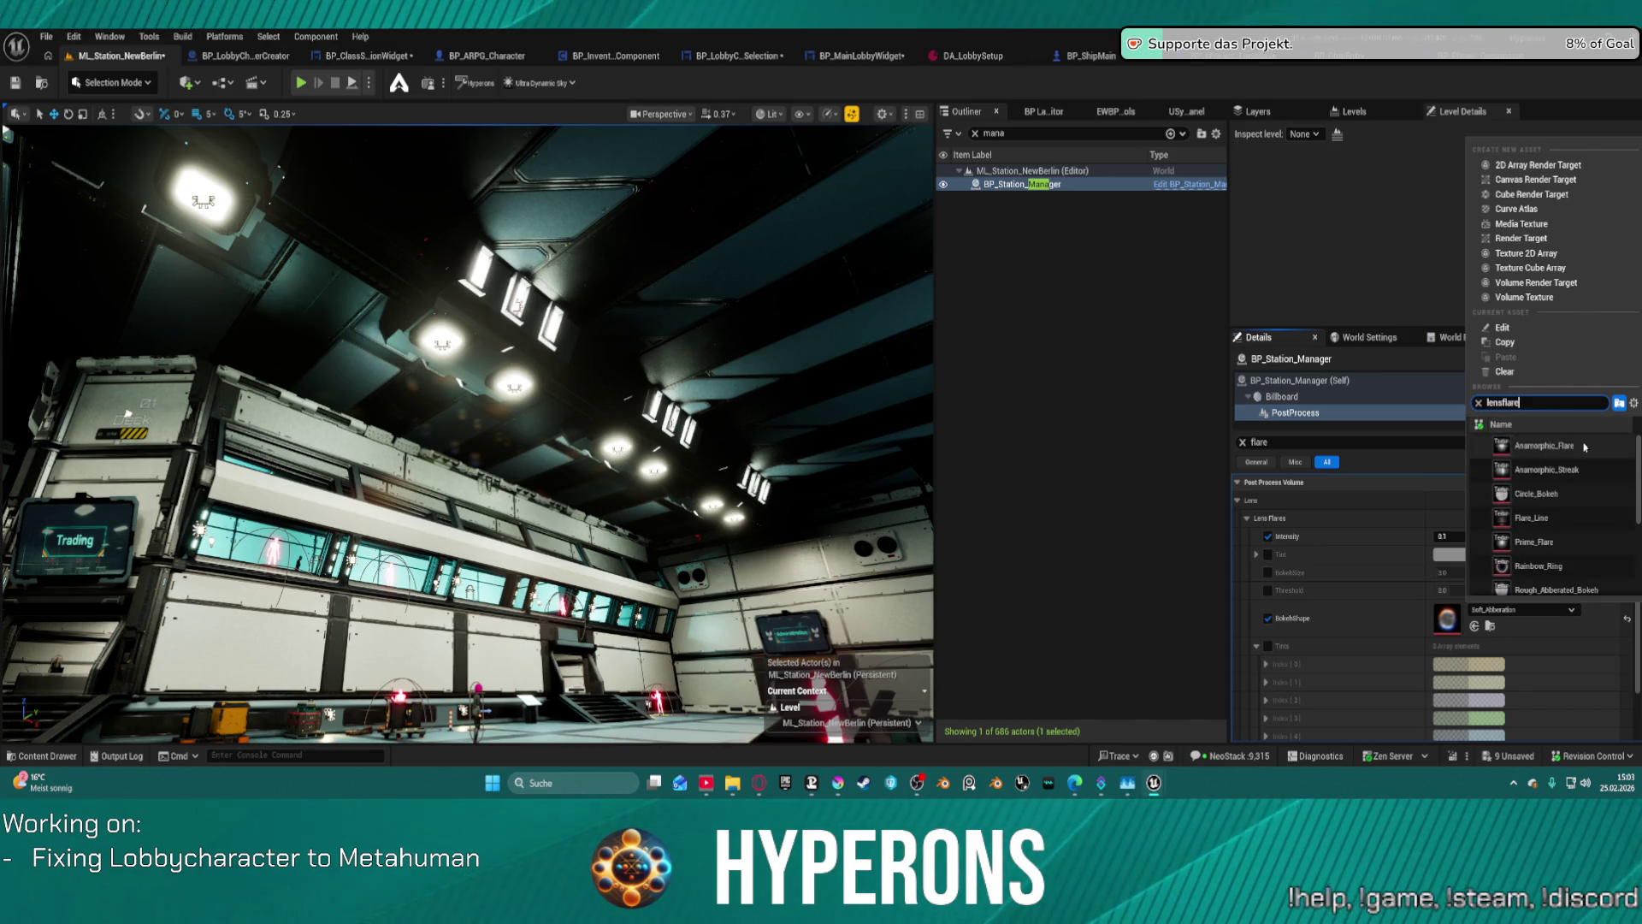
left_click(1547, 469)
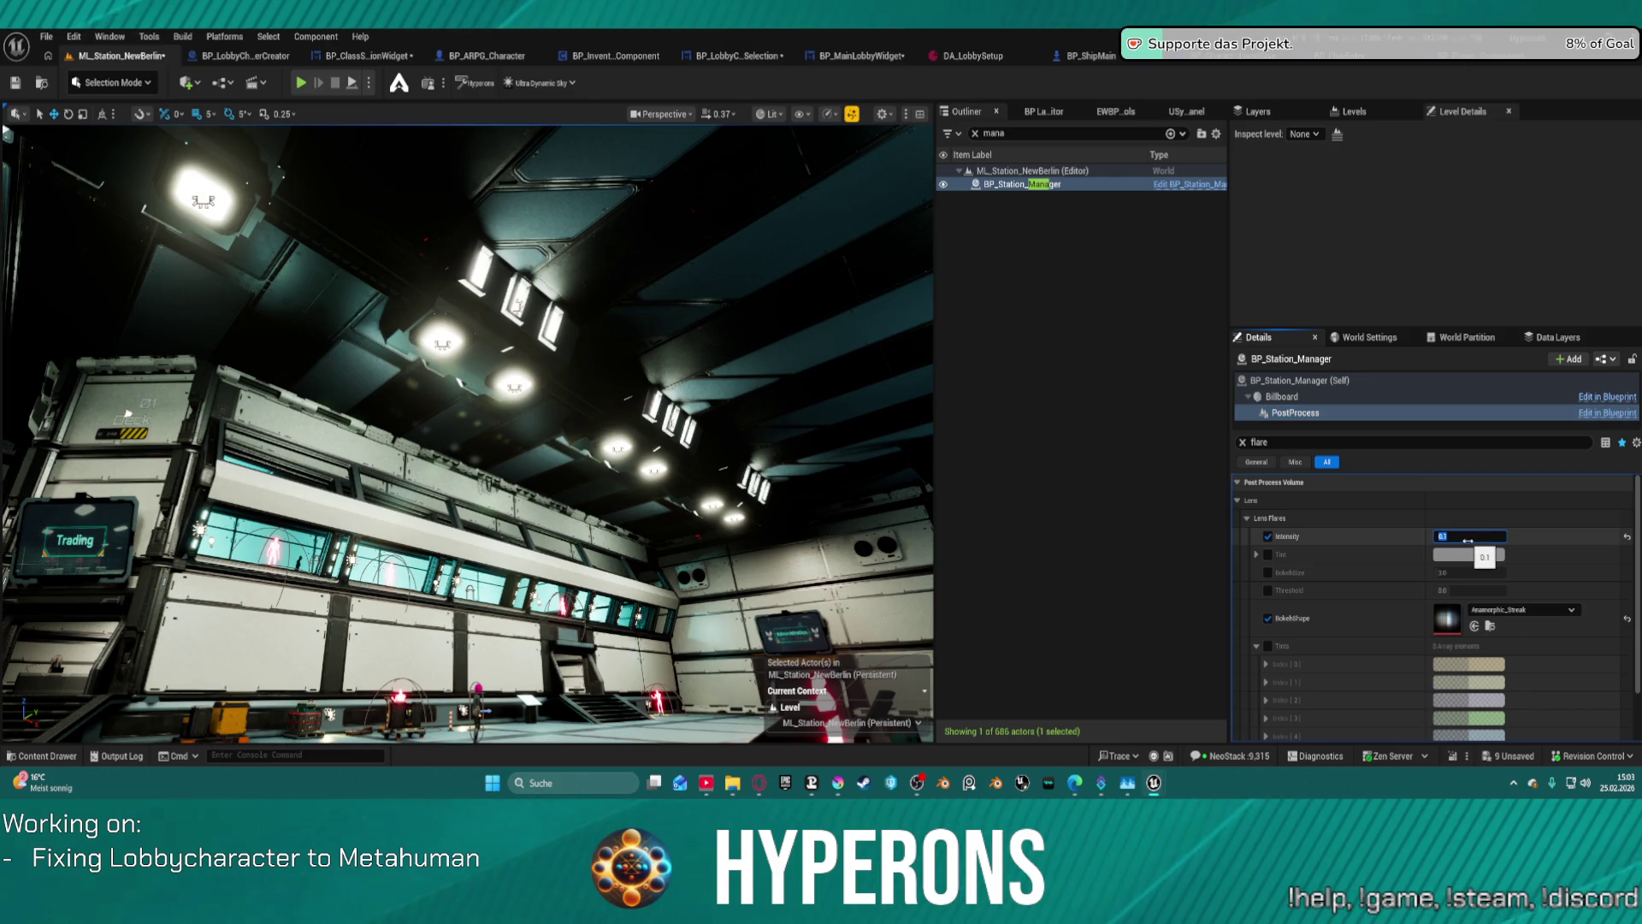
key("Return")
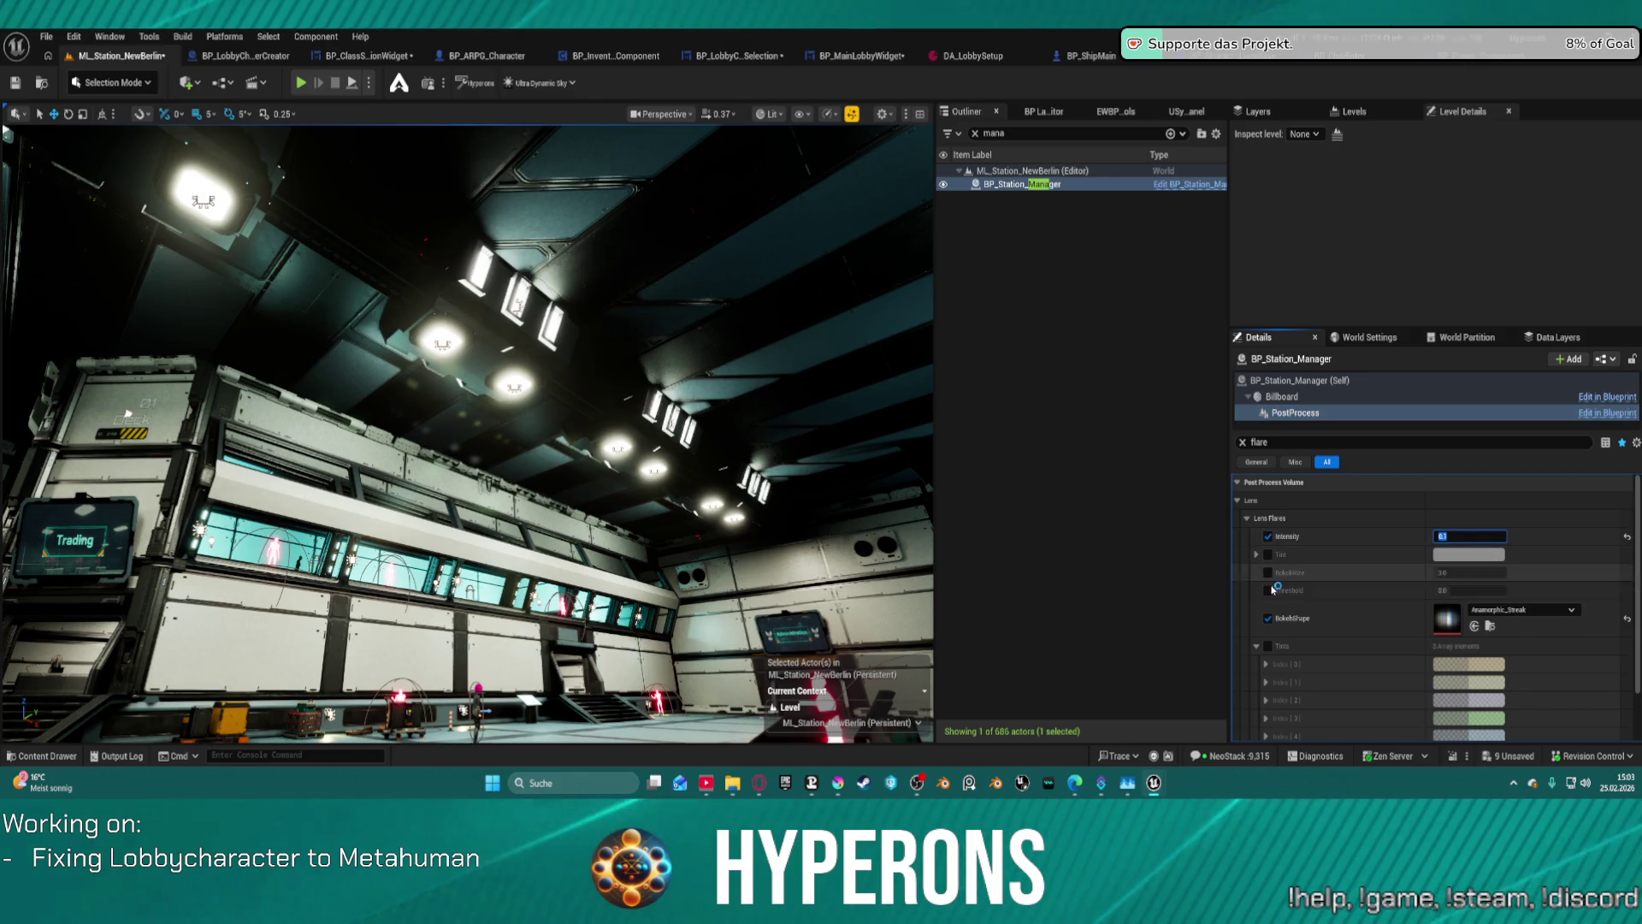
- Enable the lens flare Threshold override and set it to 8.0
left_click(1269, 591)
left_click(1466, 590)
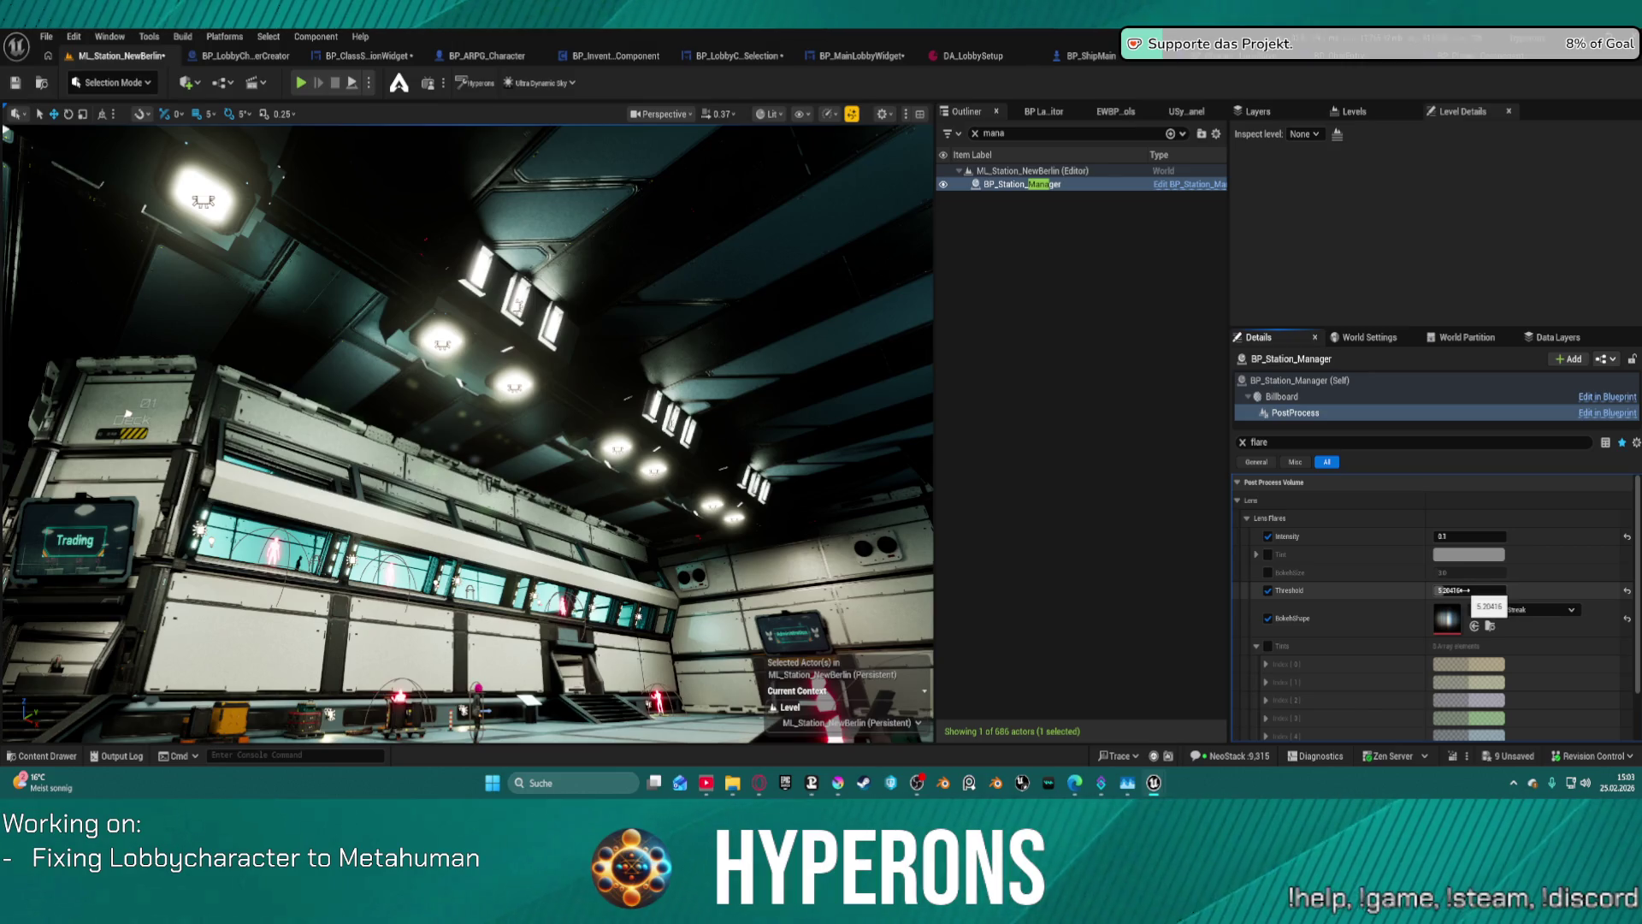
left_click(1464, 591)
type("1")
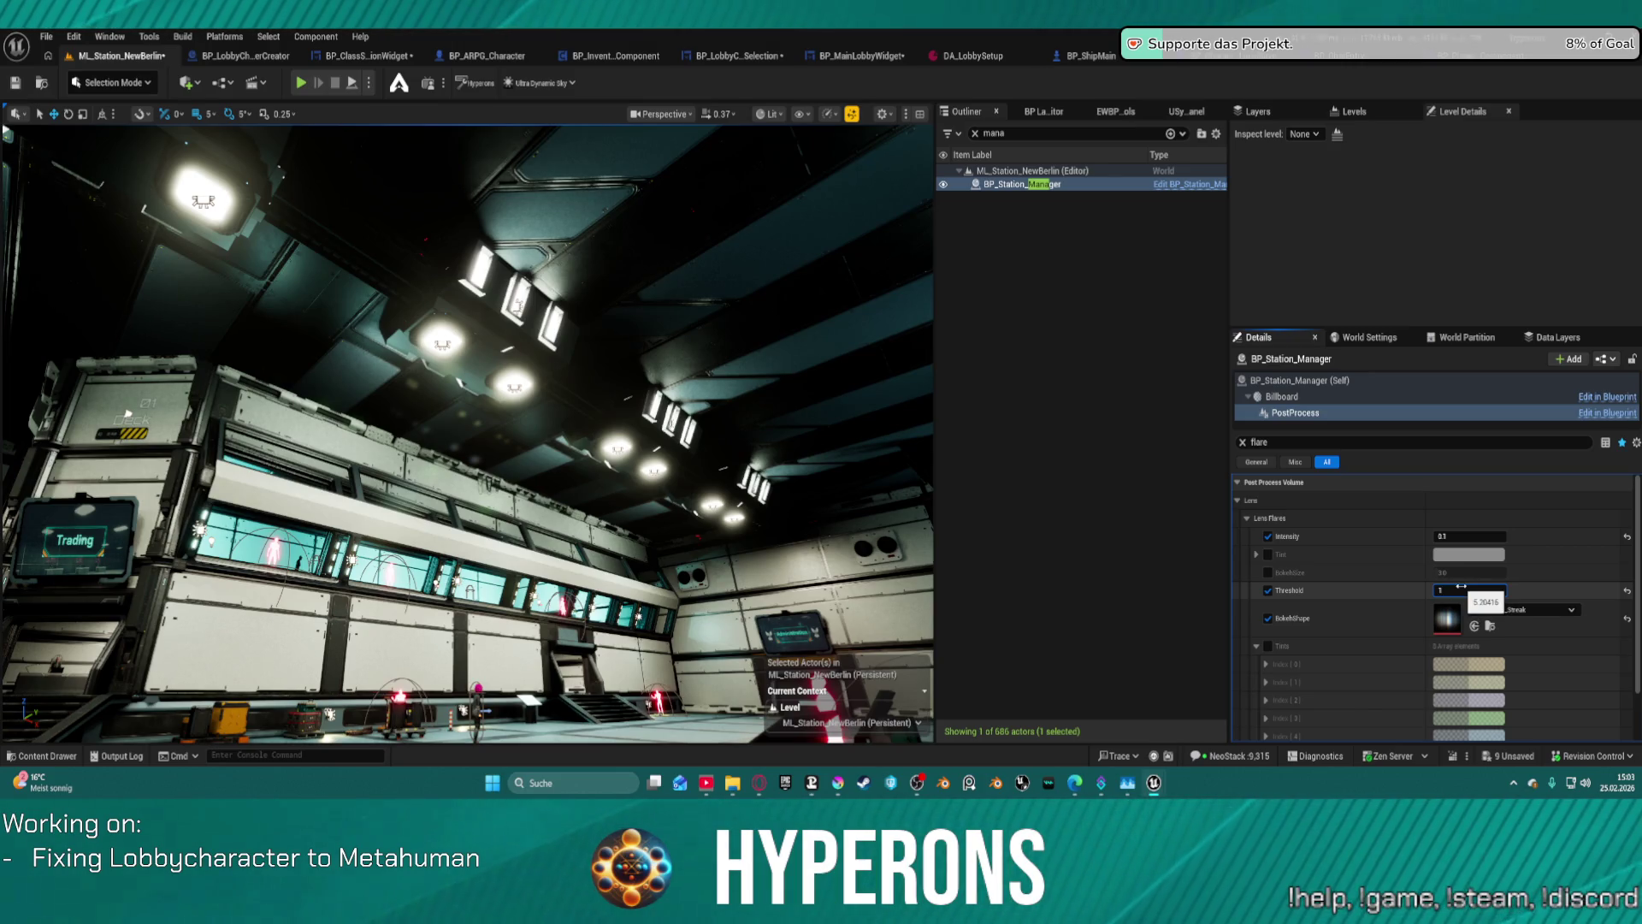
left_click(1460, 590)
type("8")
key("Return")
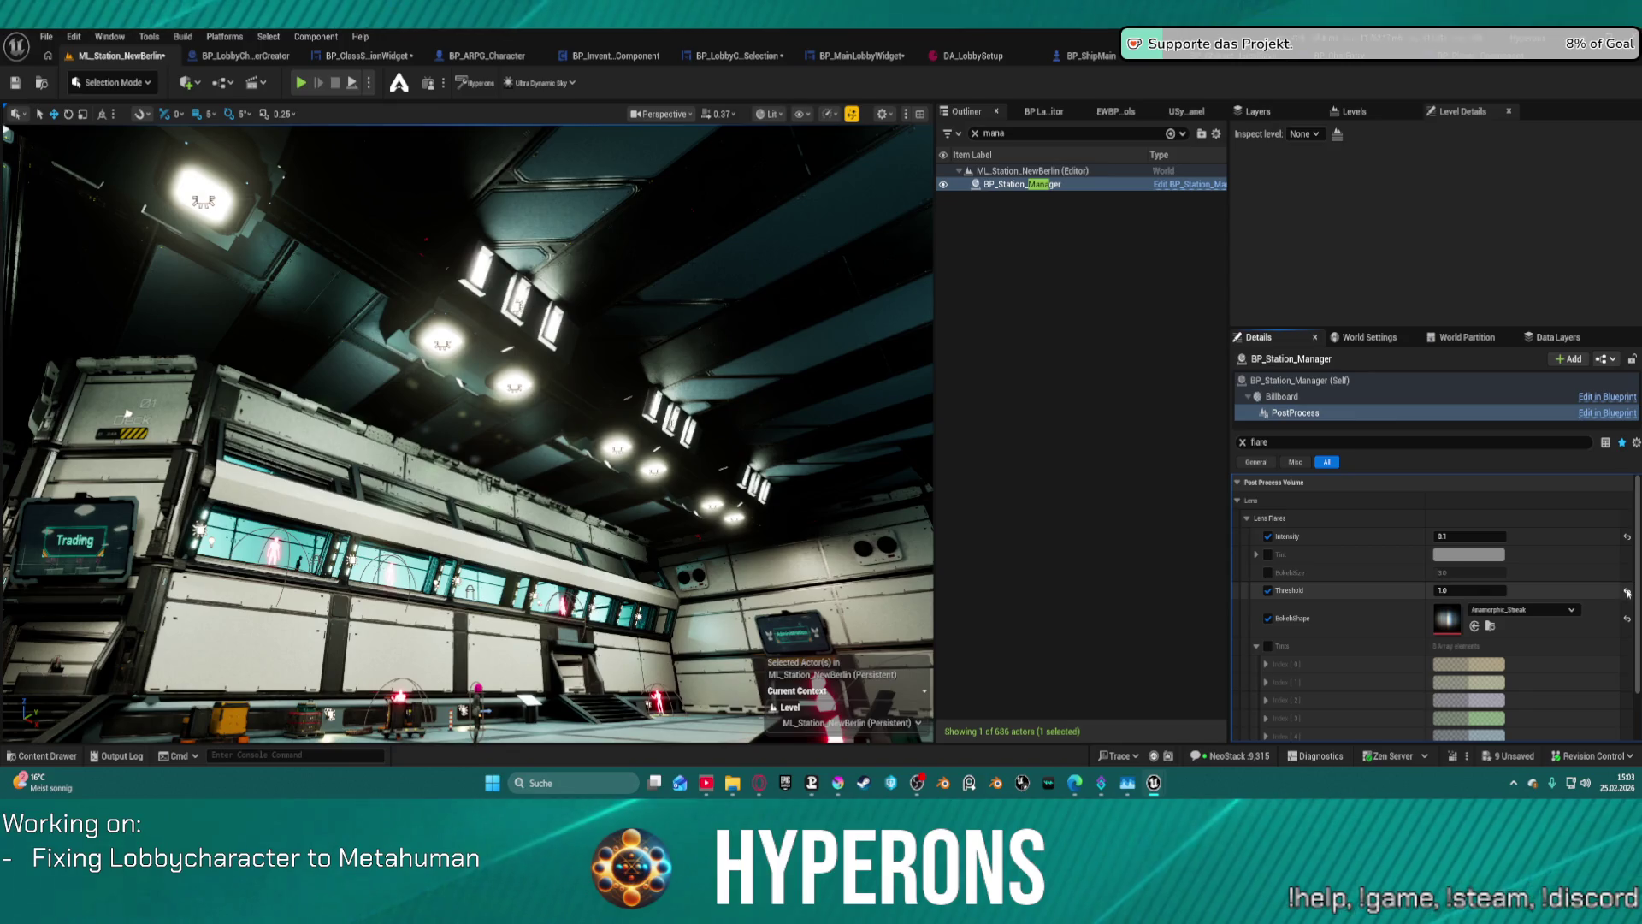
- Lower lens flare intensity via 0.05 and 0.001 to 0.005, checking the flares in the viewport
left_click(1470, 533)
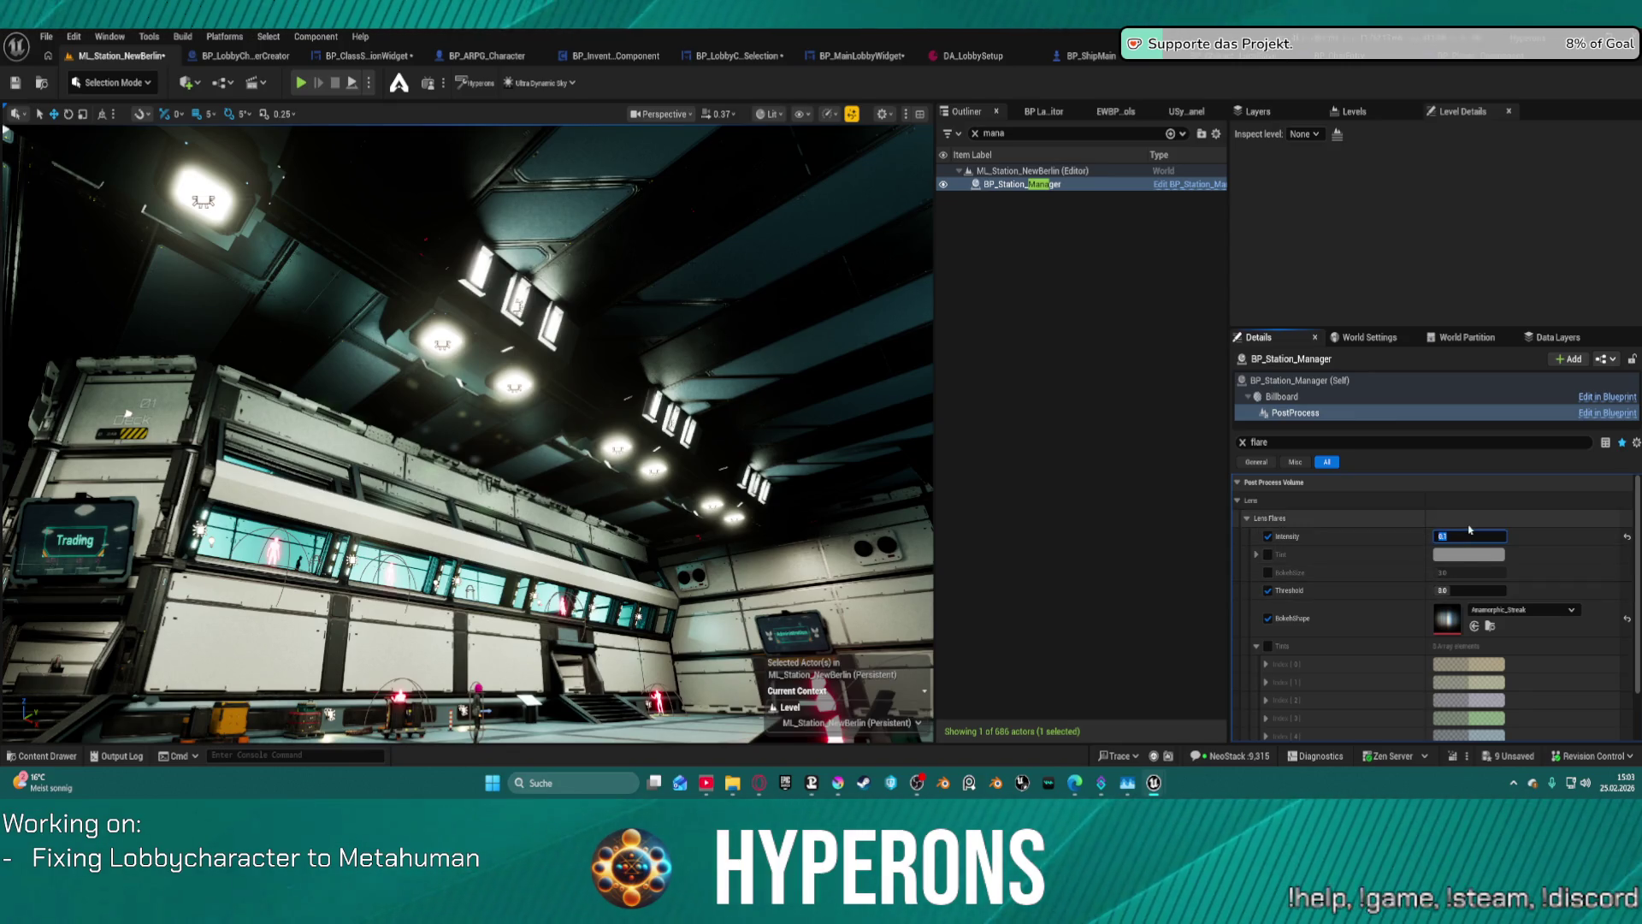
type("505")
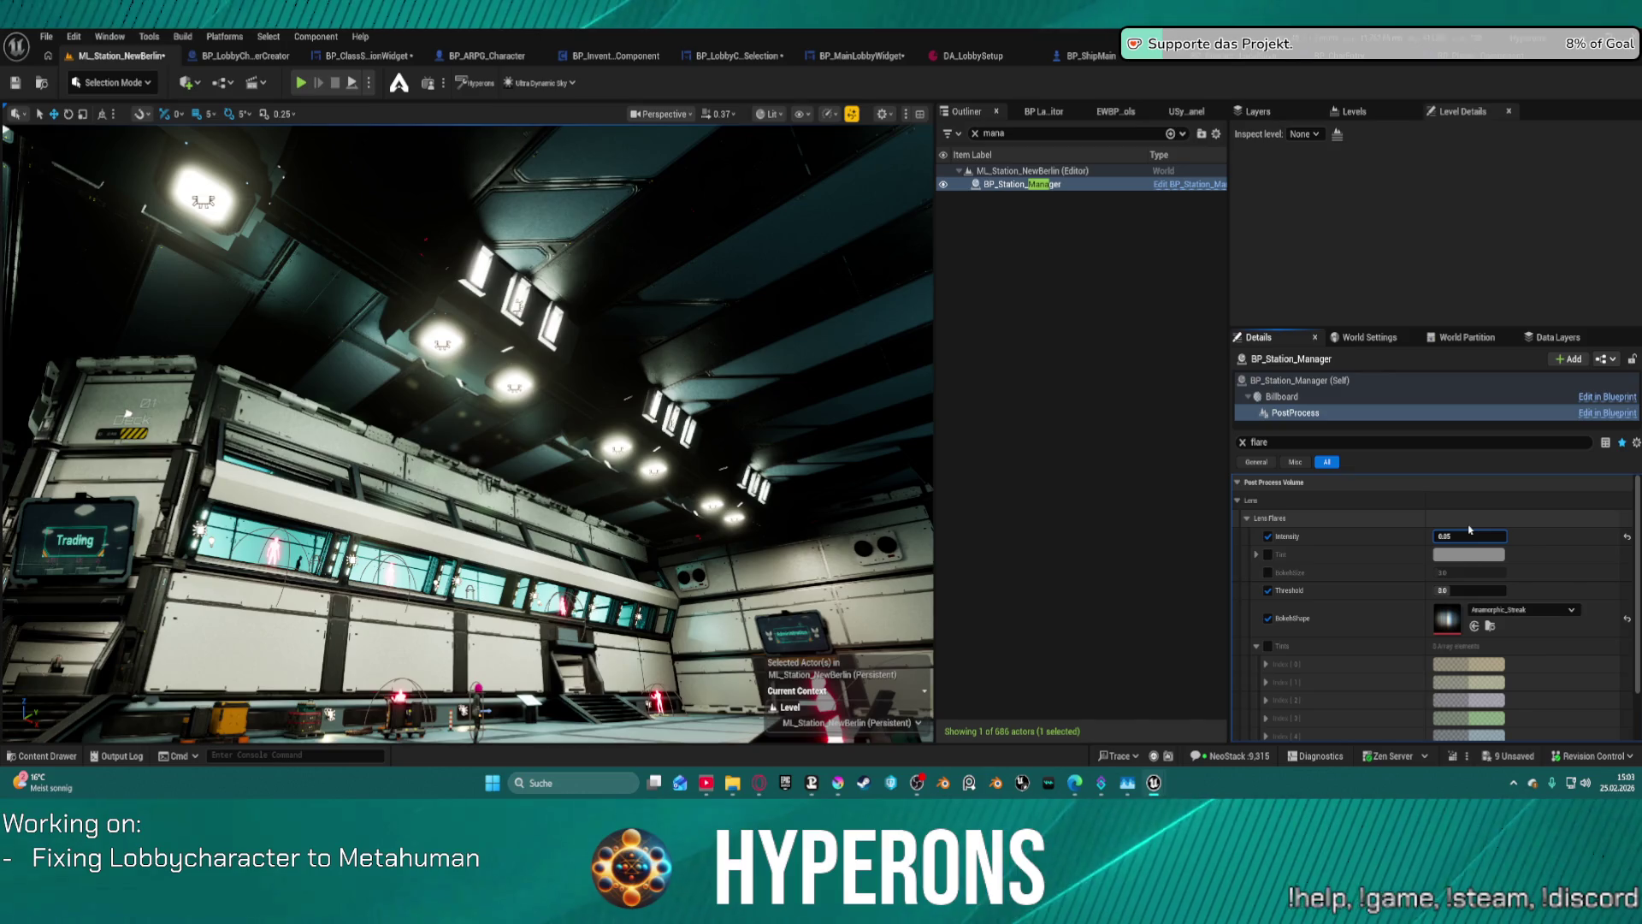
key("Return")
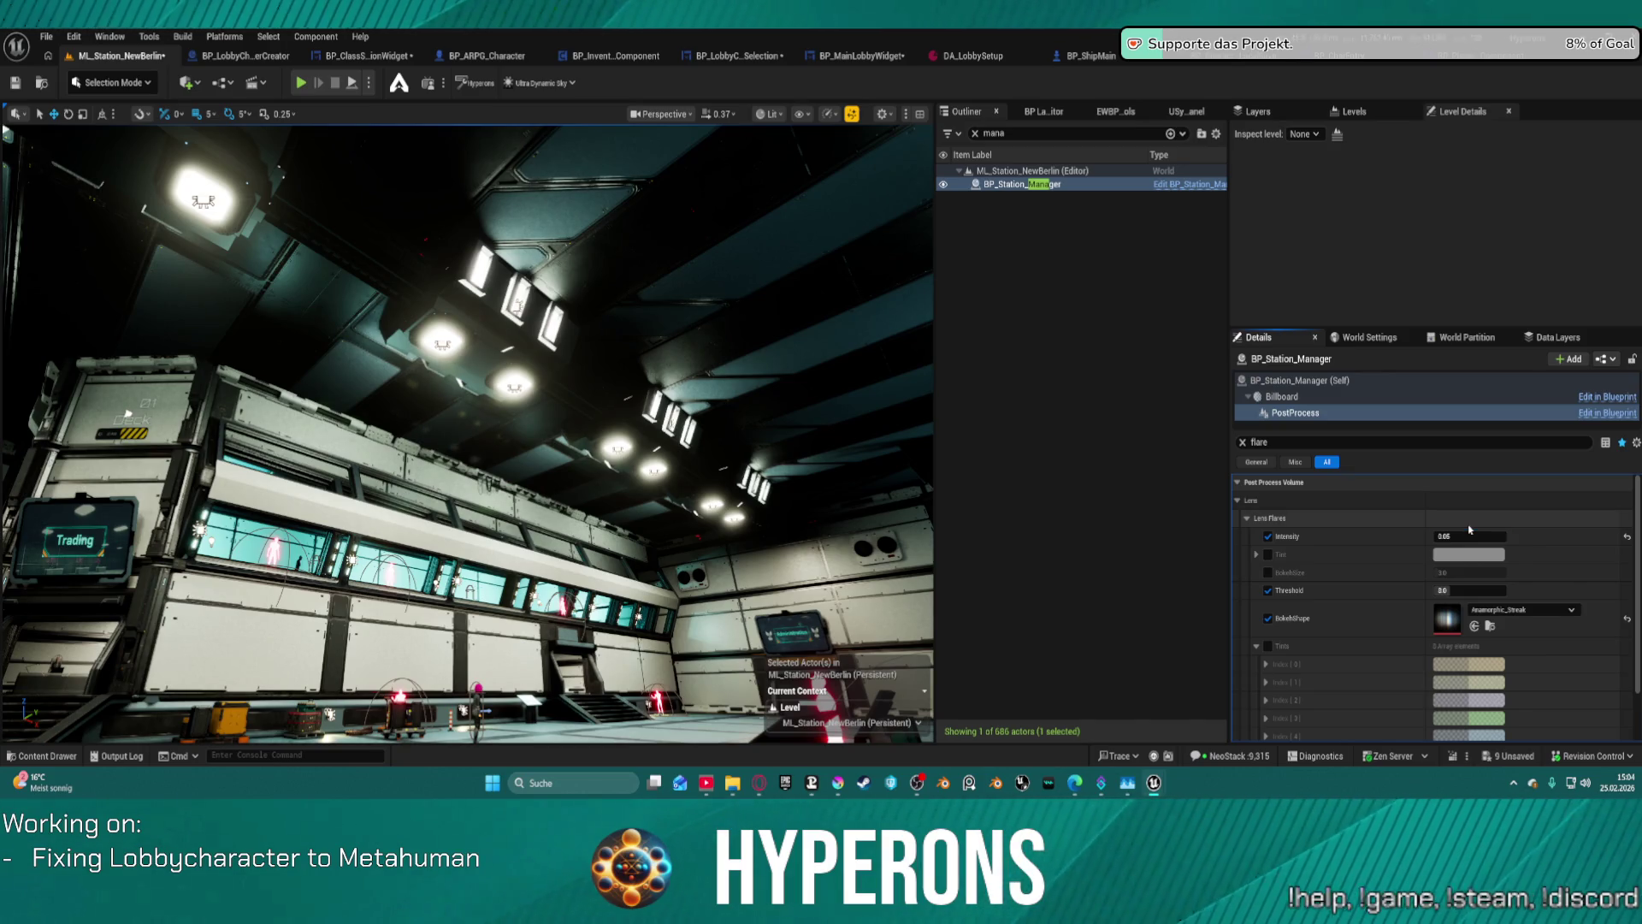
left_click(1479, 533)
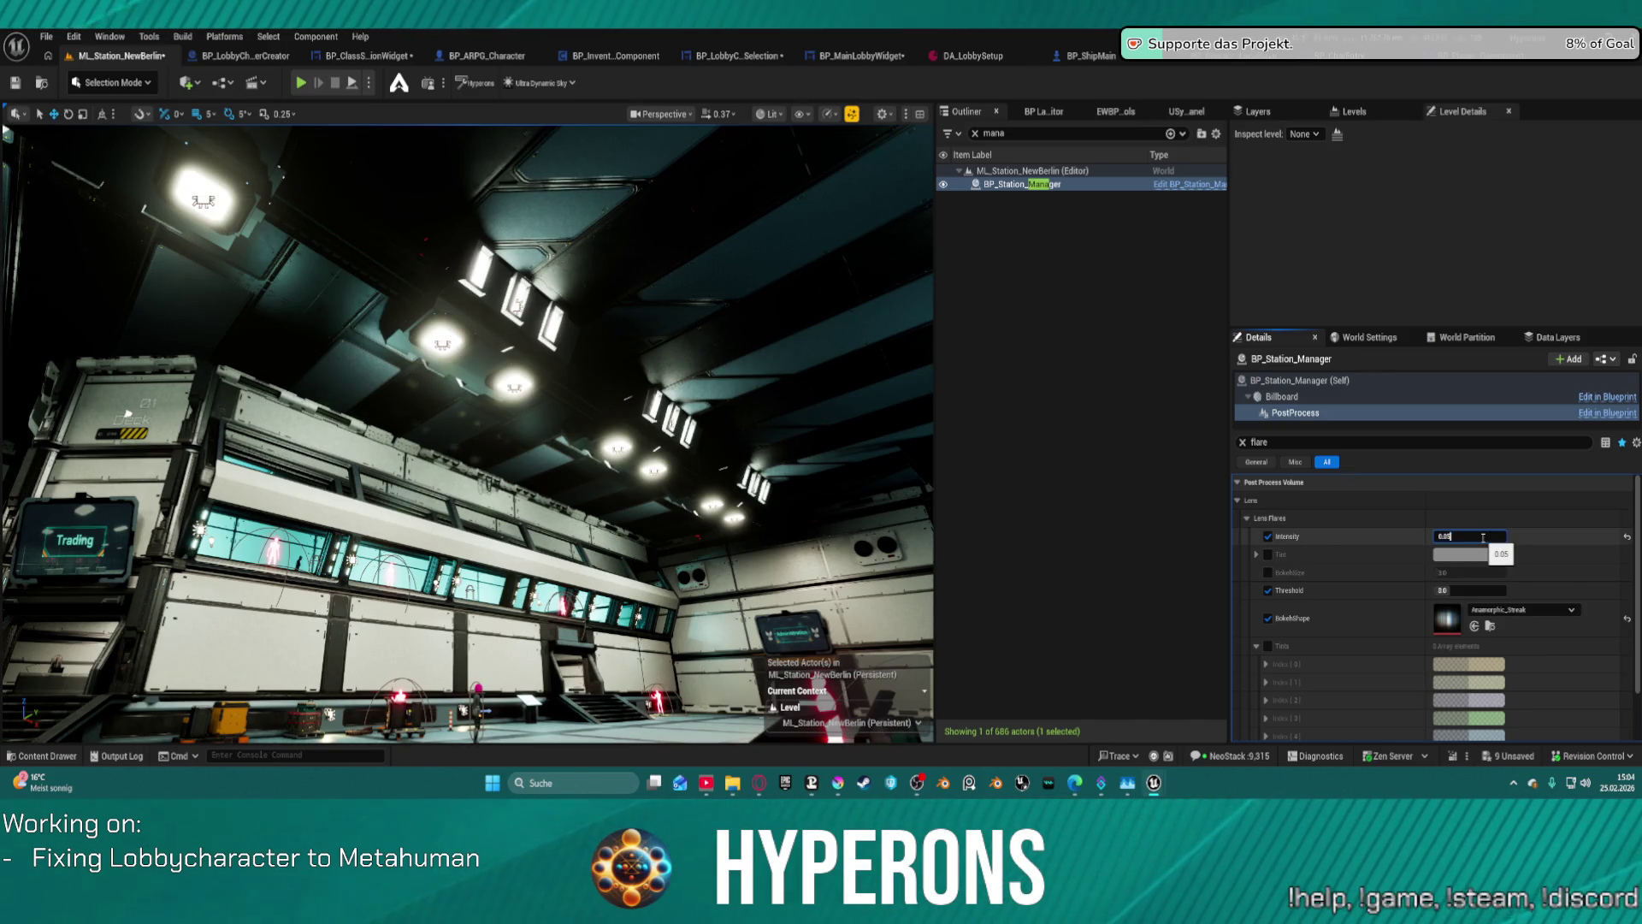
type("1")
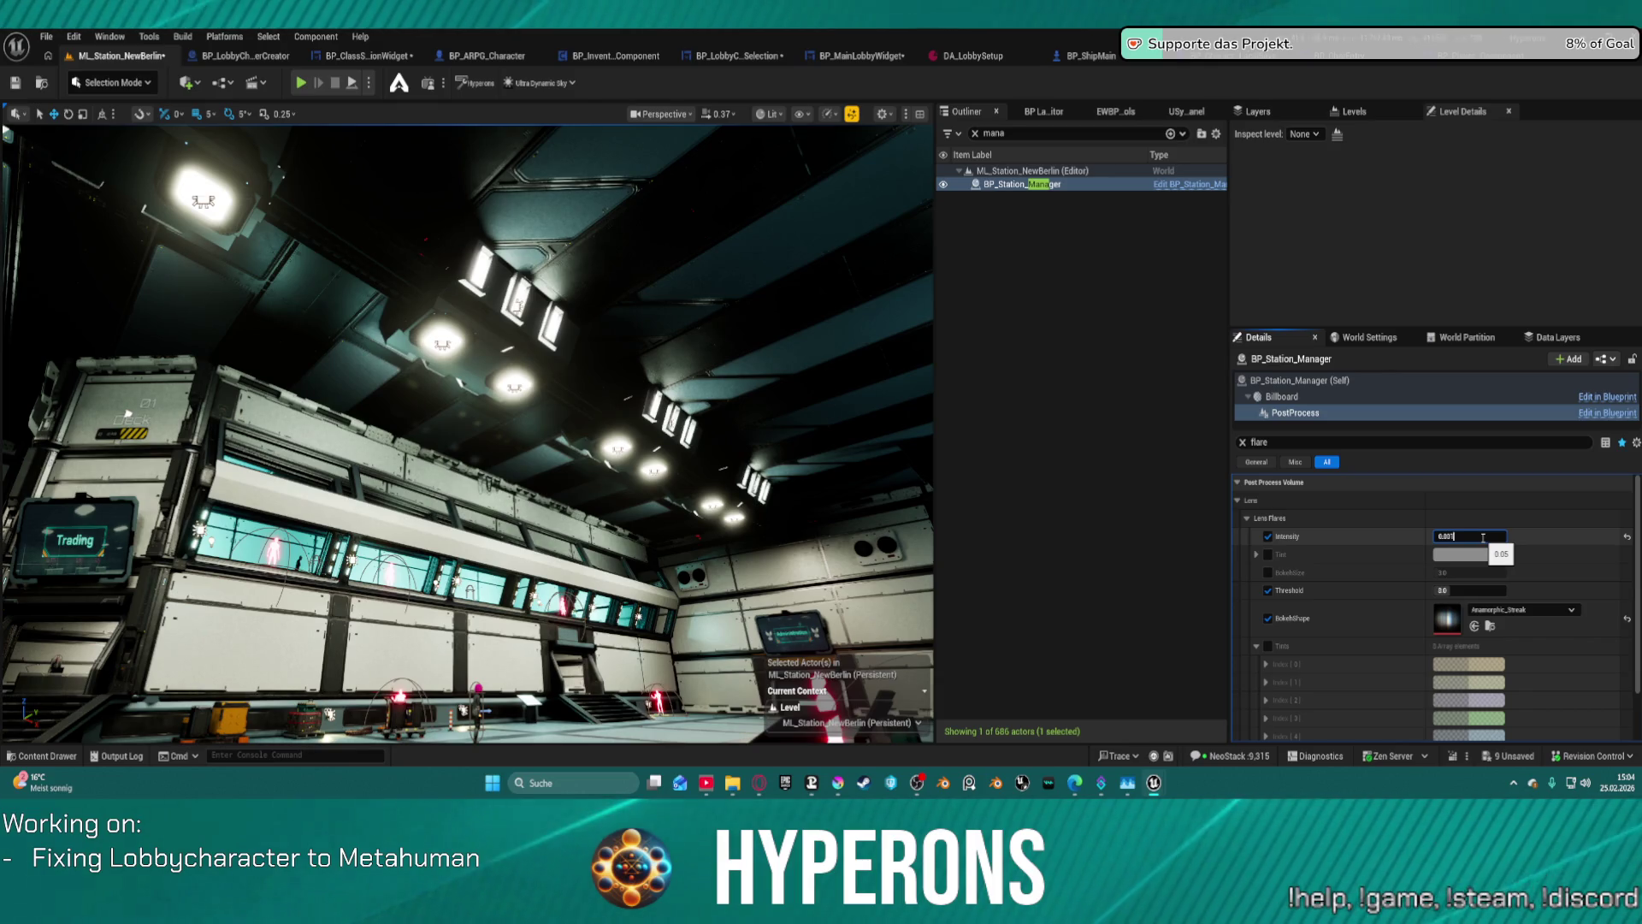
key("Return")
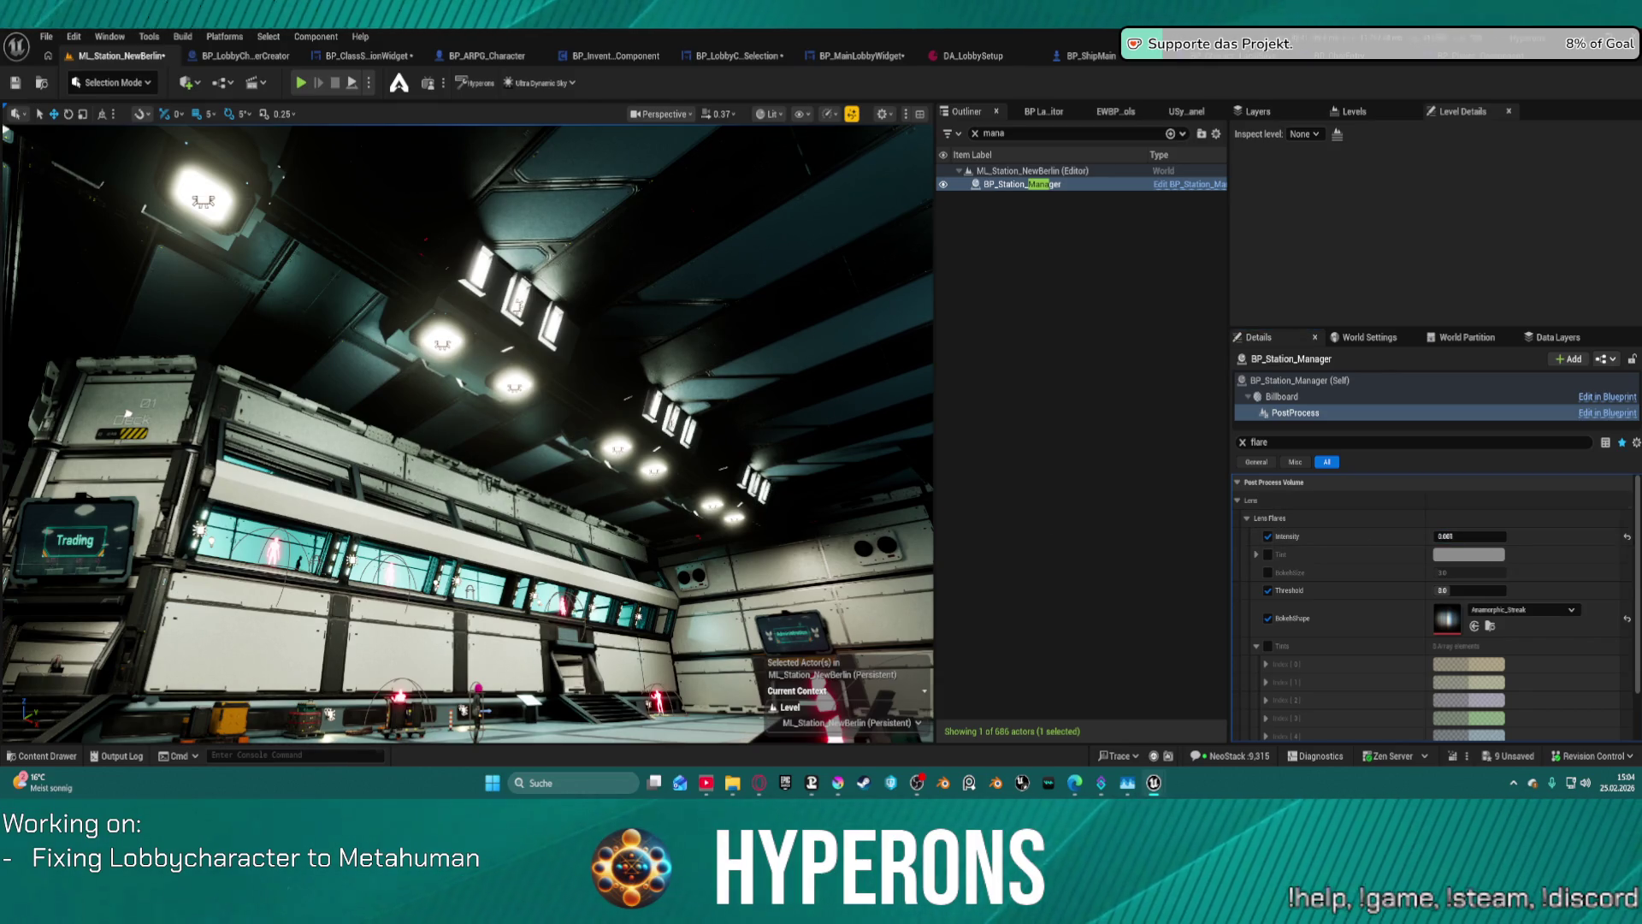
mouse_move(126, 413)
left_mouse_down()
mouse_move(129, 367)
mouse_move(158, 347)
left_mouse_up()
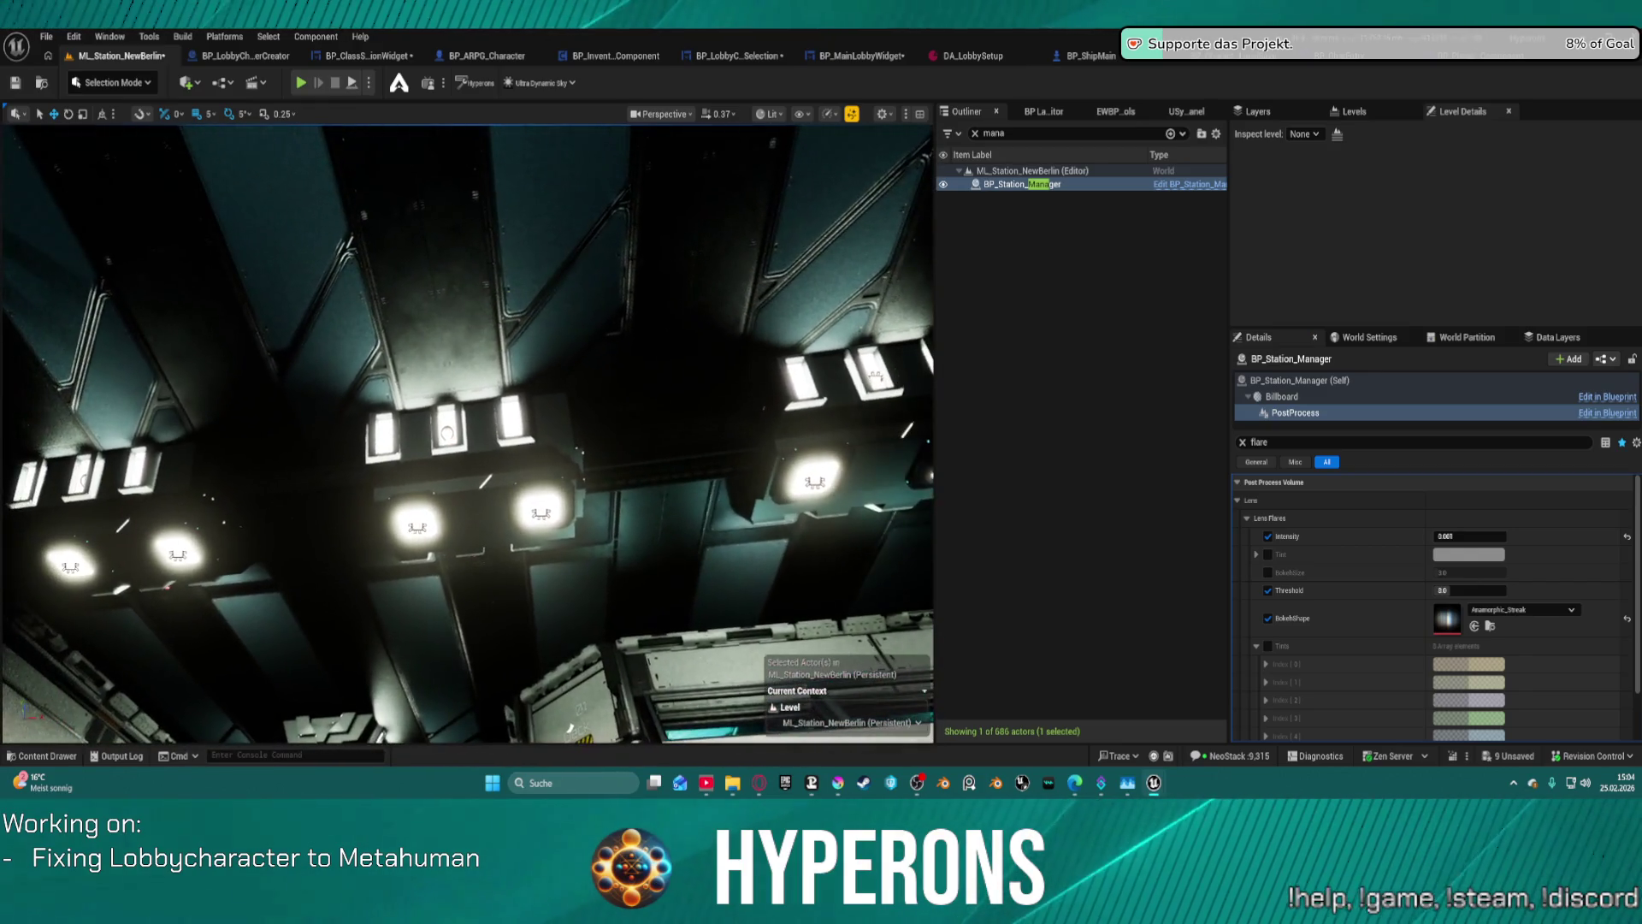
left_click(1492, 536)
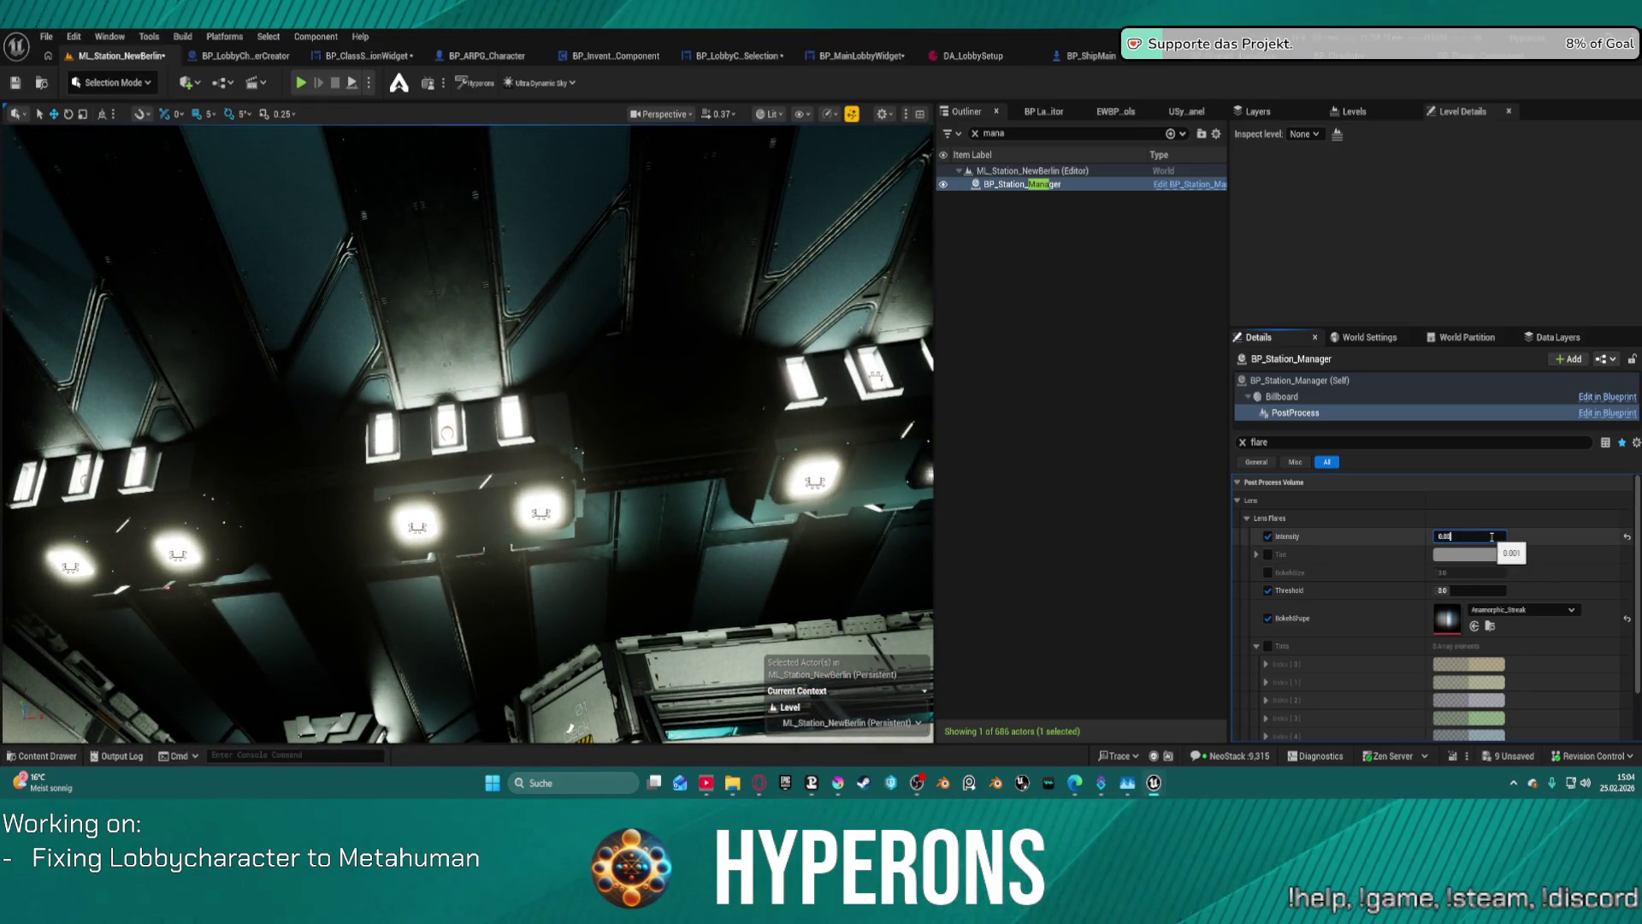
type("5")
key("Return")
mouse_move(759, 566)
left_mouse_down()
mouse_move(796, 550)
mouse_move(812, 586)
mouse_move(812, 534)
mouse_move(812, 556)
left_mouse_up()
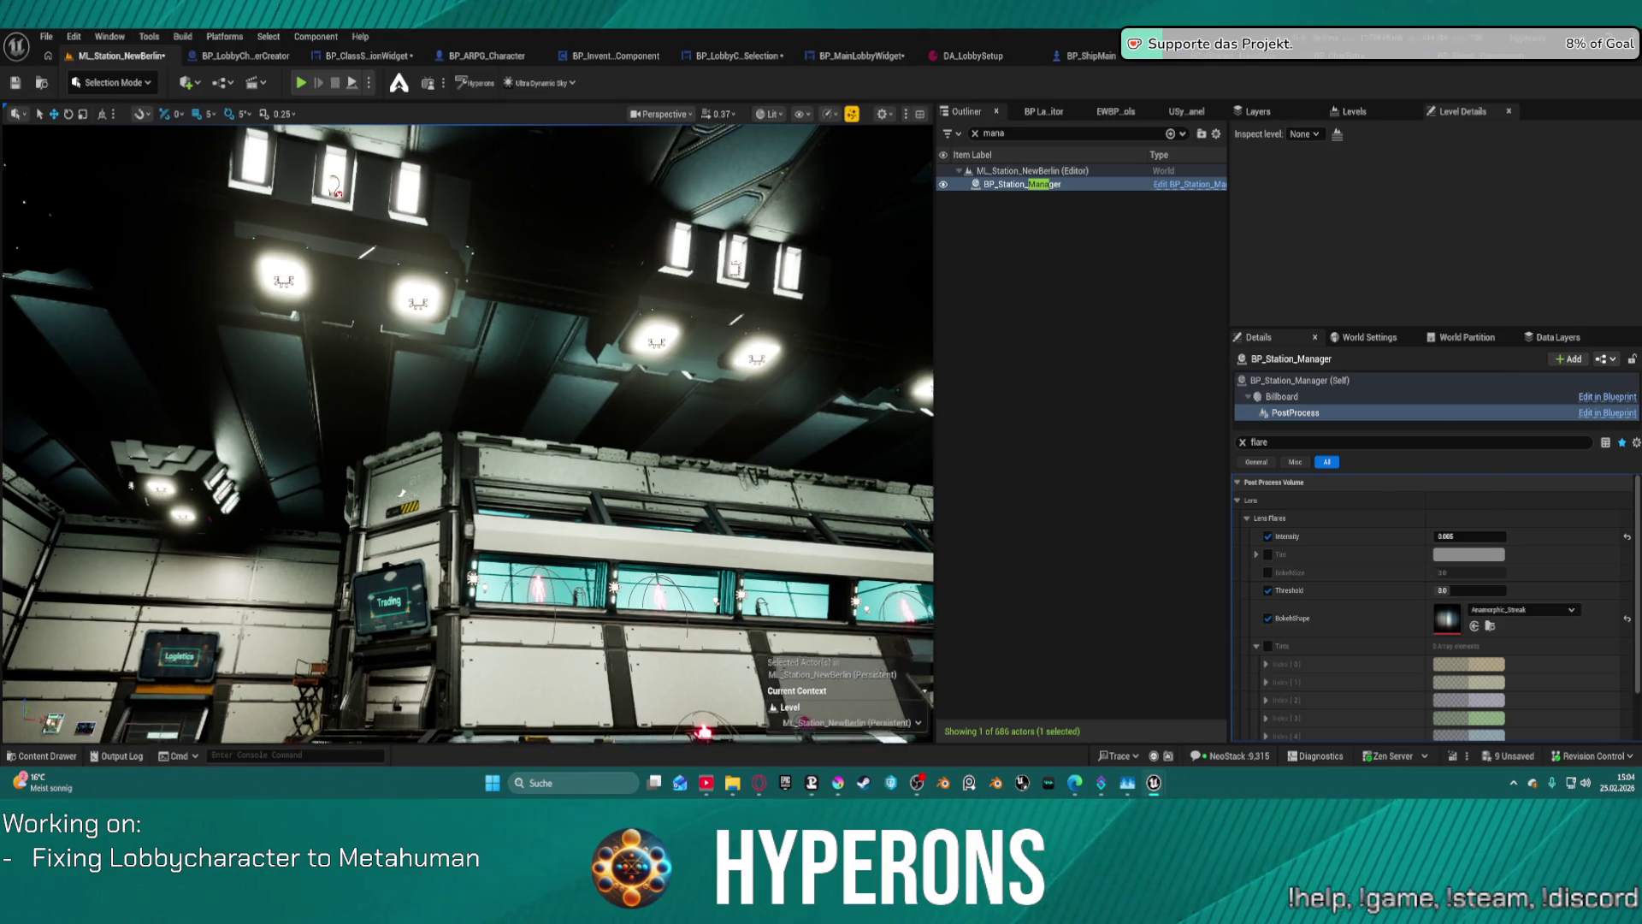
key("f")
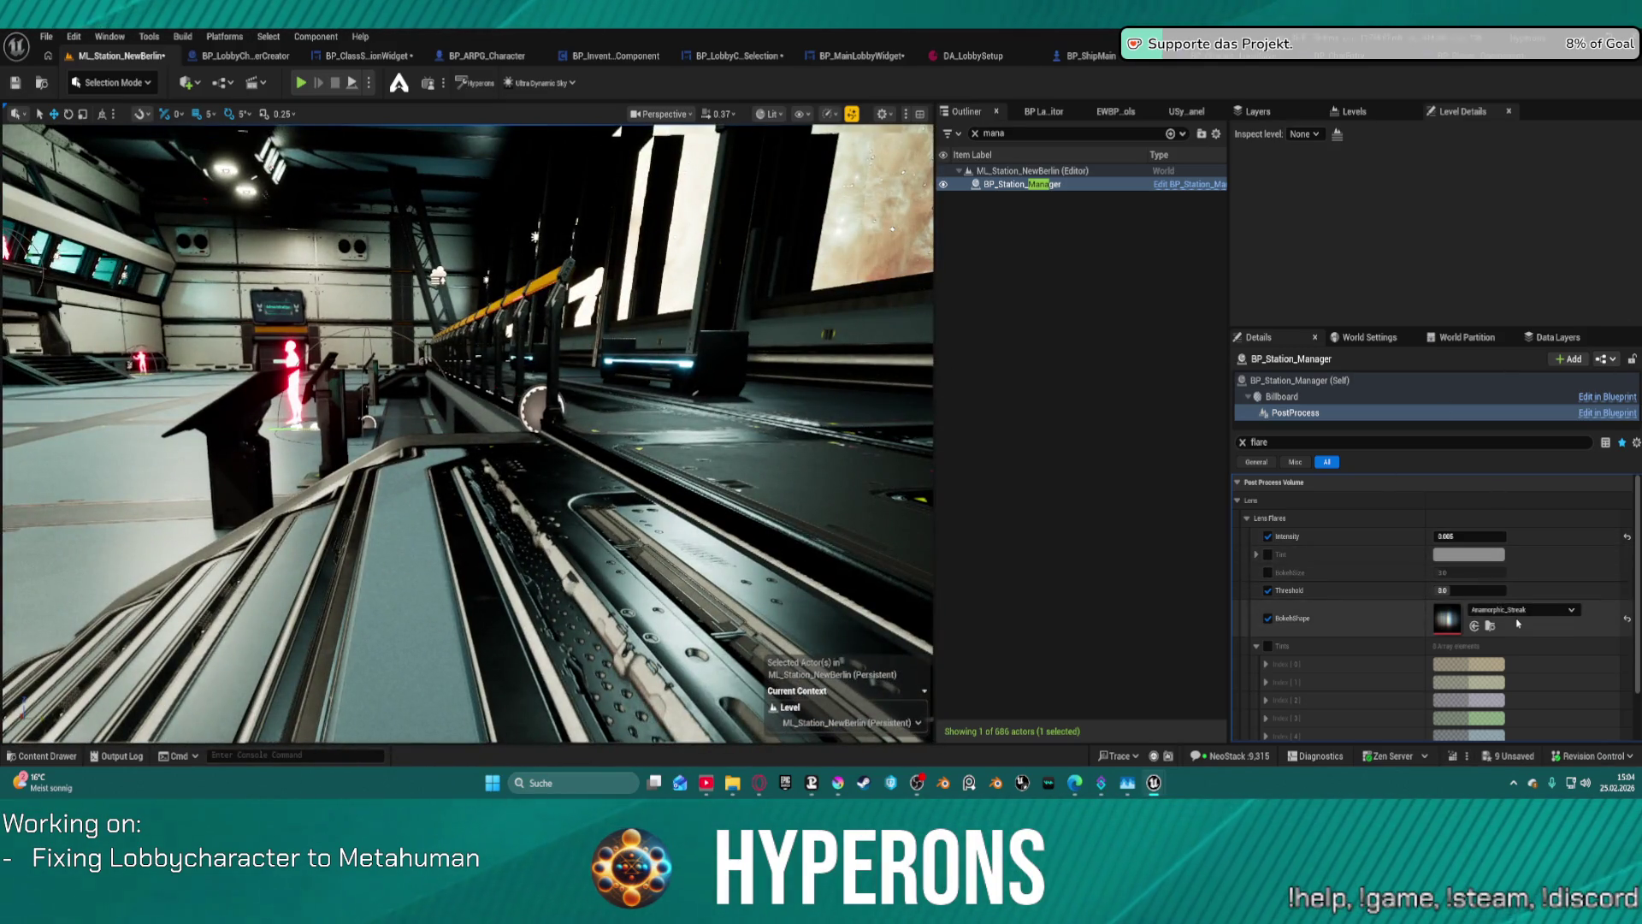
- Search 'lens' in the bokeh shape picker, choose Prime_Flare, and view the resulting flares
left_click(1517, 609)
type("len")
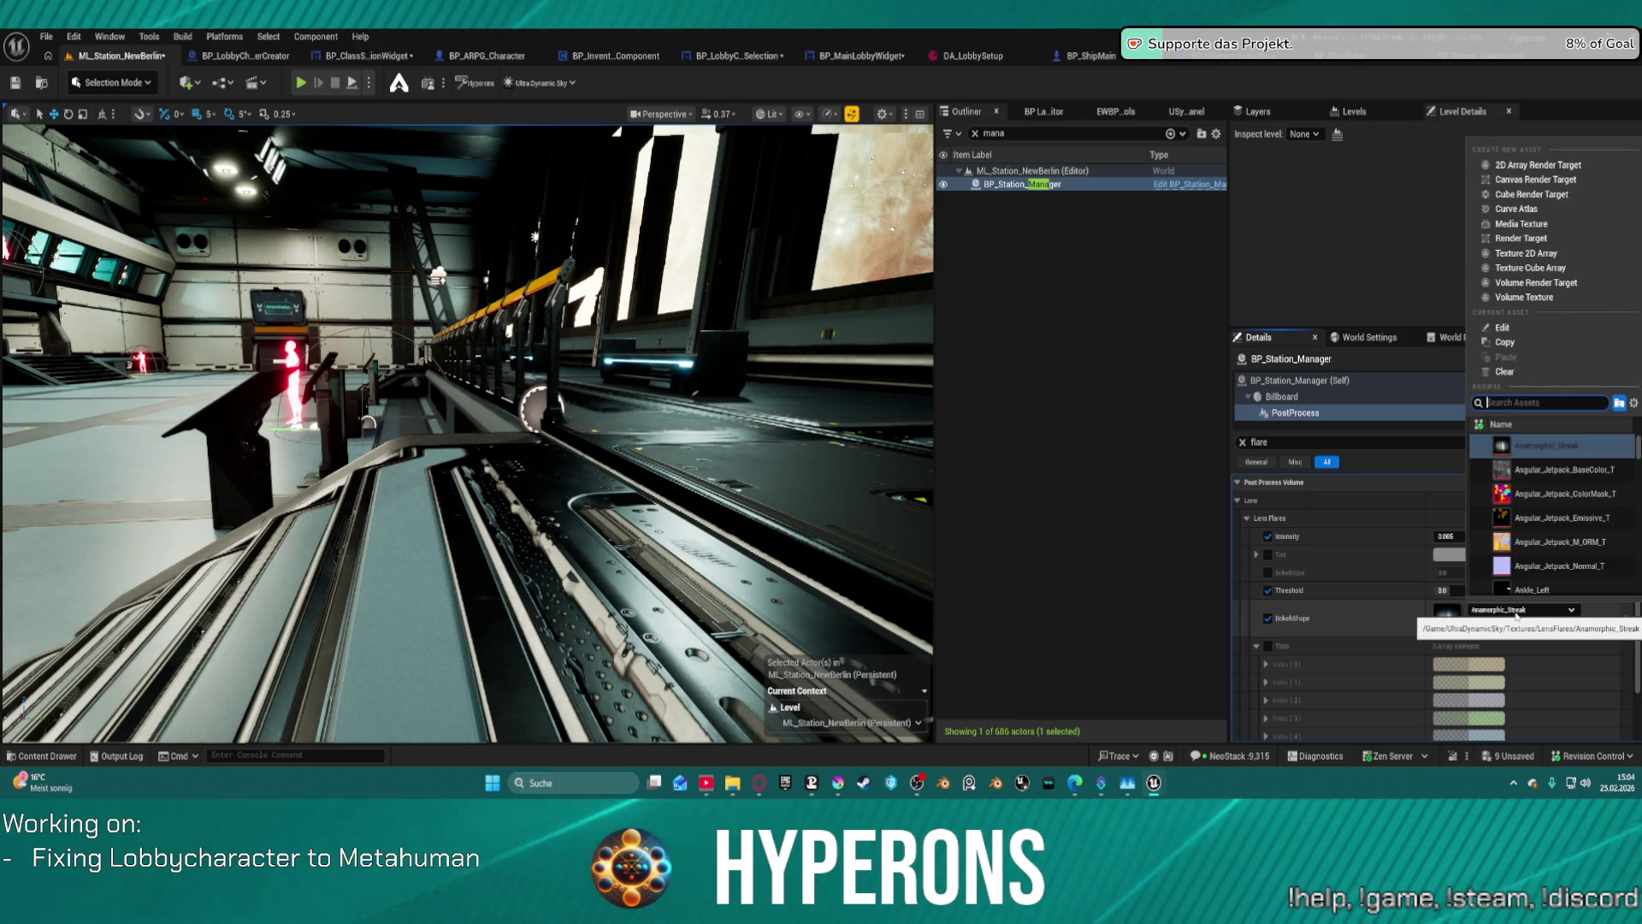
type("s")
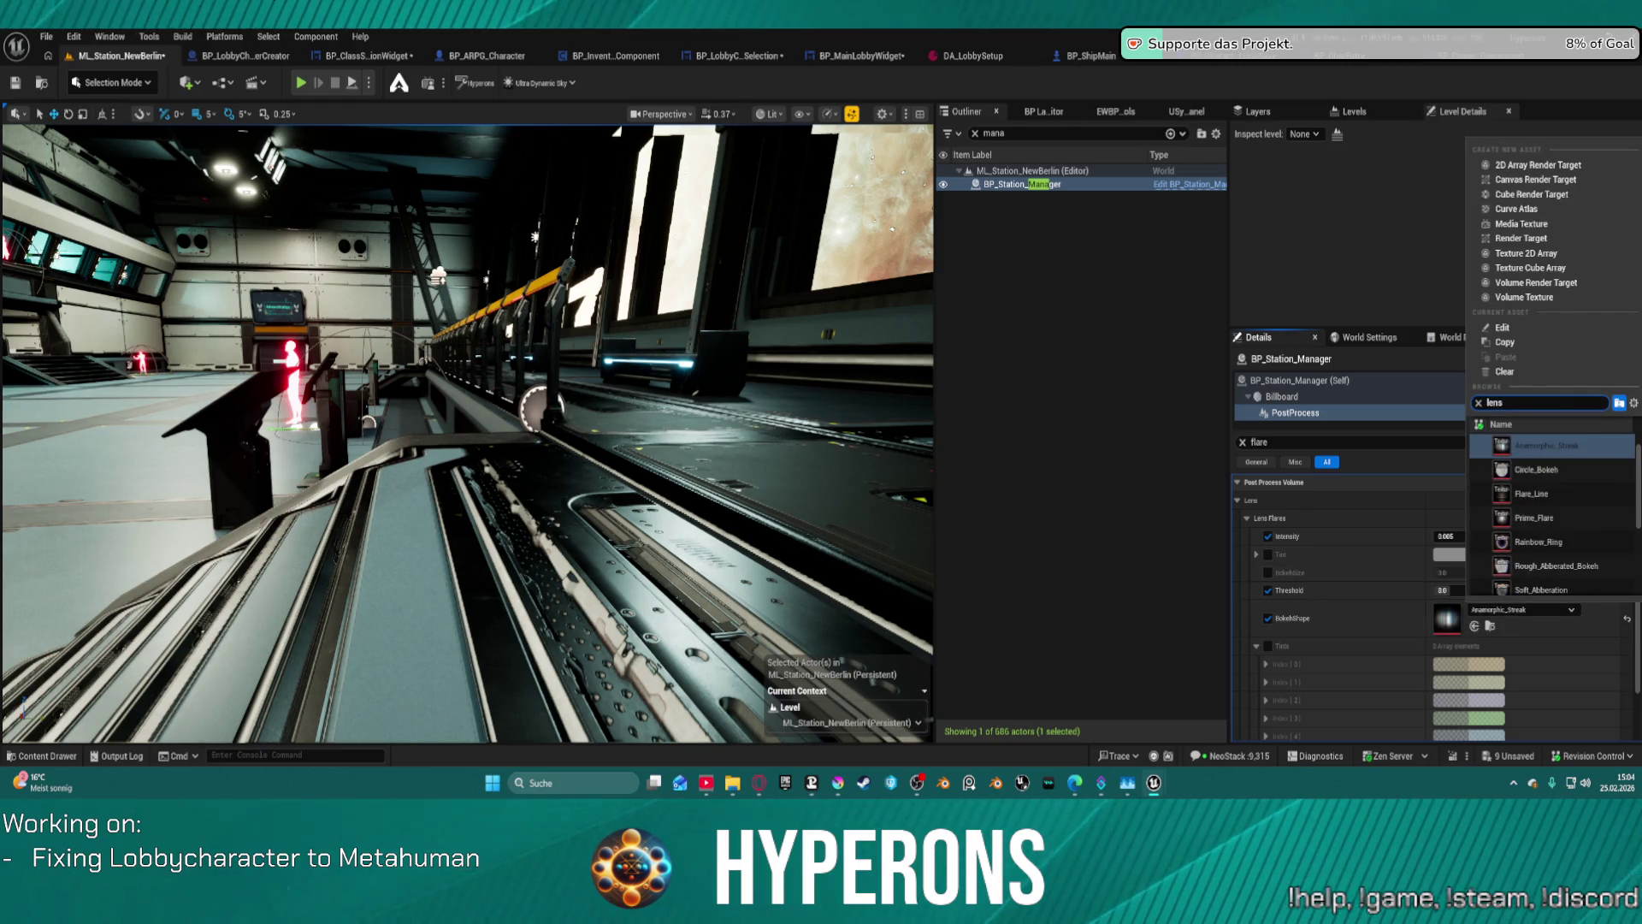
left_click(1555, 517)
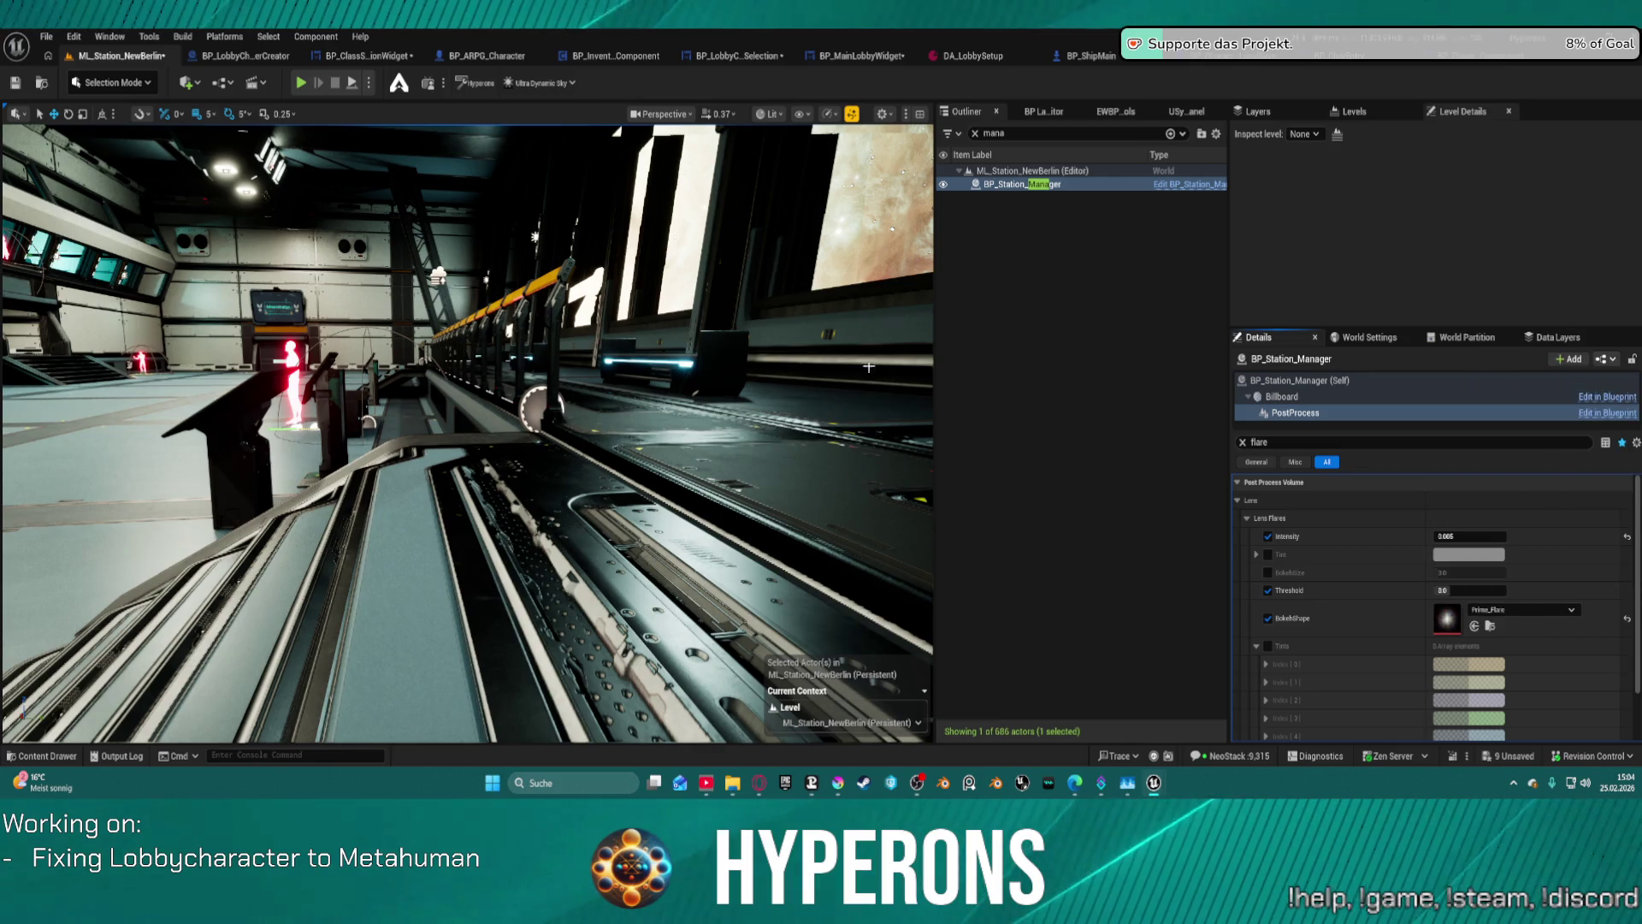
mouse_move(297, 557)
left_mouse_down()
mouse_move(294, 496)
mouse_move(297, 557)
left_mouse_up()
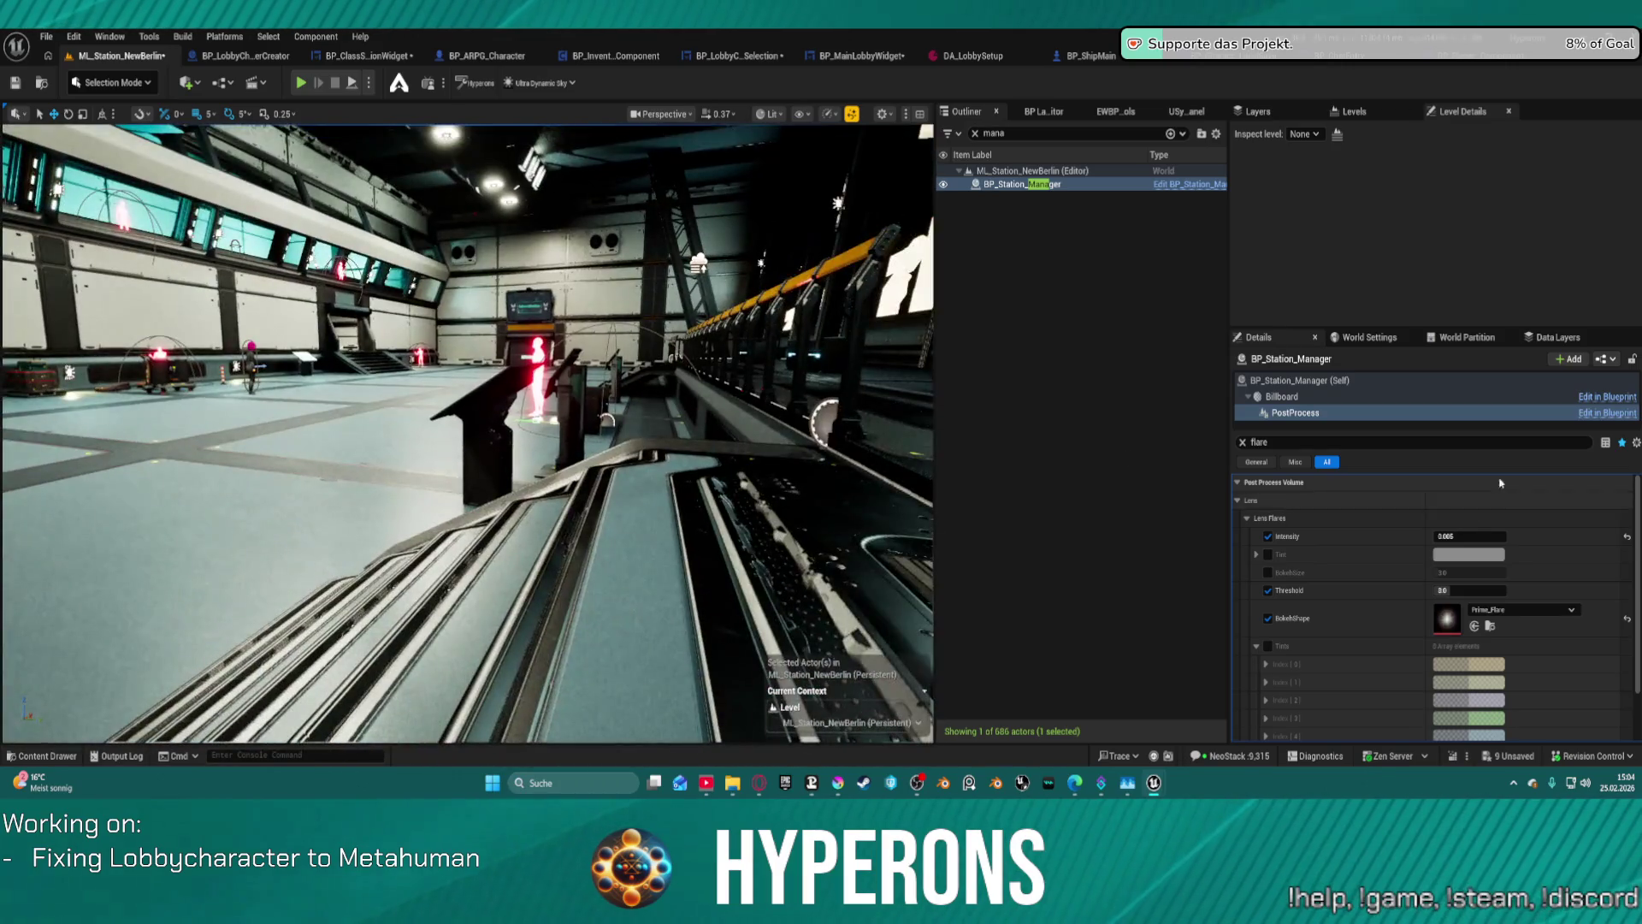
- Collapse the Lens group and filter the Details panel for 'lut'
left_click(1237, 500)
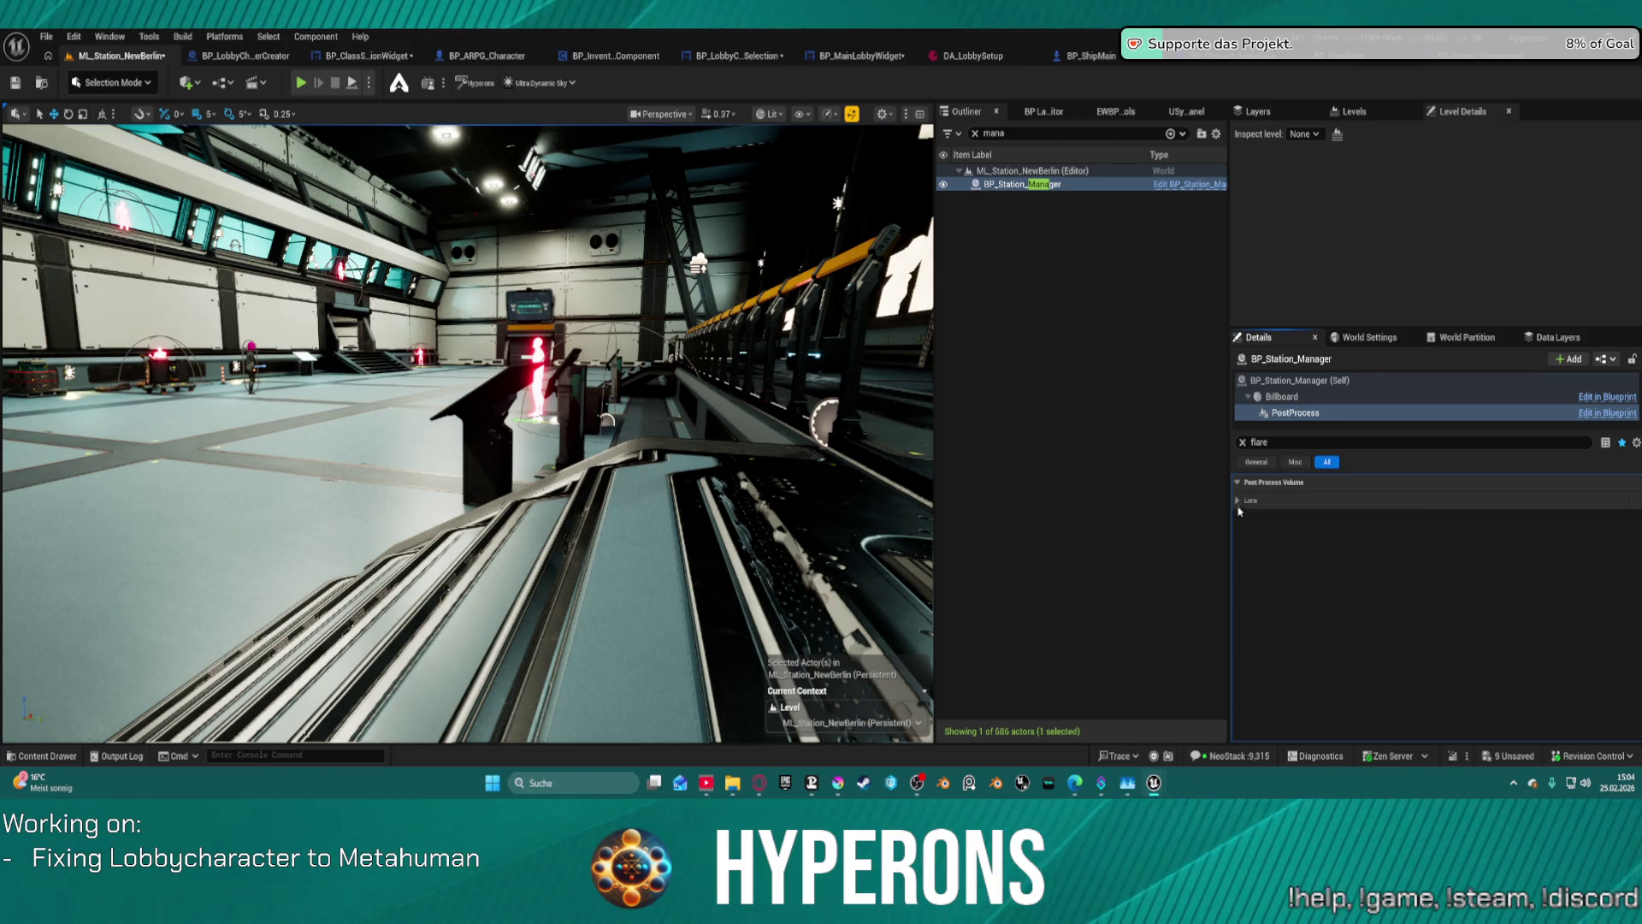
left_click(1245, 442)
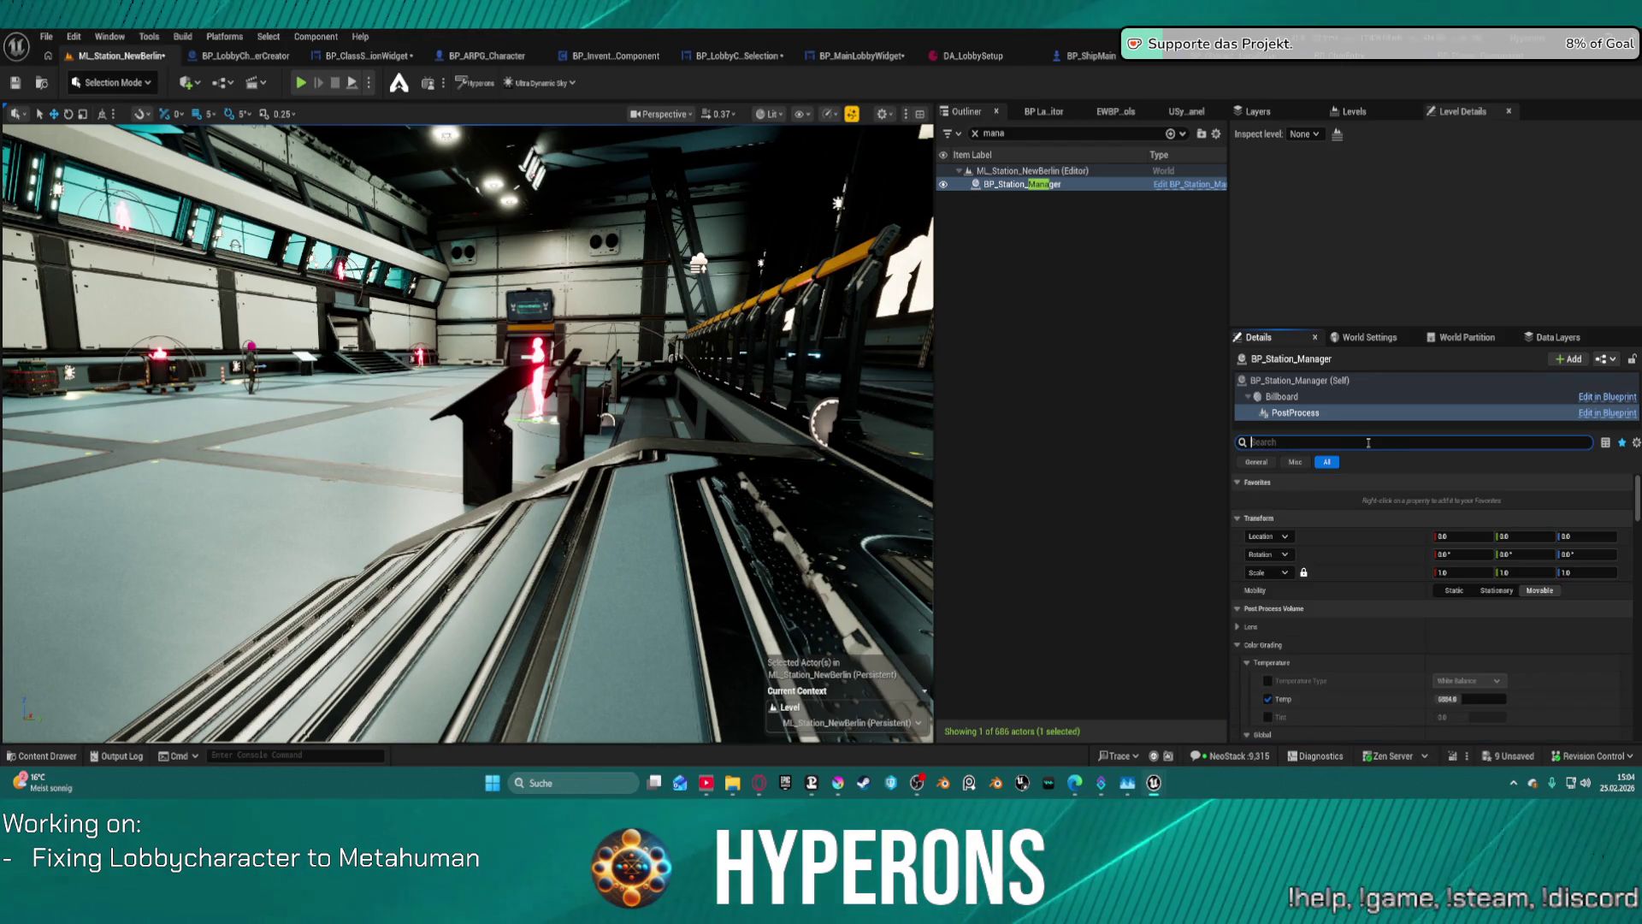
type("lut")
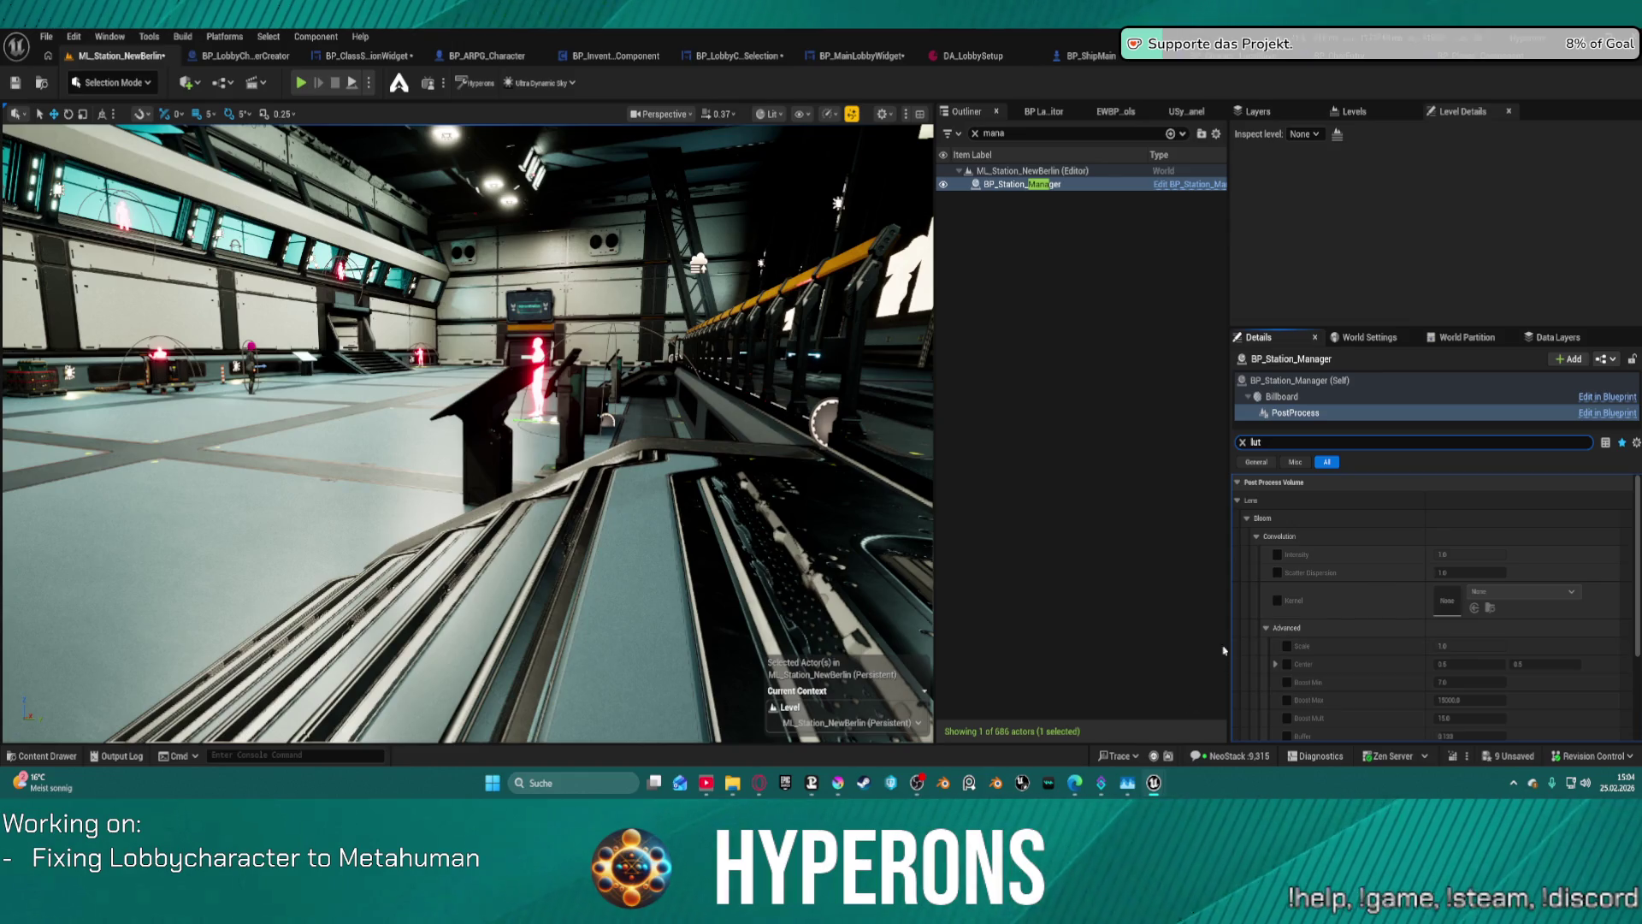
scroll(1266, 641, "down", 4)
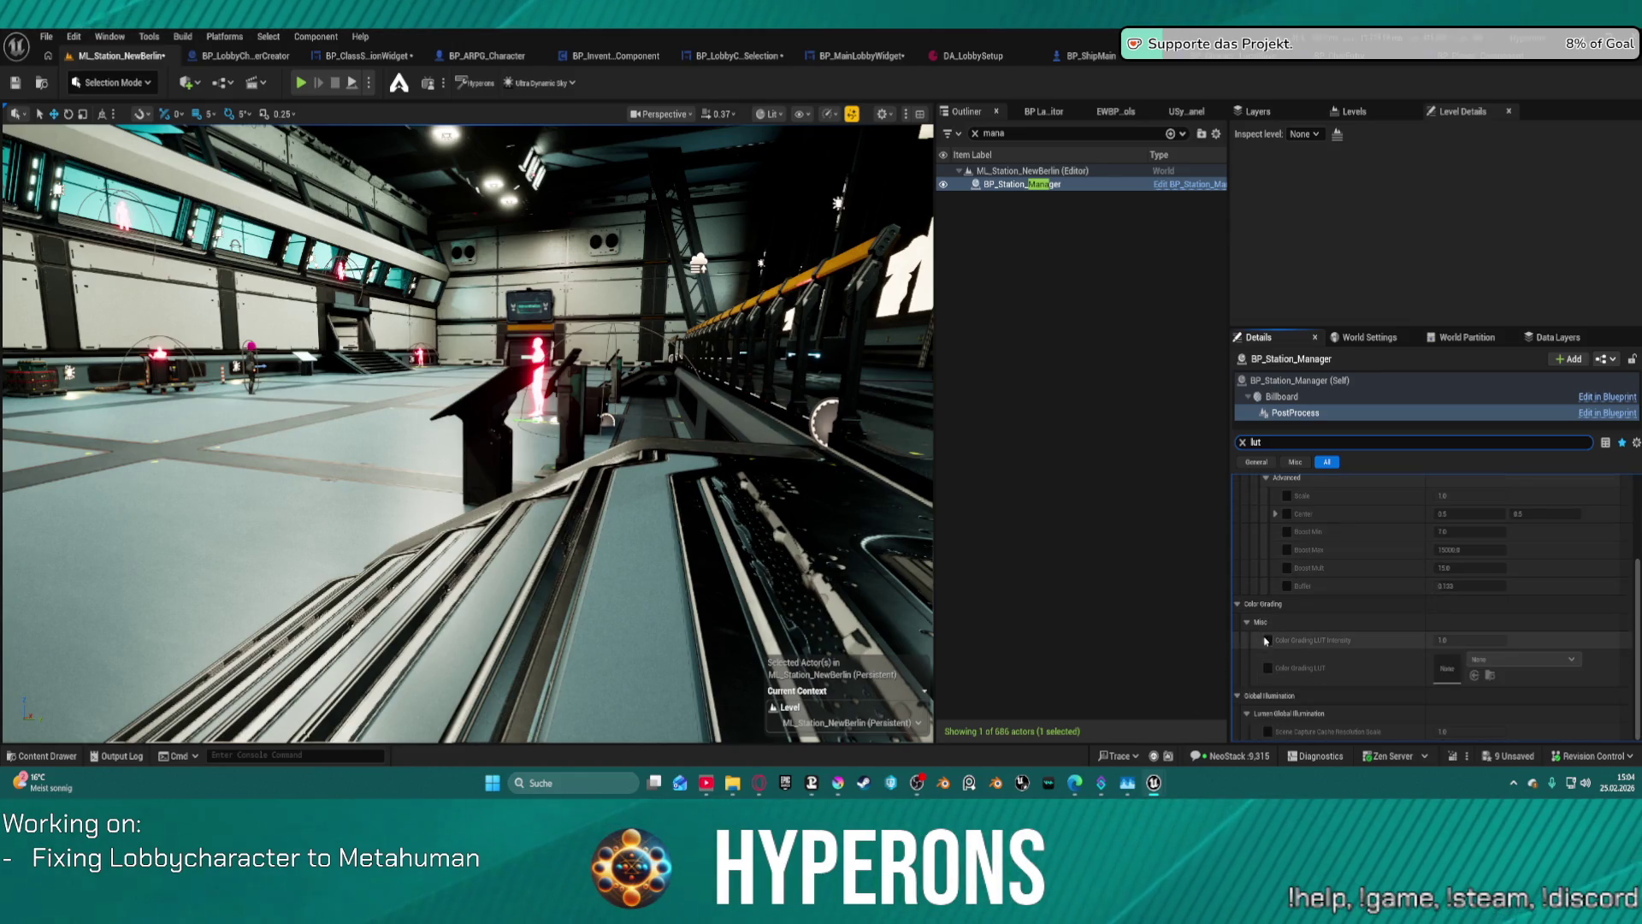
- Enable the Color Grading LUT Intensity and Color Grading LUT overrides, leaving the LUT as None
left_click(1267, 640)
left_click(1268, 667)
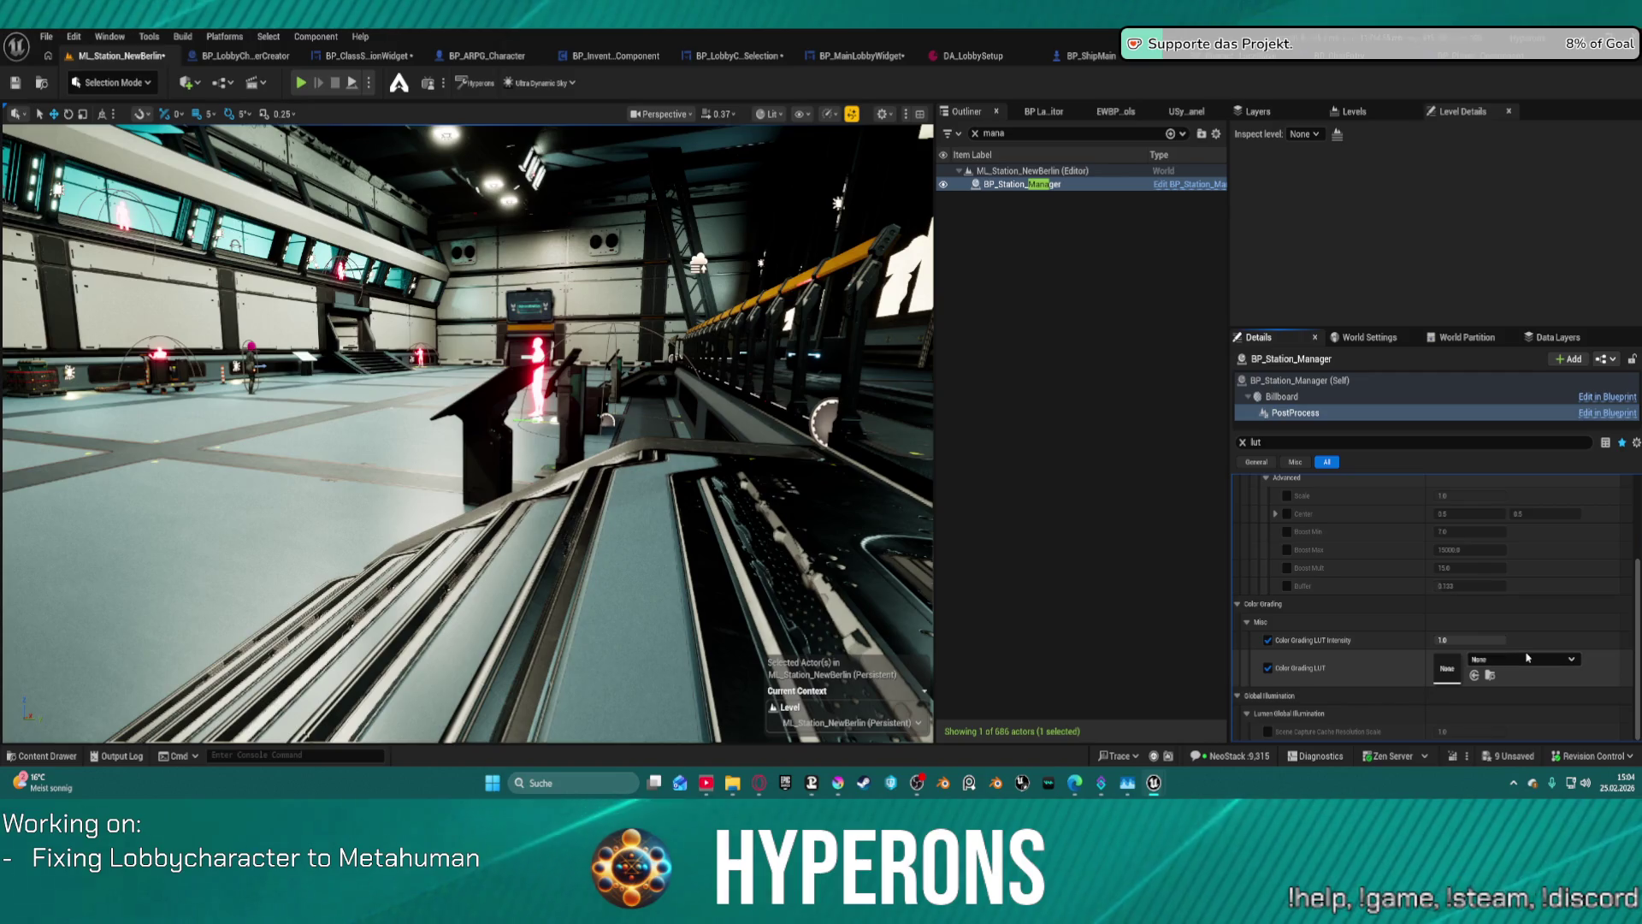
left_click(1526, 659)
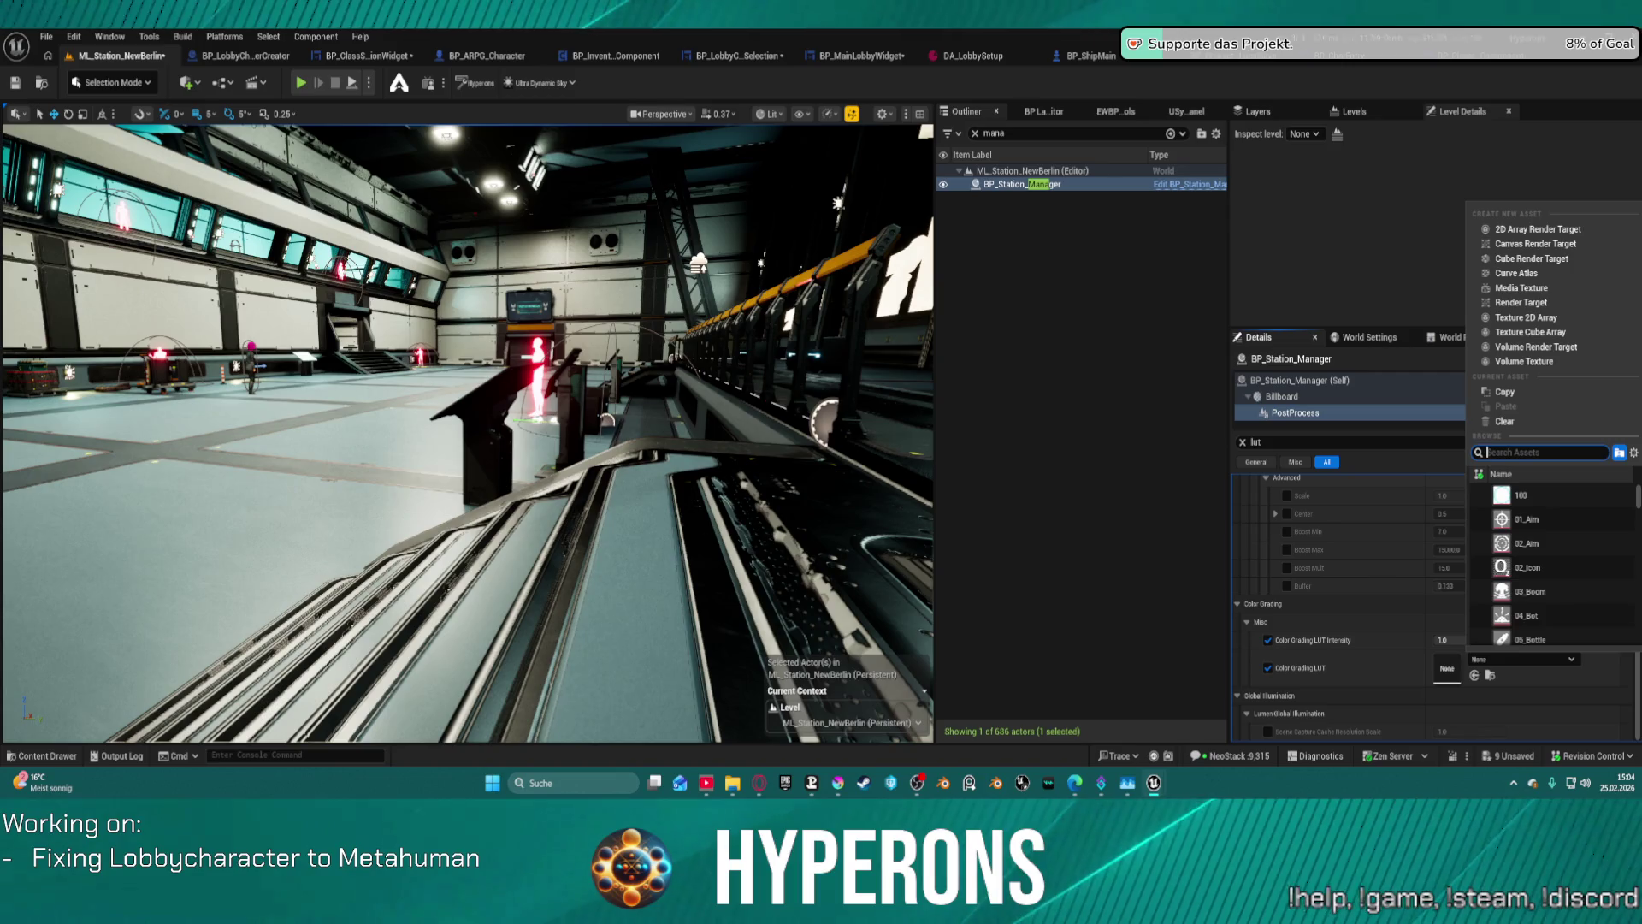
key("Escape")
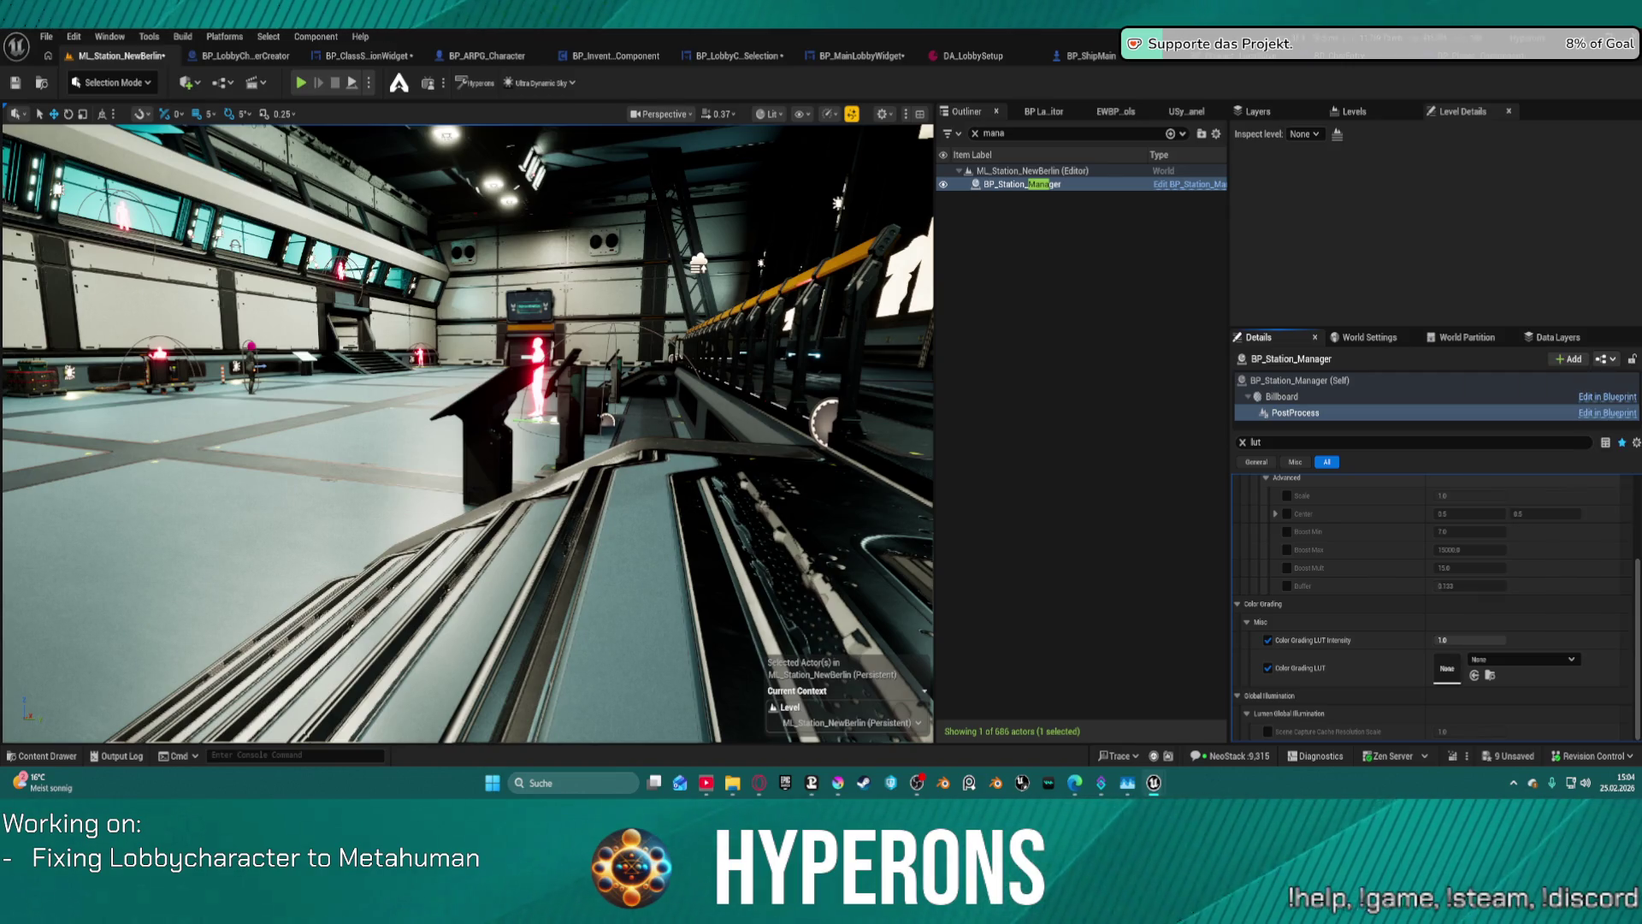
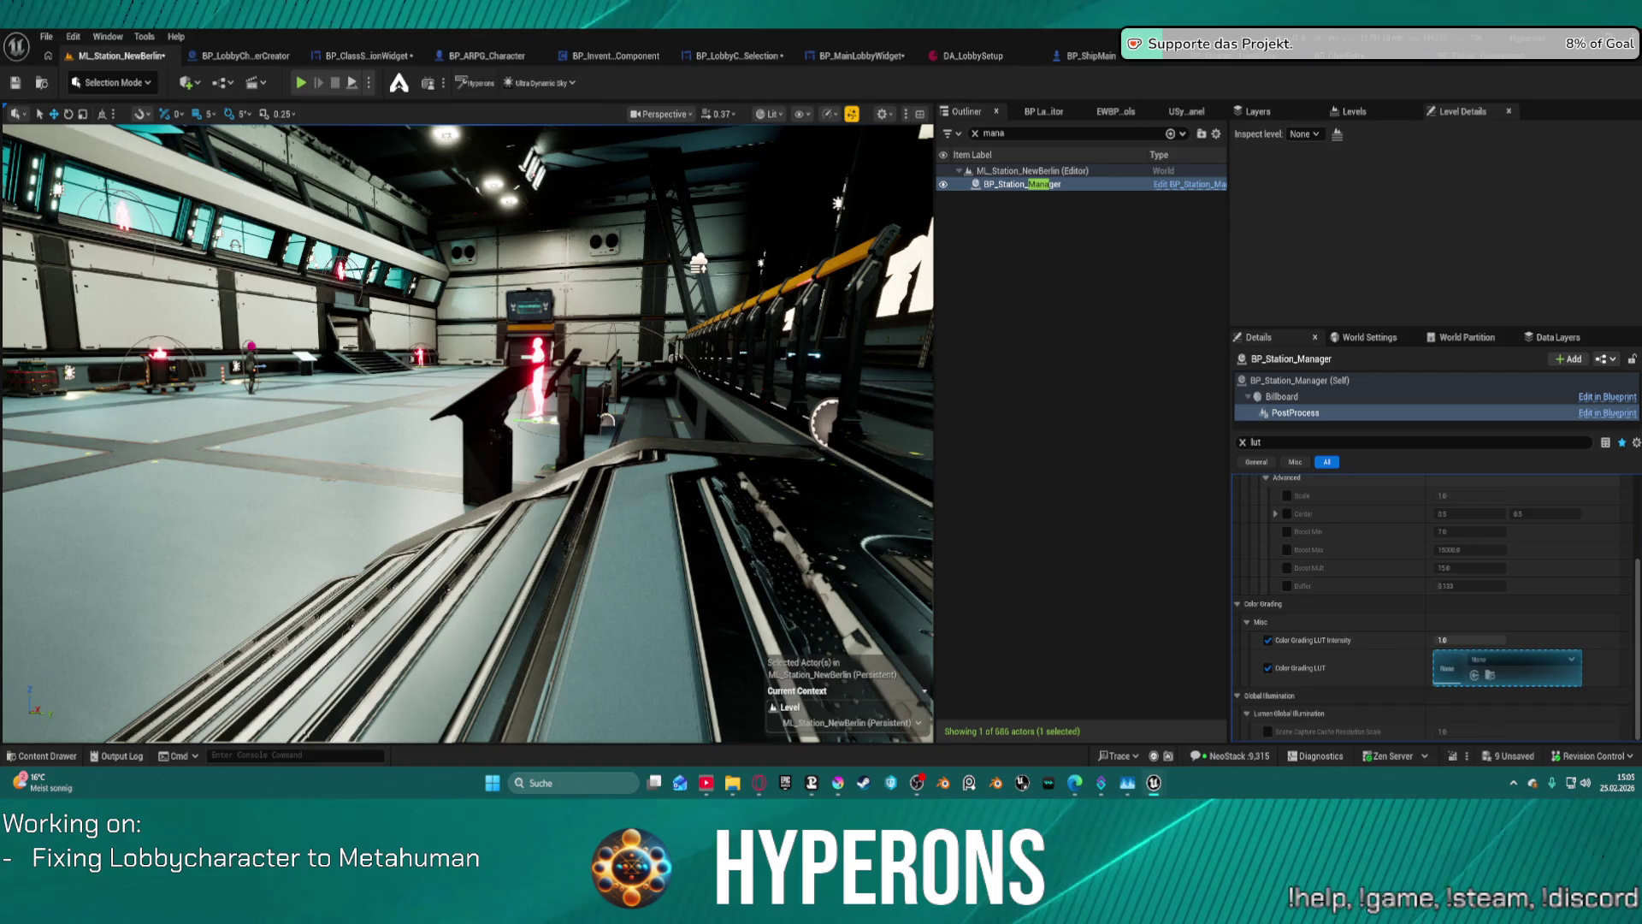
- Try the Moonlight, DrasticBW, YellowPurple and RedFromLuma LUTs in the Color Grading LUT slot
left_click_drag(1375, 488, 1453, 681)
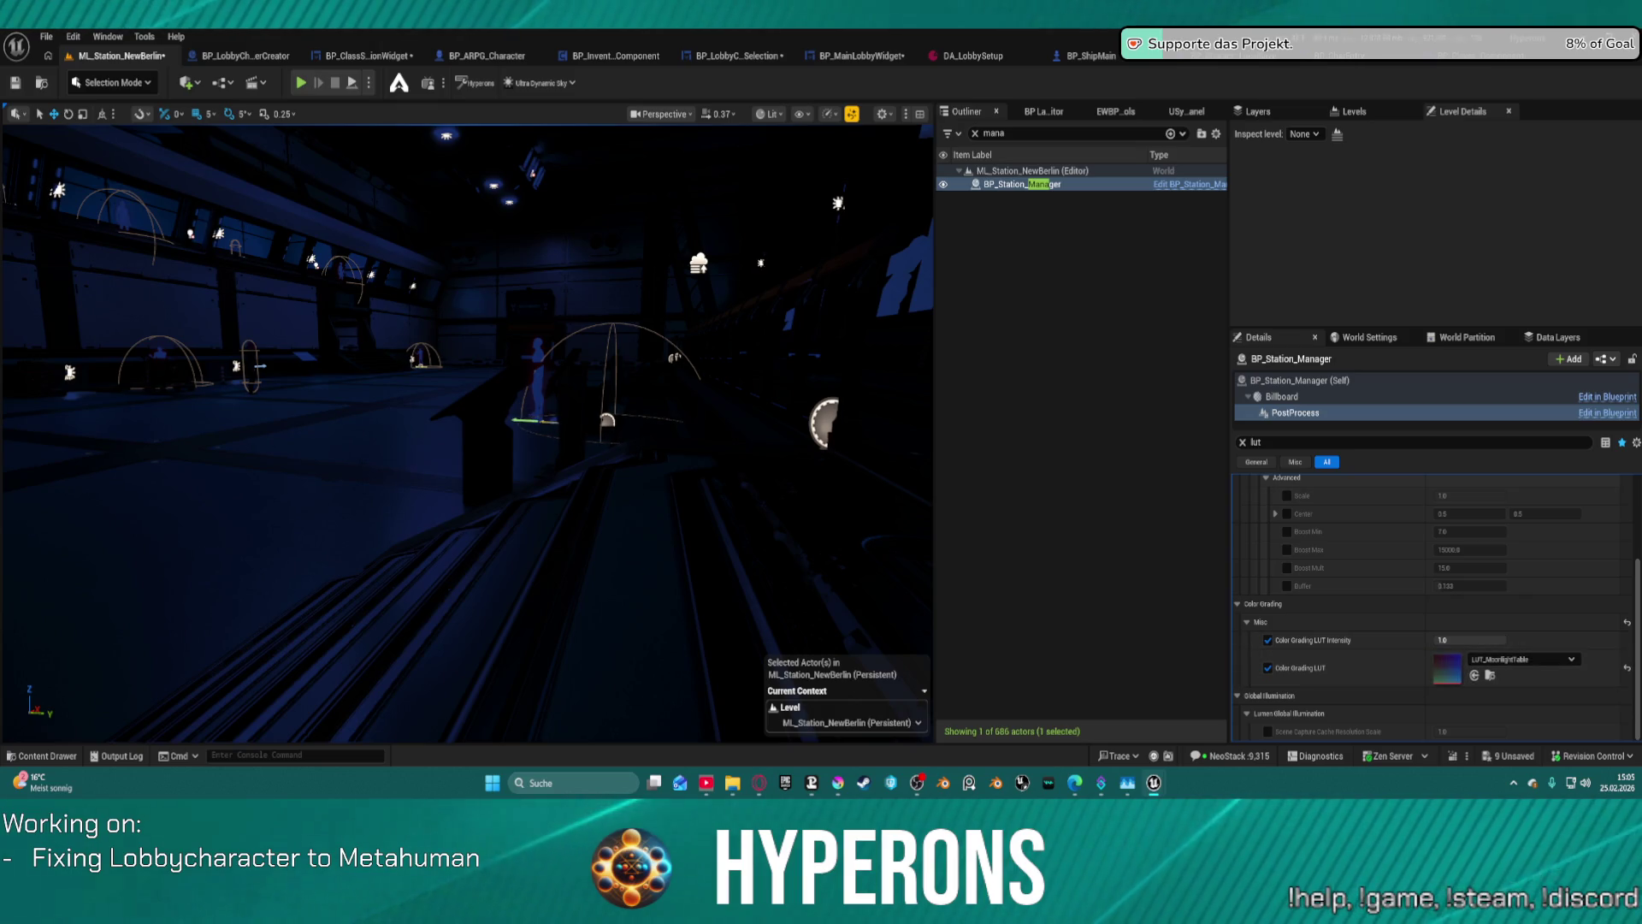
left_click_drag(1283, 333, 1446, 676)
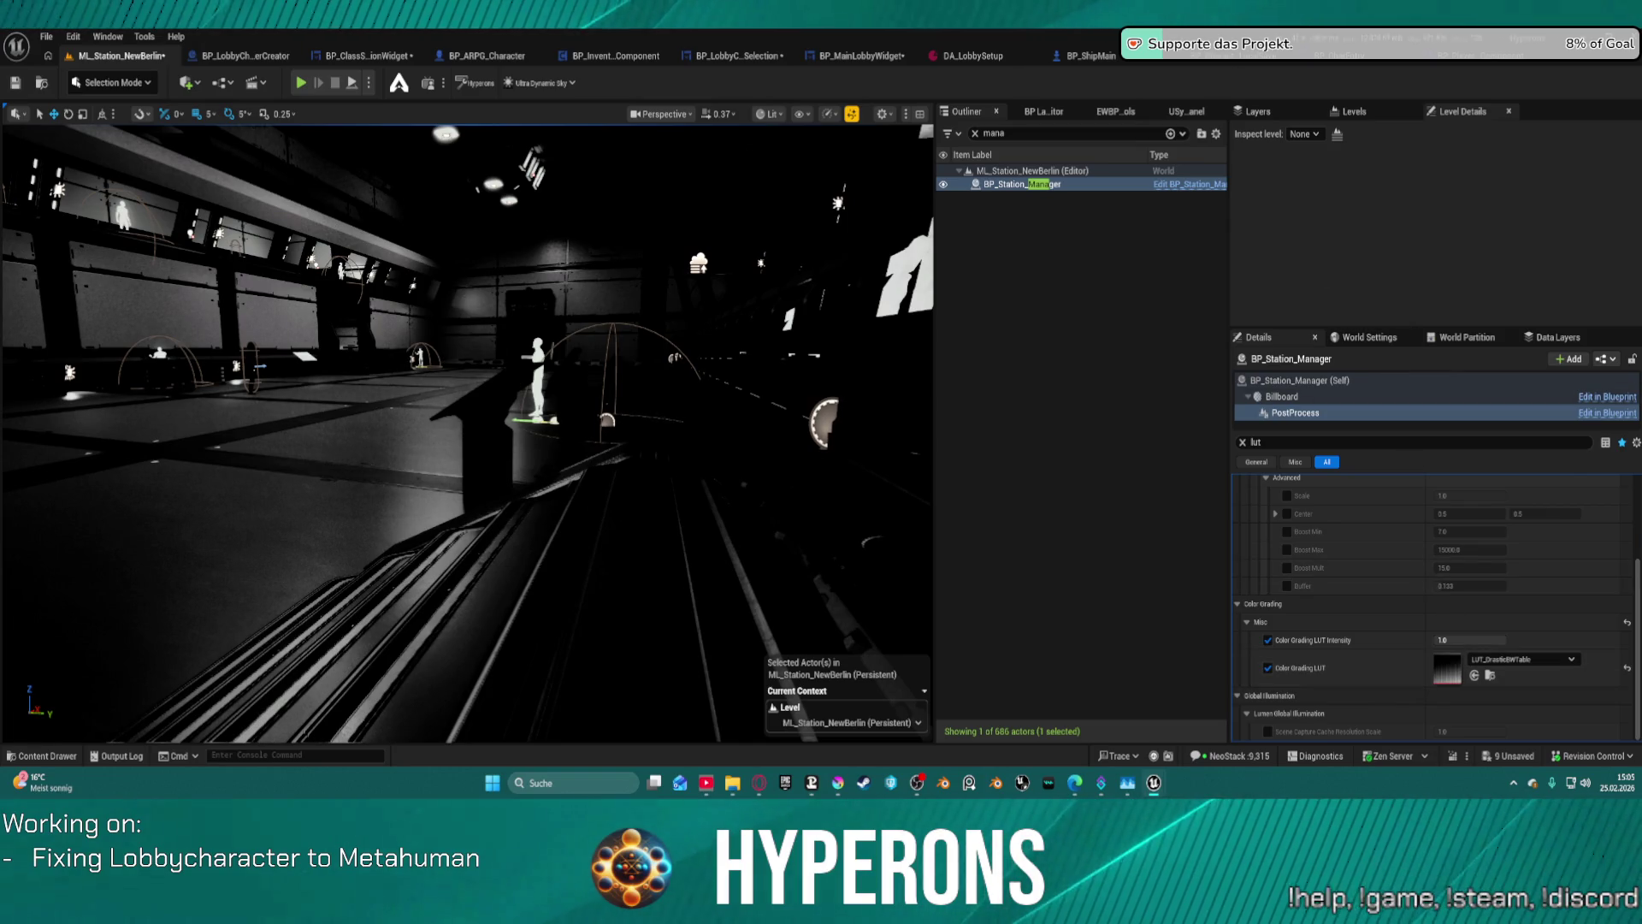
mouse_move(1300, 214)
left_mouse_down()
mouse_move(1390, 718)
mouse_move(1447, 683)
left_mouse_up()
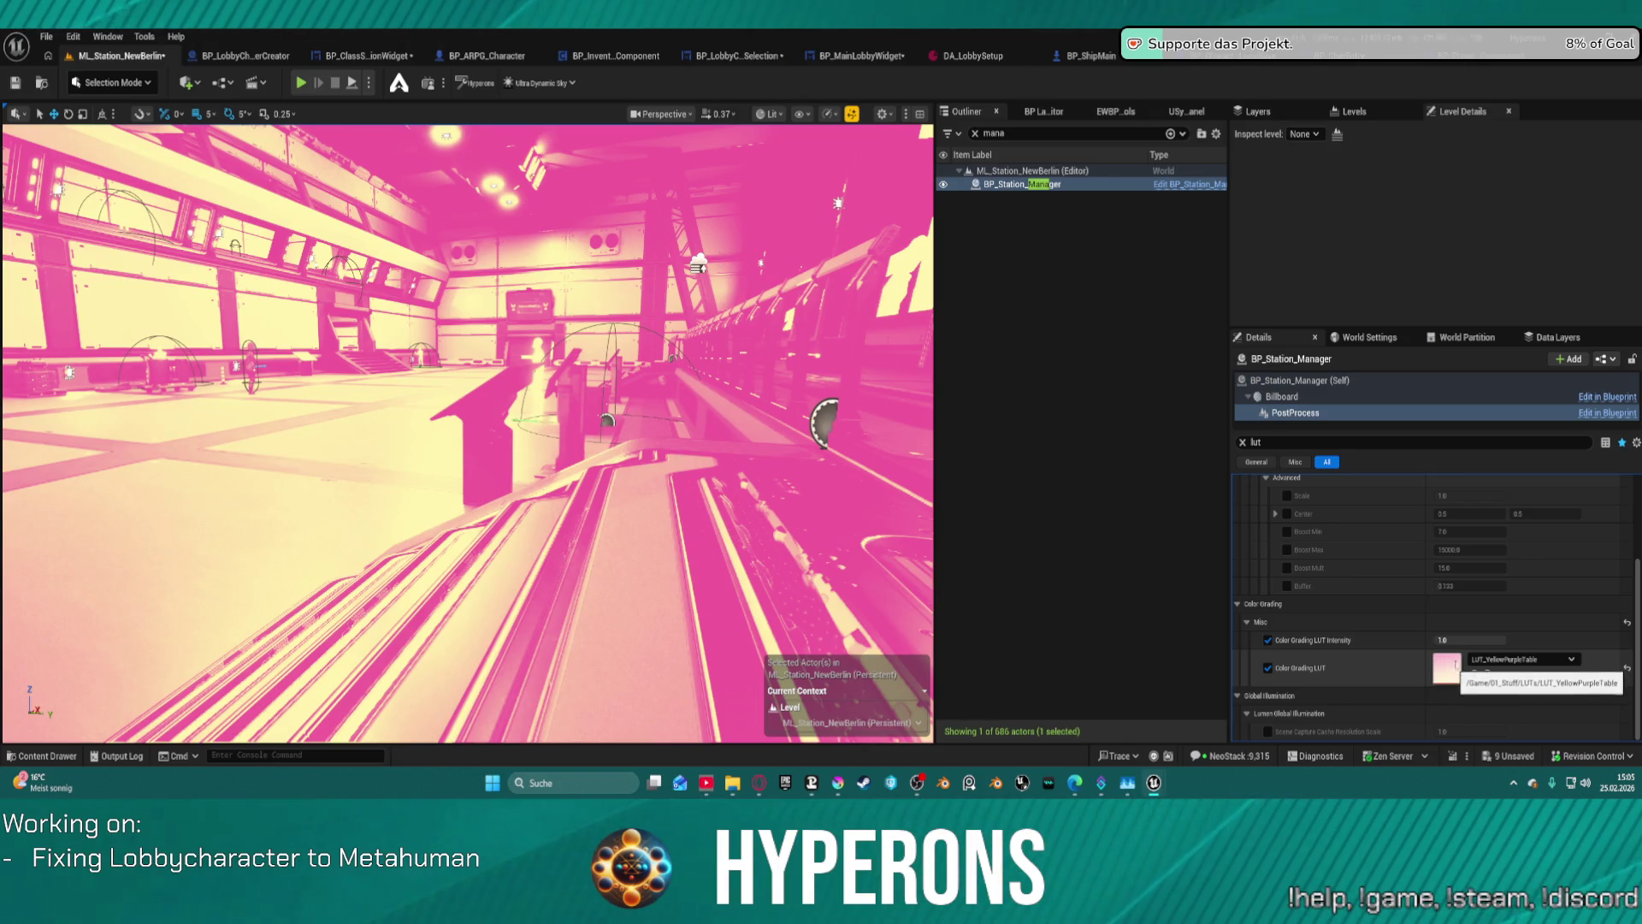
left_click_drag(1501, 640, 1440, 640)
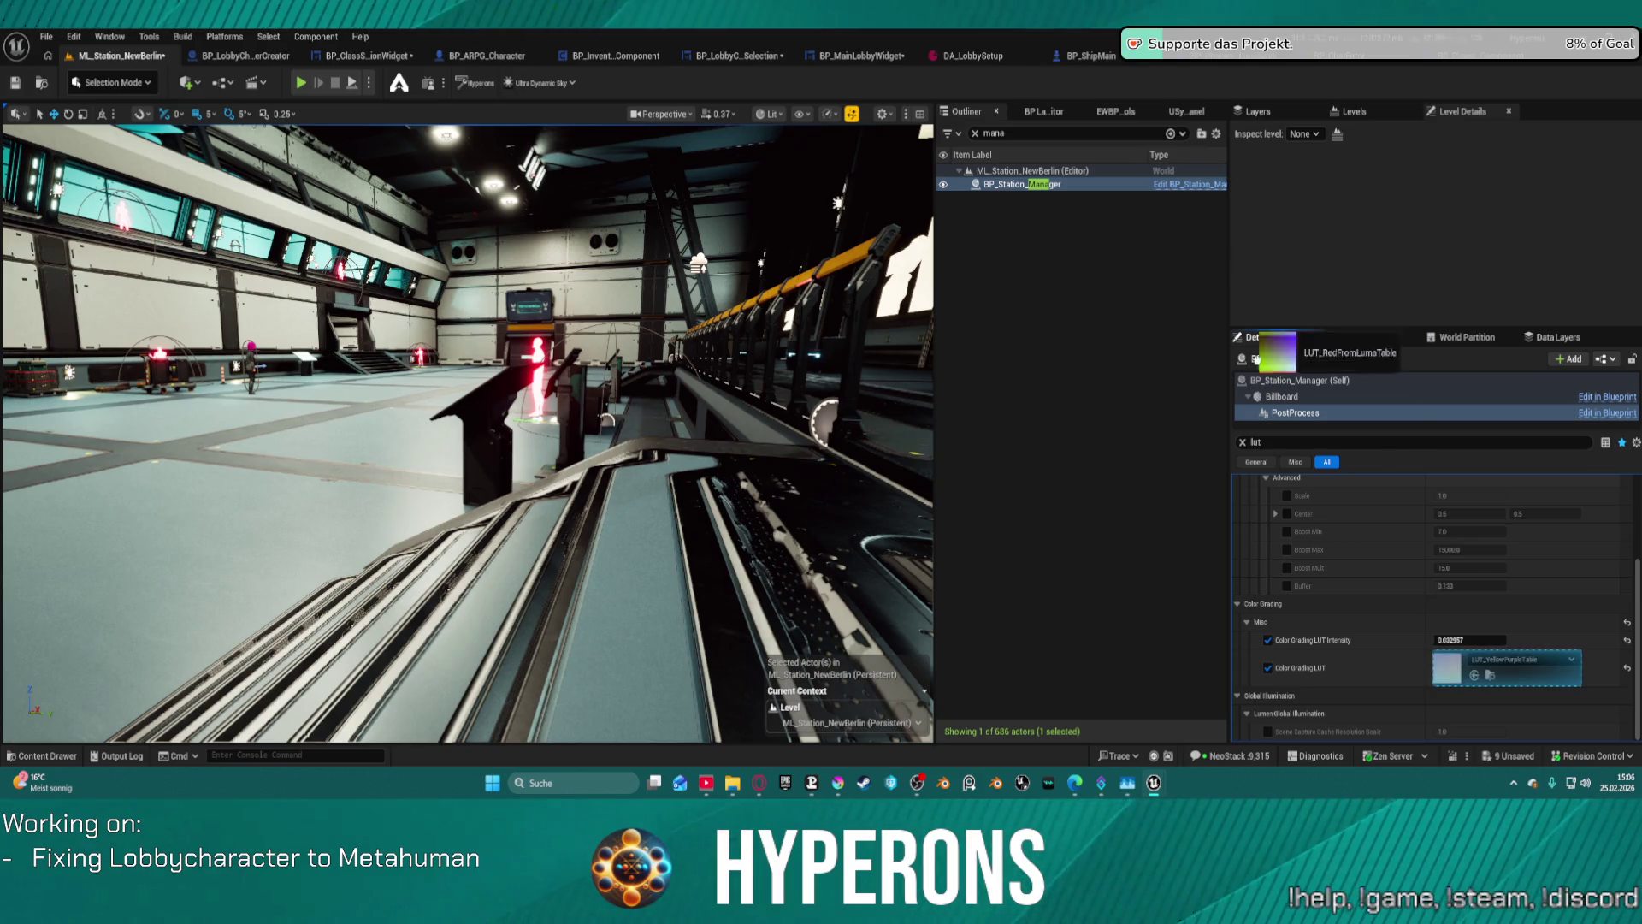
mouse_move(1250, 333)
left_mouse_down()
mouse_move(1373, 637)
mouse_move(1442, 669)
left_mouse_up()
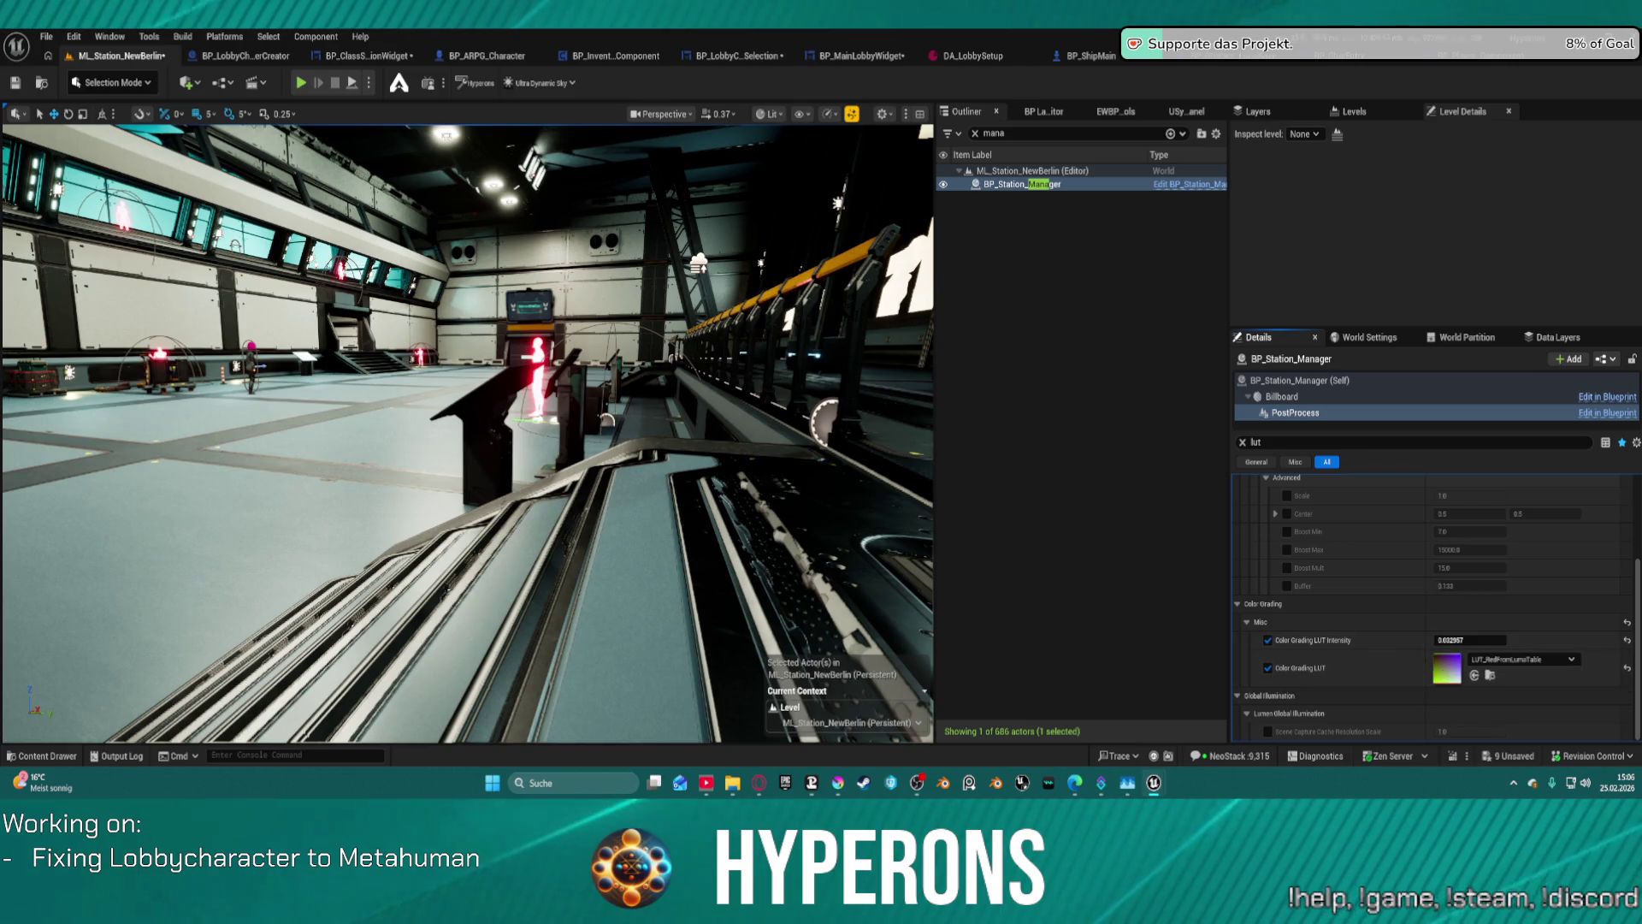
mouse_move(1454, 640)
left_mouse_down()
mouse_move(1523, 640)
mouse_move(1445, 640)
left_mouse_up()
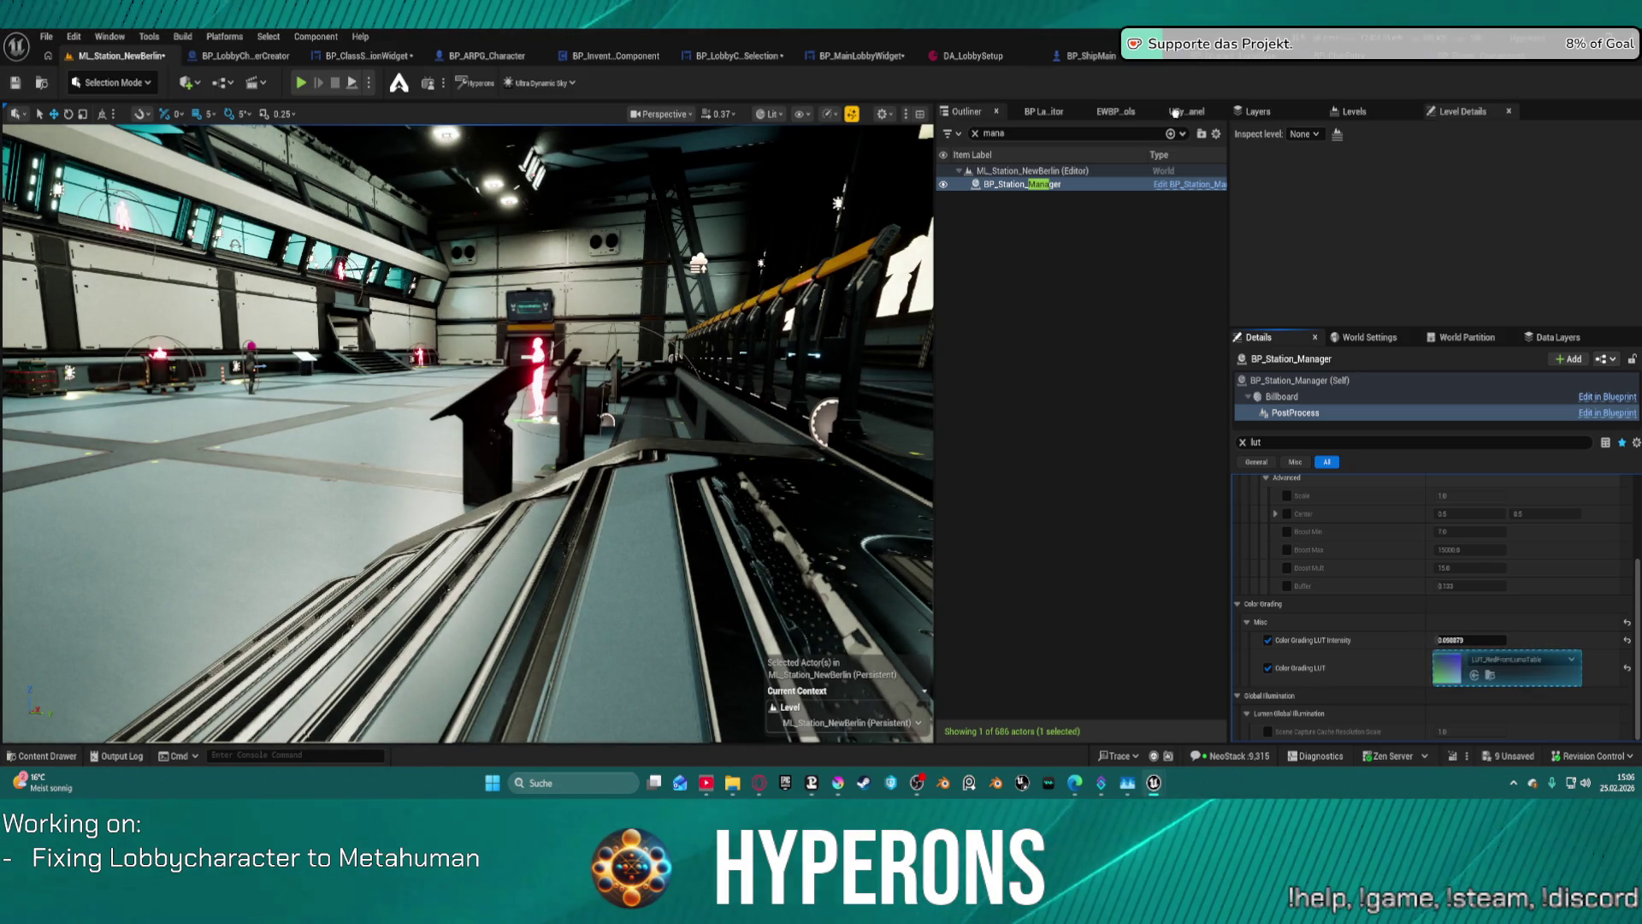
- Apply LUT_PernikTable with a faint LUT Intensity of 0.0352
mouse_move(1447, 669)
left_click_drag(1447, 669, 1448, 669)
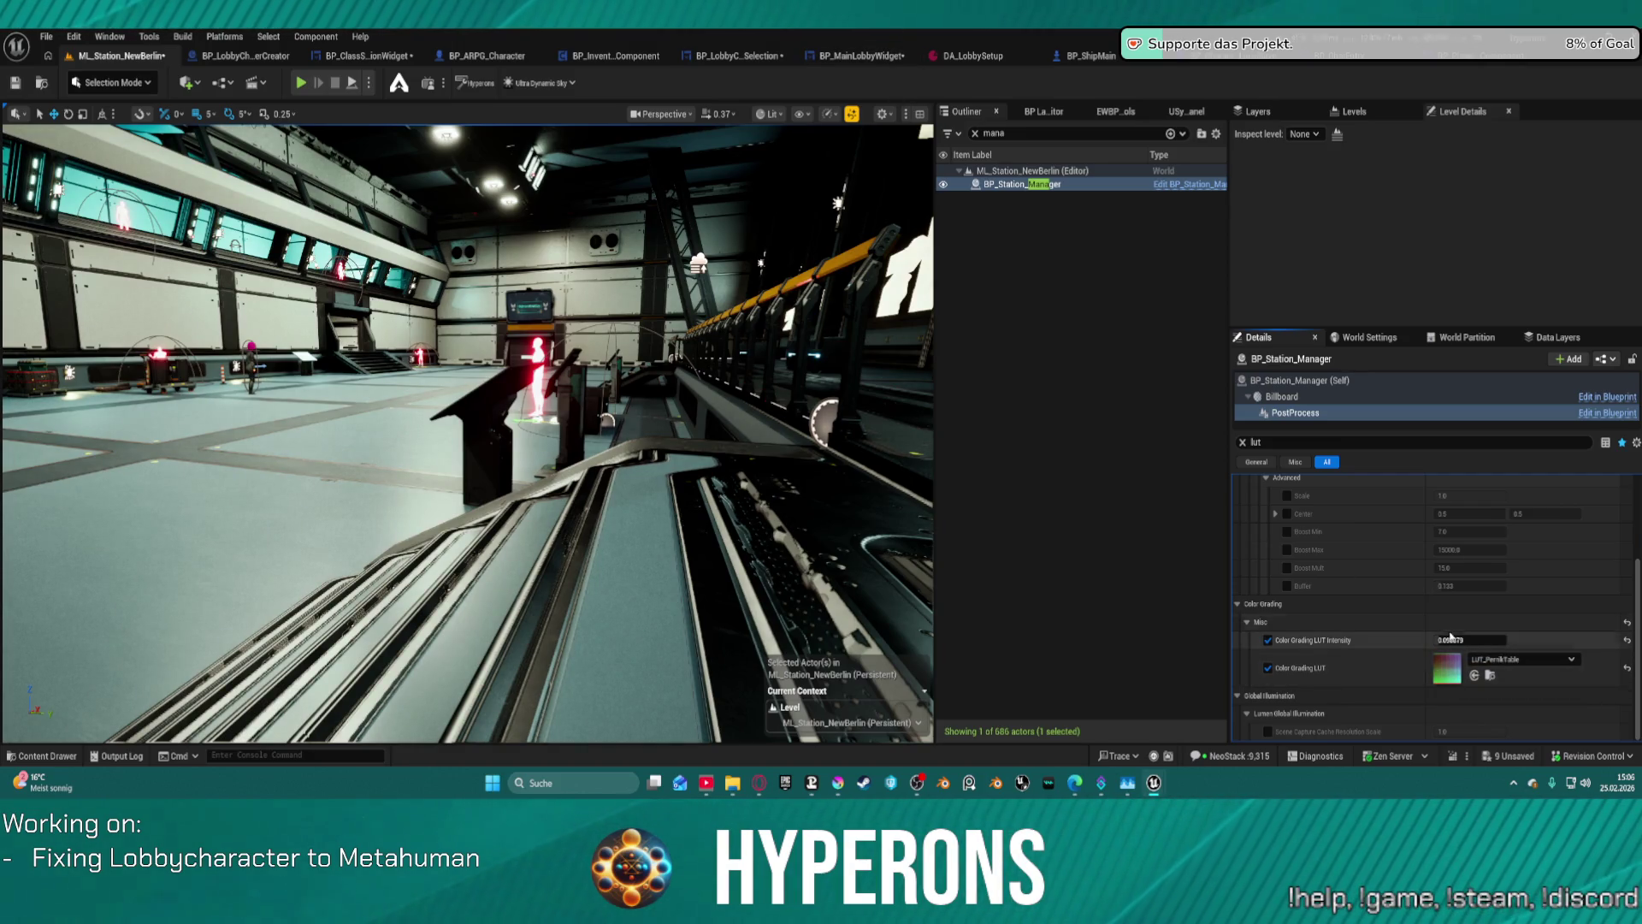
left_click_drag(1454, 640, 1445, 640)
type("0.0352")
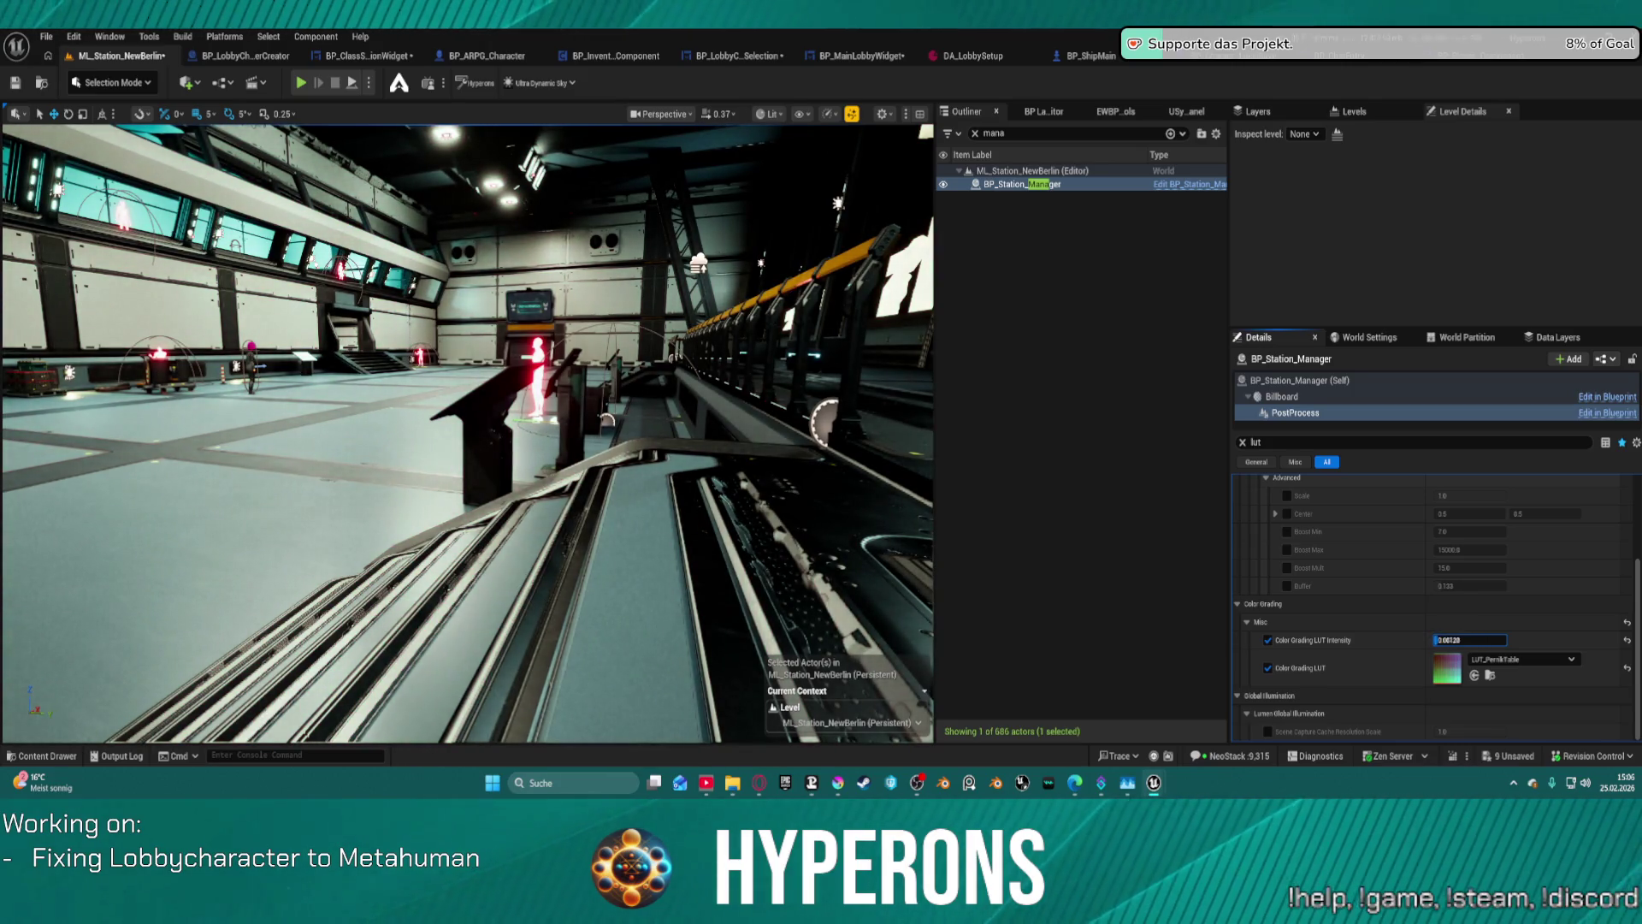
mouse_move(605, 419)
left_mouse_down()
mouse_move(537, 518)
mouse_move(535, 558)
mouse_move(616, 542)
mouse_move(786, 440)
mouse_move(710, 491)
left_mouse_up()
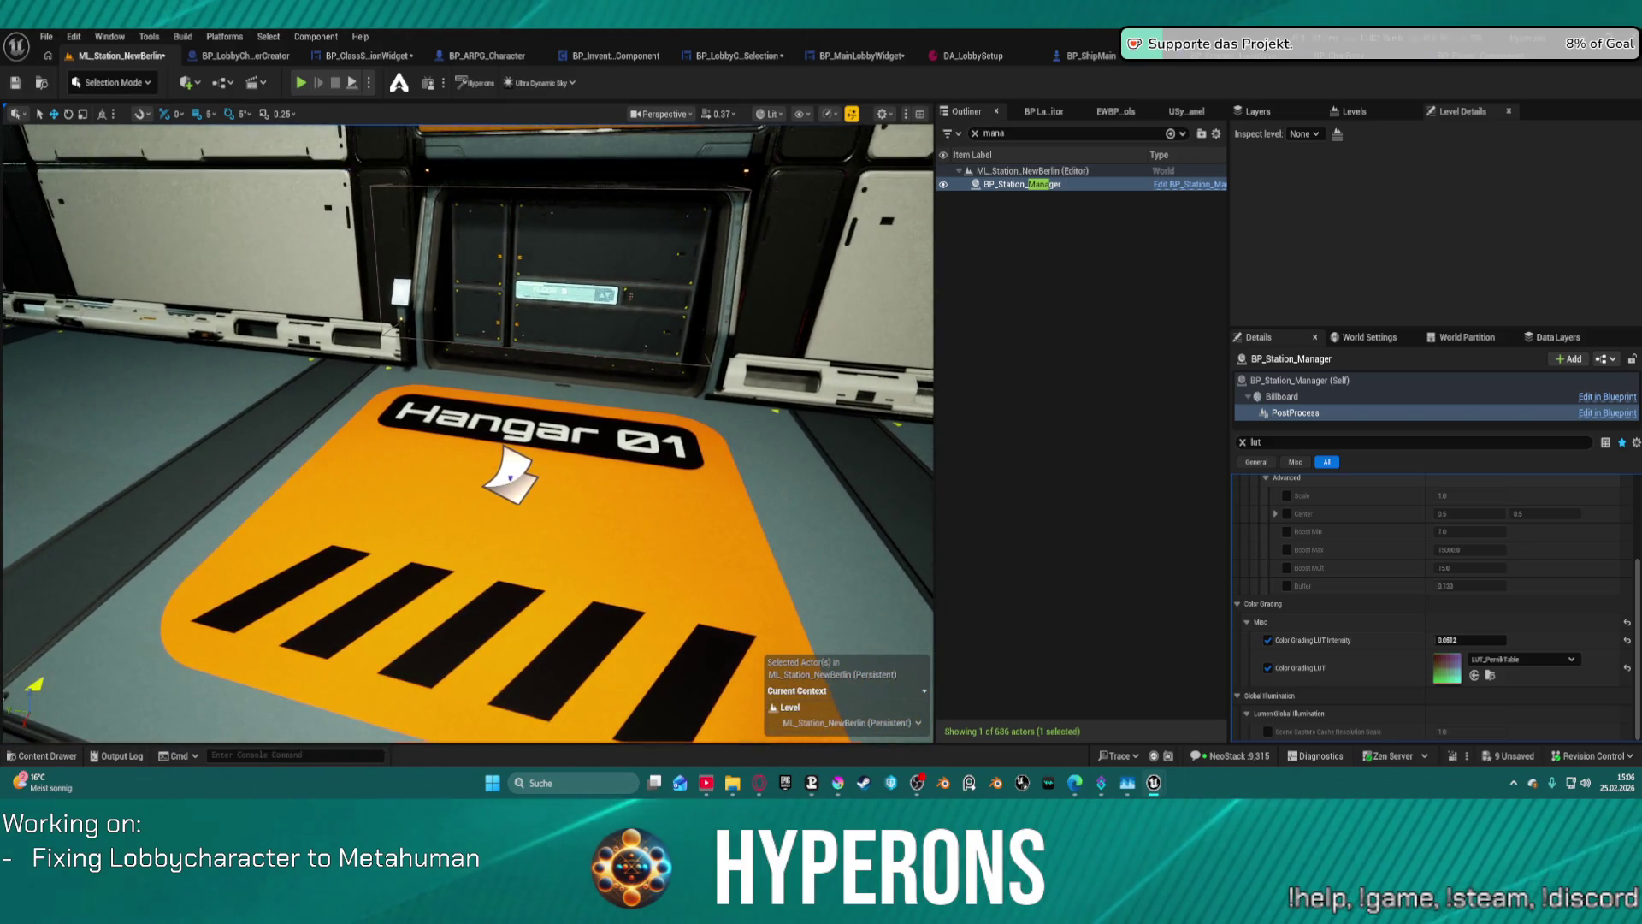
- Look around the hangar and Trading wall, then raise the Pernik LUT Intensity to 0.5
mouse_move(511, 475)
left_mouse_down()
mouse_move(542, 623)
mouse_move(547, 596)
left_mouse_up()
scroll(547, 597, "down", 10)
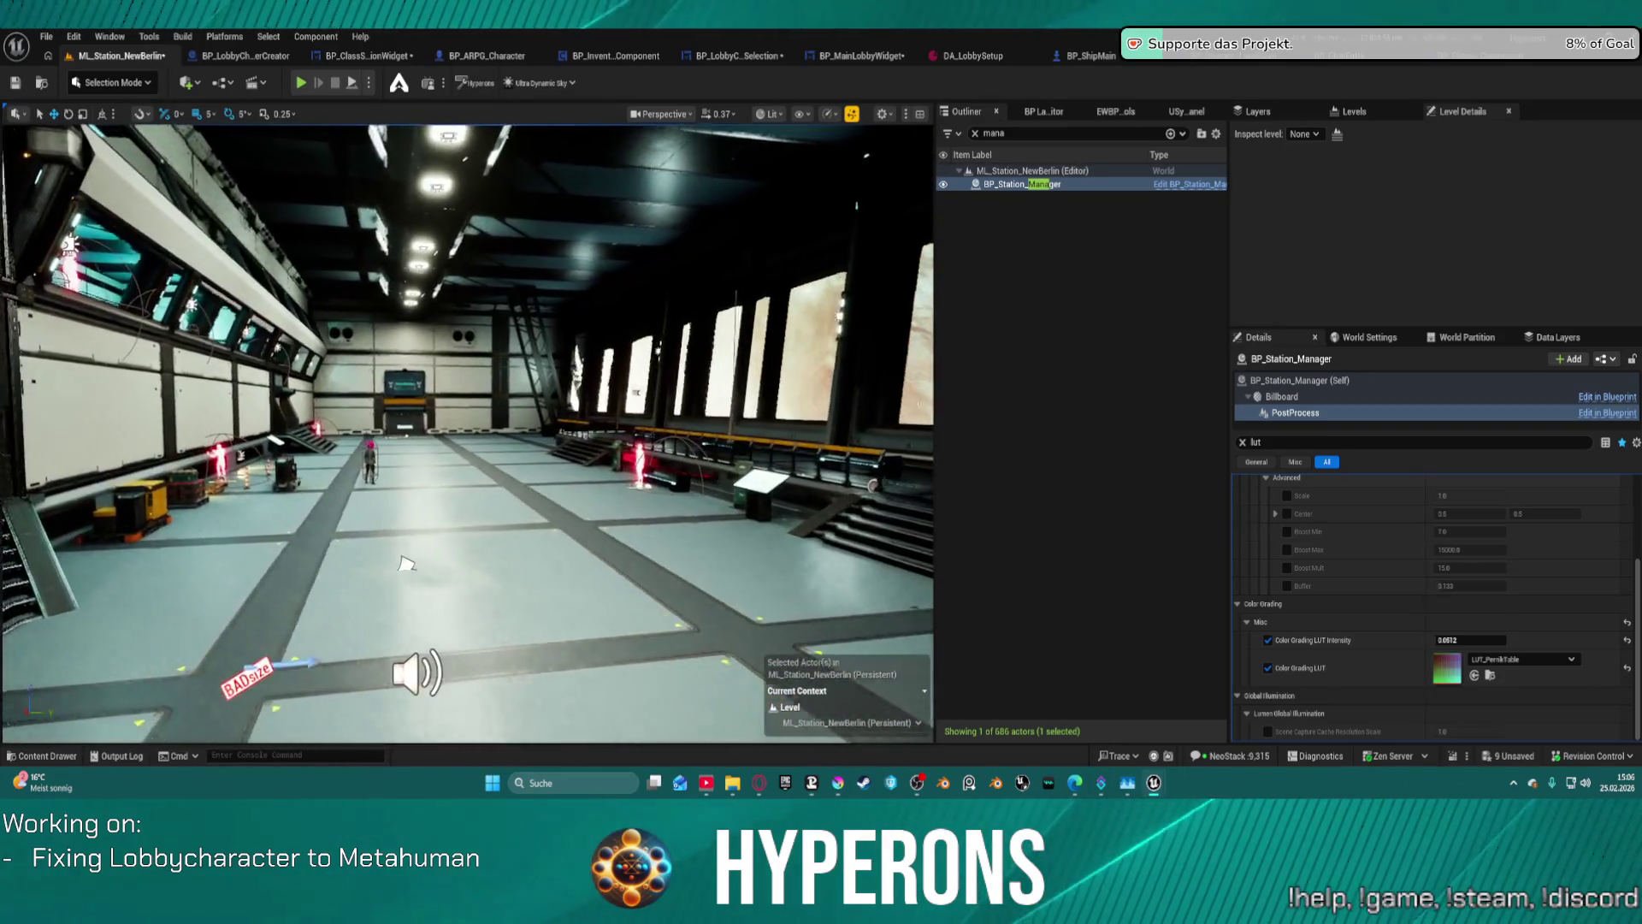
mouse_move(497, 566)
left_mouse_down()
mouse_move(599, 590)
mouse_move(556, 616)
mouse_move(632, 644)
mouse_move(476, 671)
mouse_move(319, 659)
mouse_move(256, 582)
mouse_move(160, 586)
mouse_move(213, 575)
left_mouse_up()
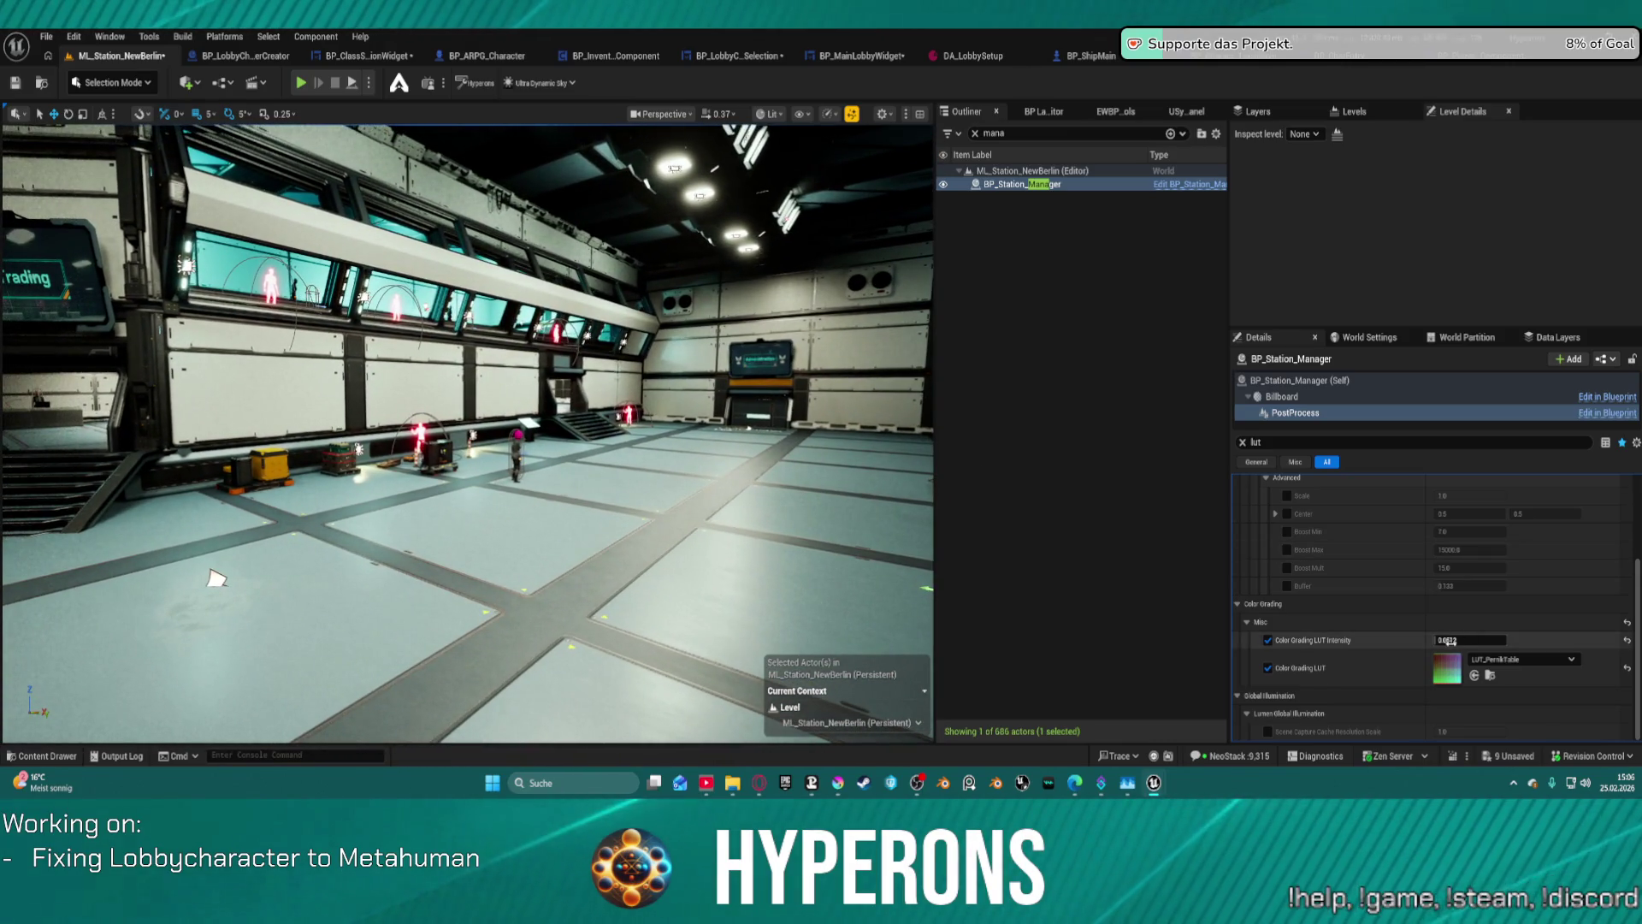
left_click_drag(1469, 640, 1505, 640)
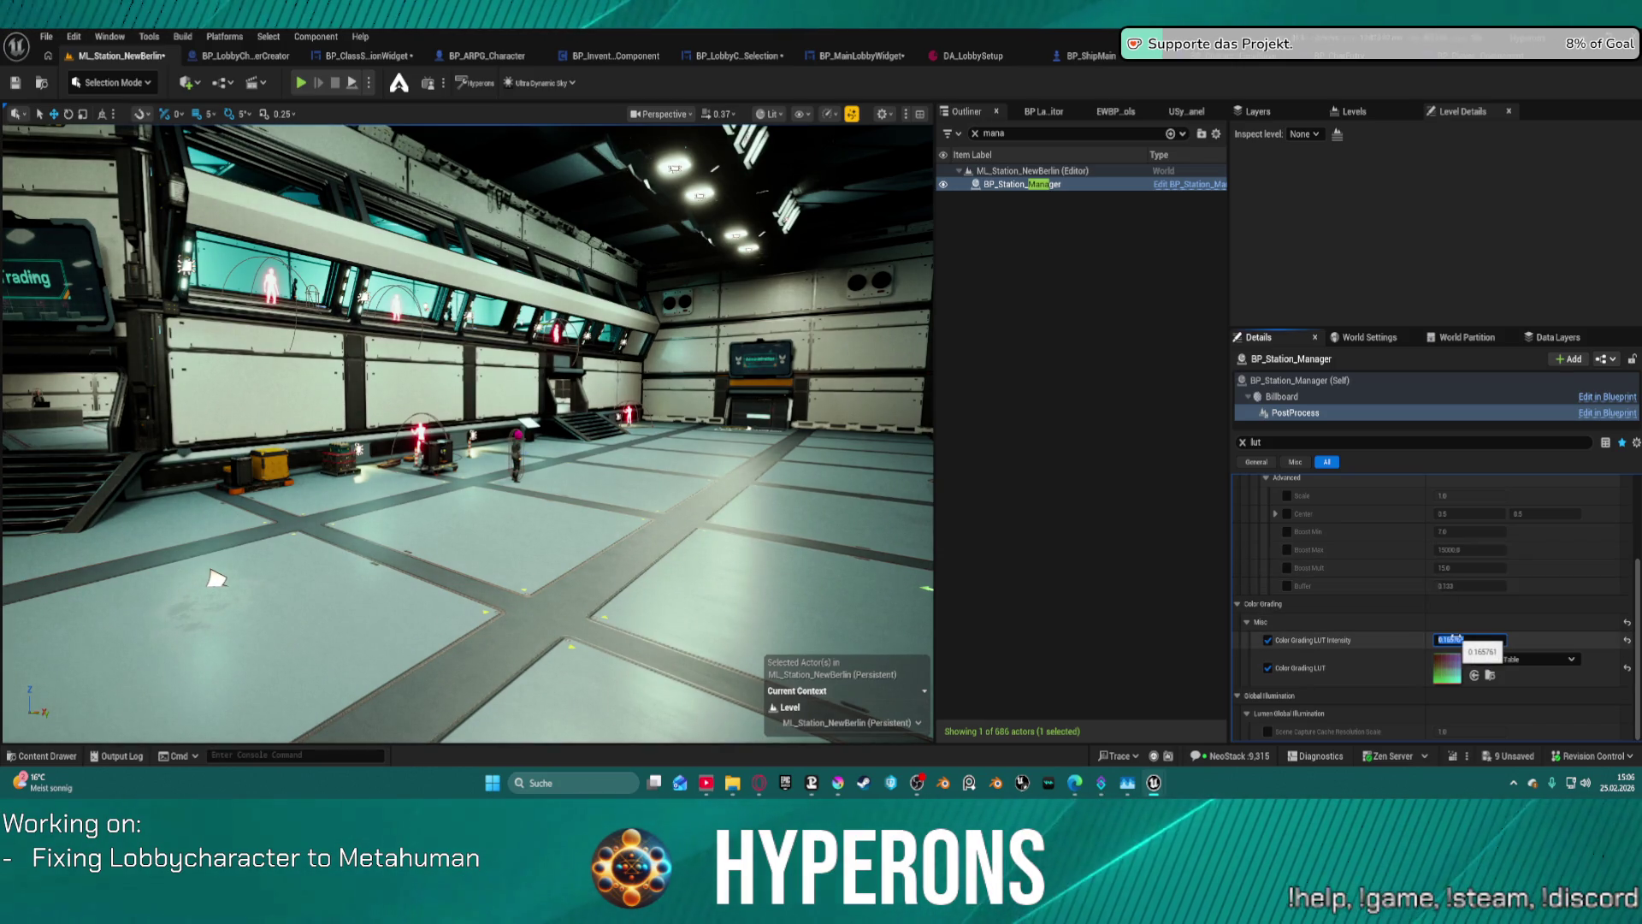
type("0.5")
key("Return")
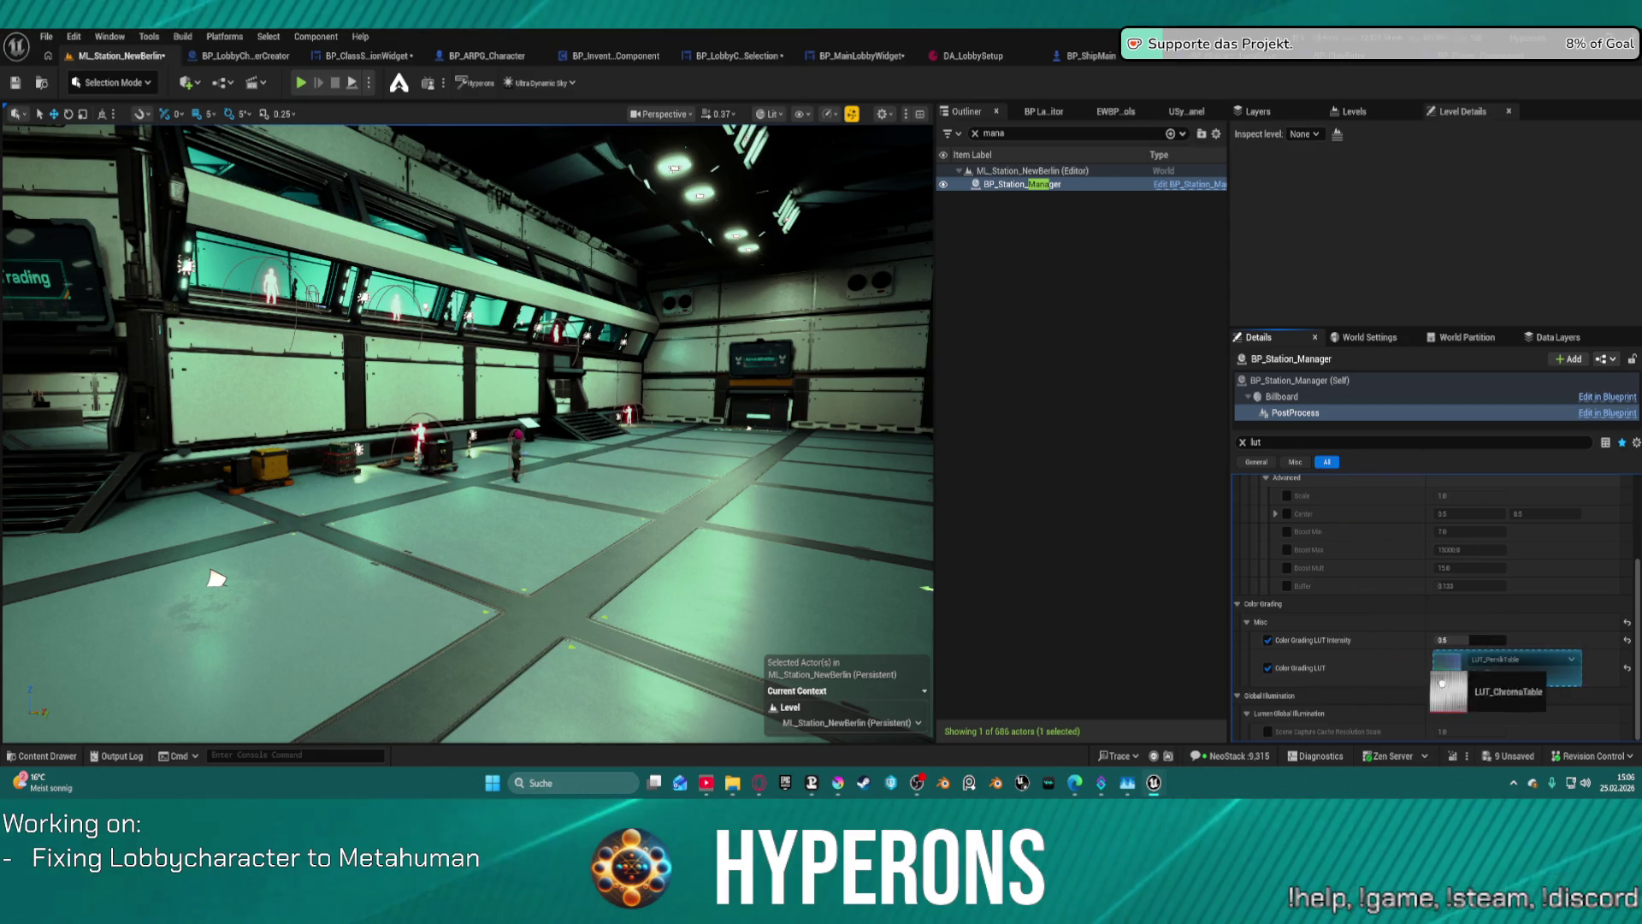
- Try LUT_ChromaTable, then apply LUT_FilmStockTable and scrub its intensity from 1.0 down to about 0.16
left_click(1474, 674)
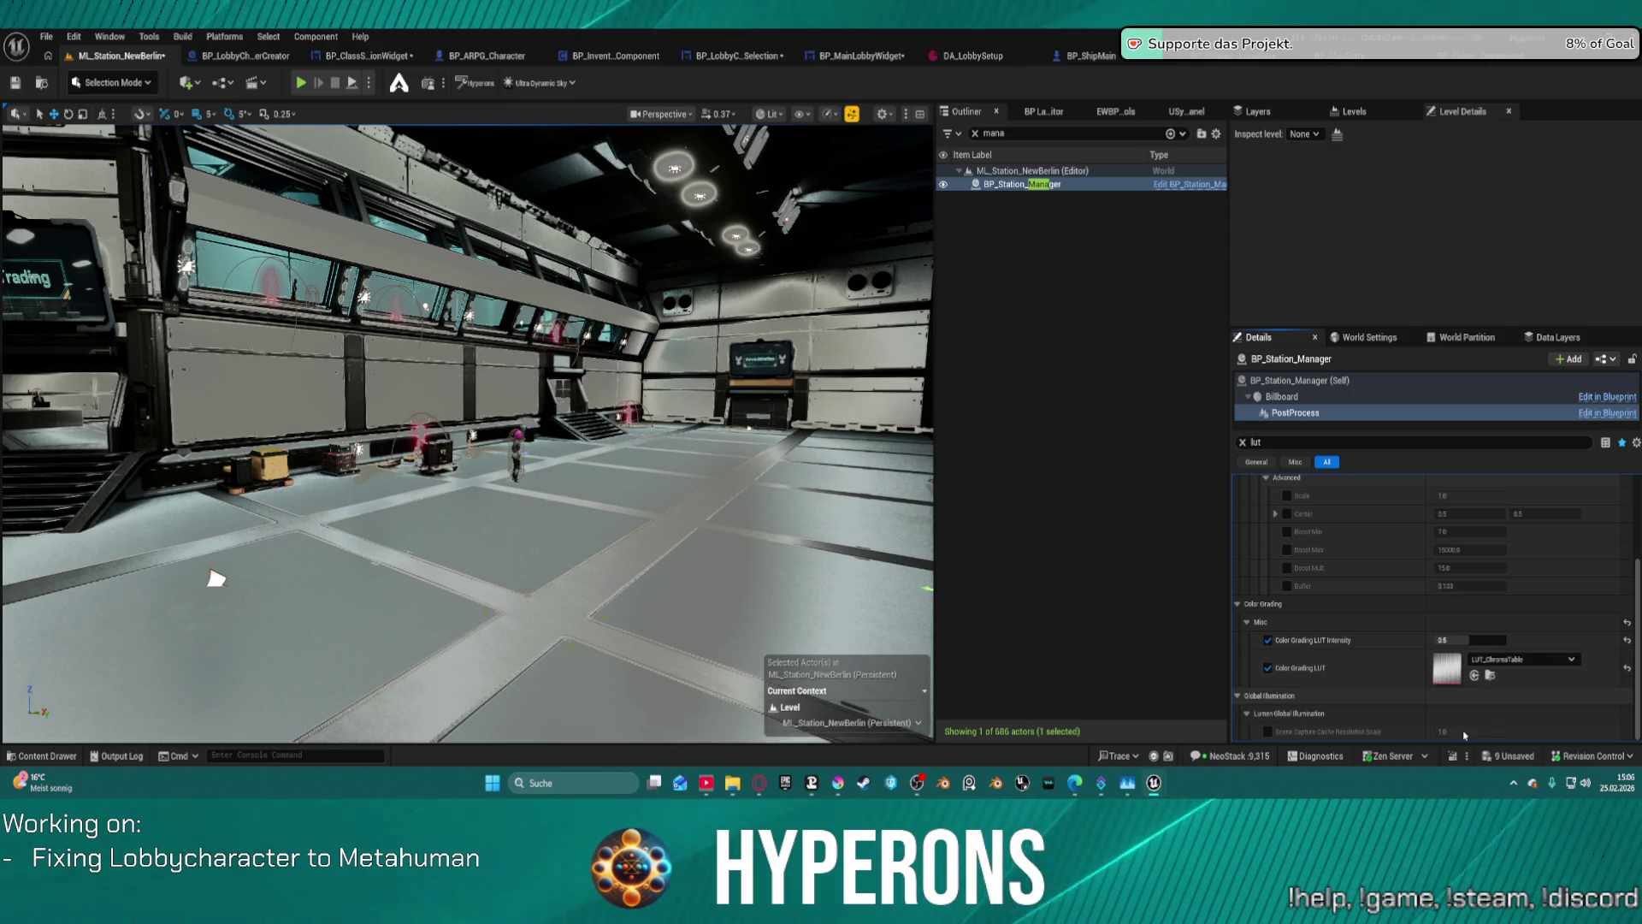
mouse_move(1470, 640)
left_mouse_down()
mouse_move(1437, 639)
mouse_move(1506, 639)
mouse_move(1450, 640)
left_mouse_up()
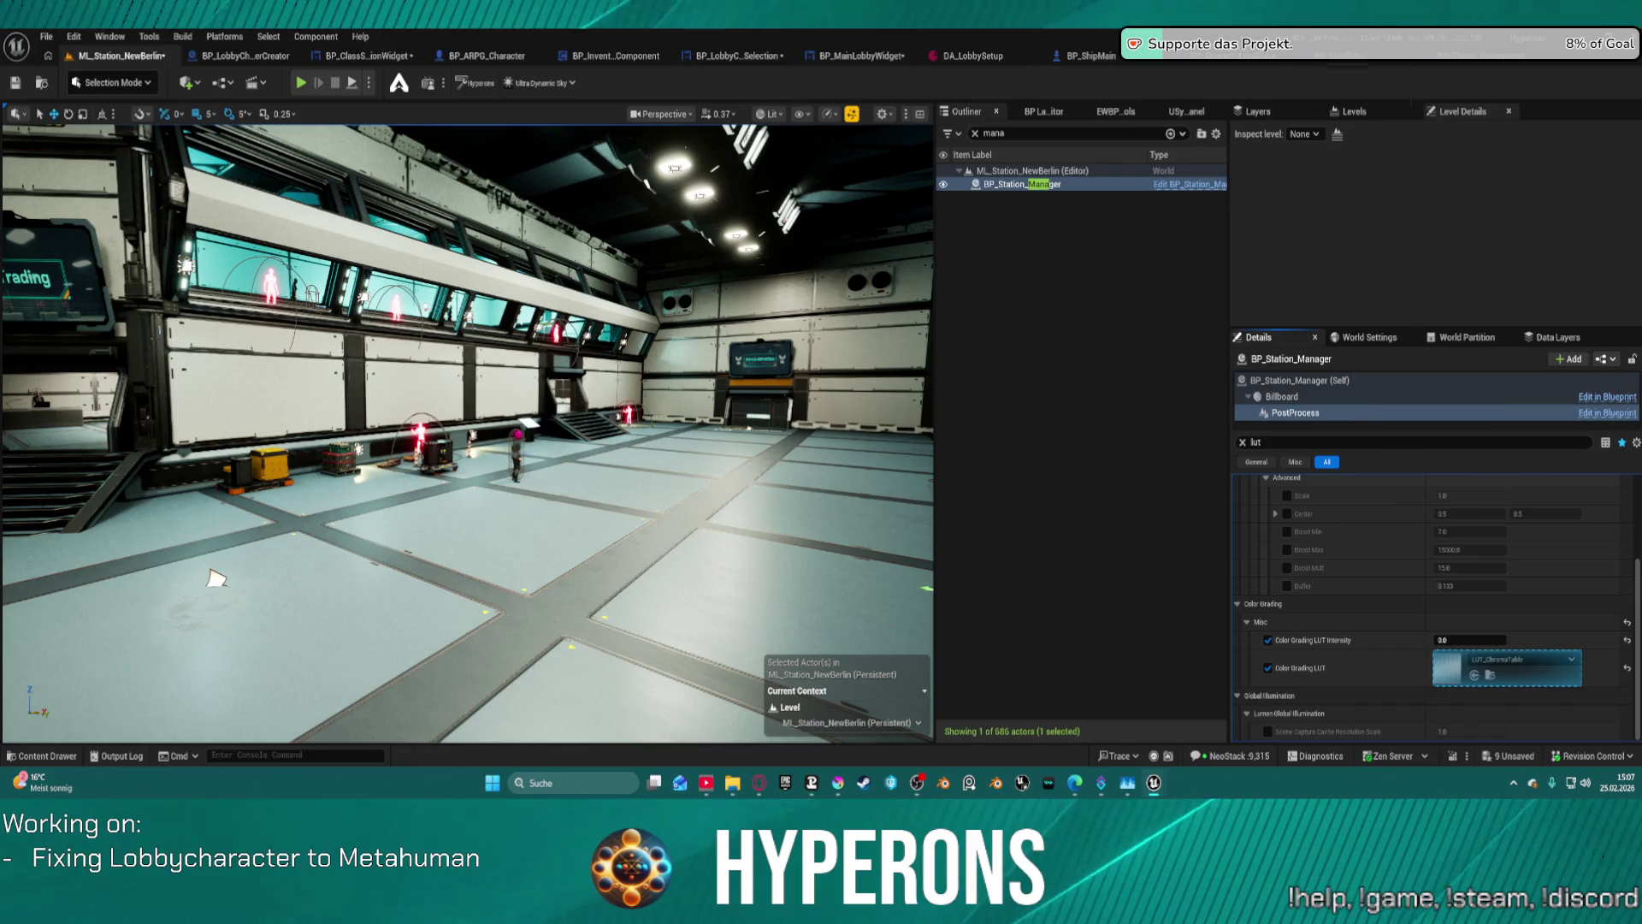
mouse_move(1385, 750)
left_mouse_down()
mouse_move(1442, 741)
mouse_move(1467, 689)
mouse_move(1506, 668)
left_mouse_up()
type("1836")
key("Return")
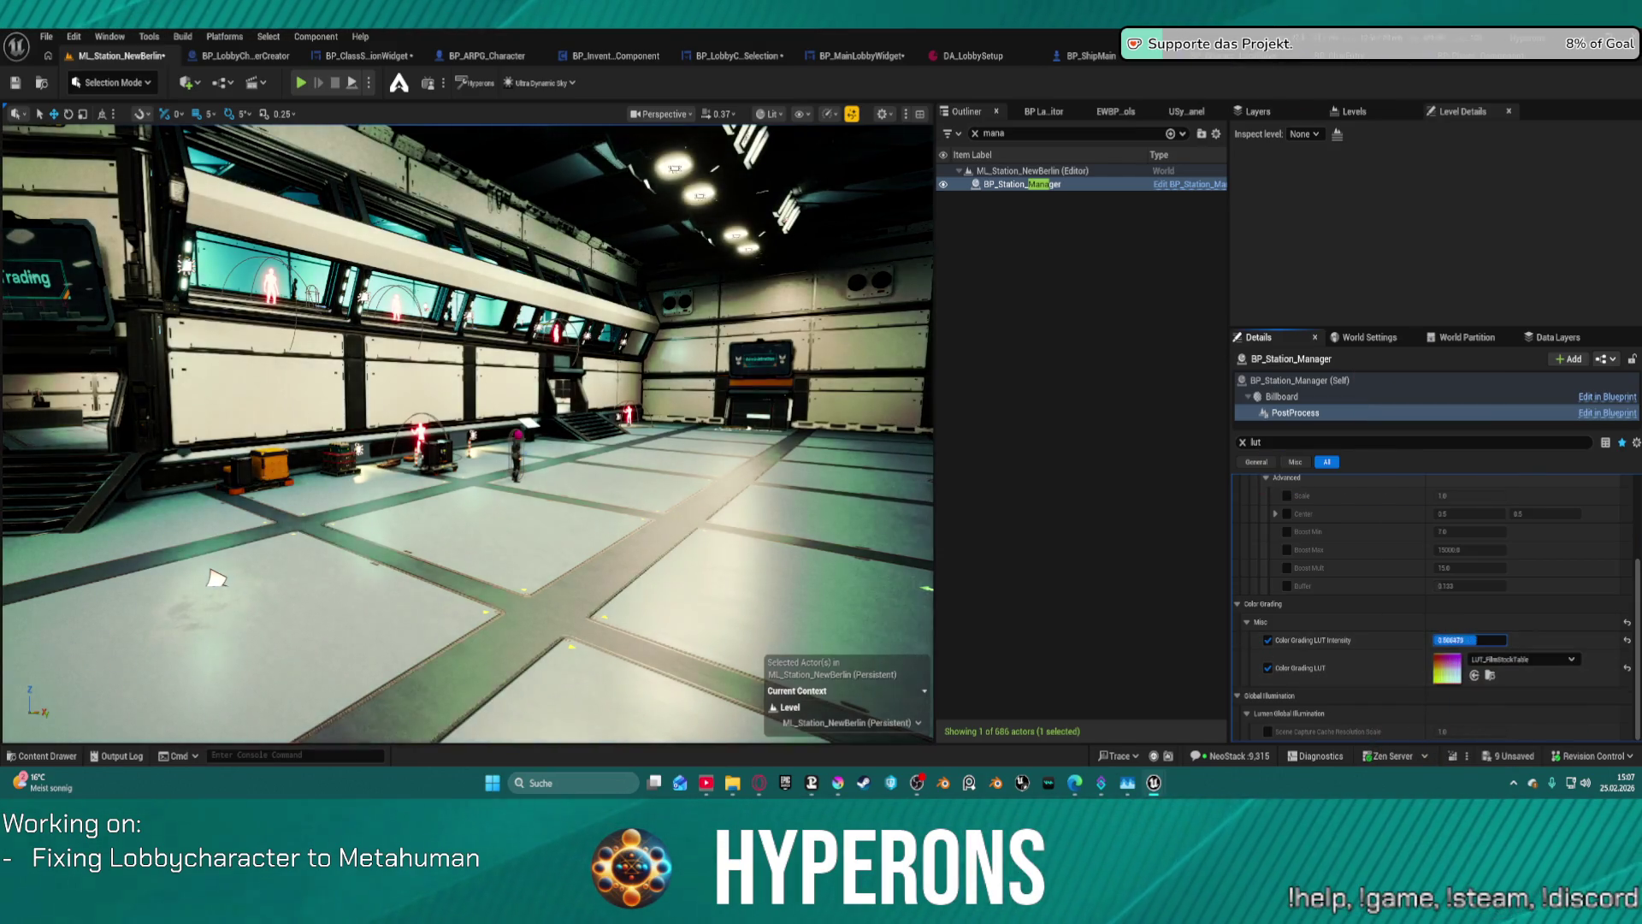
left_click_drag(1469, 640, 1452, 640)
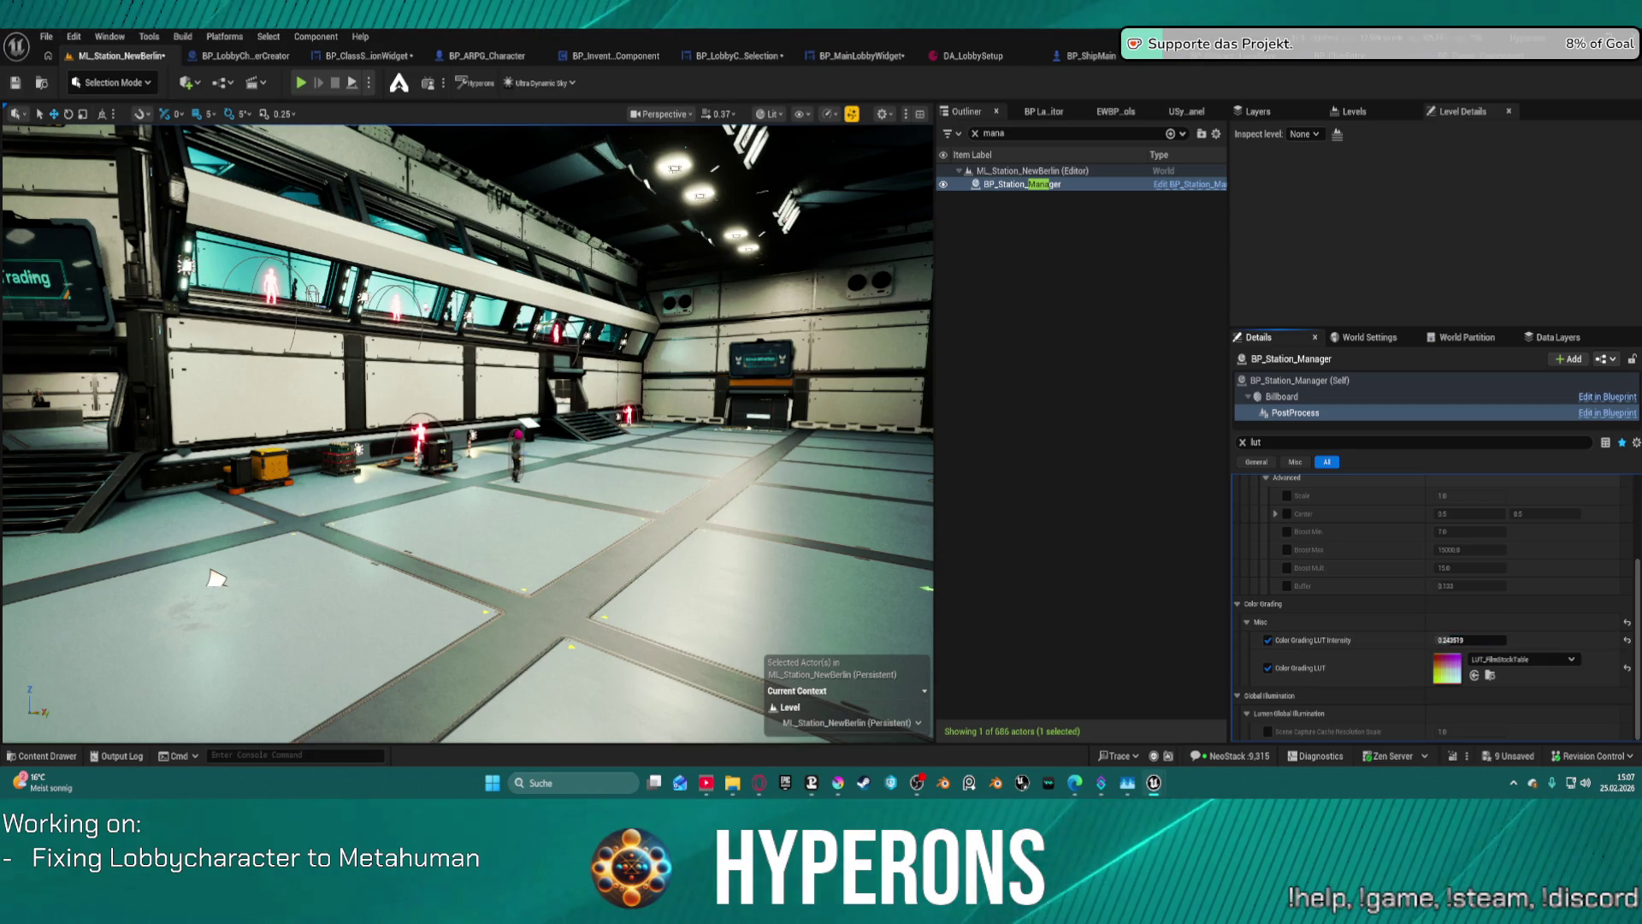
mouse_move(216, 579)
left_mouse_down()
mouse_move(770, 575)
mouse_move(753, 680)
mouse_move(851, 587)
mouse_move(876, 519)
mouse_move(869, 454)
mouse_move(928, 457)
left_mouse_up()
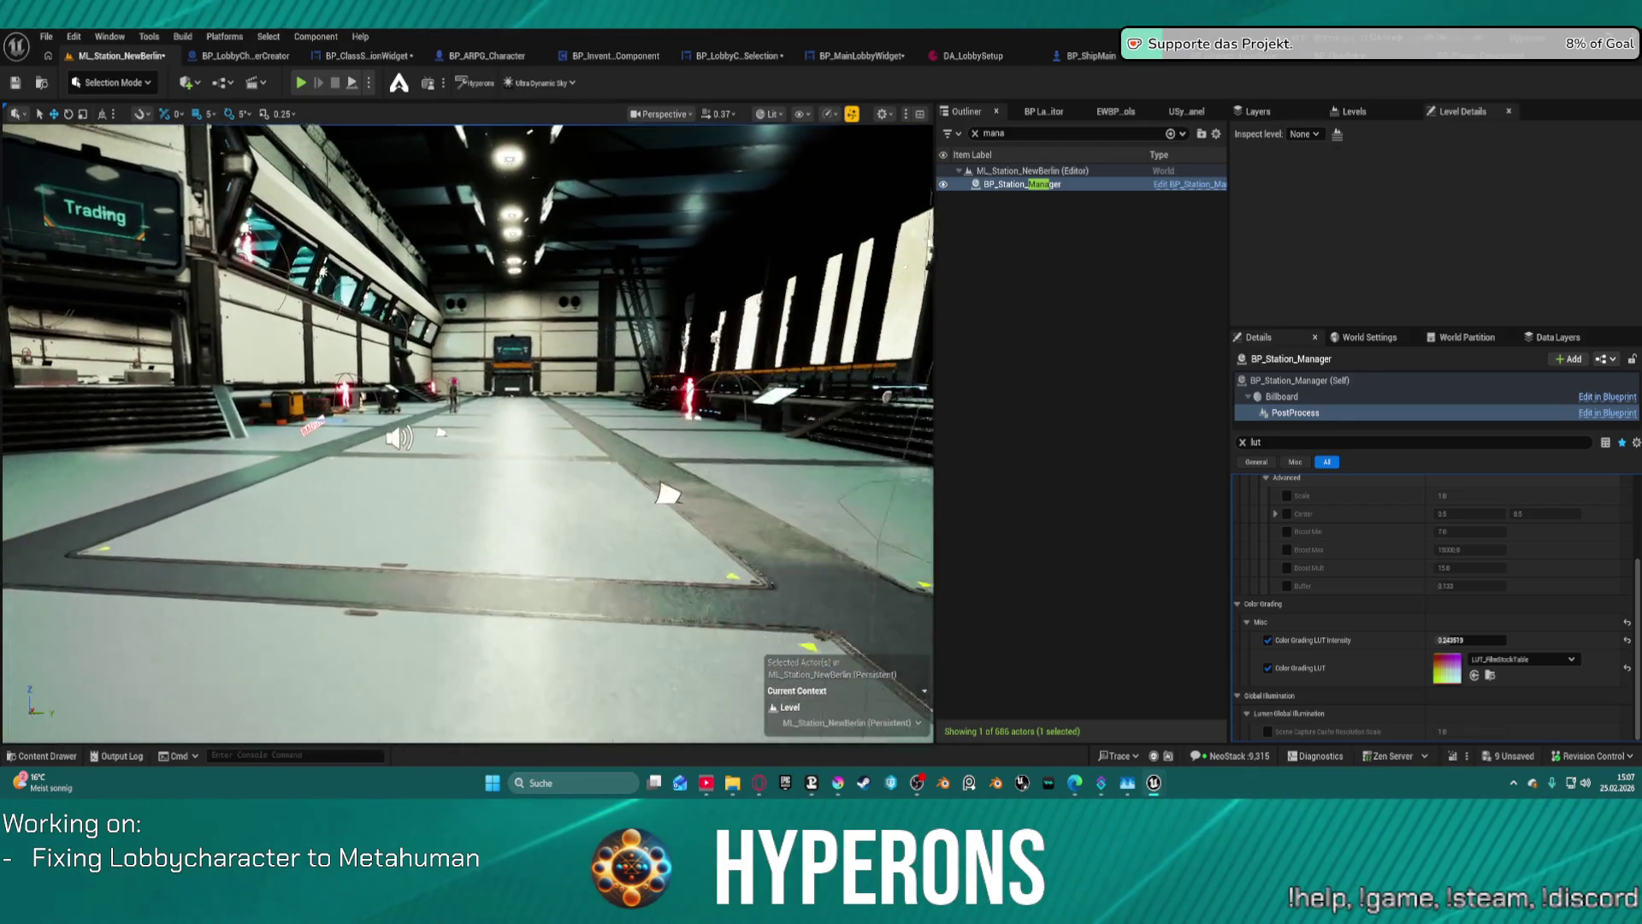
mouse_move(667, 494)
left_mouse_down()
mouse_move(432, 513)
mouse_move(448, 557)
mouse_move(311, 678)
mouse_move(351, 595)
mouse_move(323, 590)
left_mouse_up()
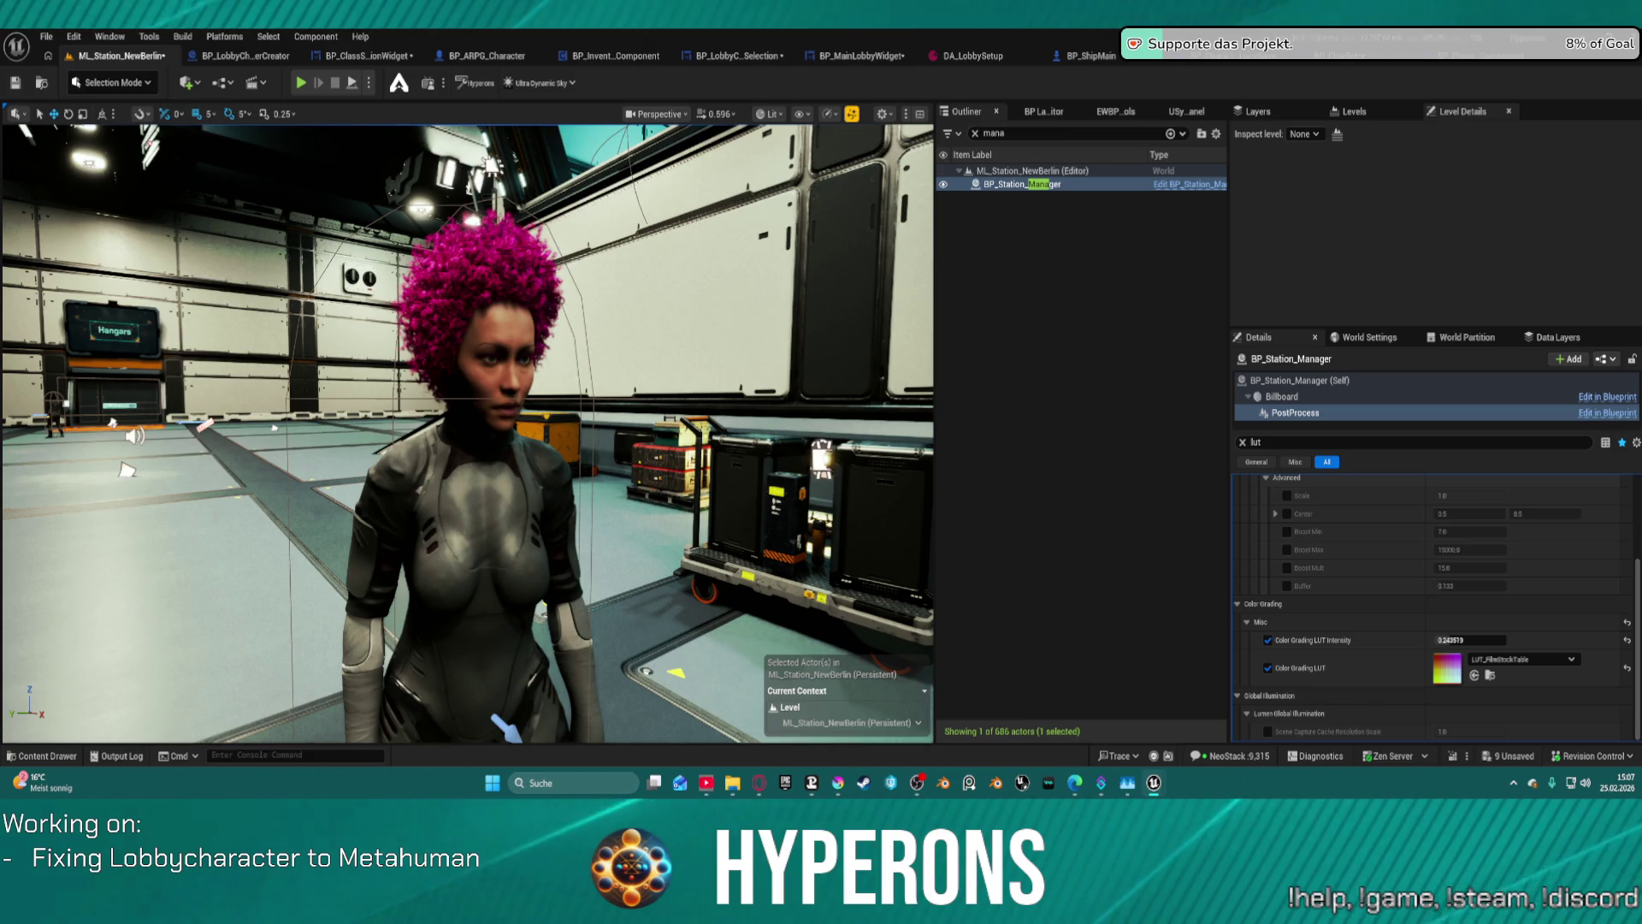
- Apply LUT_LightBluePurpleTable and compare its LUT Intensity at 1.0 and 0
mouse_move(1278, 10)
left_mouse_down()
mouse_move(1322, 257)
mouse_move(1454, 667)
left_mouse_up()
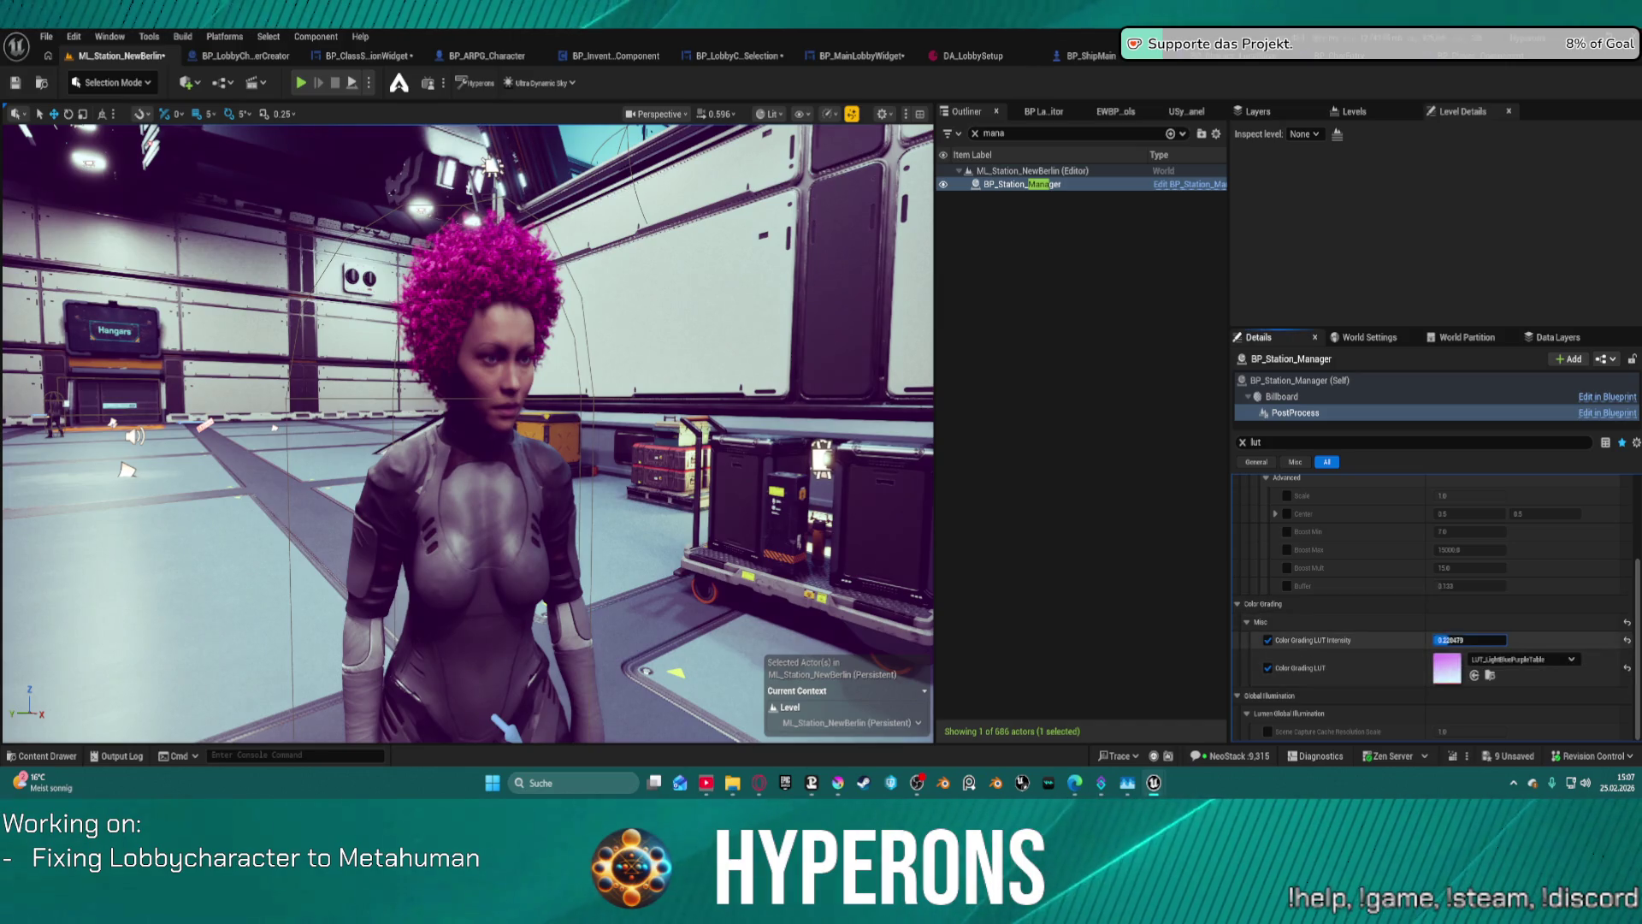
type("0.04352")
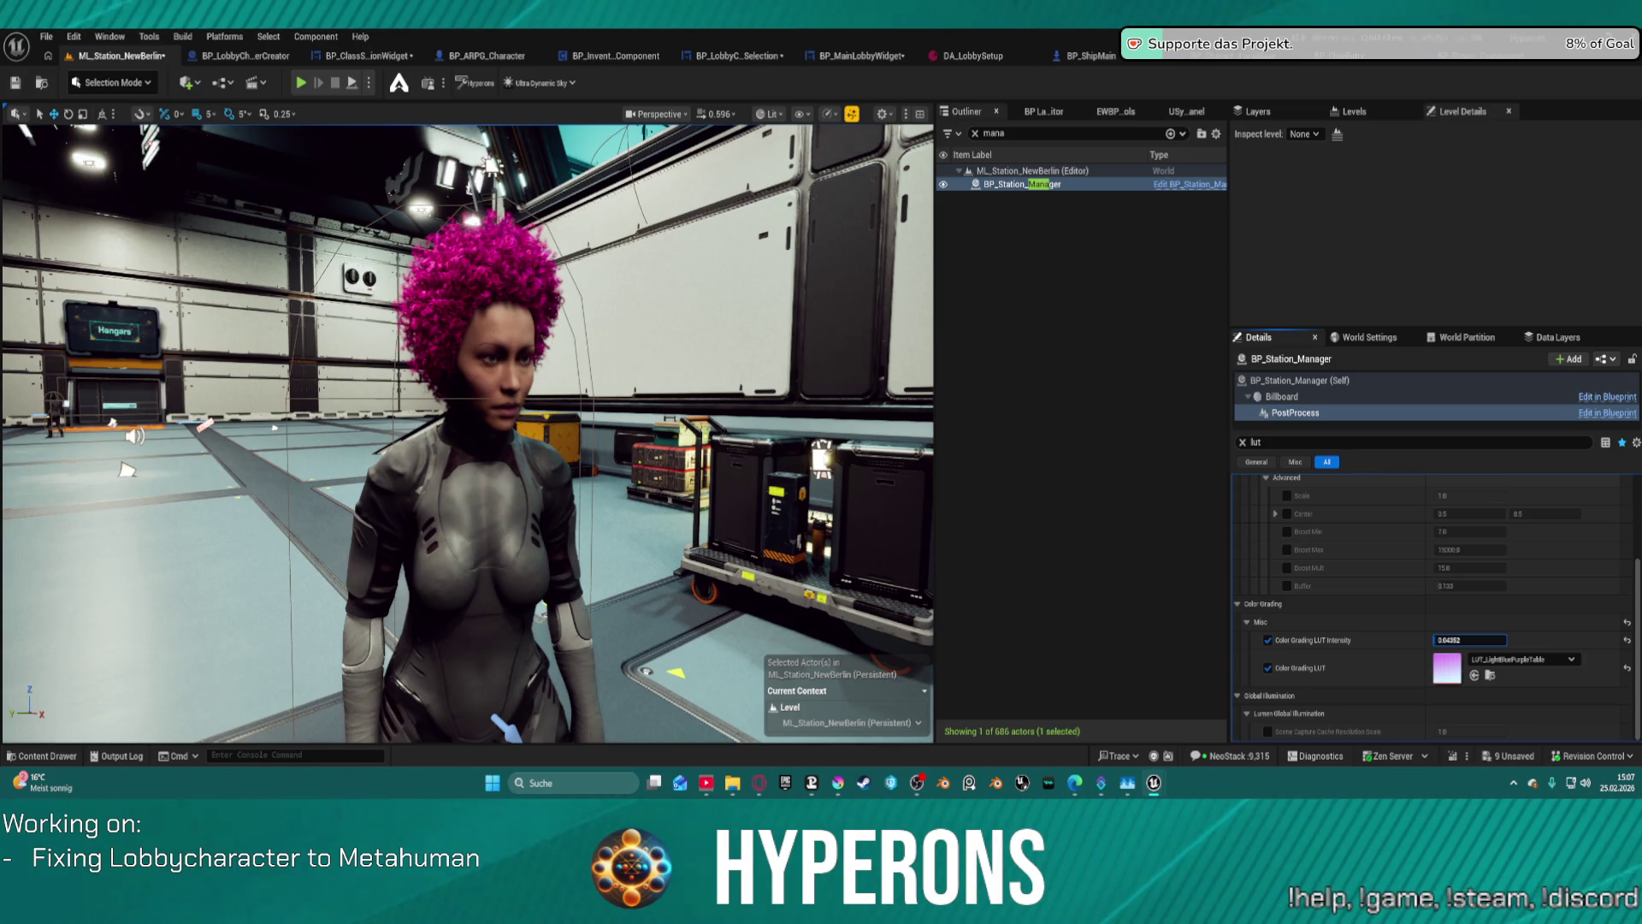
left_click_drag(1470, 640, 1451, 679)
left_click(1439, 640)
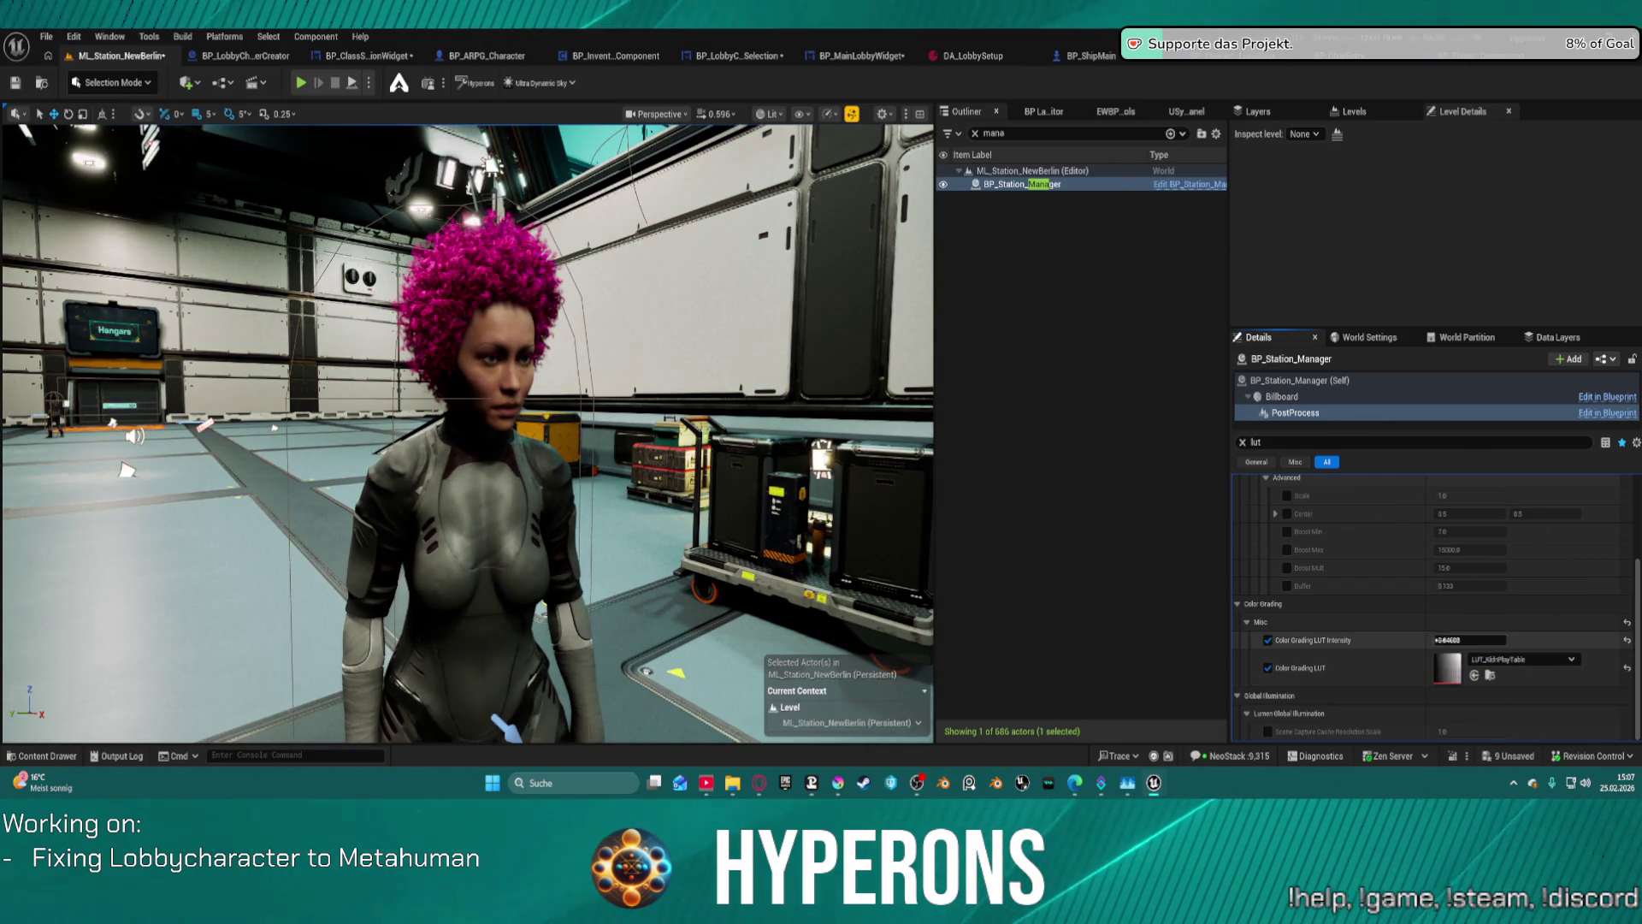
type("1")
key("Return")
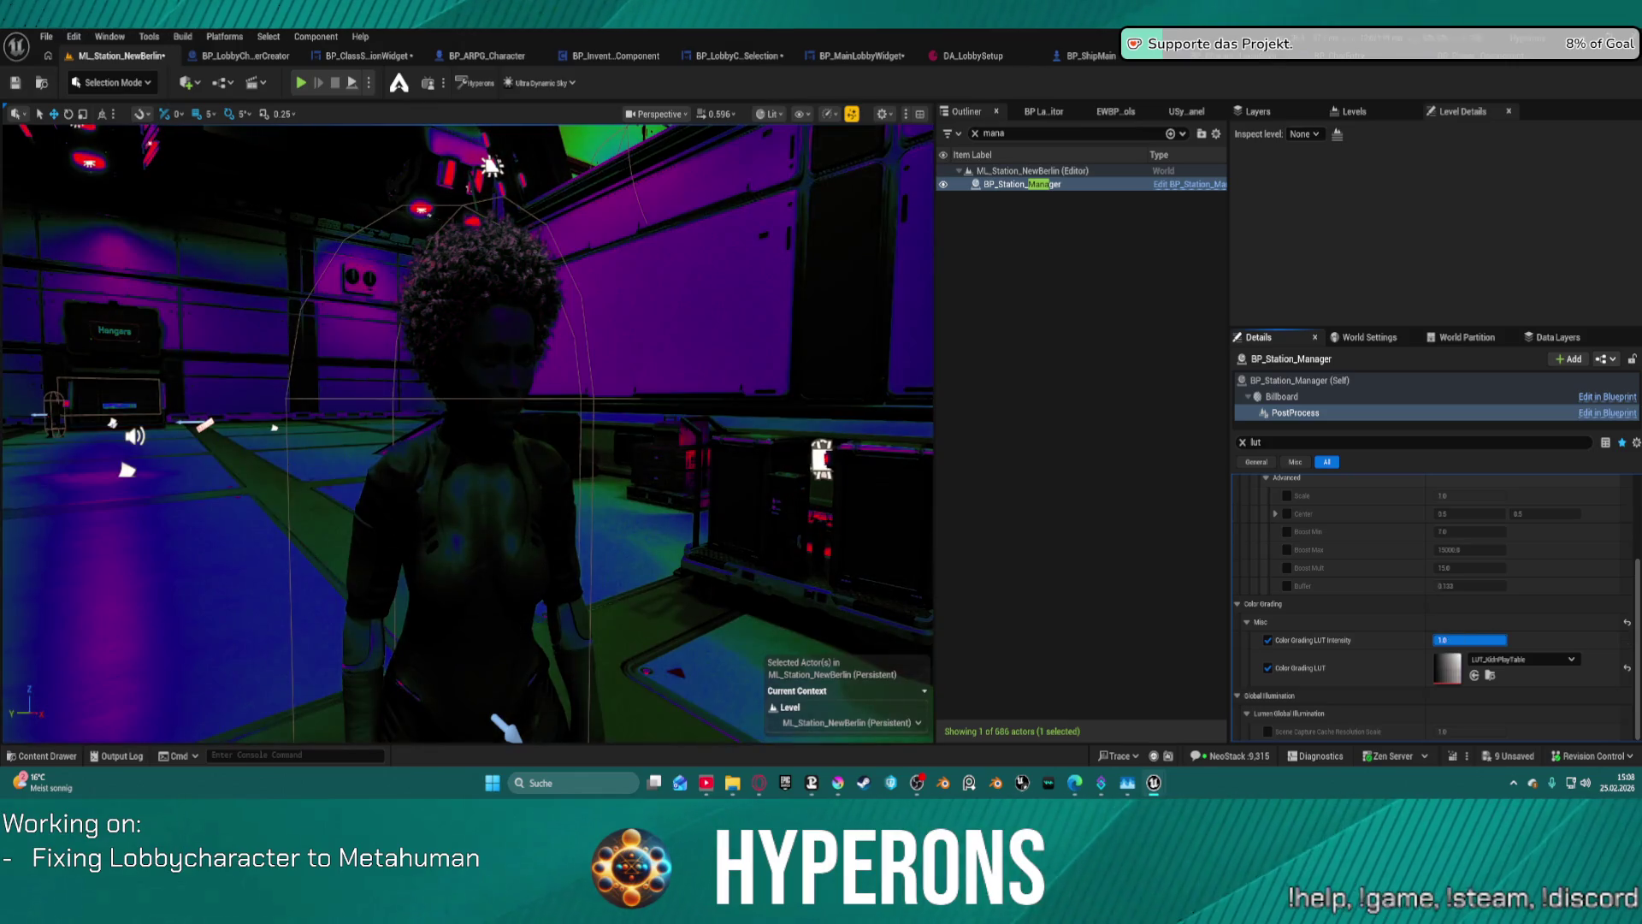
type("0")
key("Return")
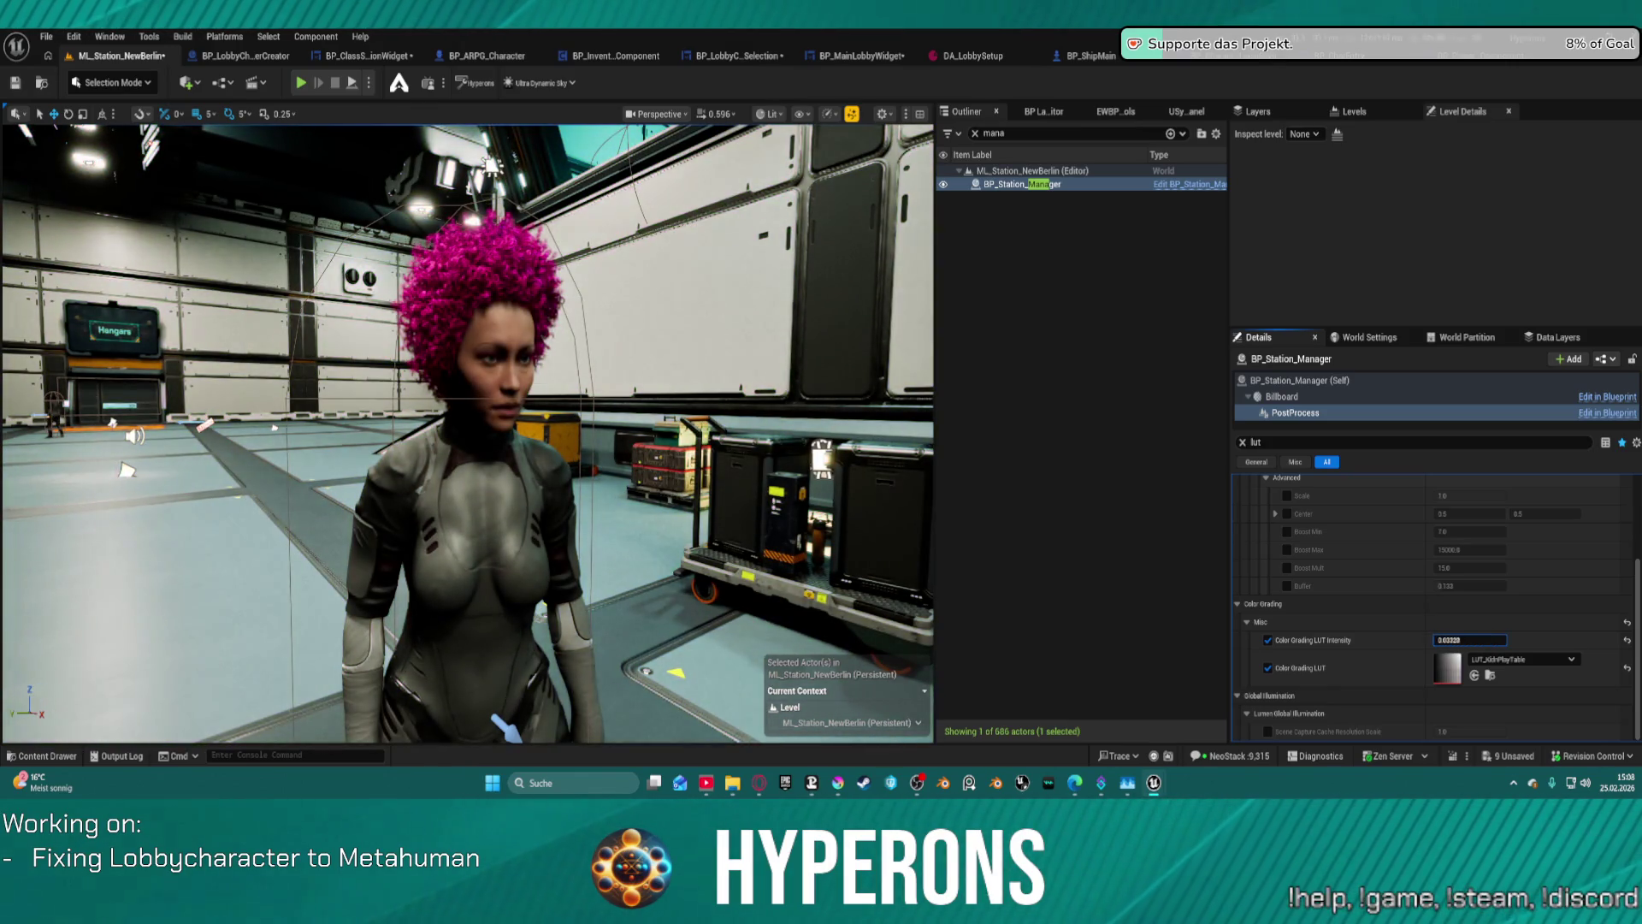
- Undo back to LUT_BaseRGBTable and settle its LUT Intensity around 0.25
key("ctrl+z")
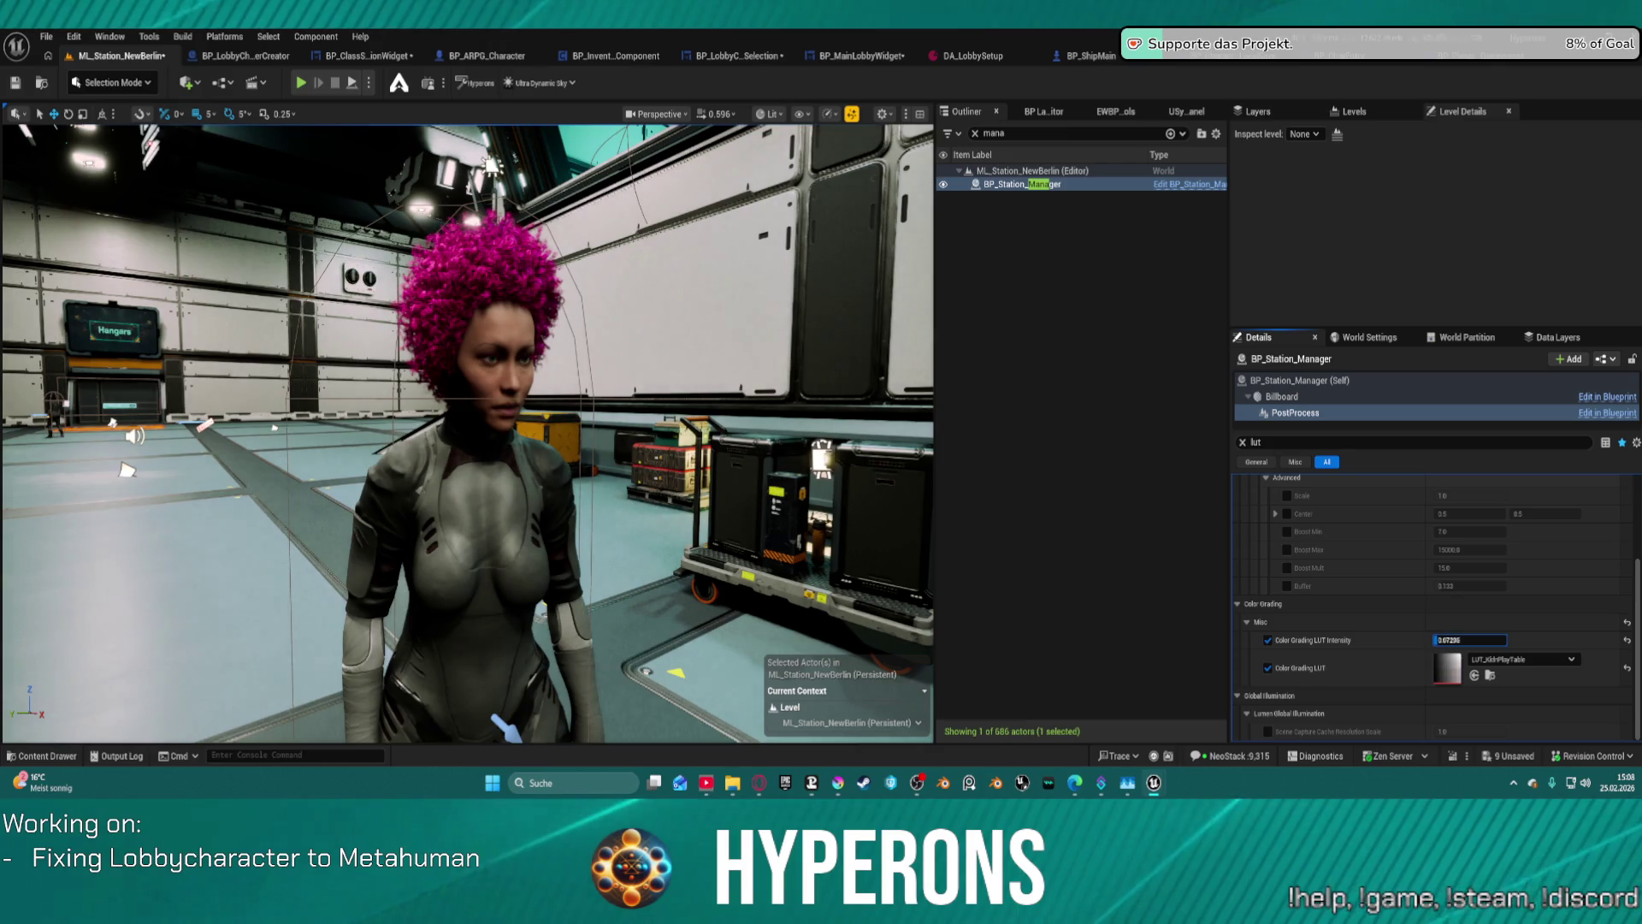
key("ctrl+z")
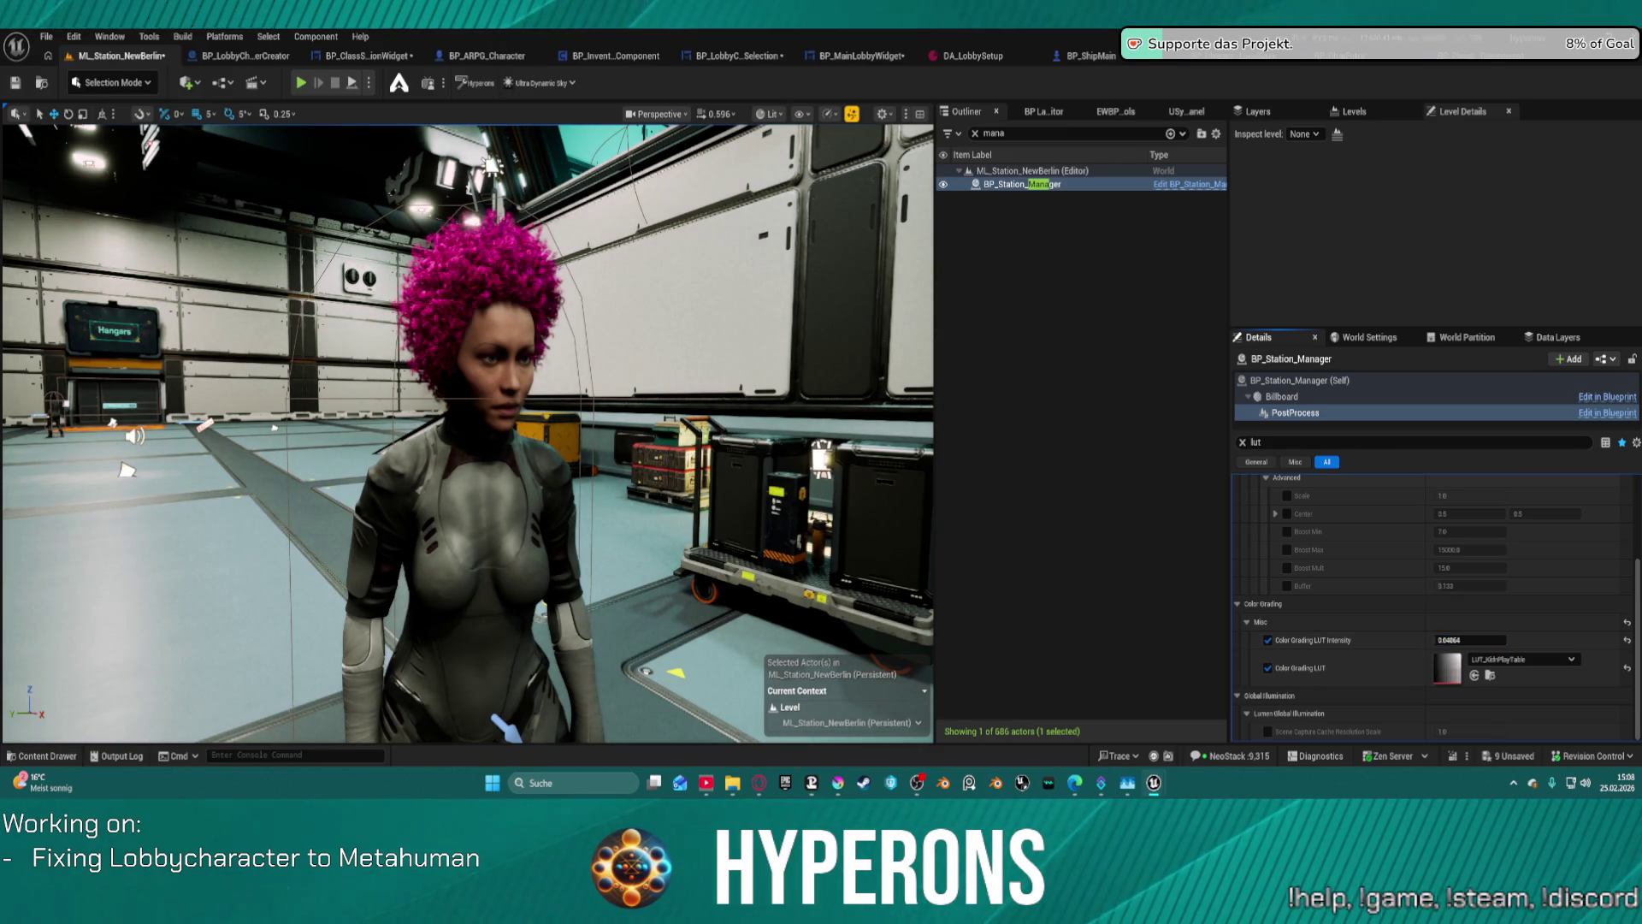
key("ctrl+z")
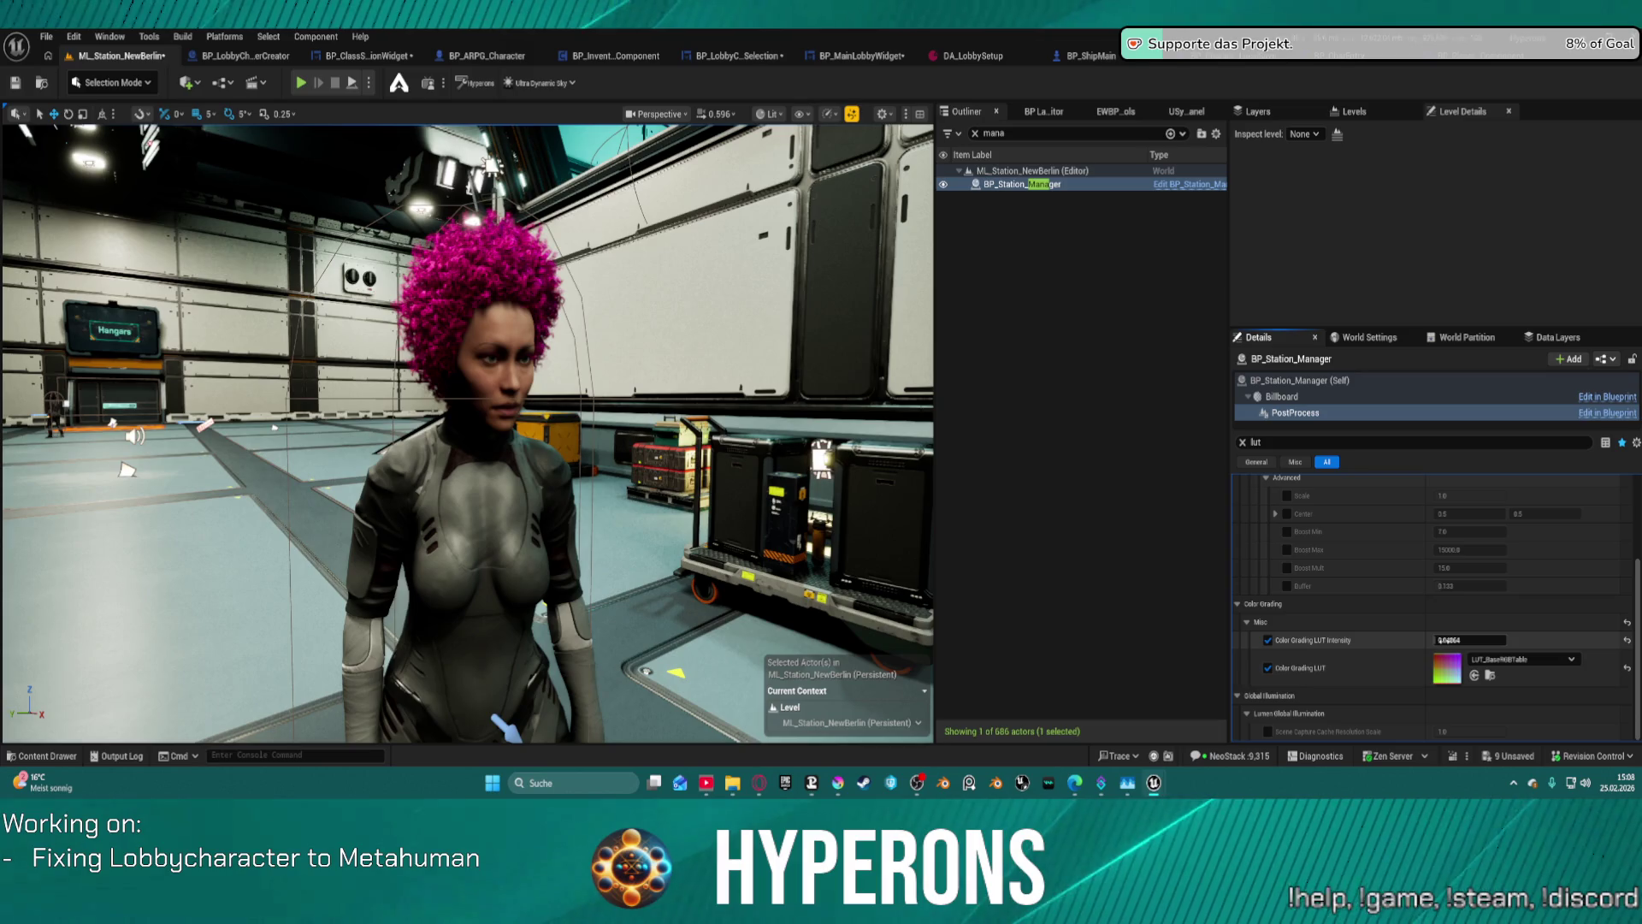
mouse_move(1454, 640)
left_mouse_down()
mouse_move(1484, 640)
mouse_move(1446, 640)
left_mouse_up()
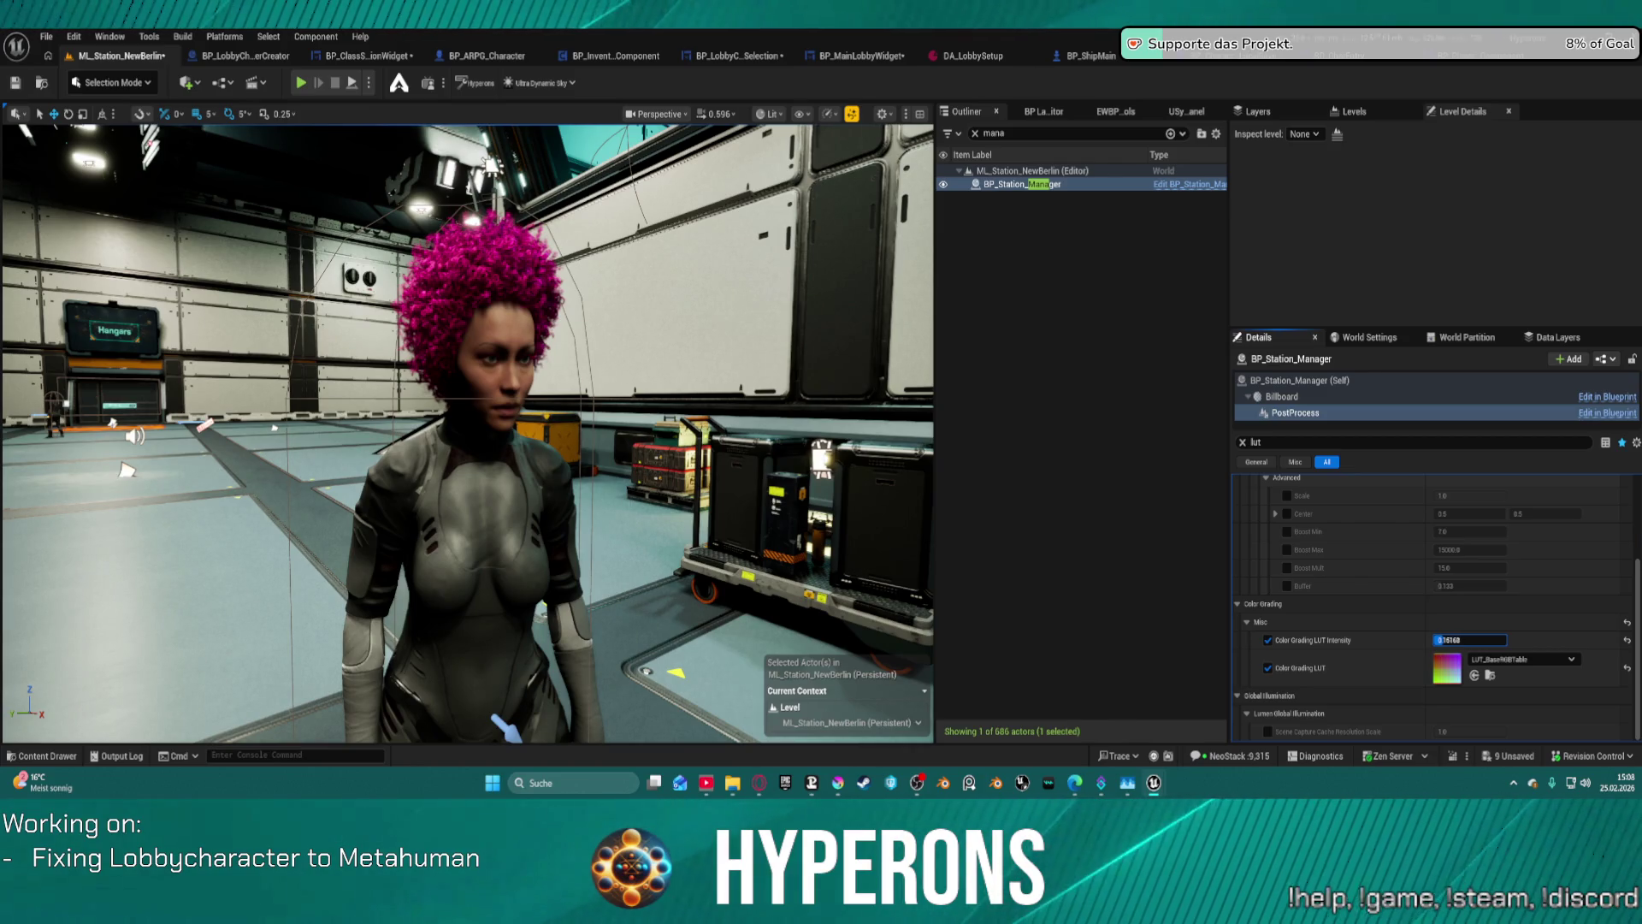
left_click_drag(1445, 640, 1451, 639)
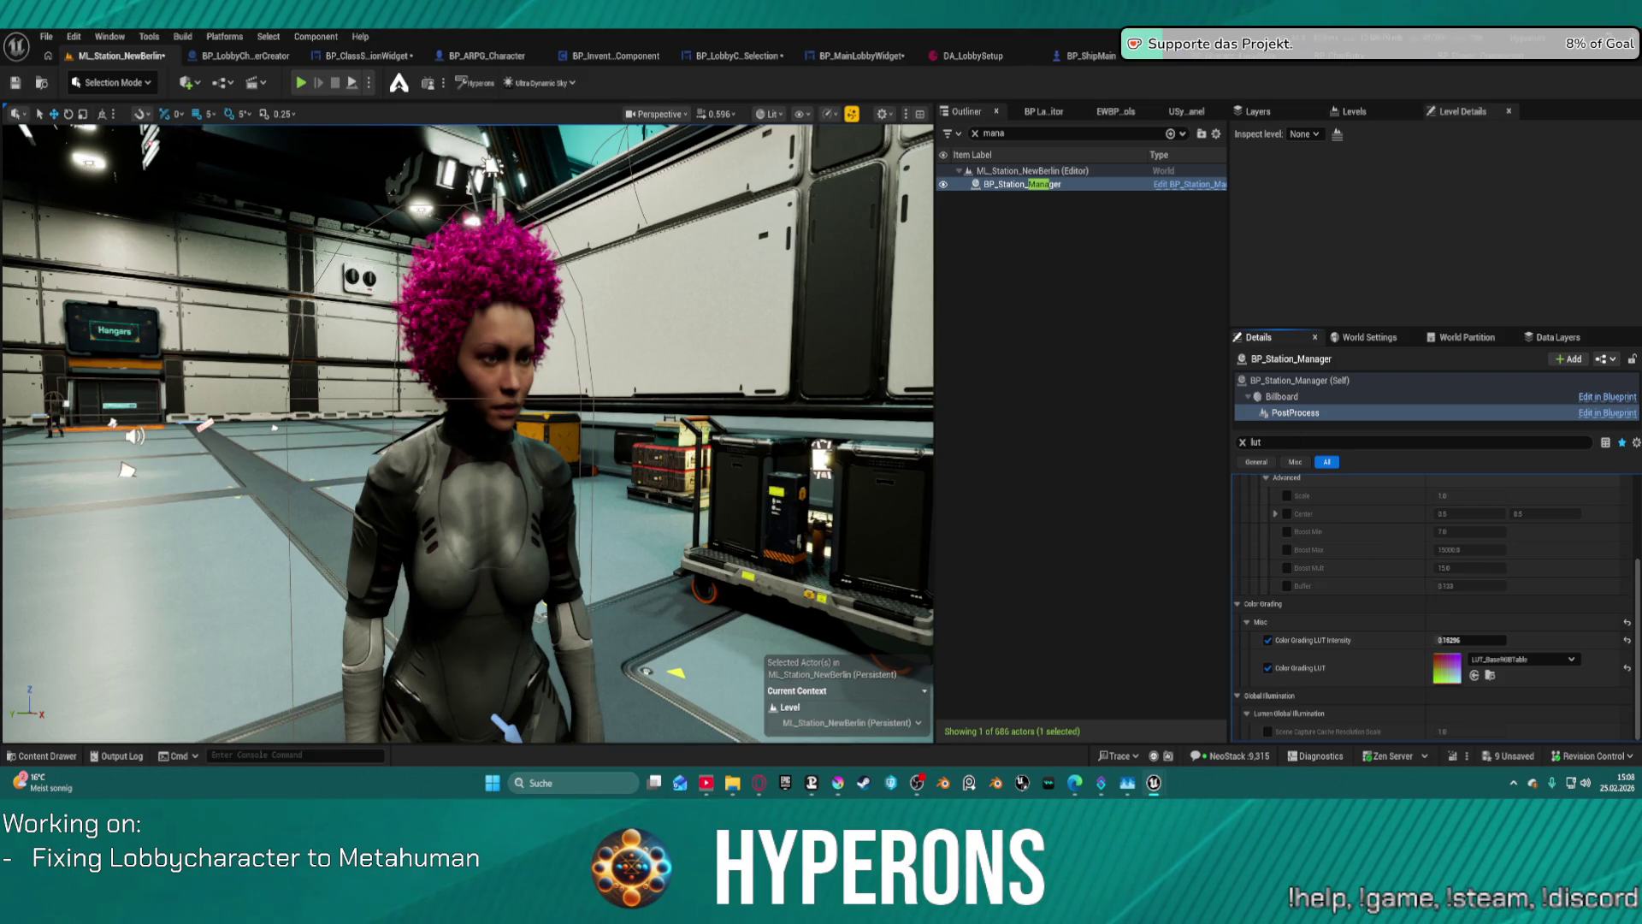
- Test LUT_AOHighlightTable at 1 and 0, then switch to LUT_BergenTable at about 0.39 intensity
mouse_move(1625, 479)
left_mouse_down()
mouse_move(1543, 510)
mouse_move(1539, 727)
mouse_move(1527, 684)
mouse_move(1459, 675)
left_mouse_up()
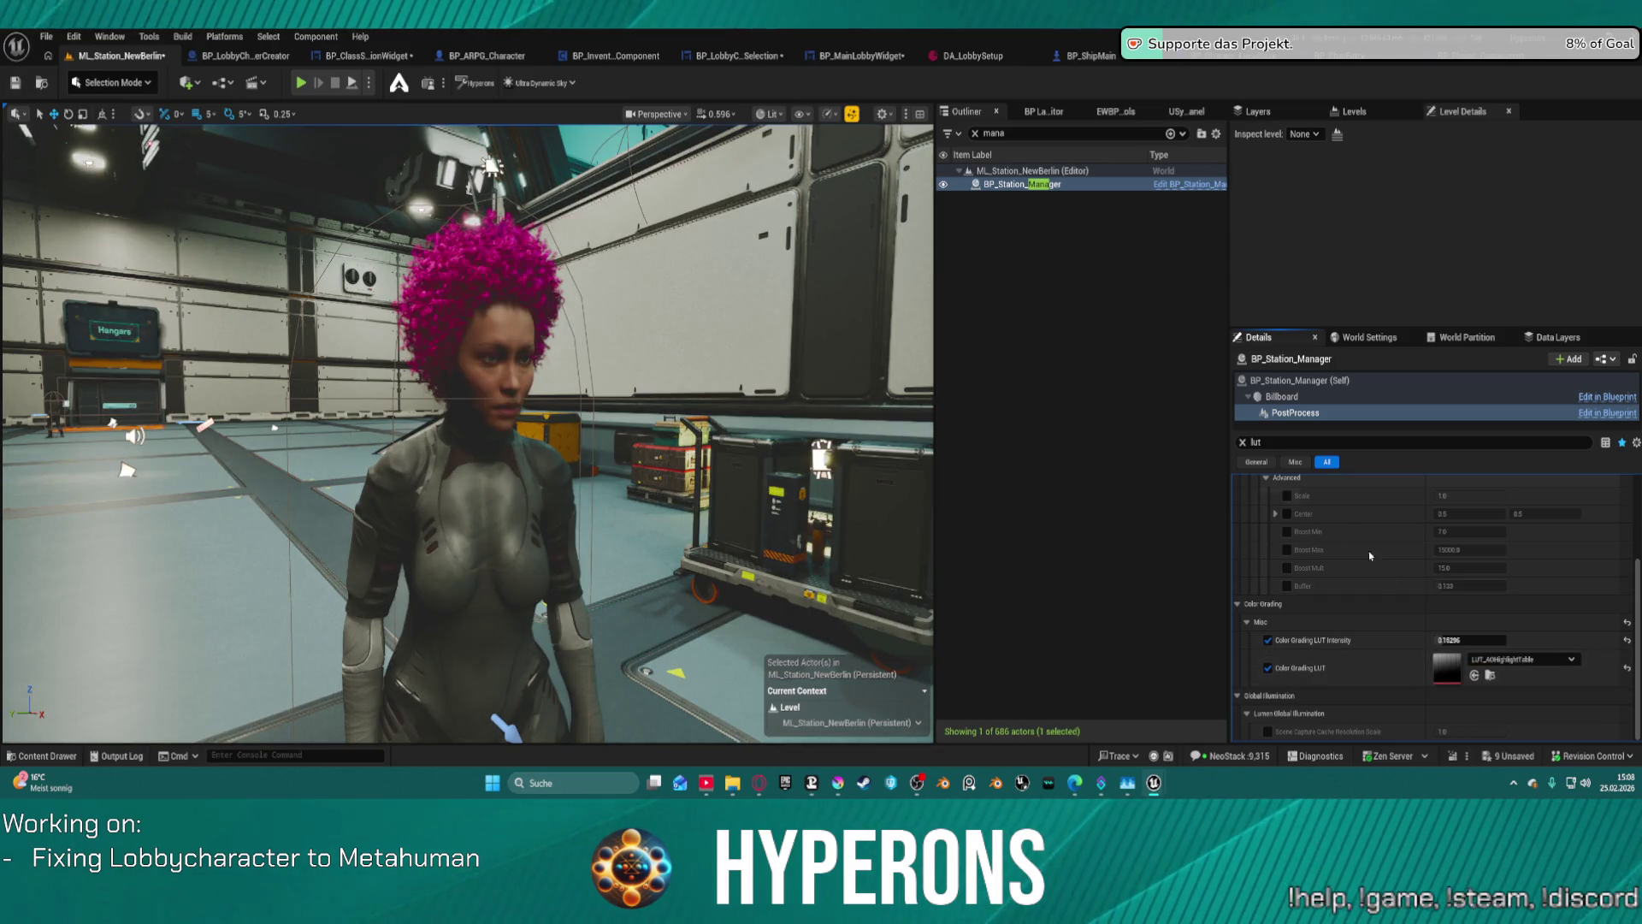
type("1")
key("Return")
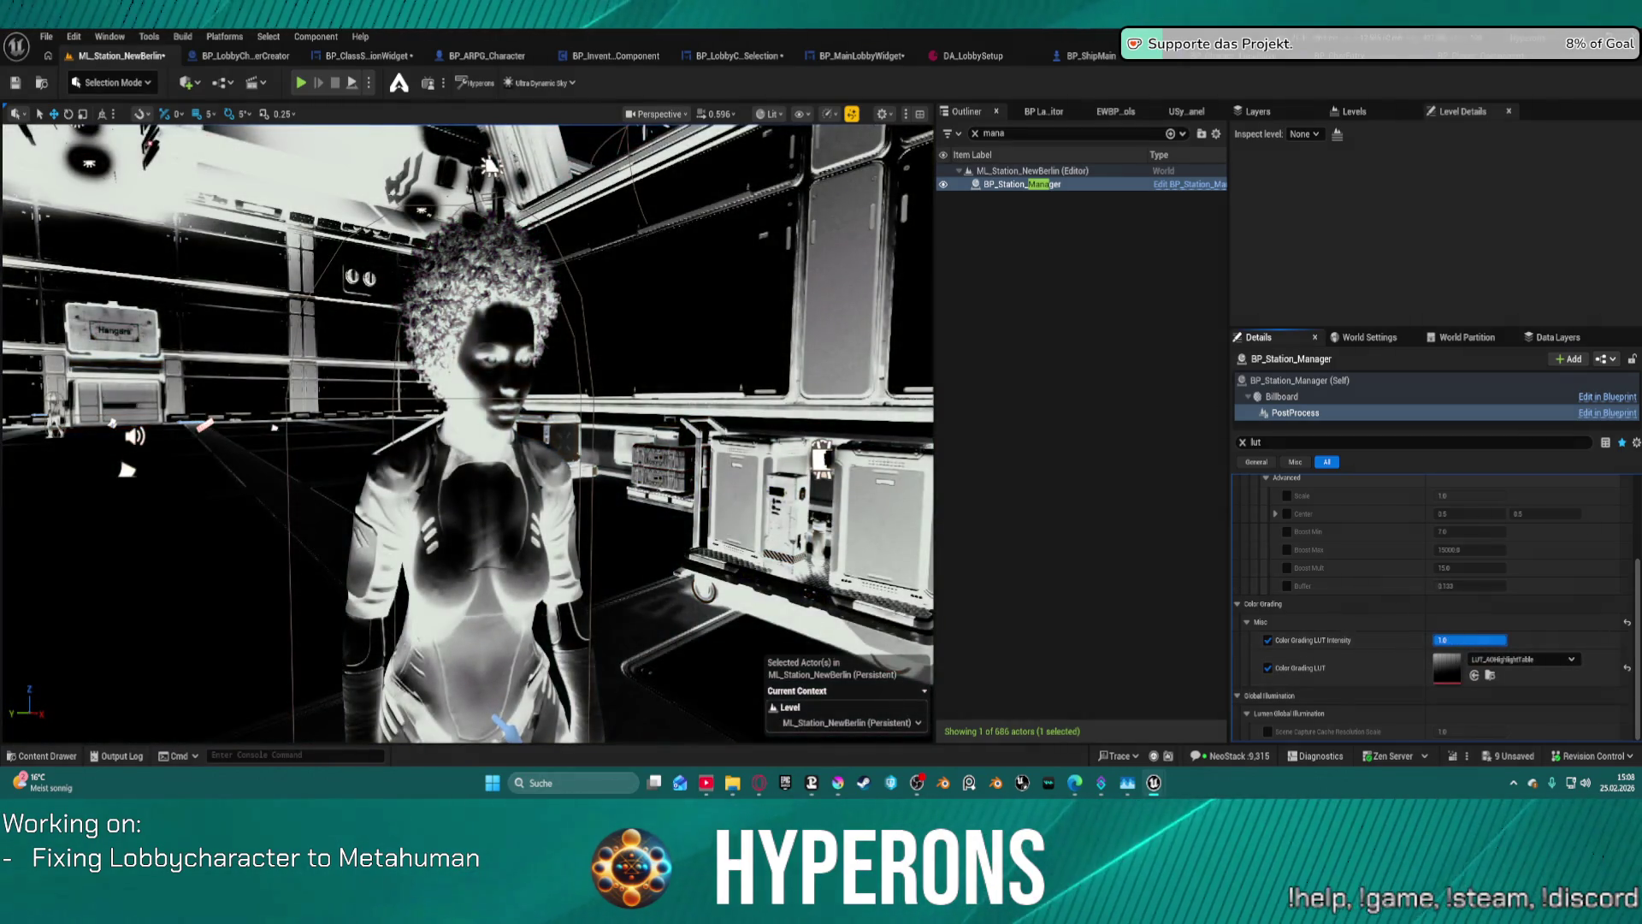
type("0")
key("Return")
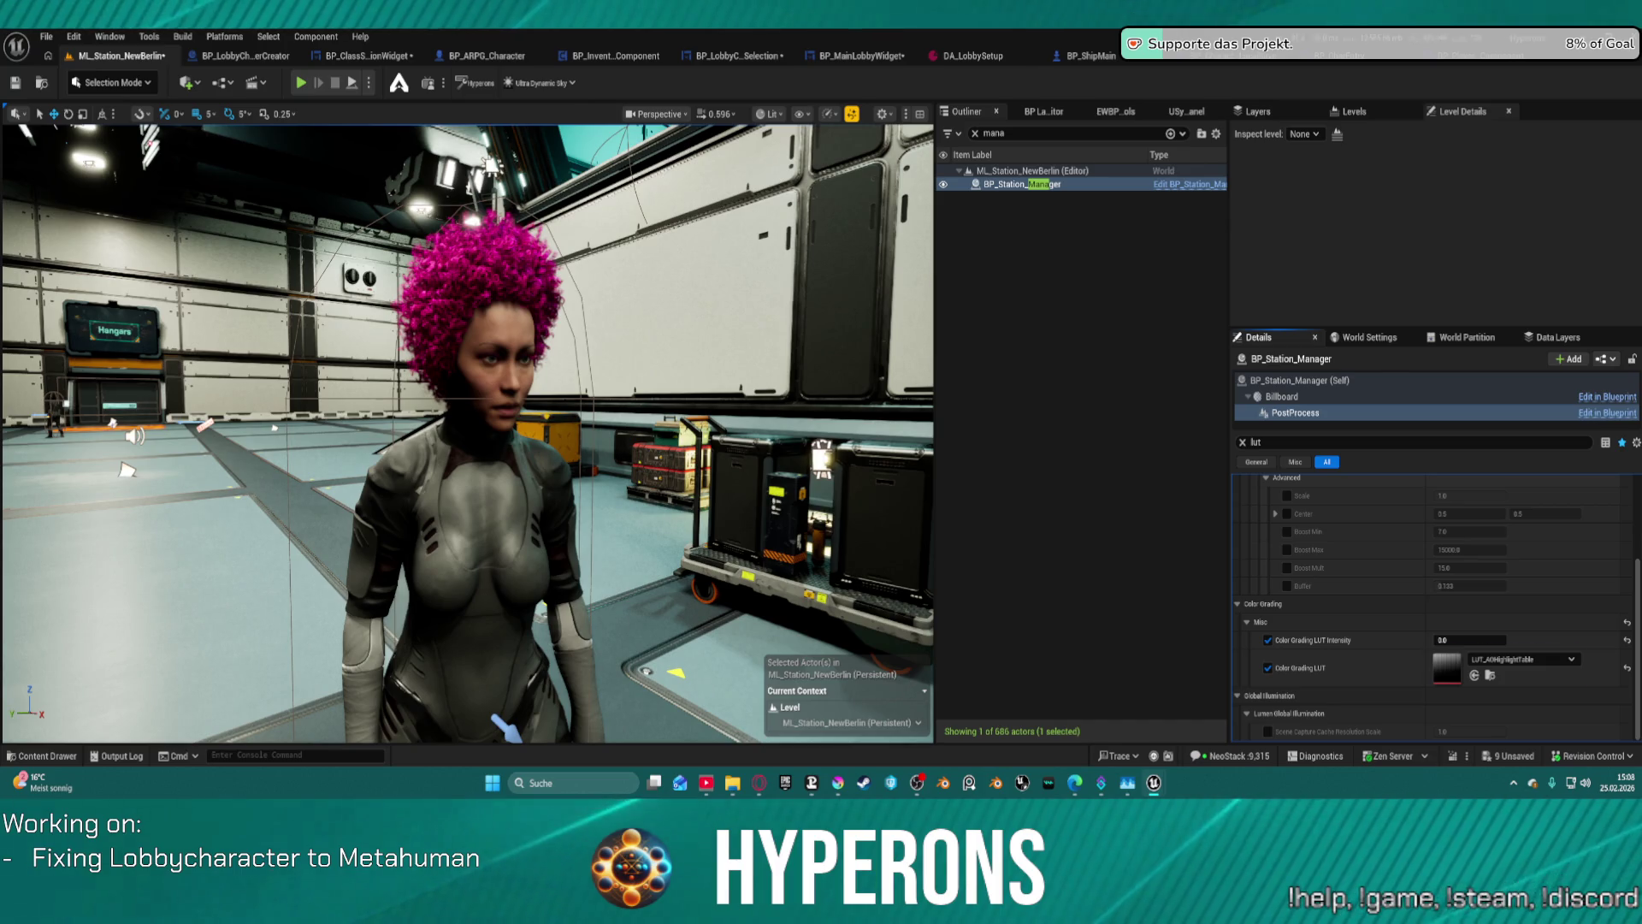
left_click(1474, 675)
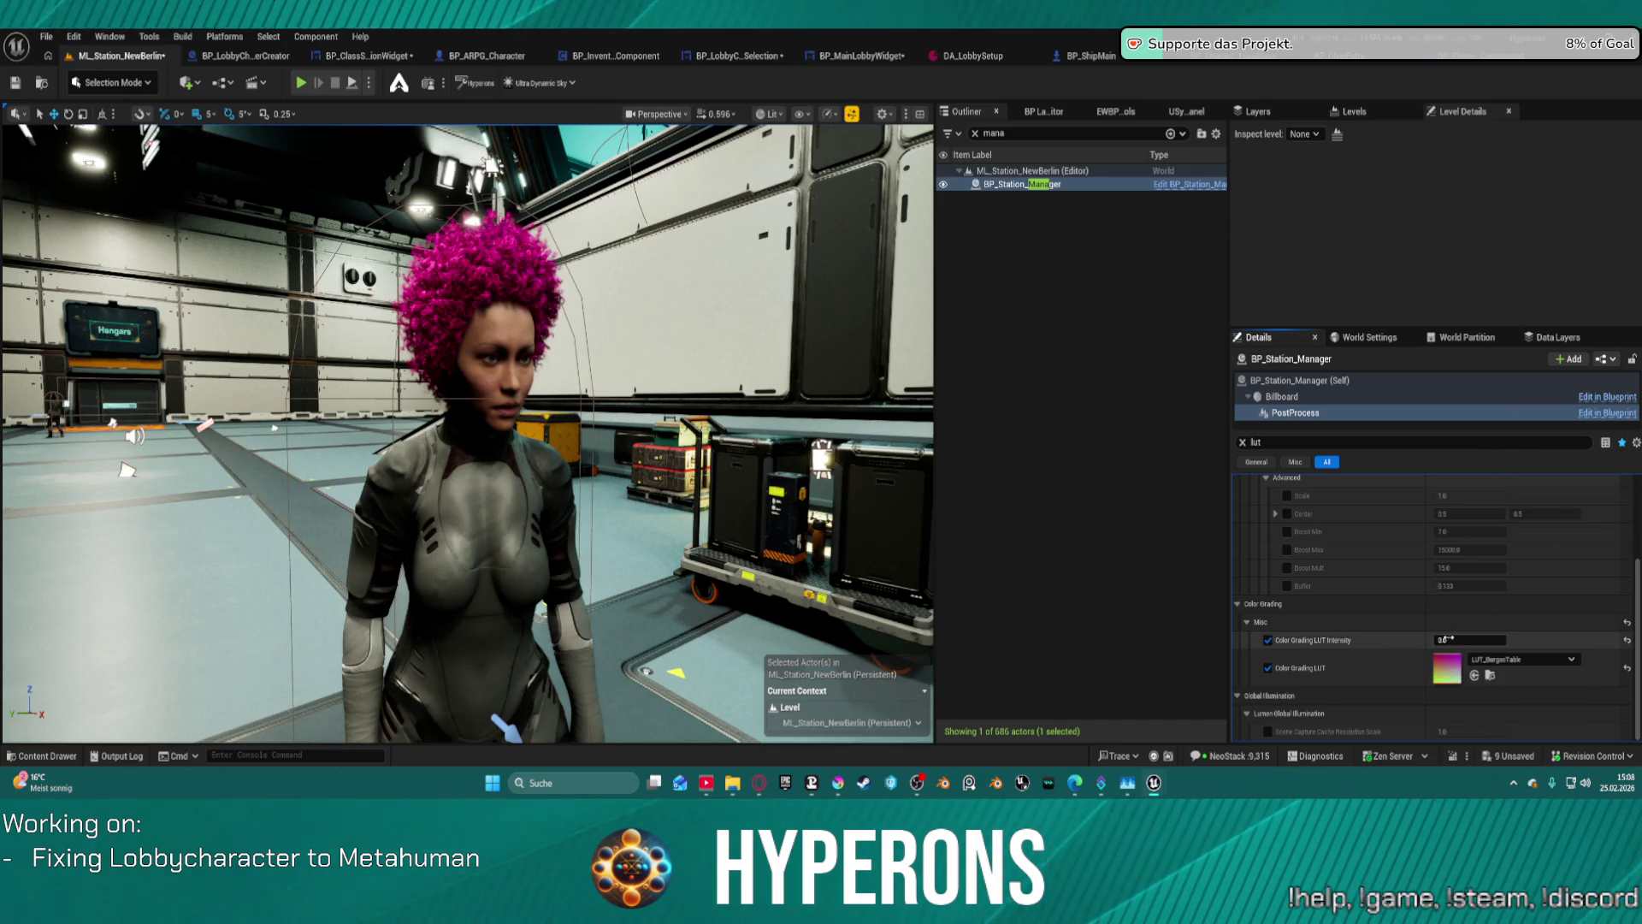
left_click_drag(1469, 639, 1440, 640)
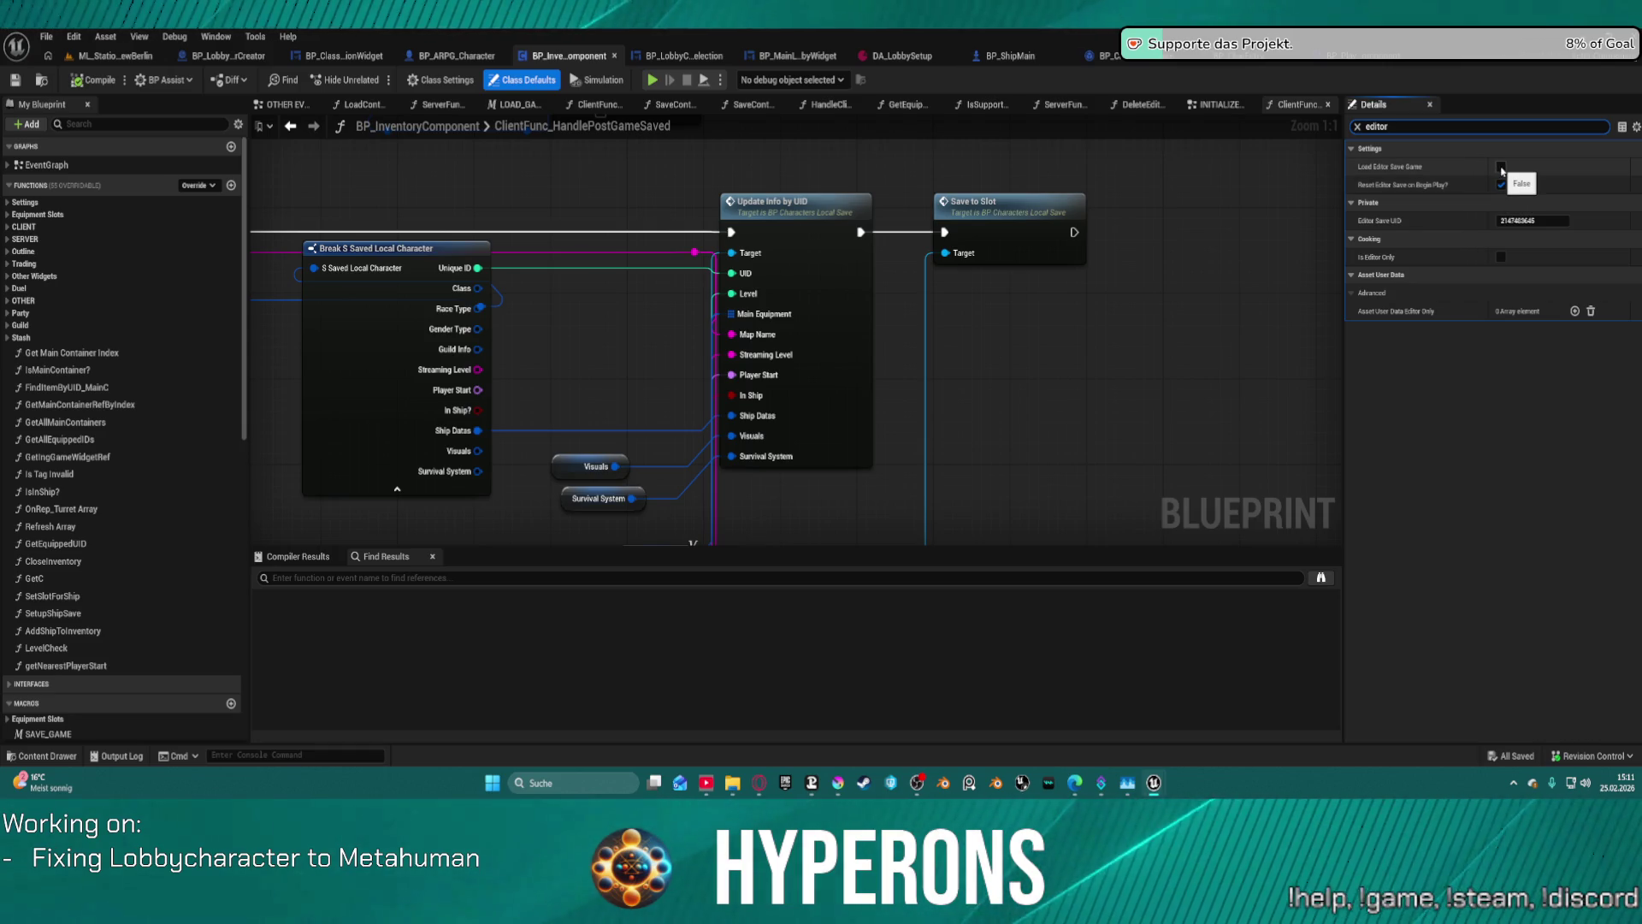
- Enable Load Editor Save Game, keep Reset Editor Save on Begin Play ticked, compile, and play in editor
left_click(1501, 168)
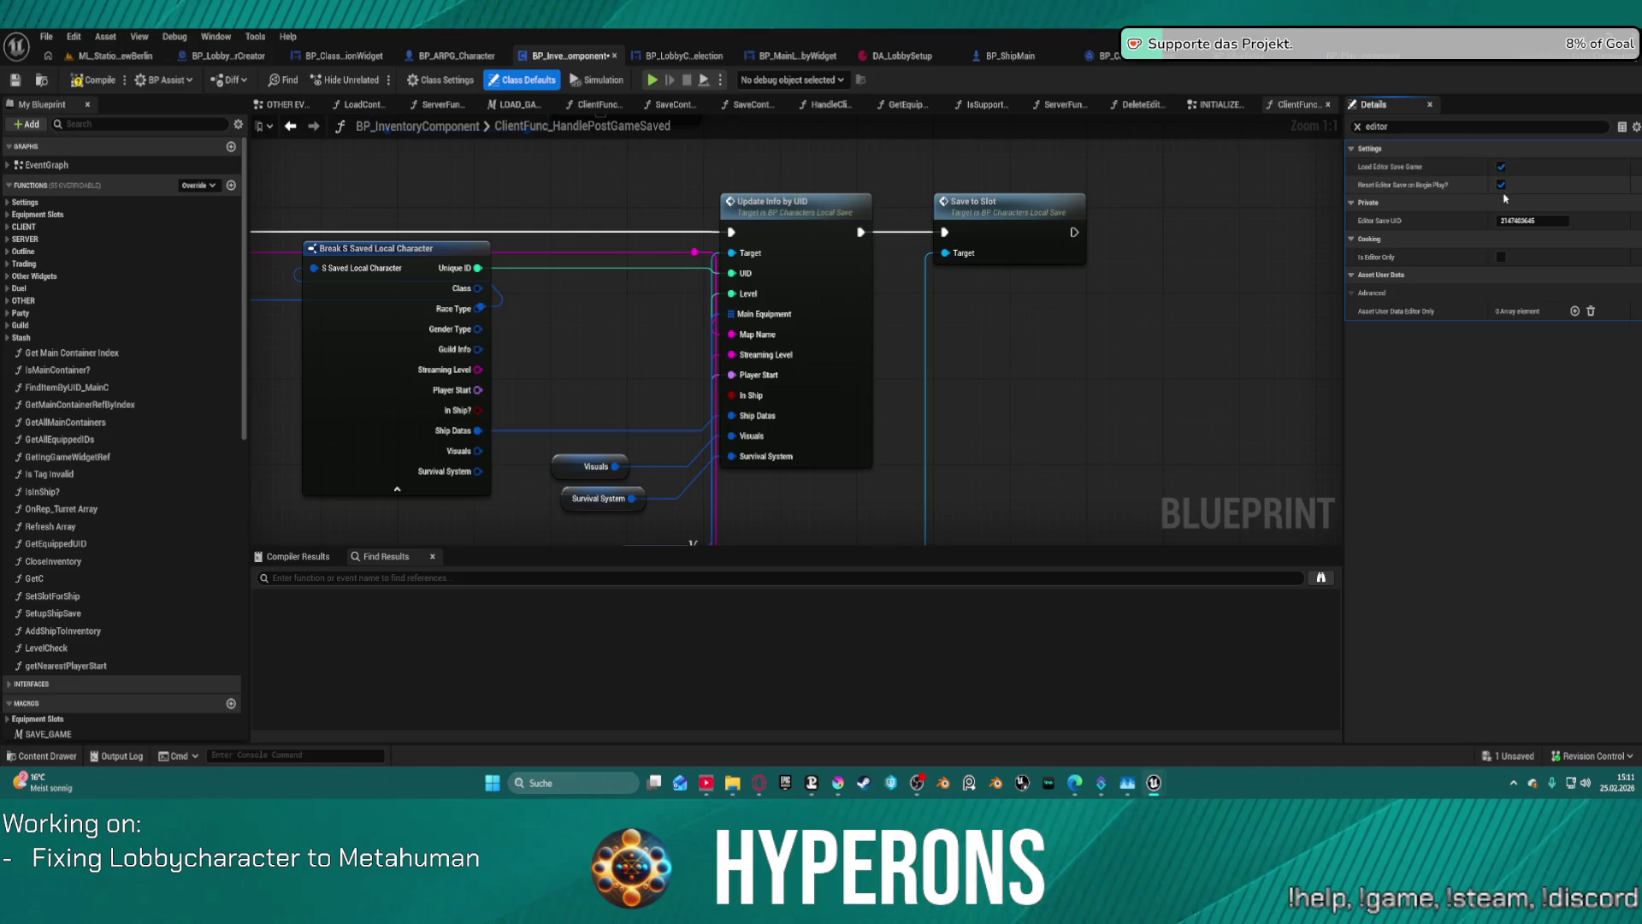
left_click(1503, 185)
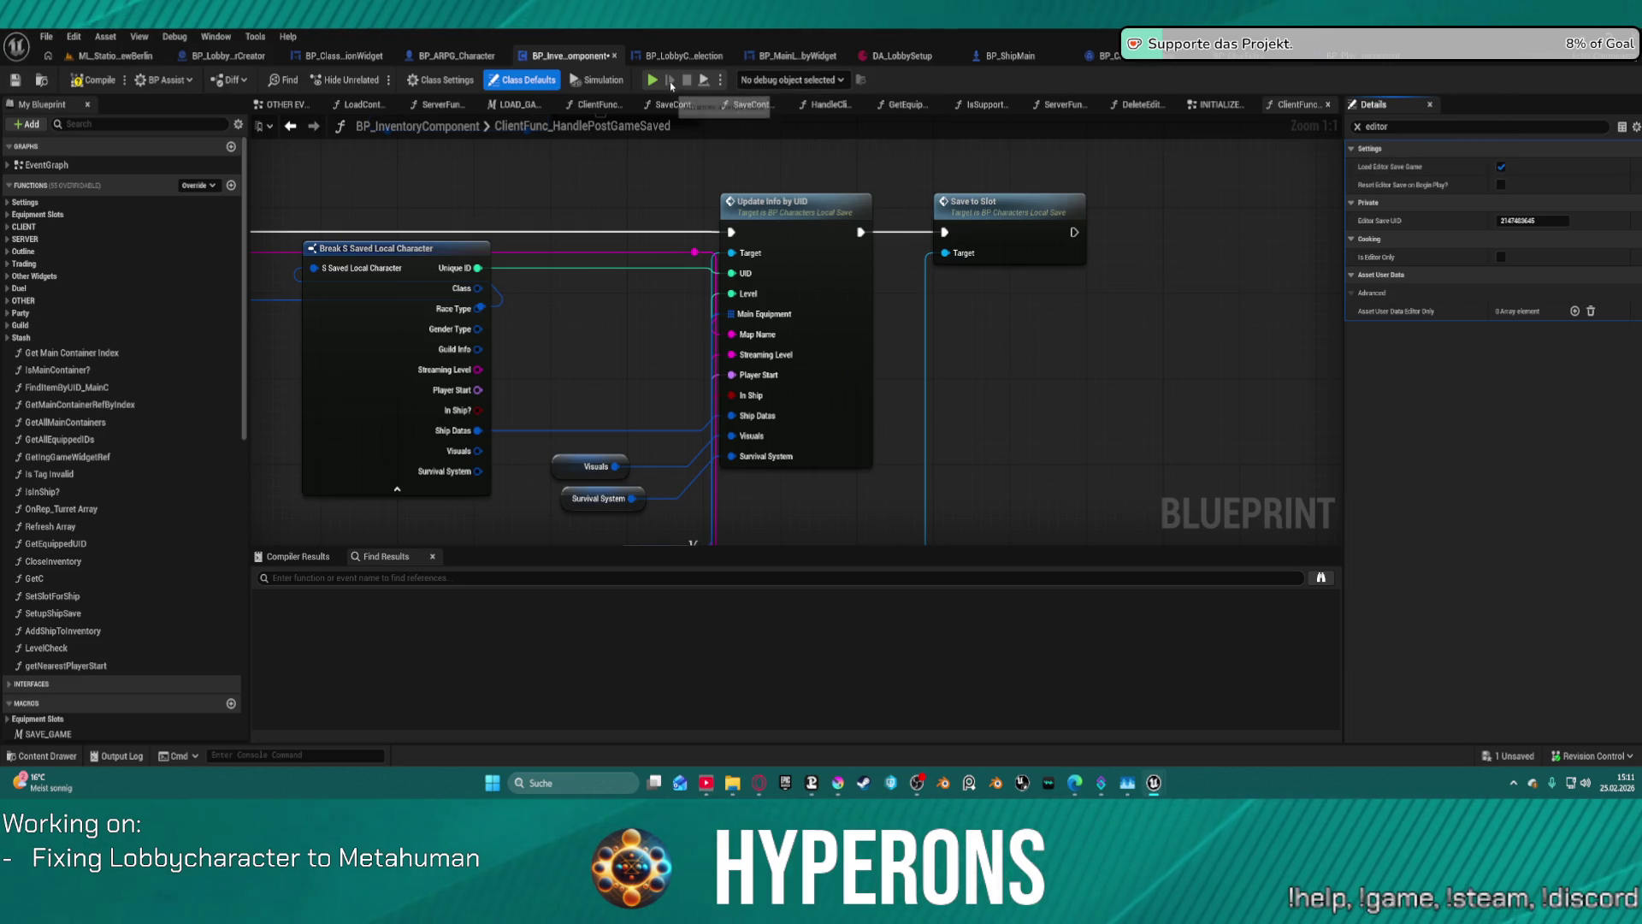
key("ctrl+z")
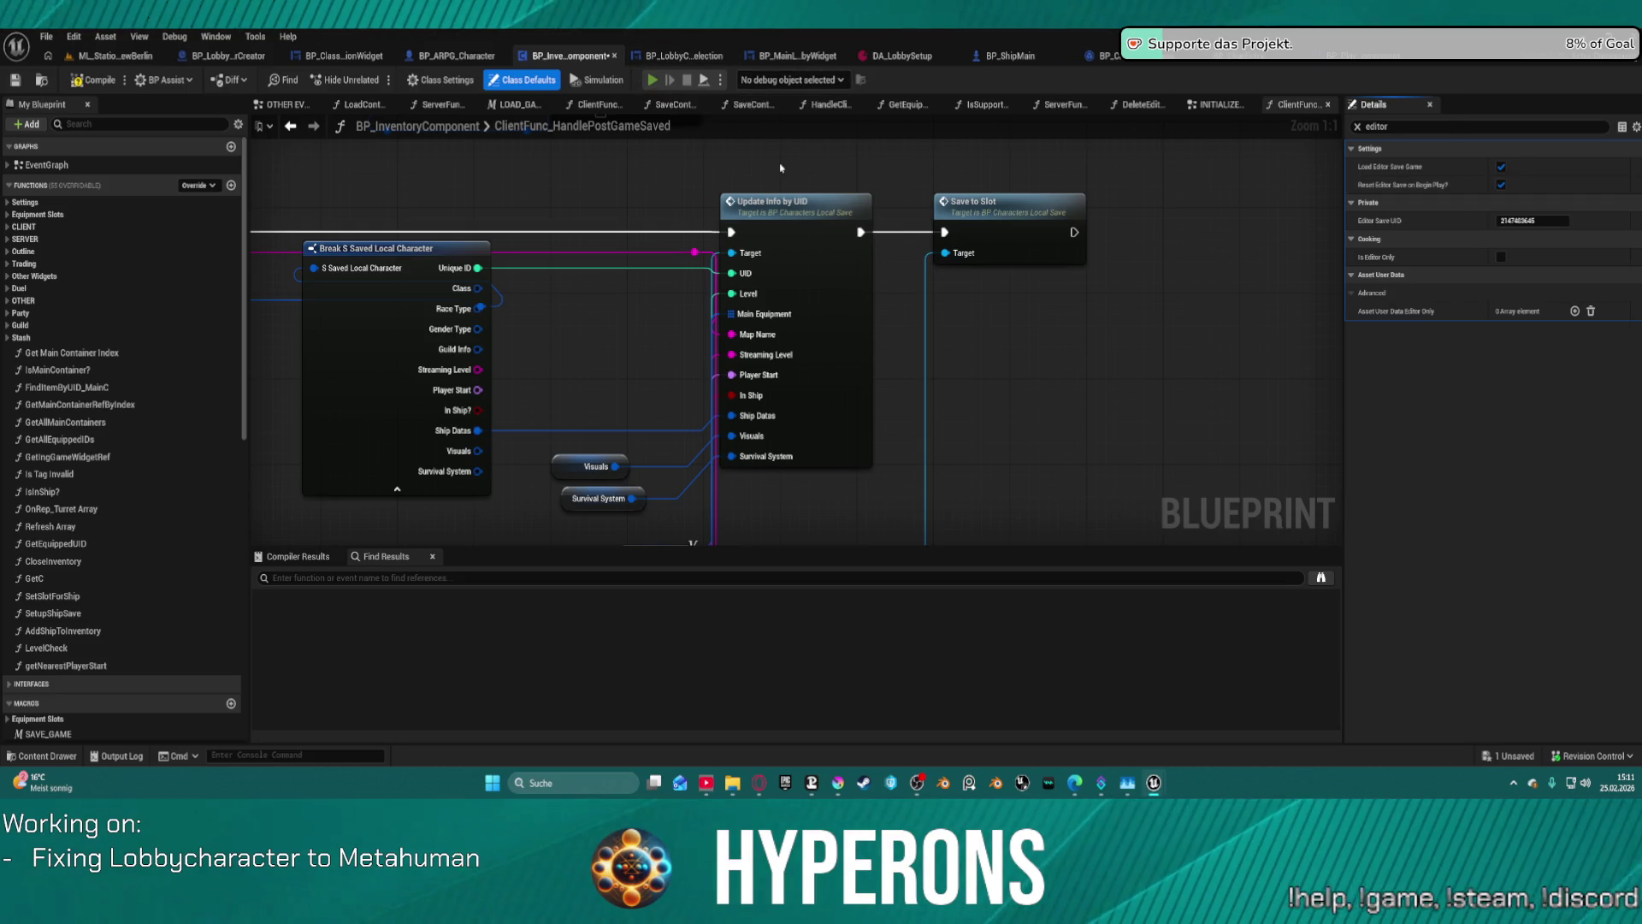
key("F7")
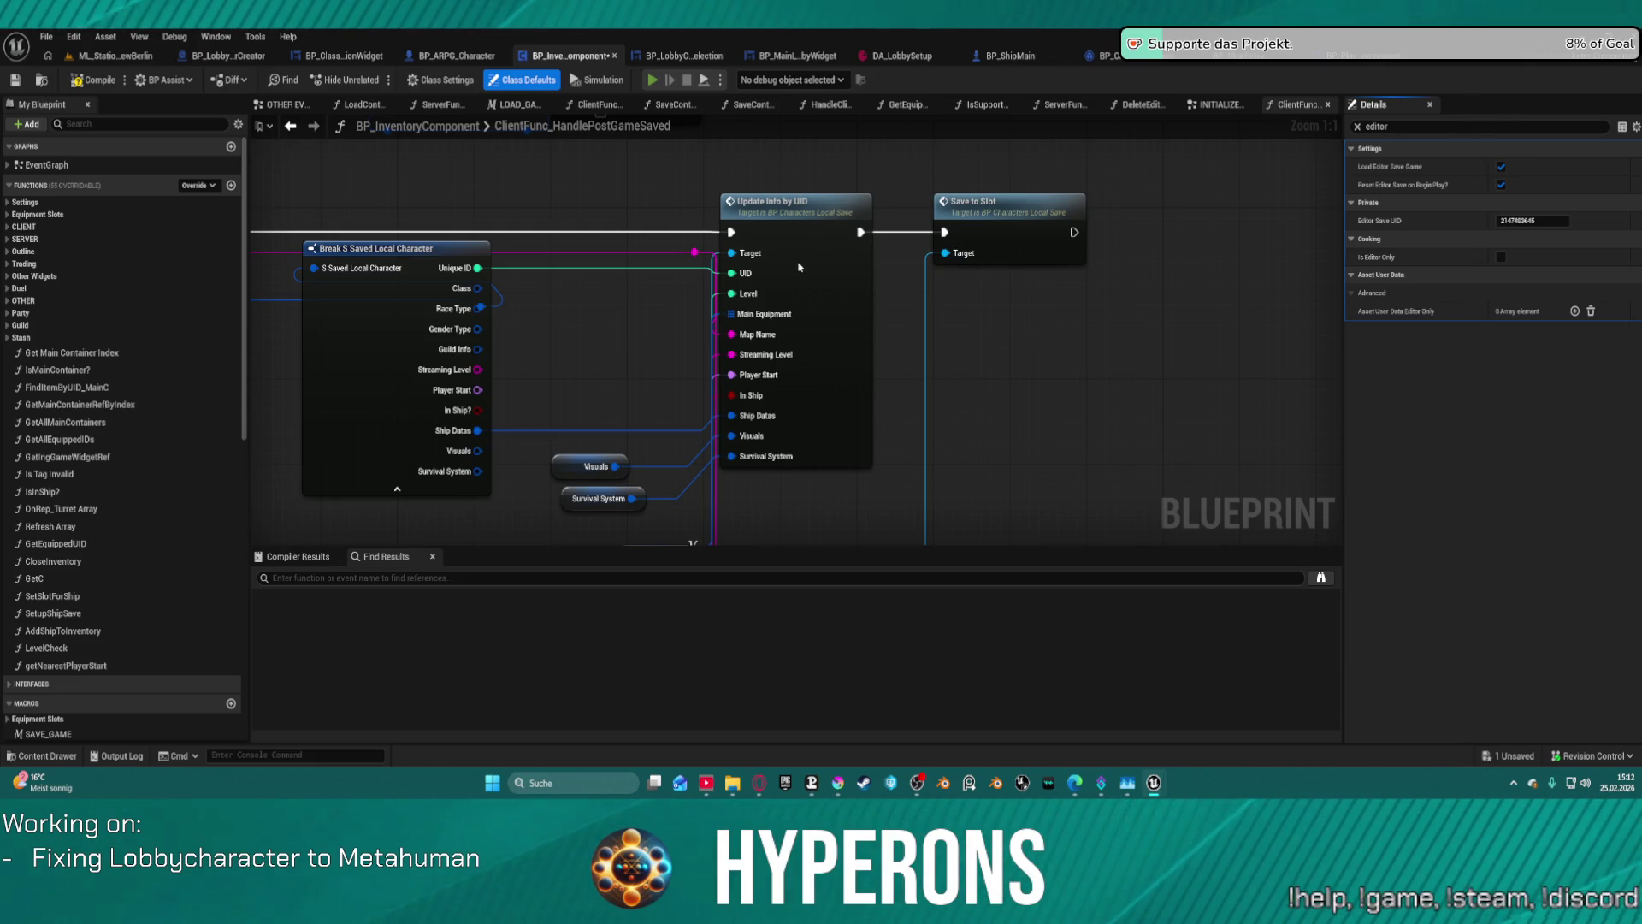
key("alt+p")
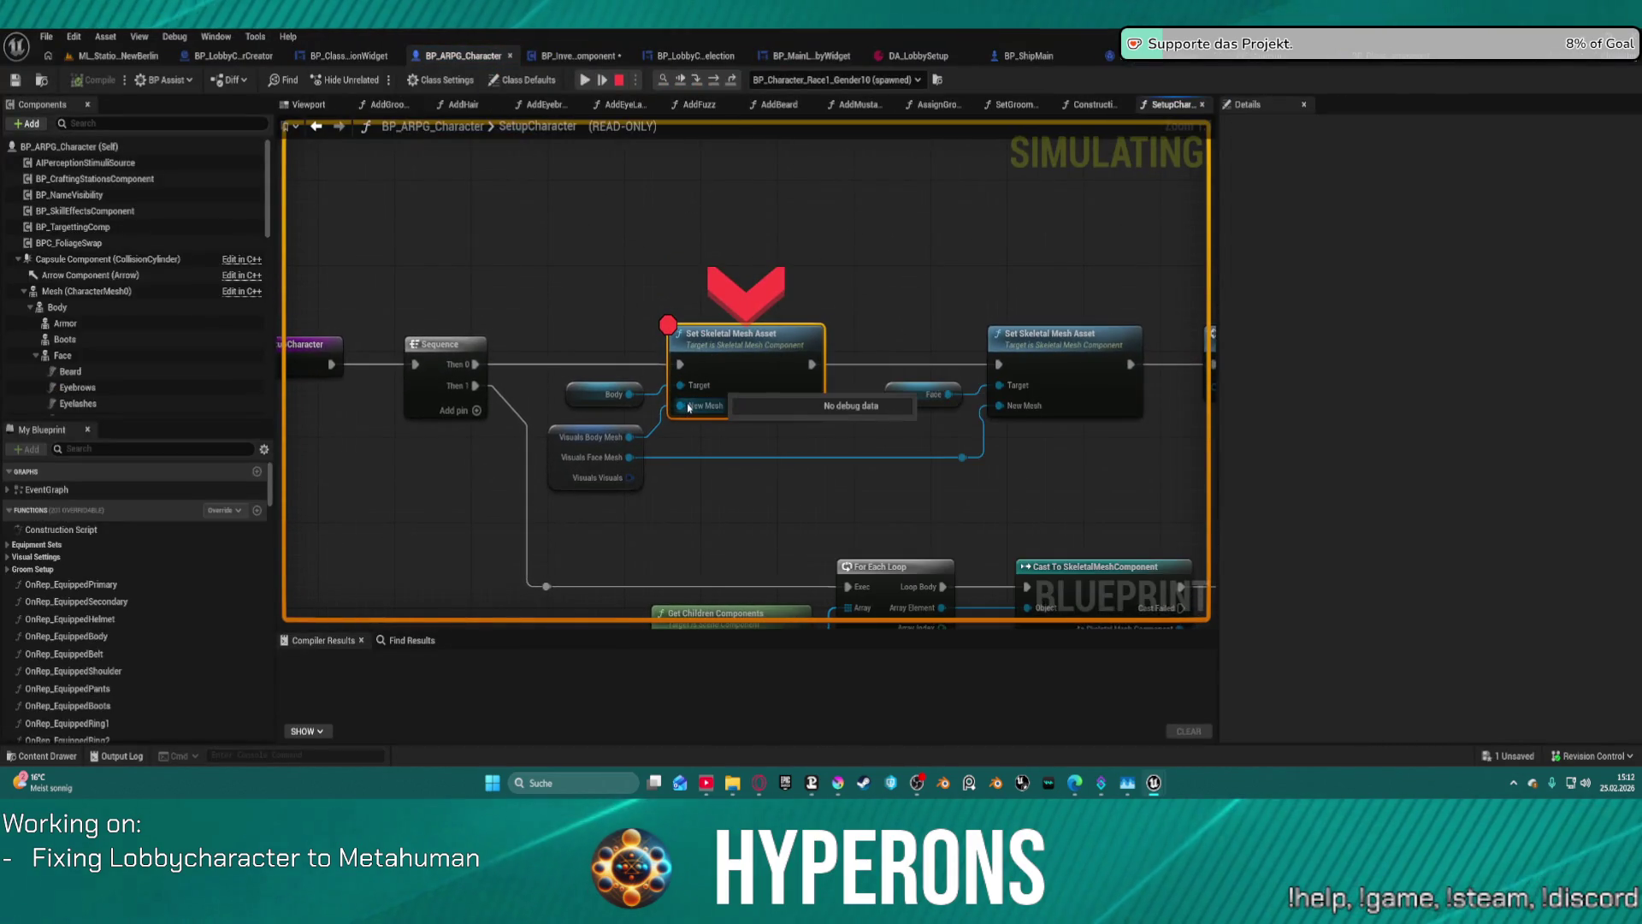
- Expand the Body Mesh value in the debug bubble, then resume and stop the play session
mouse_move(617, 440)
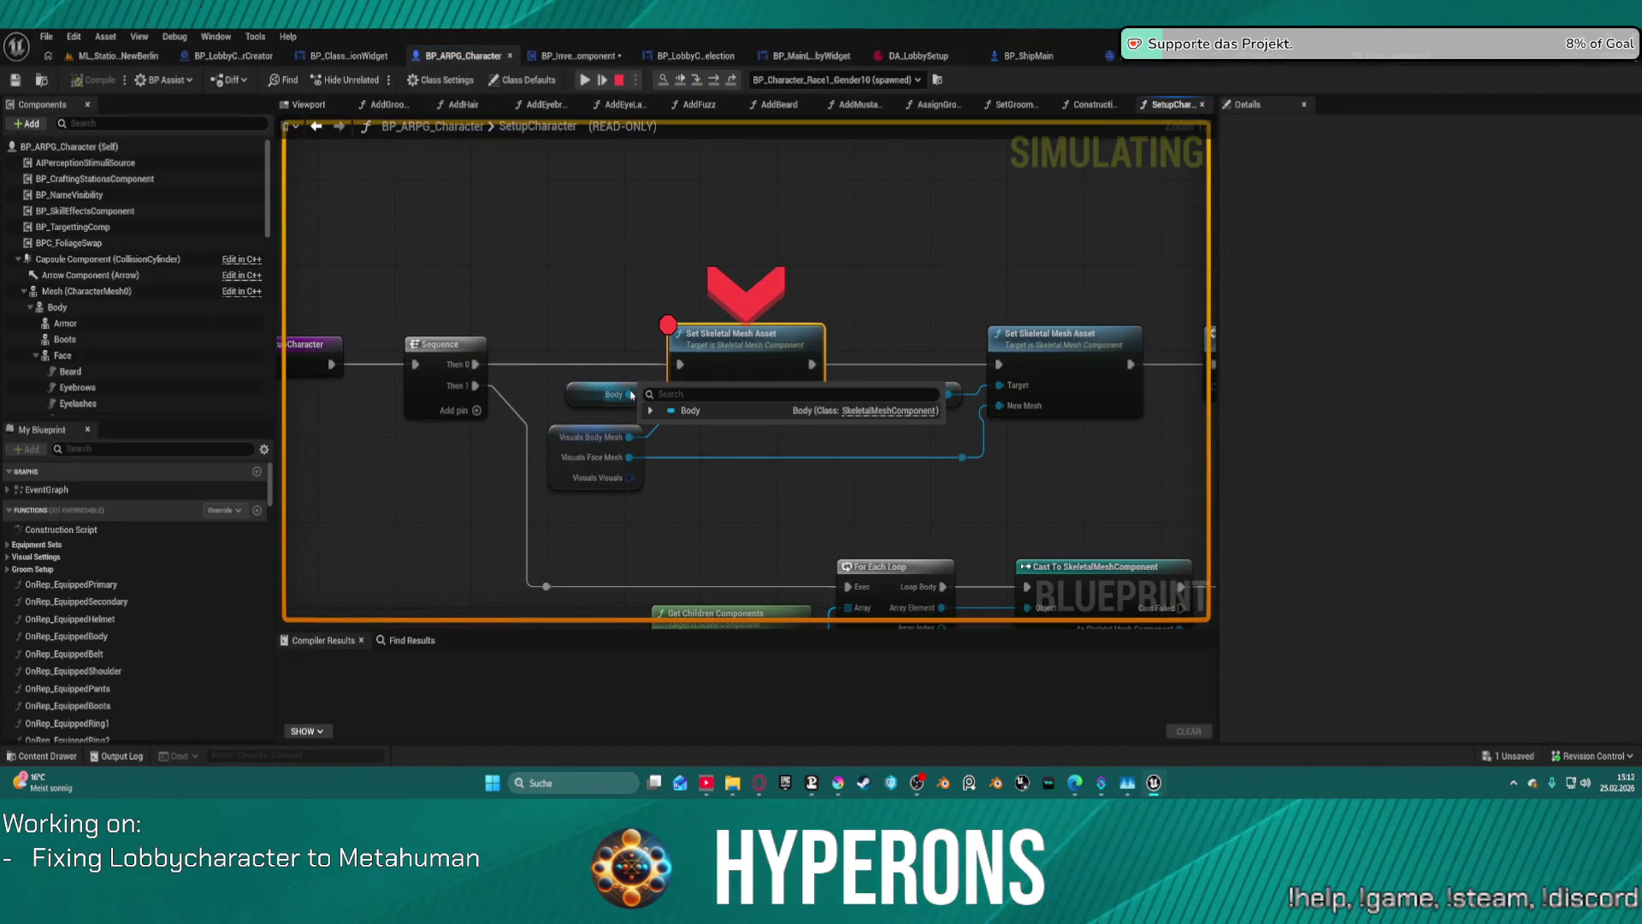
left_click(650, 411)
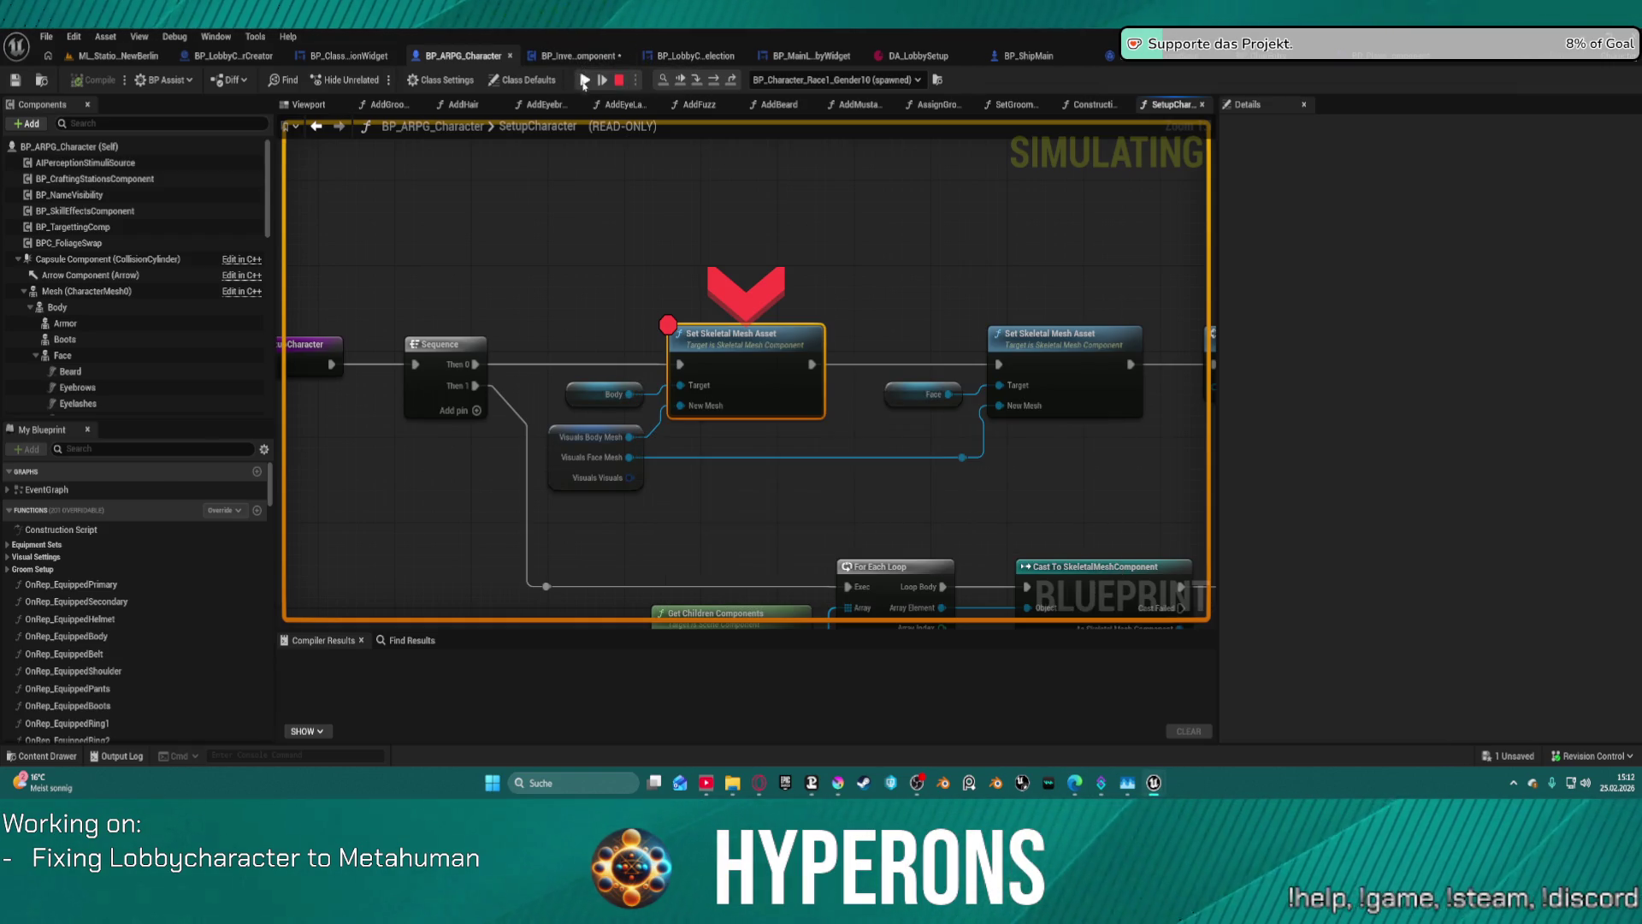
left_click(585, 81)
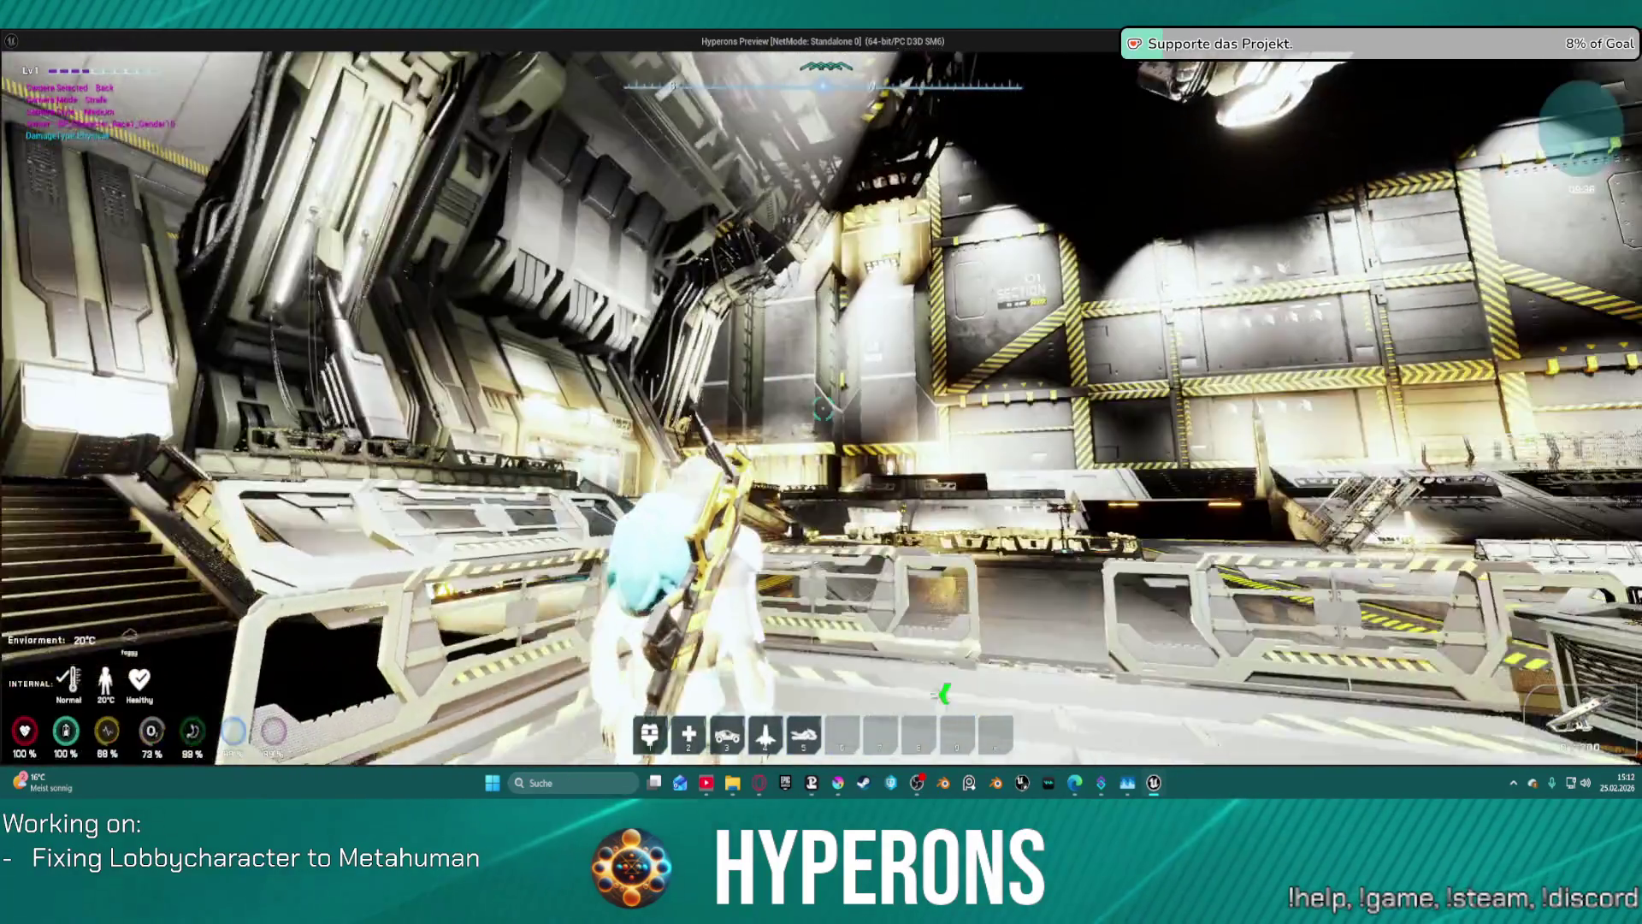
key("Escape")
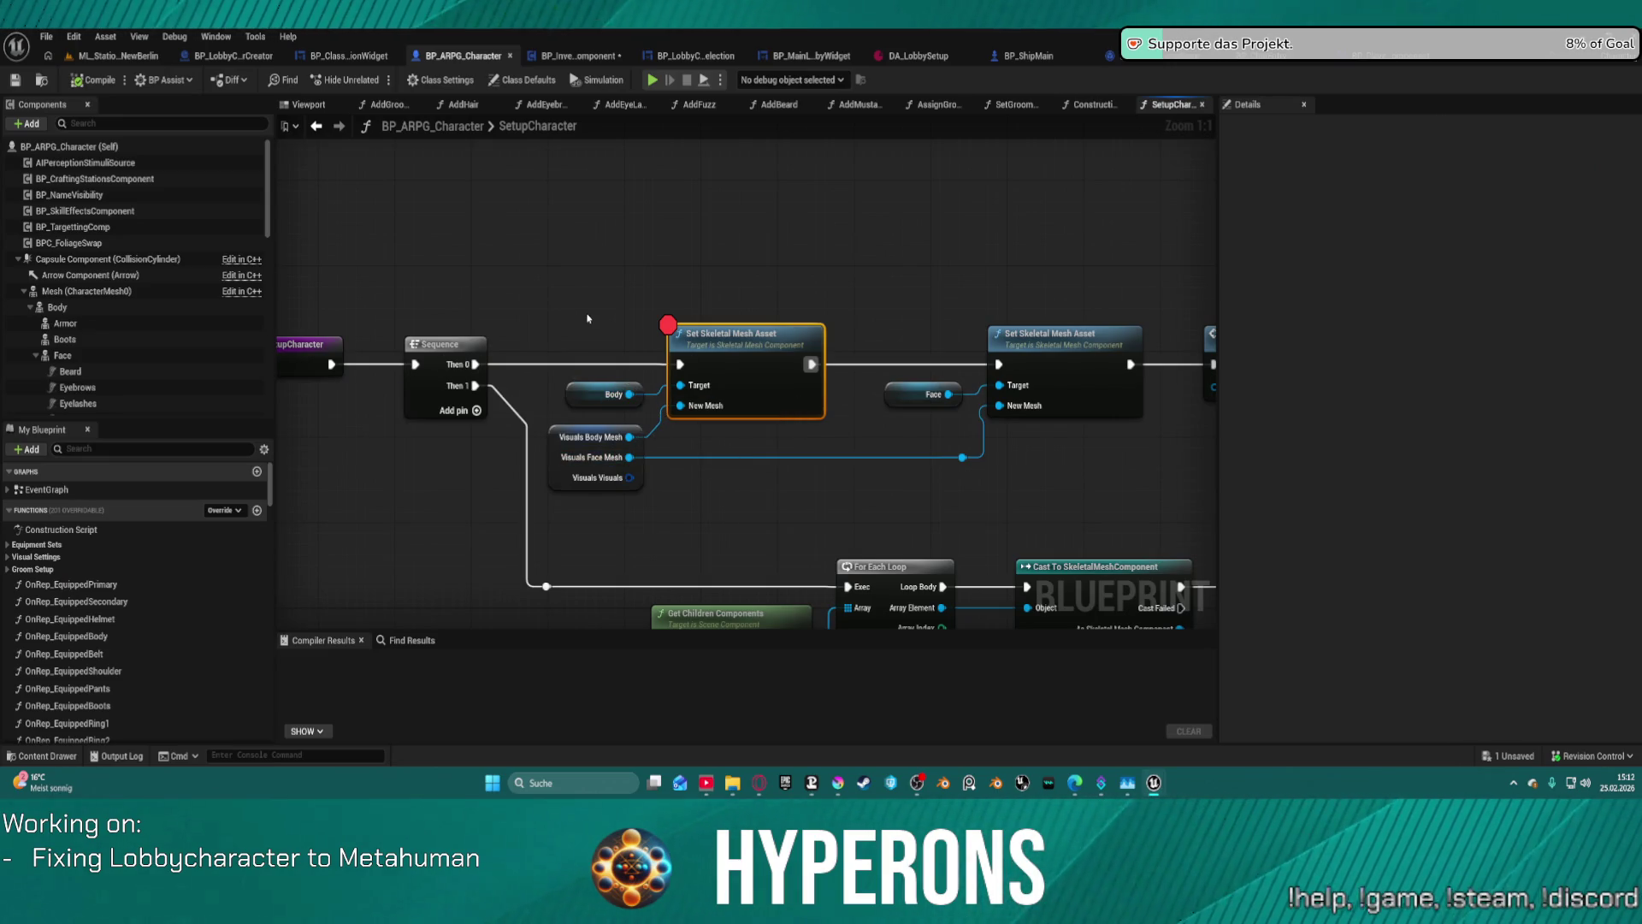
scroll(586, 318, "down", 1)
mouse_move(584, 302)
left_mouse_down()
mouse_move(464, 254)
mouse_move(746, 239)
mouse_move(725, 227)
mouse_move(694, 251)
left_mouse_up()
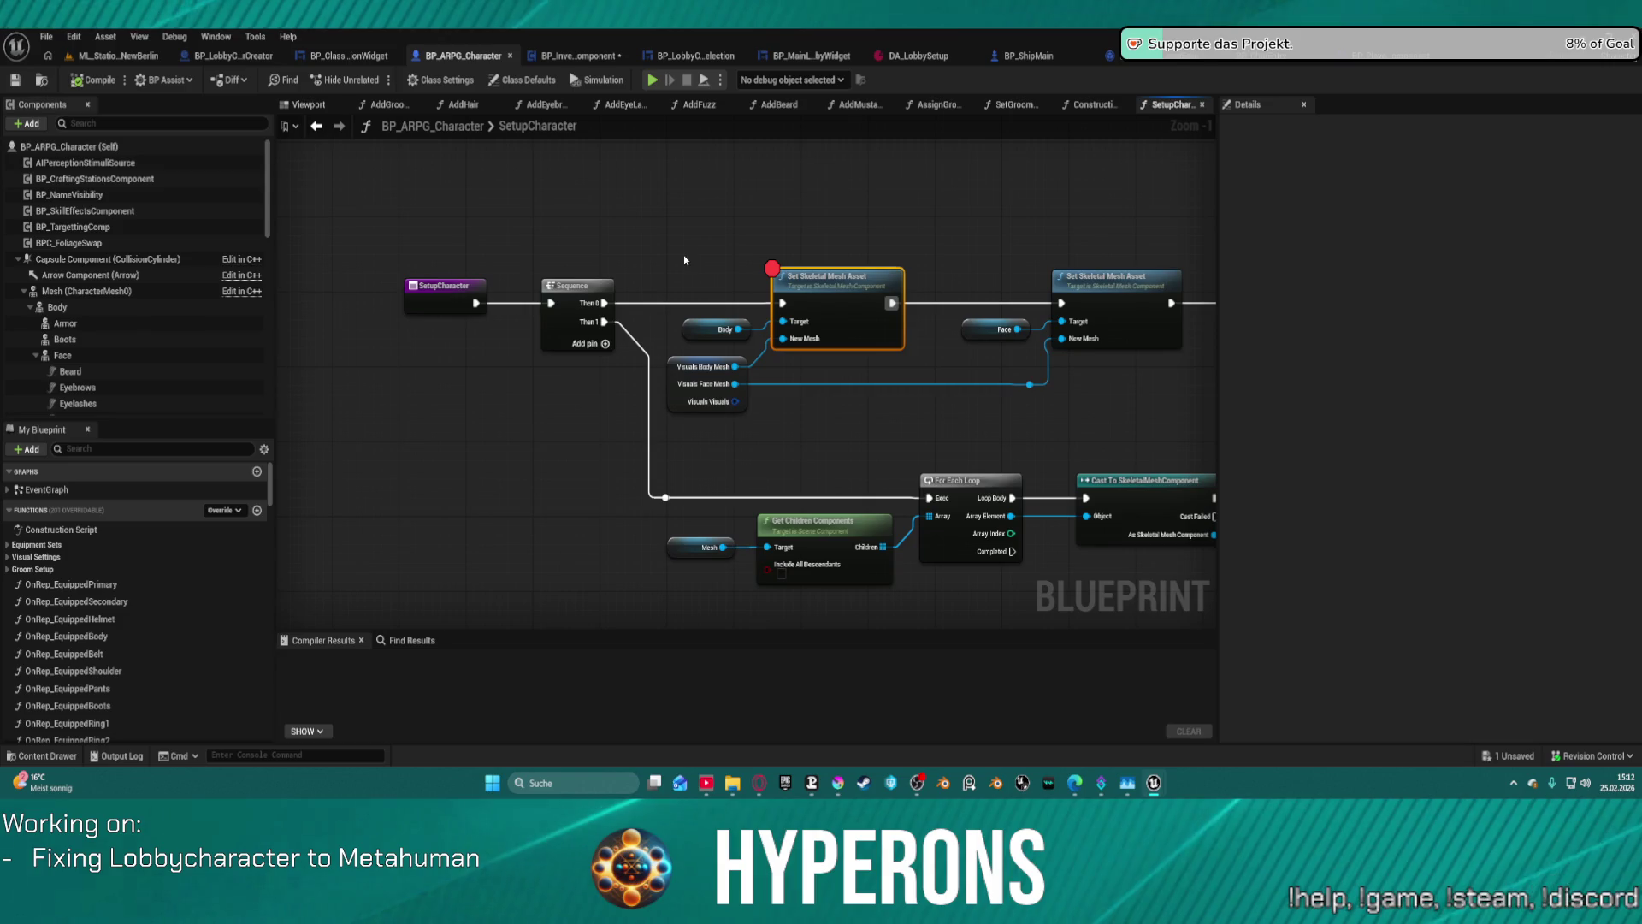
- Untick Load Editor Save Game in BP_InventoryComponent's Class Defaults and clear the details search
left_click(534, 83)
left_click(602, 57)
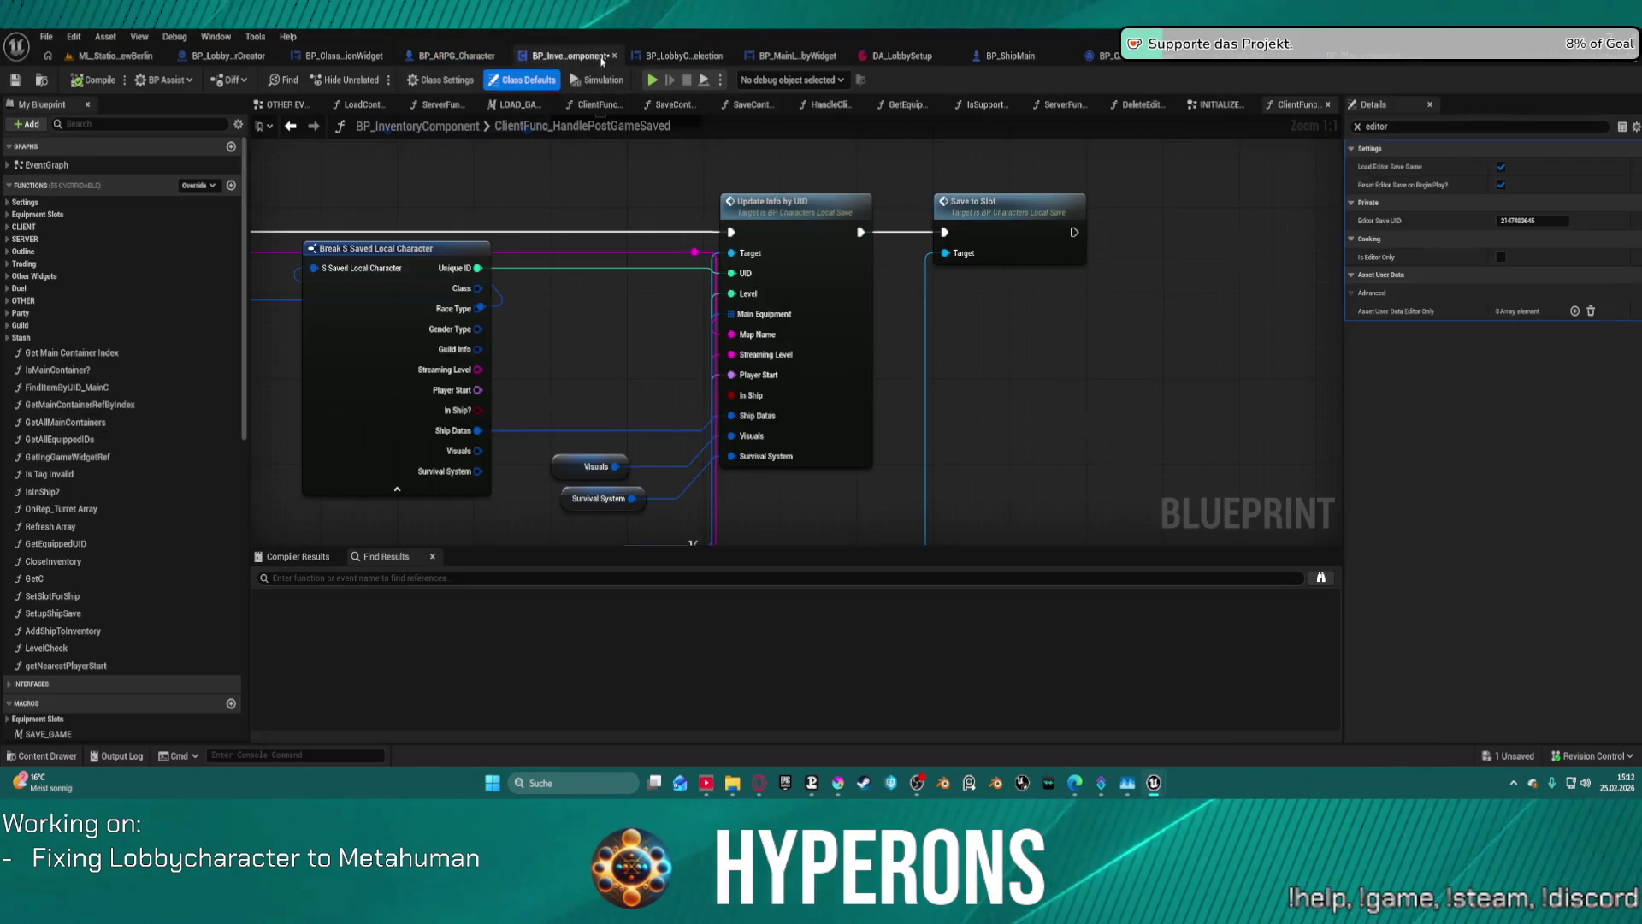
left_click(675, 57)
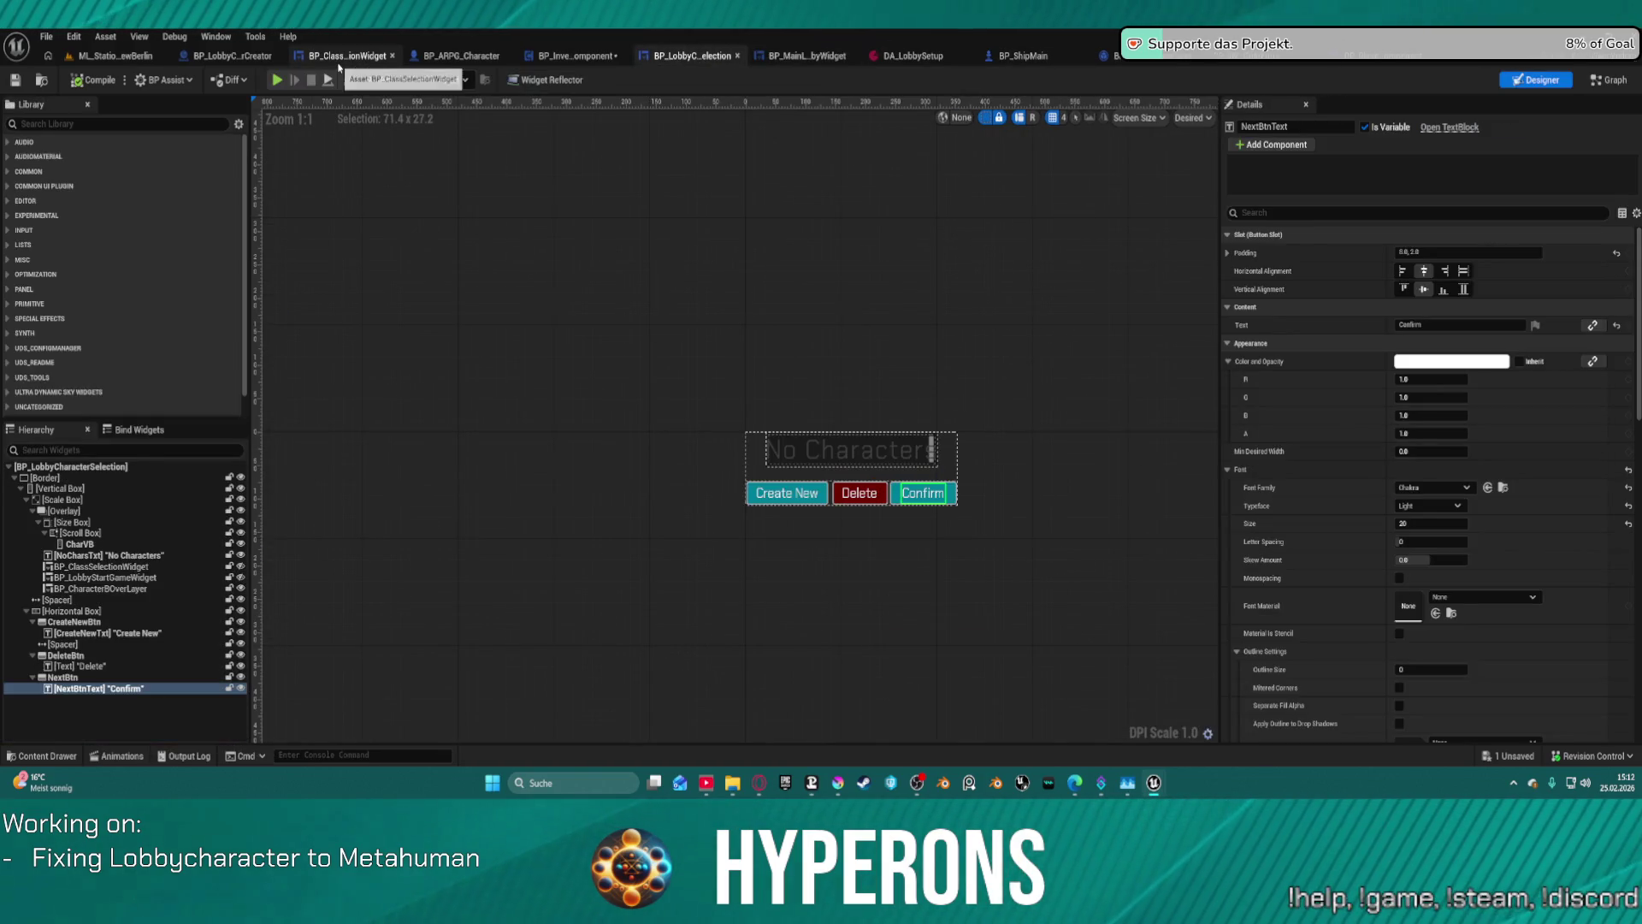
left_click(572, 57)
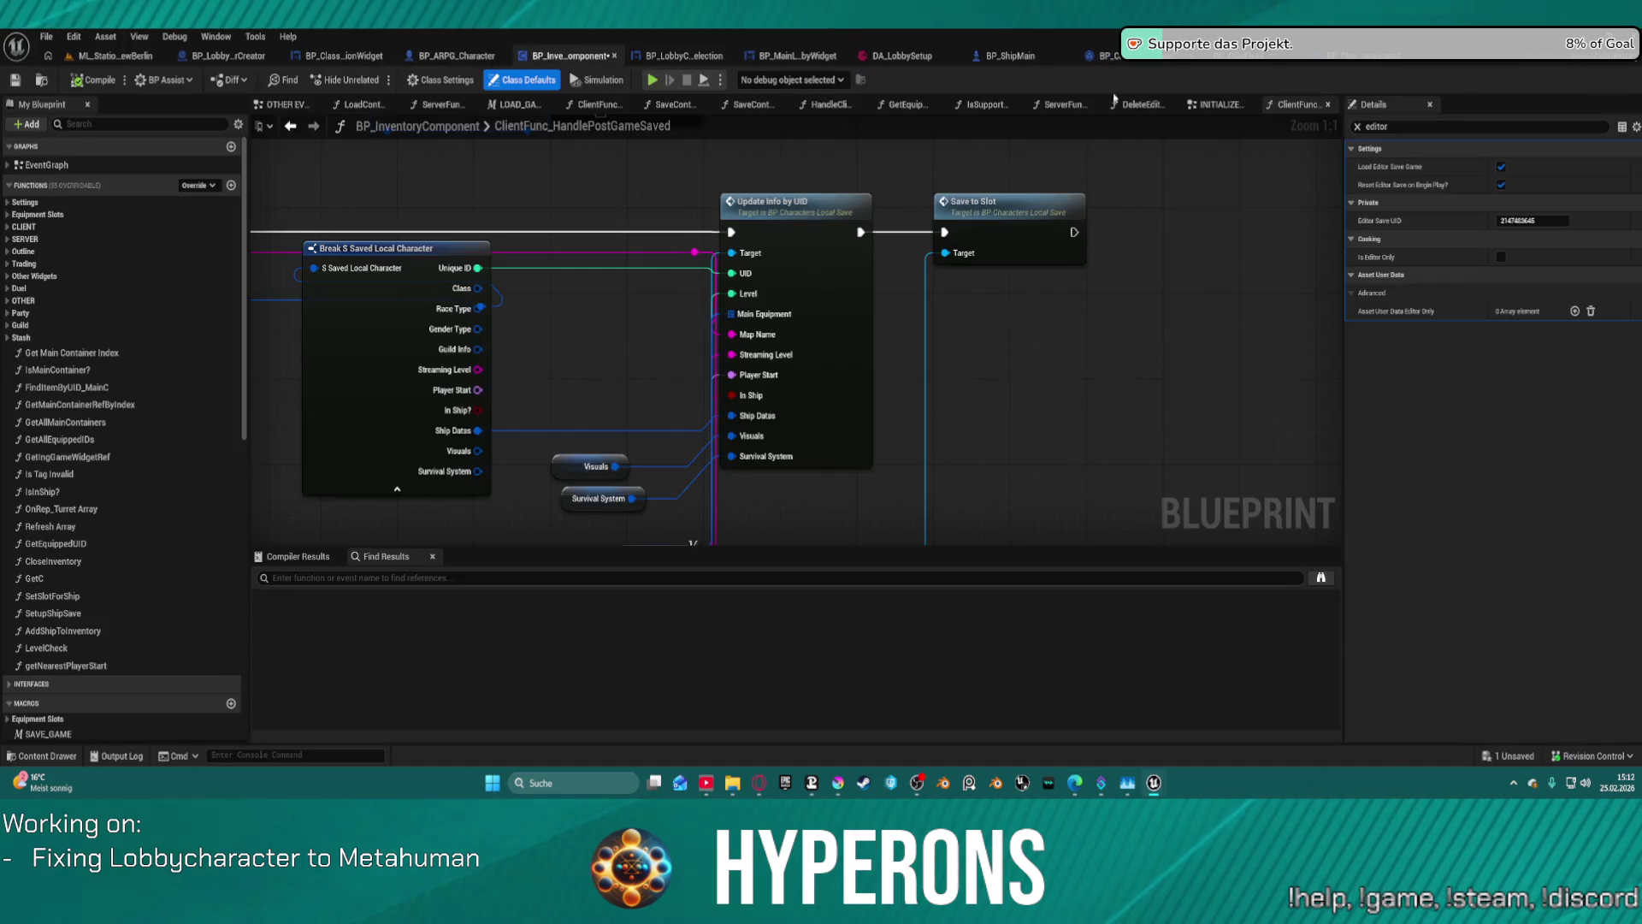
left_click(1500, 166)
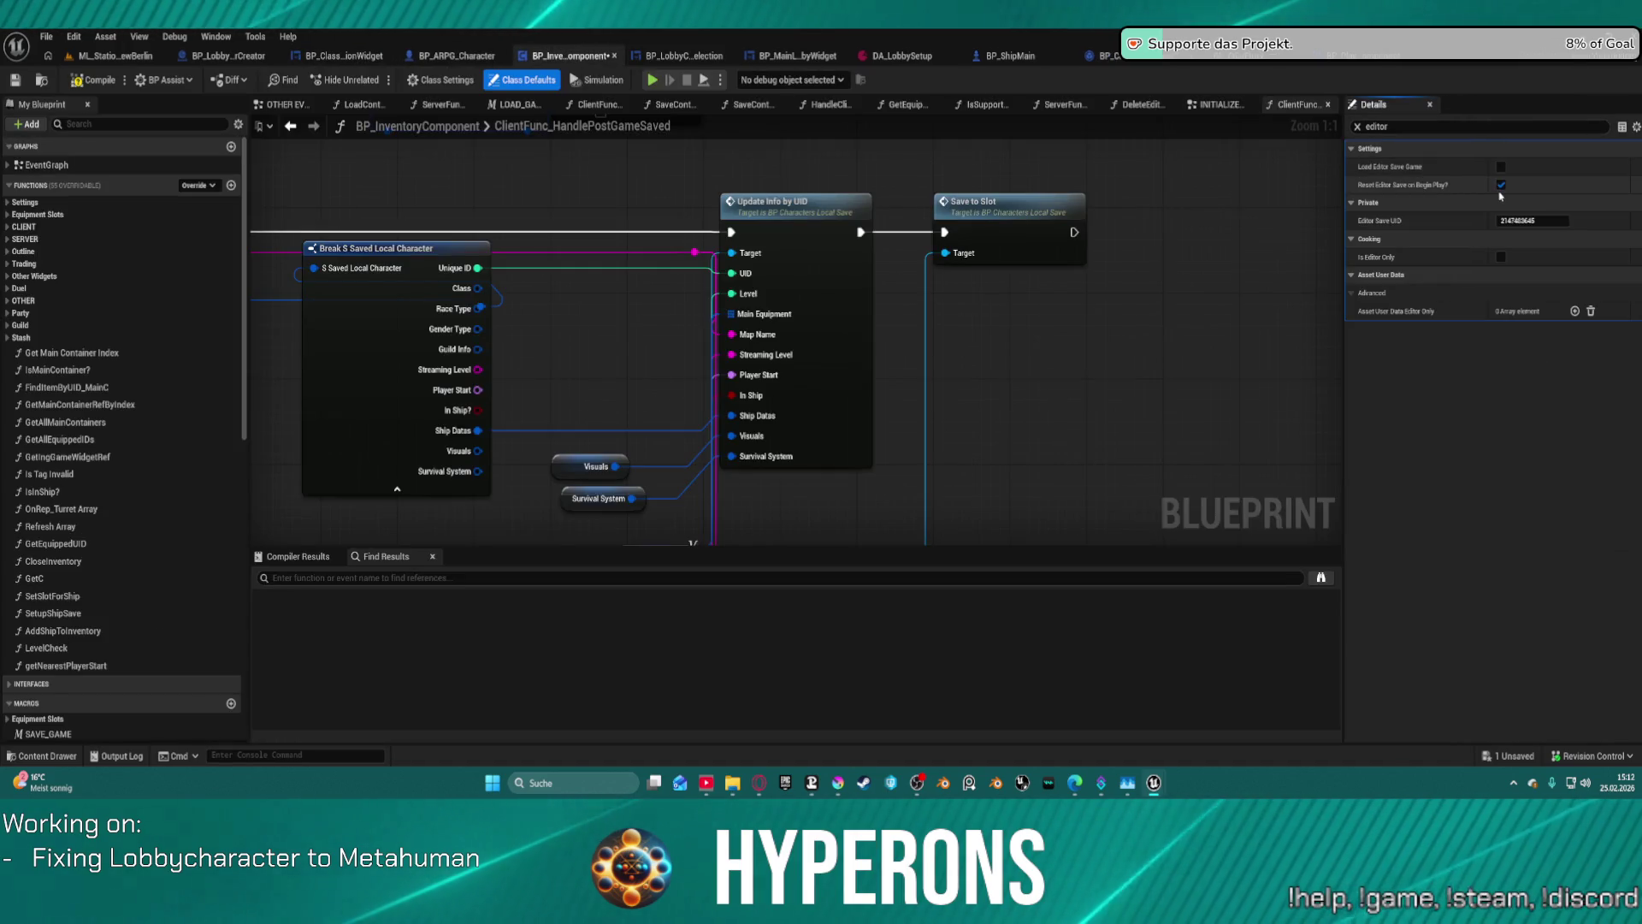
left_click(1358, 128)
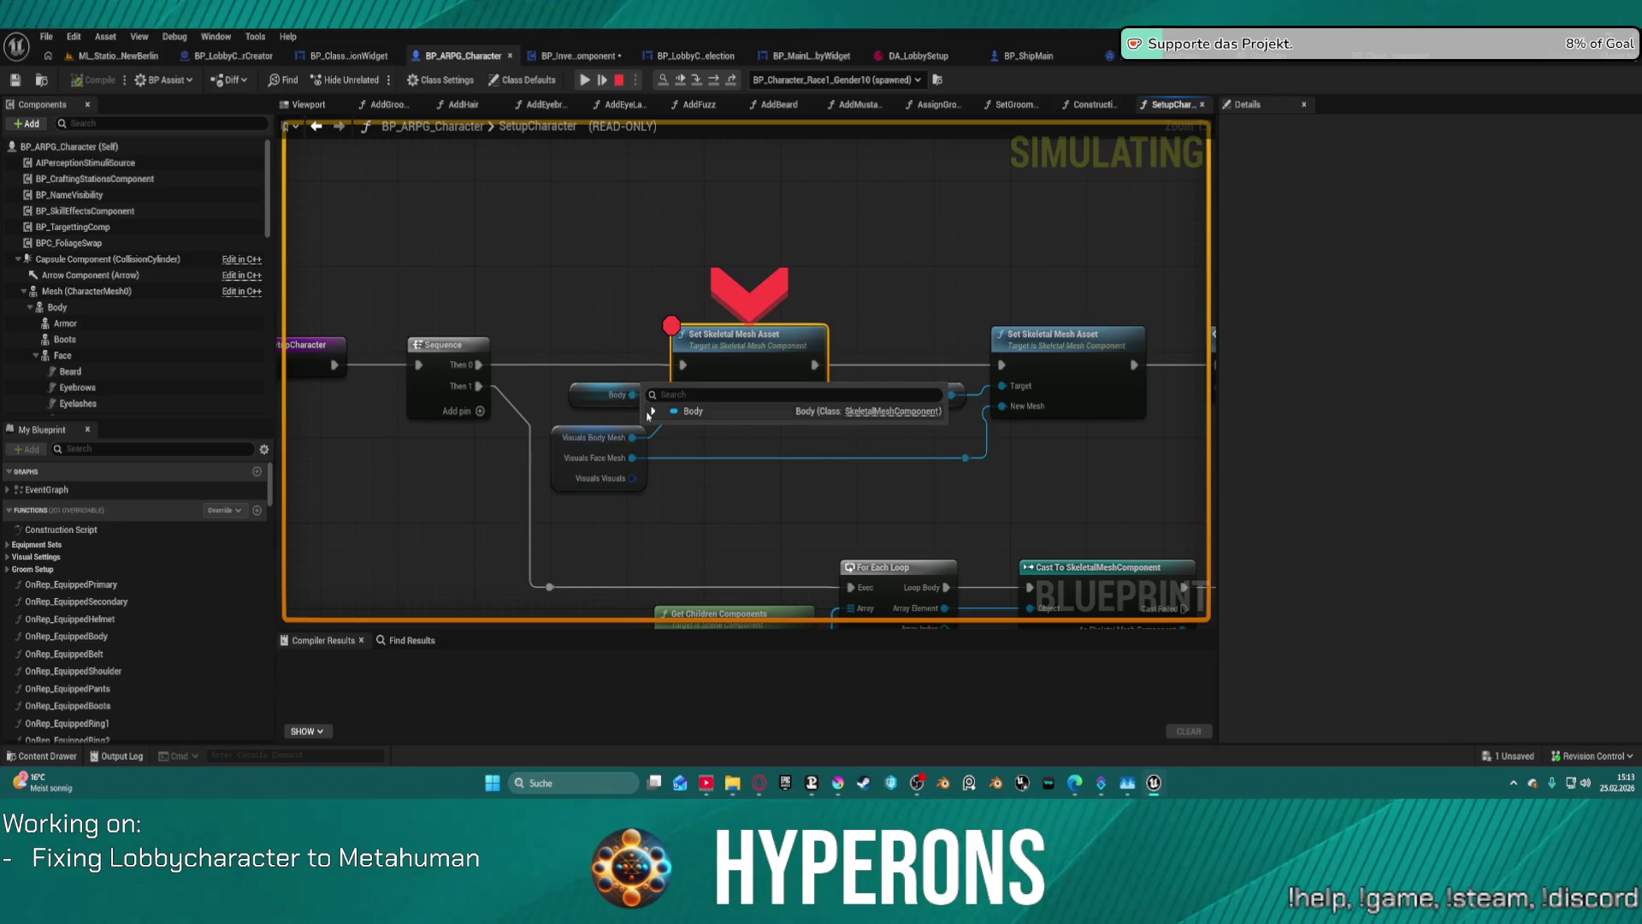
- Expand Body's debug value, review the loop, cast and Sequence nodes, then resume the game
left_click(651, 412)
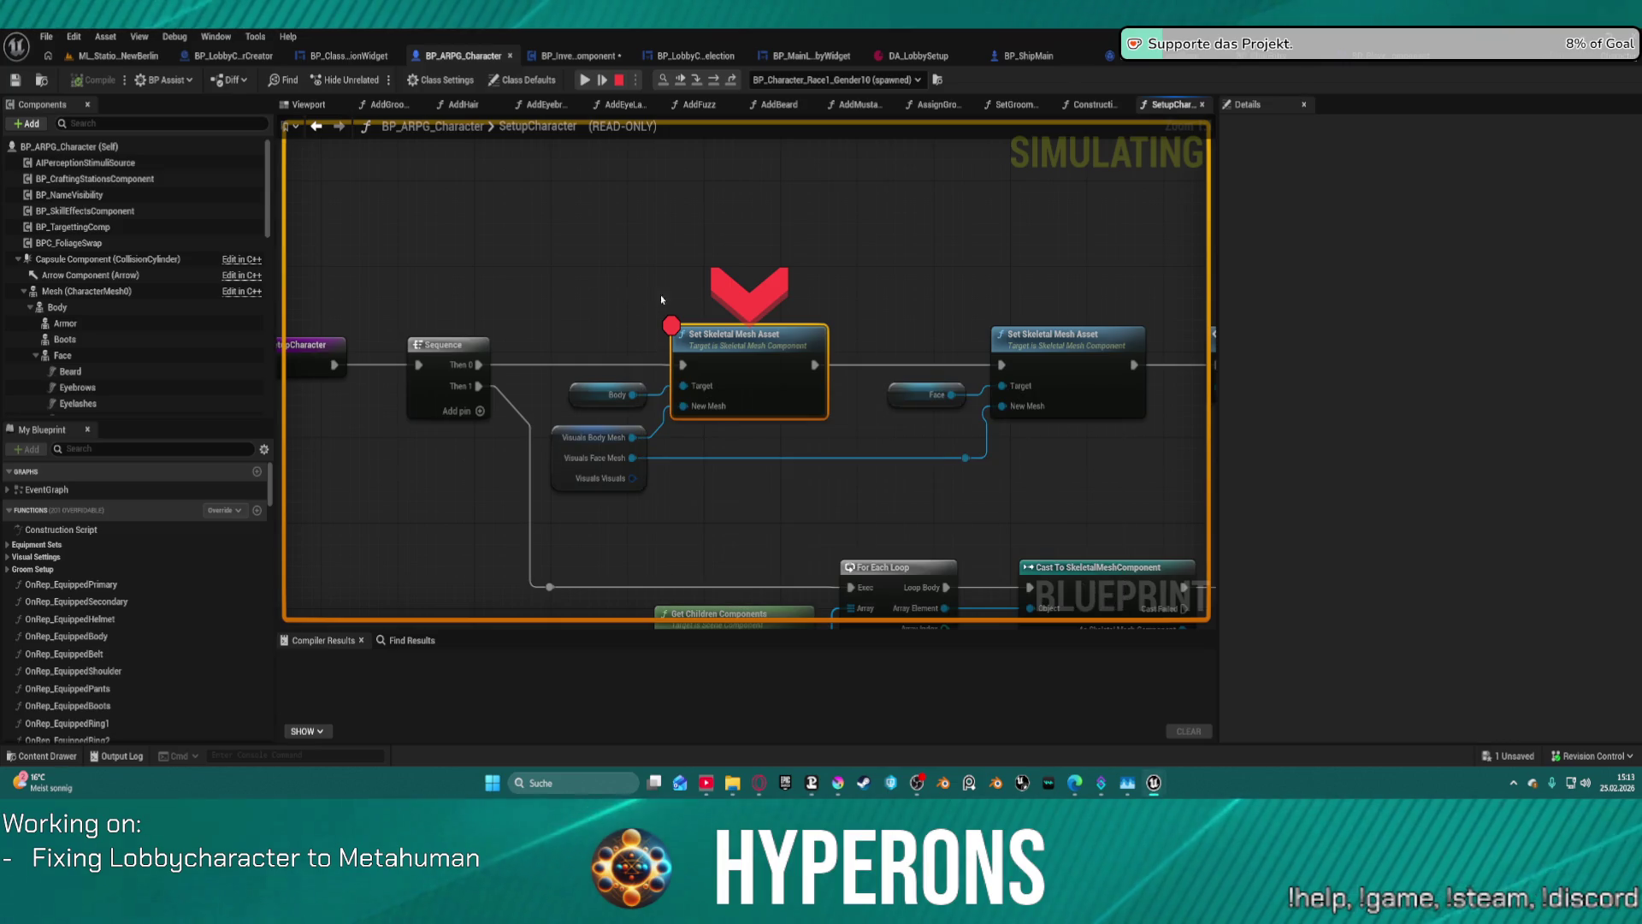
mouse_move(656, 420)
left_mouse_down()
mouse_move(461, 254)
mouse_move(426, 196)
left_mouse_up()
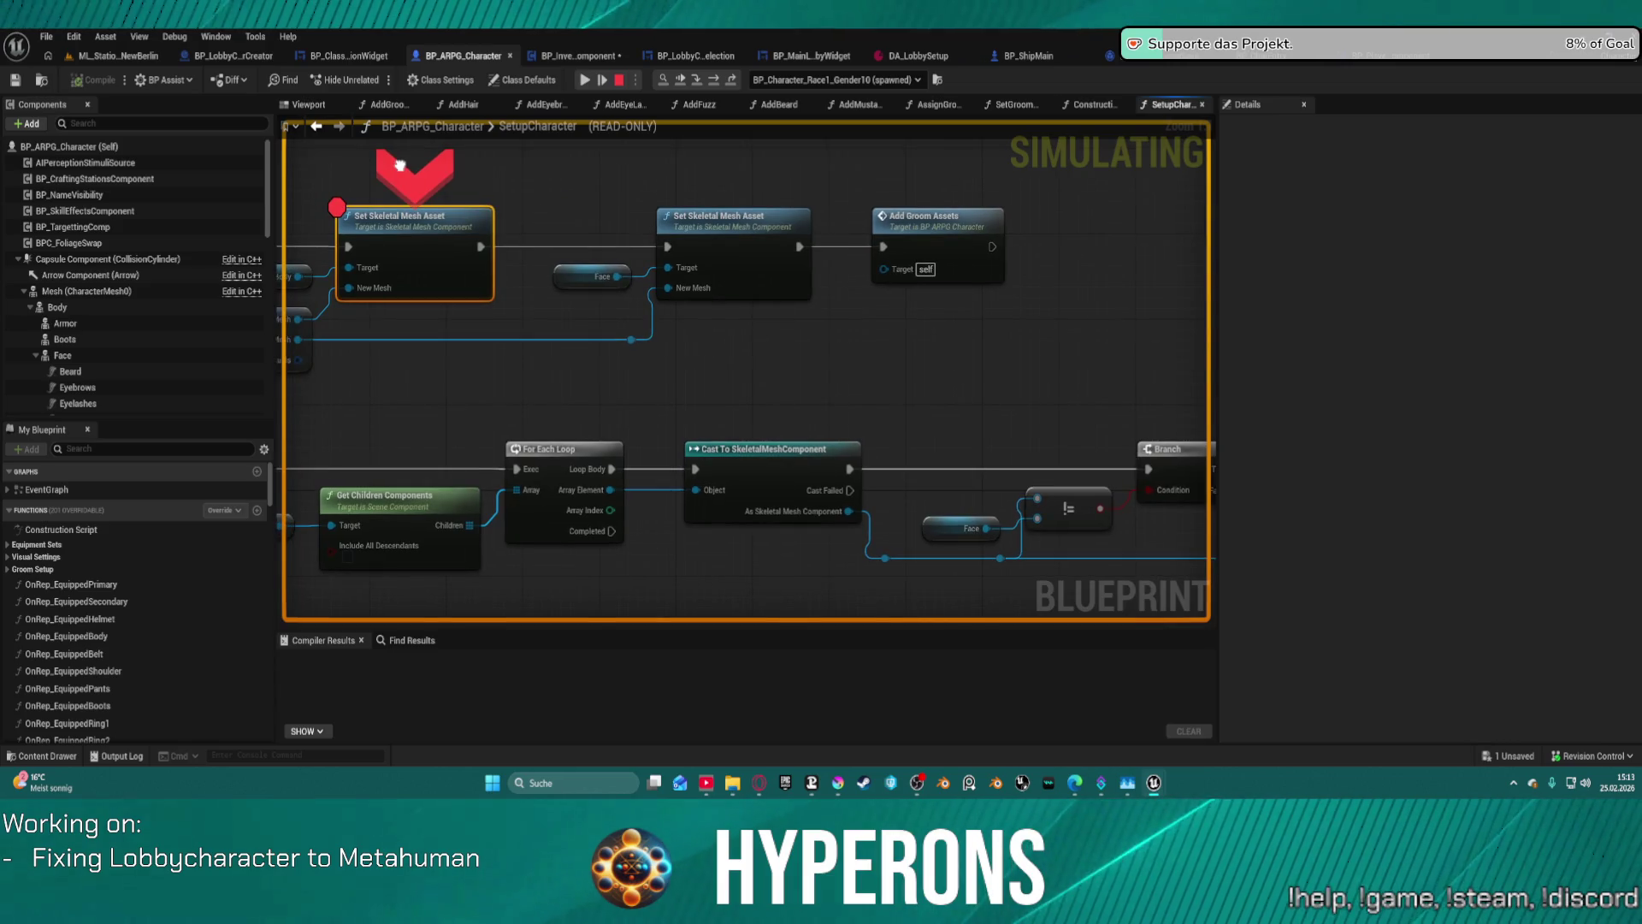
left_click_drag(400, 165, 627, 120)
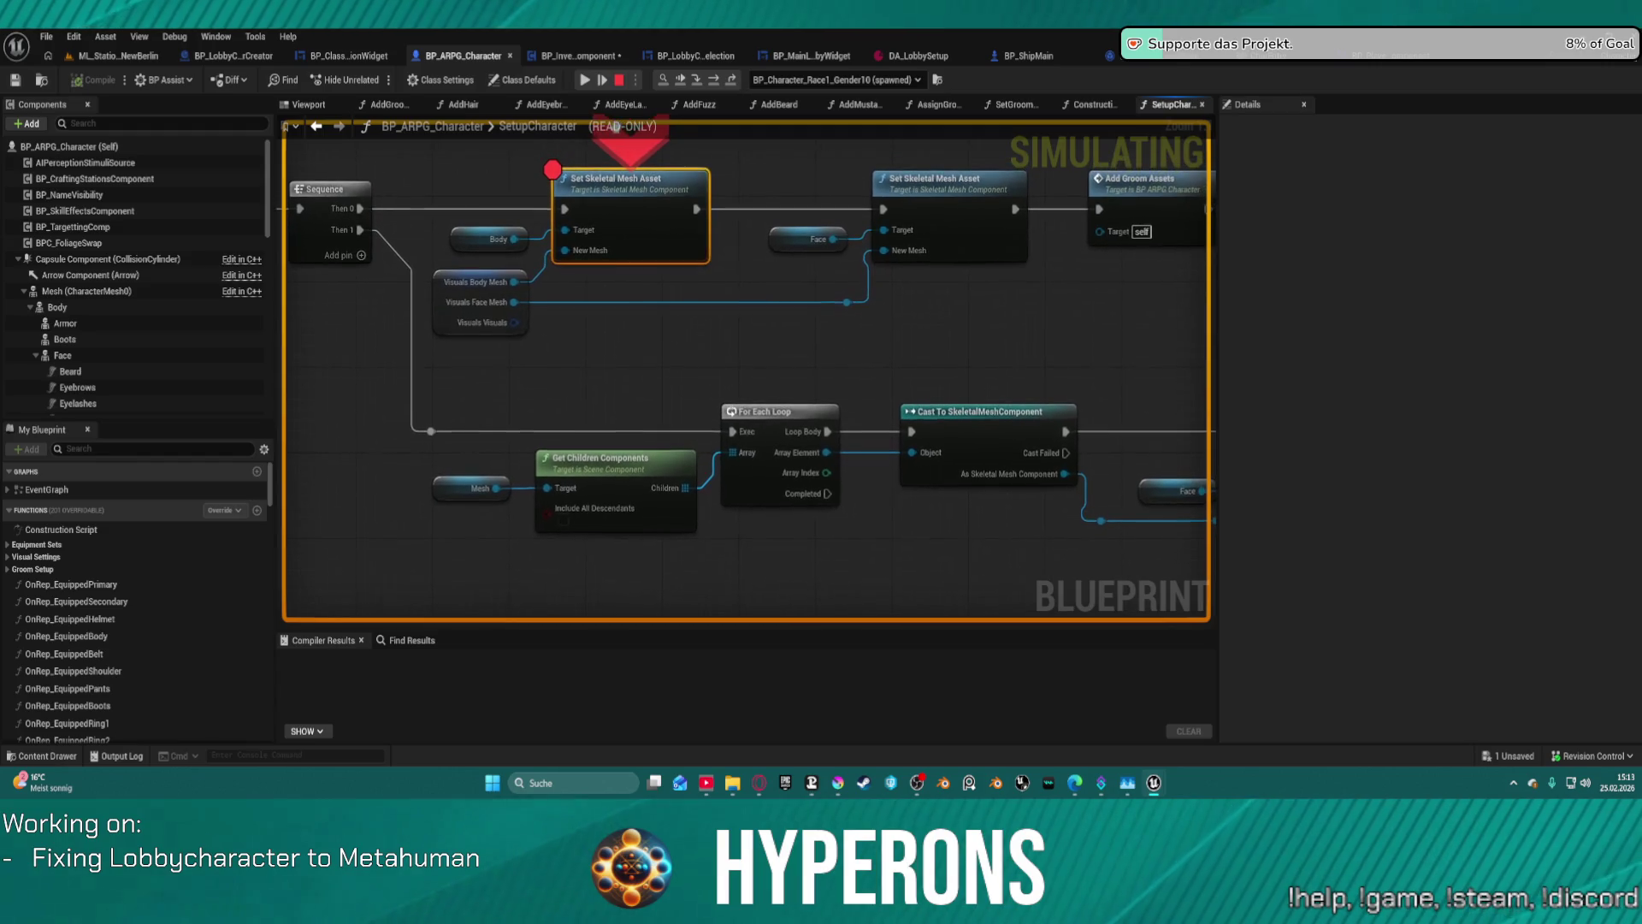
left_click(594, 83)
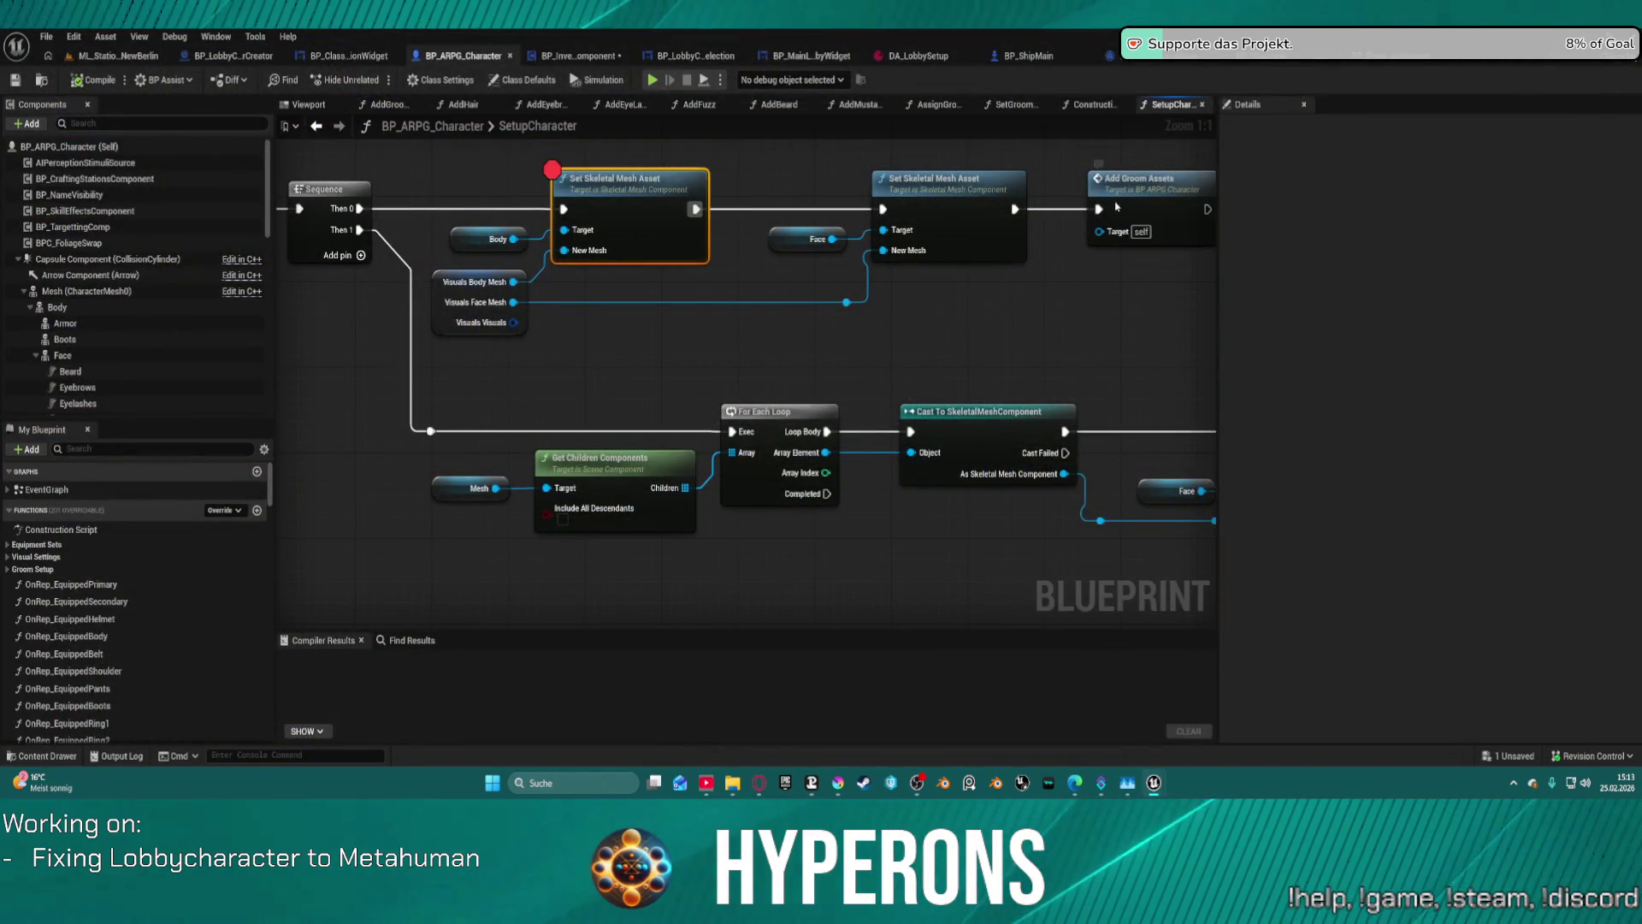
- Inspect the branch and Add Mustache nodes in the Add Groom Assets function graph
double_click(1123, 201)
mouse_move(729, 303)
left_mouse_down()
mouse_move(1071, 348)
mouse_move(1056, 348)
left_mouse_up()
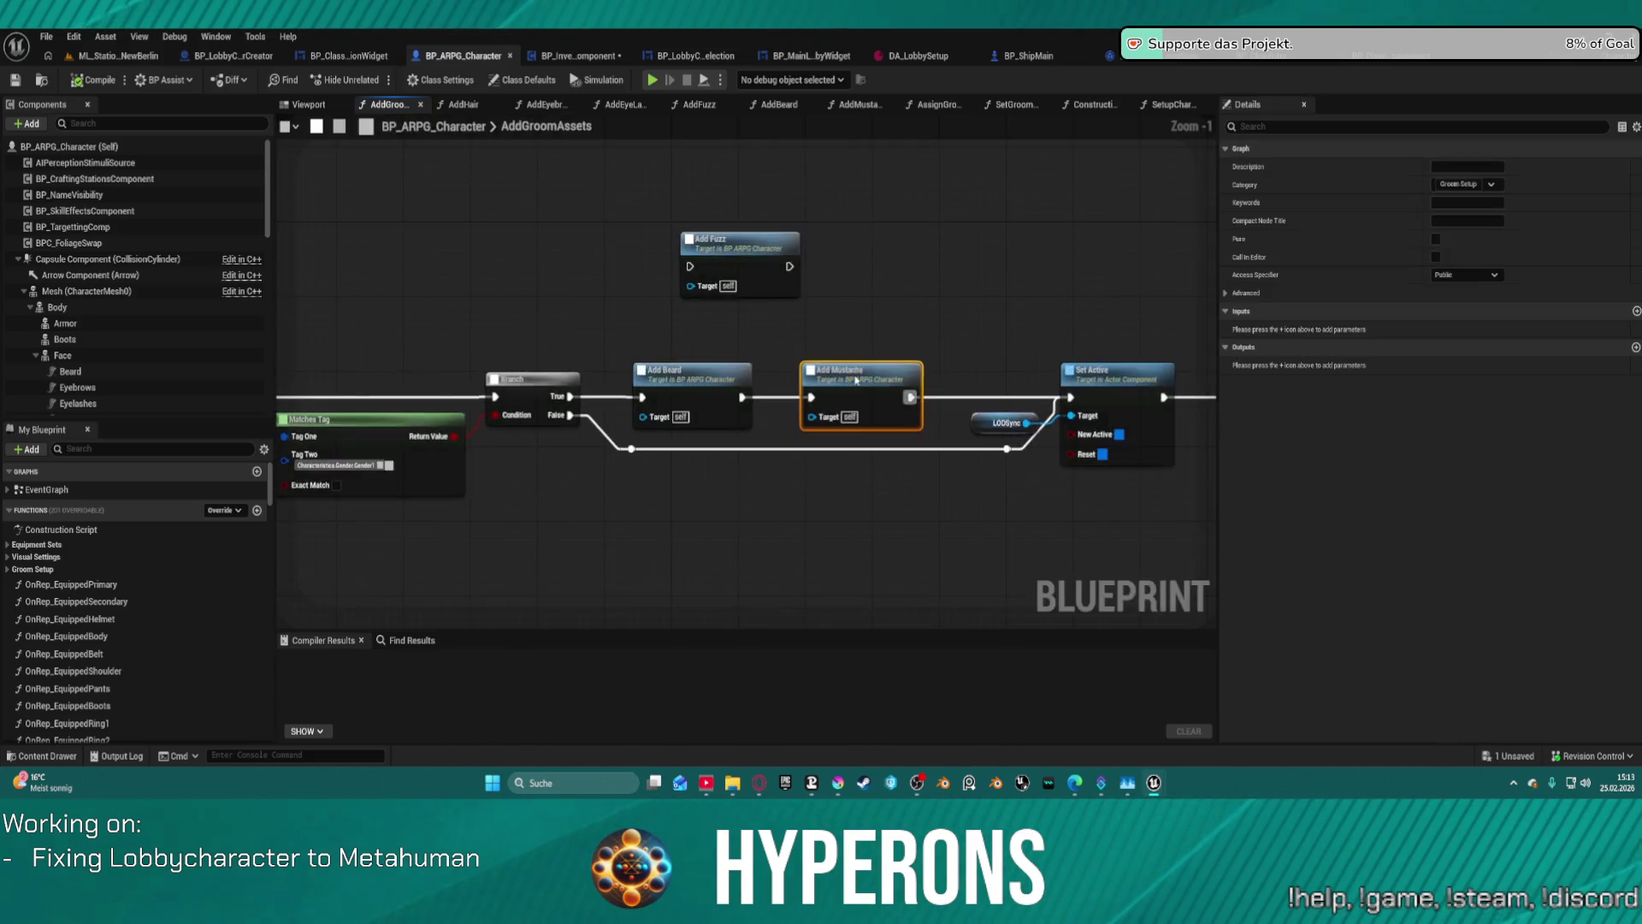
left_click(853, 373)
- Make Get Children Components include all descendants in SetupCharacter, compile, and play the level
left_click(316, 126)
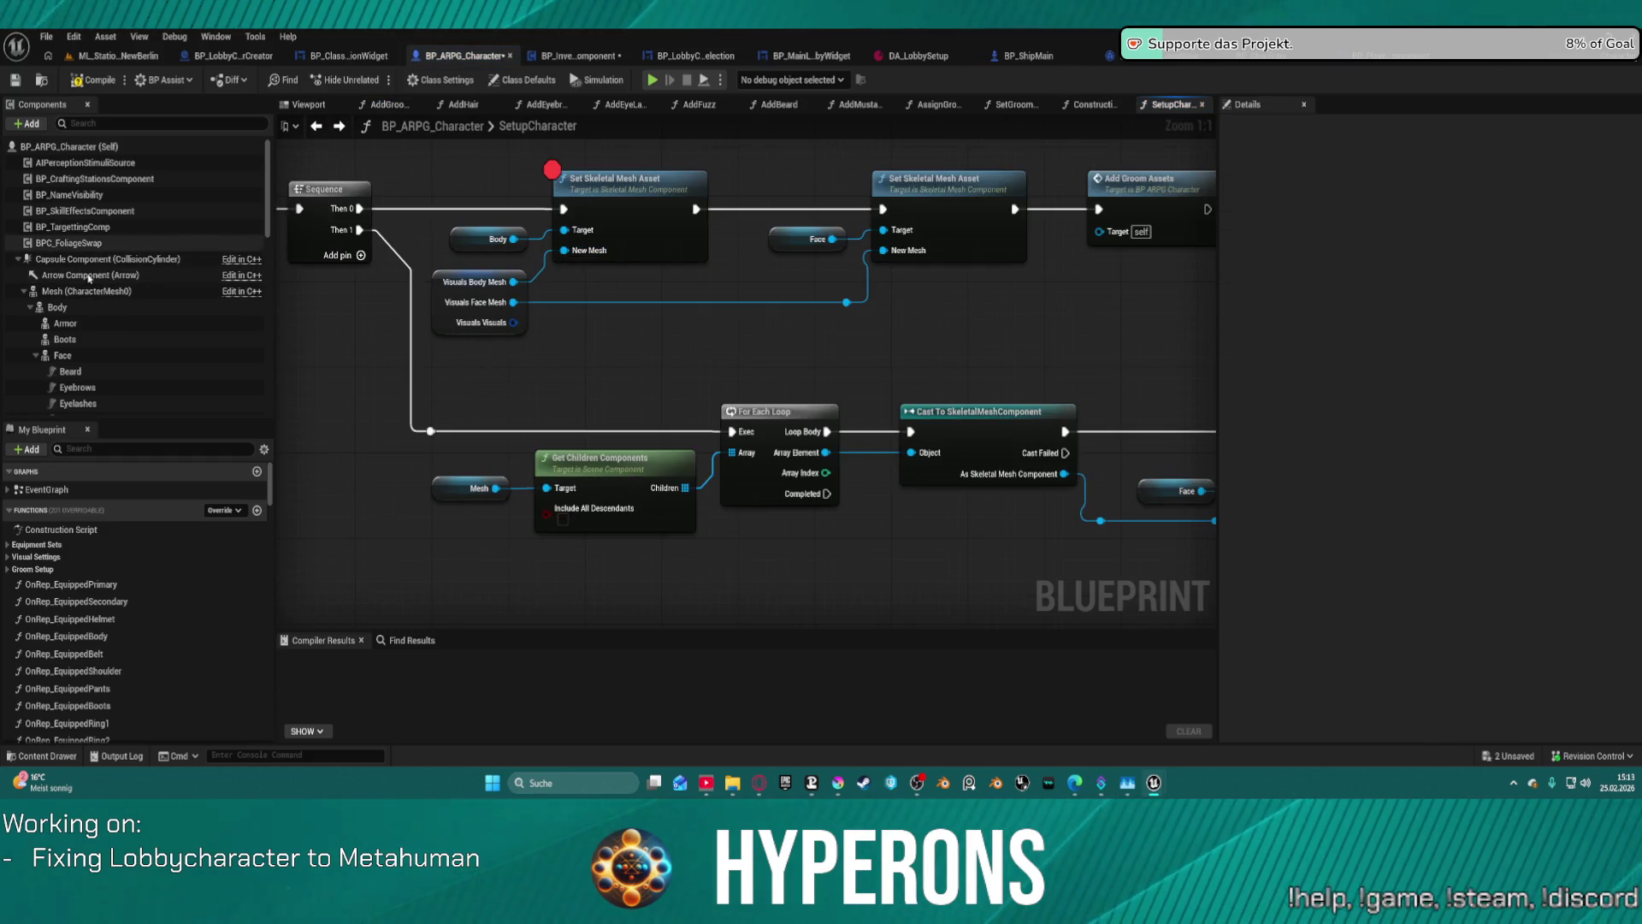
left_click(67, 311)
left_click_drag(435, 490, 438, 488)
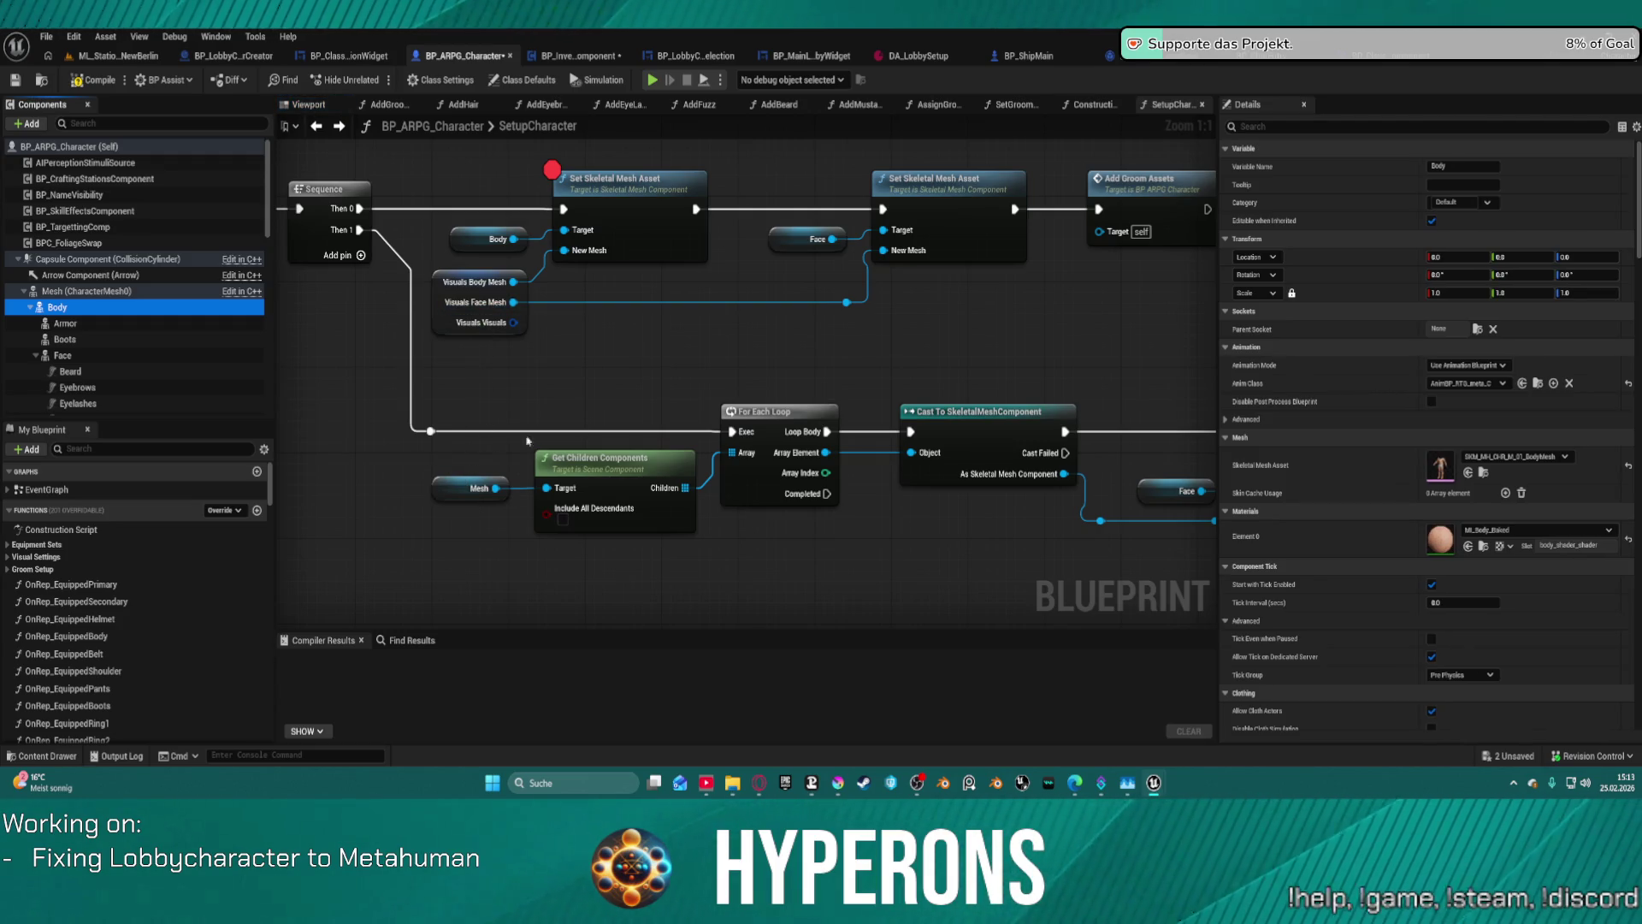
mouse_move(792, 349)
left_mouse_down()
mouse_move(681, 348)
mouse_move(754, 396)
left_mouse_up()
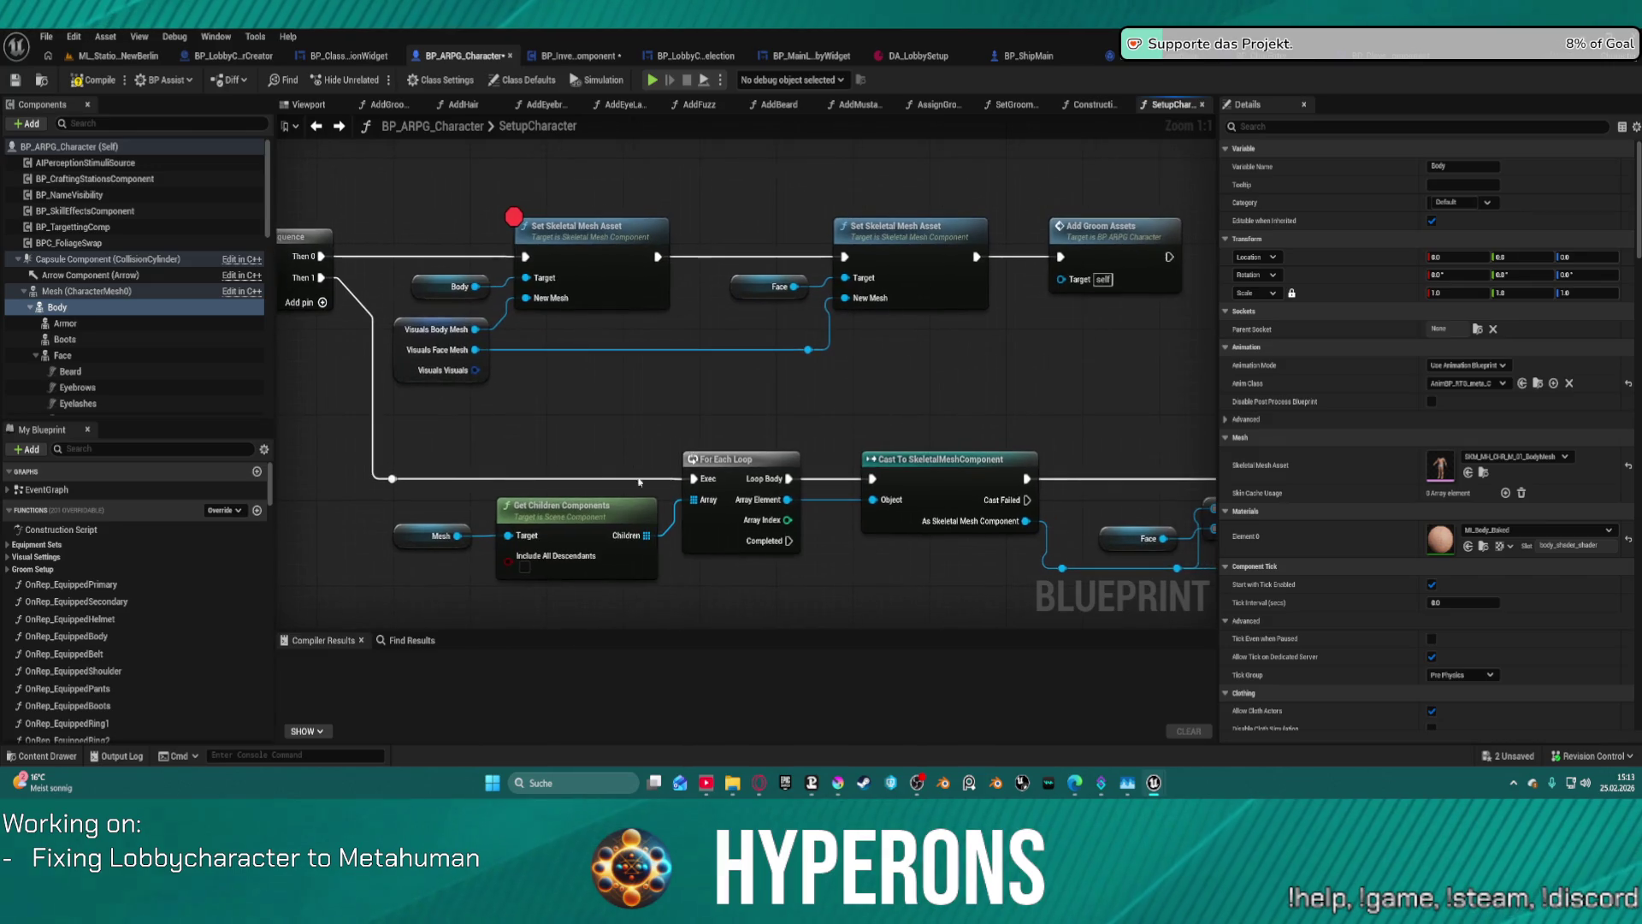
left_click(524, 575)
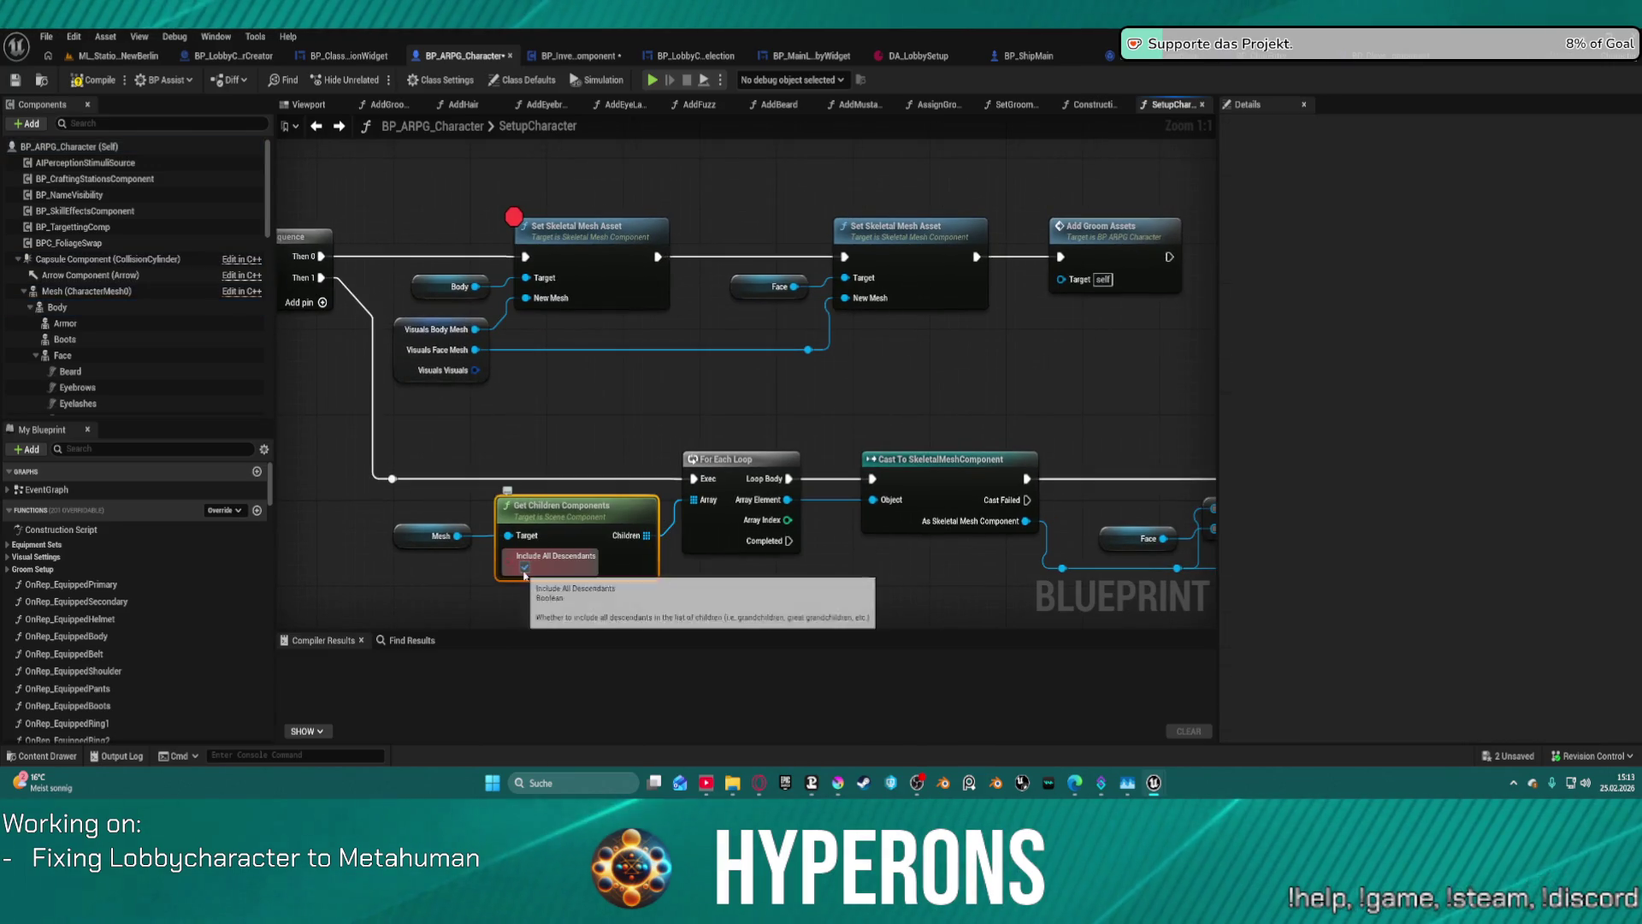
left_click(524, 571)
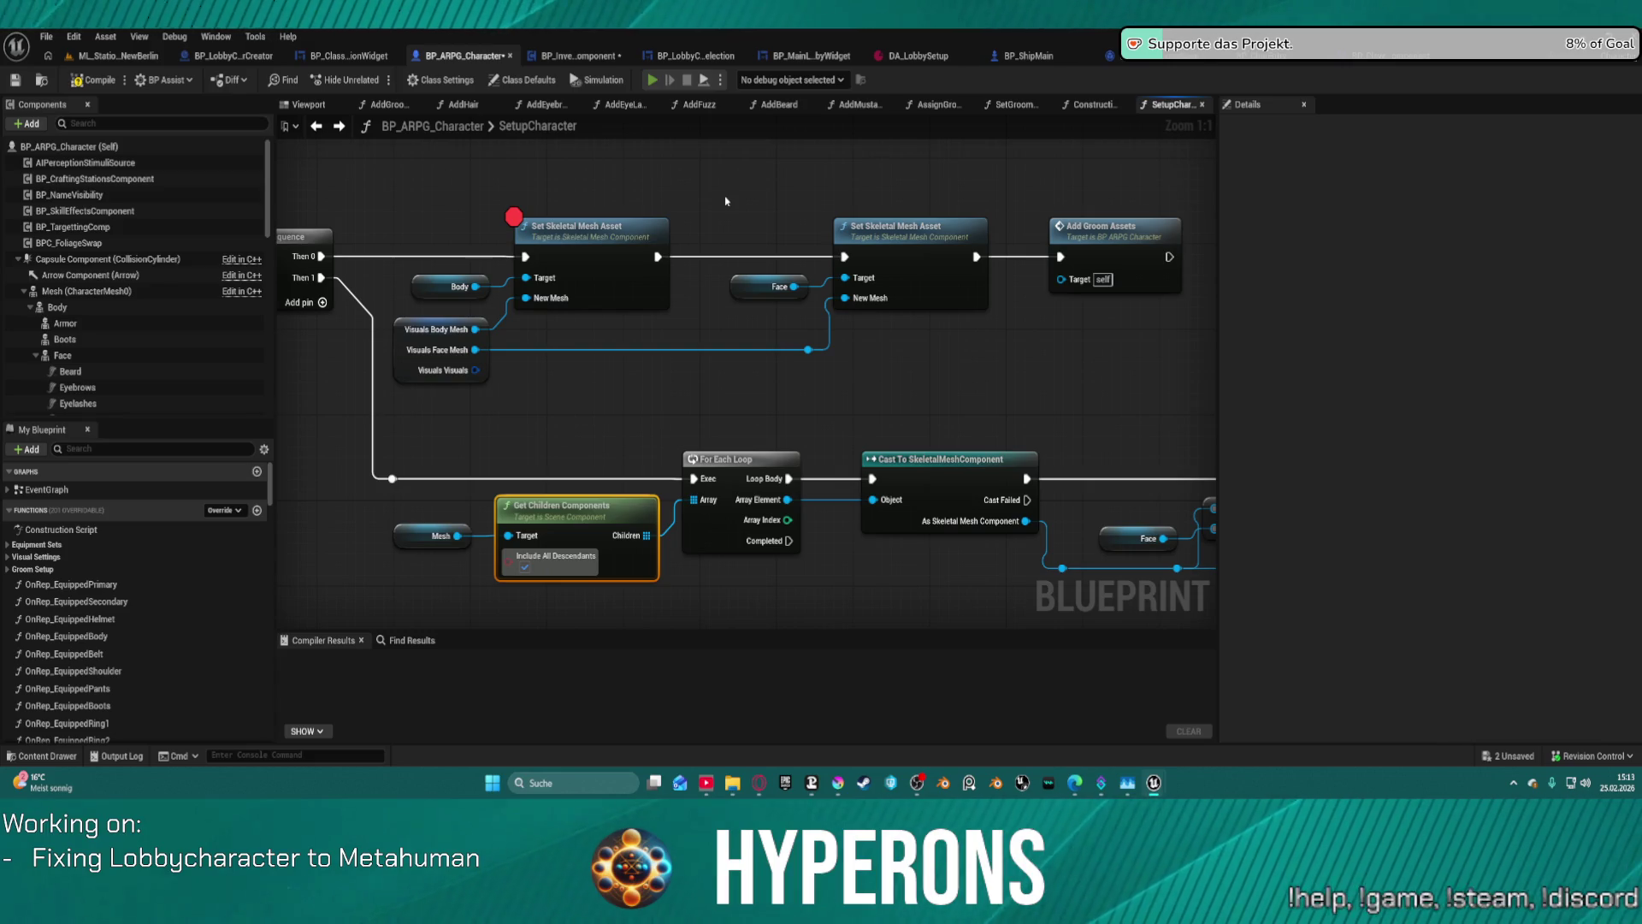
key("F7")
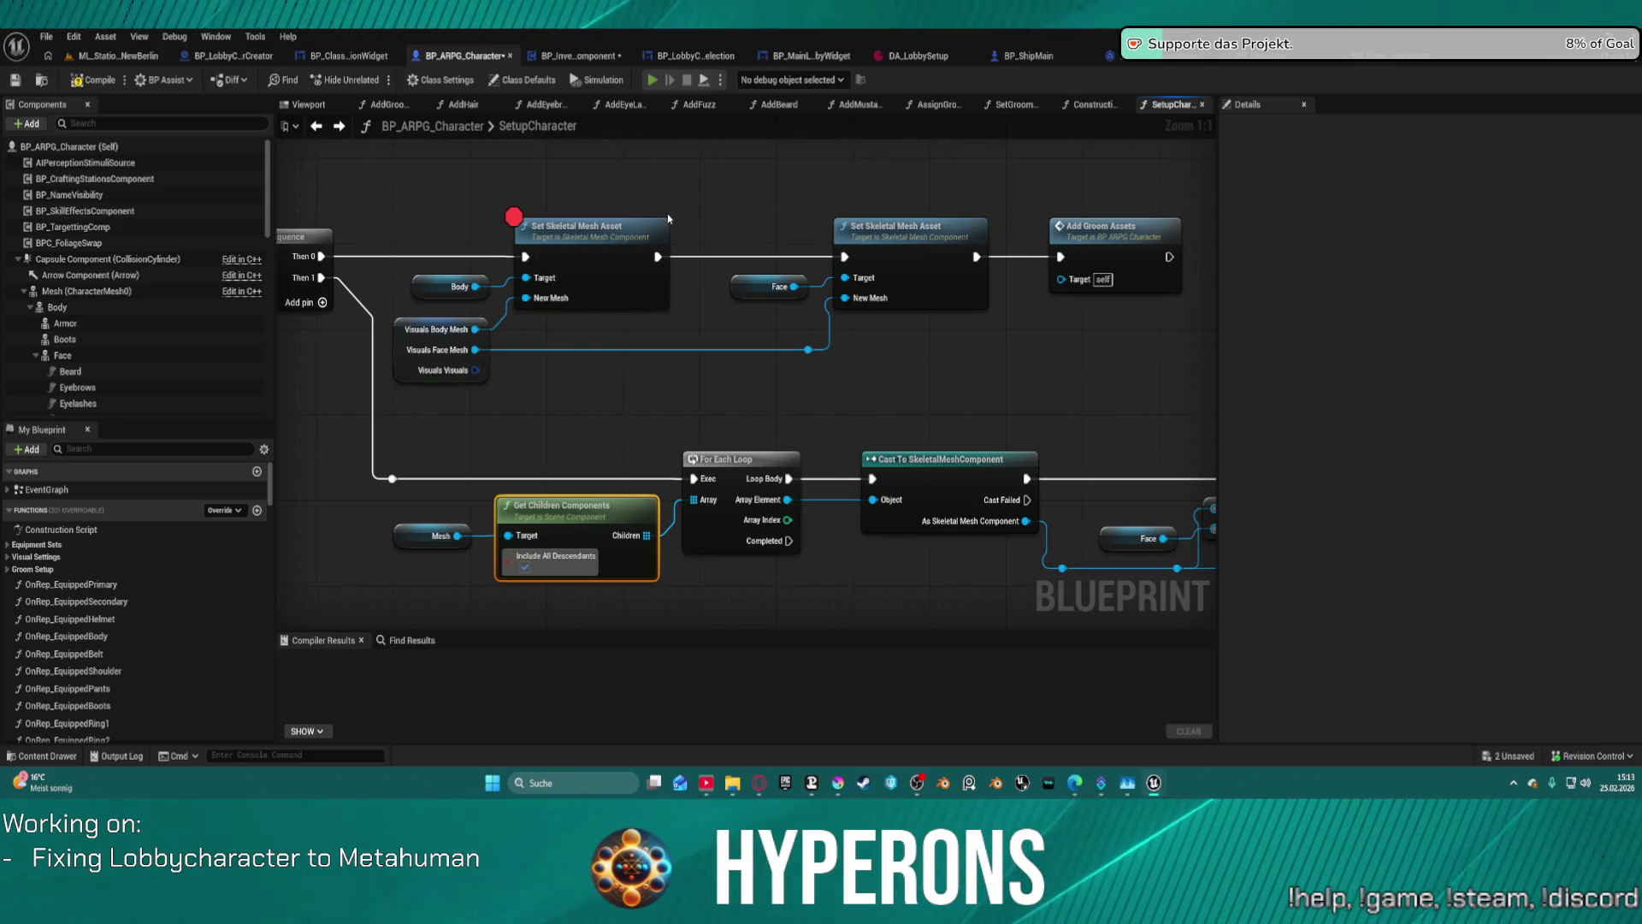
key("alt+p")
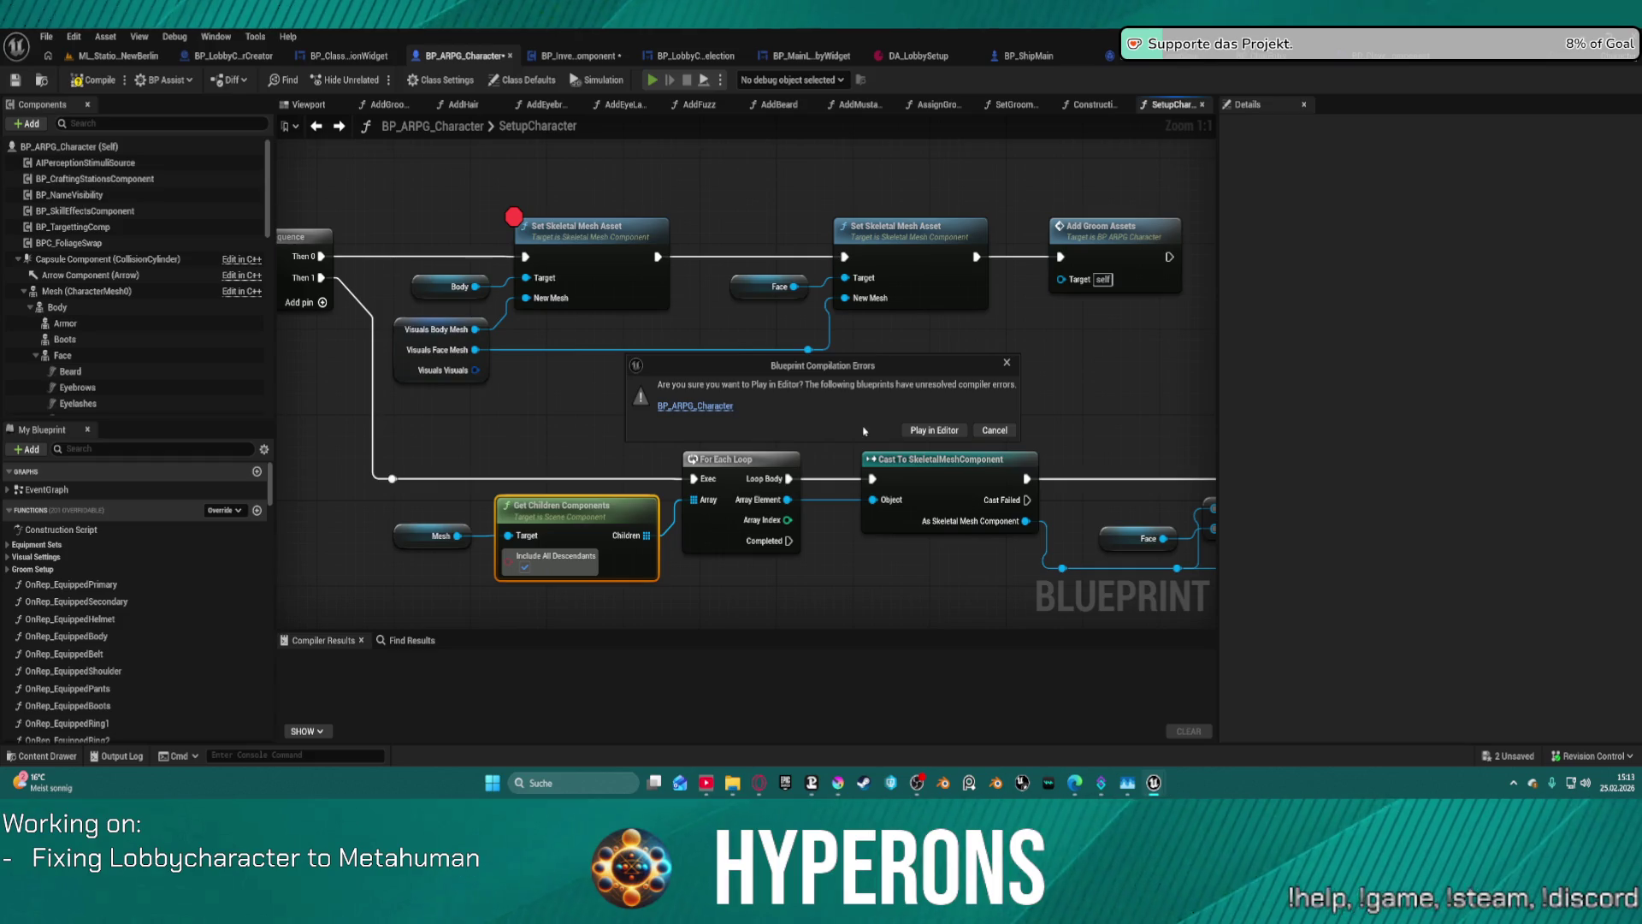
- Dismiss the compilation-errors warning and recompile BP_ARPG_Character
left_click(701, 408)
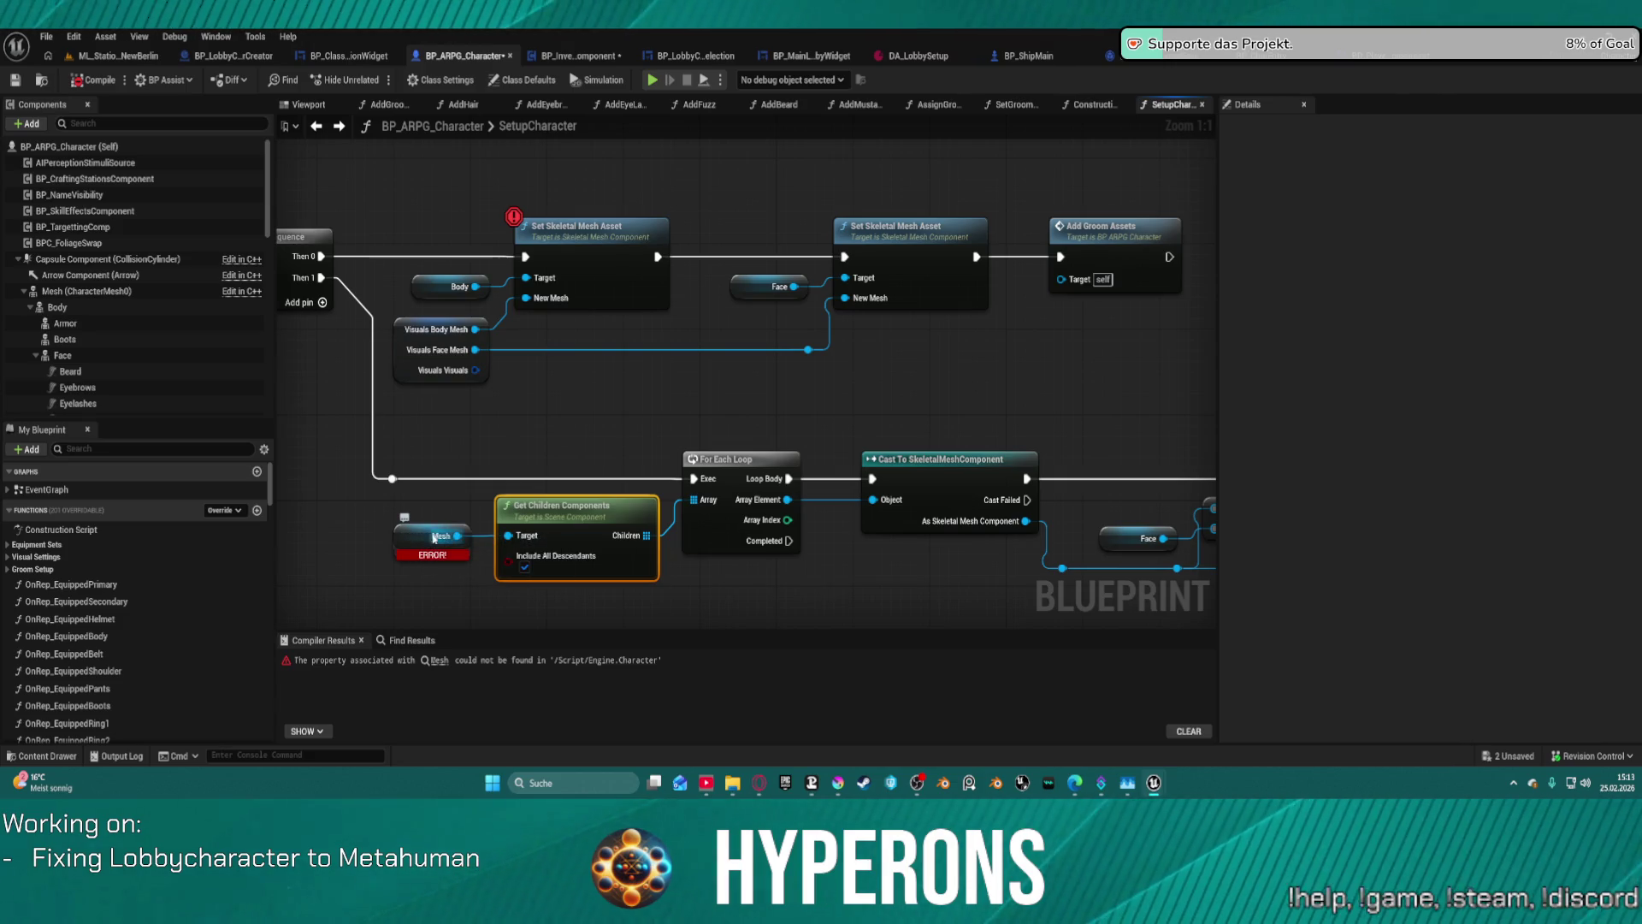
left_click(564, 396)
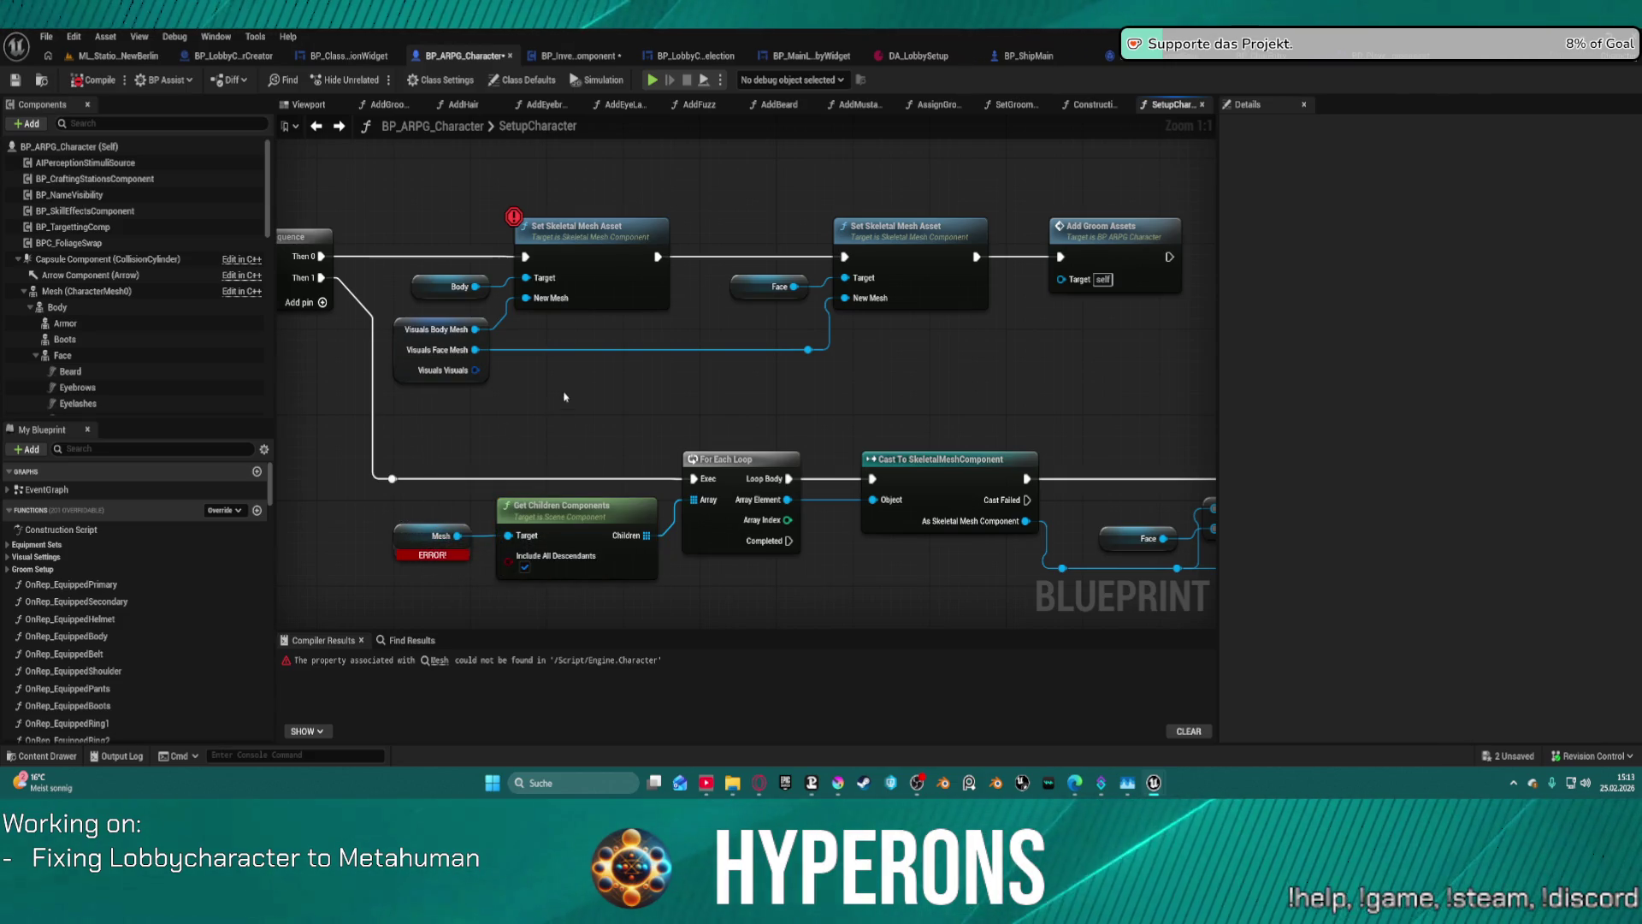
left_click(526, 564)
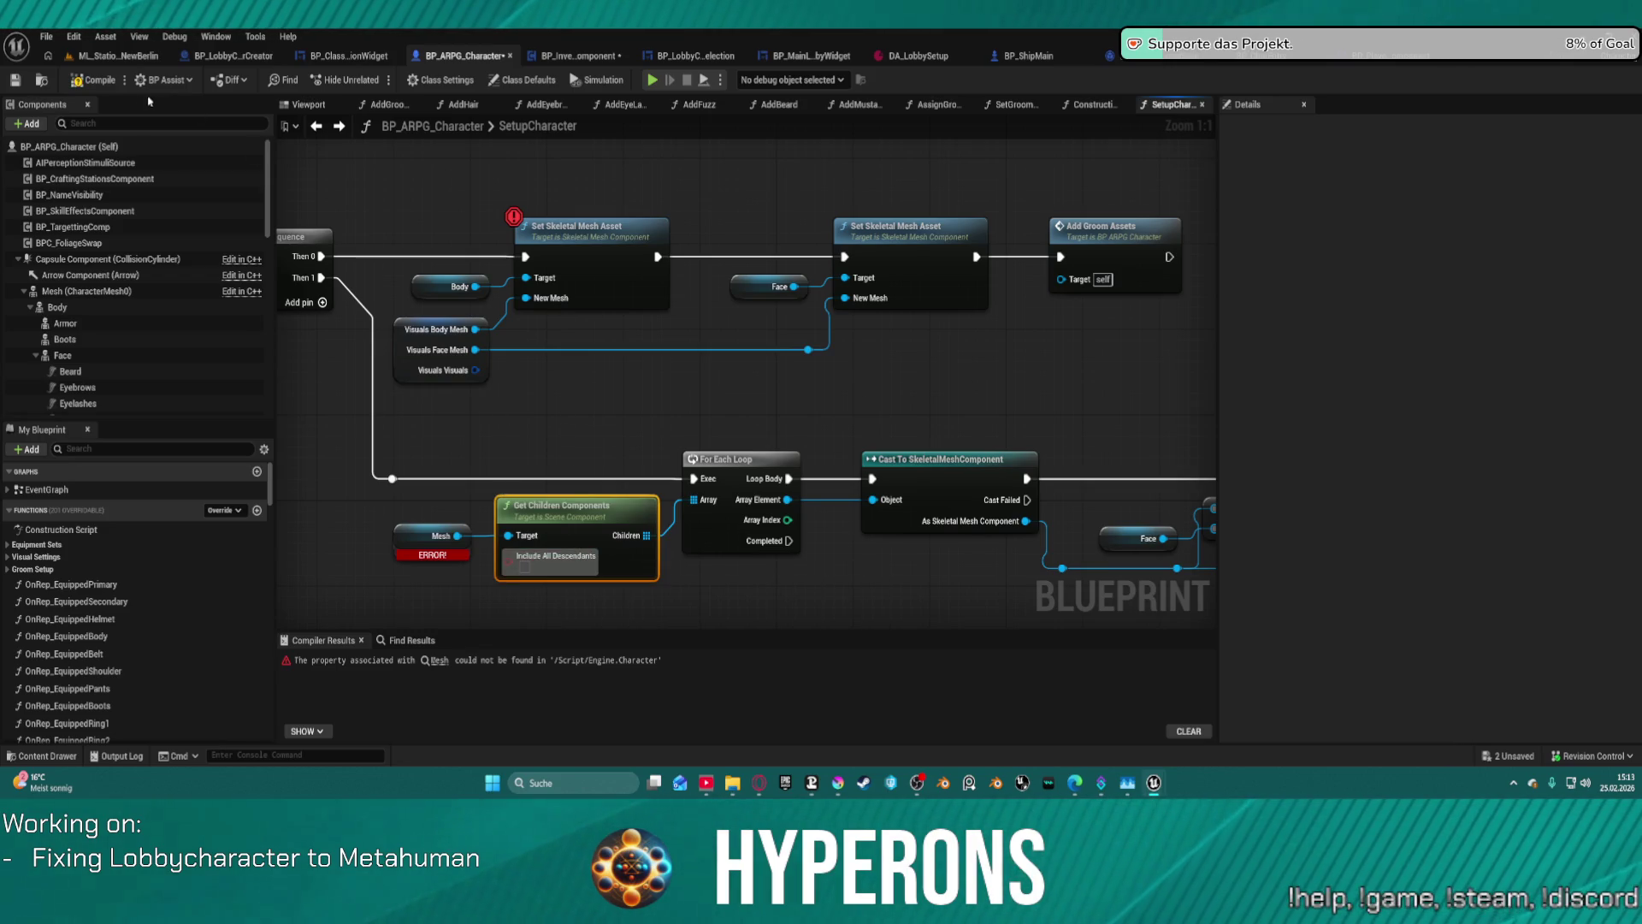
left_click(100, 83)
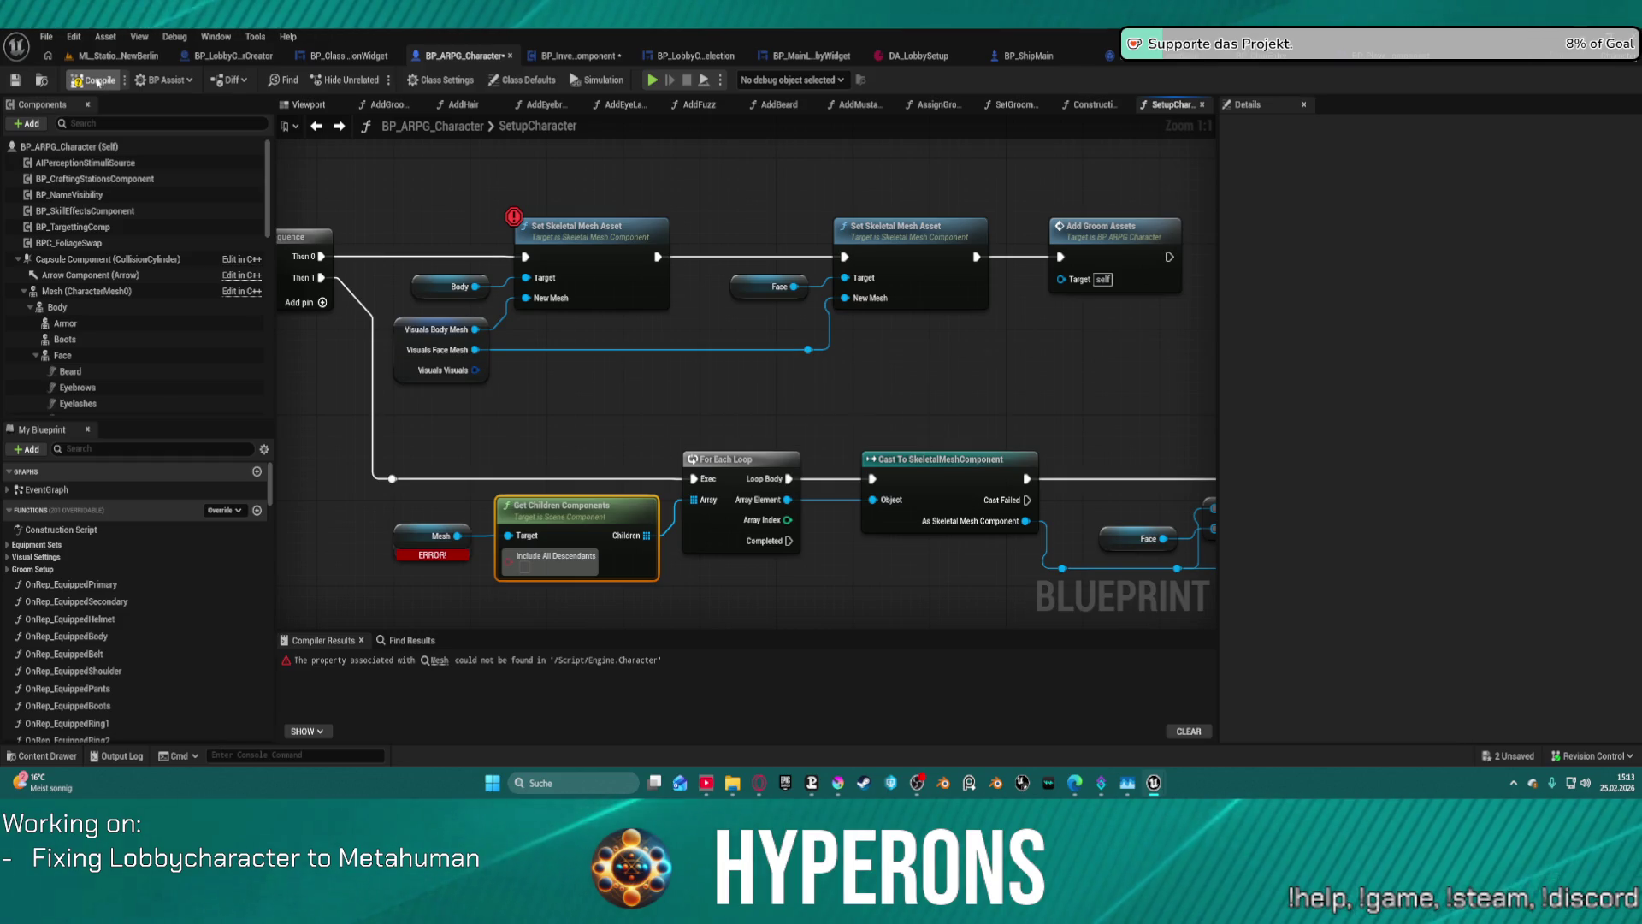
- Wire a Mesh component getter into Get Children Components Target and delete the broken Mesh node
left_click_drag(441, 535, 403, 489)
left_click(85, 291)
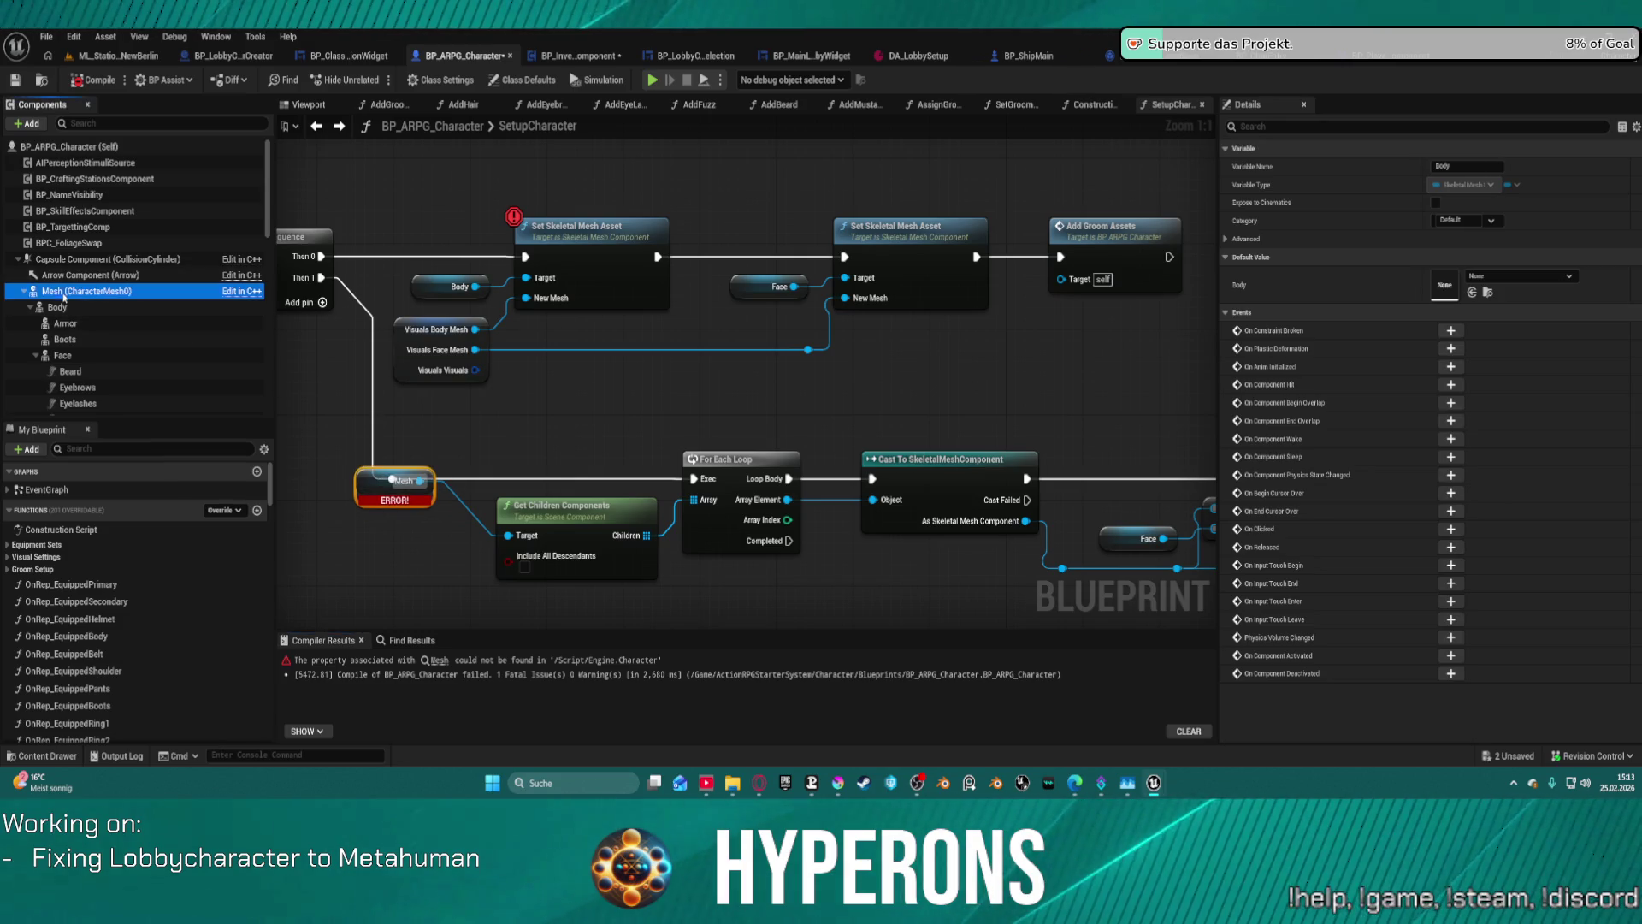
mouse_move(365, 488)
left_mouse_down()
mouse_move(428, 563)
mouse_move(508, 536)
left_mouse_up()
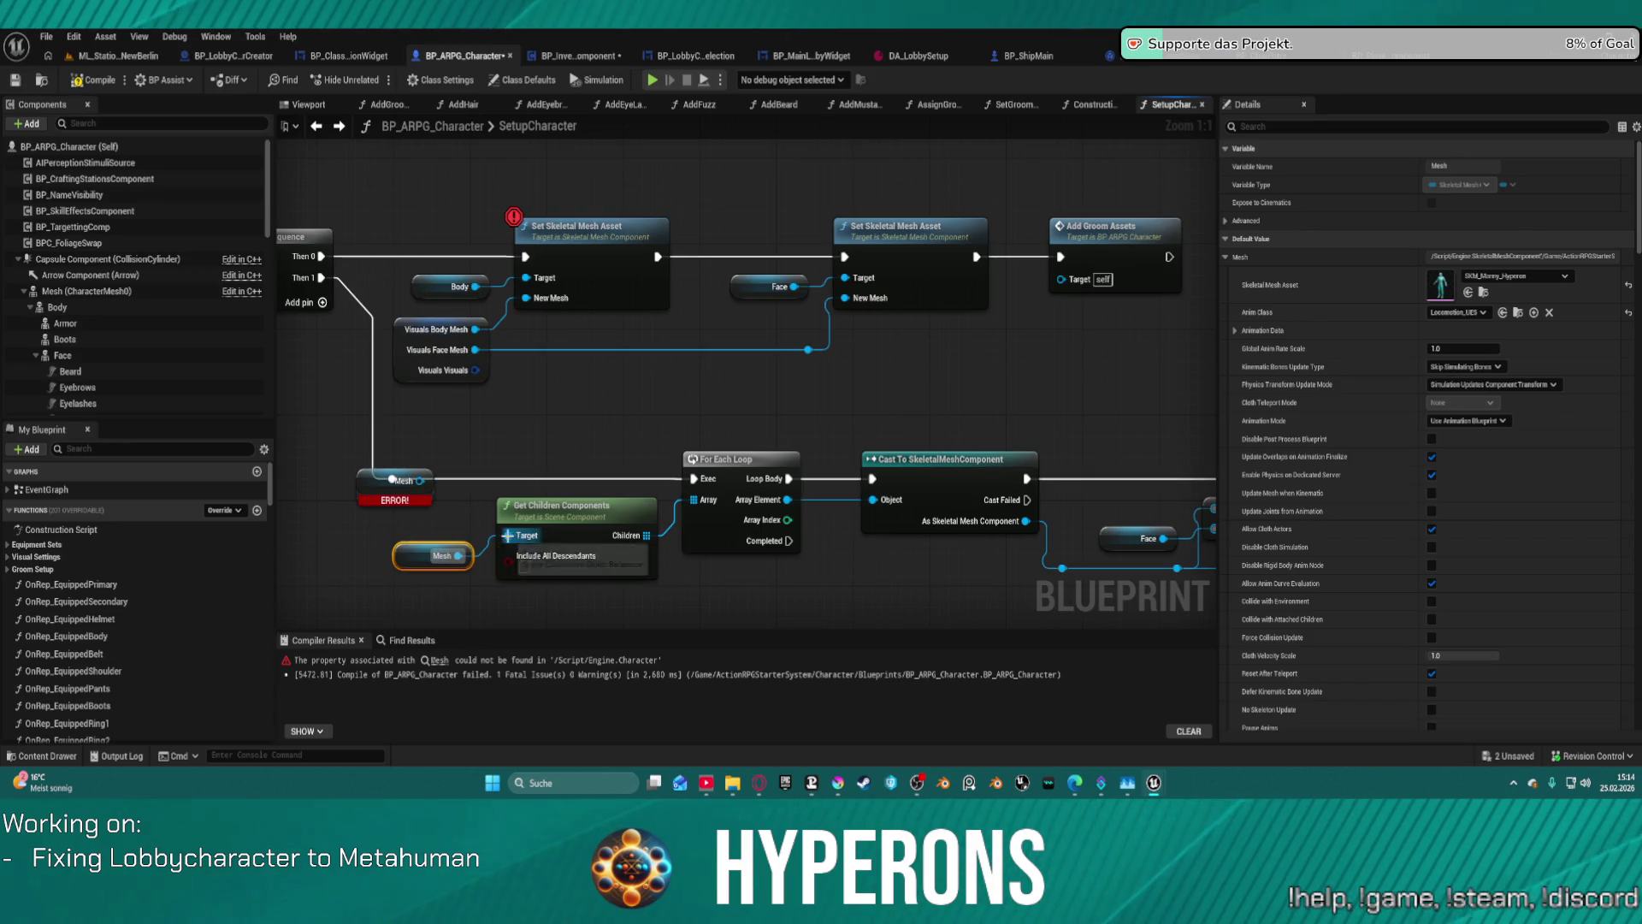
left_click(426, 493)
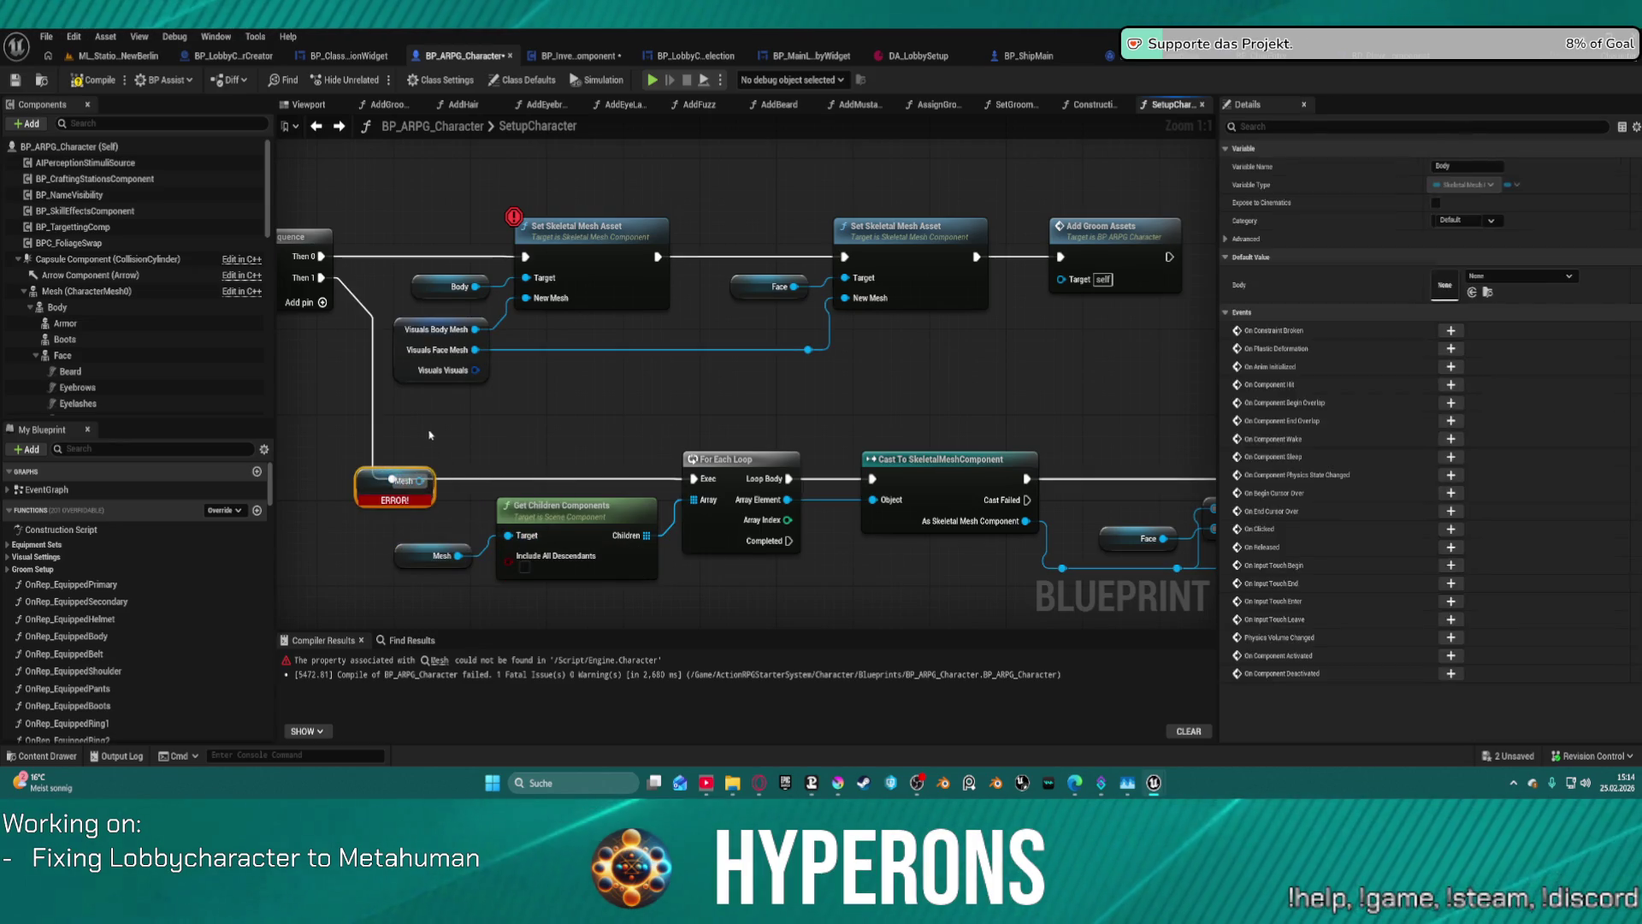
key("Delete")
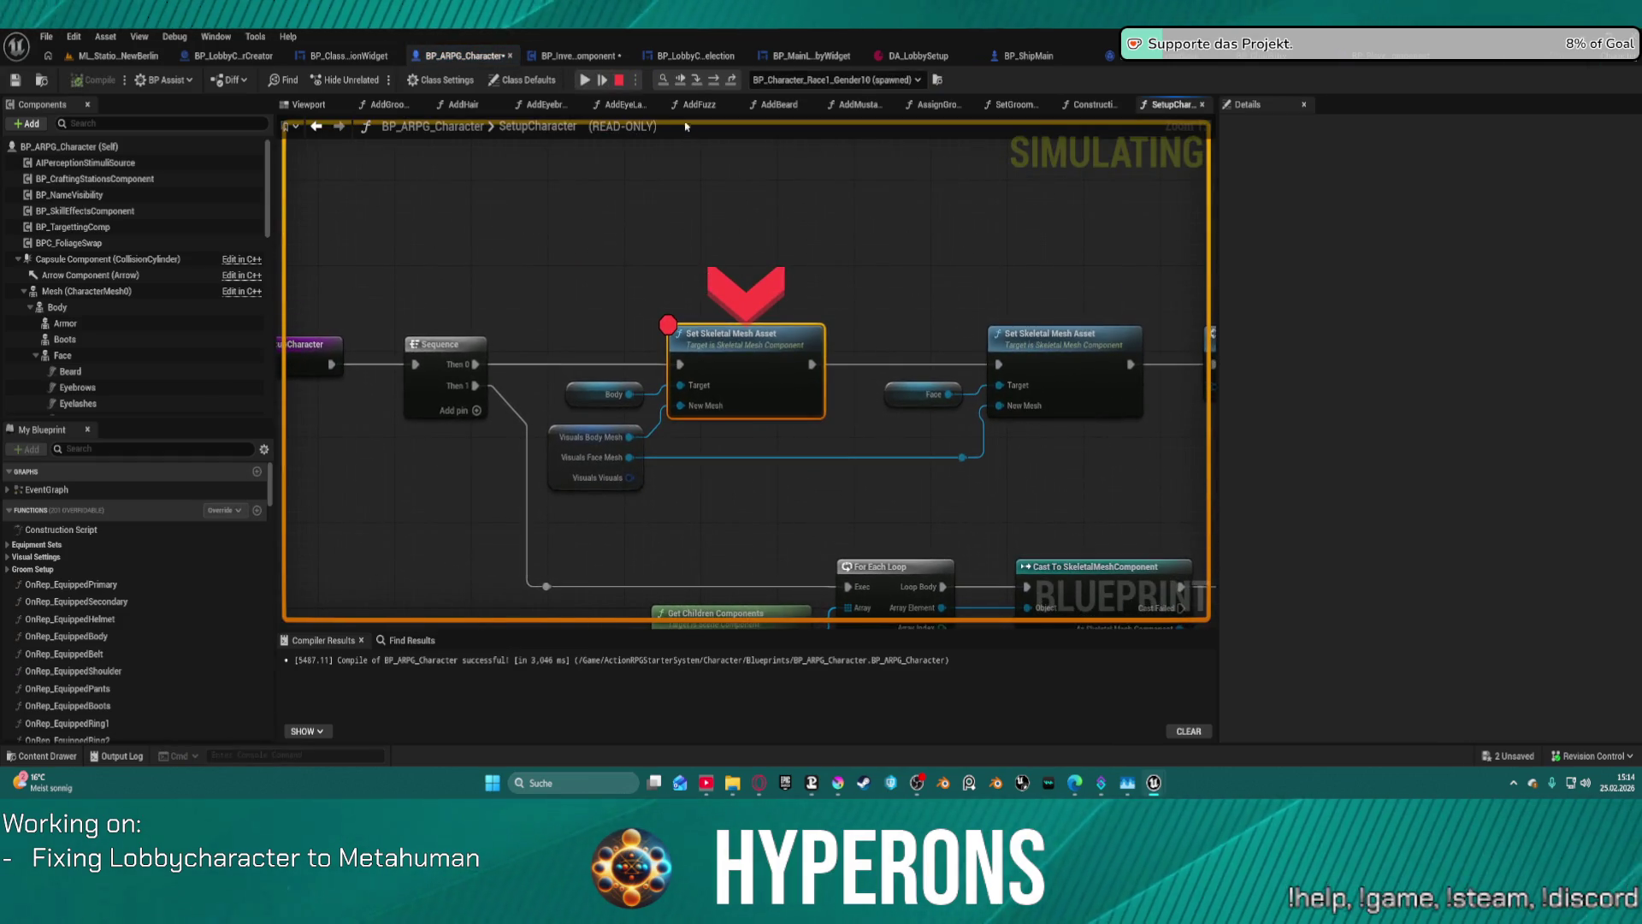
- Continue past the breakpoint, recompile BP_ARPG_Character, and return to the ML_Station_NewBerlin level
left_click(584, 81)
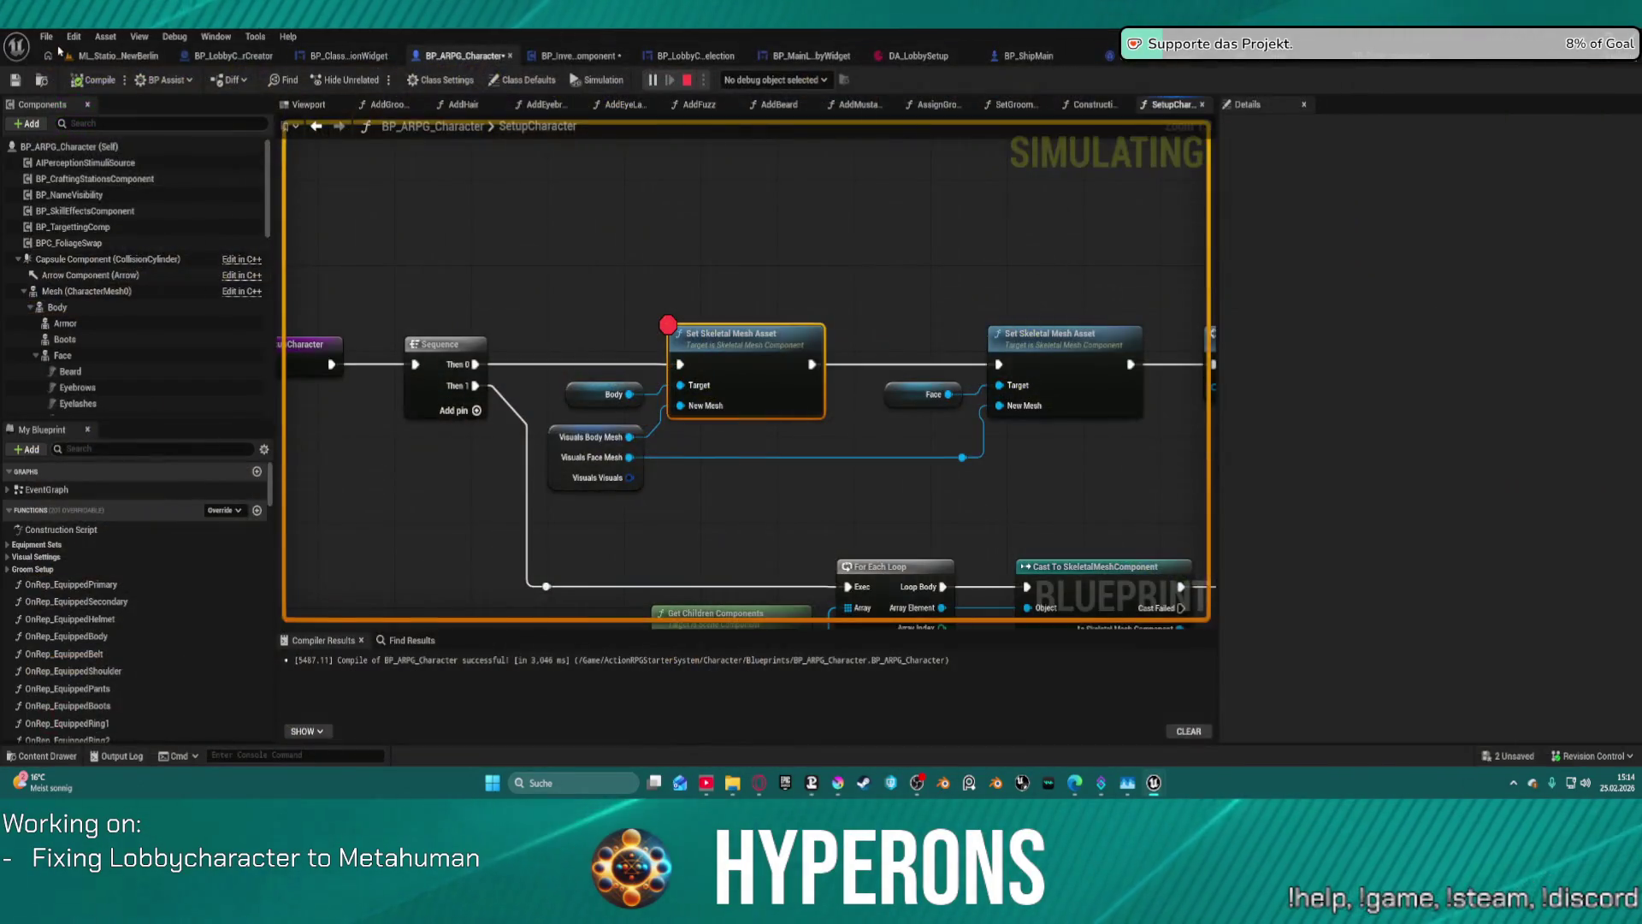
left_click(92, 77)
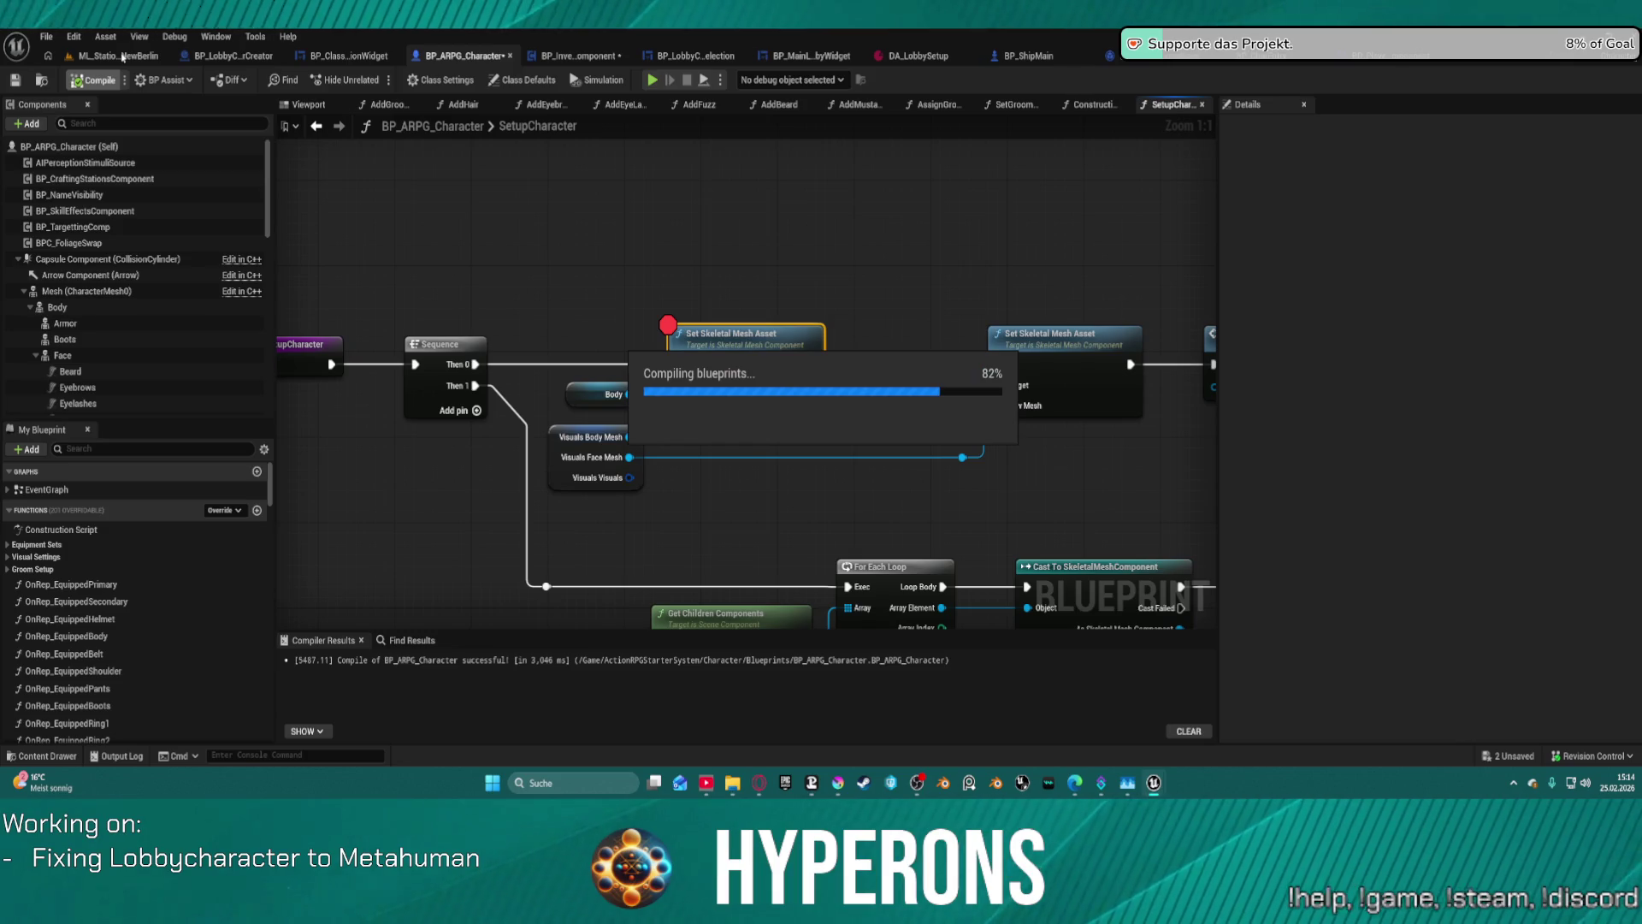
left_click(124, 56)
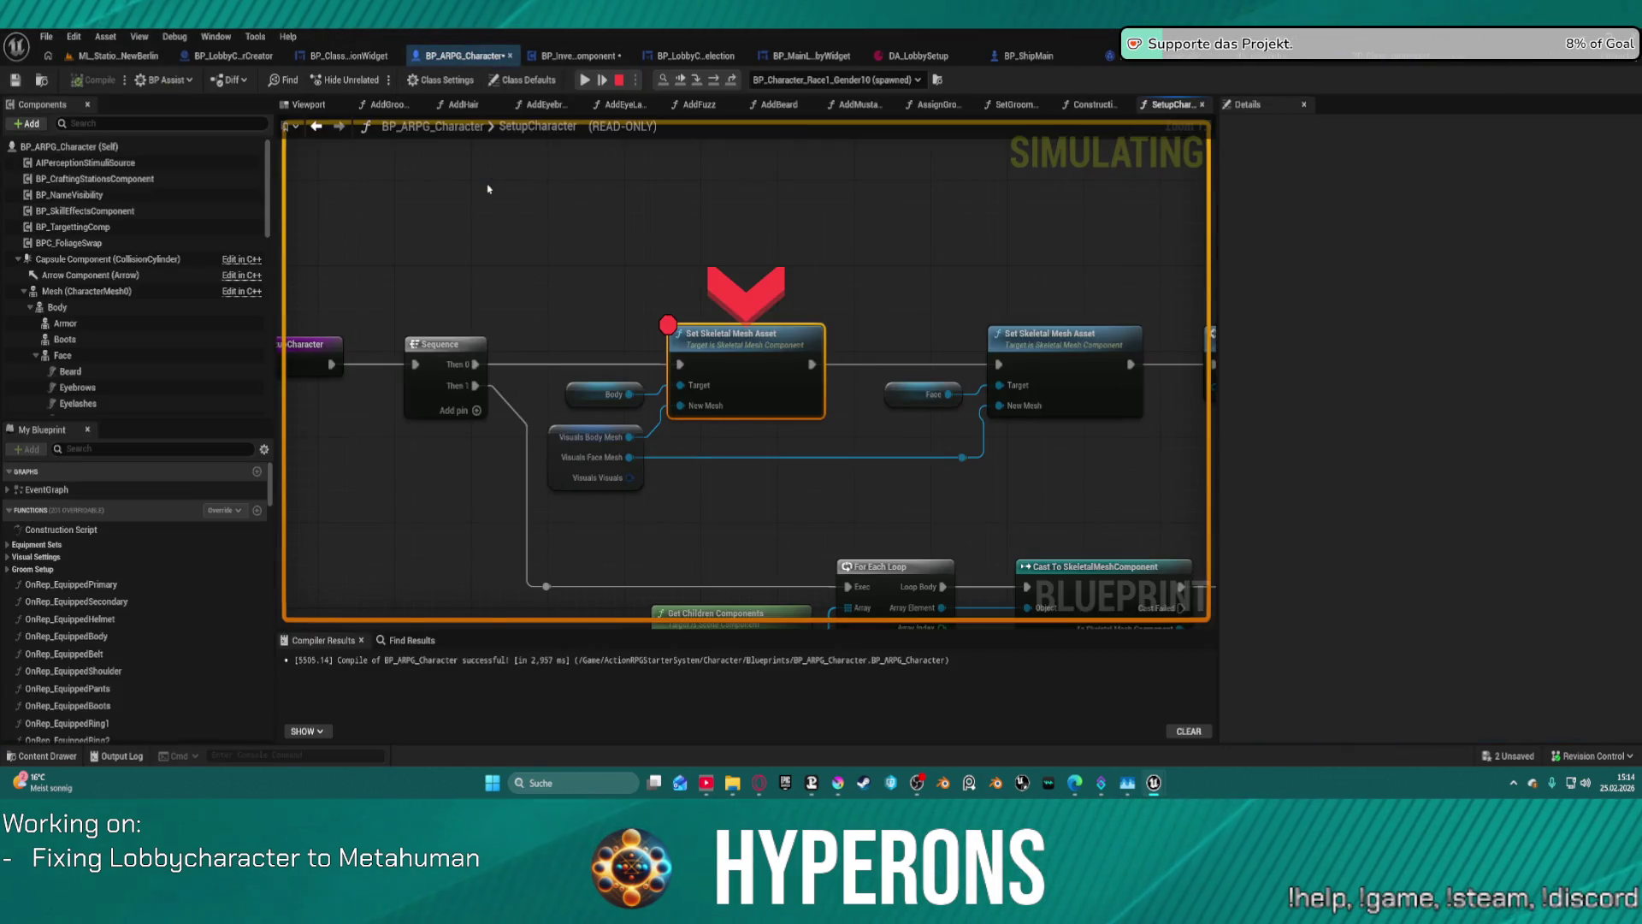
- Resume the game, eject from the player with F8, and select the spawned character
left_click(585, 79)
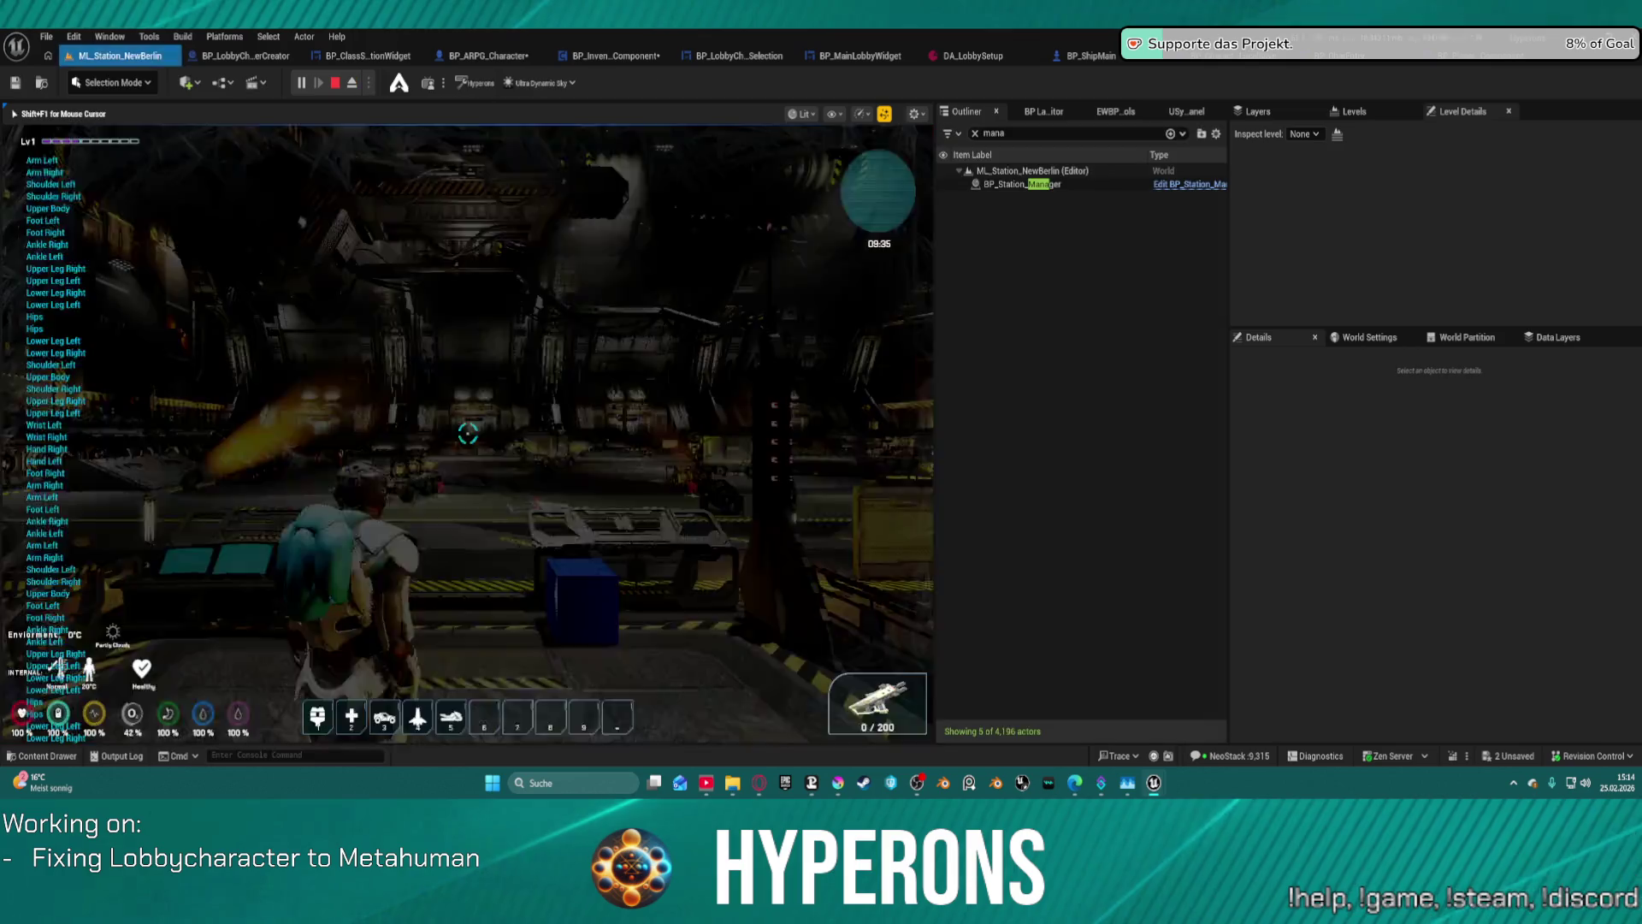
key("F8")
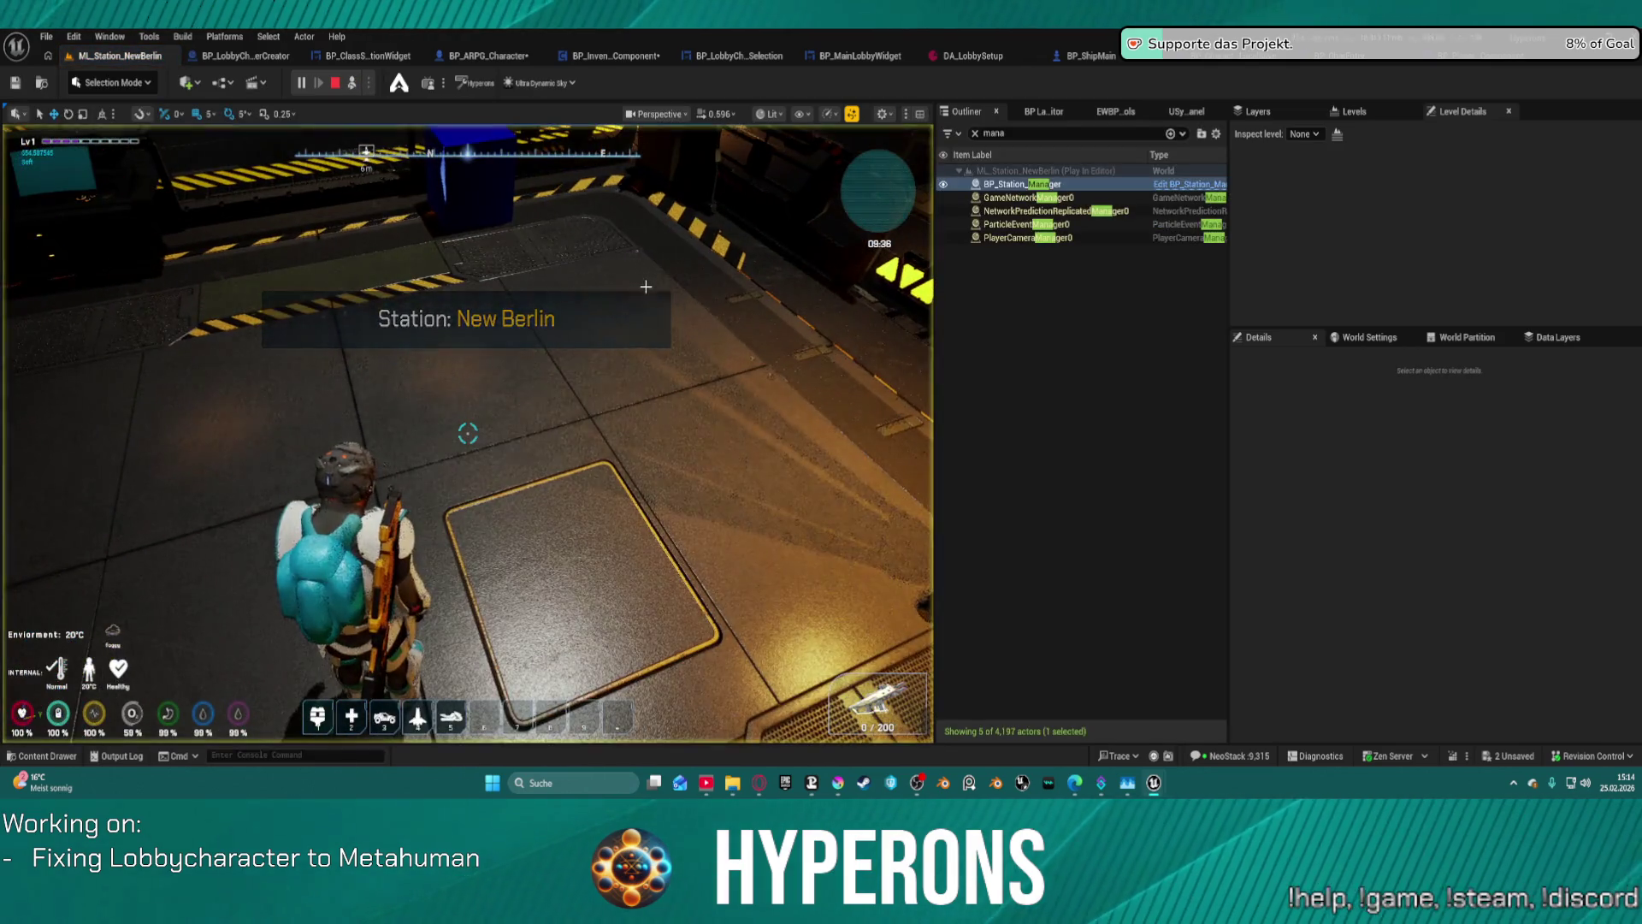
left_click(468, 433)
left_click(346, 530)
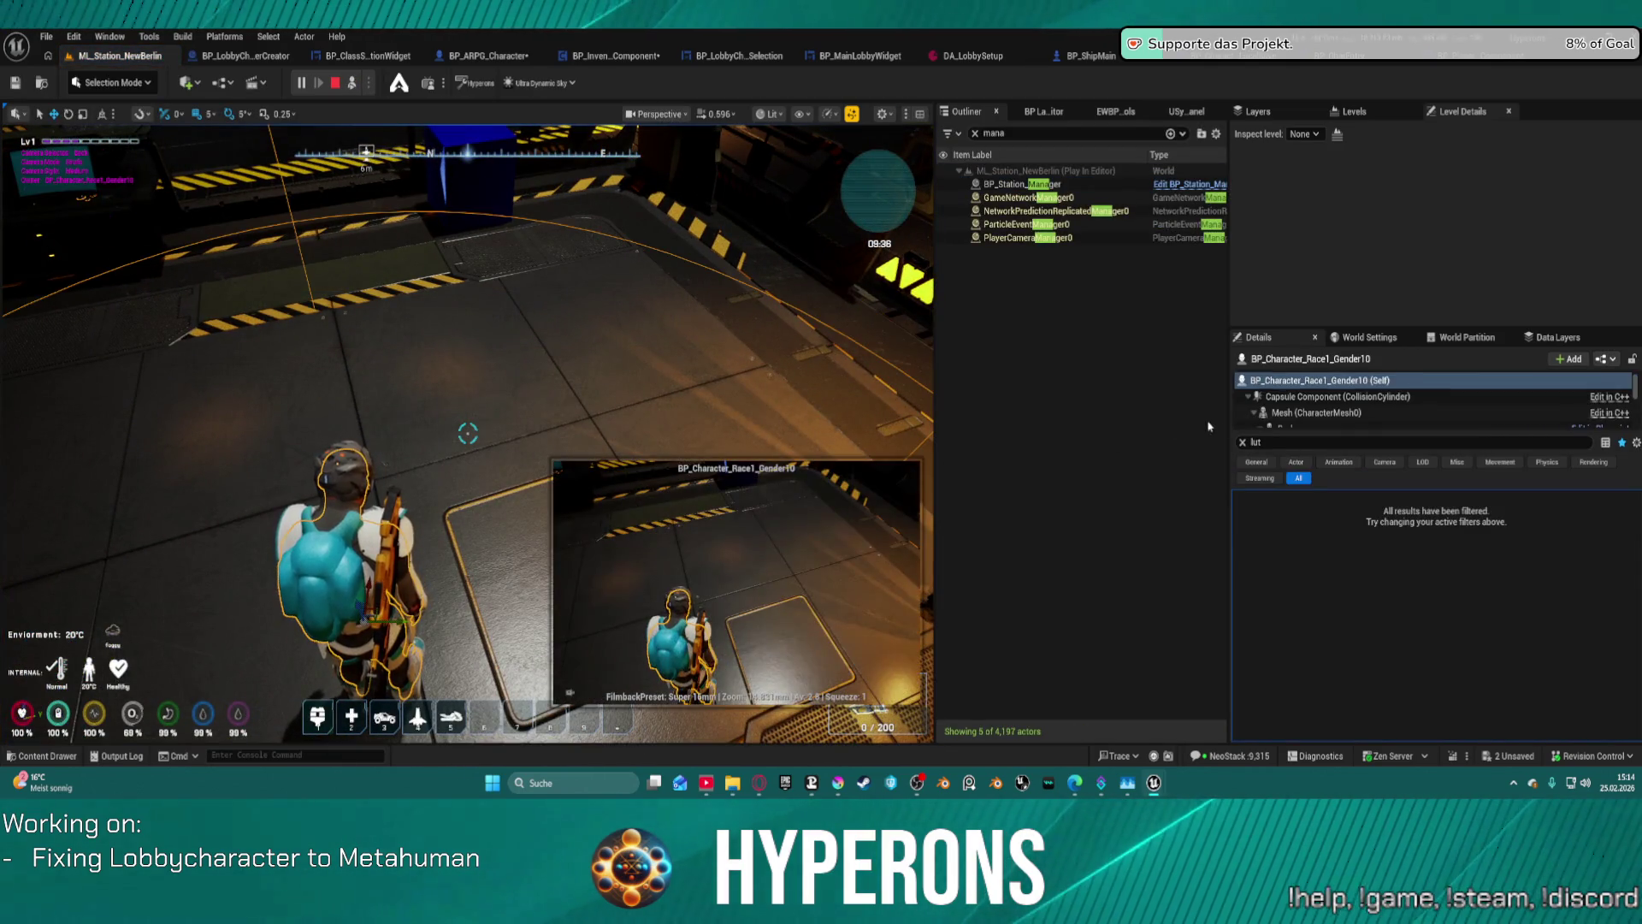
left_click(1243, 440)
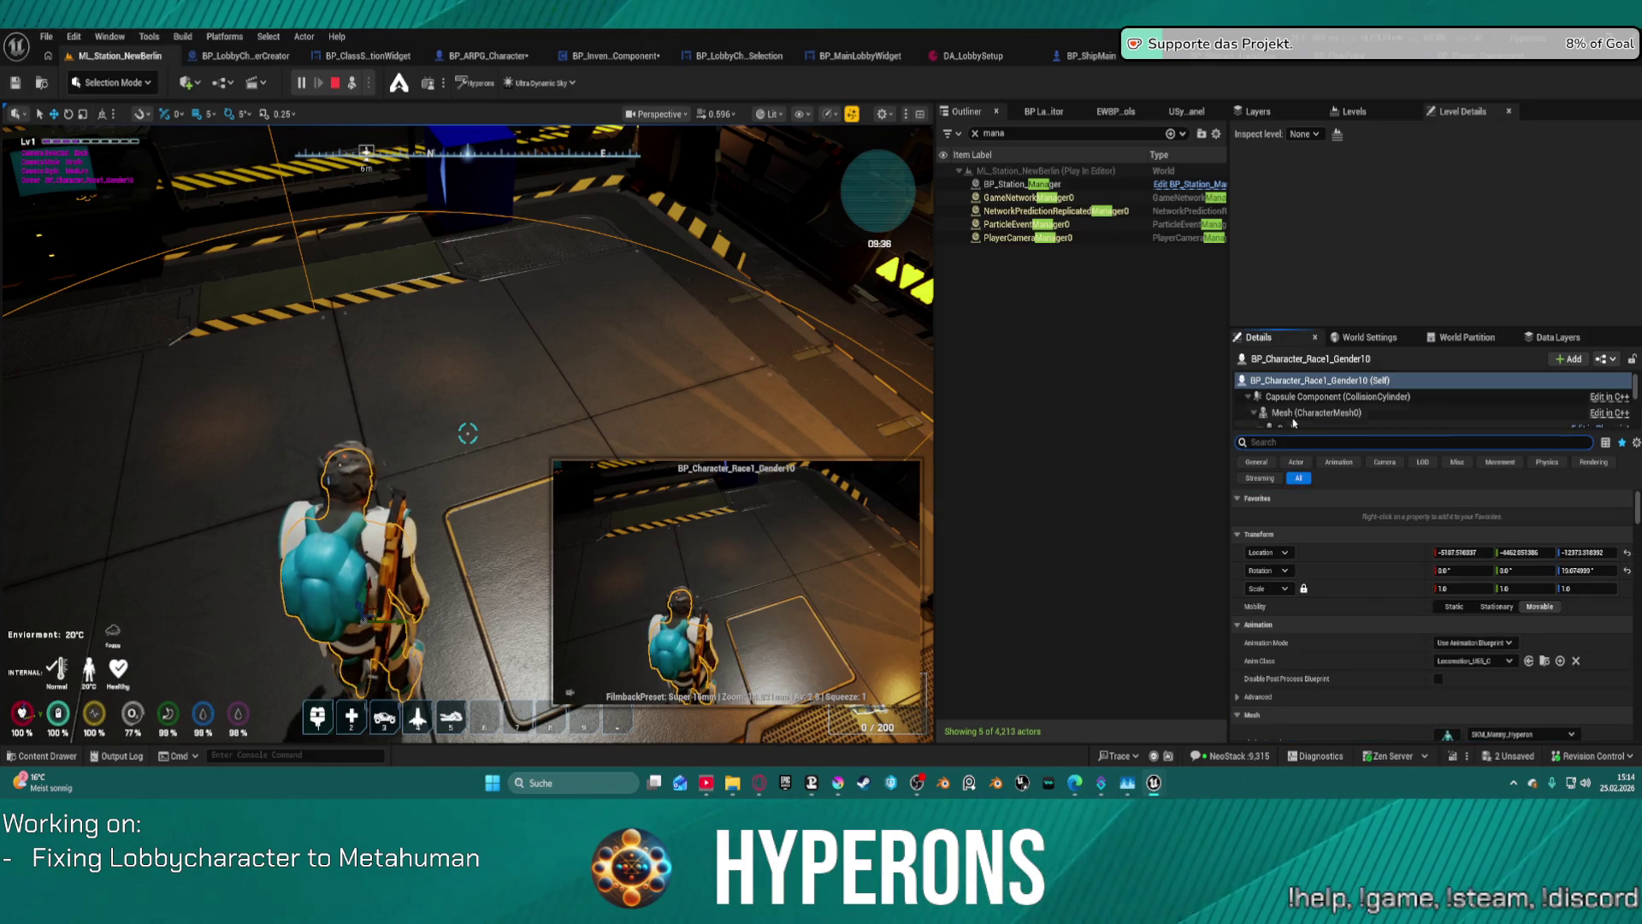
- Inspect the character's Mesh and Body component properties, then stop the play session
left_click(1317, 412)
scroll(1335, 411, "down", 3)
scroll(1340, 419, "up", 3)
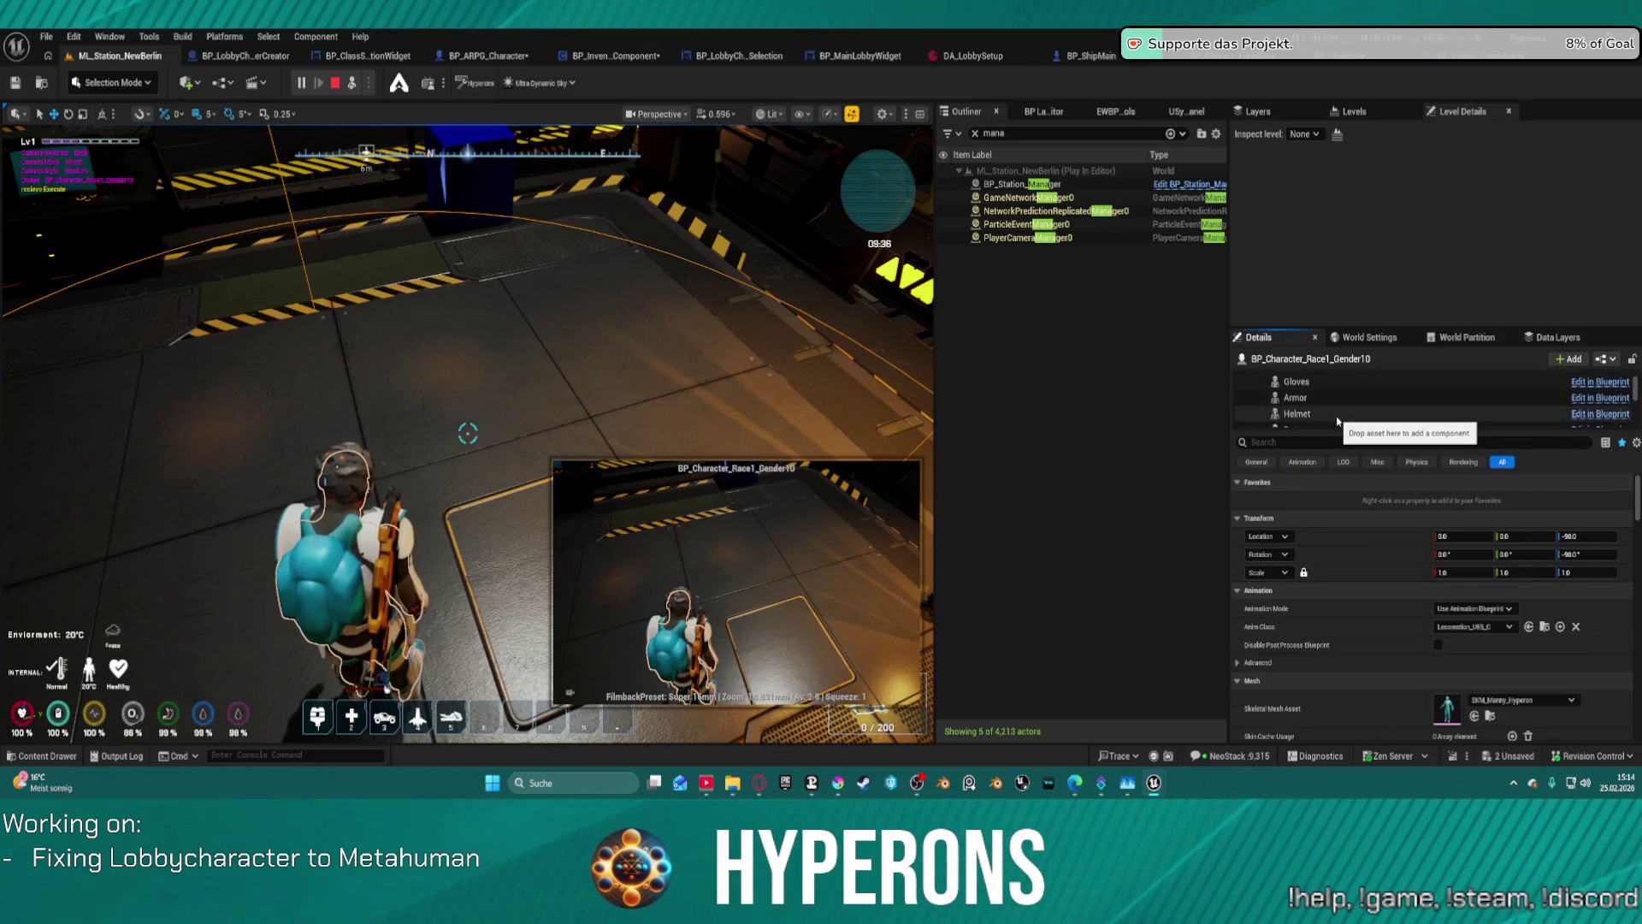
left_click(1321, 409)
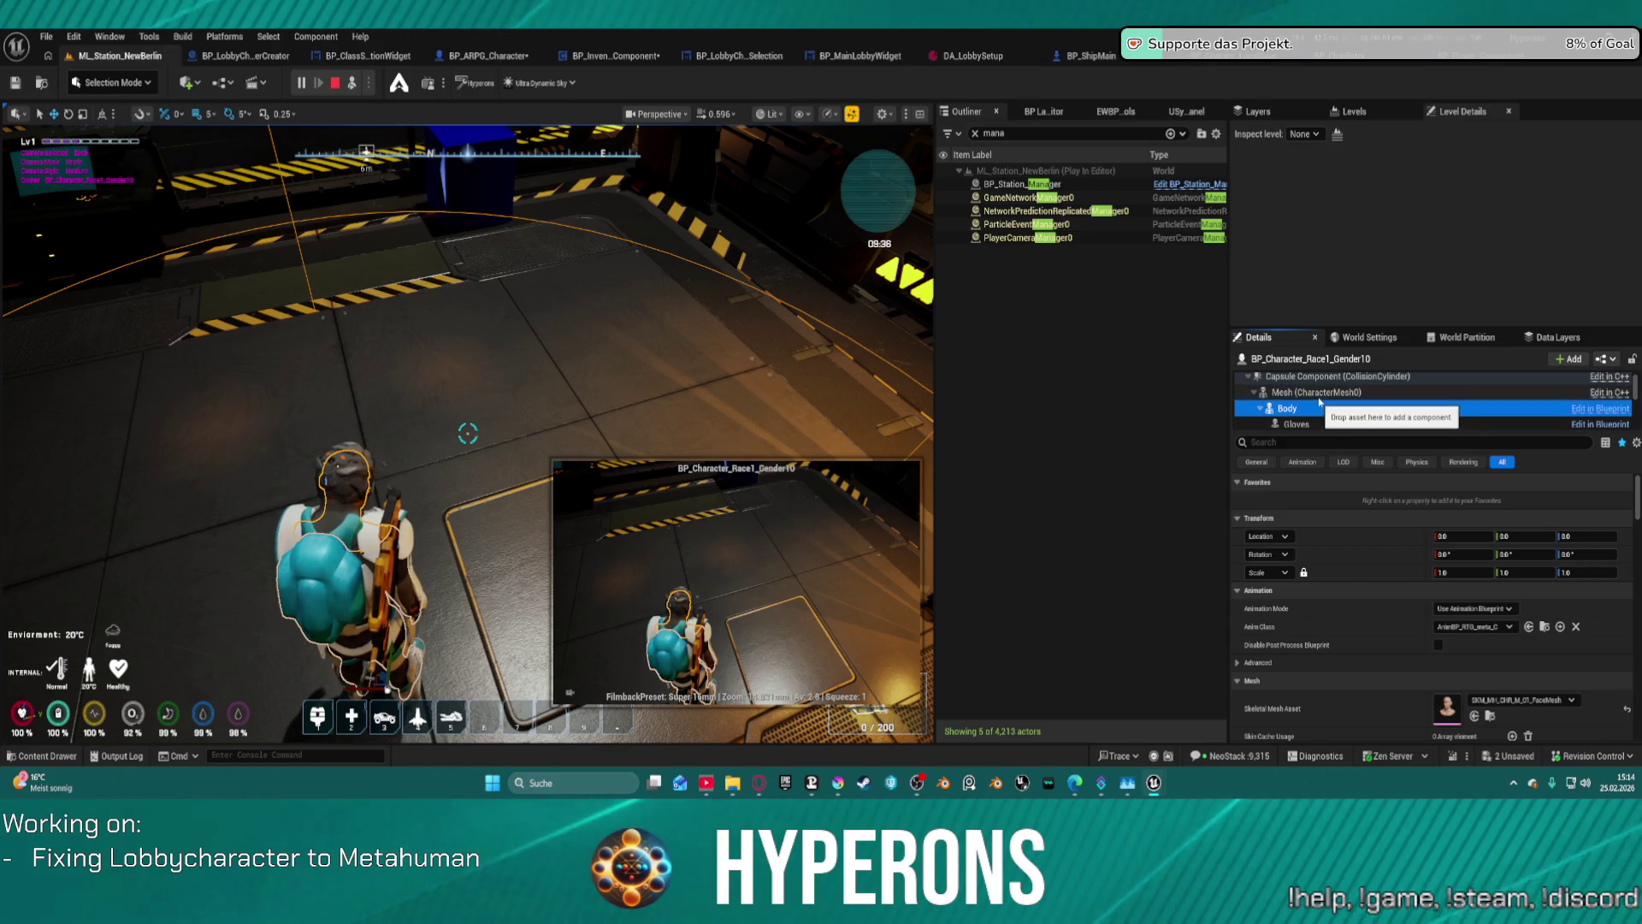
scroll(1383, 616, "down", 2)
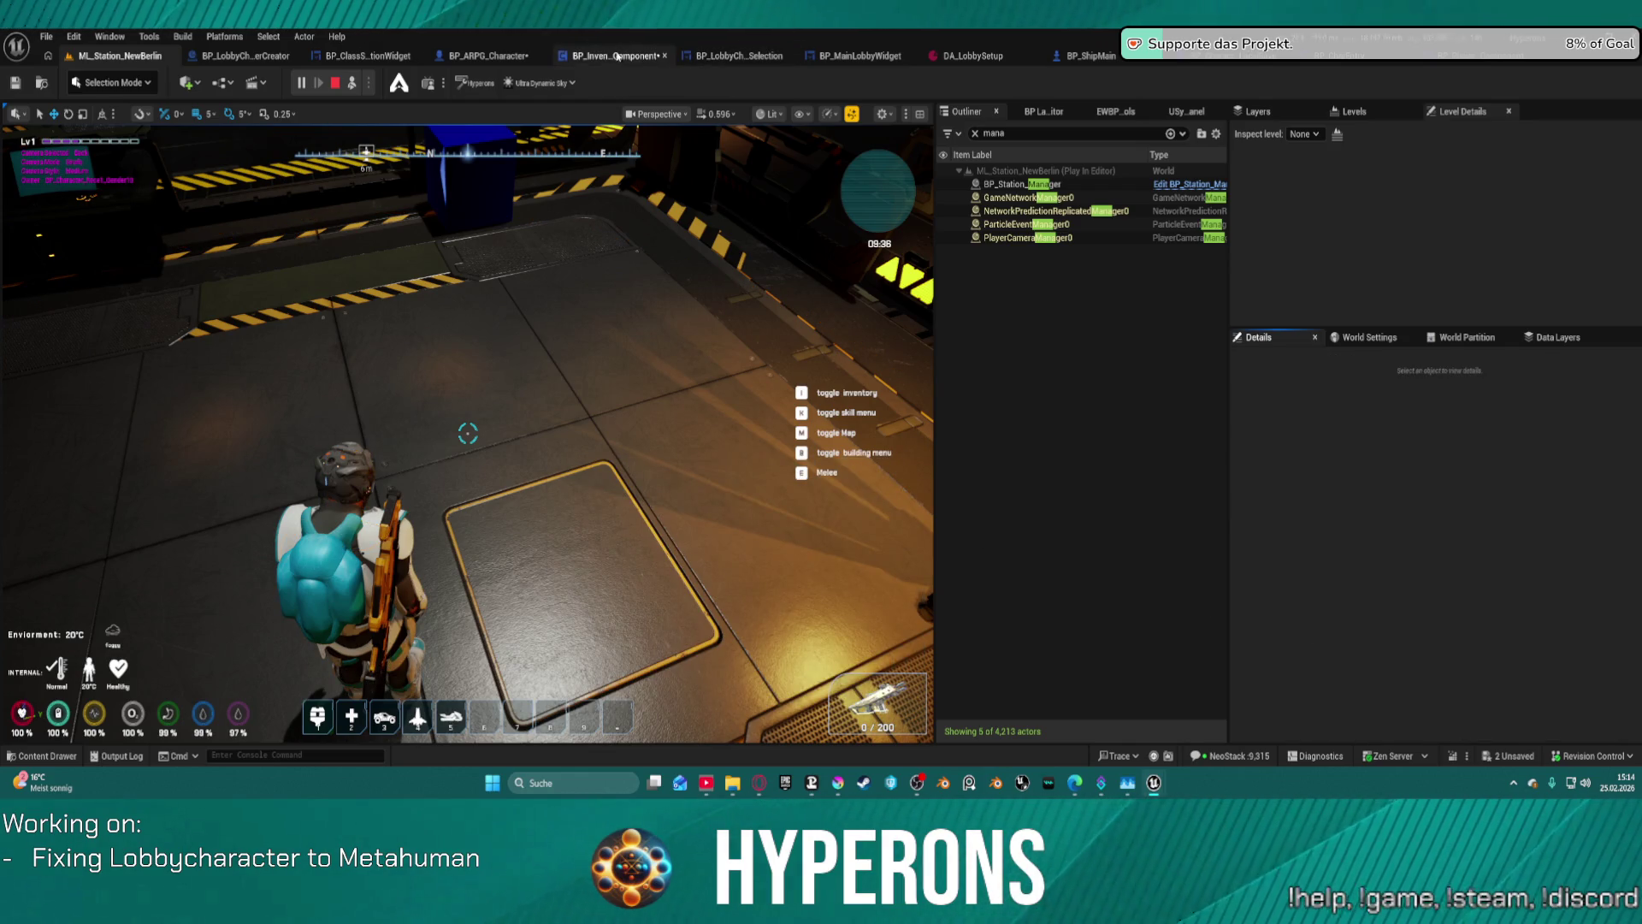
left_click(337, 84)
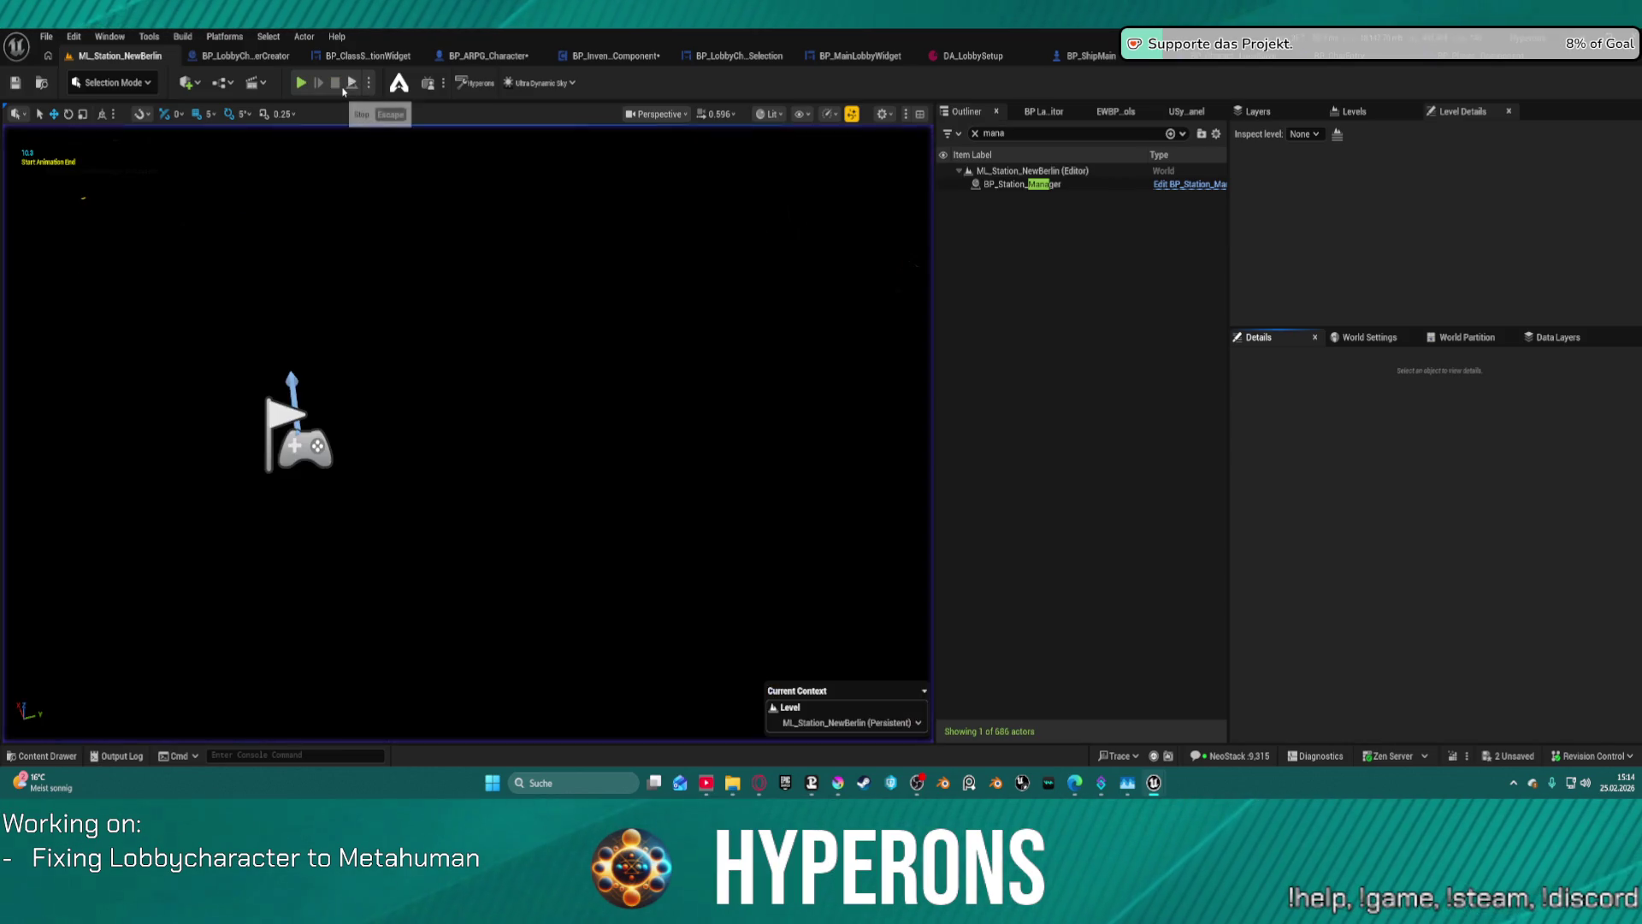
- In BP_InventoryComponent's Visuals defaults, paste the face mesh into FaceMesh and set BodyMesh to SKM_MH_CHR_M_01_BodyMesh
left_click(630, 58)
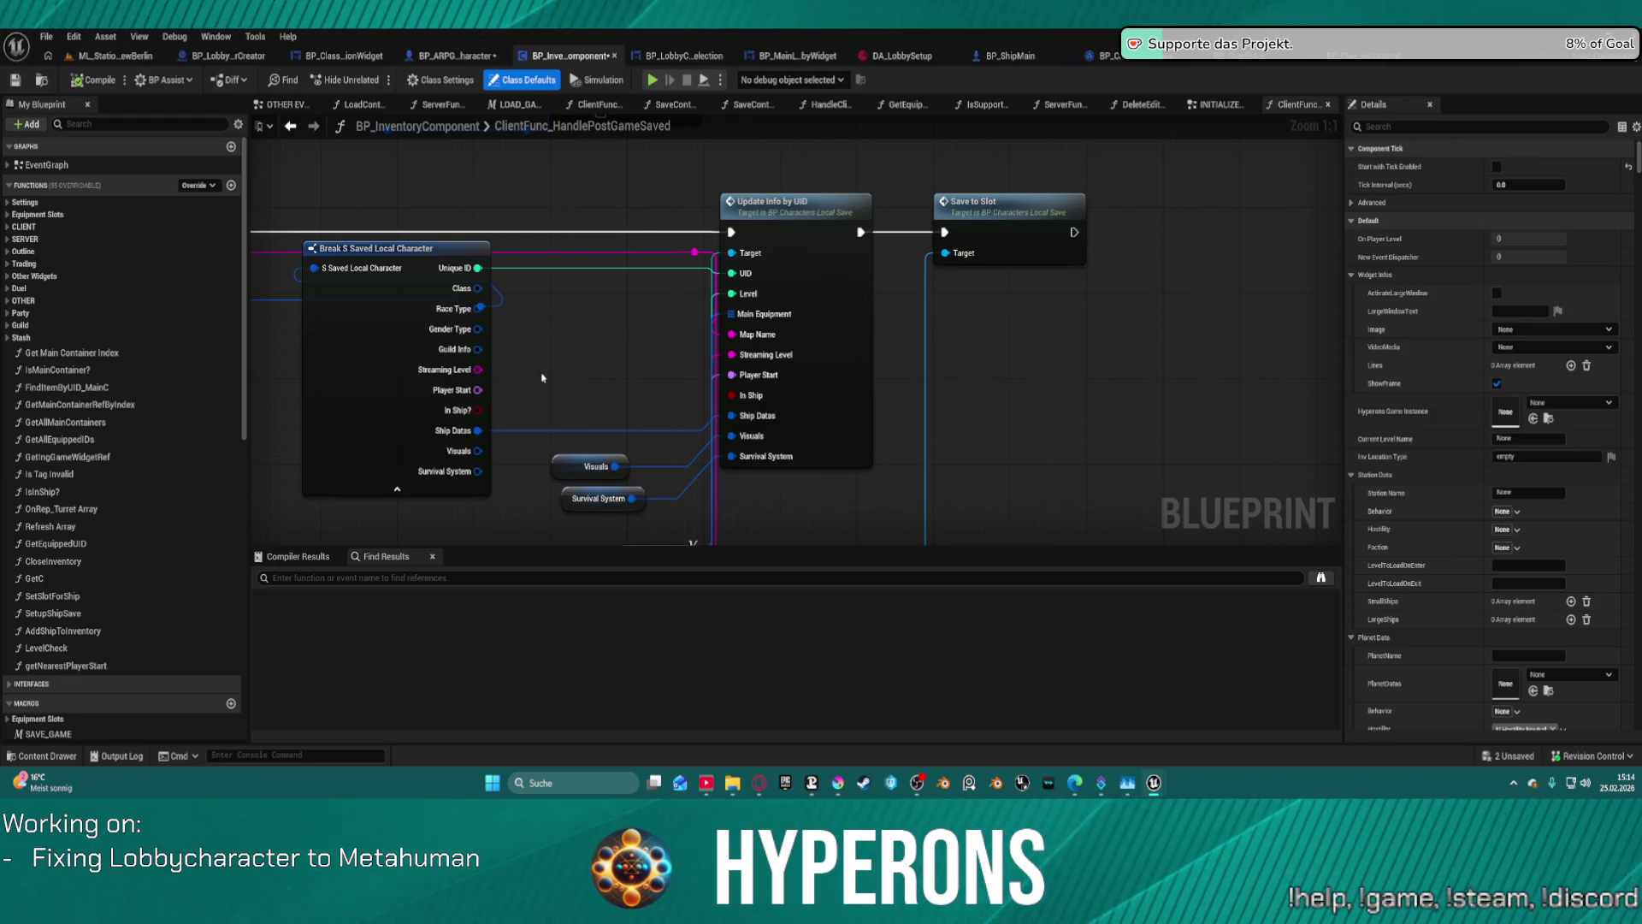
mouse_move(543, 378)
left_mouse_down()
mouse_move(634, 304)
mouse_move(736, 323)
mouse_move(814, 368)
left_mouse_up()
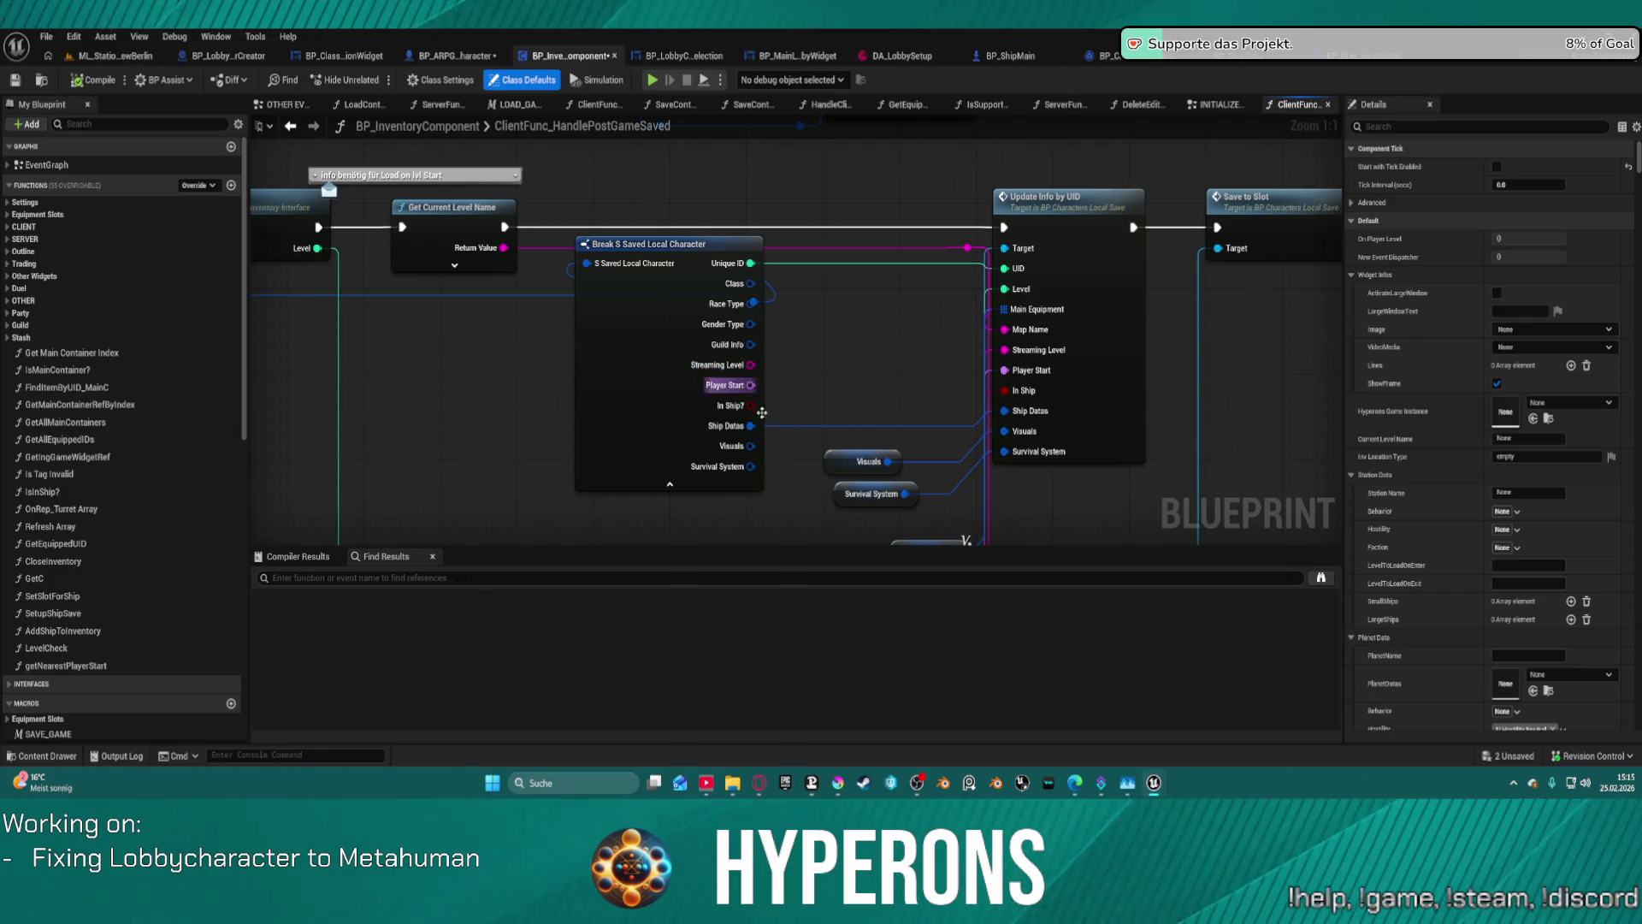
left_click(866, 461)
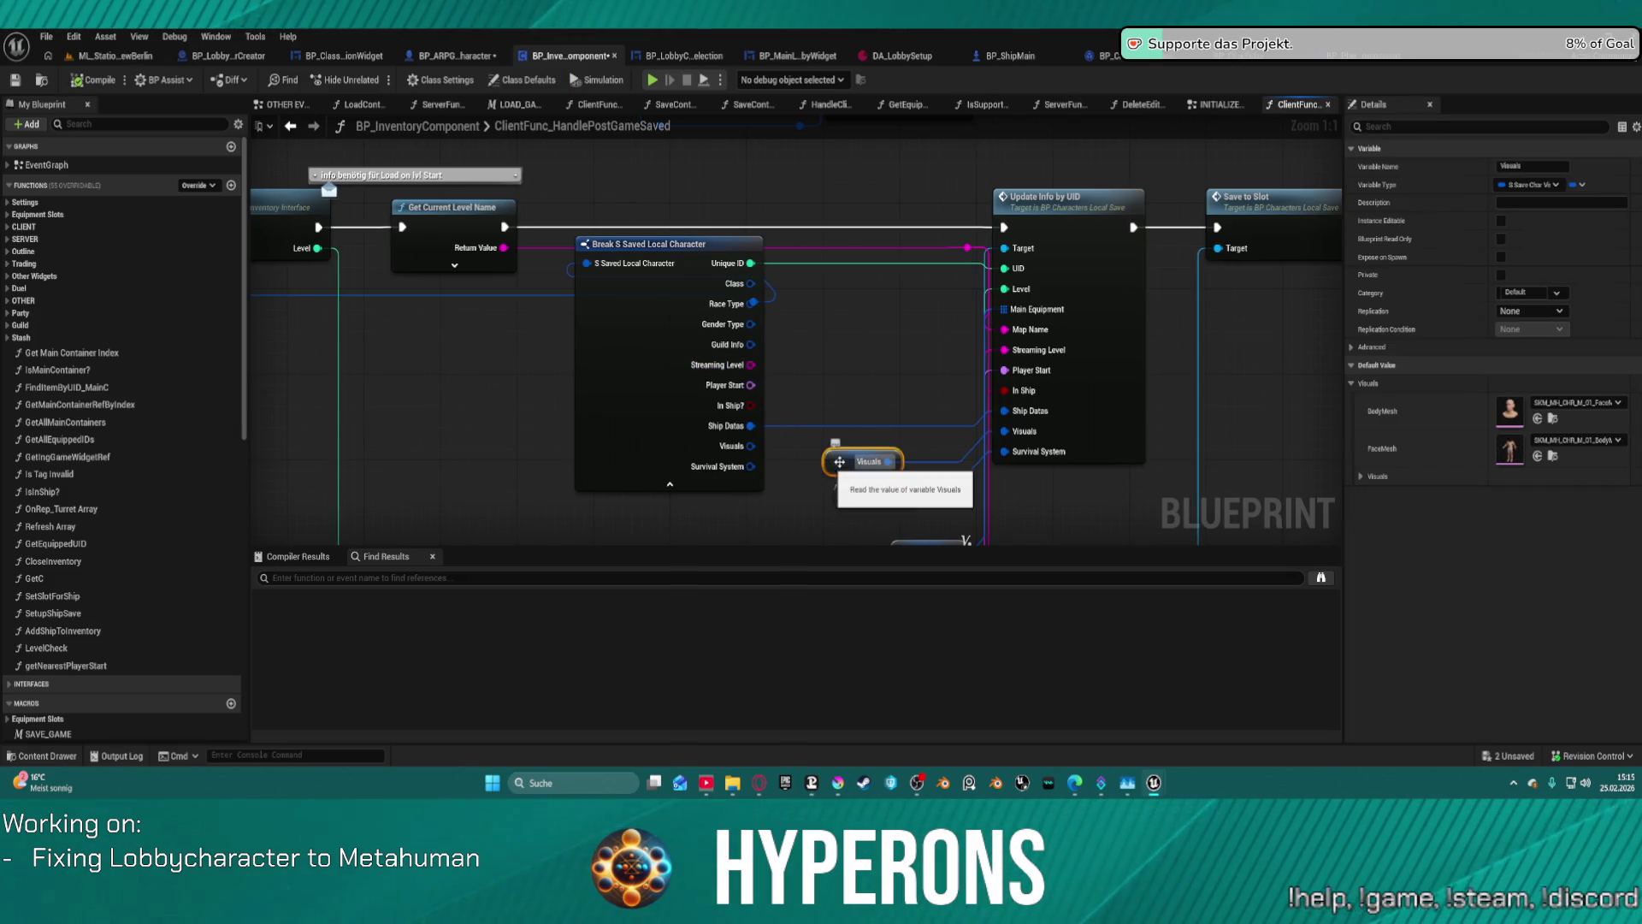
right_click(1454, 414, "shift")
left_click(1454, 449, "shift")
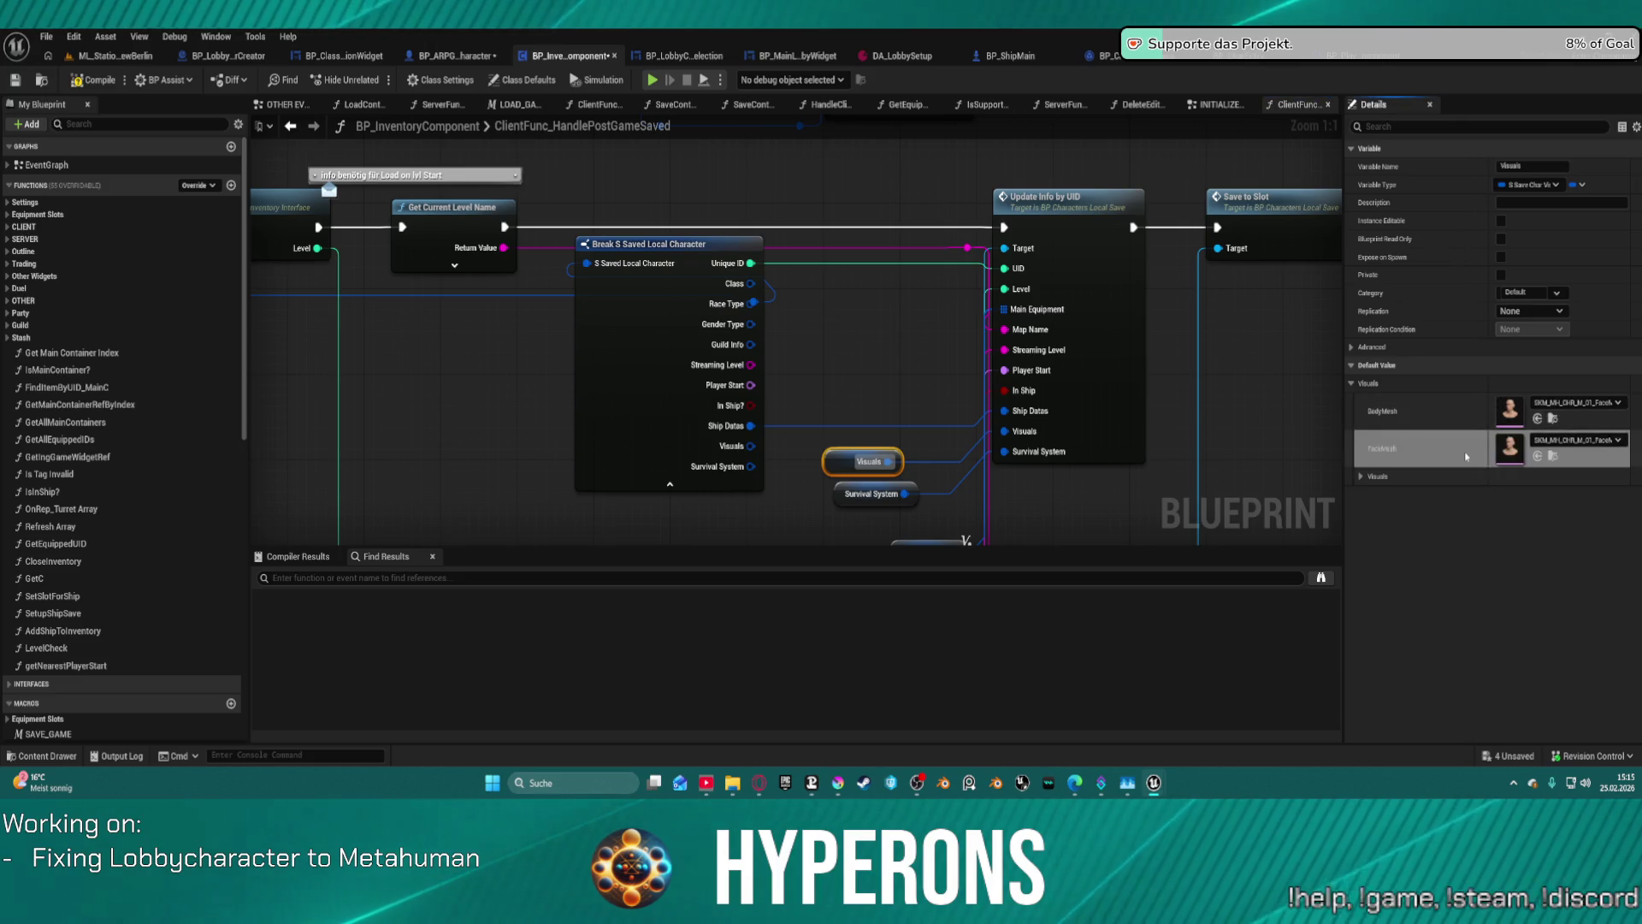
left_click(1573, 404)
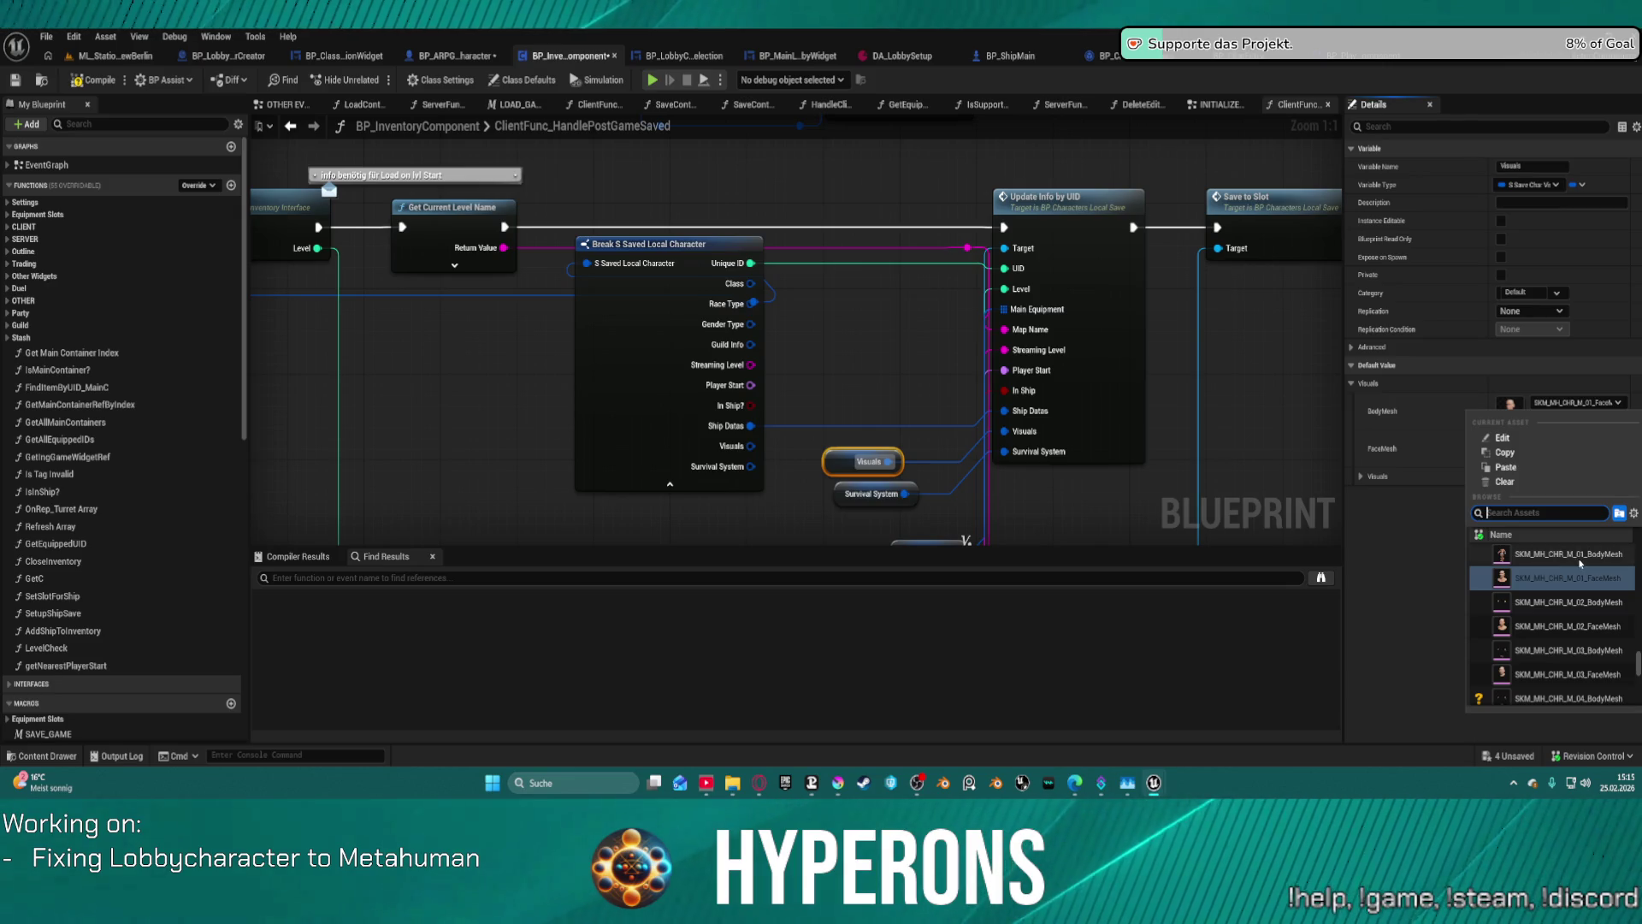
left_click(1580, 561)
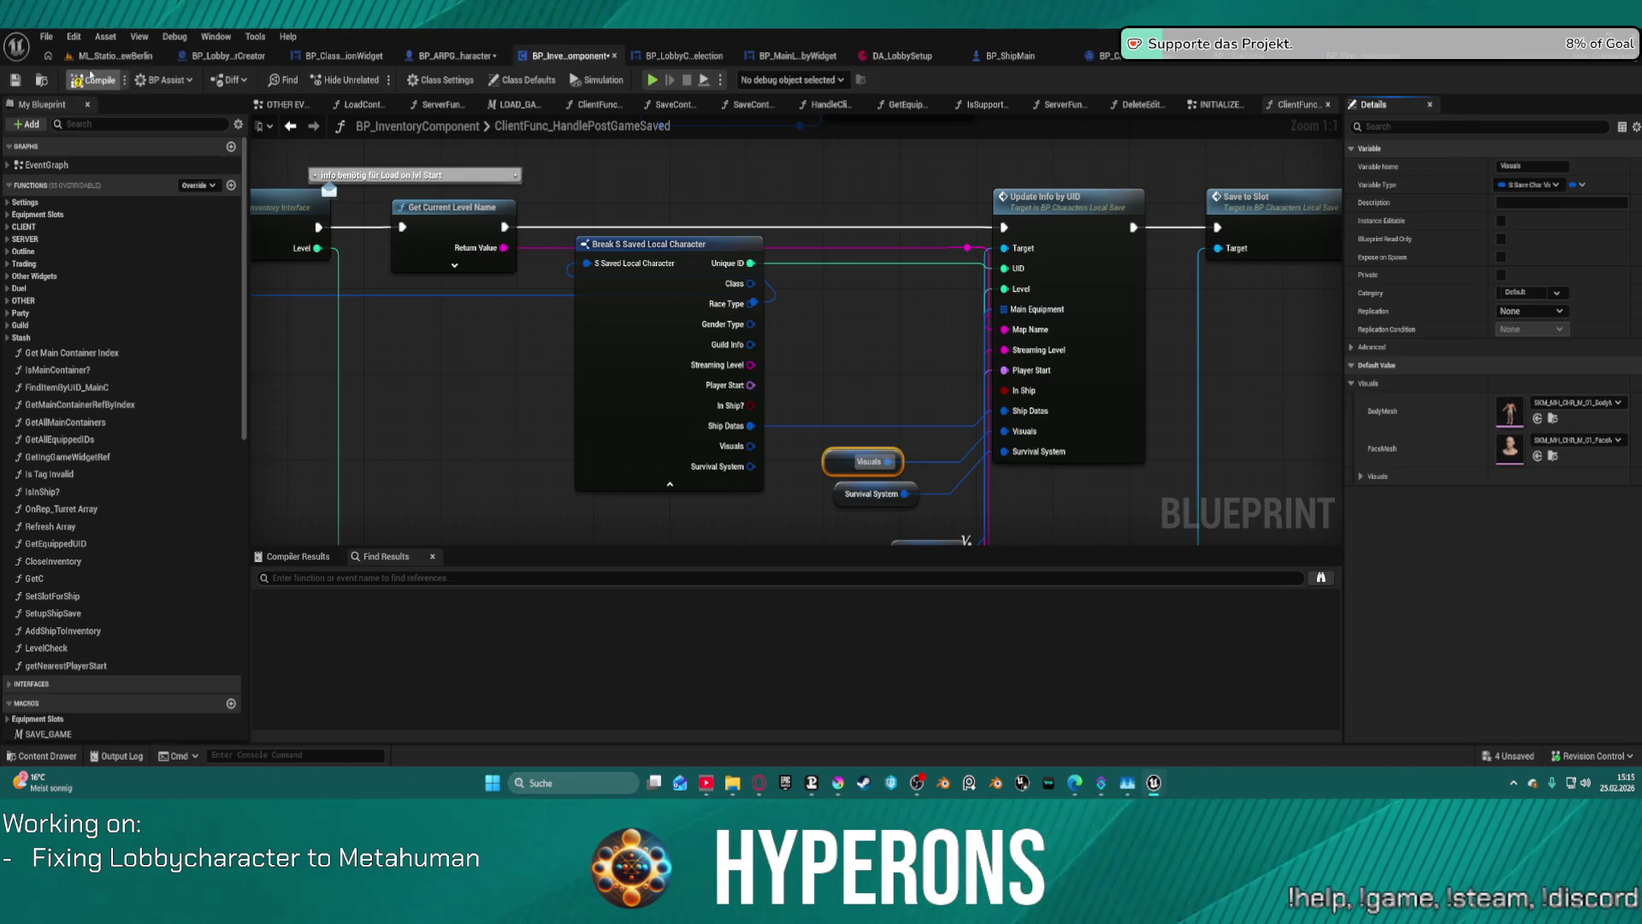
- Compile BP_InventoryComponent, save with Ctrl+S, and start a play session
left_click(91, 75)
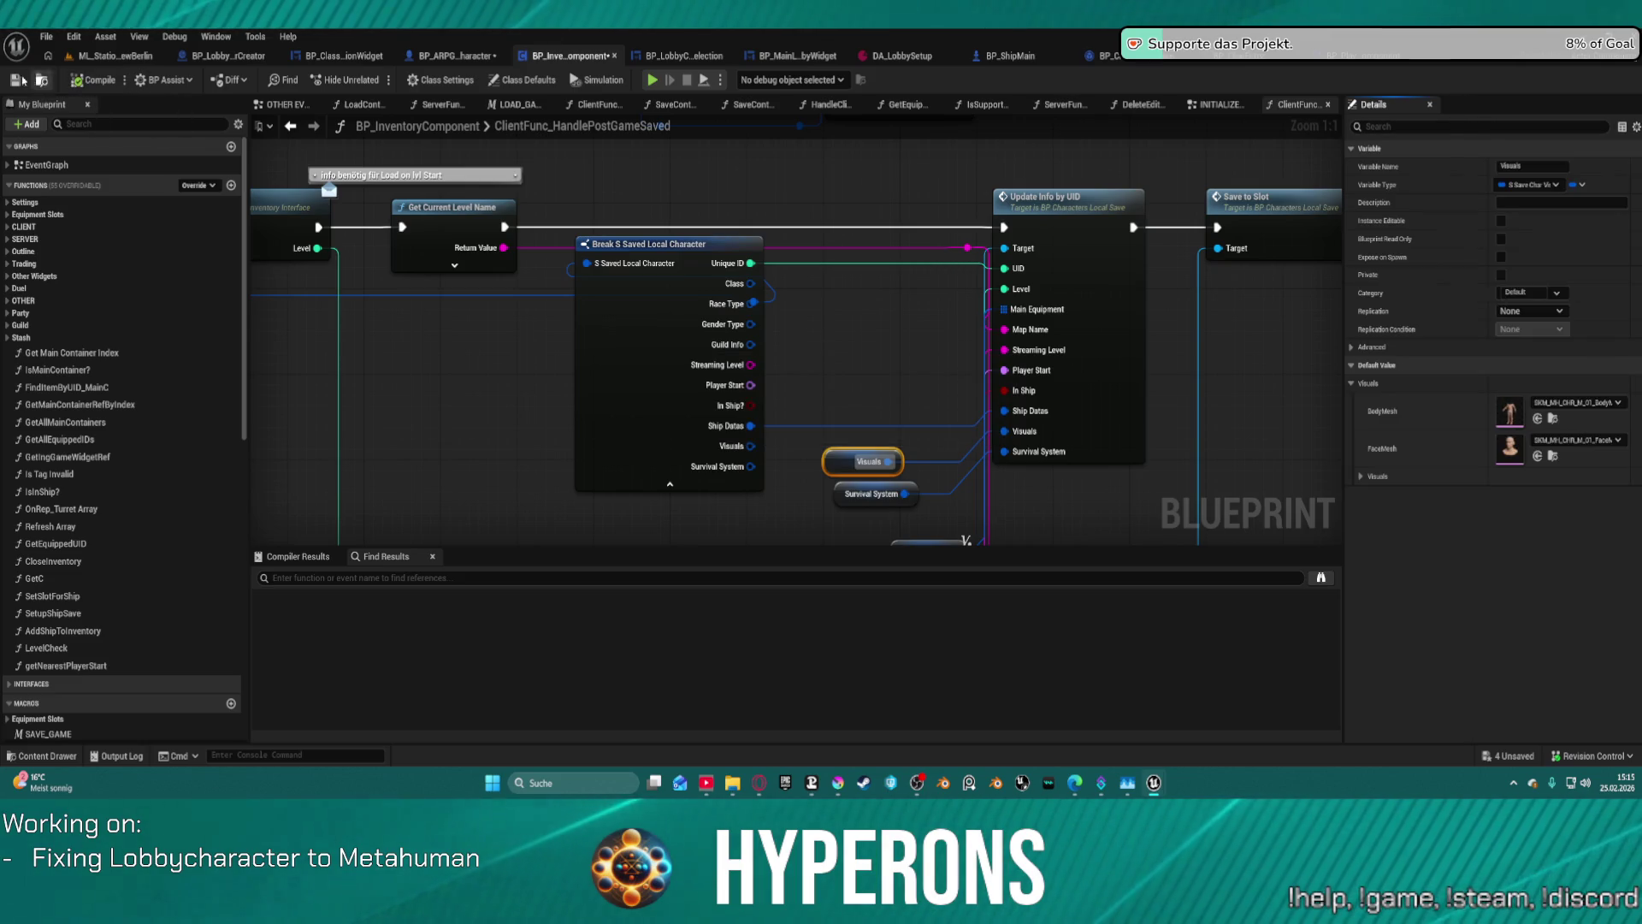
key("ctrl+s")
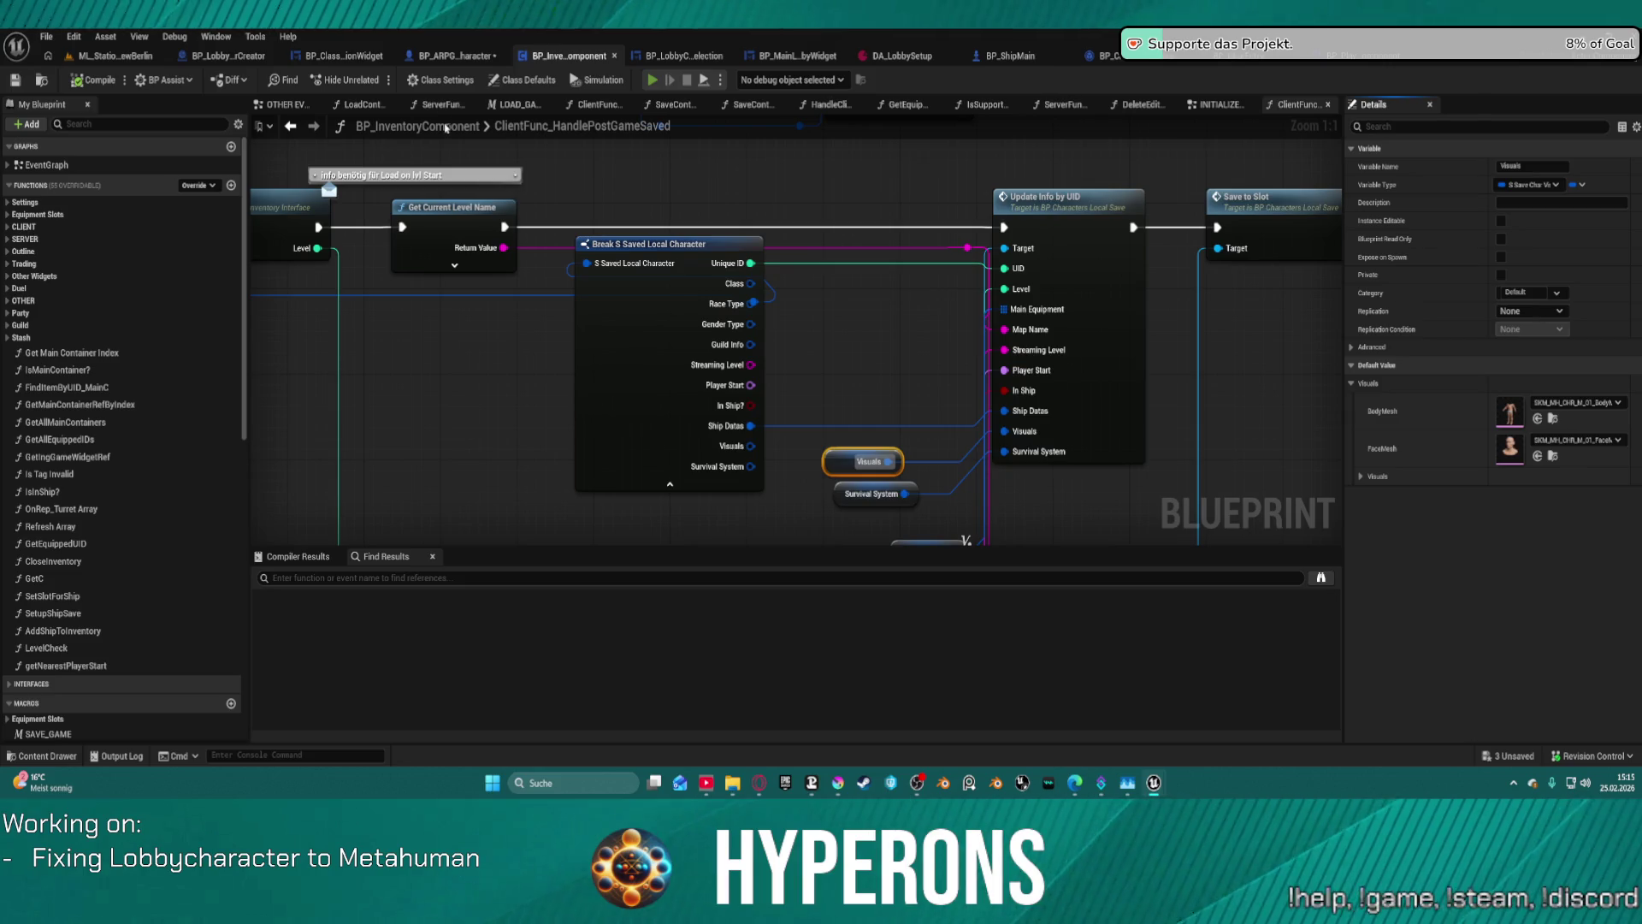
key("alt+s")
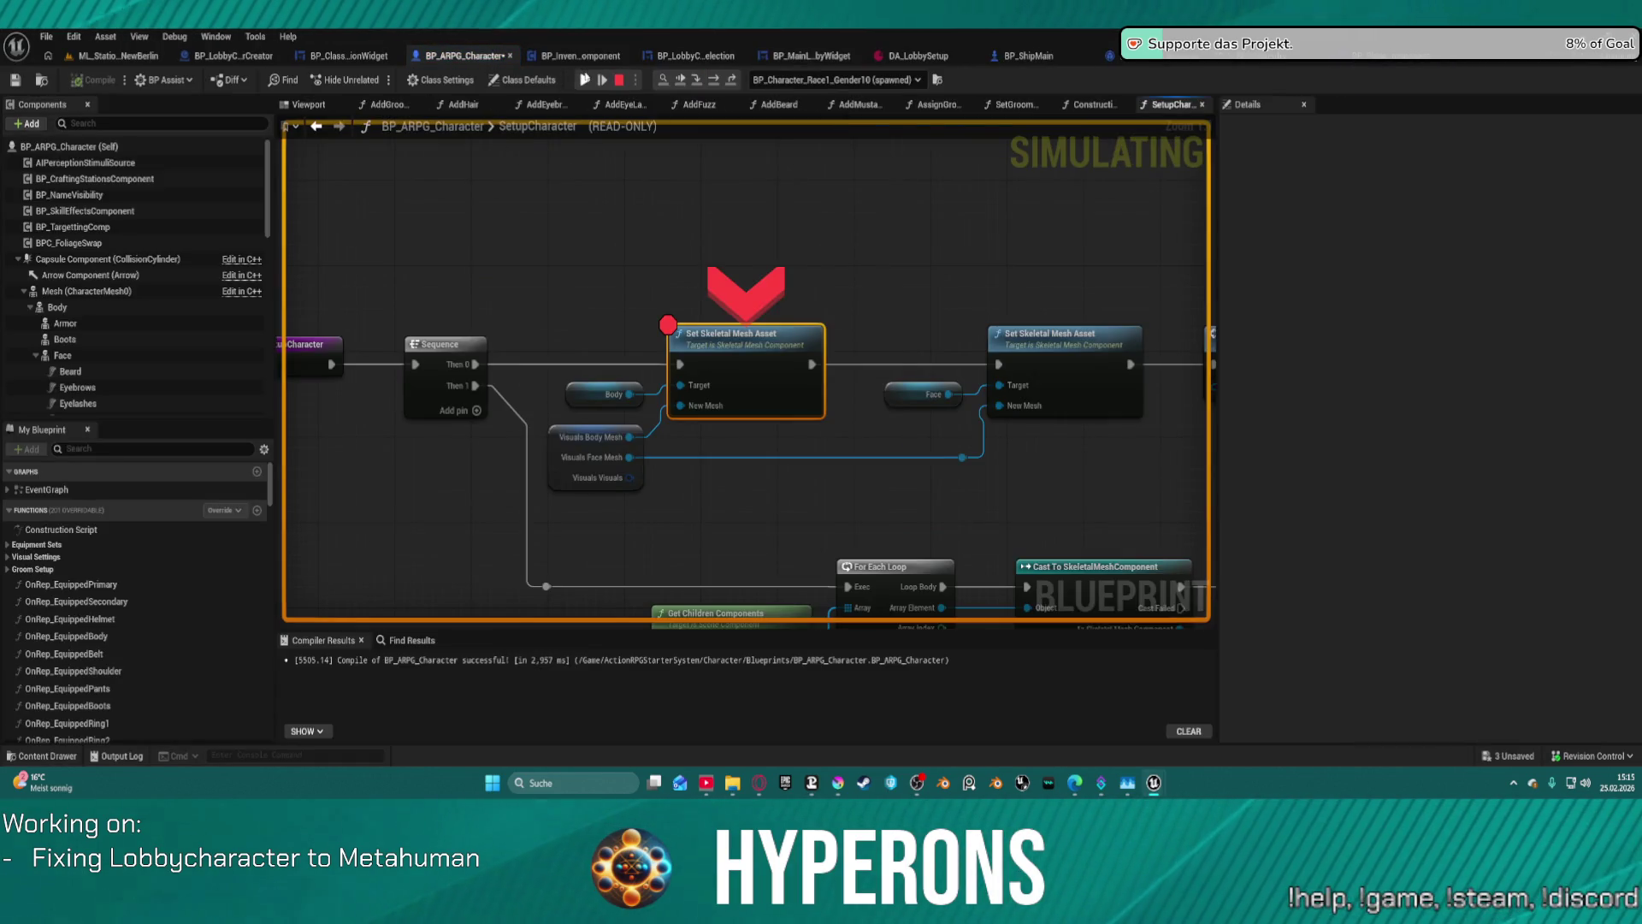
- Resume from the breakpoint, walk through the hangar to the Jobs terminal, and interact with it using F
left_click(587, 82)
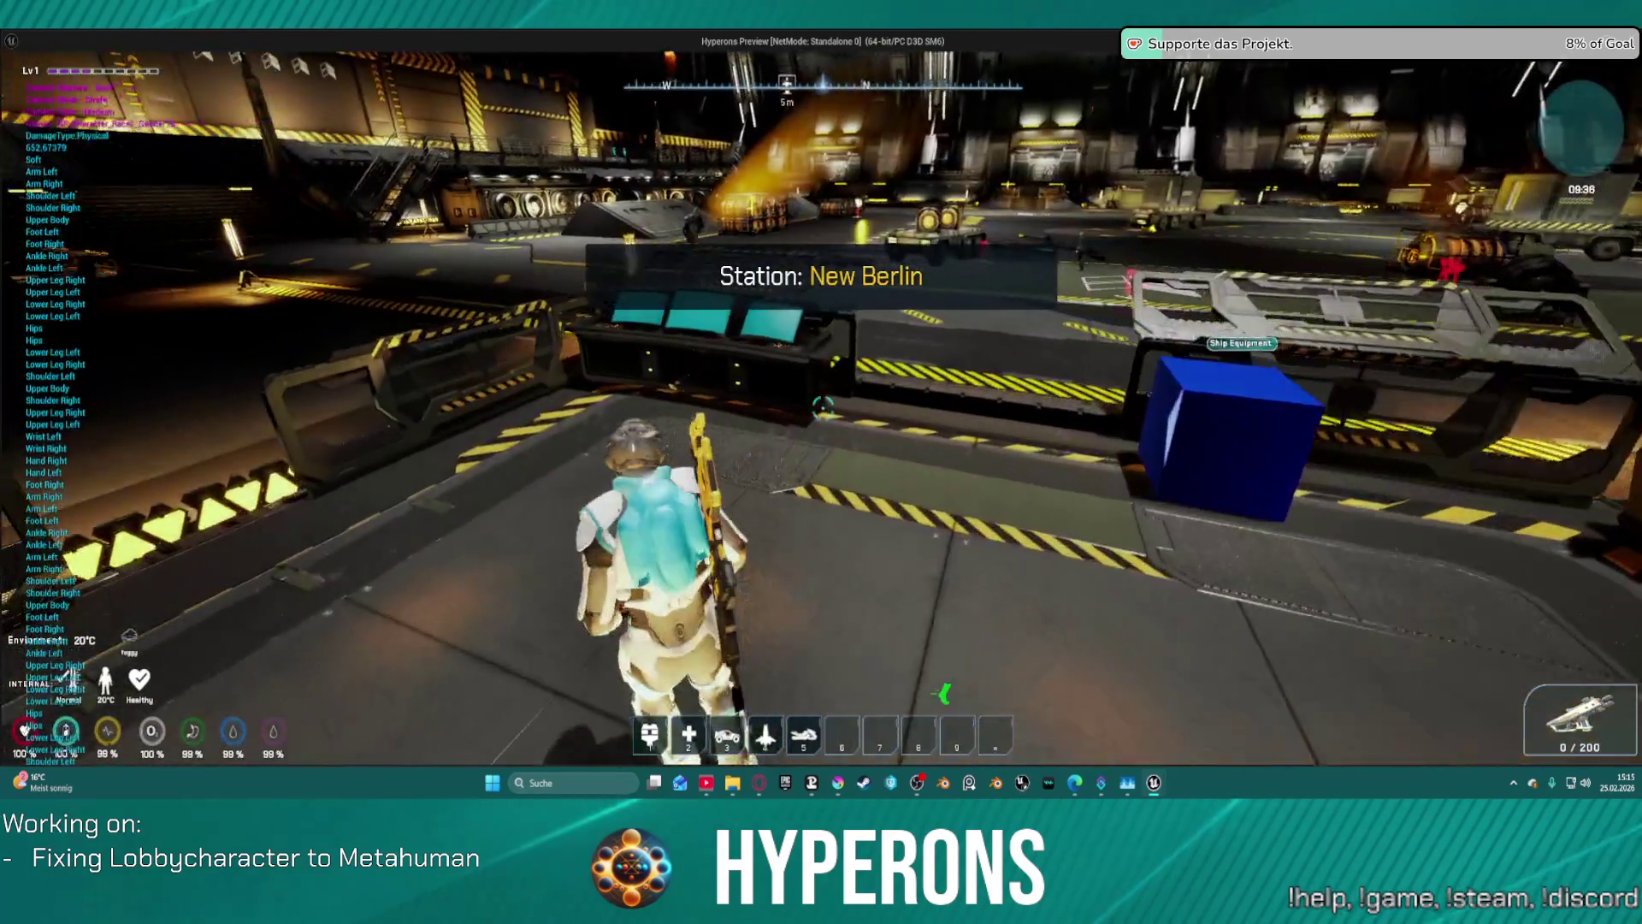
key("w")
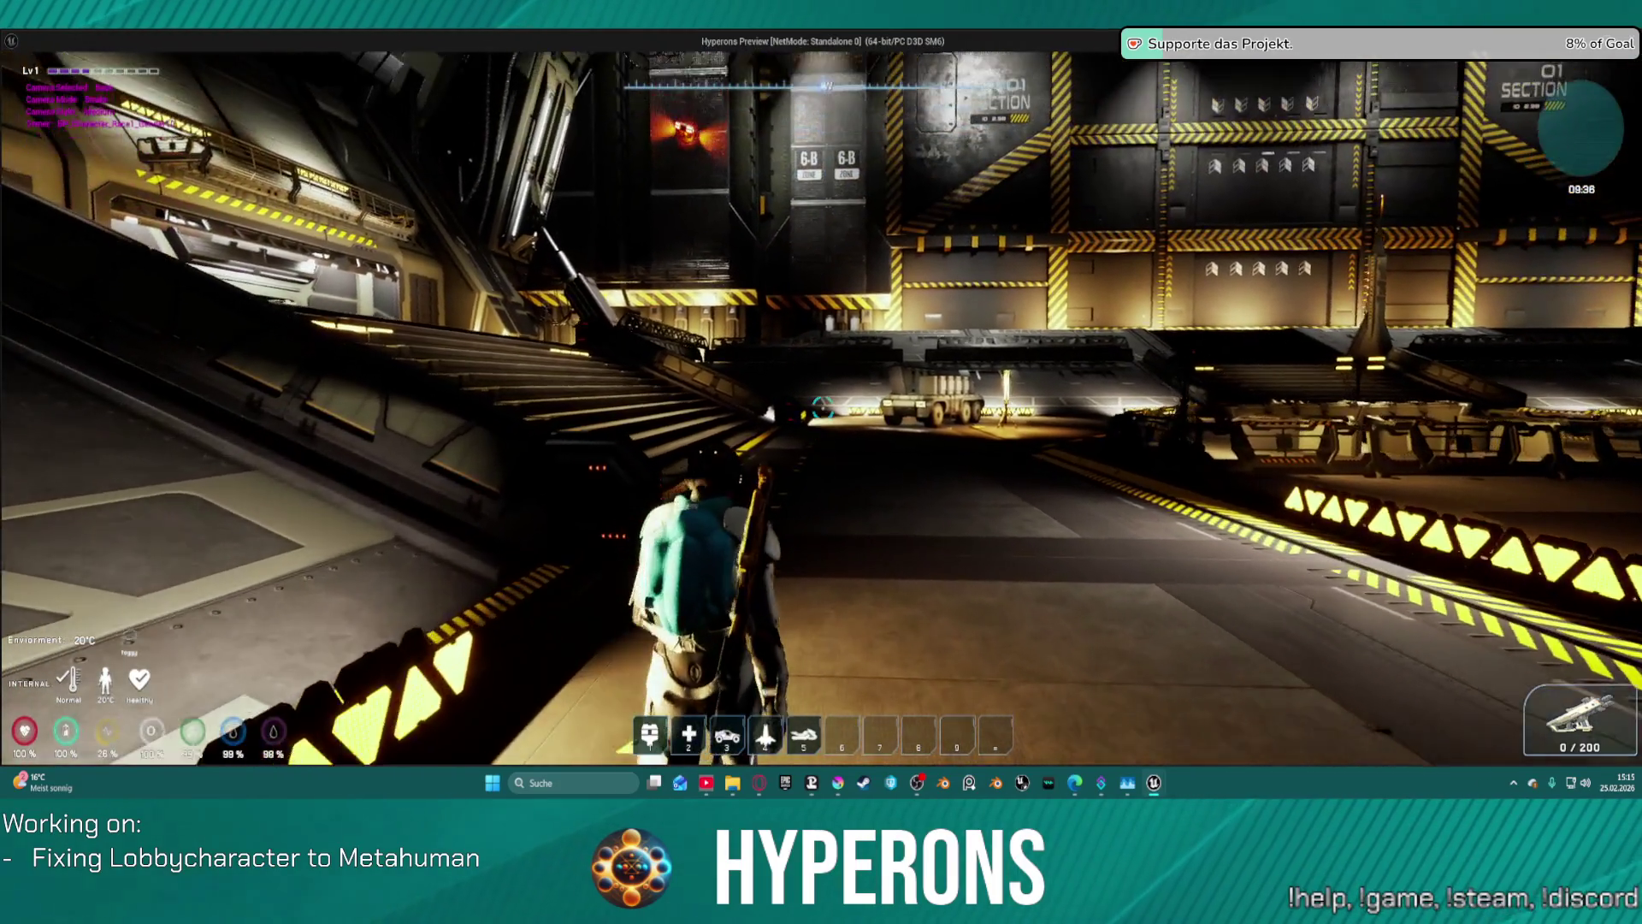
key("w")
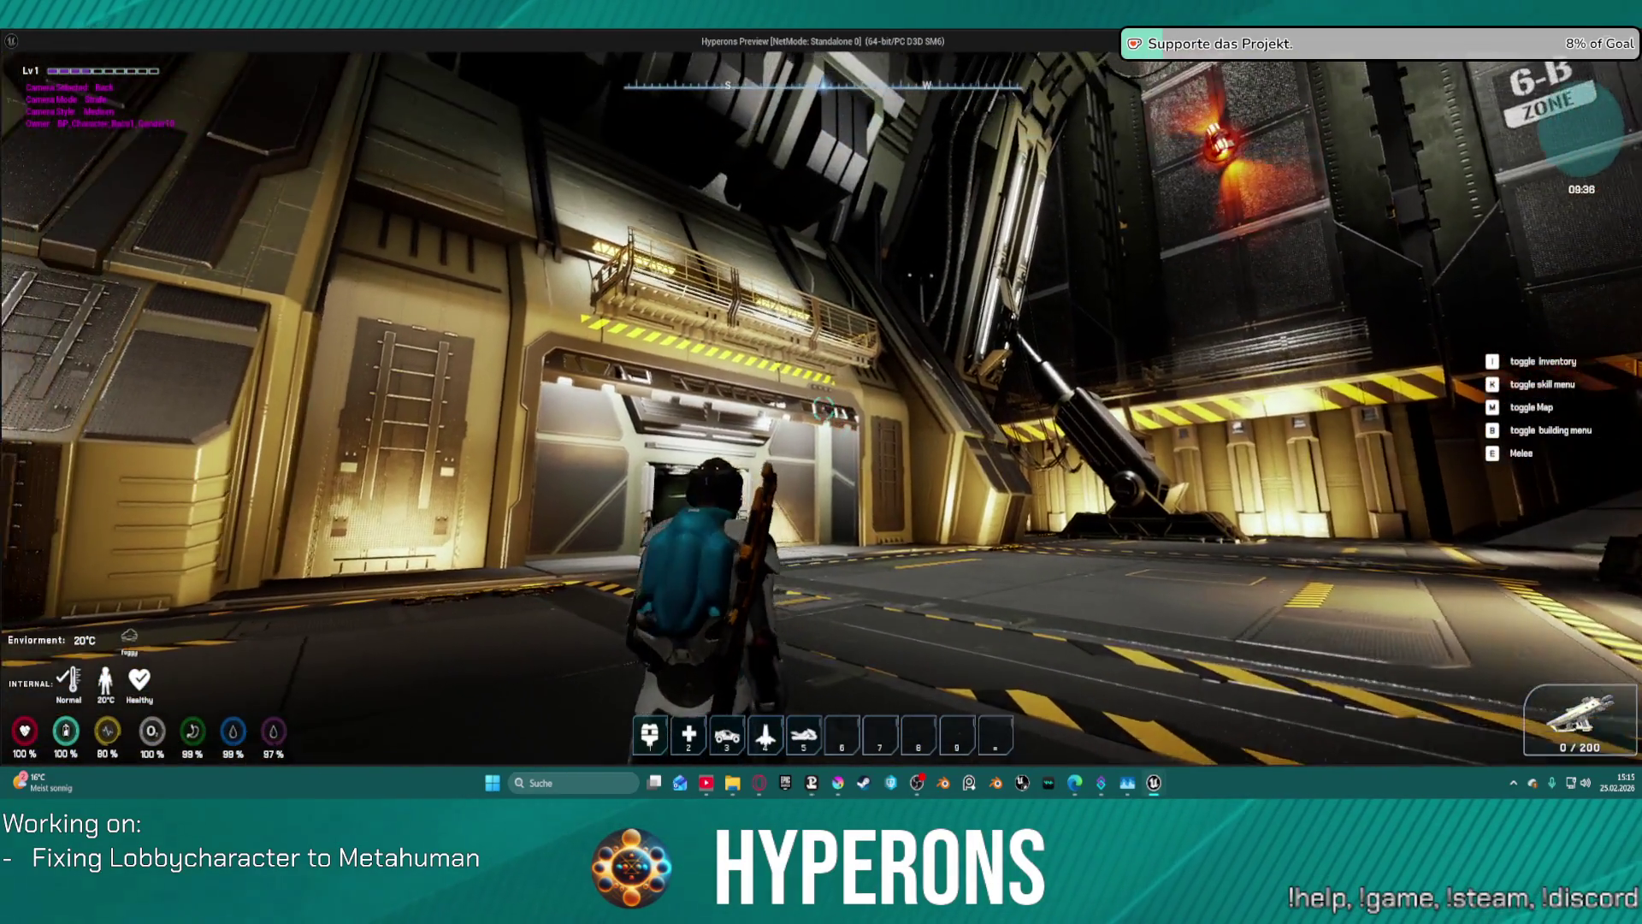
key("w")
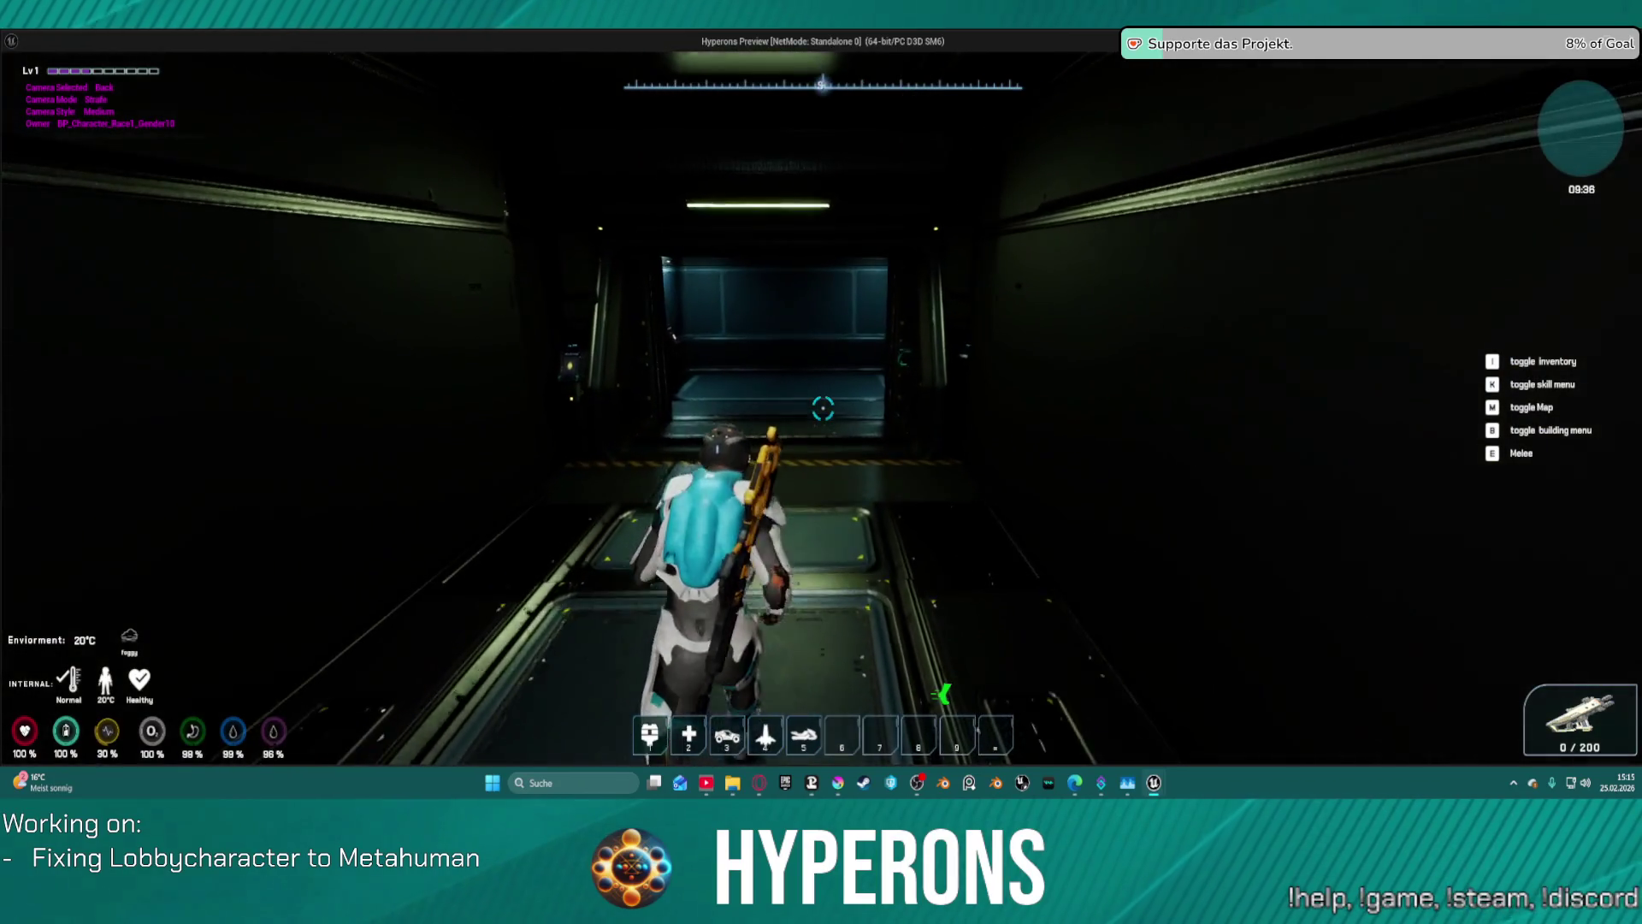
key("w")
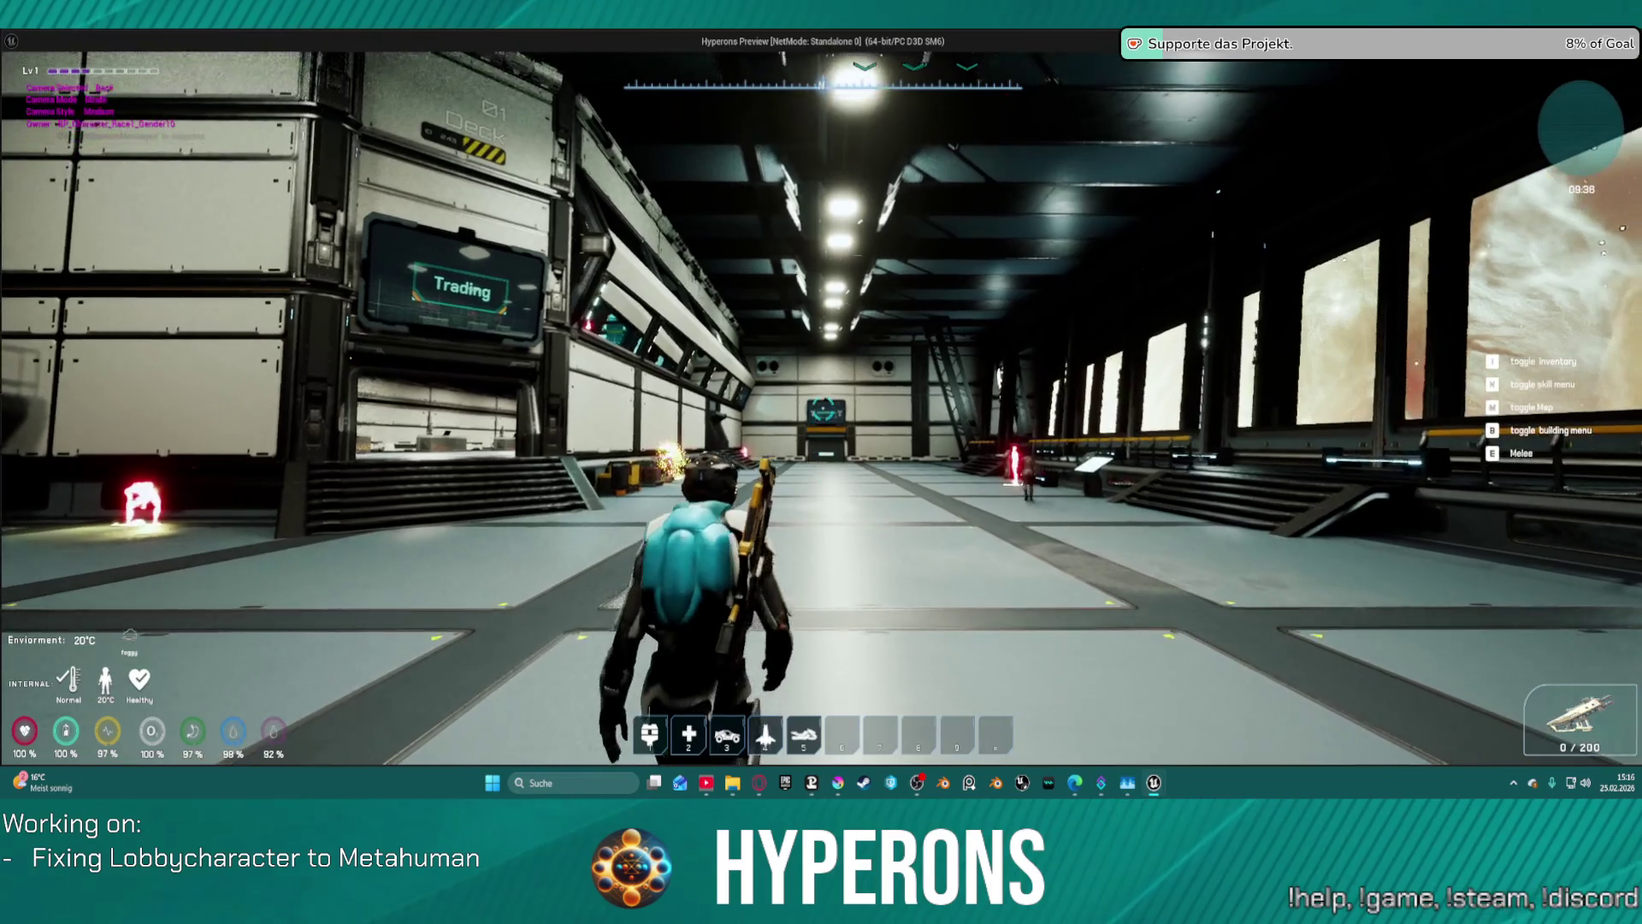
key("w")
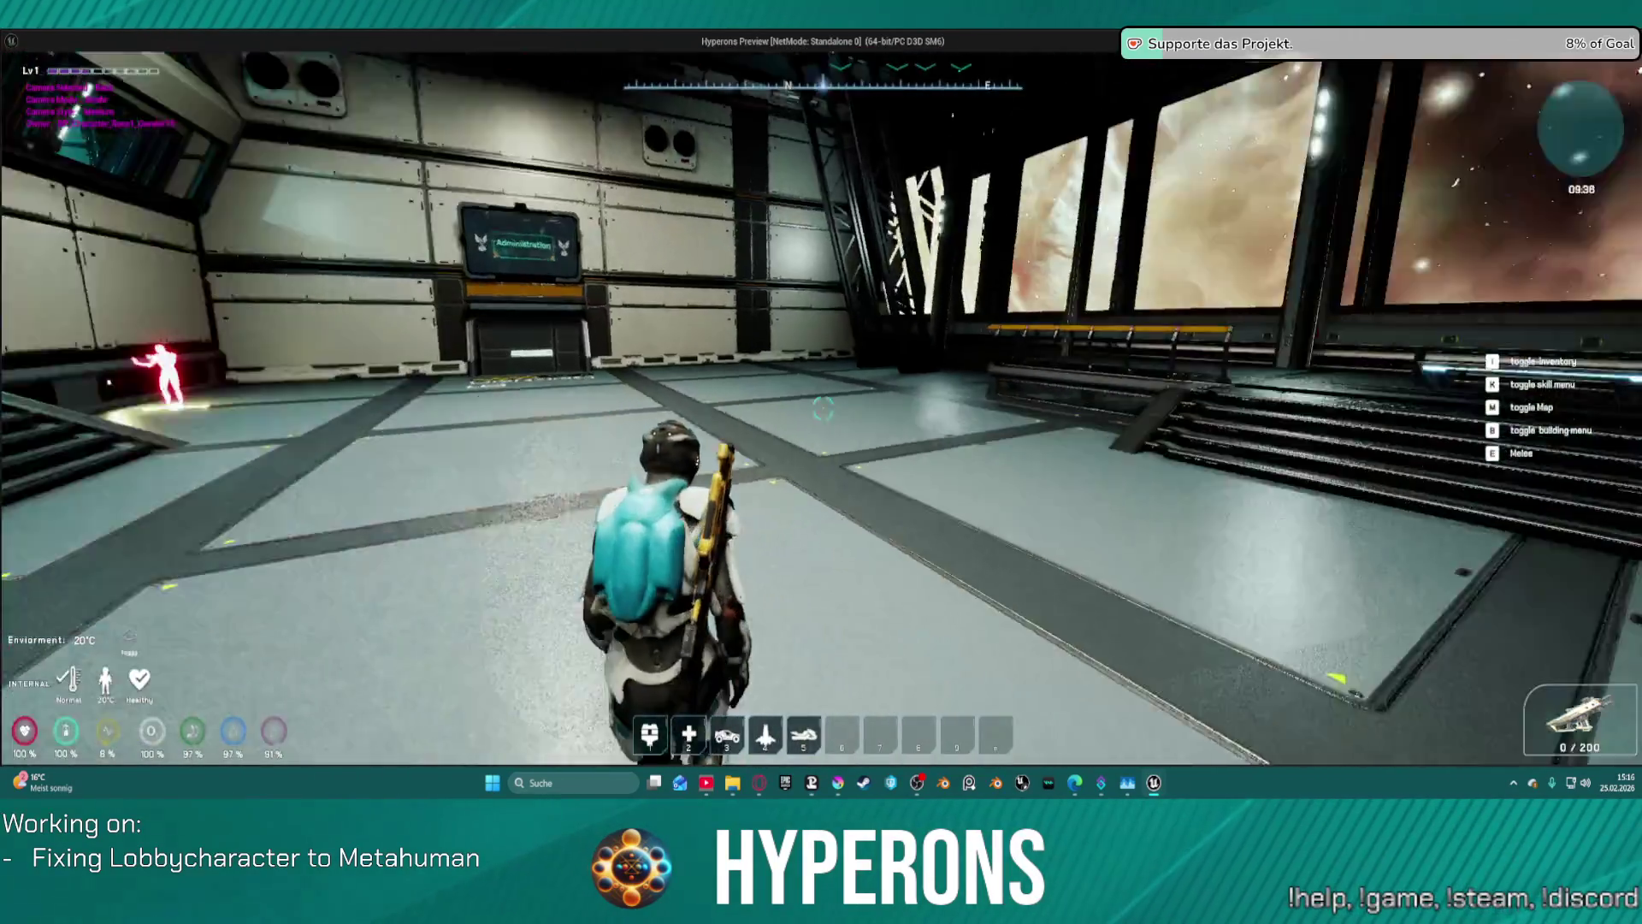
key("w")
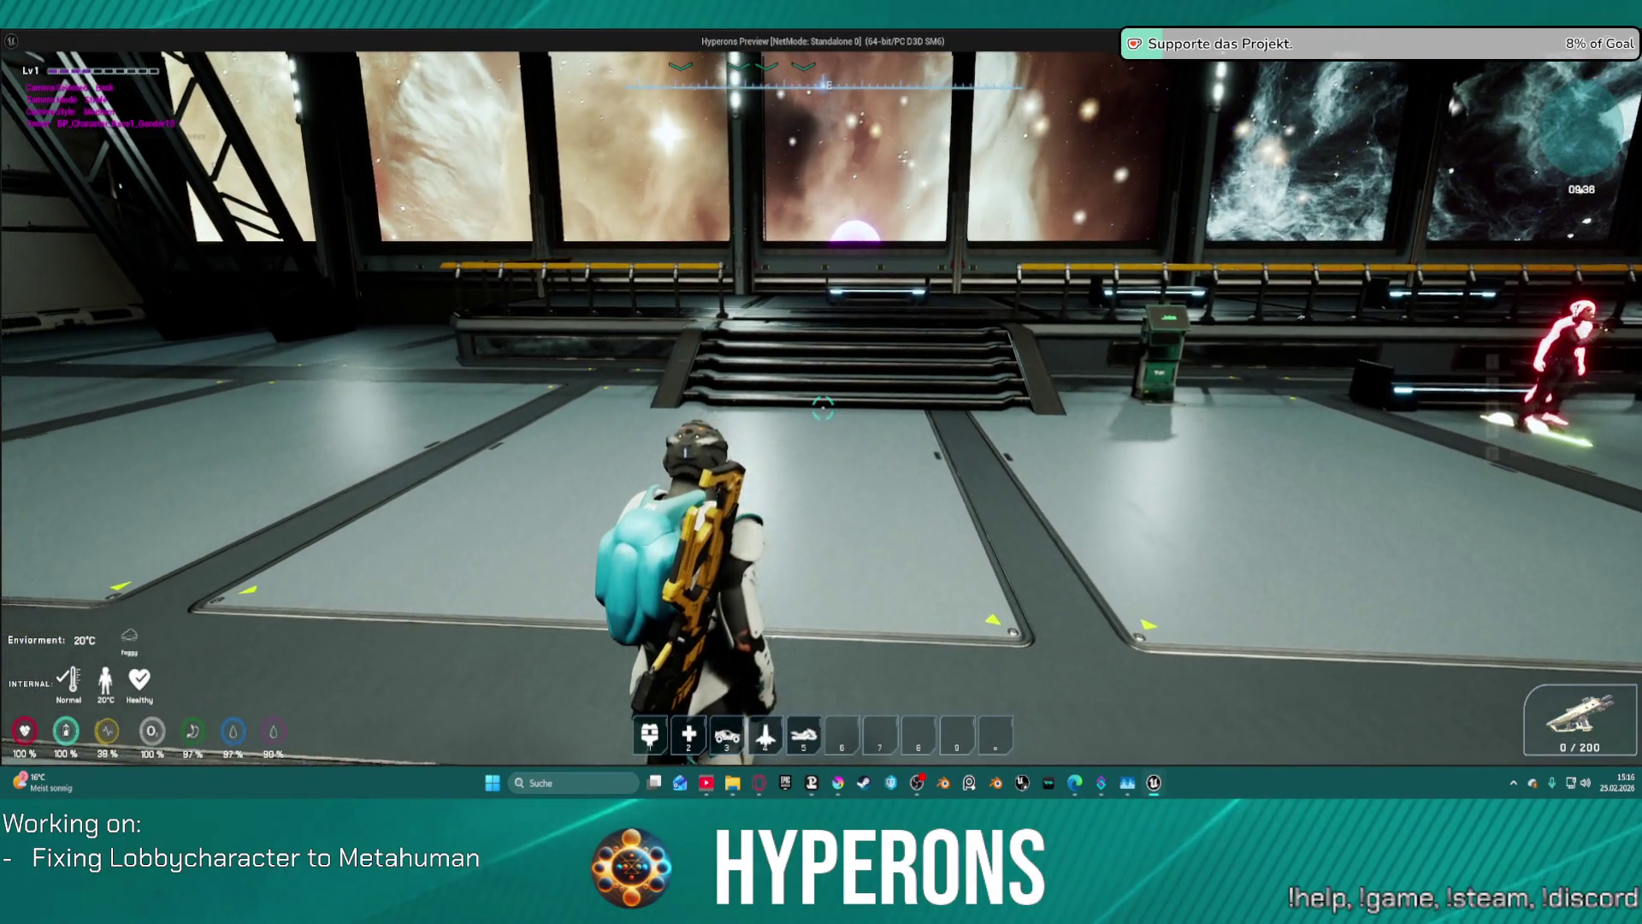
key("w")
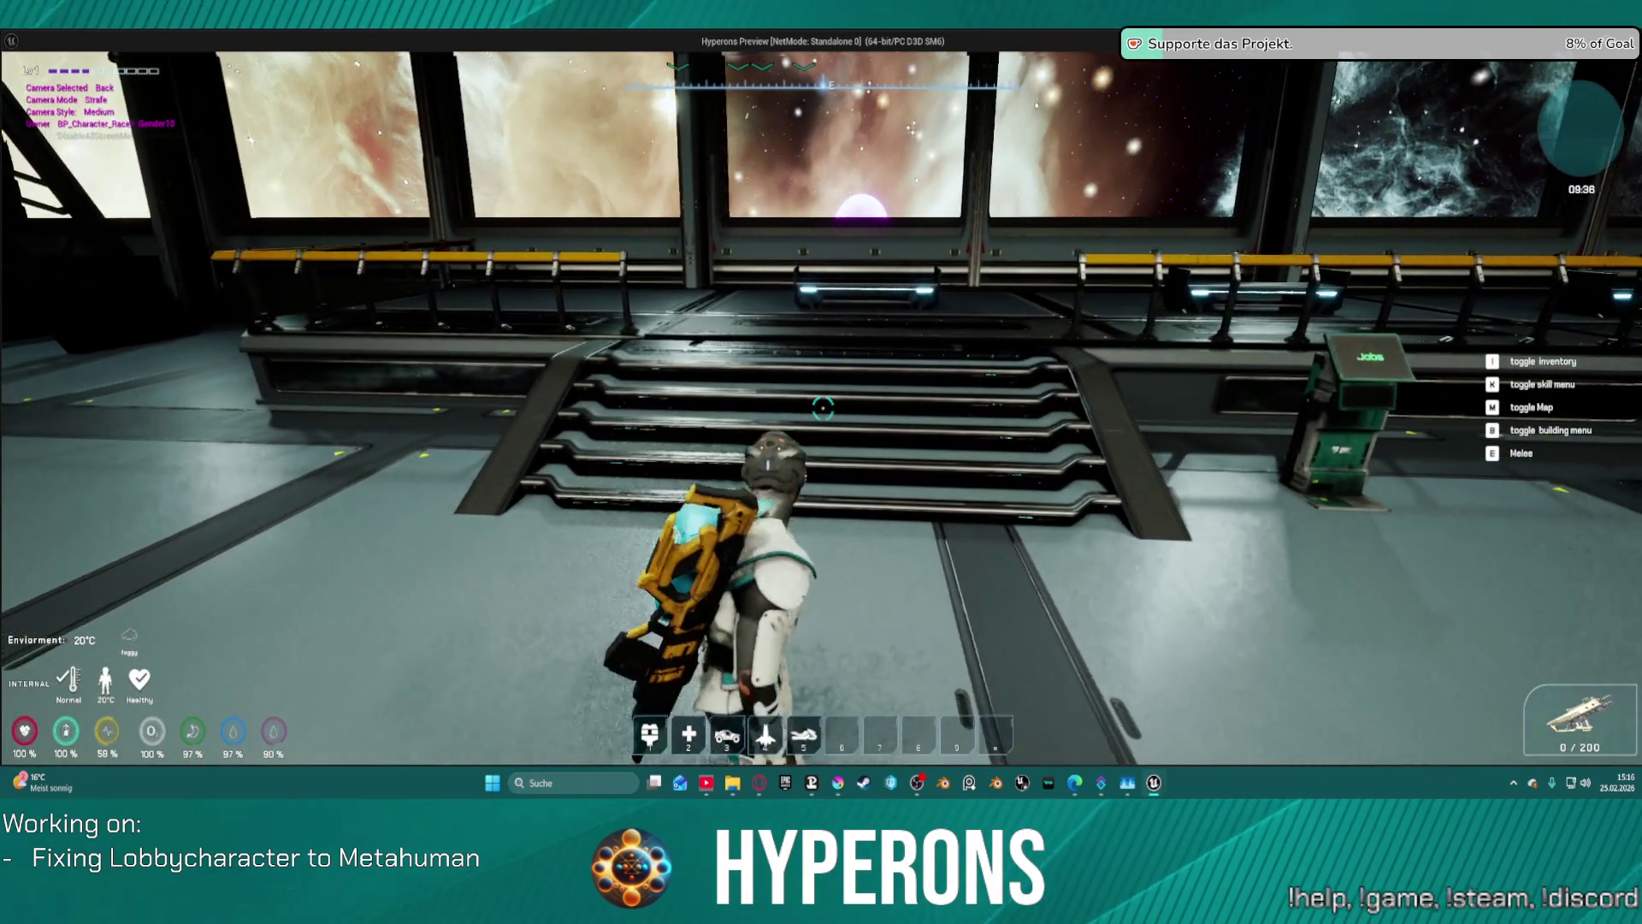
key("w")
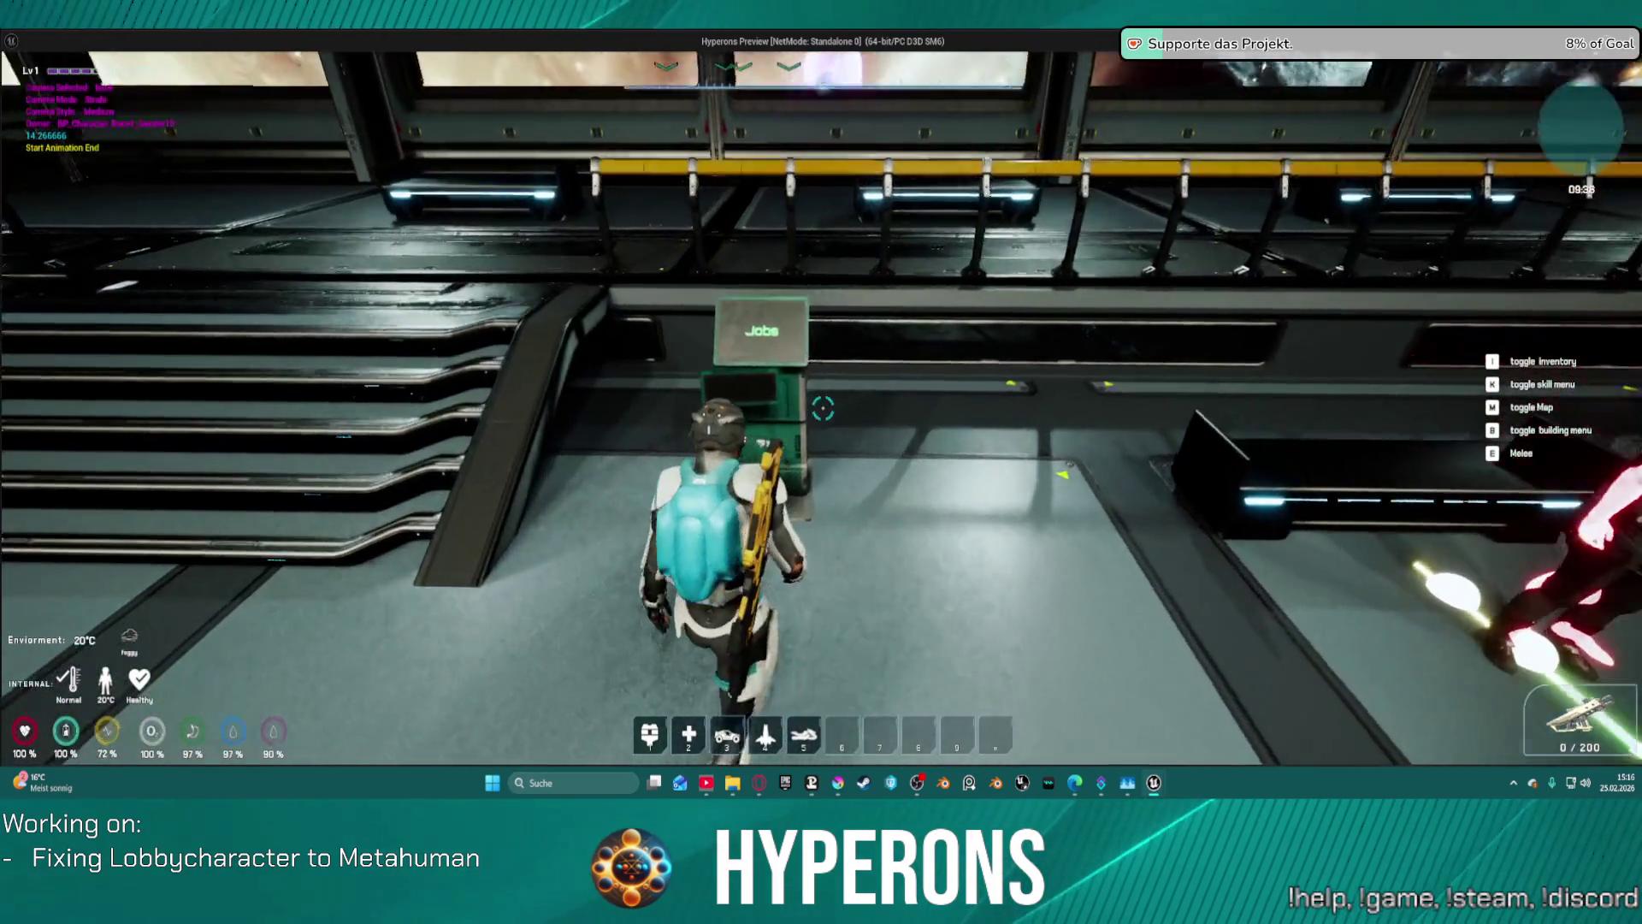
key("f")
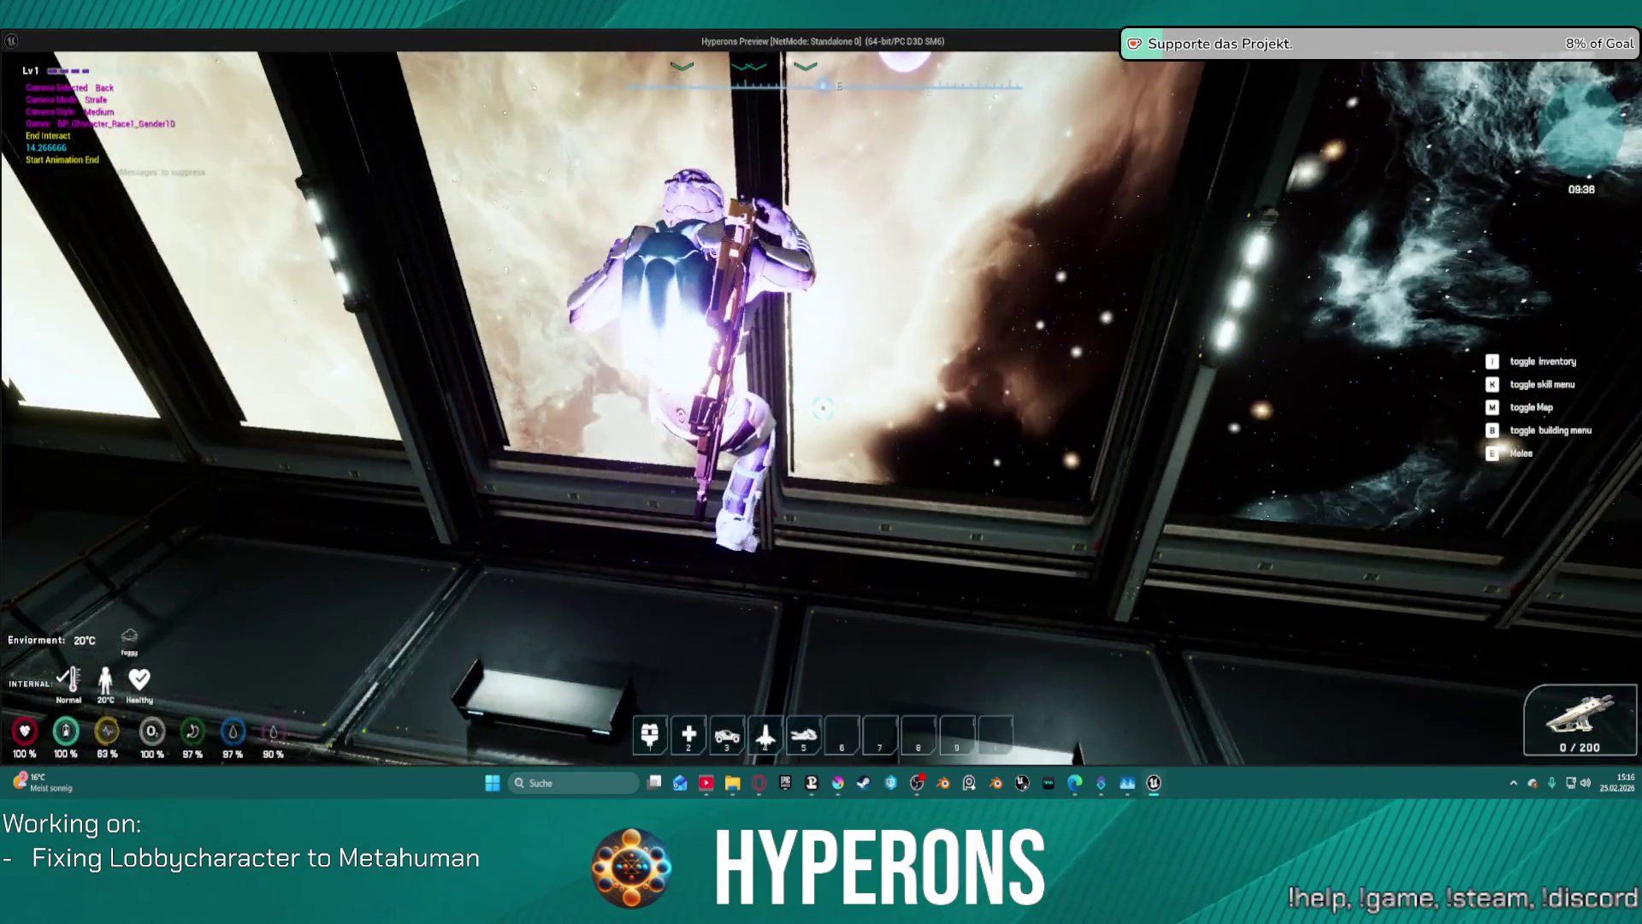
- End play, save all, remove the Set Skeletal Mesh Asset node's breakpoint, and return to ML_Station_NewBerlin
key("Escape")
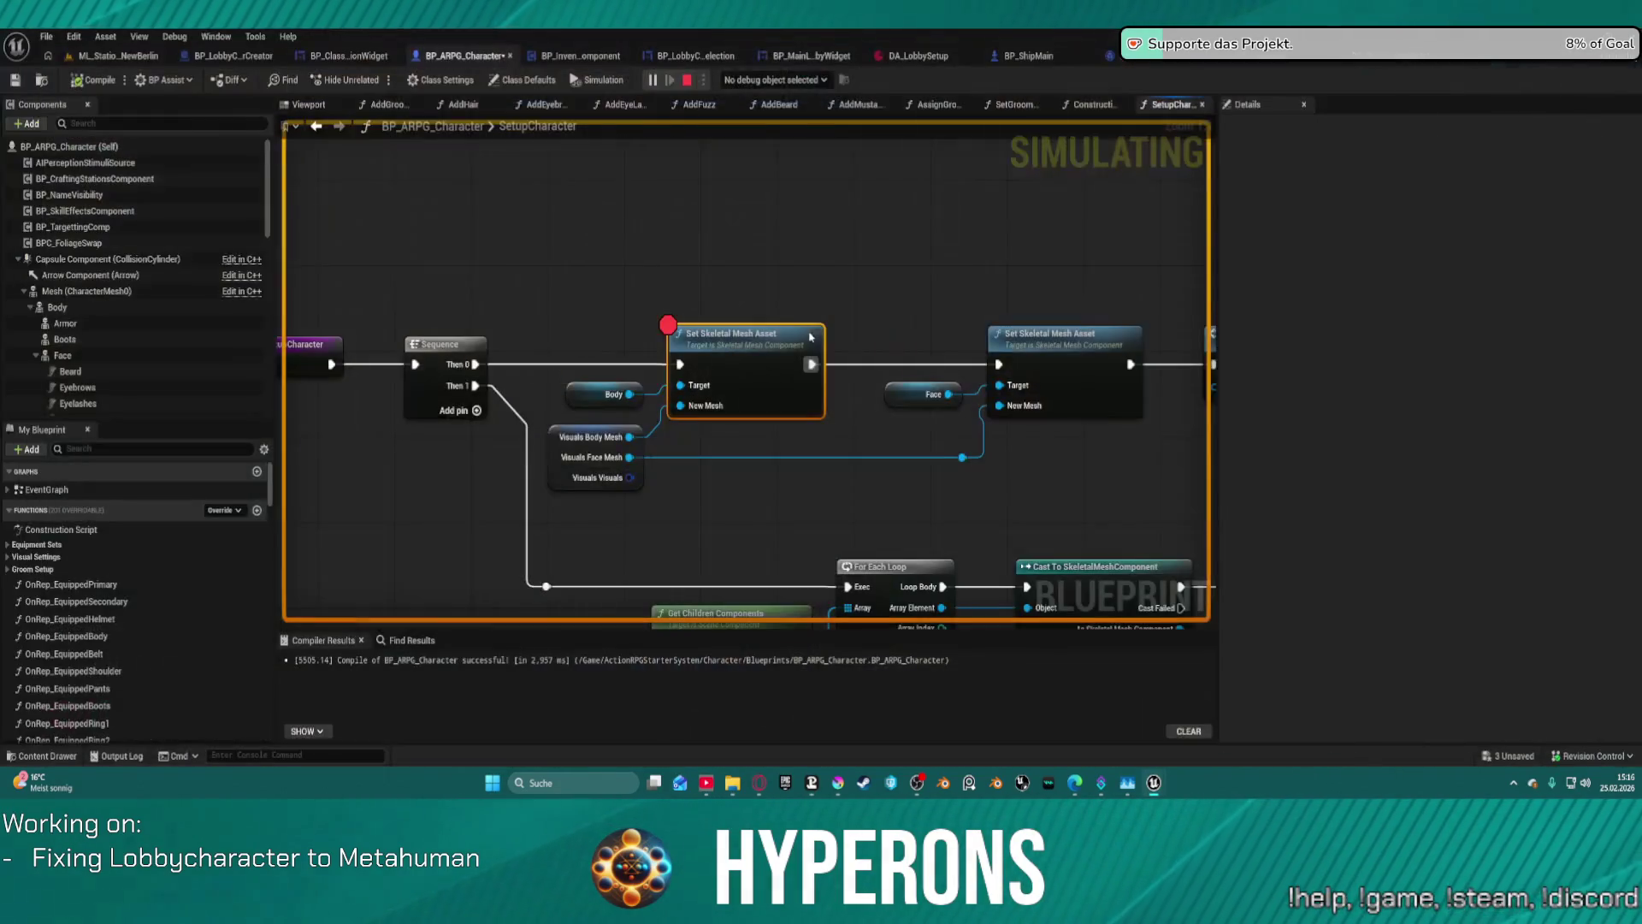
key("ctrl+s")
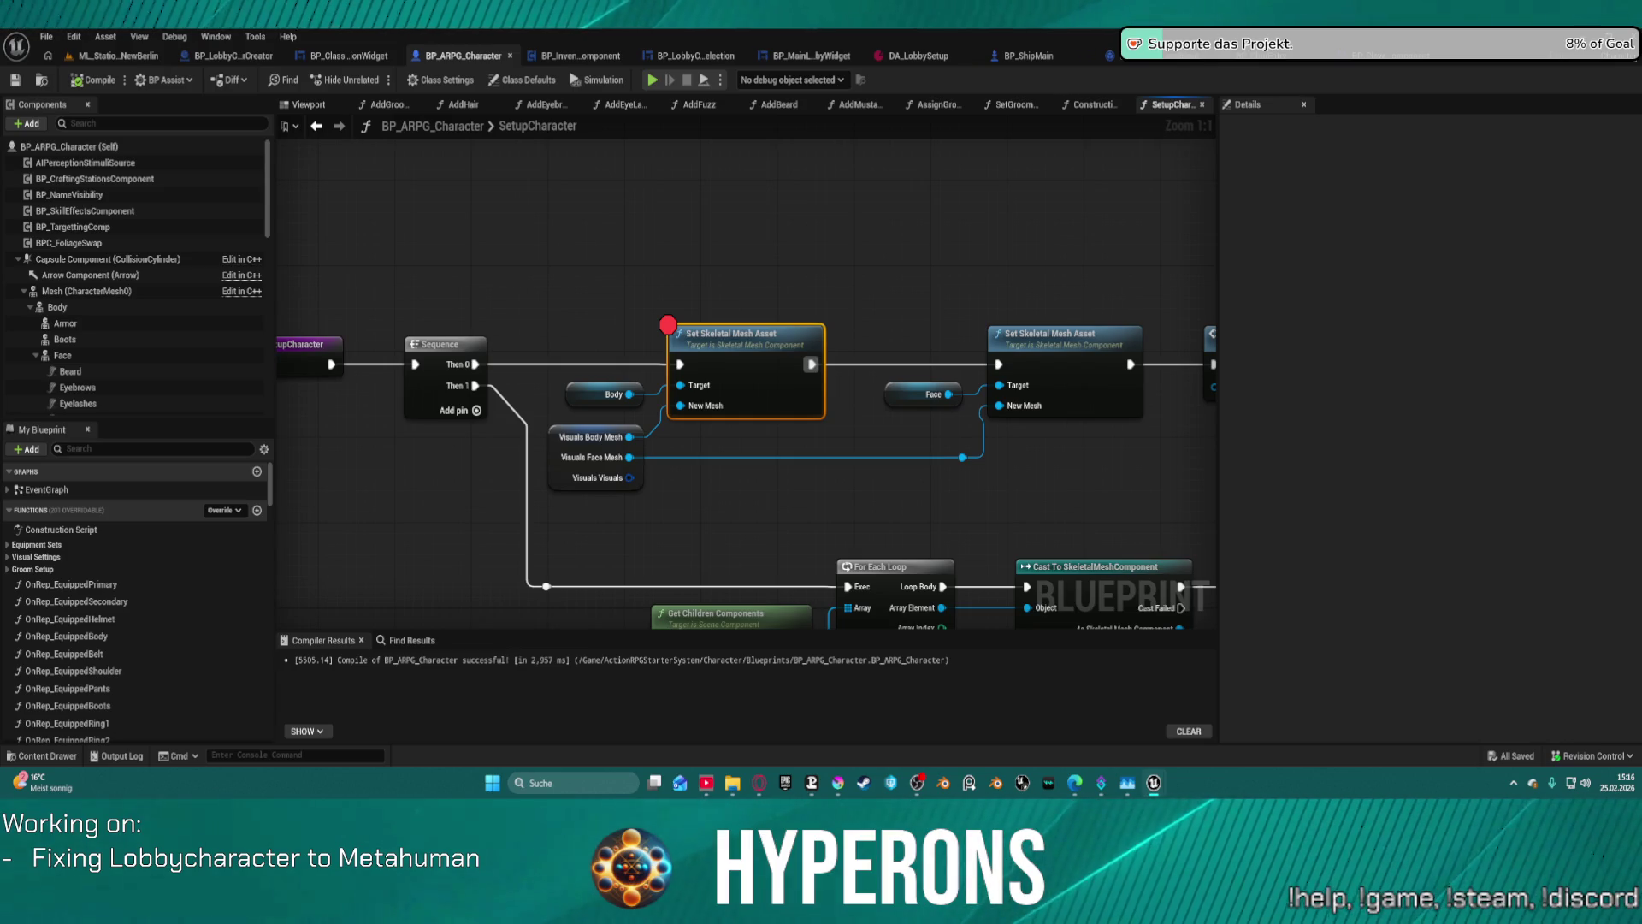
right_click(699, 357)
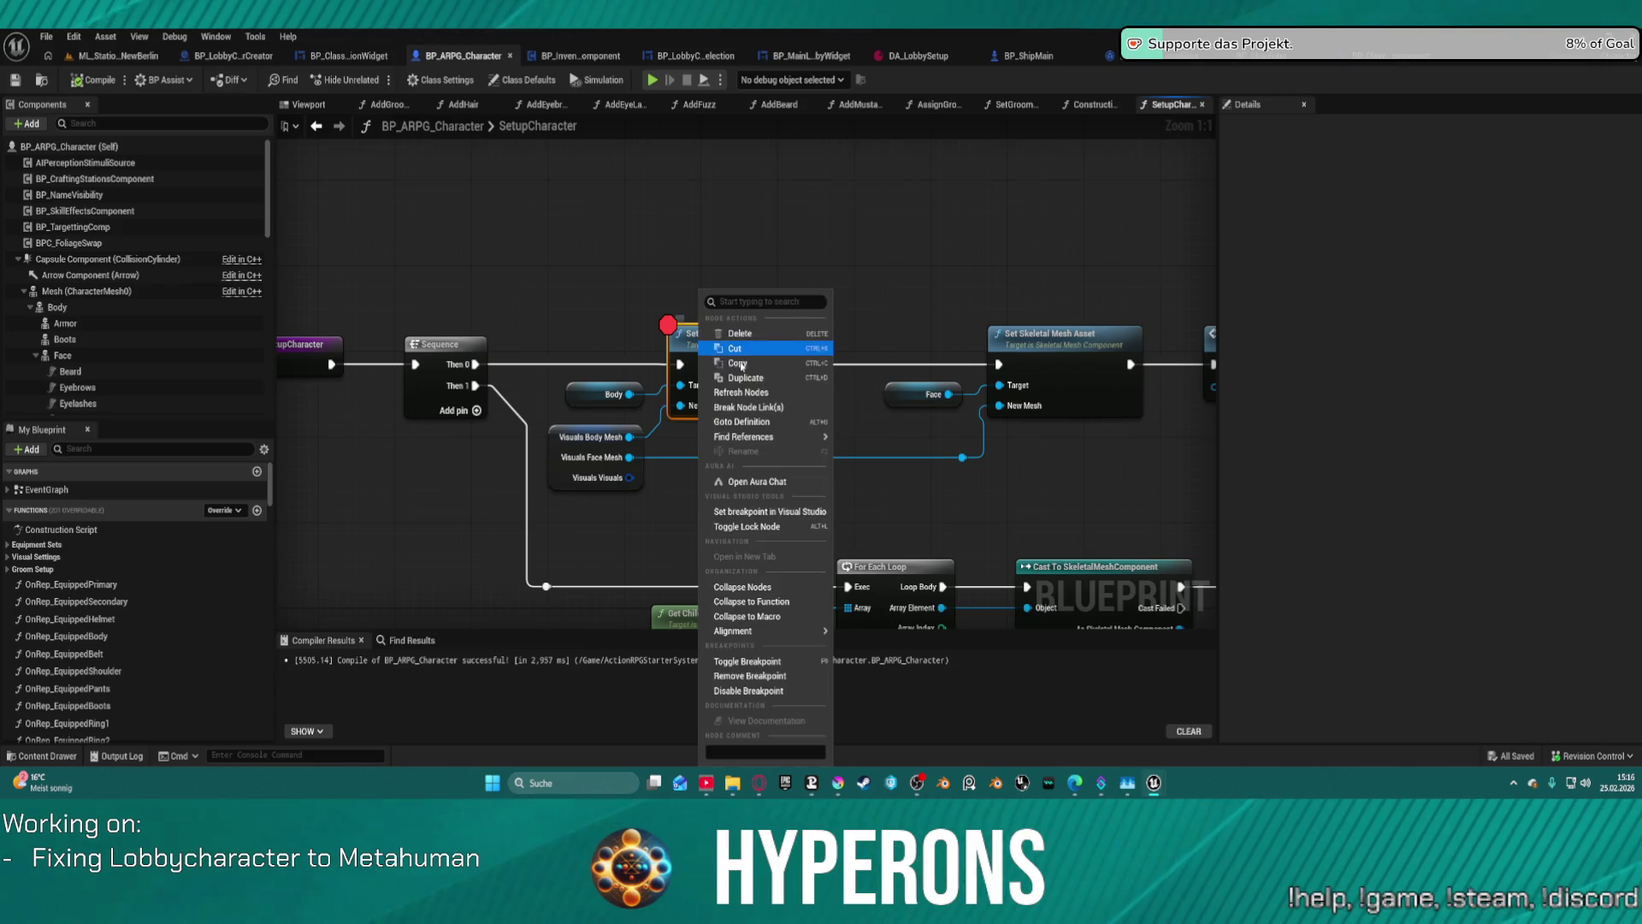
left_click(796, 657)
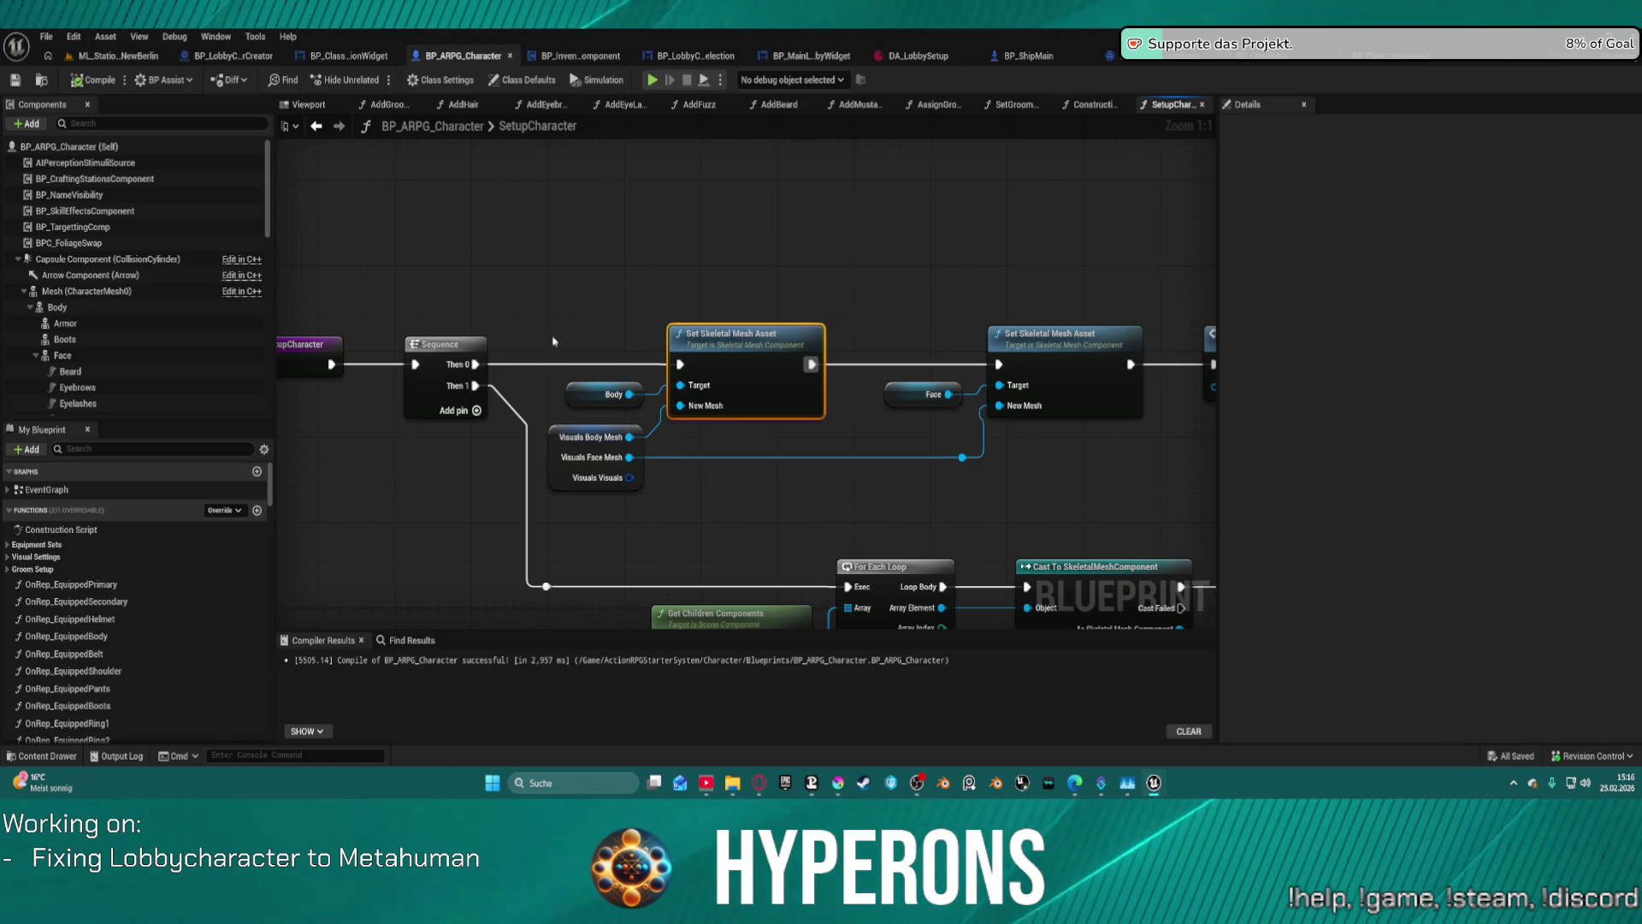
left_click(120, 56)
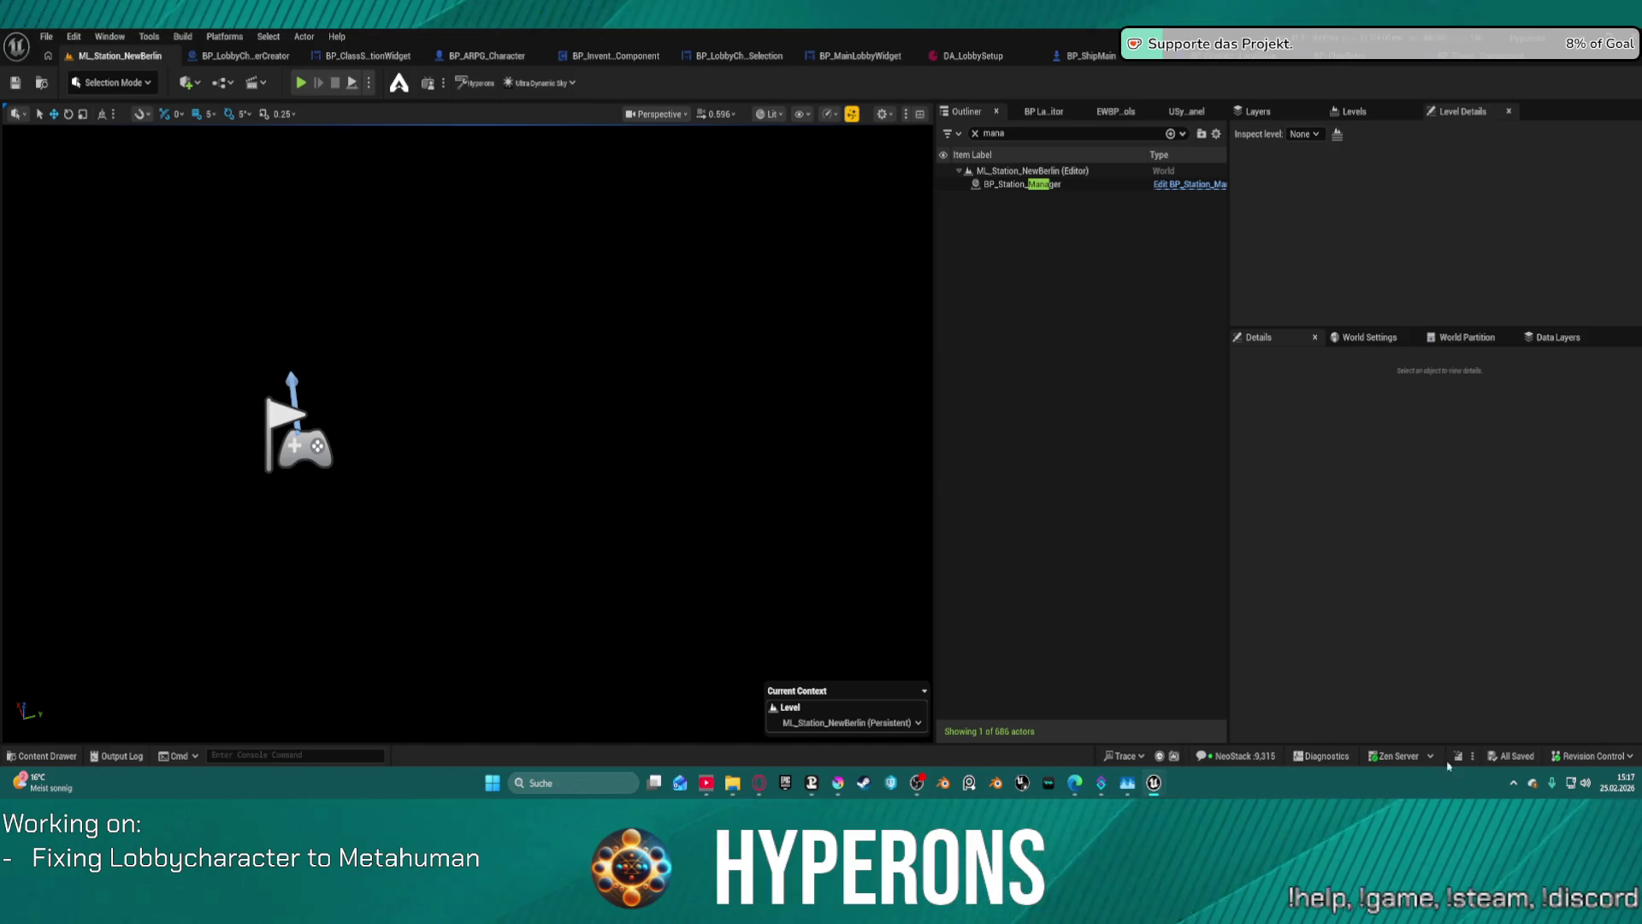
- Copy a stall entry from the Editor Diagnostics window, then close the window
left_click(1320, 758)
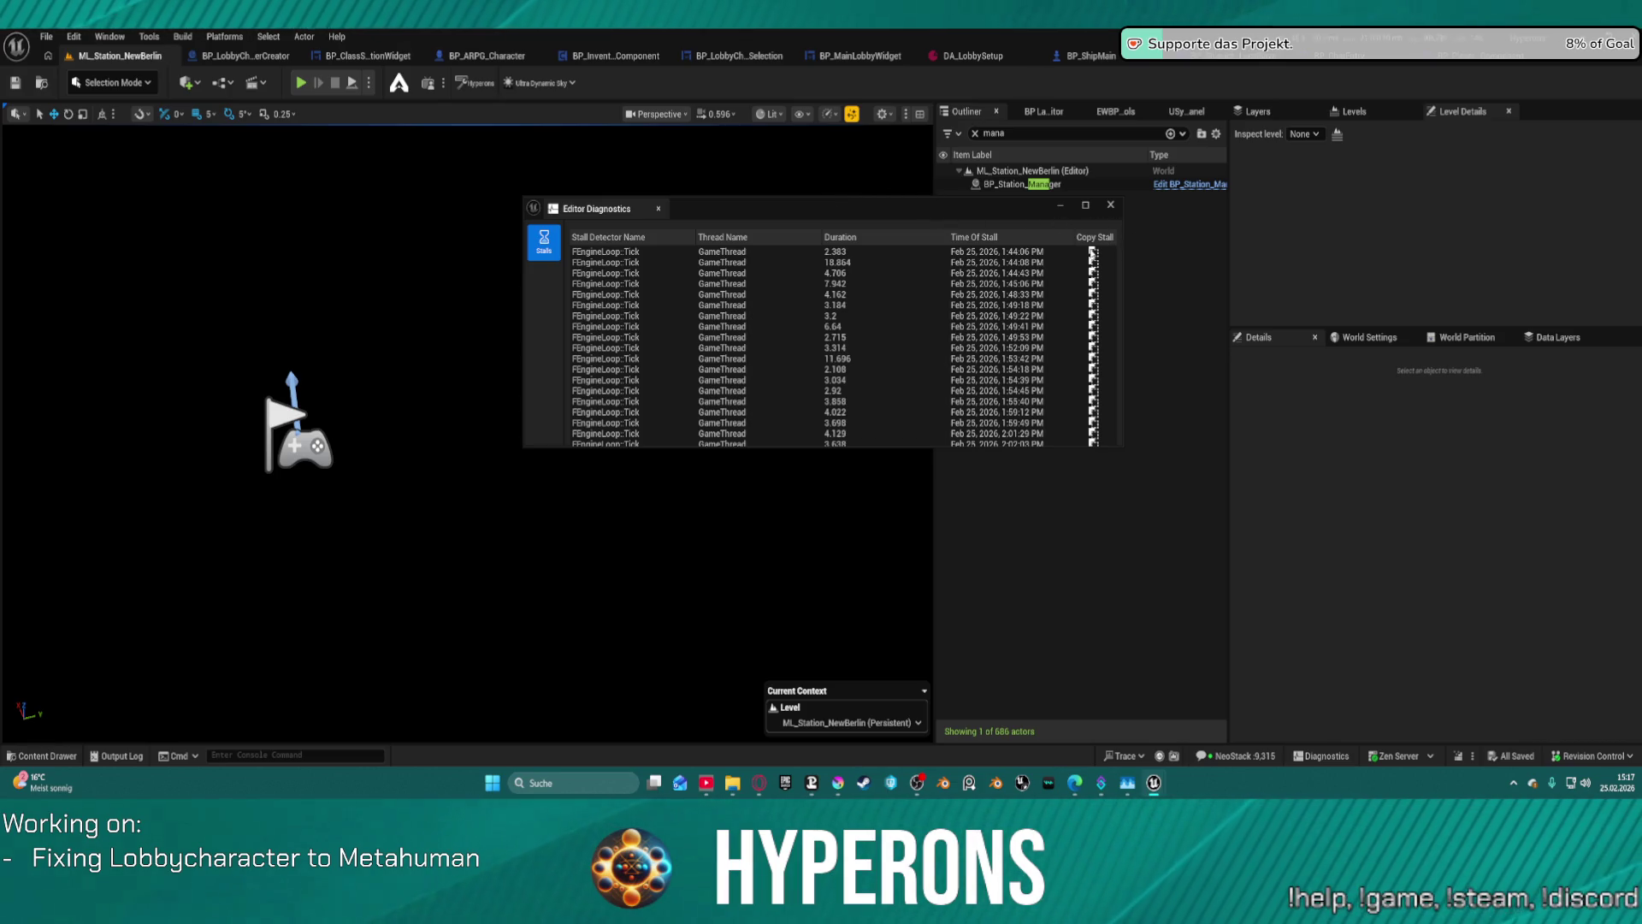
left_click(1093, 253)
left_click(1111, 205)
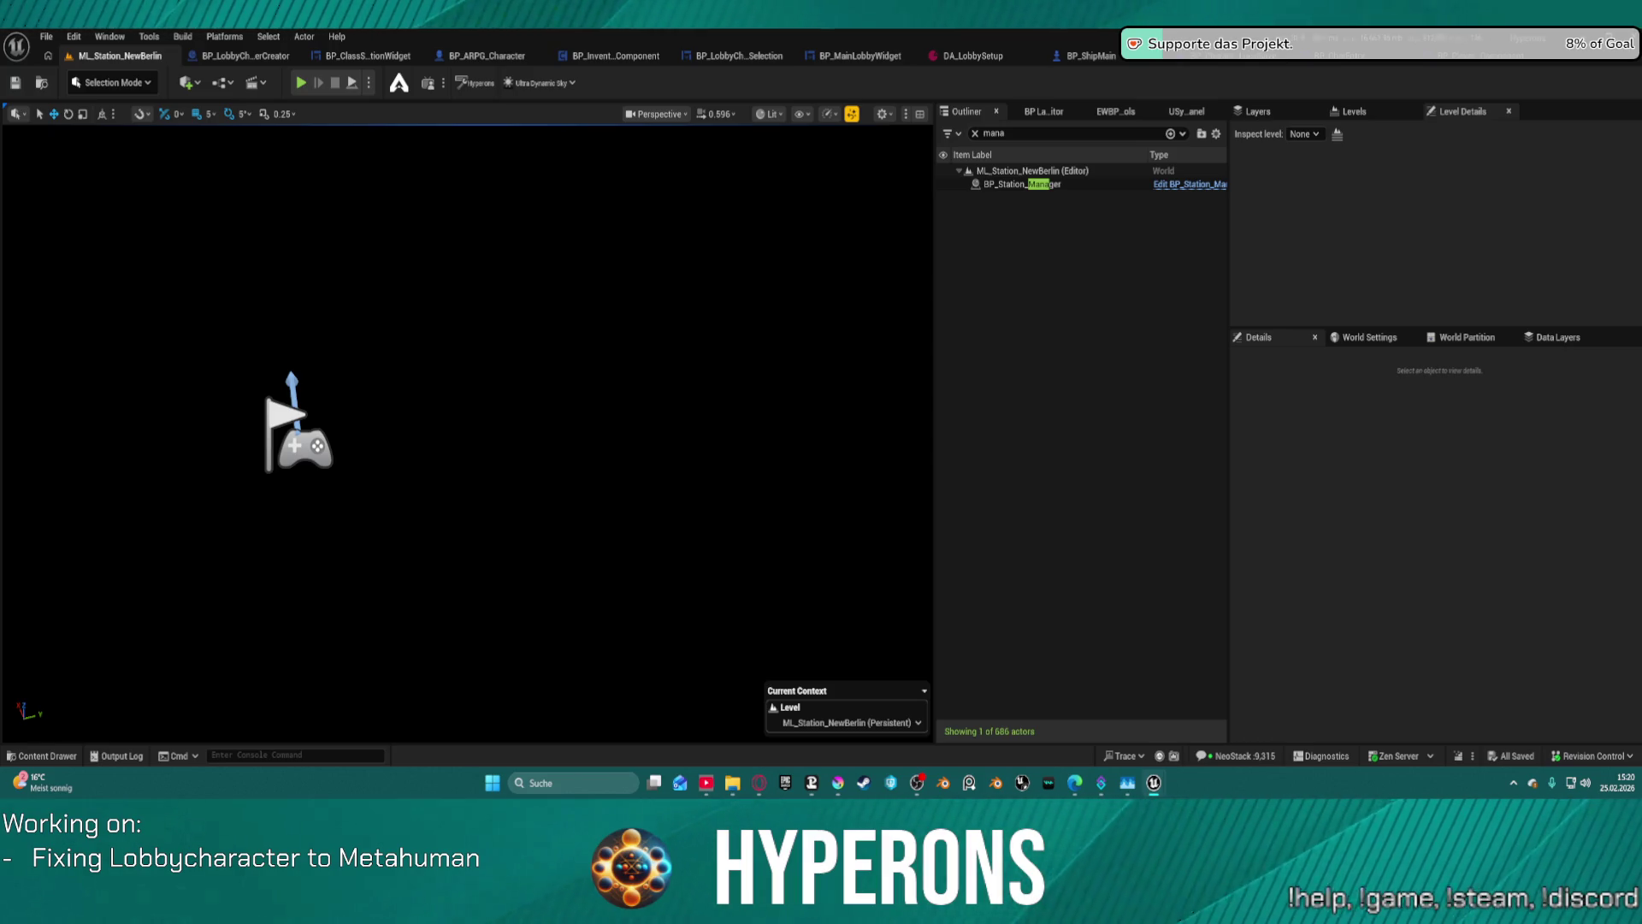
- Search the Plugins list for 'tele', then close the Plugins window
left_click(73, 36)
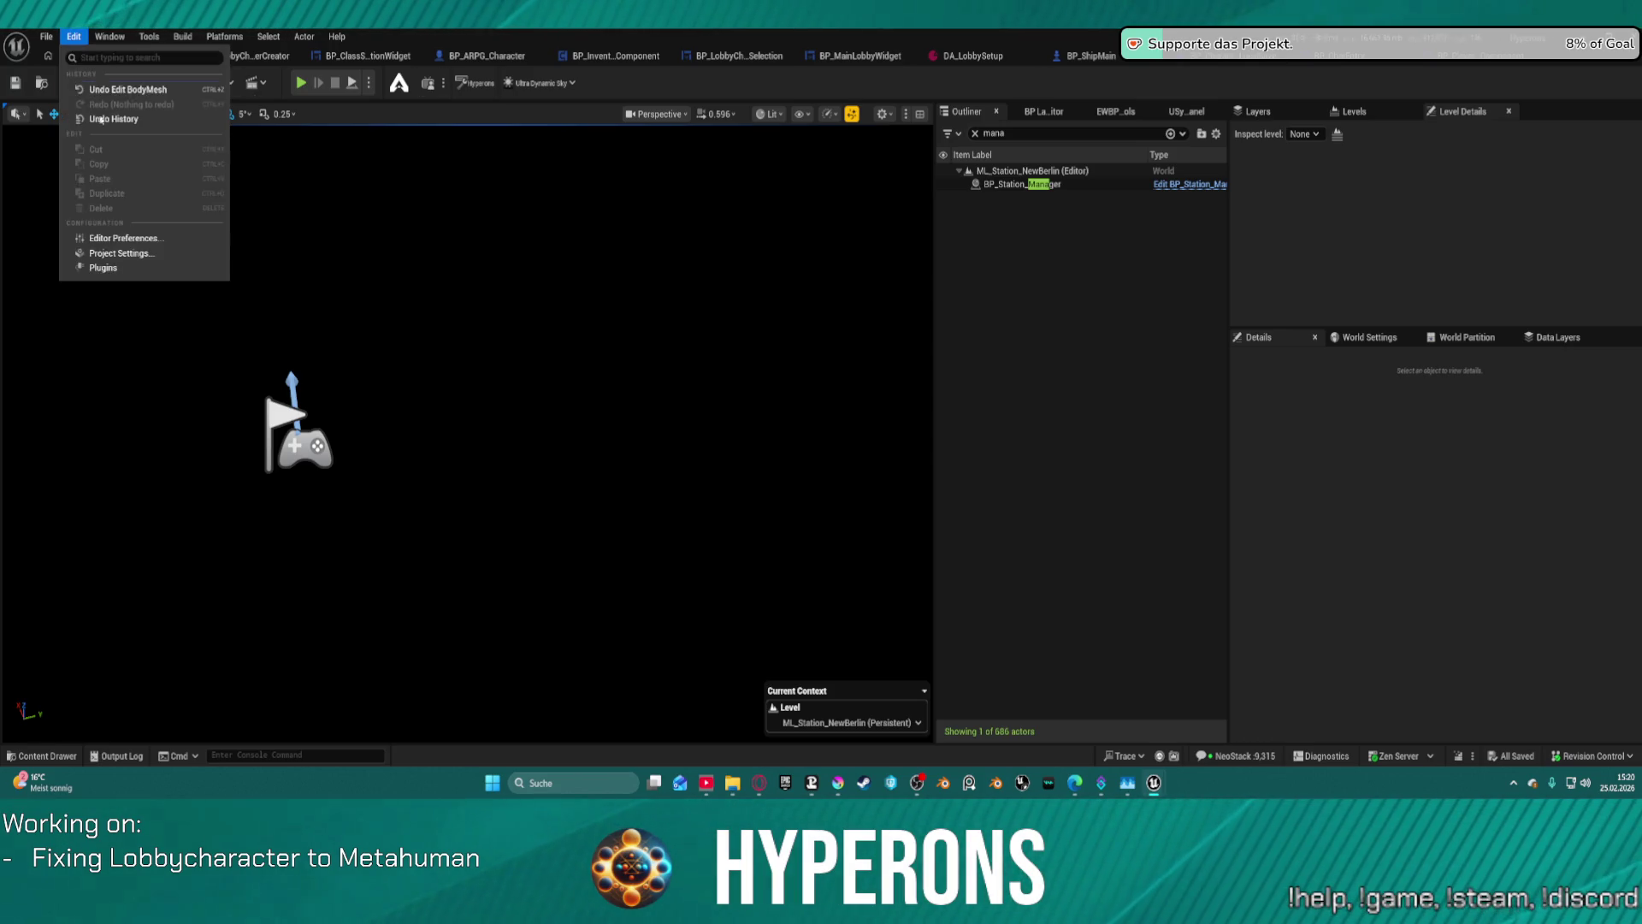
left_click(120, 268)
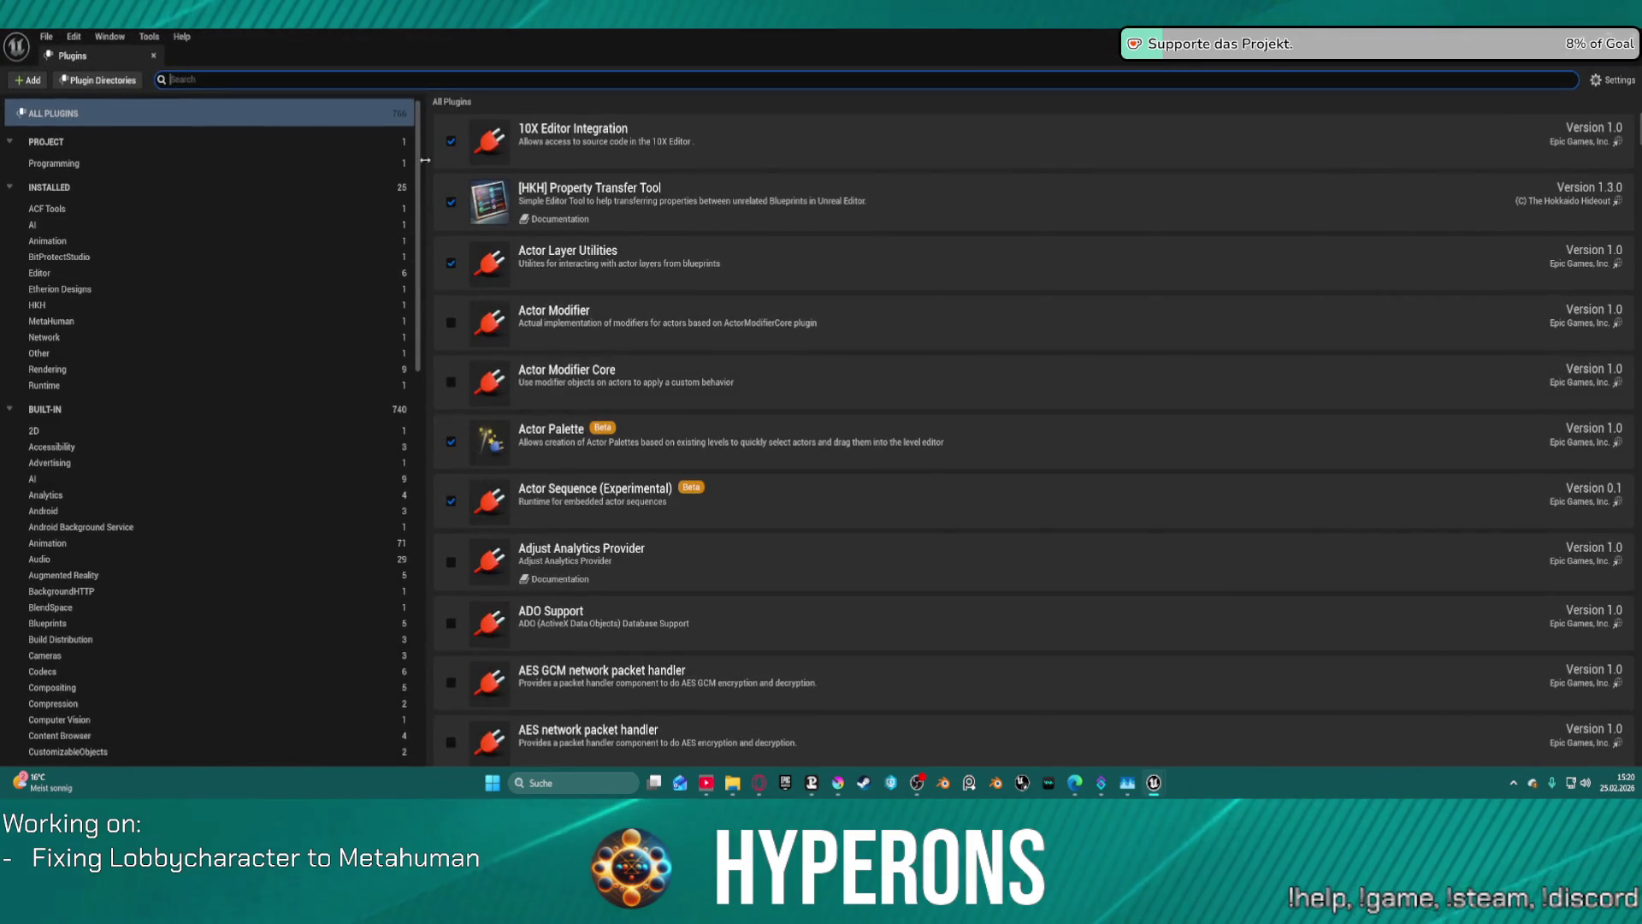
left_click(321, 75)
type("tele")
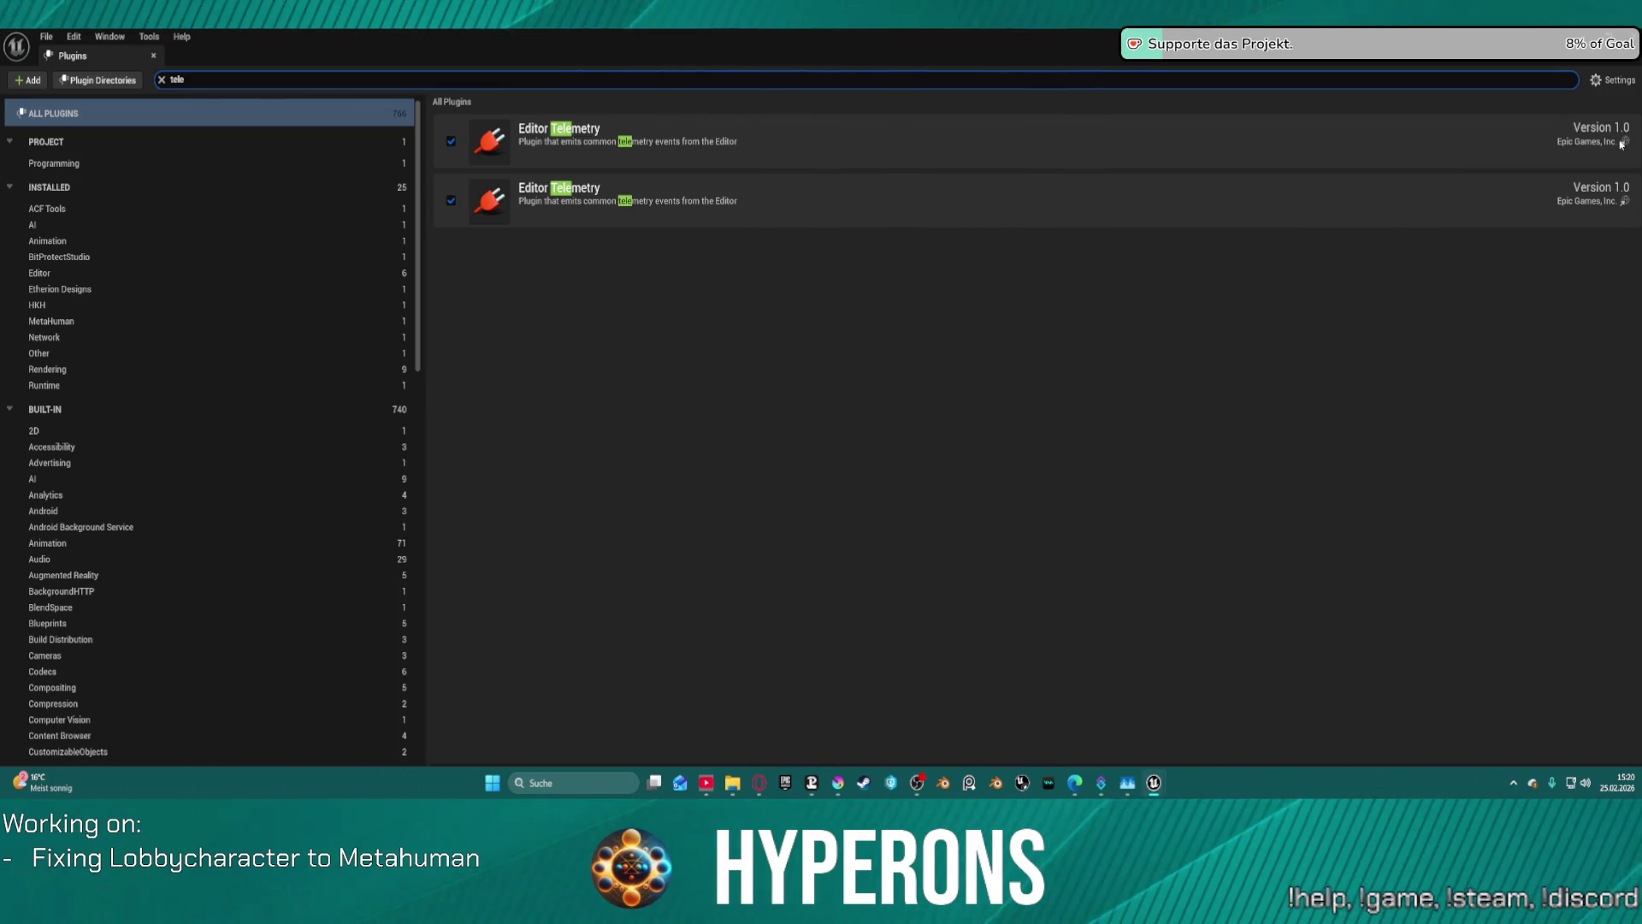
left_click(606, 126)
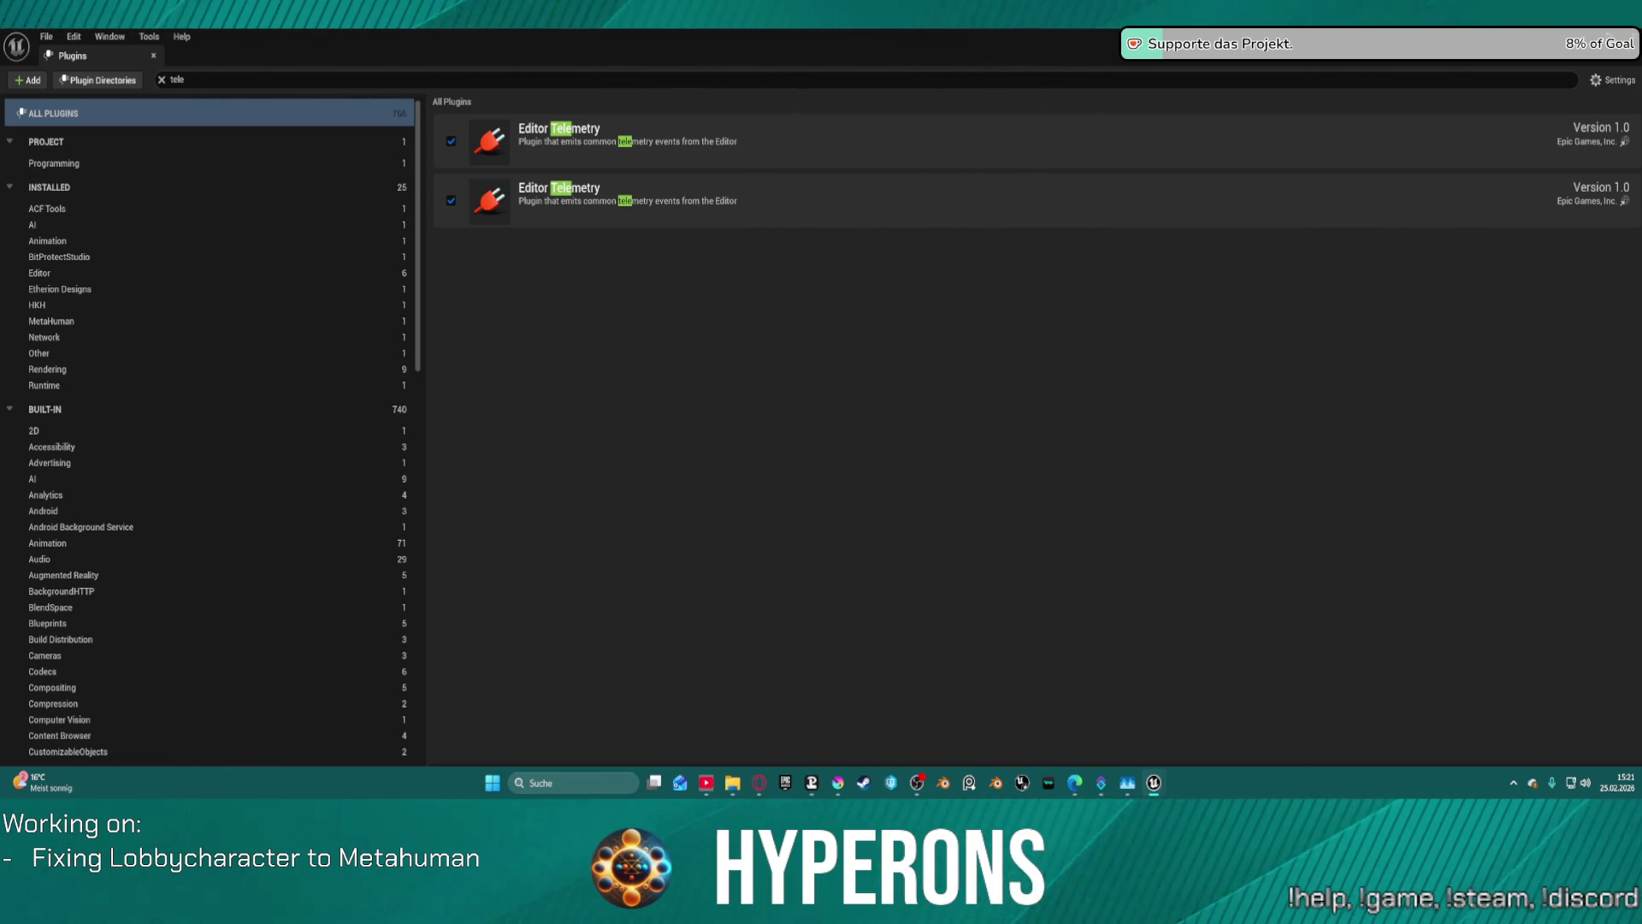
key("alt+F4")
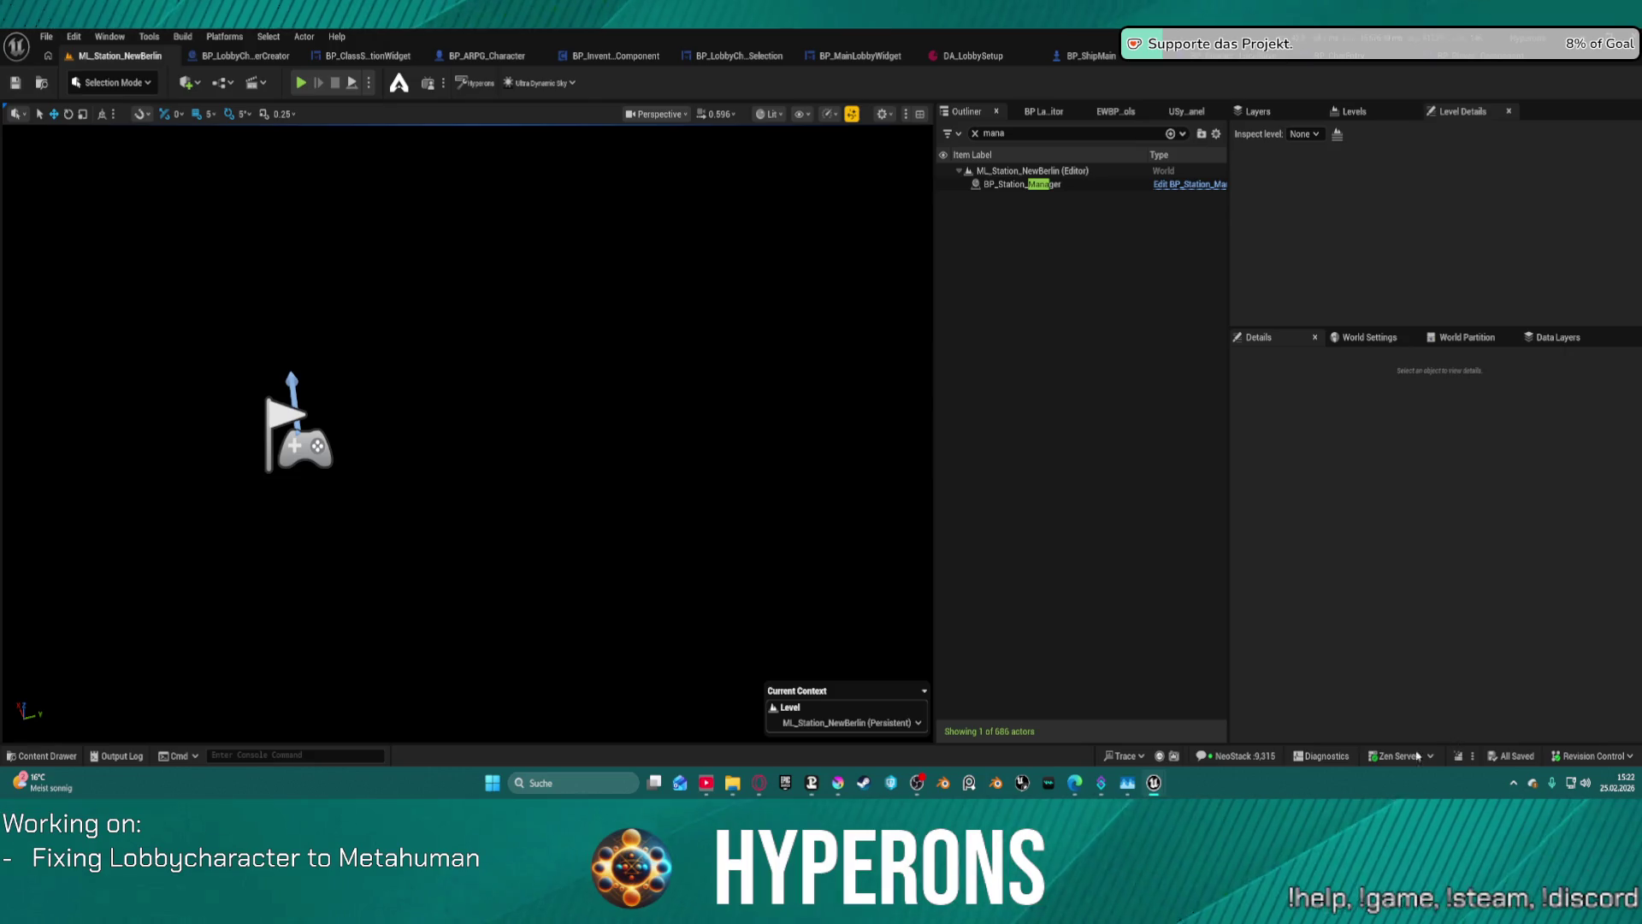
left_click(1138, 757)
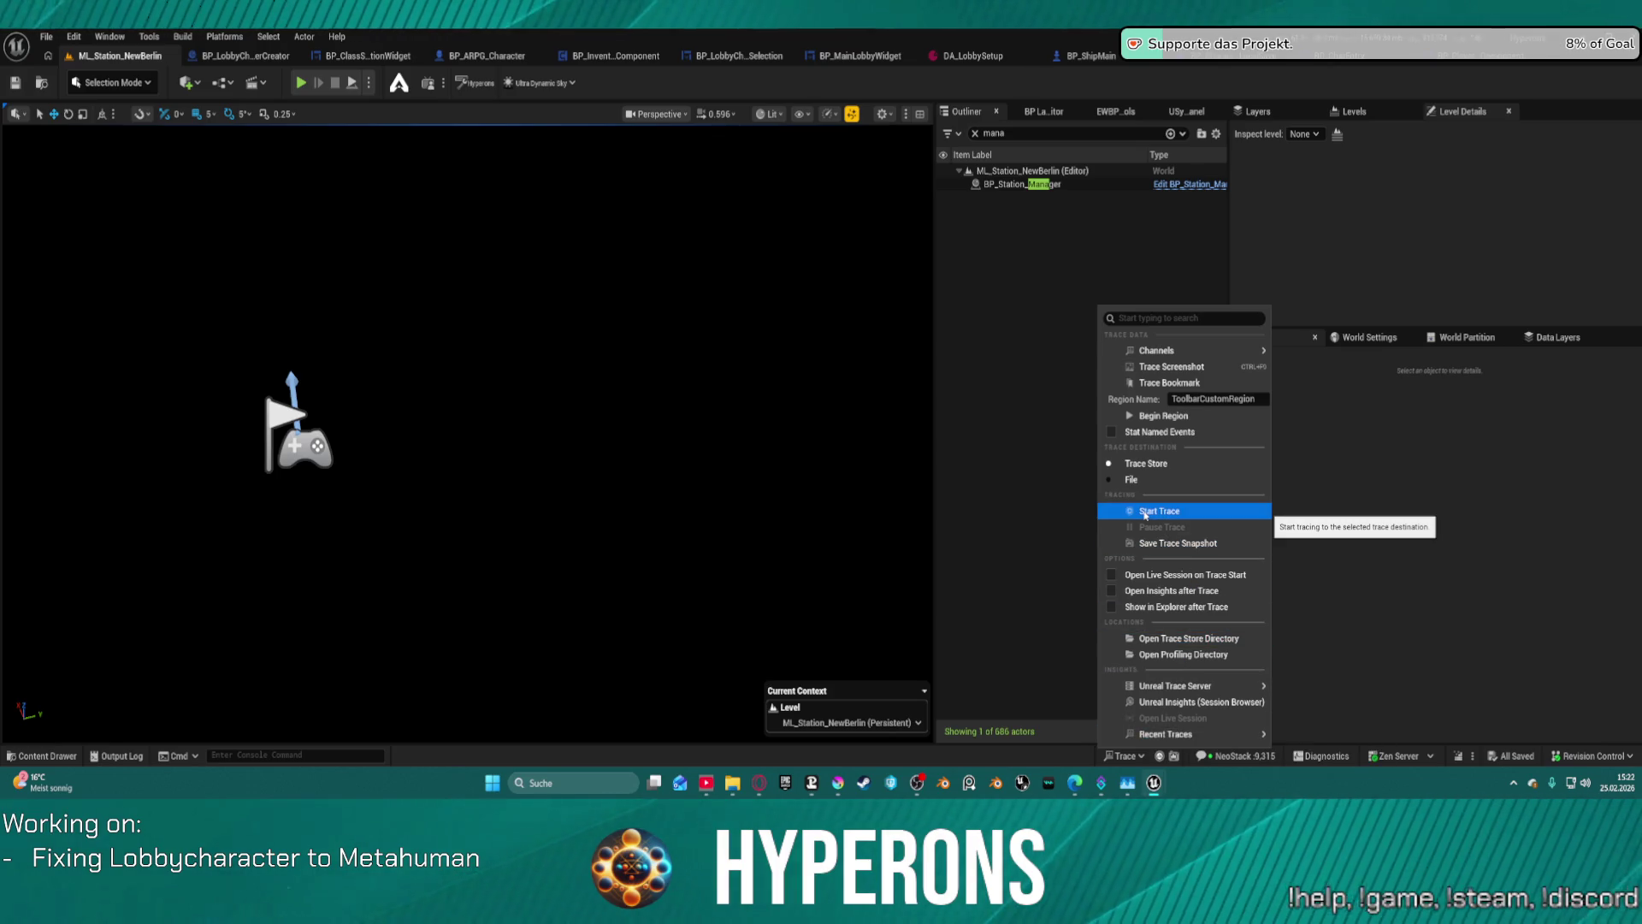
key("Escape")
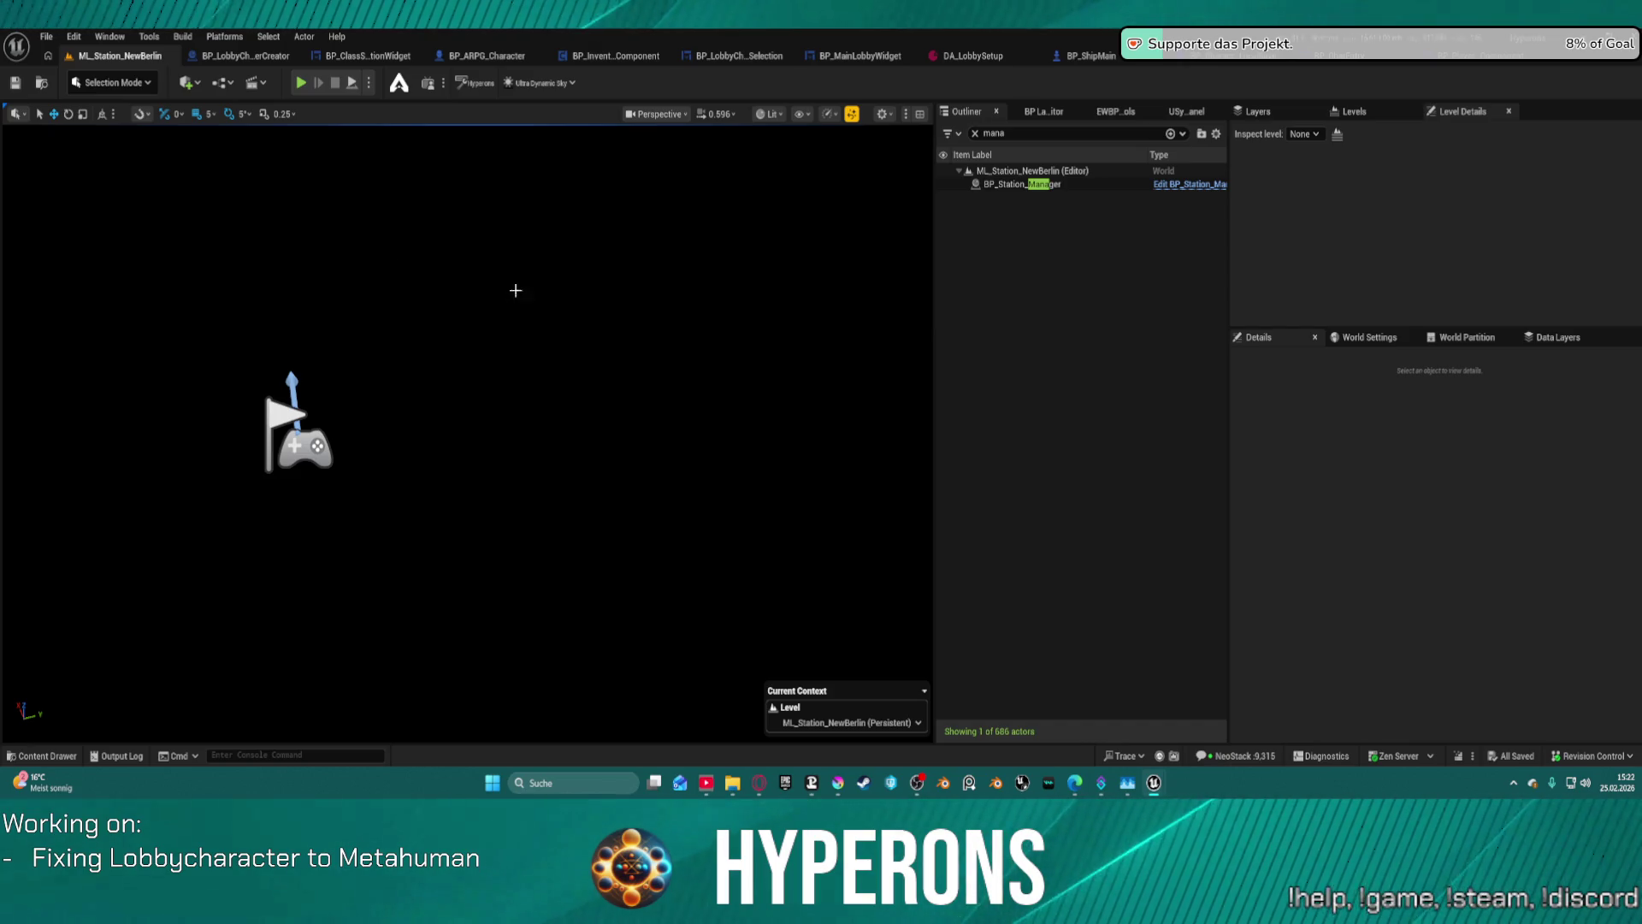
- Fly the viewport camera, raising its speed, until the nebula space sphere is in view
mouse_move(516, 290)
left_mouse_down()
mouse_move(487, 265)
mouse_move(467, 295)
mouse_move(454, 282)
mouse_move(645, 492)
left_mouse_up()
scroll(457, 291, "up", 3)
scroll(475, 321, "up", 2)
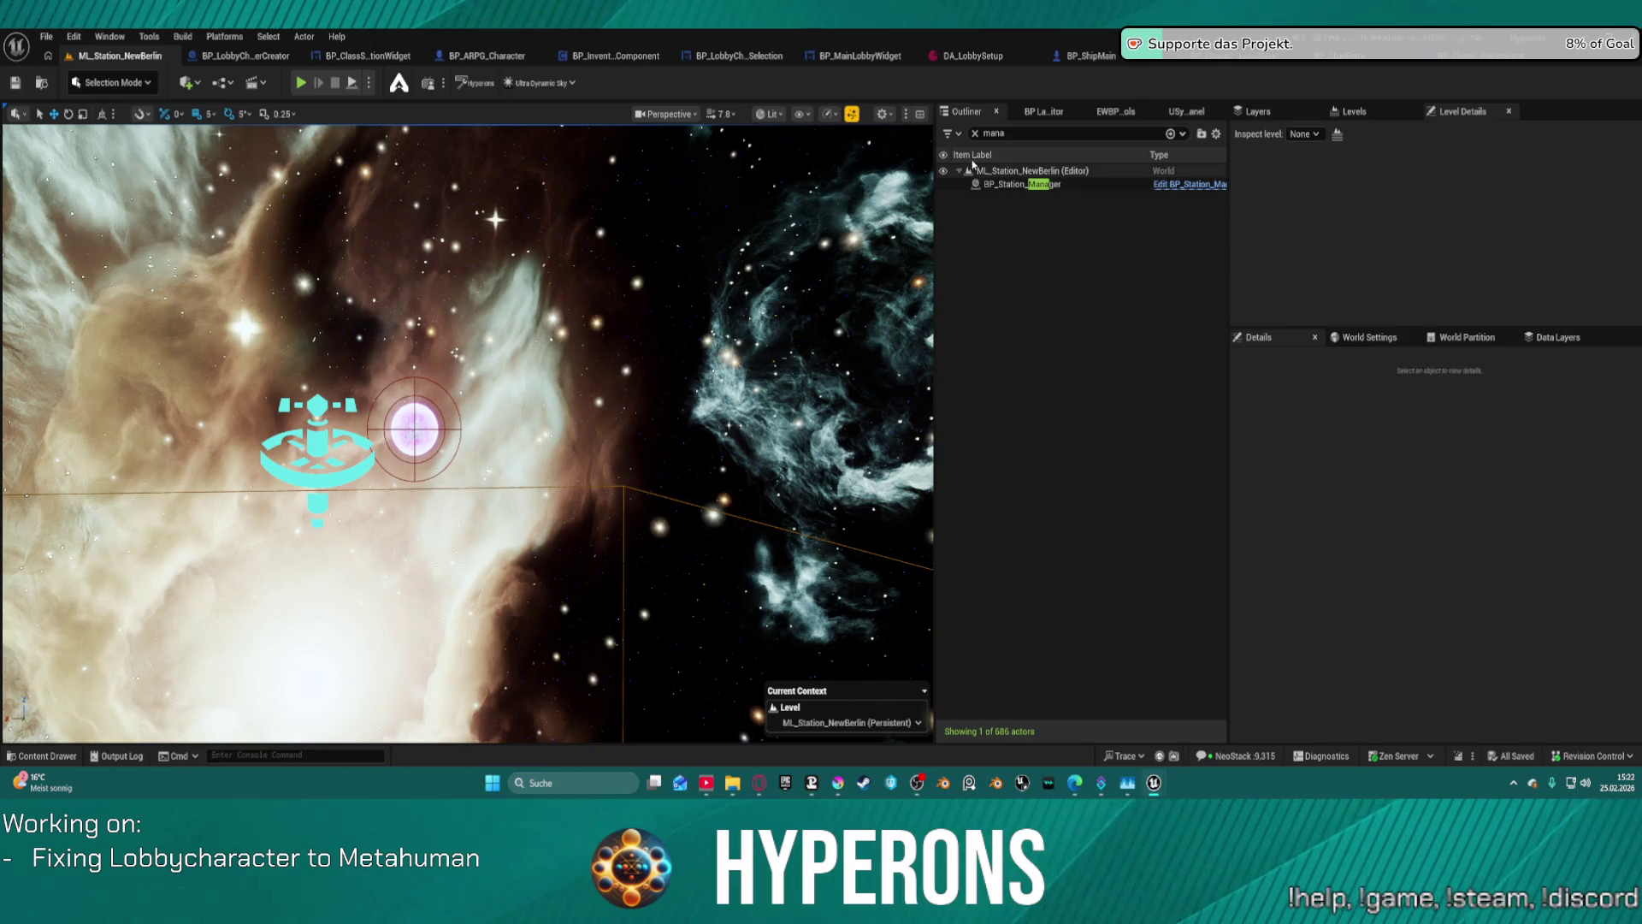
- Select BP_SpaceSphere, lower Starfield Falloff to about 4.25, and reduce far star intensity and desaturation
left_click(717, 205)
scroll(1417, 599, "down", 10)
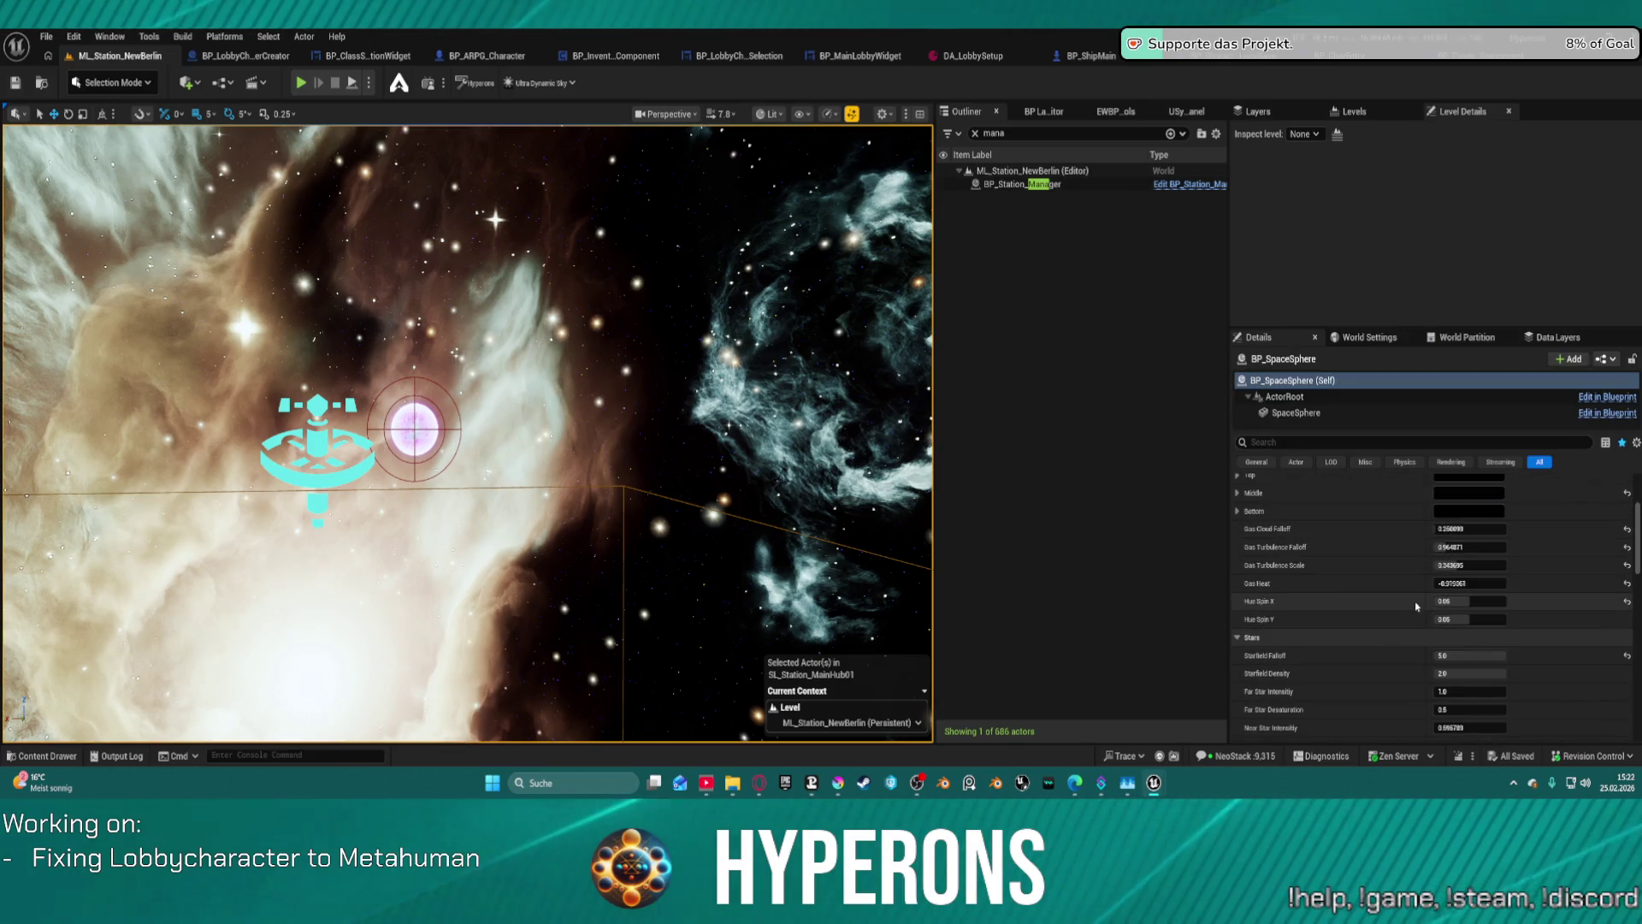
scroll(1416, 605, "up", 2)
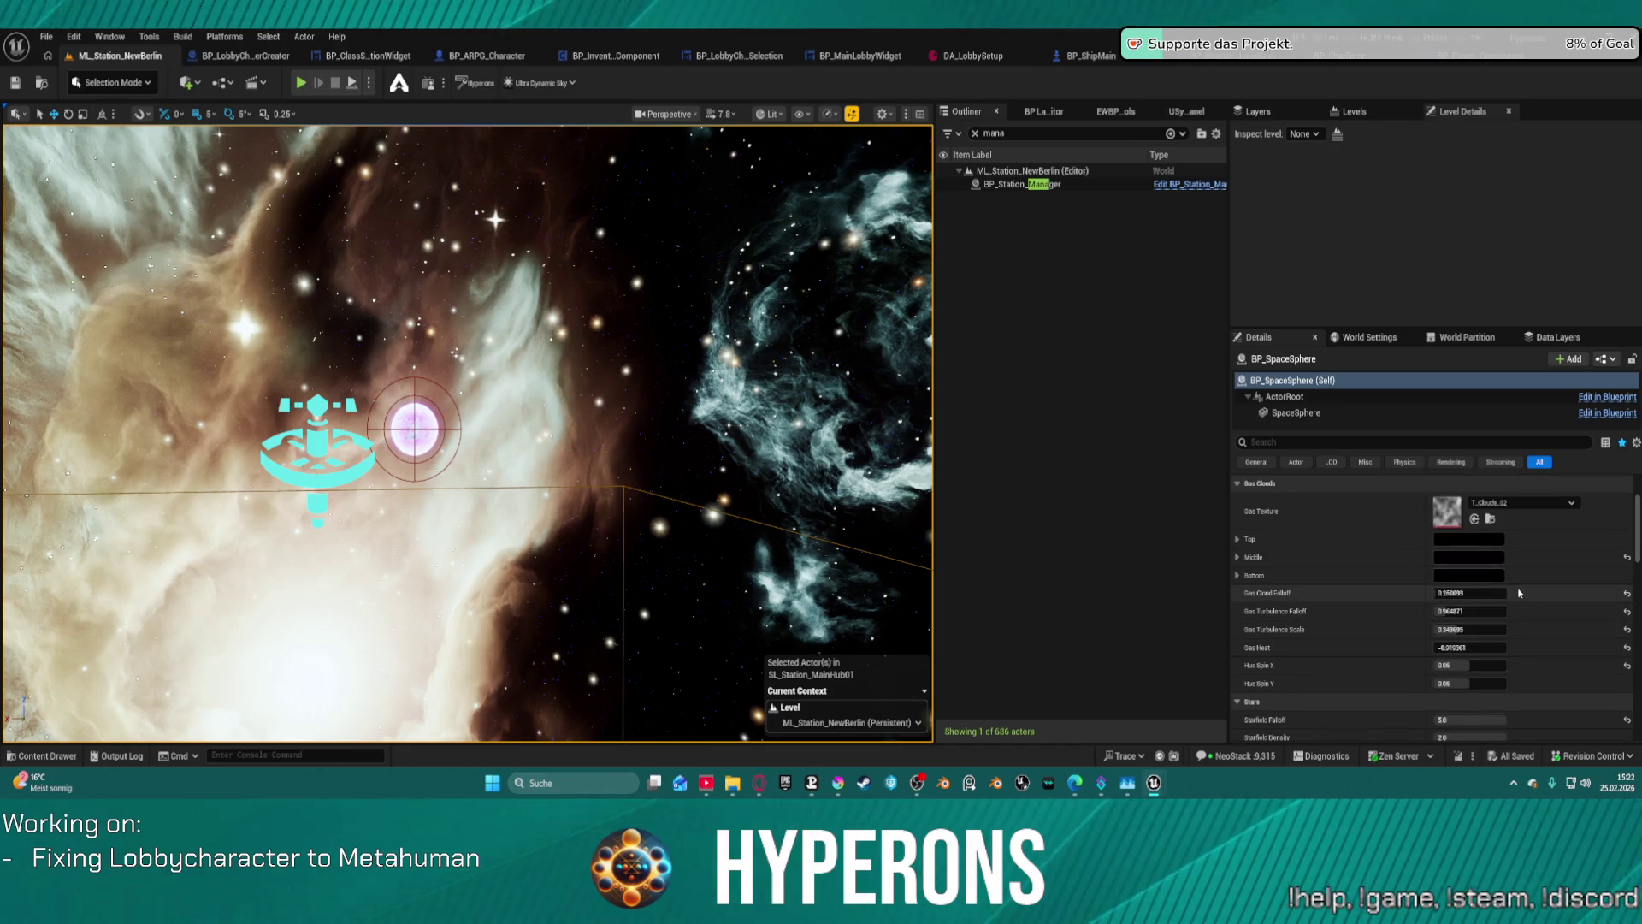
scroll(1514, 599, "down", 6)
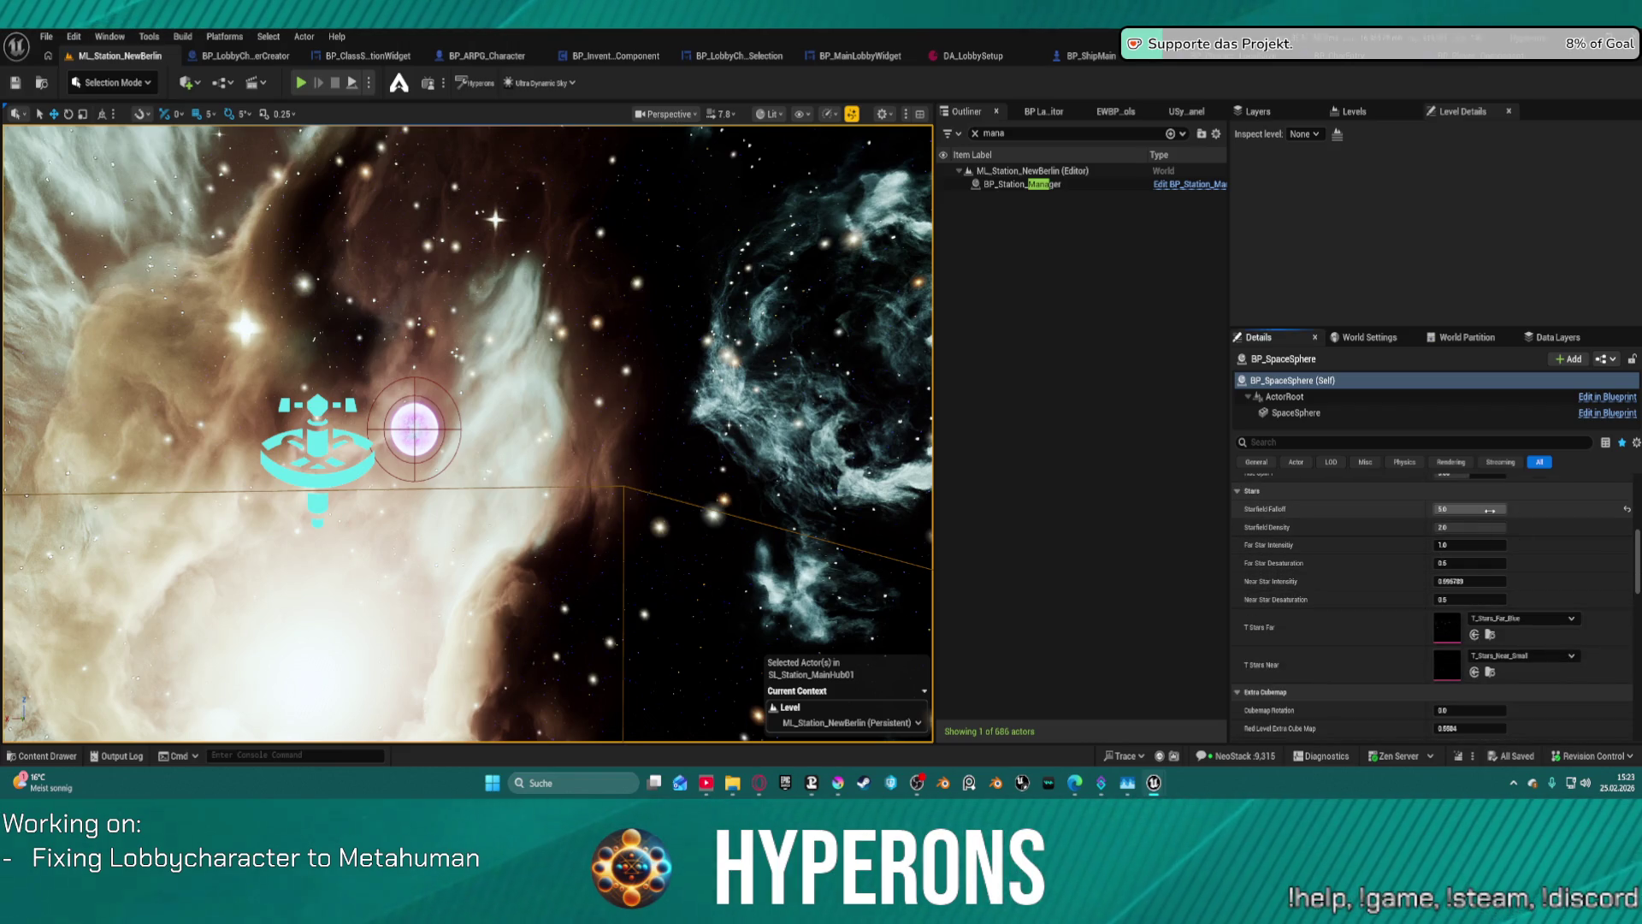
left_click_drag(1506, 510, 1492, 509)
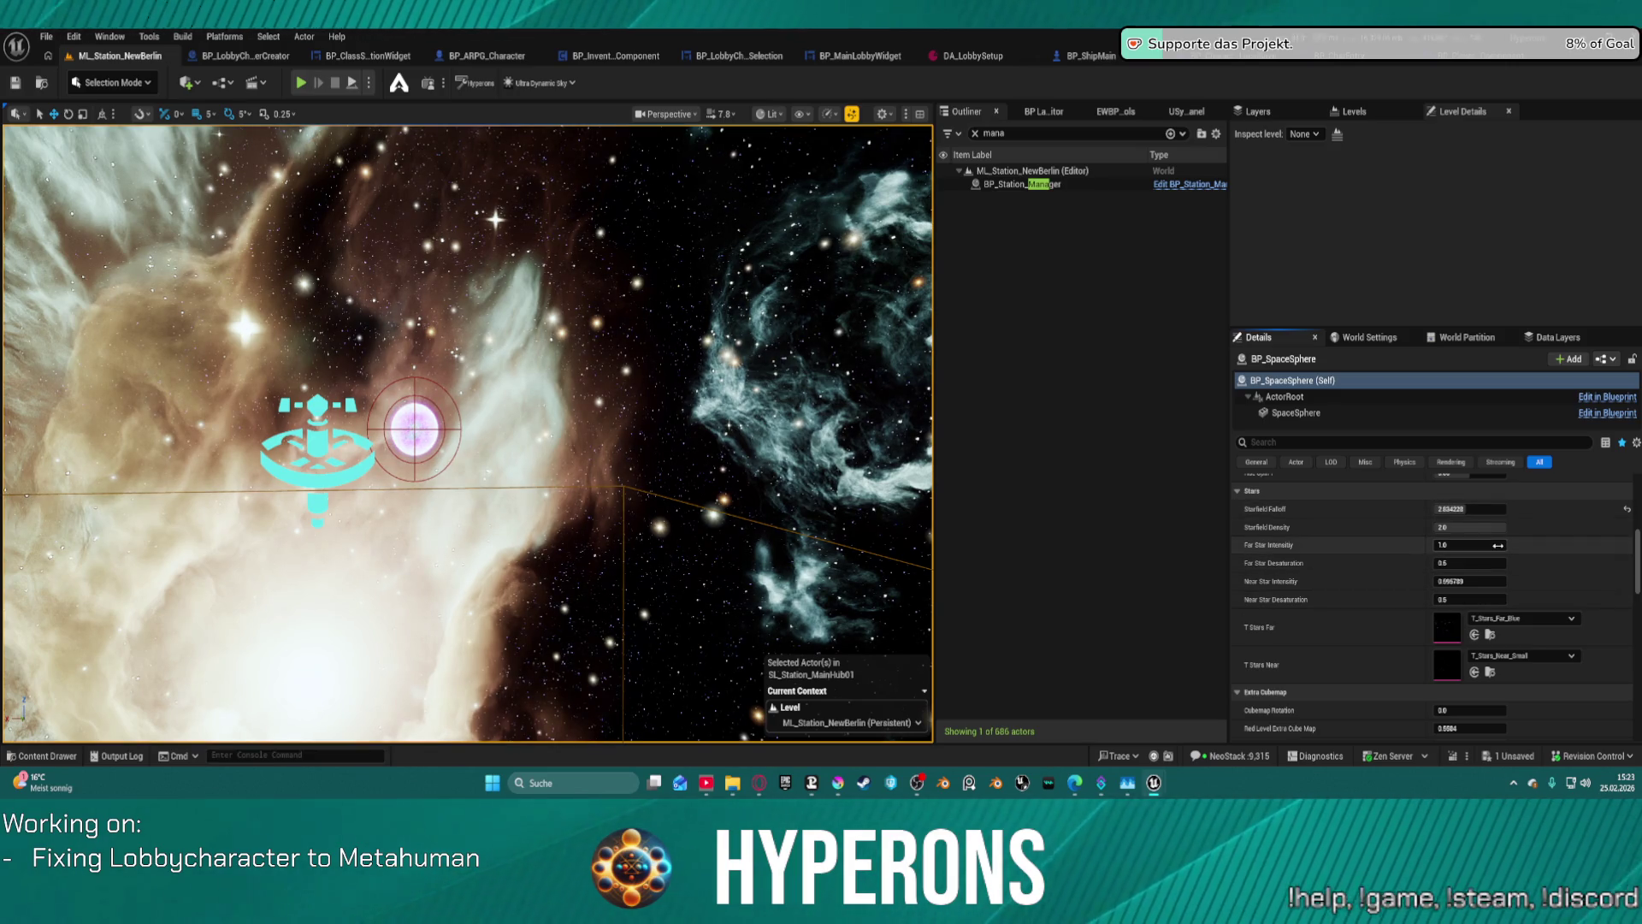
mouse_move(1497, 544)
left_mouse_down()
mouse_move(1473, 545)
mouse_move(1514, 545)
mouse_move(1489, 545)
left_mouse_up()
mouse_move(1497, 563)
left_mouse_down()
mouse_move(1472, 563)
mouse_move(1485, 564)
left_mouse_up()
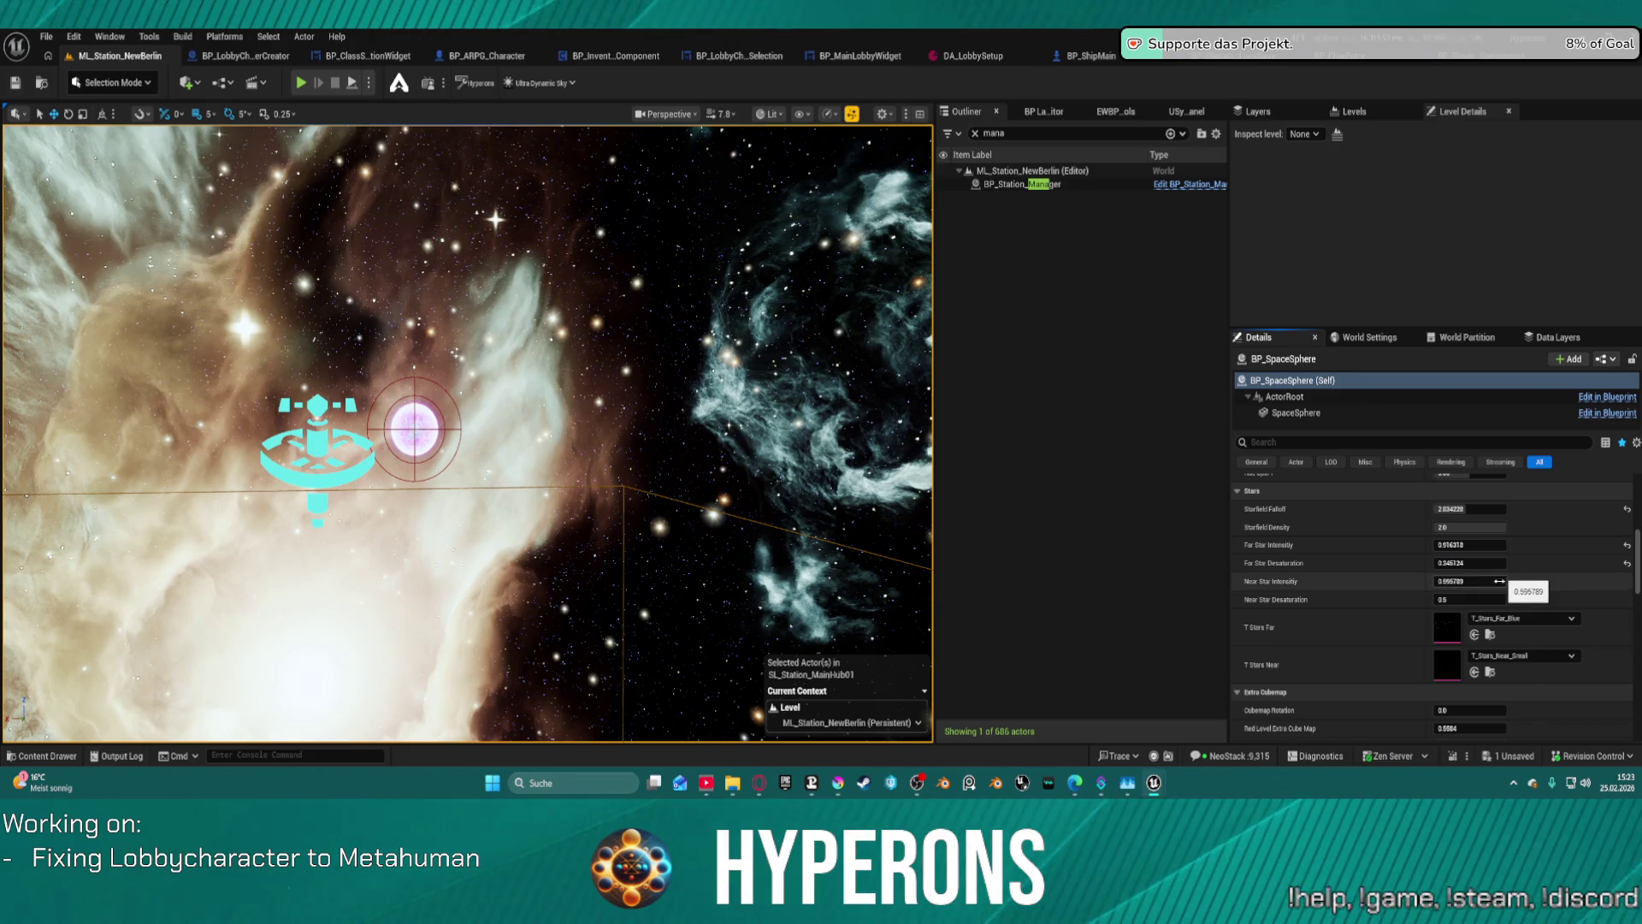
- Undo the Far Star Desaturation change and dim the near stars via Near Star Intensity
key("ctrl+z")
key("ctrl+z")
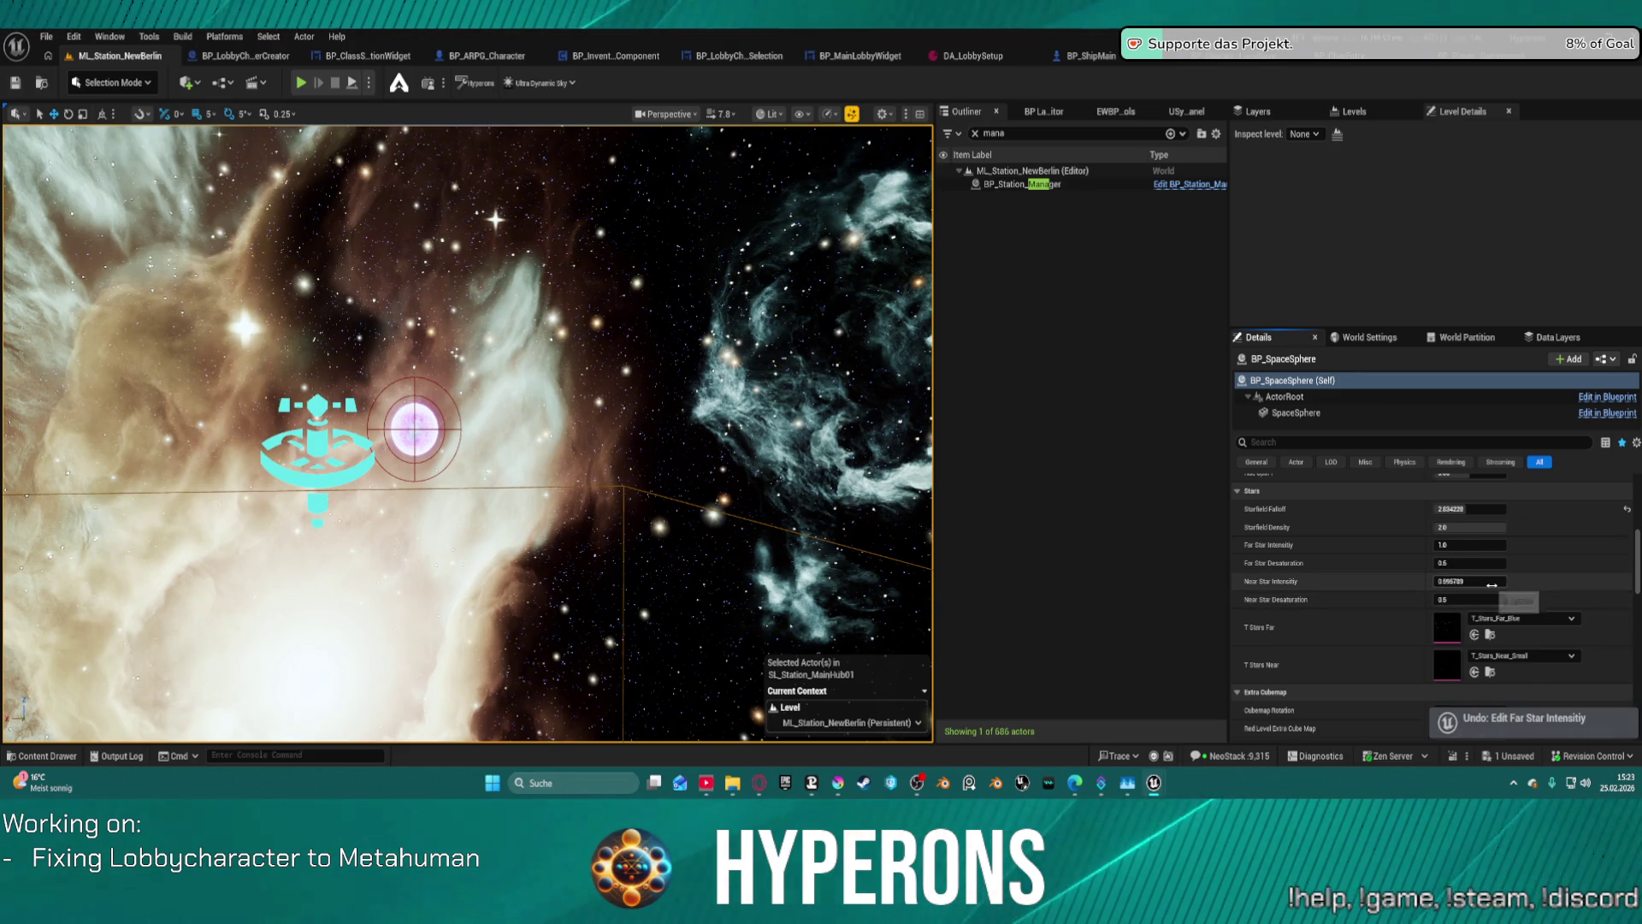
left_click_drag(1499, 582, 1471, 582)
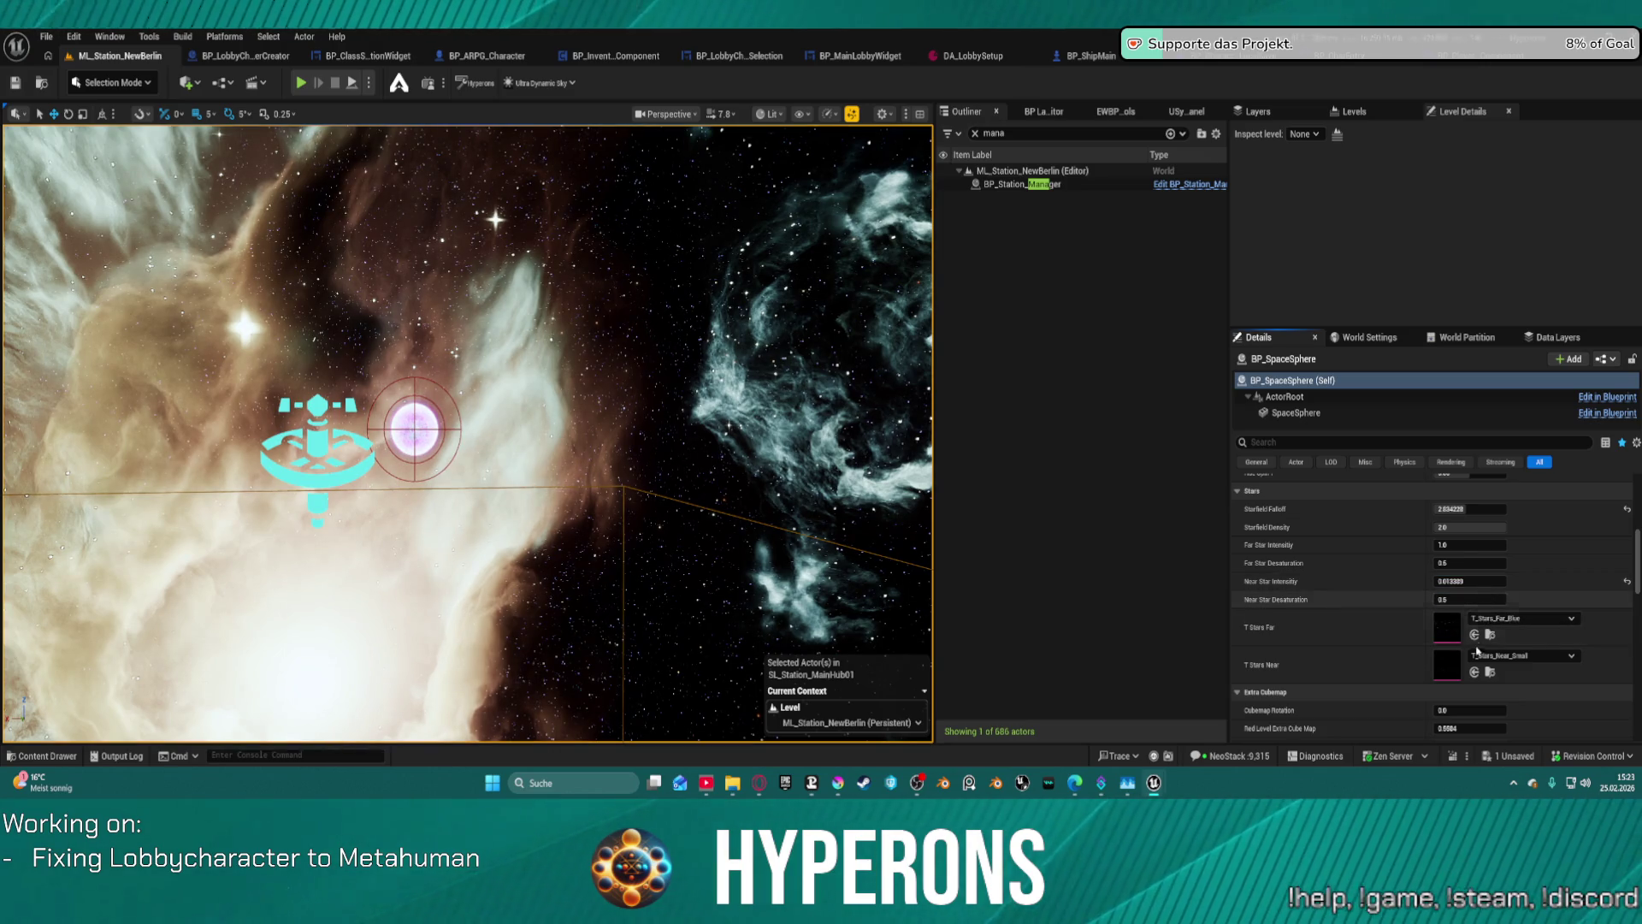
scroll(1484, 599, "down", 5)
scroll(1454, 650, "down", 2)
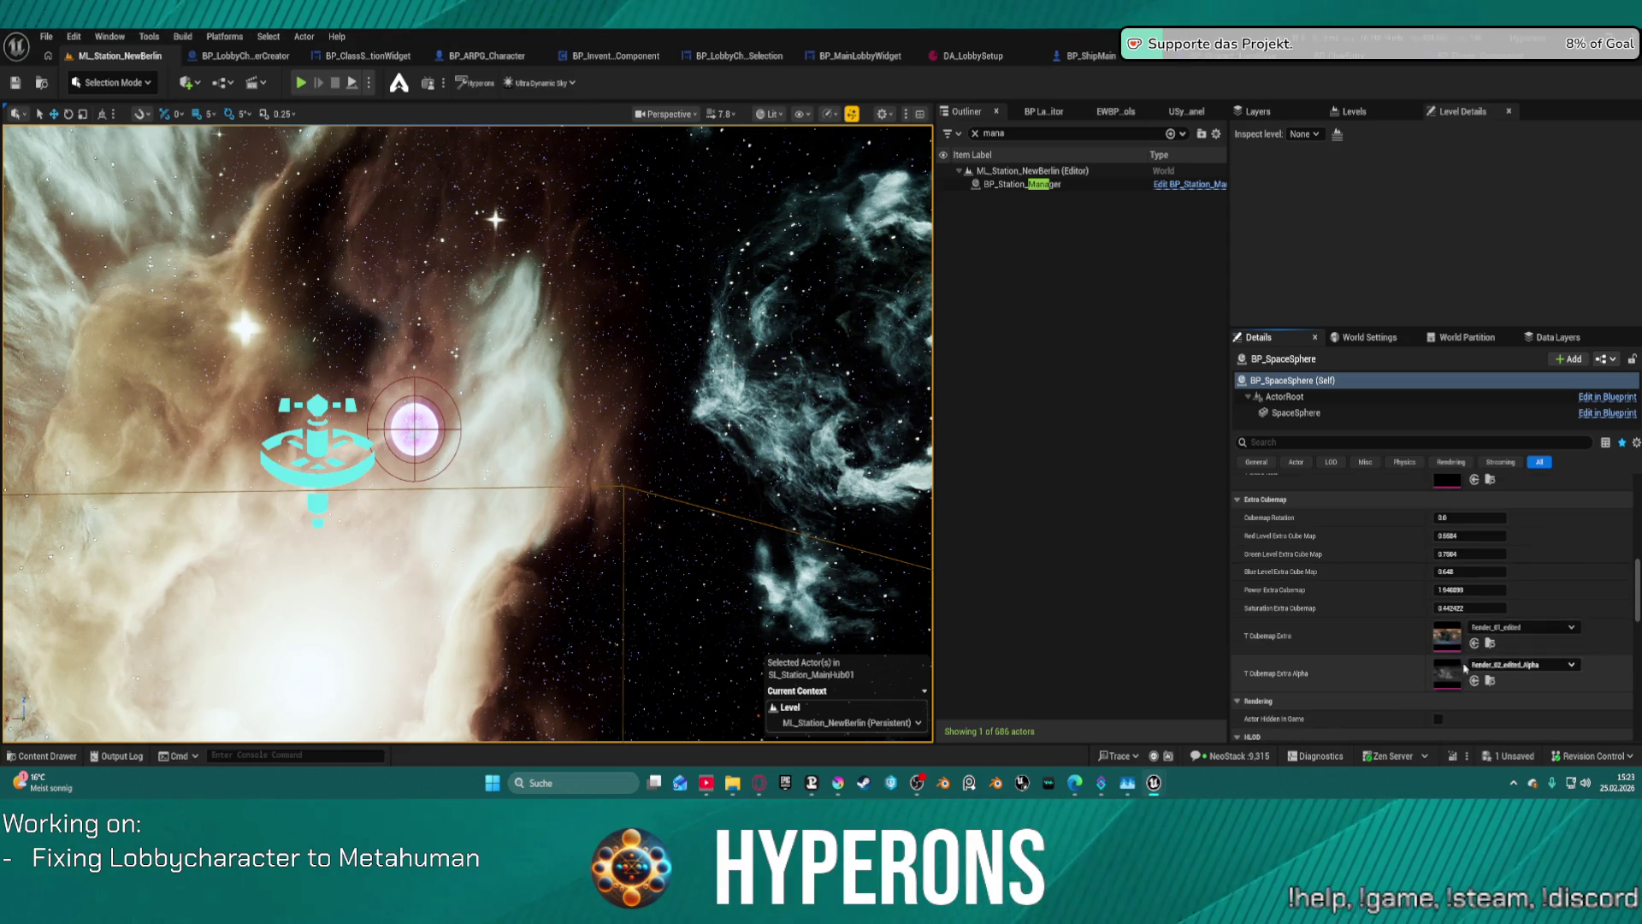
- Set T Cubemap Extra Alpha to Render_03_HDR_Stamped_Alpha and T Cubemap Extra to Render_03_HDR_Stamped
left_click(1494, 667)
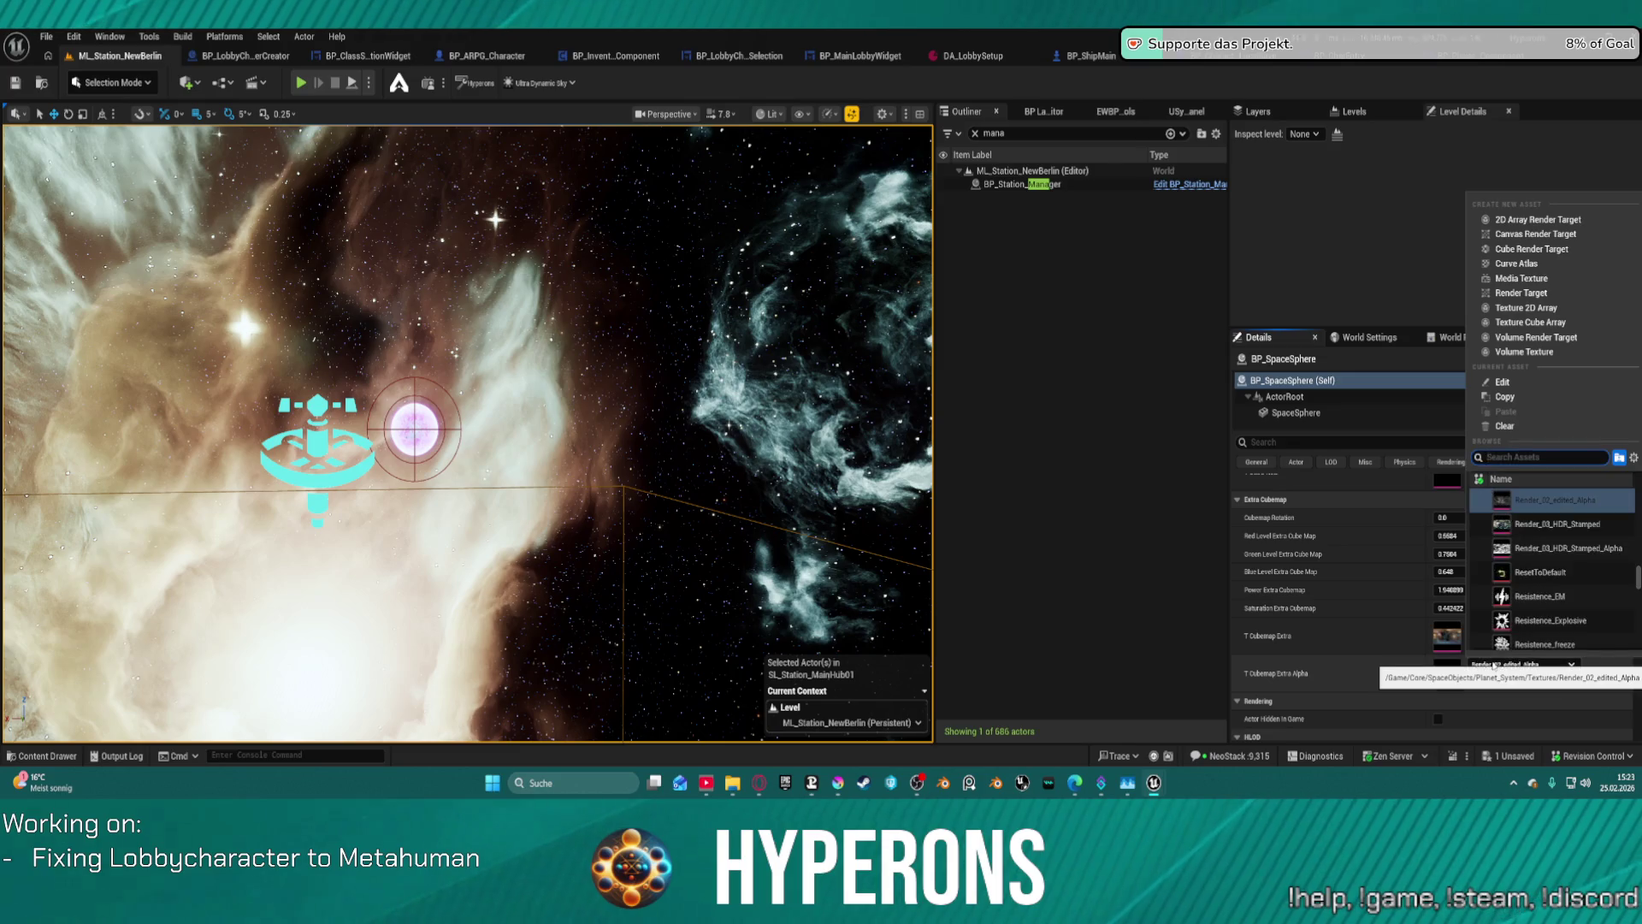
left_click(1544, 554)
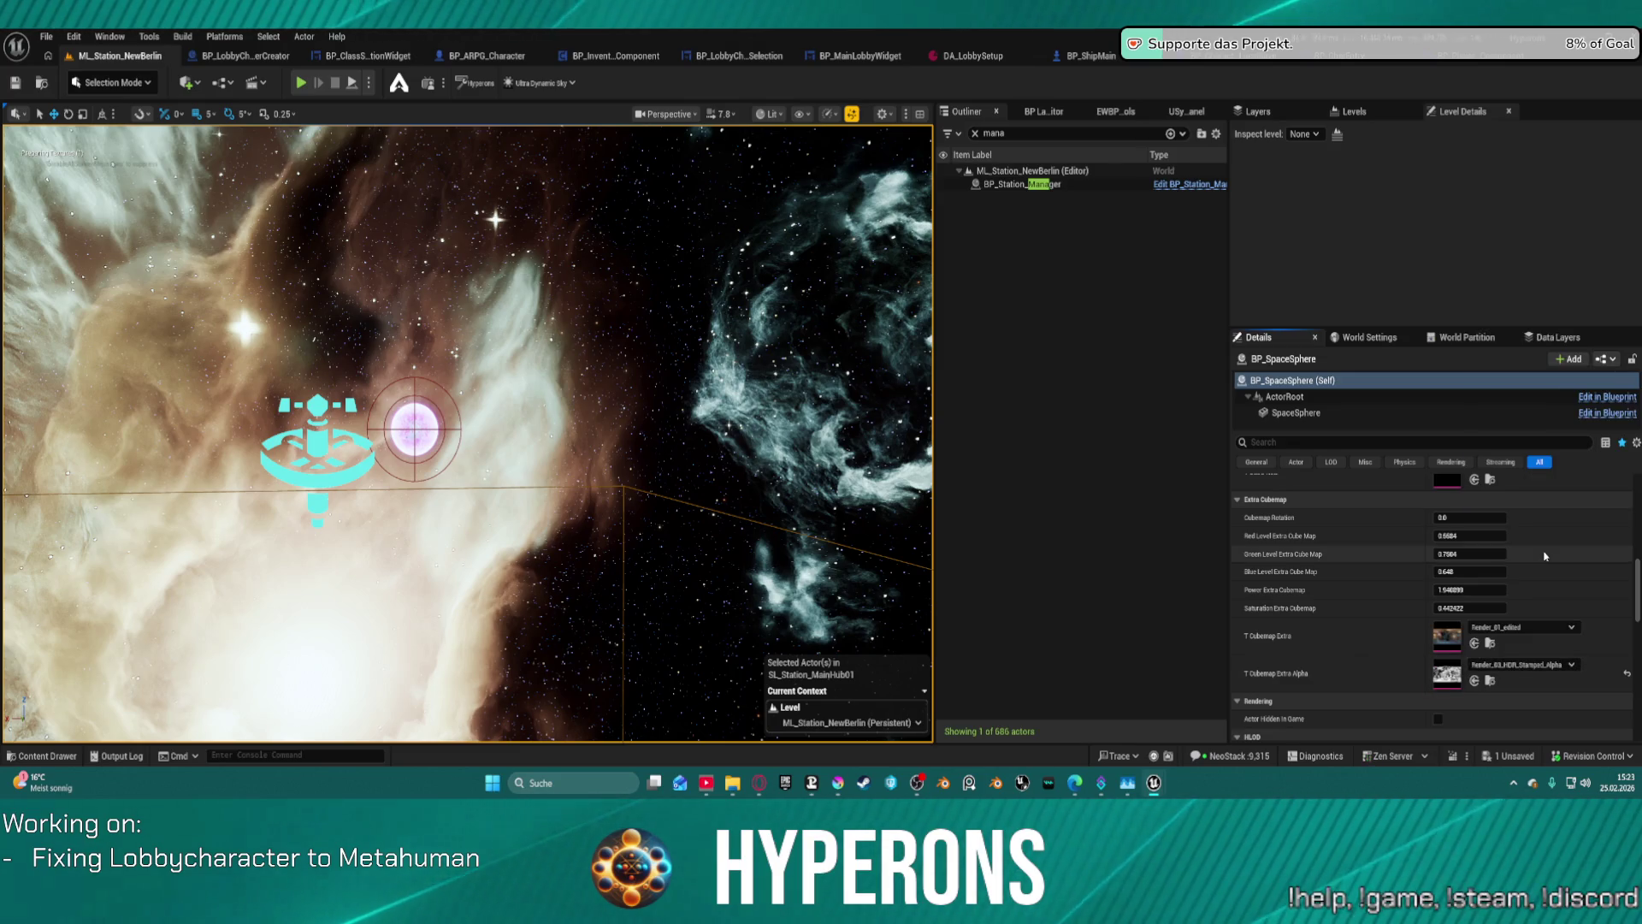
left_click(1525, 666)
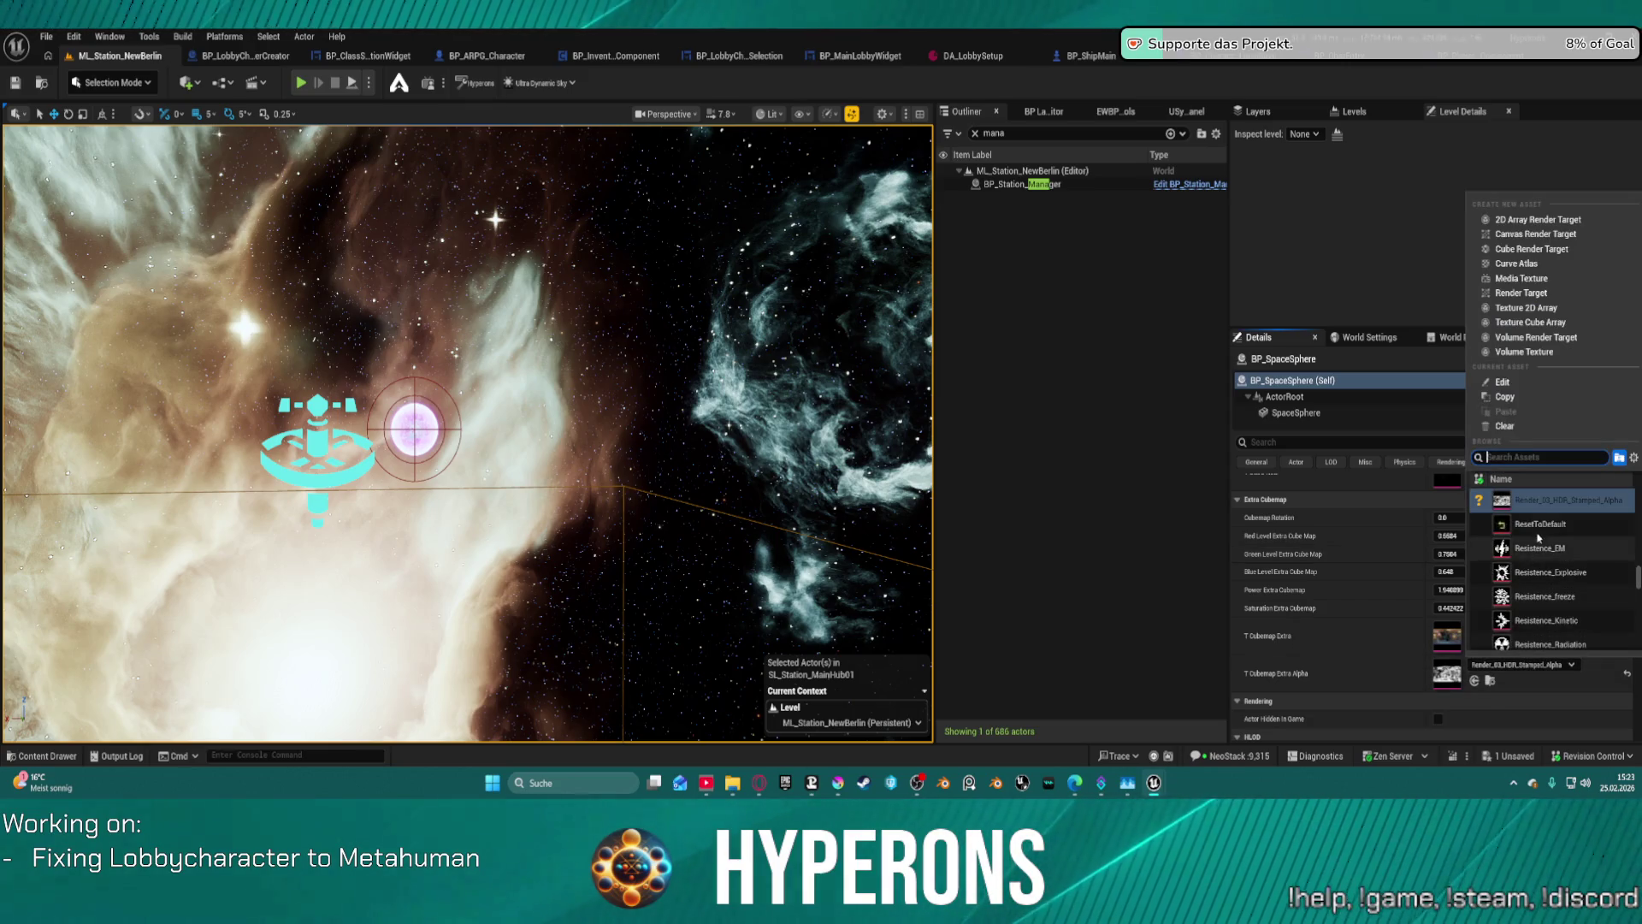
left_click(1493, 680)
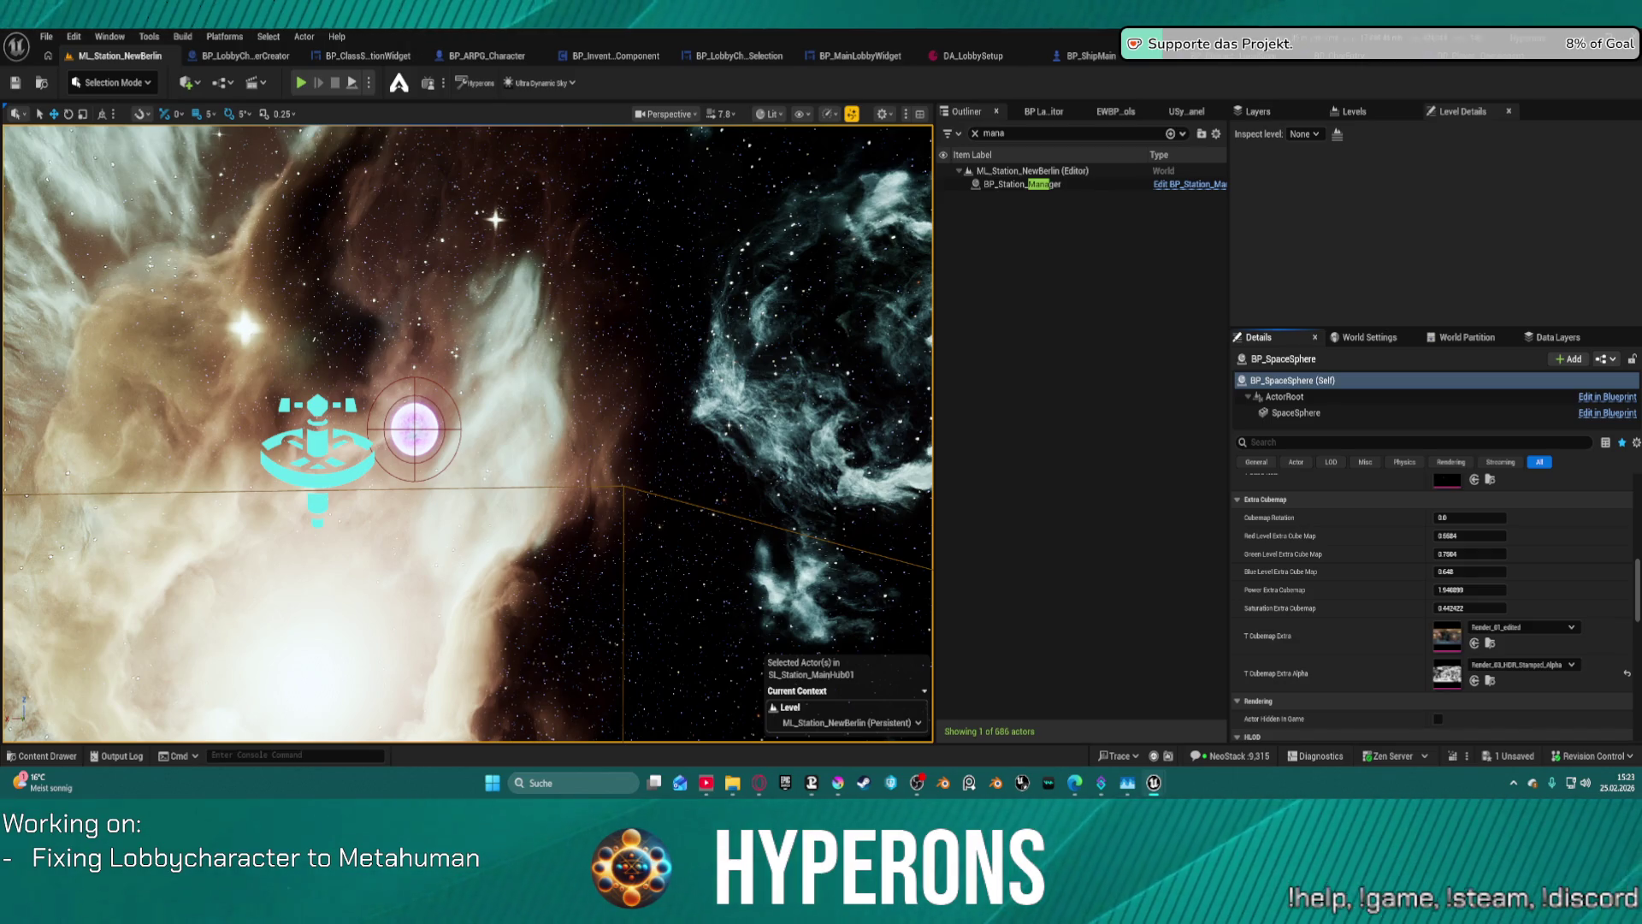
left_click_drag(1447, 673, 1448, 634)
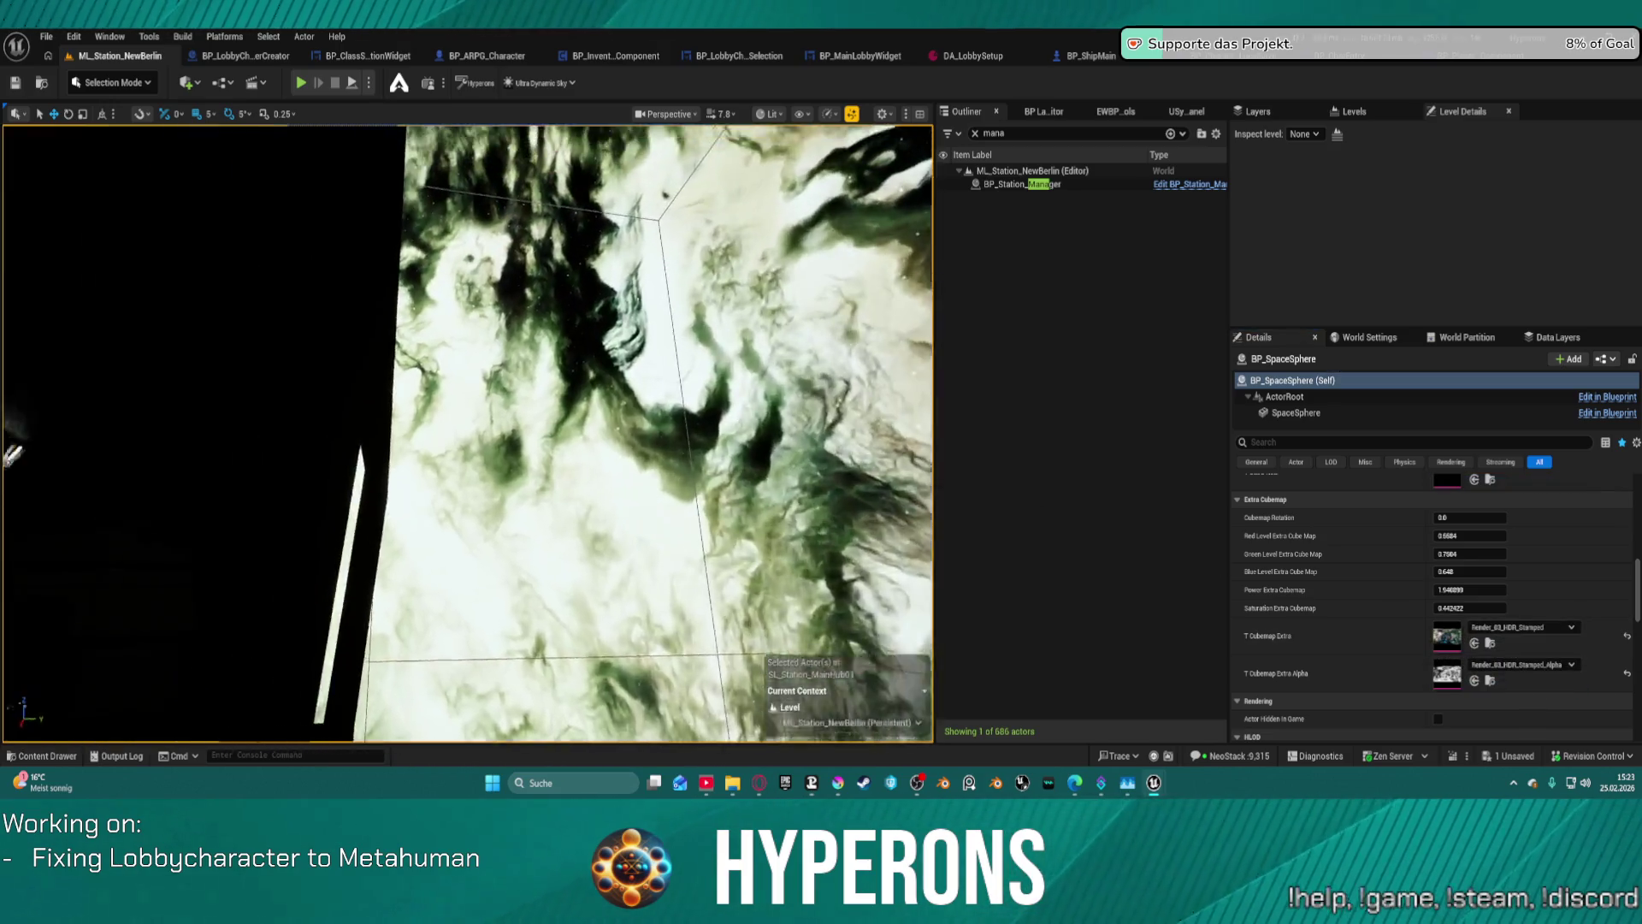
- Lower the extra cubemap's saturation and power slightly while inspecting the new sky
left_click_drag(12, 453, 222, 432)
scroll(1499, 579, "down", 1)
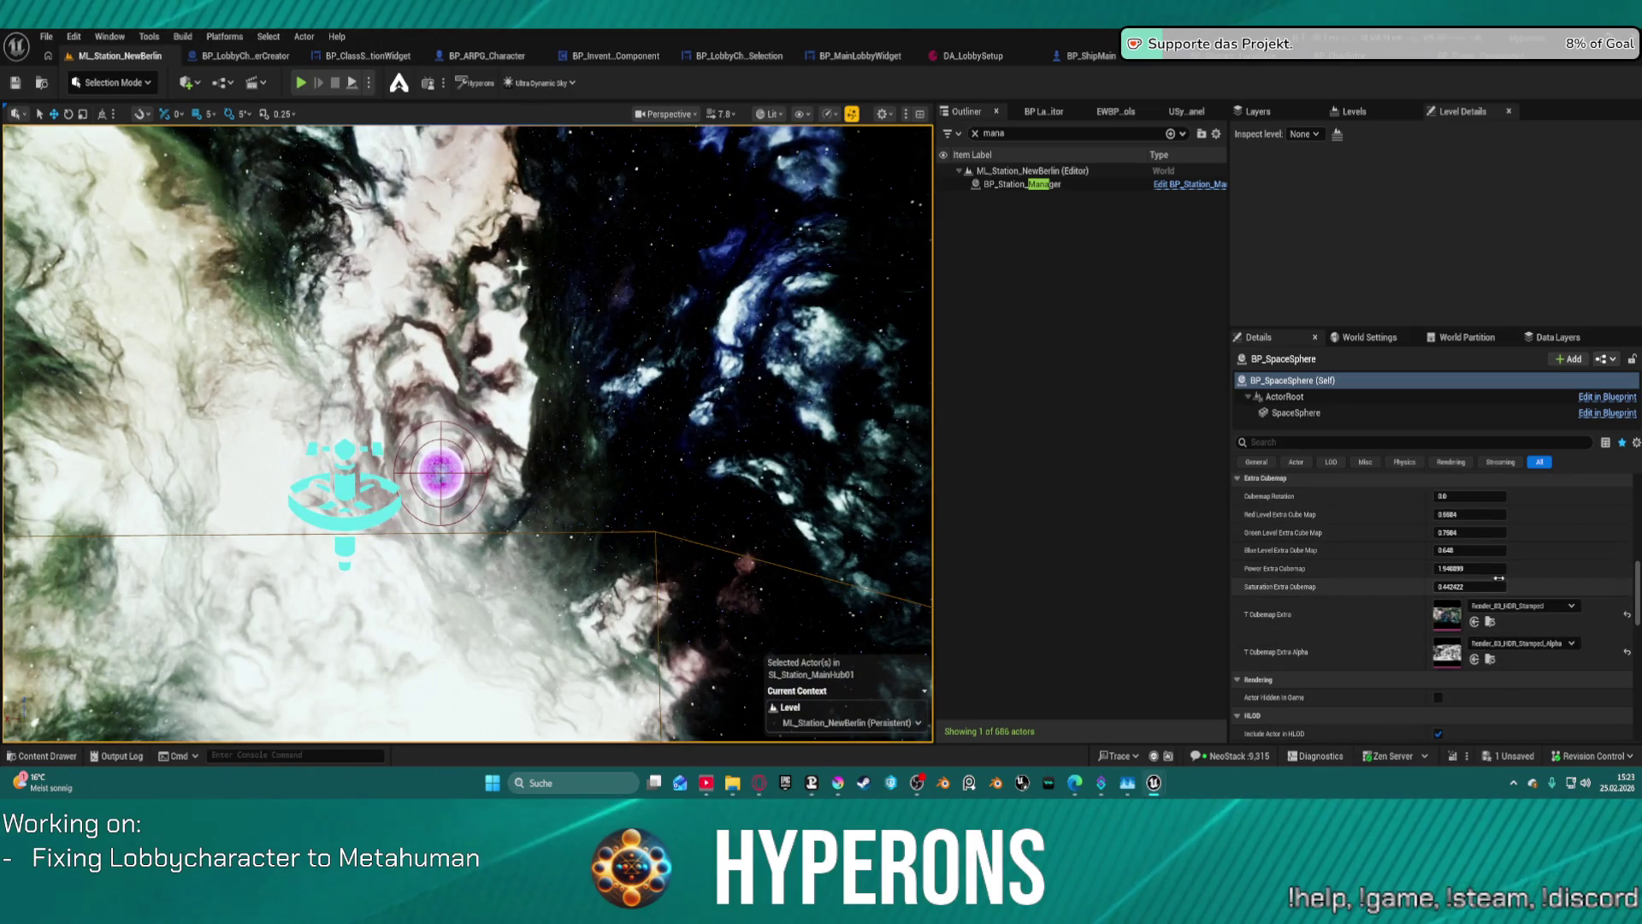
mouse_move(1498, 578)
left_mouse_down()
mouse_move(1456, 587)
mouse_move(1514, 568)
mouse_move(1439, 586)
left_mouse_up()
left_click_drag(825, 711, 825, 712)
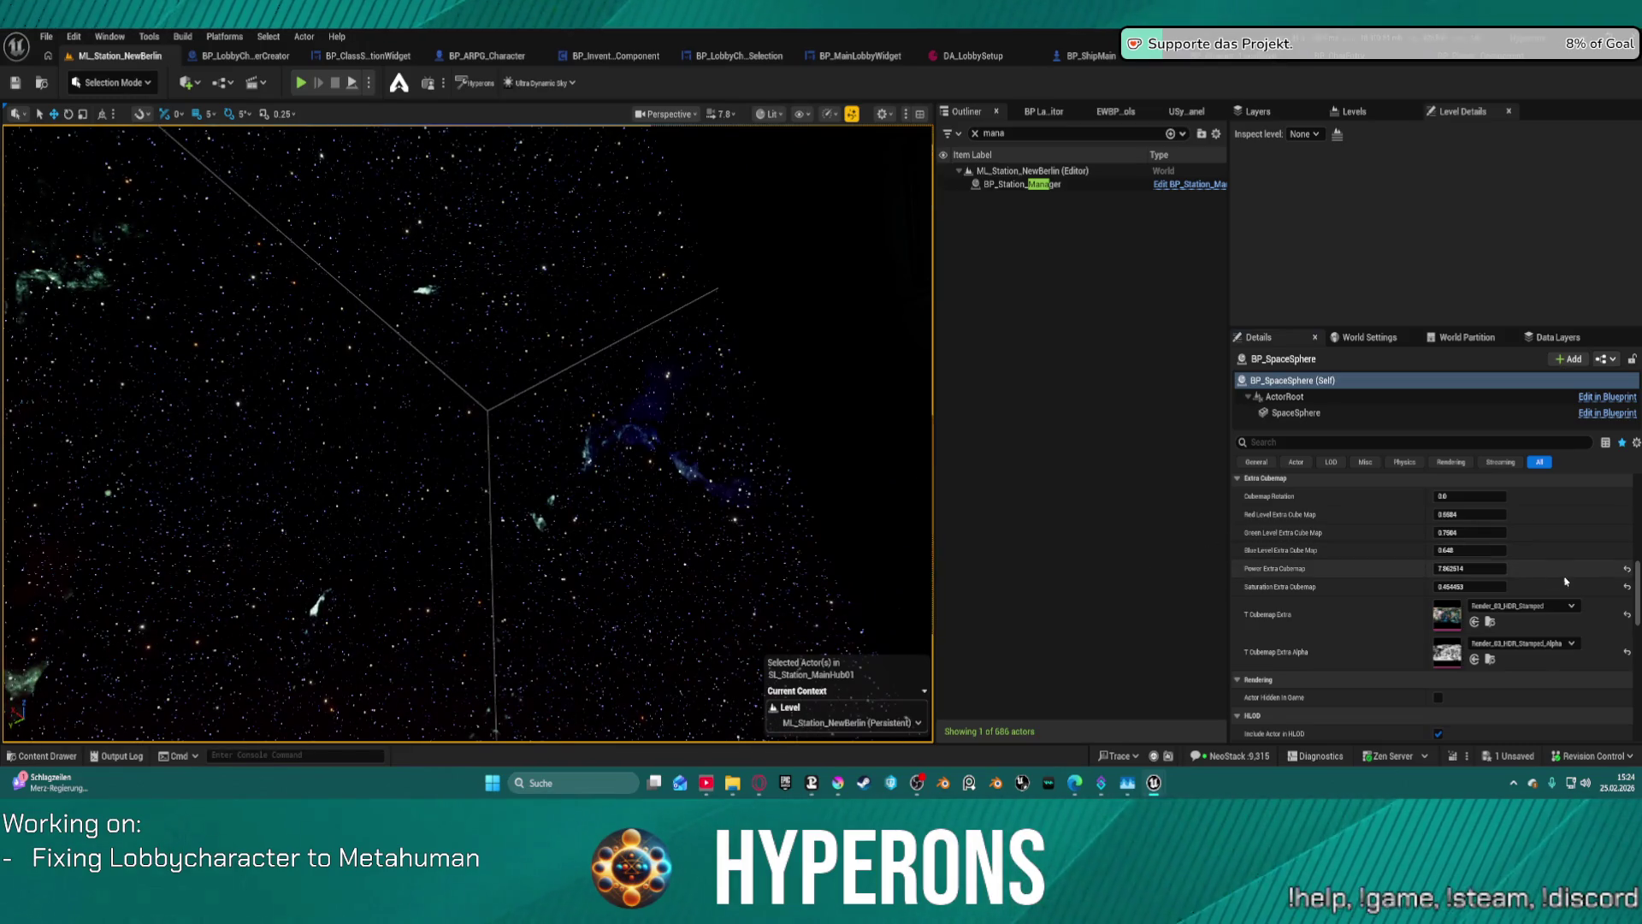
mouse_move(1479, 574)
left_mouse_down()
mouse_move(1449, 573)
mouse_move(1478, 574)
left_mouse_up()
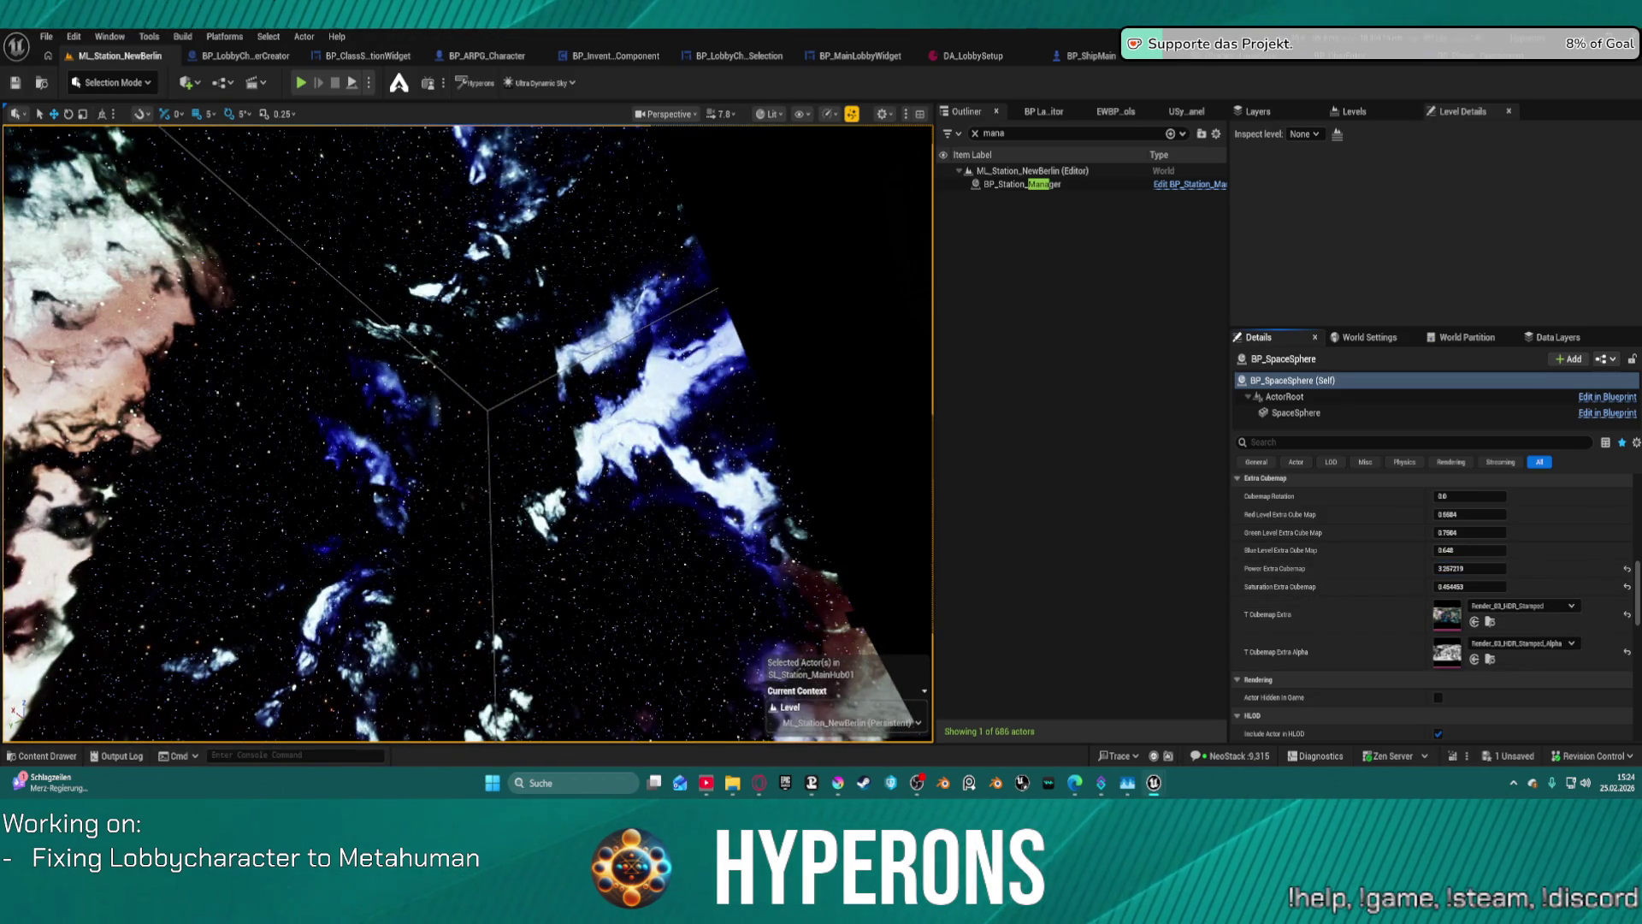
- Set the extra cubemap back to Render_01_edited with Render_02_edited_Alpha as its alpha
mouse_move(1350, 178)
left_mouse_down()
mouse_move(1411, 513)
mouse_move(1407, 630)
mouse_move(1445, 615)
left_mouse_up()
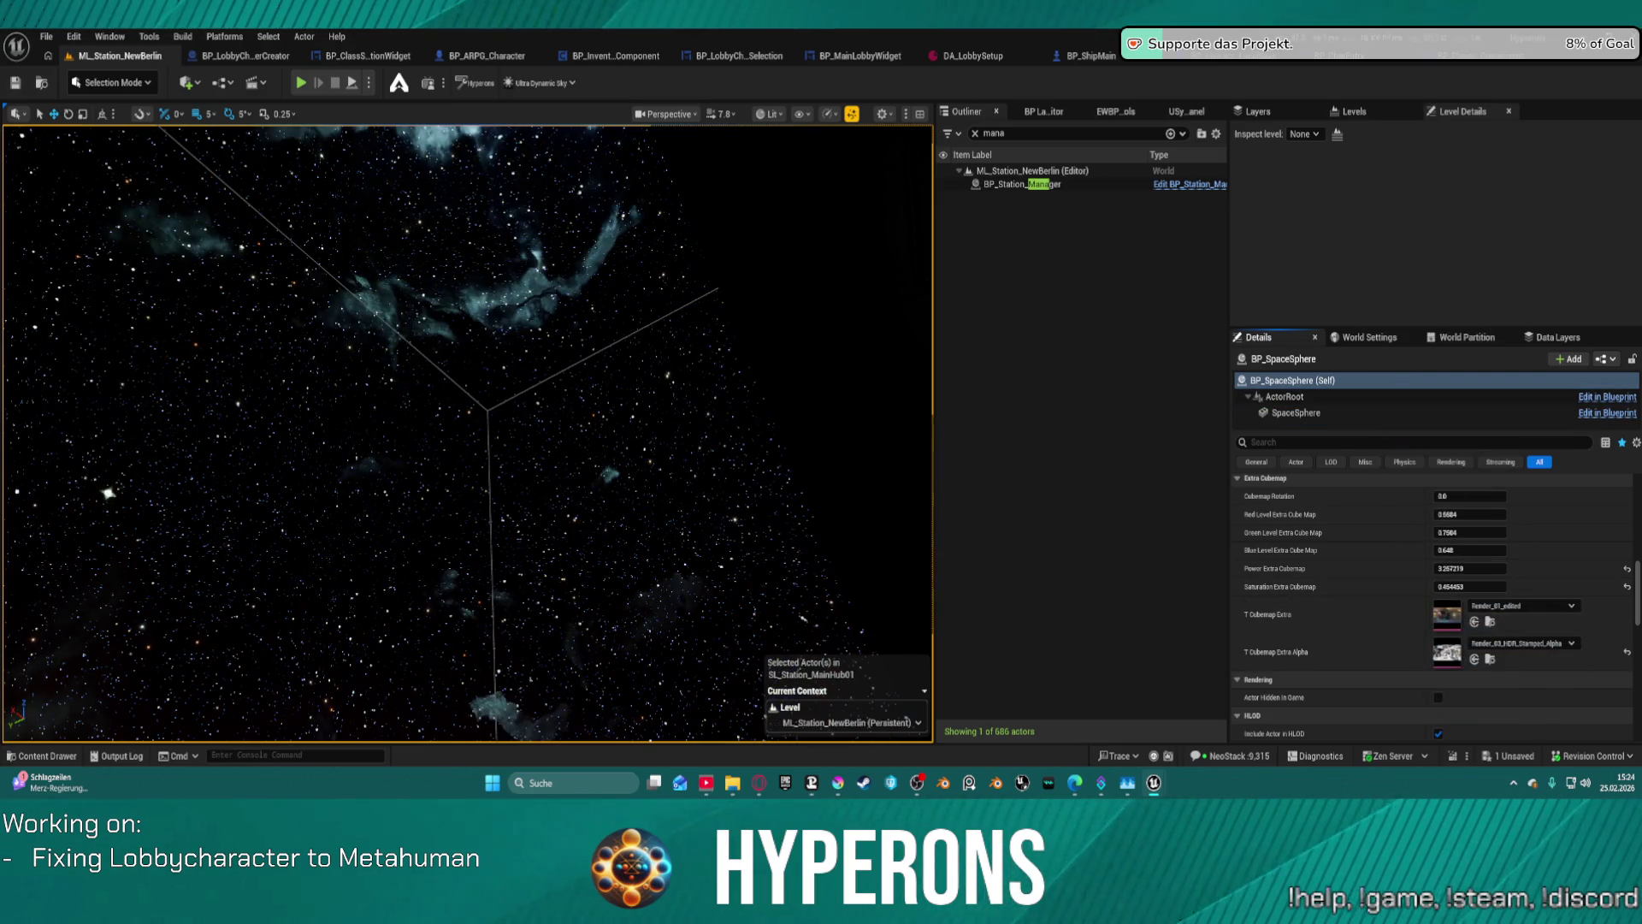
mouse_move(1350, 197)
left_mouse_down()
mouse_move(1445, 633)
mouse_move(1431, 655)
left_mouse_up()
left_click_drag(513, 427, 256, 364)
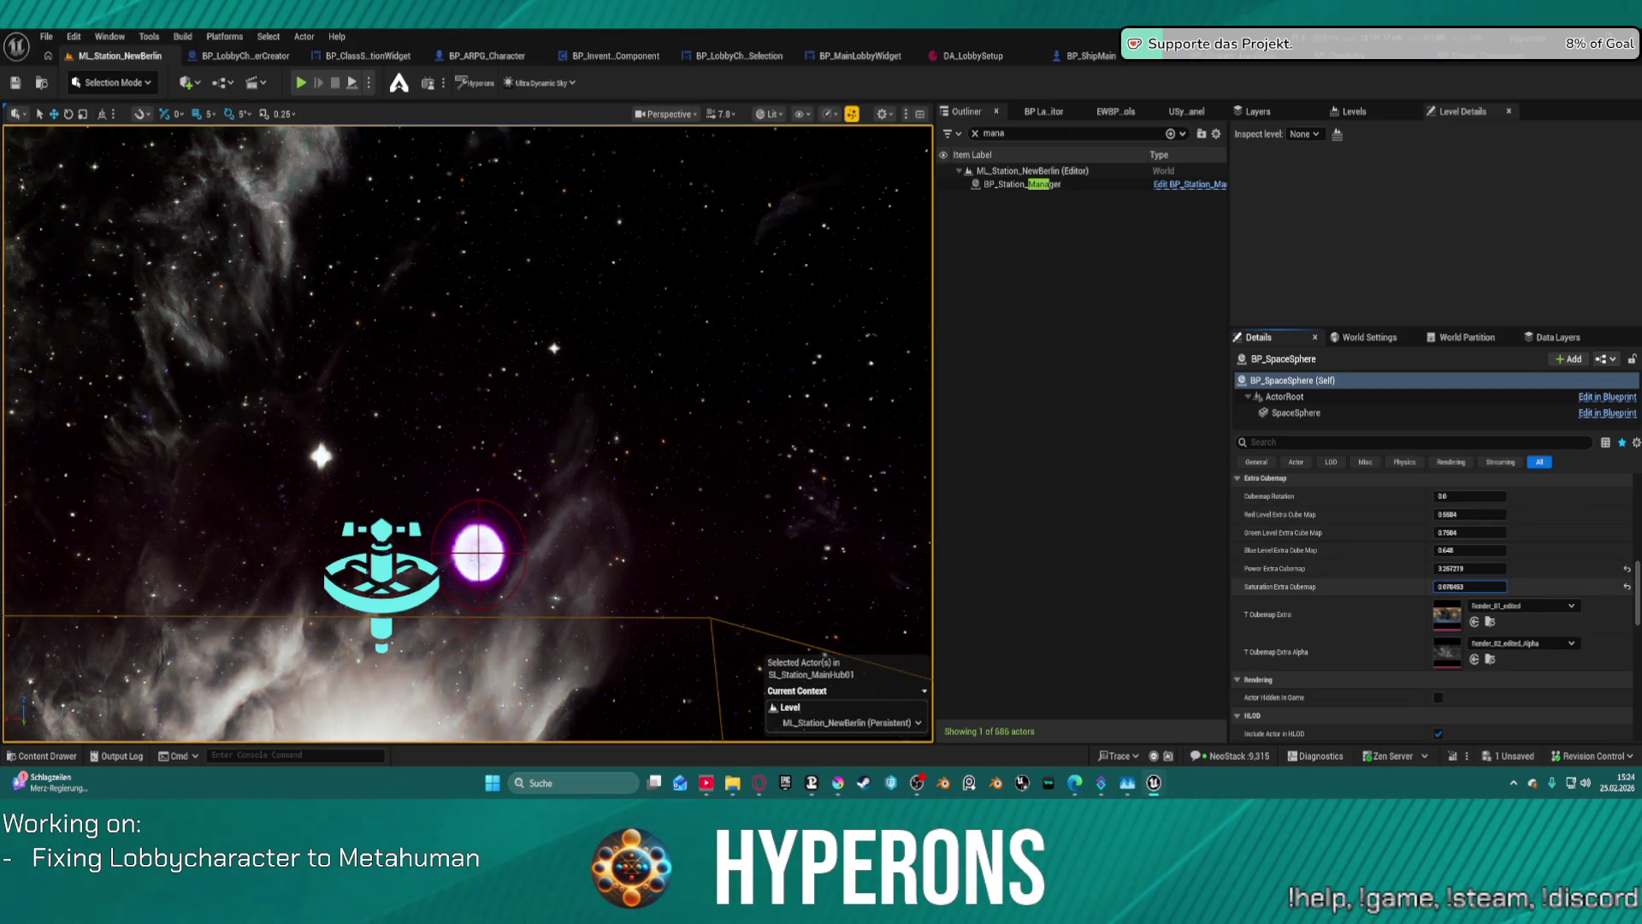
- Push saturation below zero, lower power, rotate to about 0.1688 and nudge red level up
left_click_drag(1470, 587, 1461, 567)
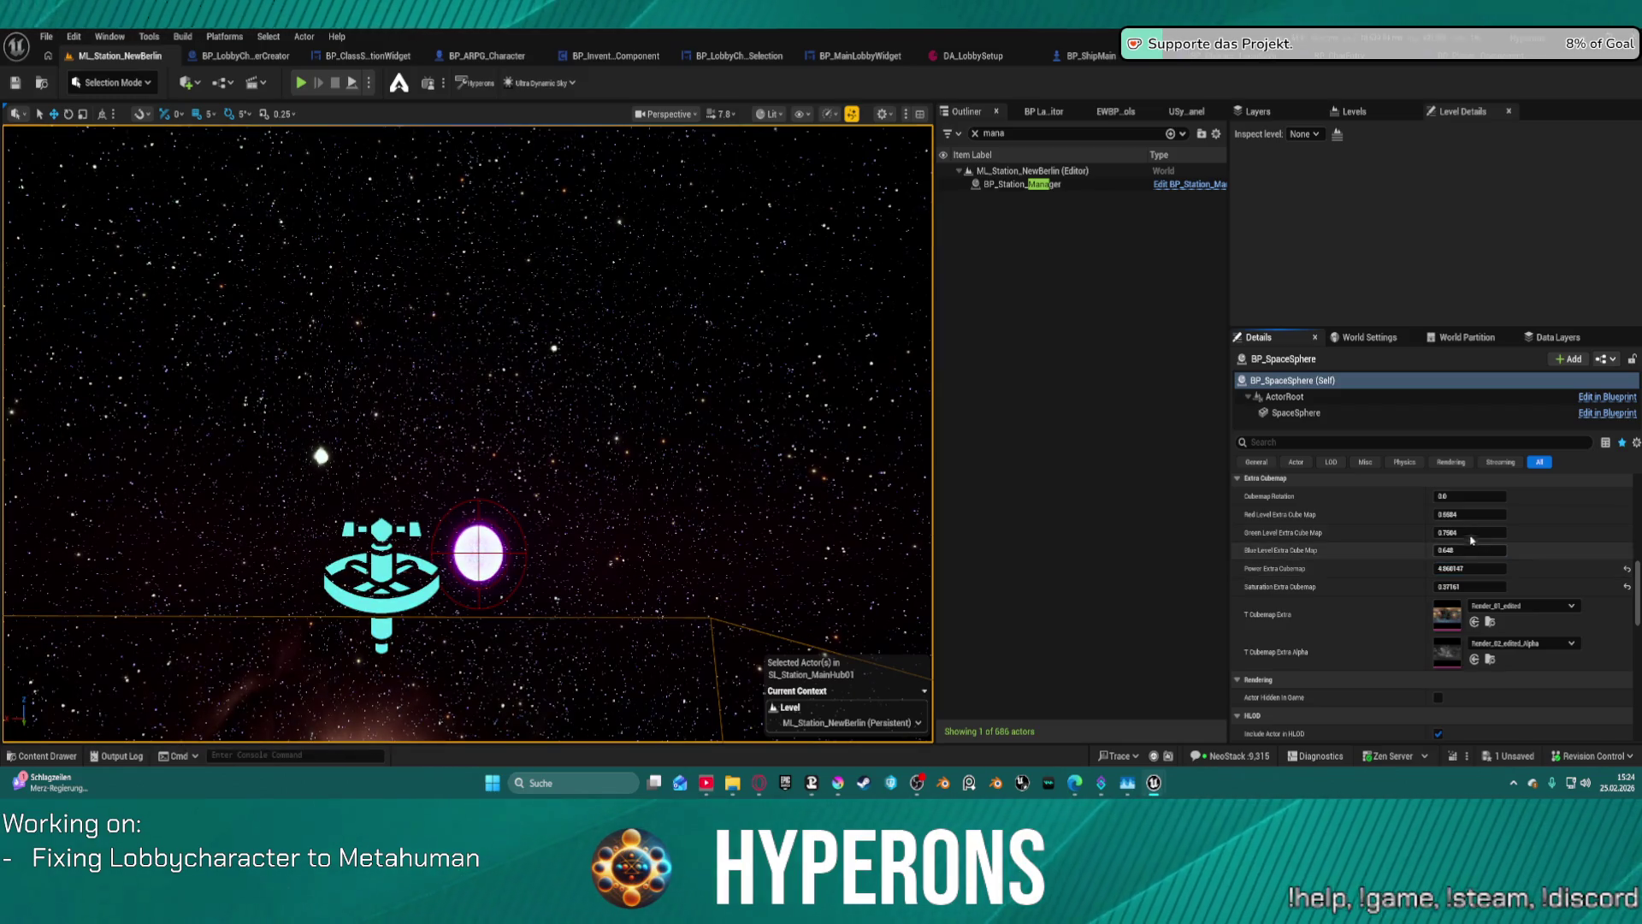
left_click_drag(1470, 496, 1479, 496)
mouse_move(321, 456)
left_mouse_down()
mouse_move(769, 613)
mouse_move(356, 498)
mouse_move(337, 535)
mouse_move(787, 727)
left_mouse_up()
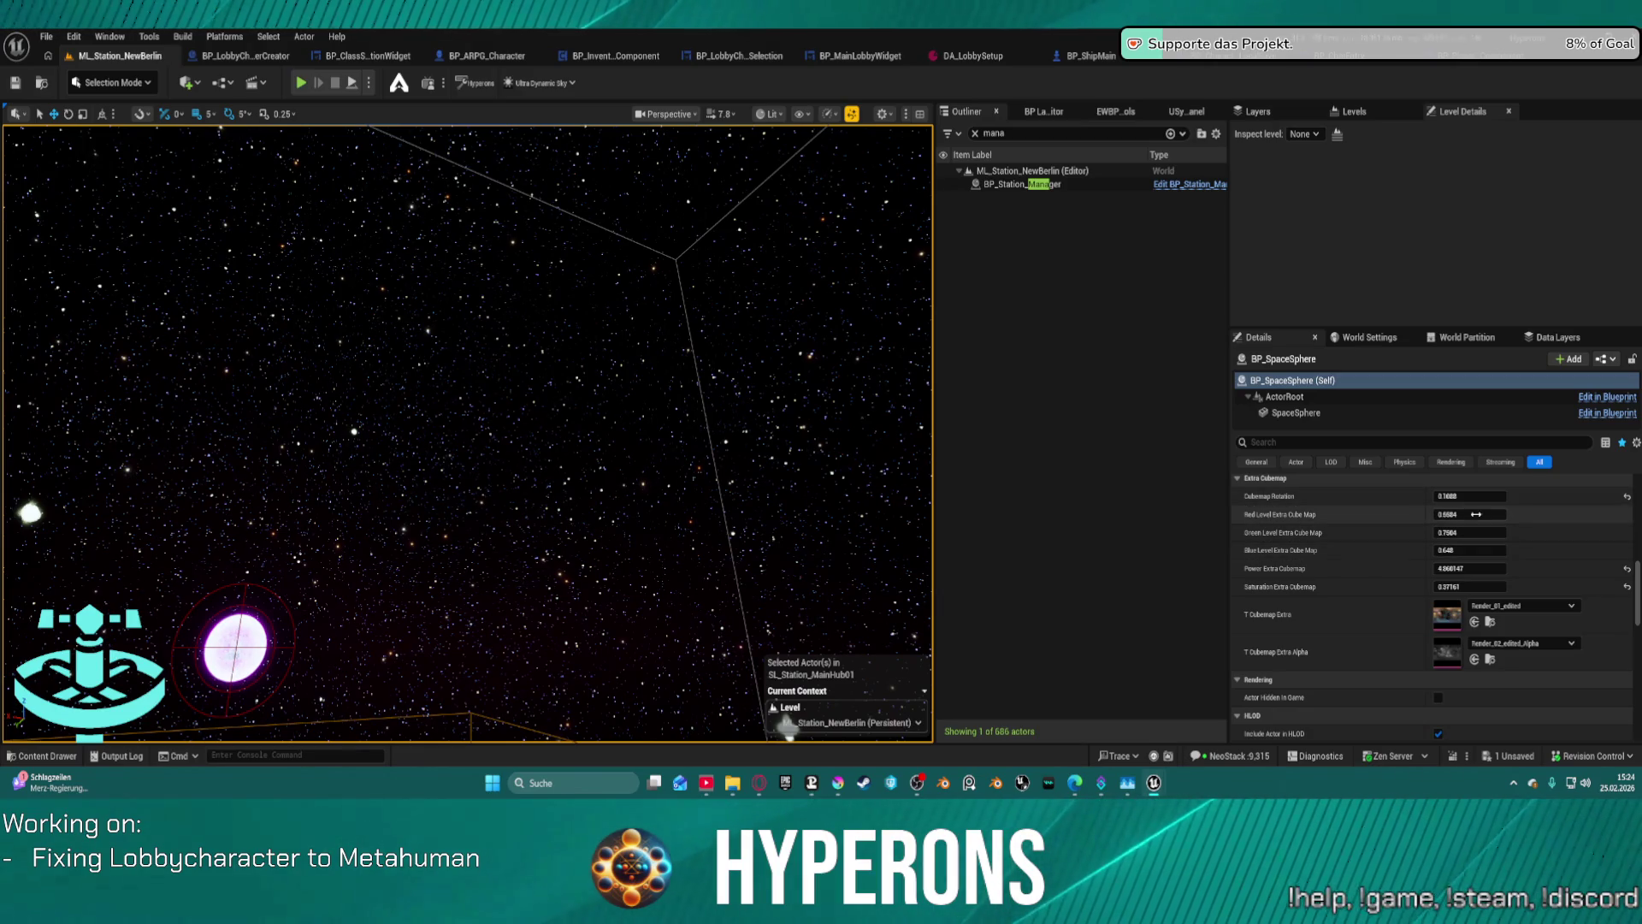
left_click_drag(1469, 514, 1616, 516)
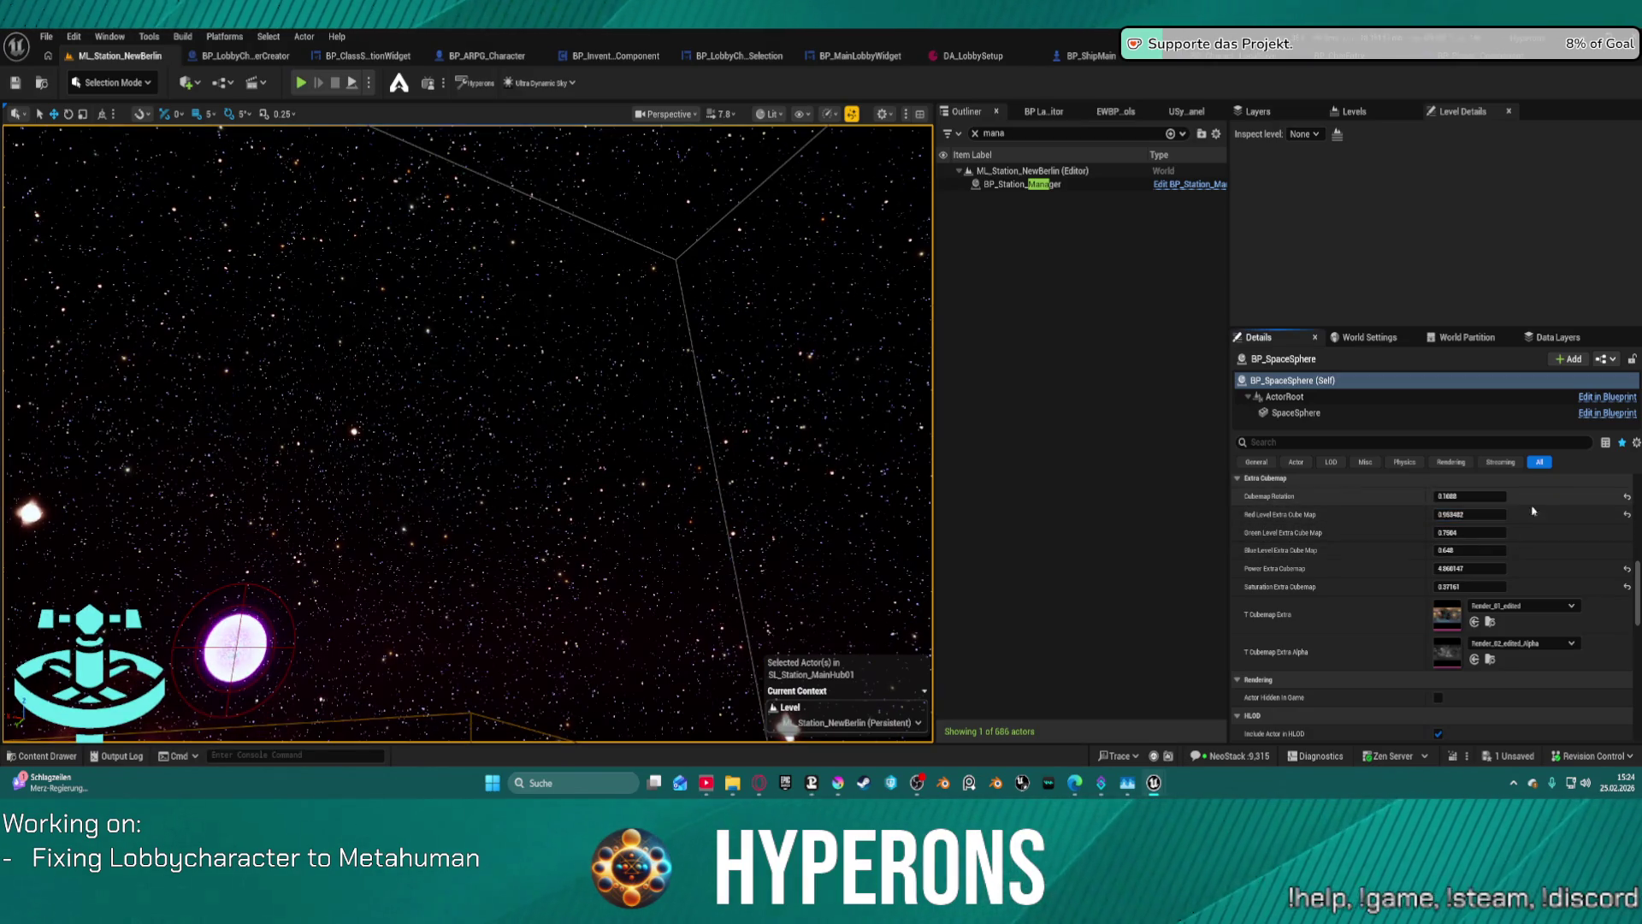
- Bring the Stars section's Starfield Falloff down to about 2.8
scroll(1535, 564, "up", 5)
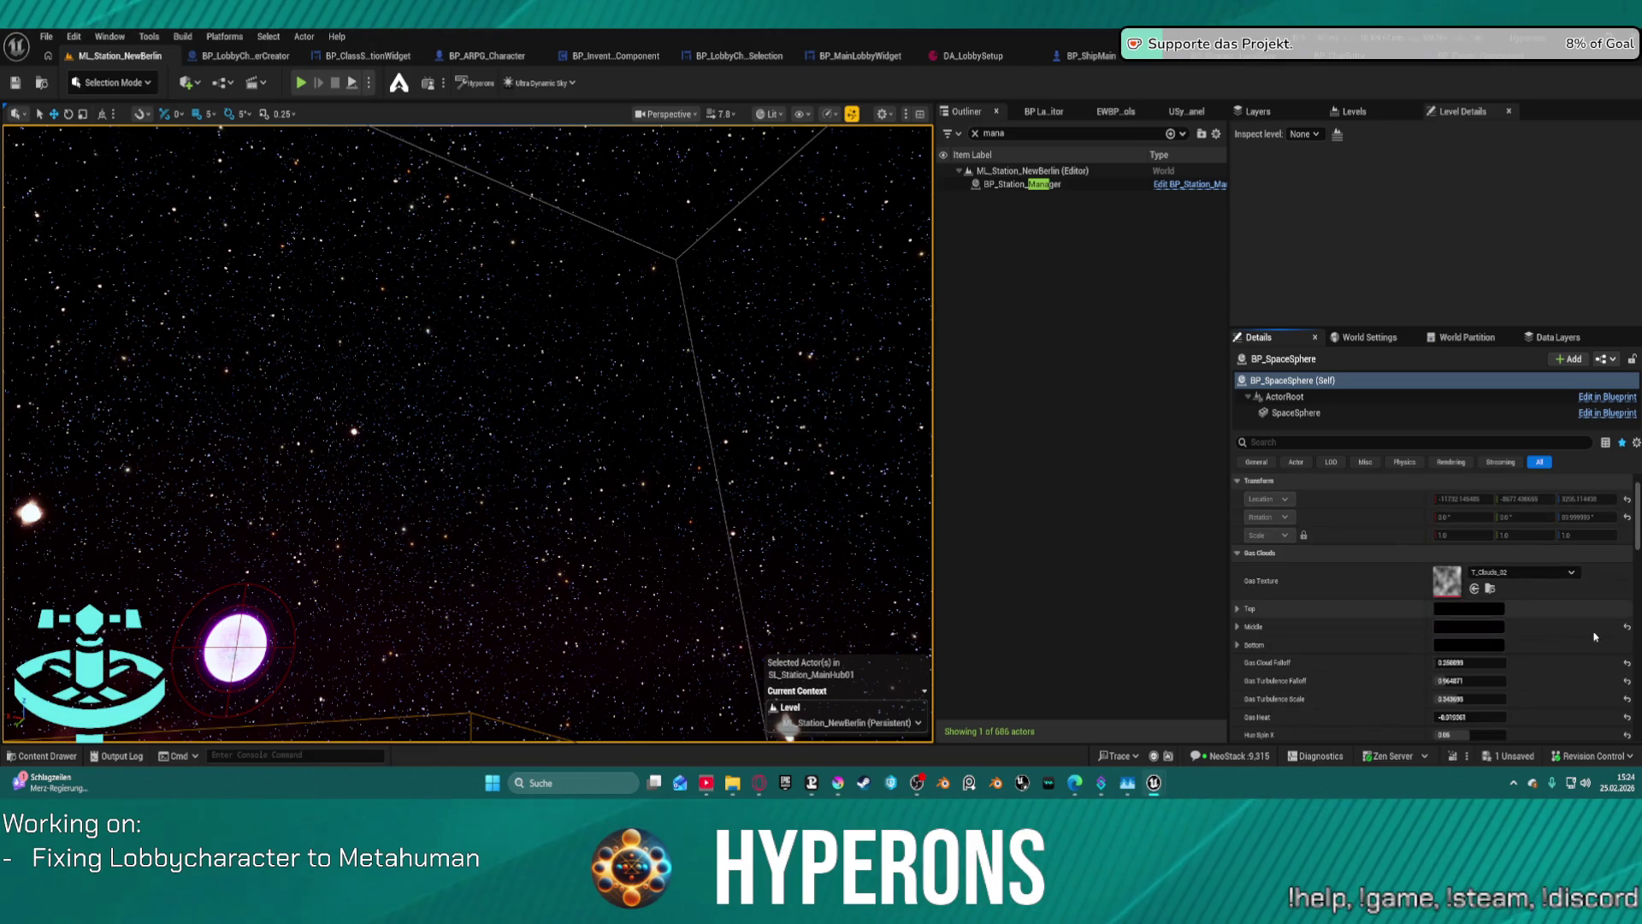
scroll(1536, 565, "down", 4)
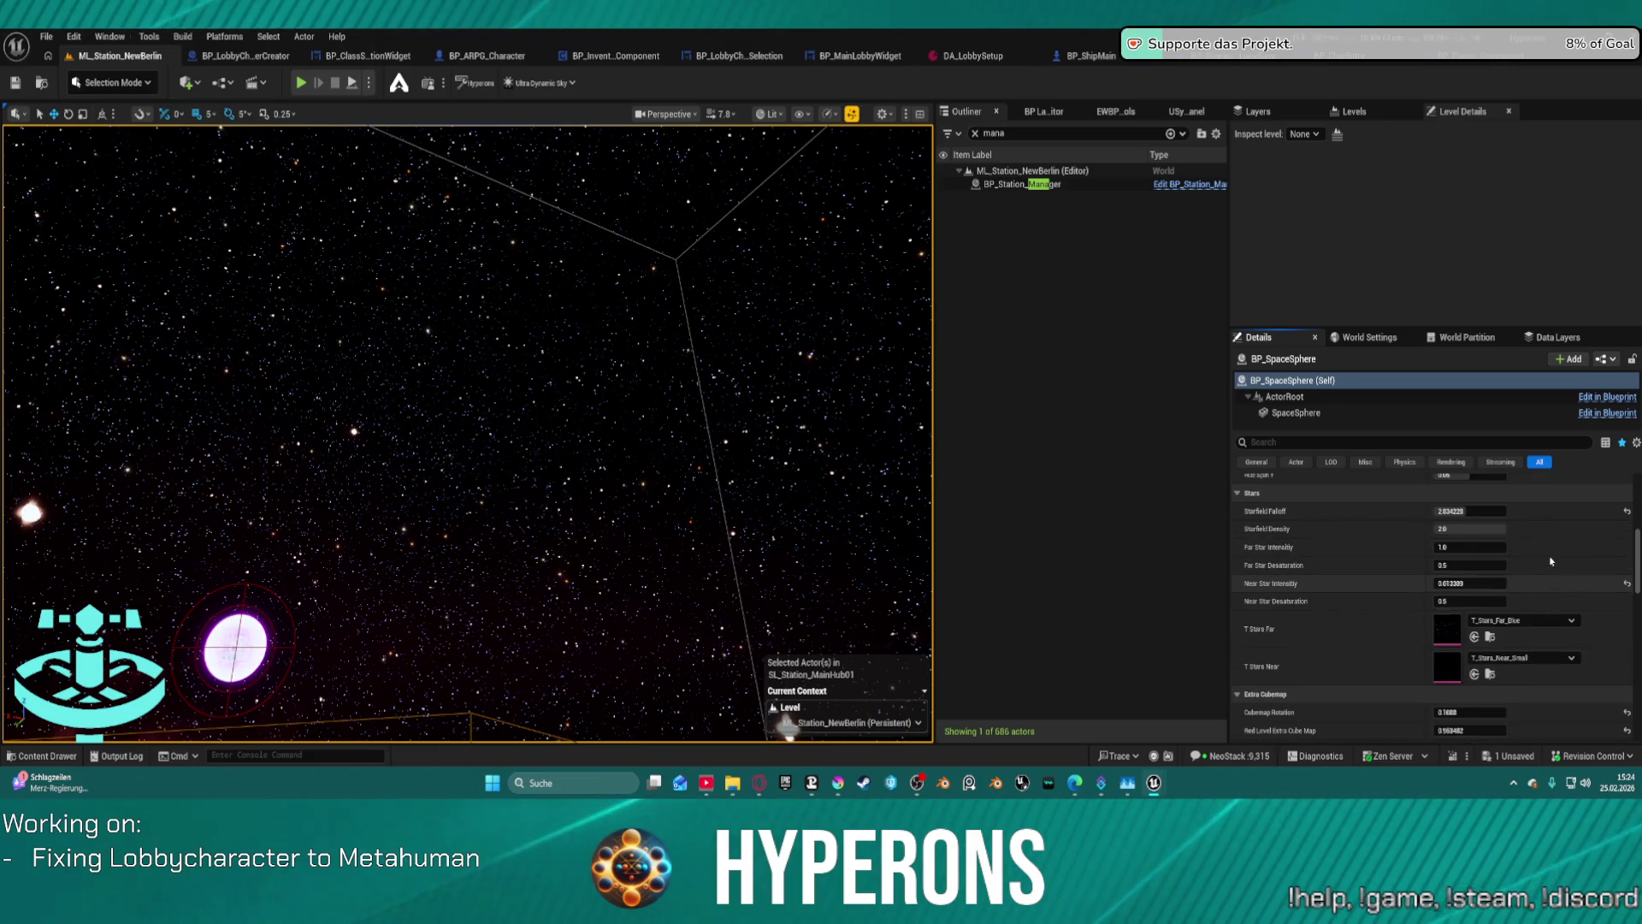
scroll(1569, 548, "up", 5)
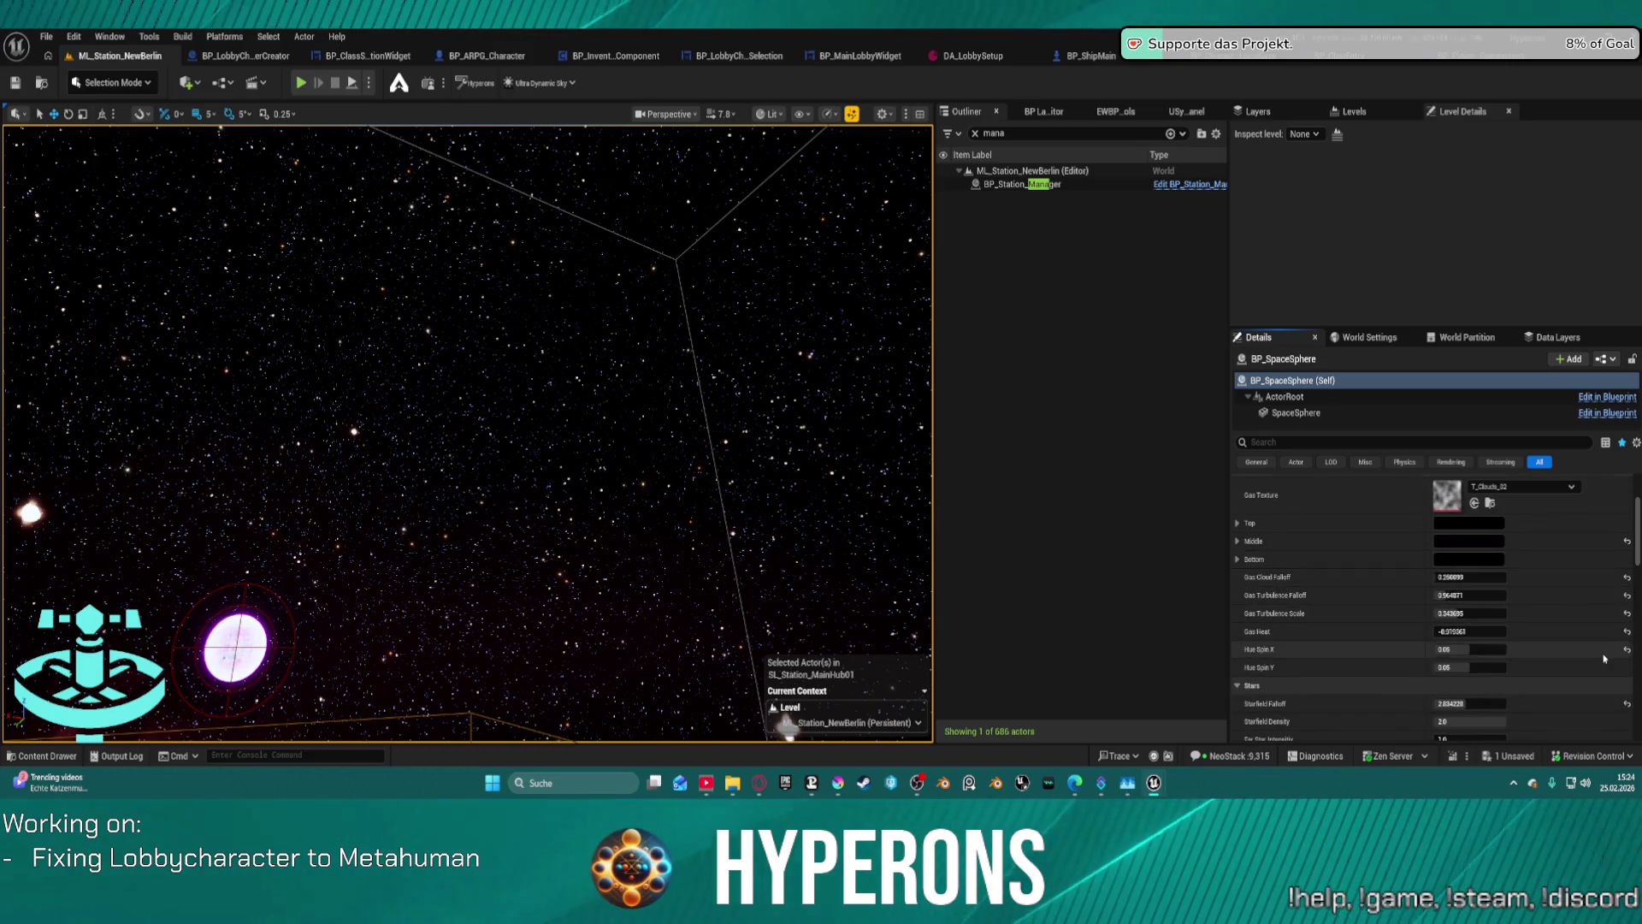
scroll(1606, 624, "down", 3)
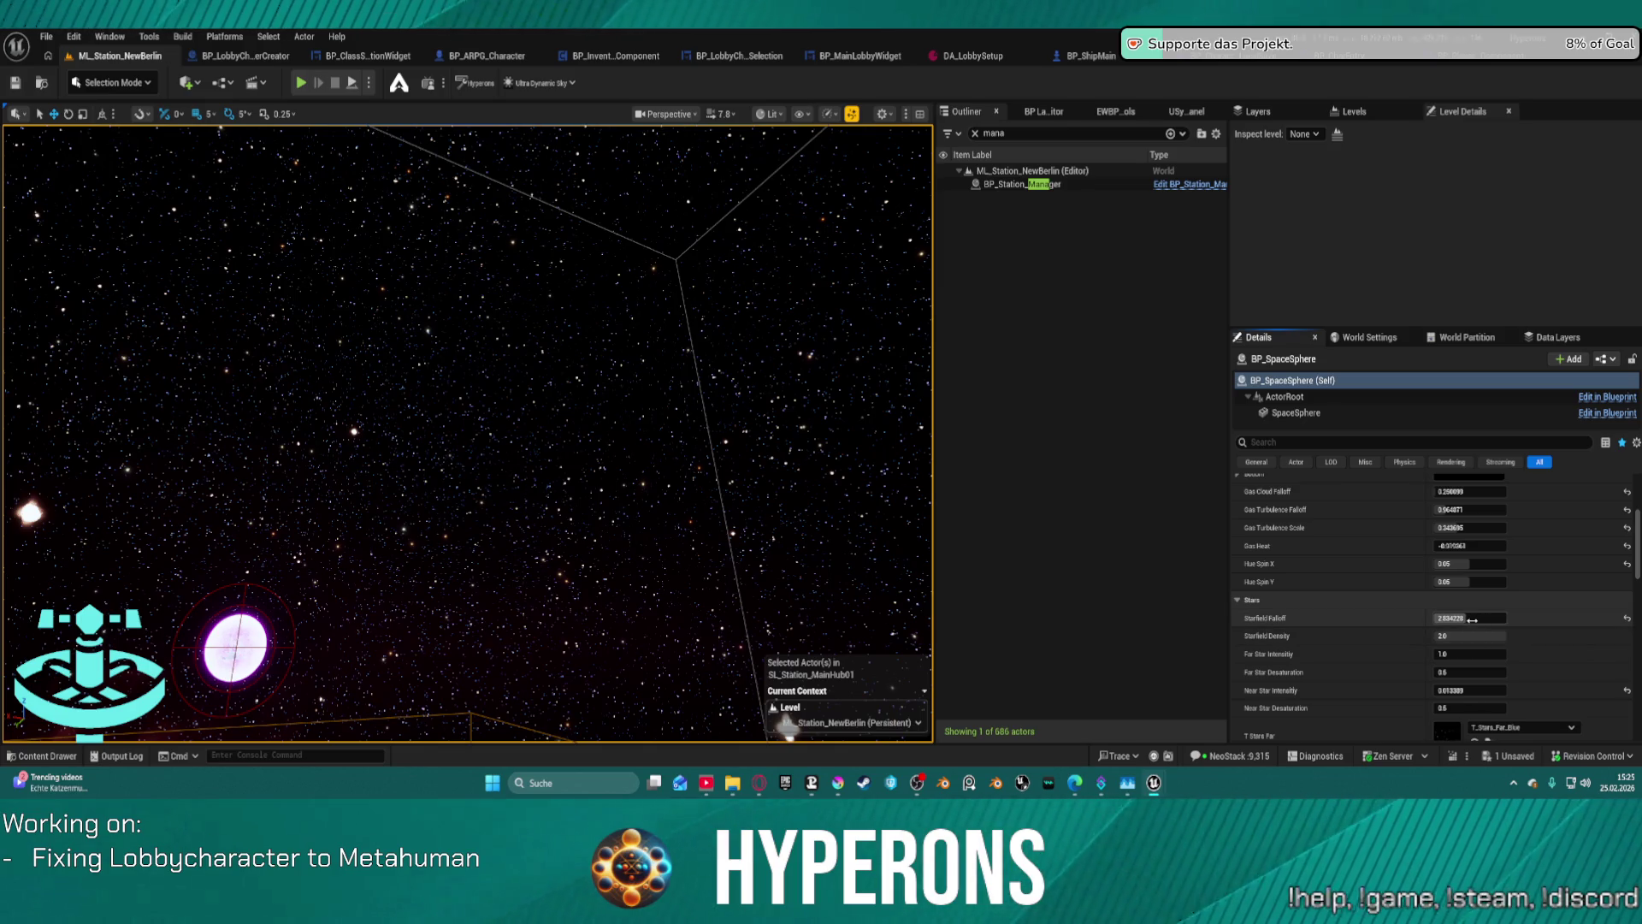
mouse_move(1472, 619)
left_mouse_down()
mouse_move(1439, 617)
mouse_move(1465, 618)
left_mouse_up()
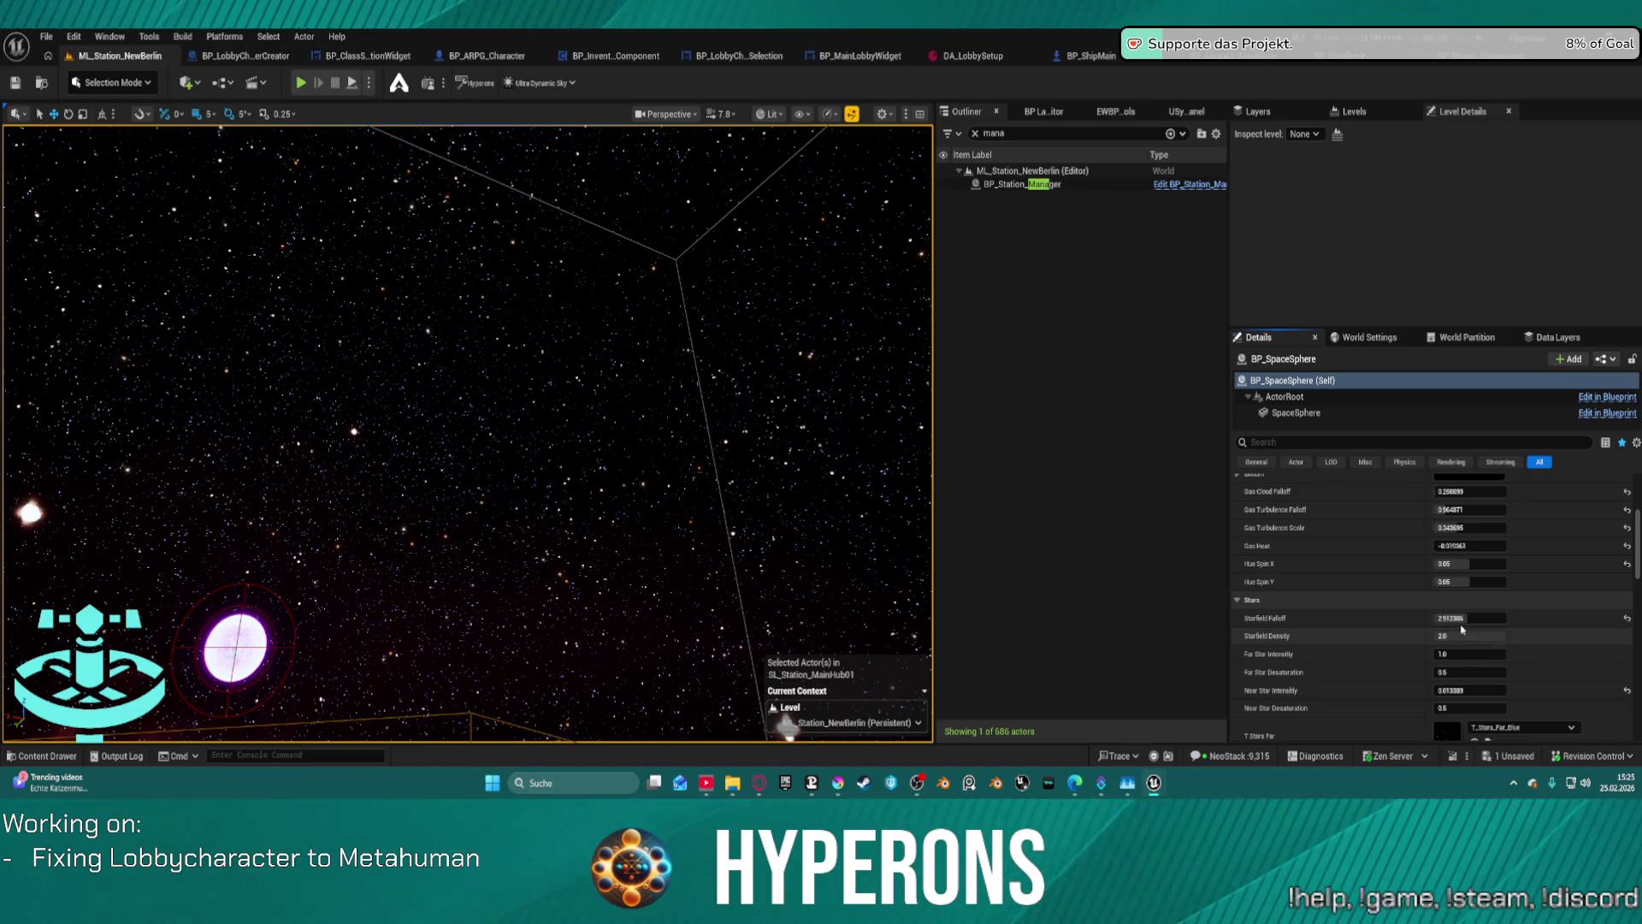
left_click_drag(1461, 620, 1459, 614)
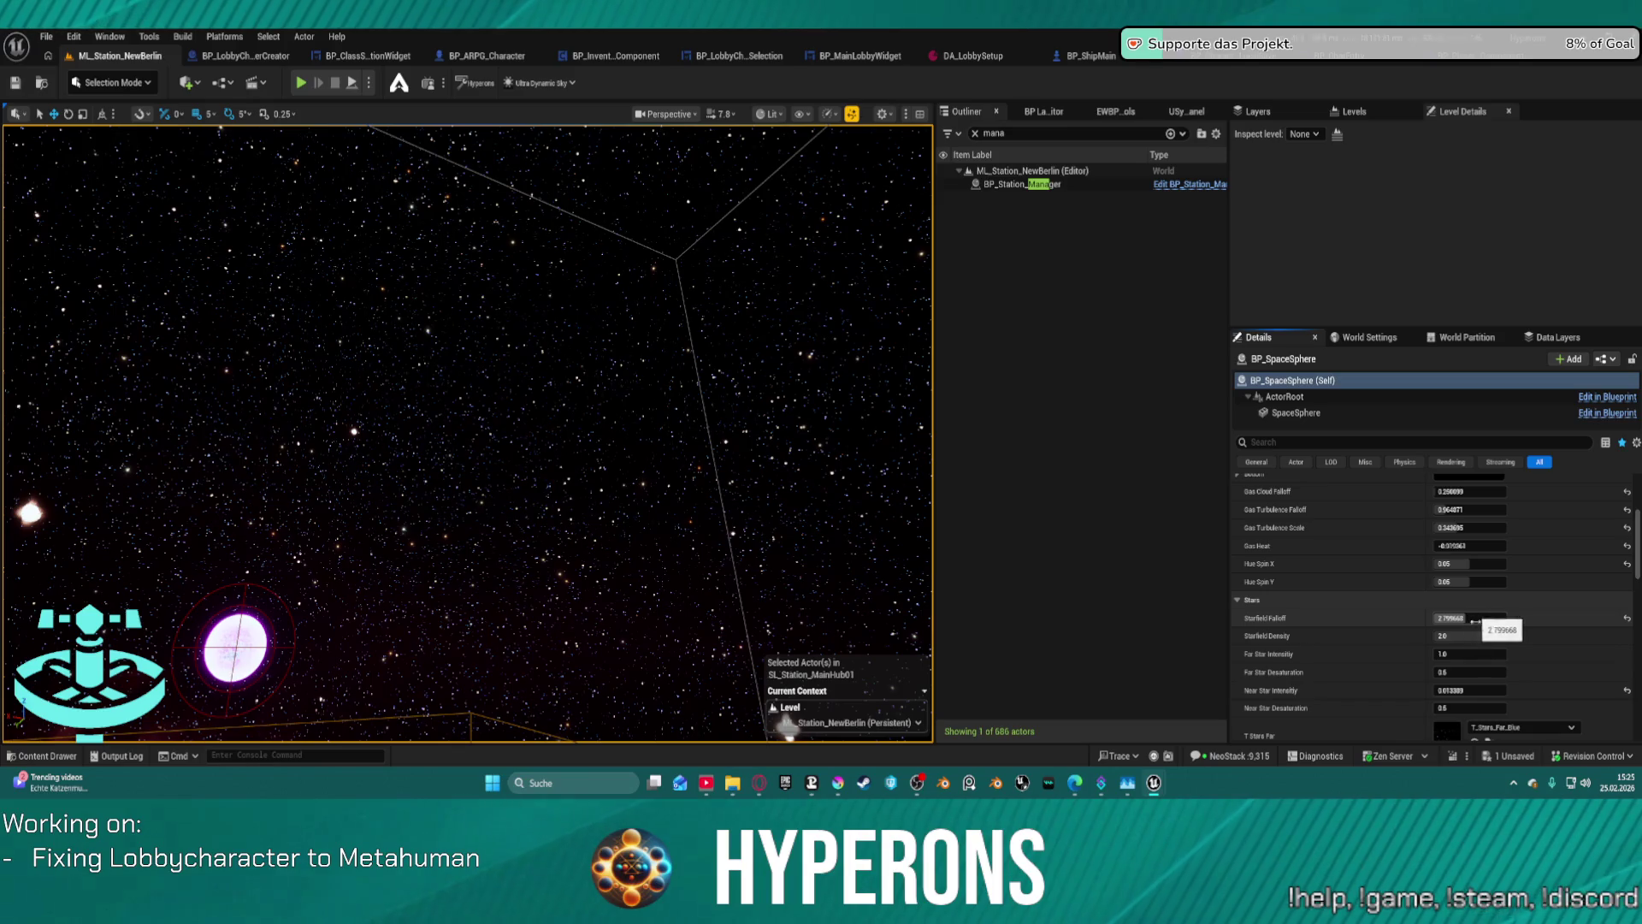
- Rotate the extra cubemap to a slightly negative Cubemap Rotation
scroll(1471, 622, "down", 2)
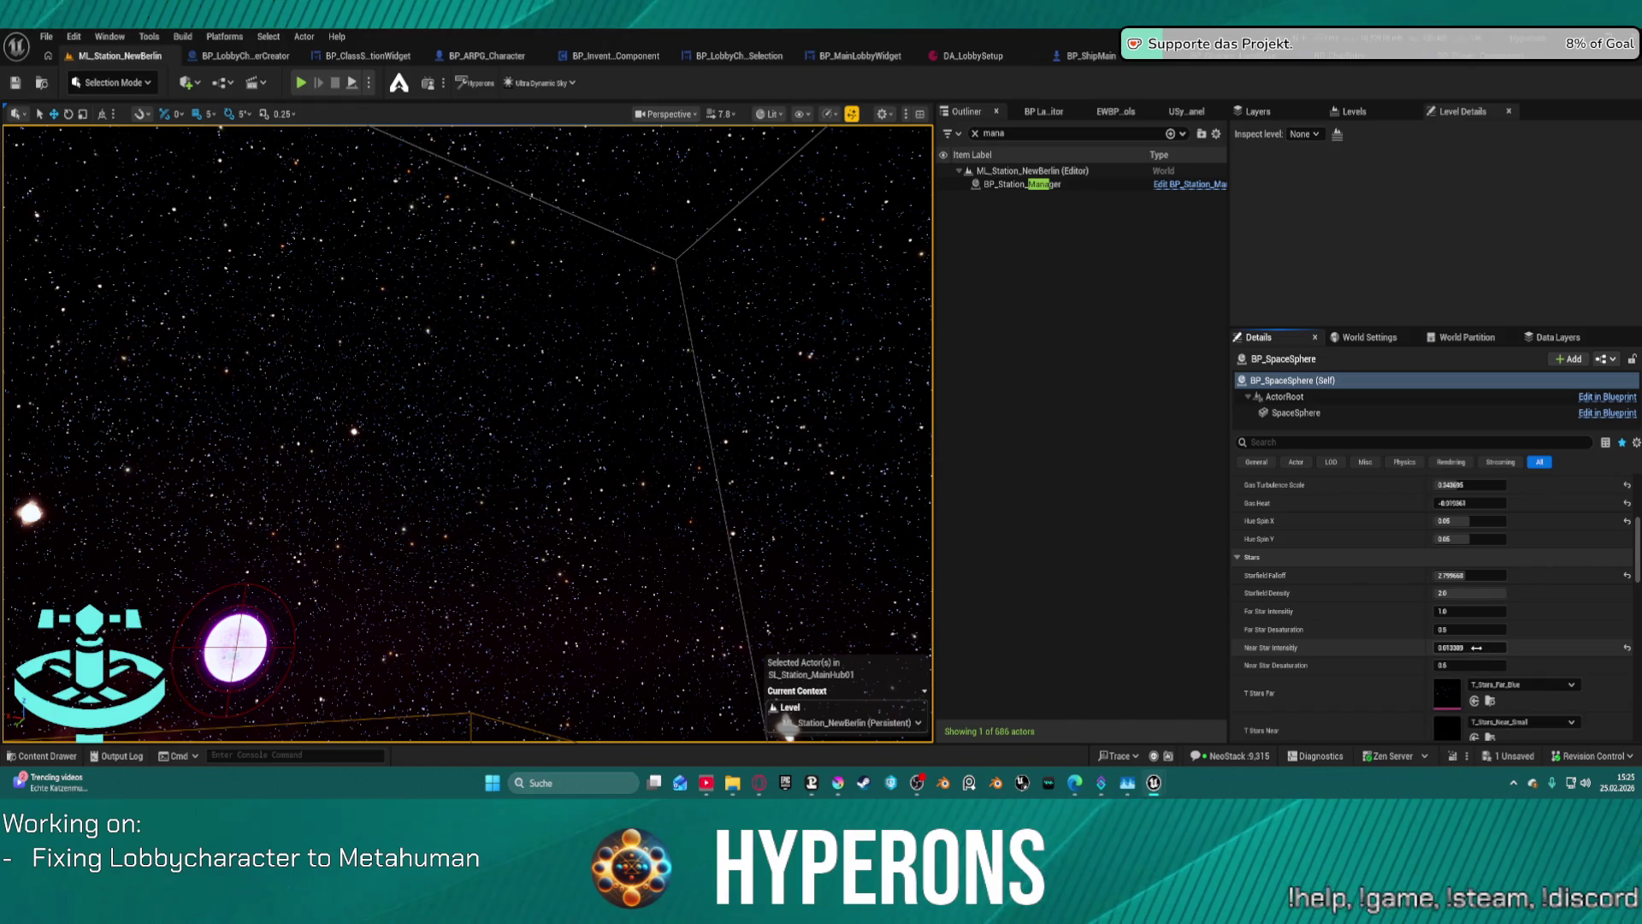
scroll(1488, 633, "down", 5)
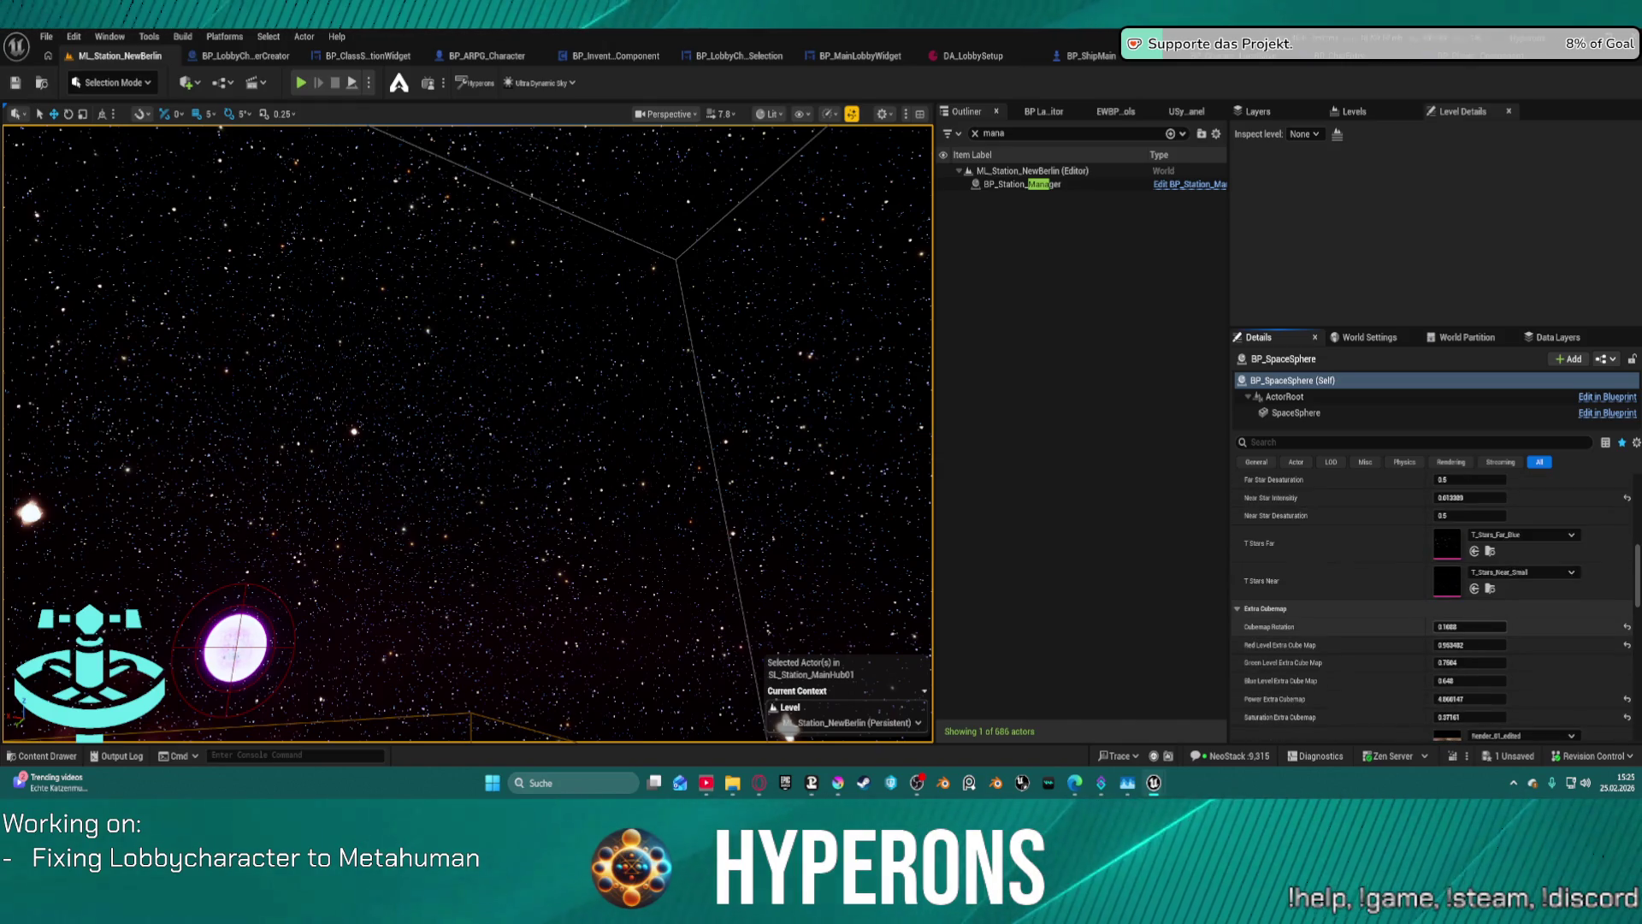
mouse_move(1469, 627)
left_mouse_down()
mouse_move(1518, 627)
mouse_move(1467, 627)
mouse_move(1486, 632)
mouse_move(1446, 647)
left_mouse_up()
- Enter 0.5684 as the extra cubemap's red level
type("0.5684")
key("Return")
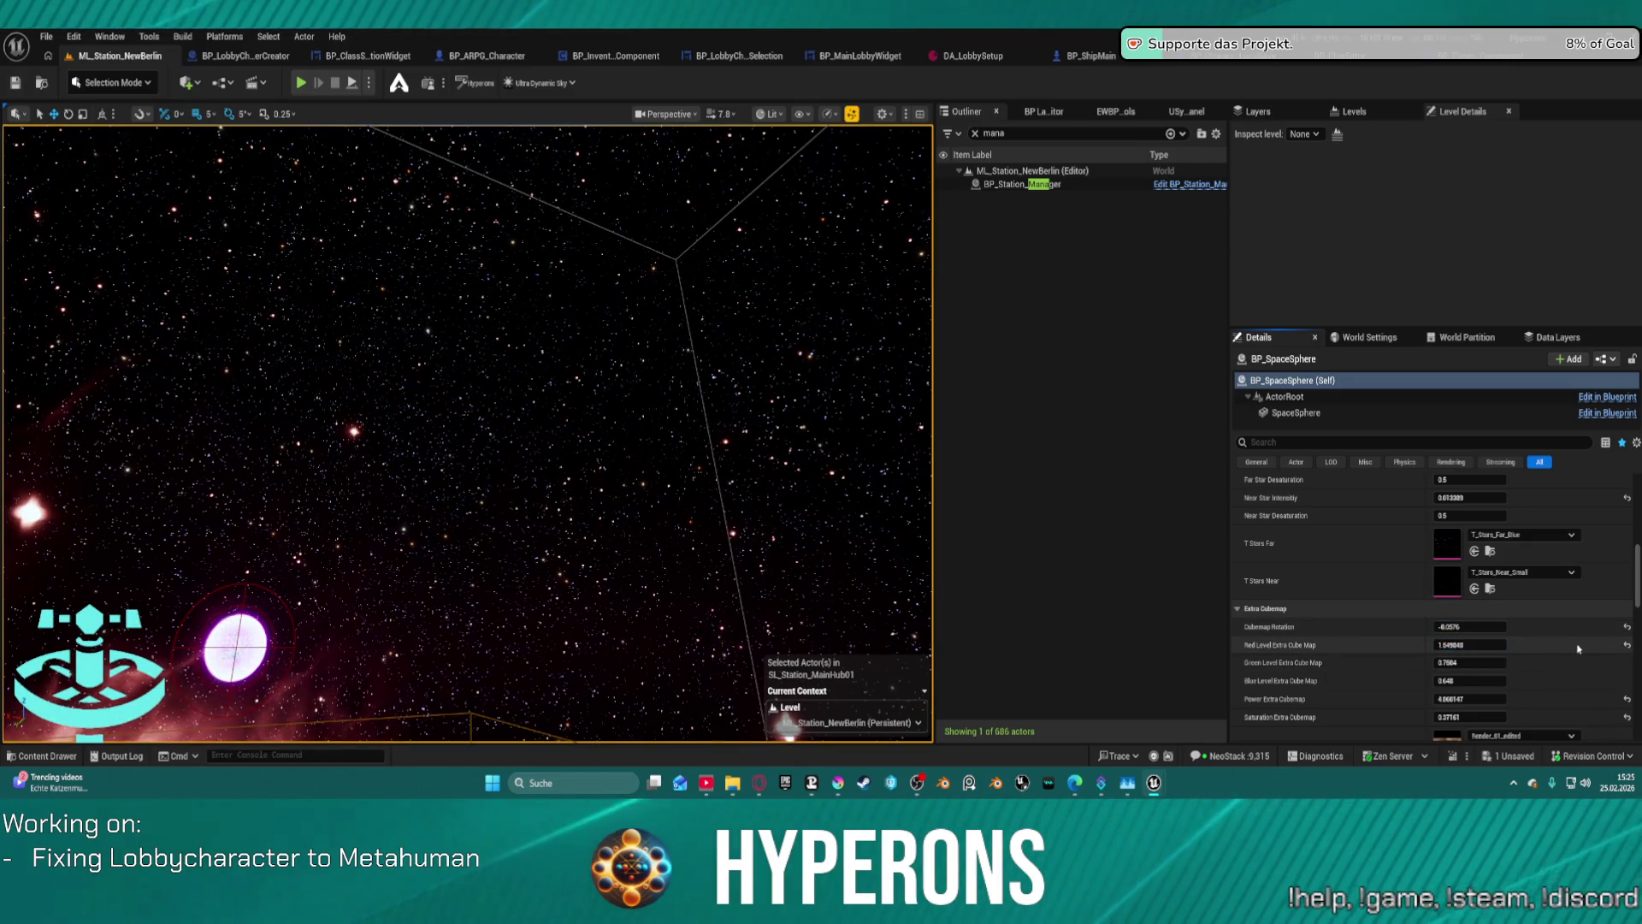
left_click(1469, 645)
type("1")
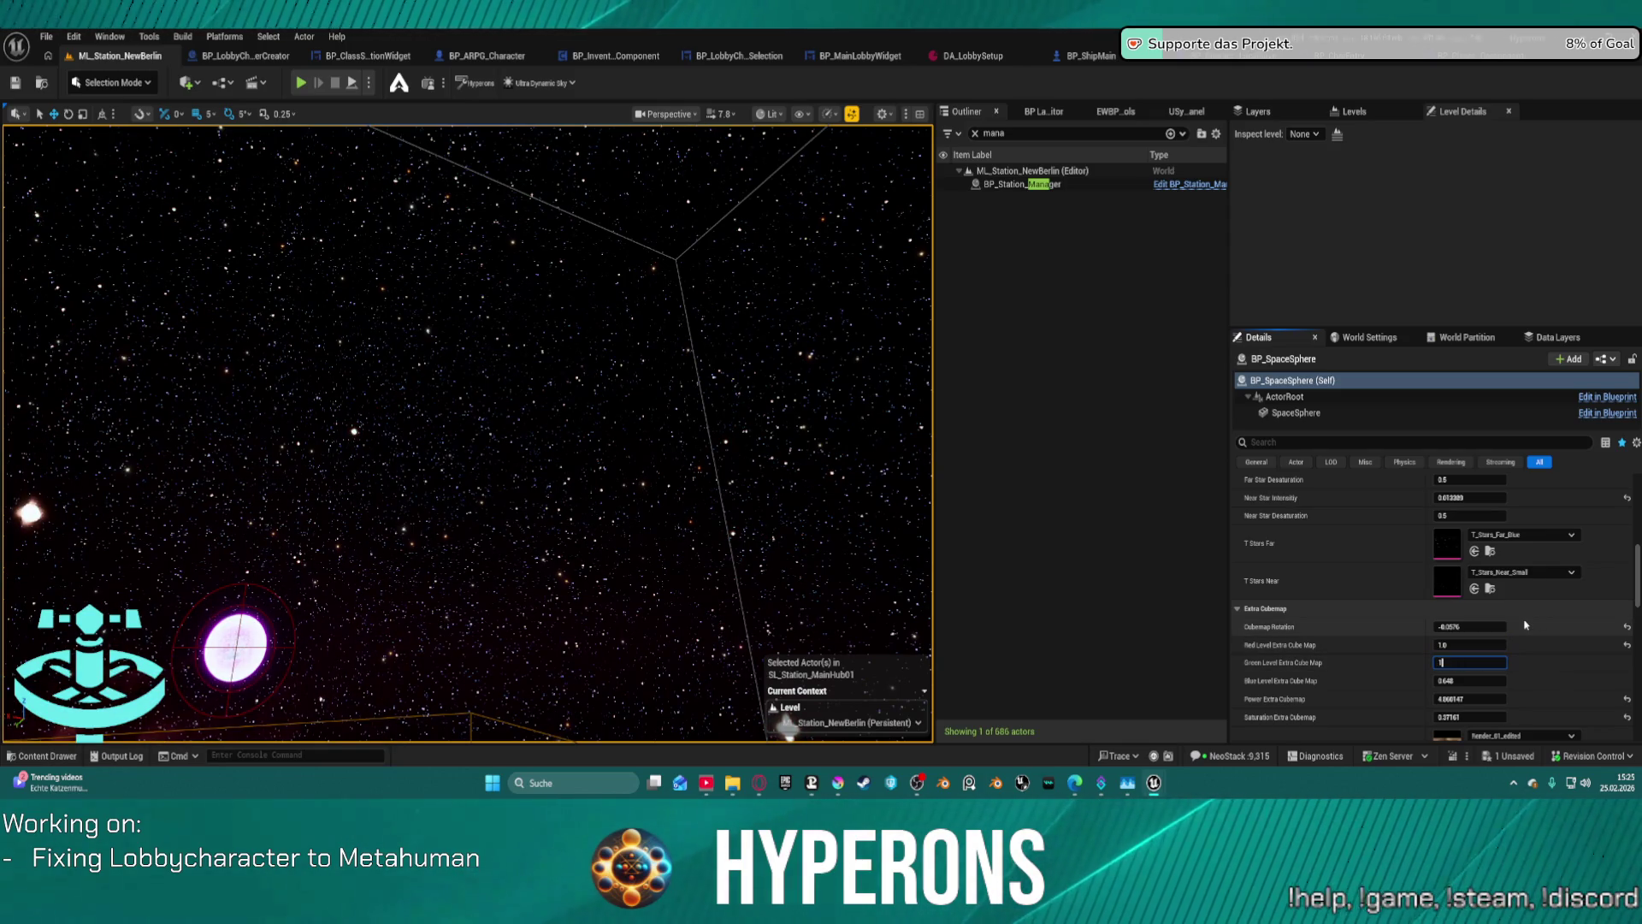
- Retune the extra cubemap to saturation about 0.44 and power about 14.6
mouse_move(599, 428)
left_mouse_down()
mouse_move(325, 427)
mouse_move(565, 428)
mouse_move(531, 419)
left_mouse_up()
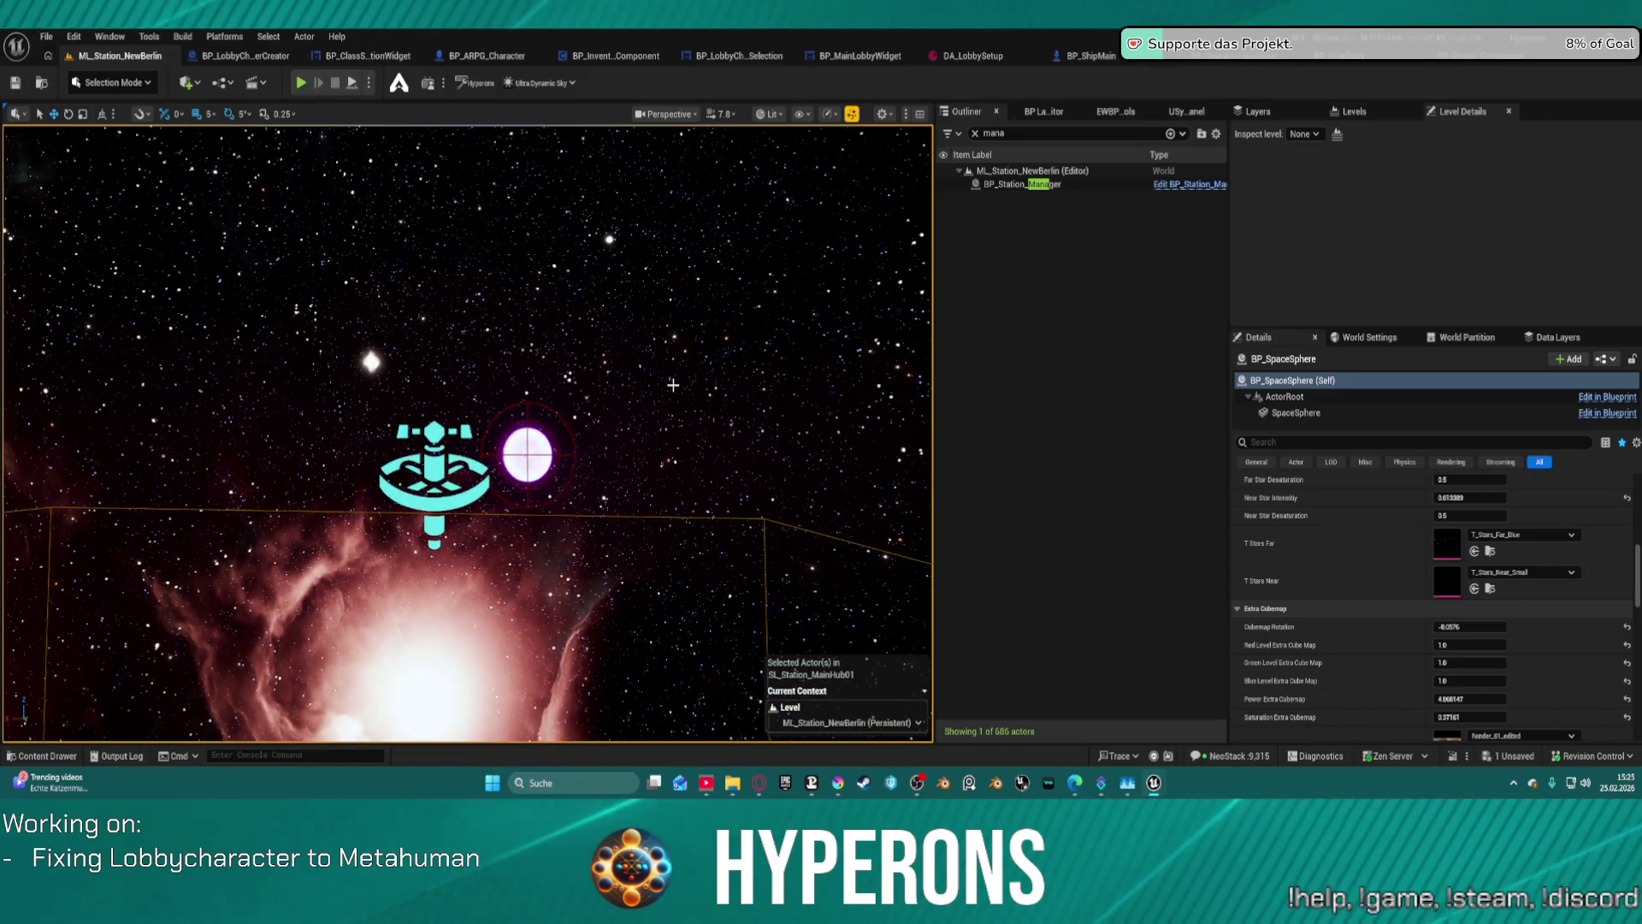
scroll(1484, 643, "down", 3)
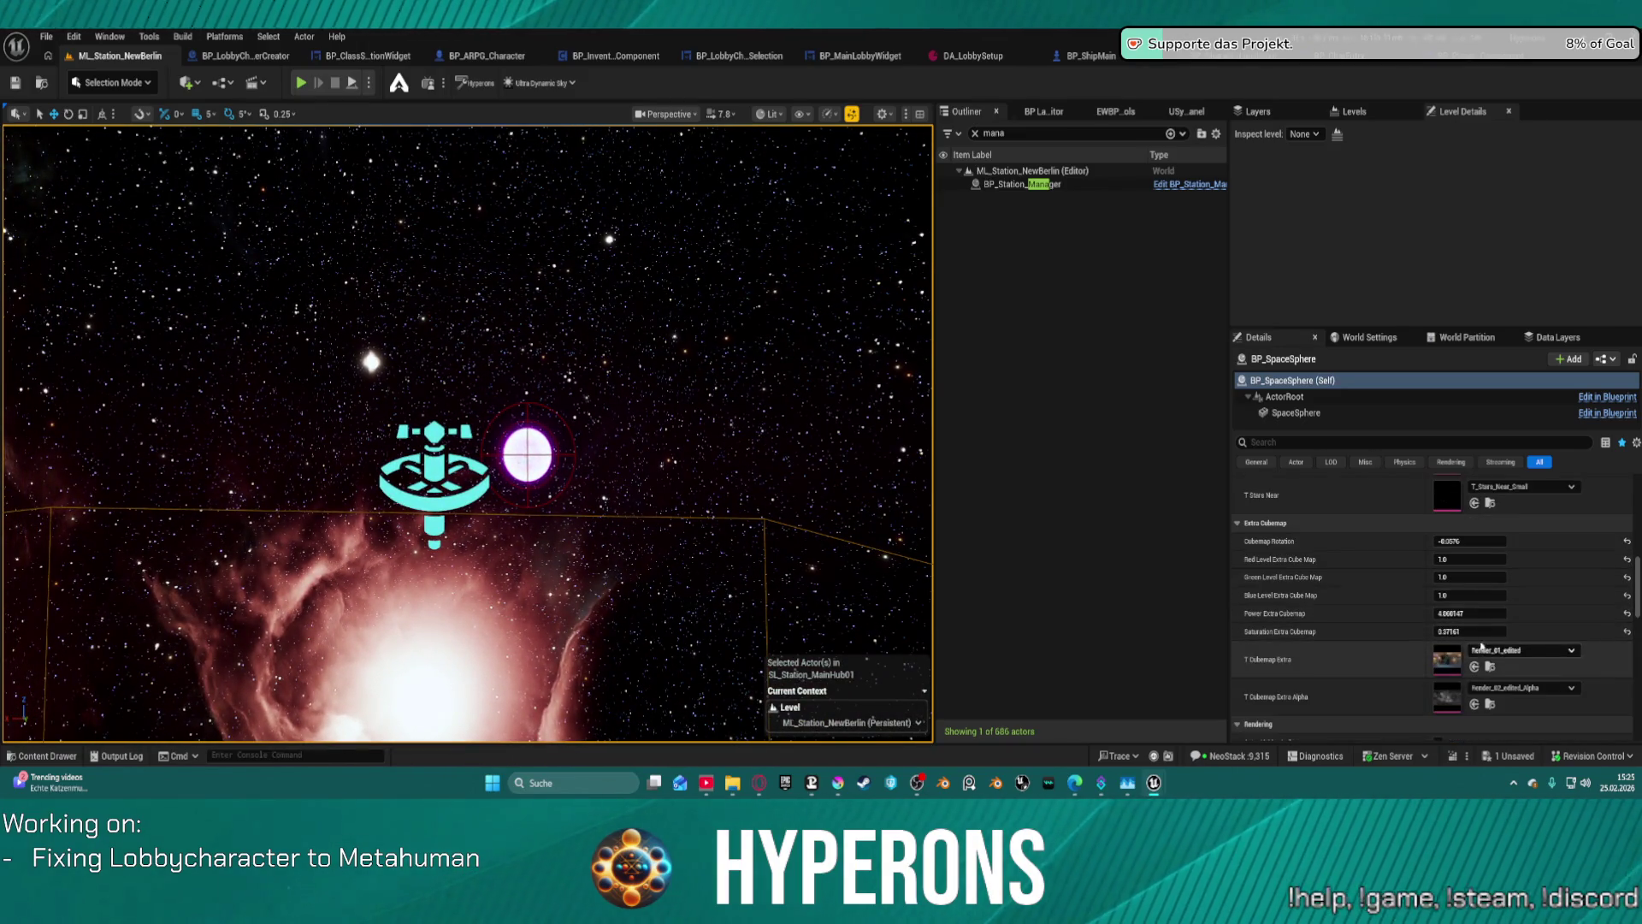
mouse_move(1467, 631)
left_mouse_down()
mouse_move(1368, 631)
mouse_move(1440, 631)
left_mouse_up()
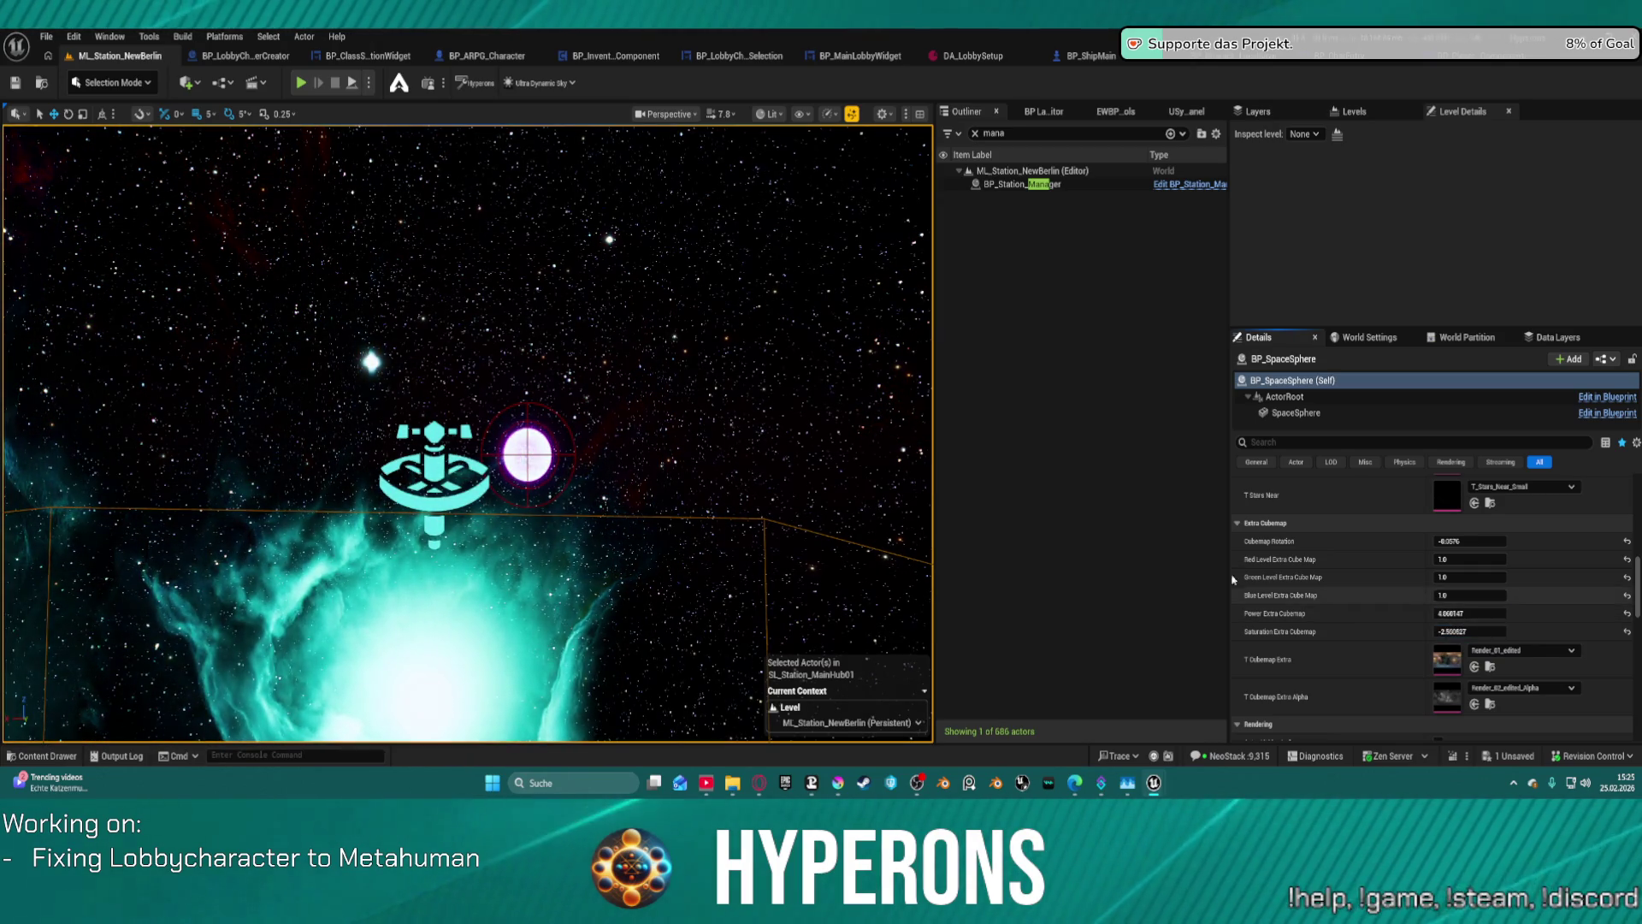
mouse_move(466, 428)
left_mouse_down()
mouse_move(308, 368)
mouse_move(283, 531)
mouse_move(256, 513)
mouse_move(697, 456)
mouse_move(633, 385)
left_mouse_up()
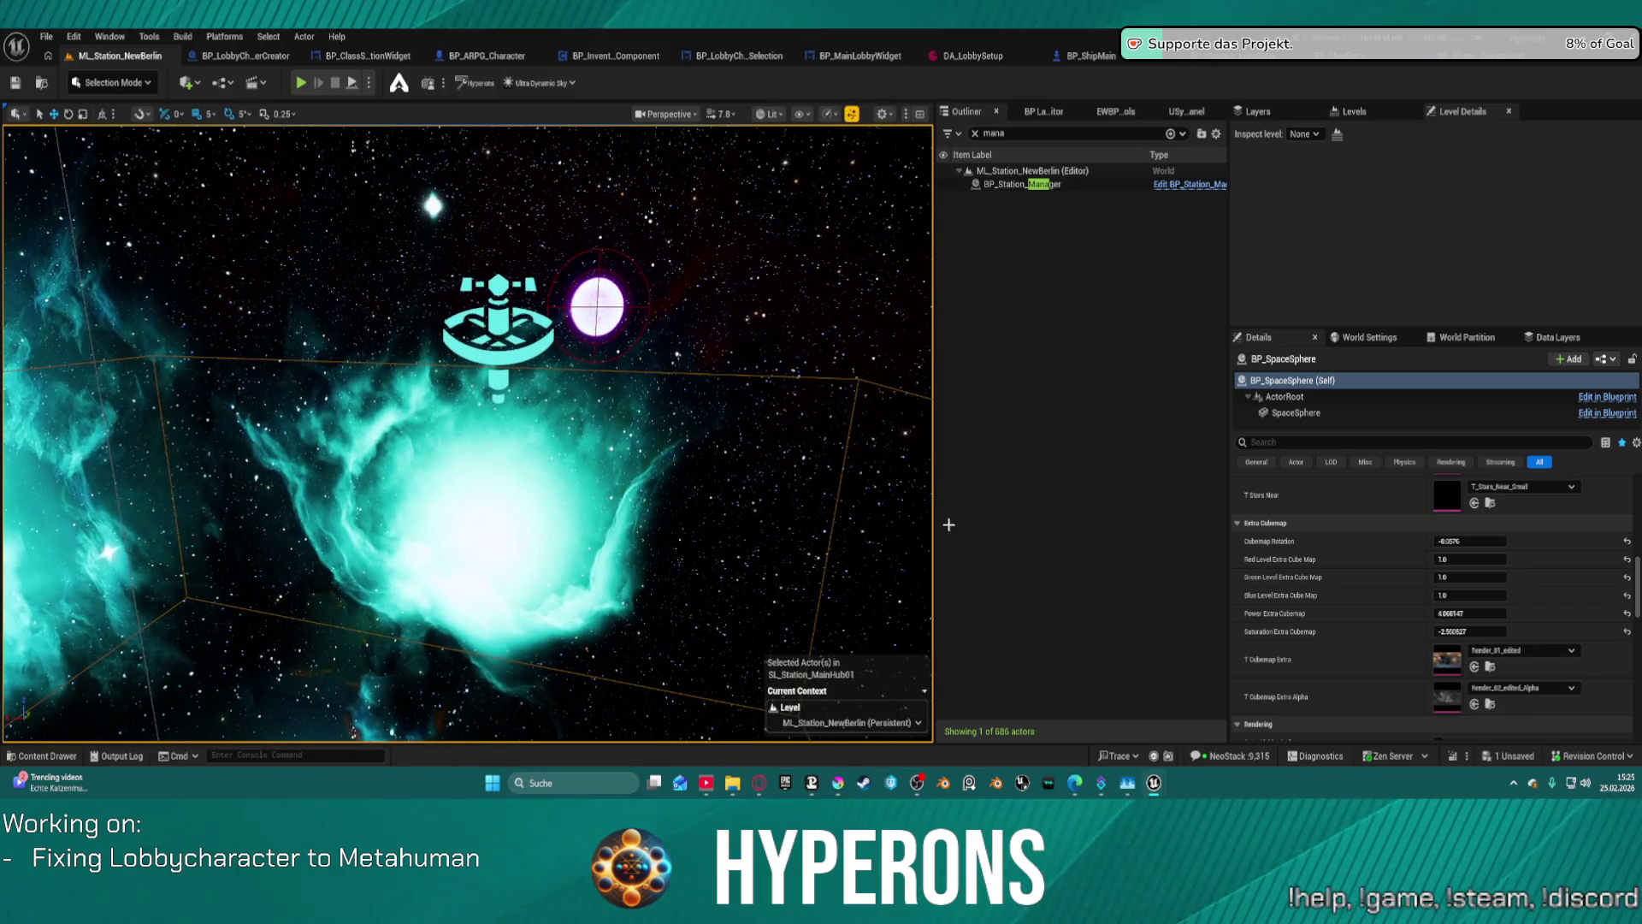
mouse_move(1471, 603)
left_mouse_down()
mouse_move(1420, 603)
mouse_move(1513, 631)
mouse_move(1454, 596)
mouse_move(1496, 596)
mouse_move(1466, 595)
left_mouse_up()
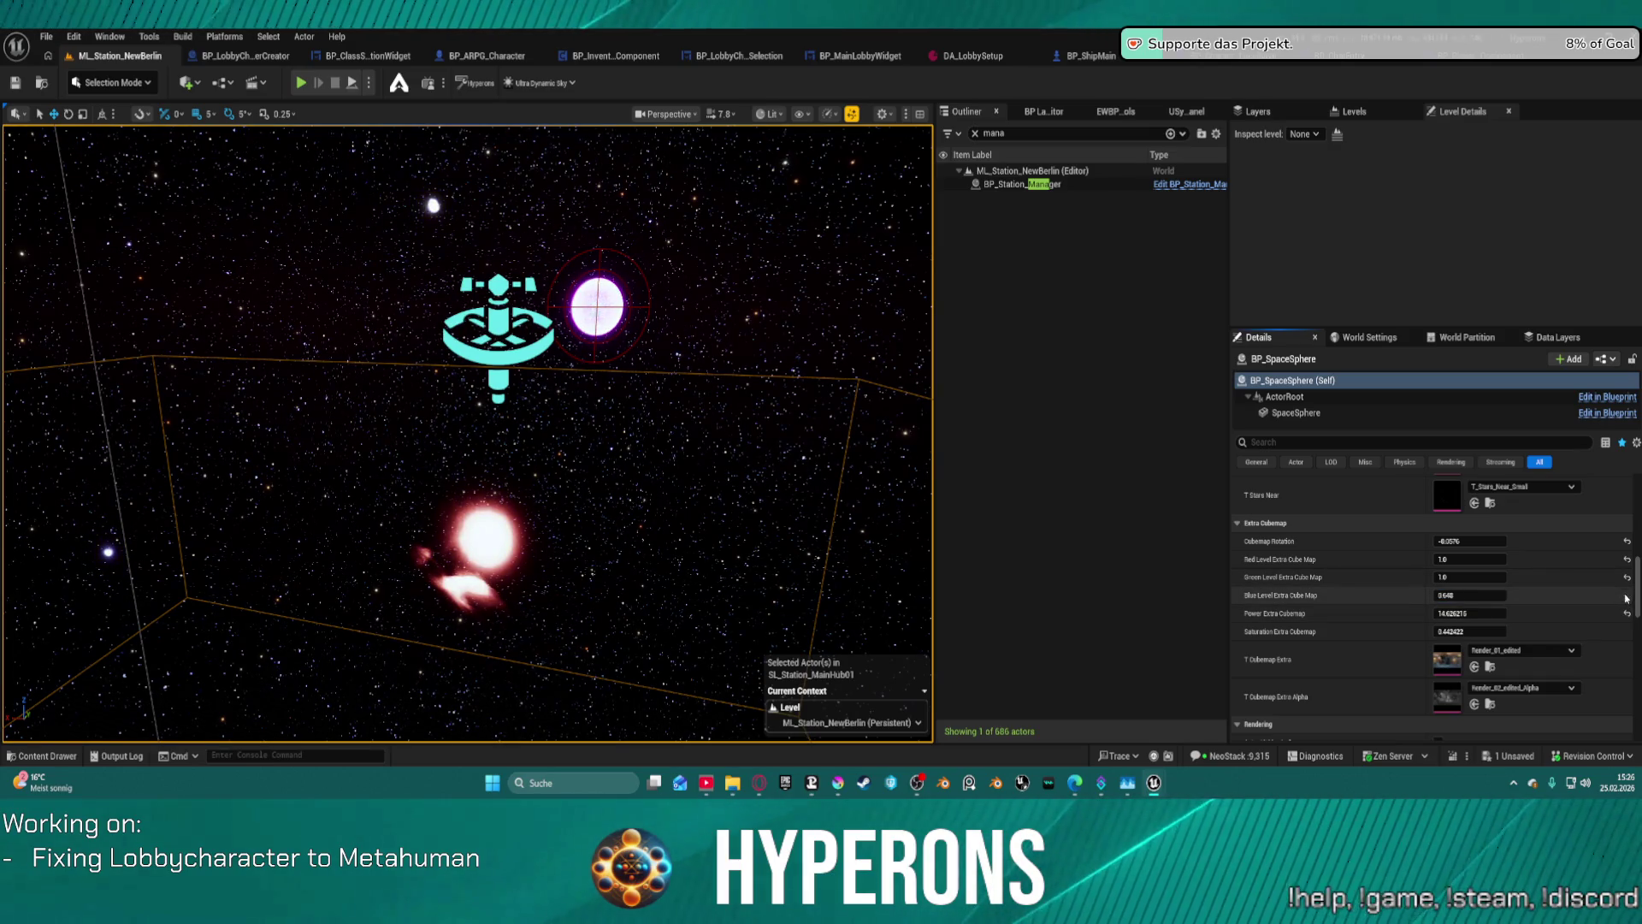
- Adjust the extra cubemap's red level and saturation, then reset Cubemap Rotation to 0.0
mouse_move(1489, 560)
left_mouse_down()
mouse_move(1454, 559)
mouse_move(1531, 580)
left_mouse_up()
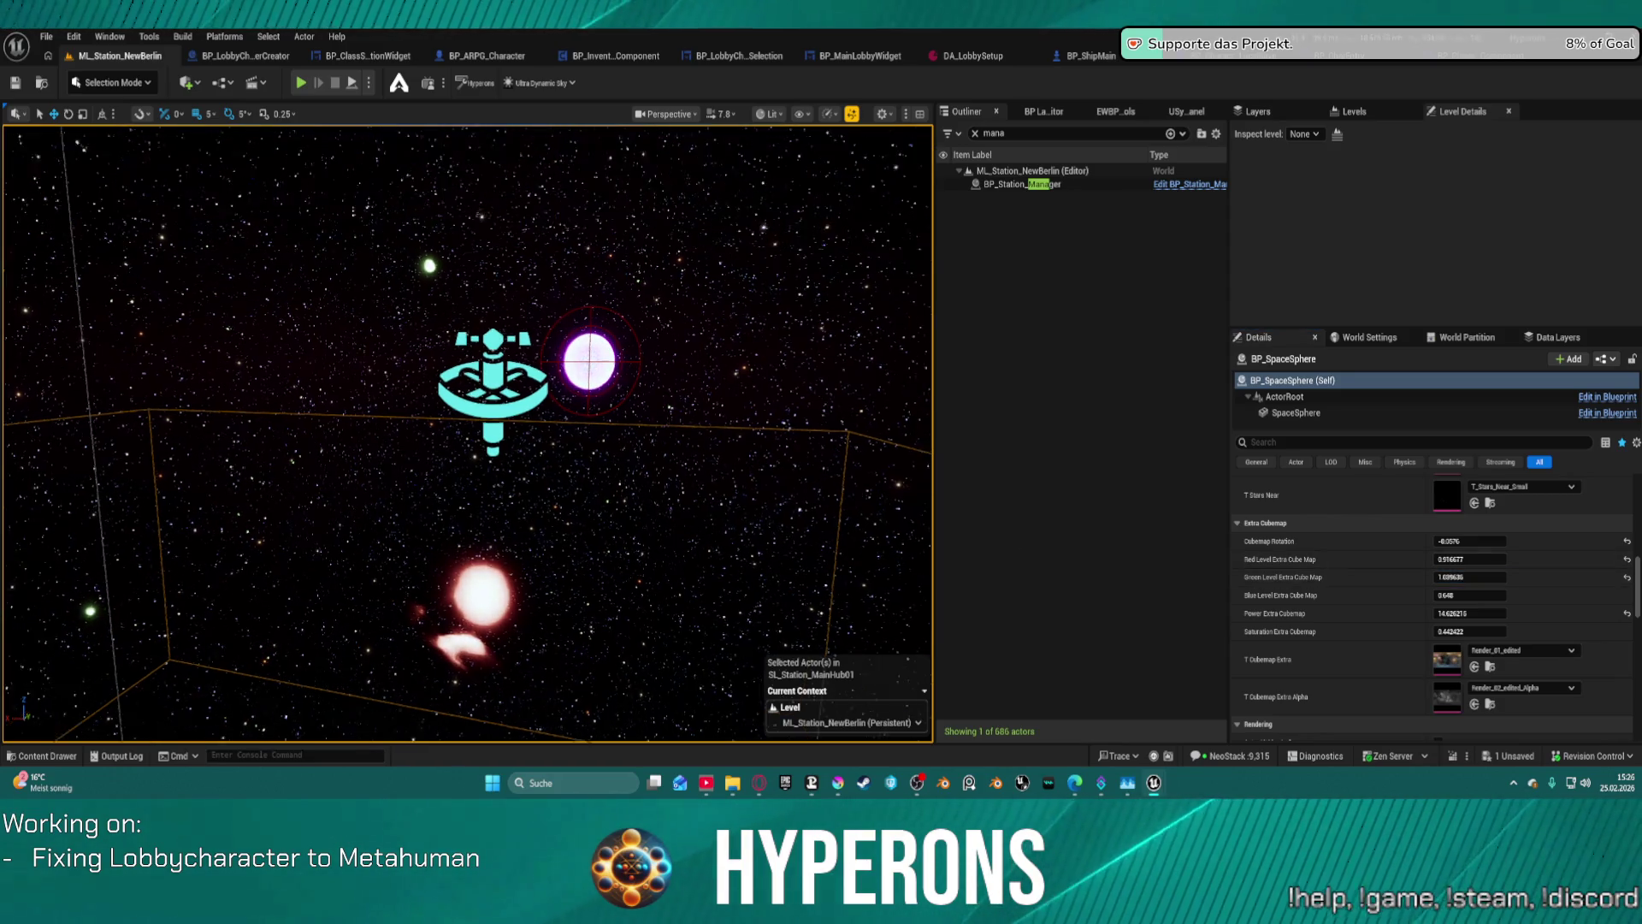
left_click_drag(720, 527, 720, 527)
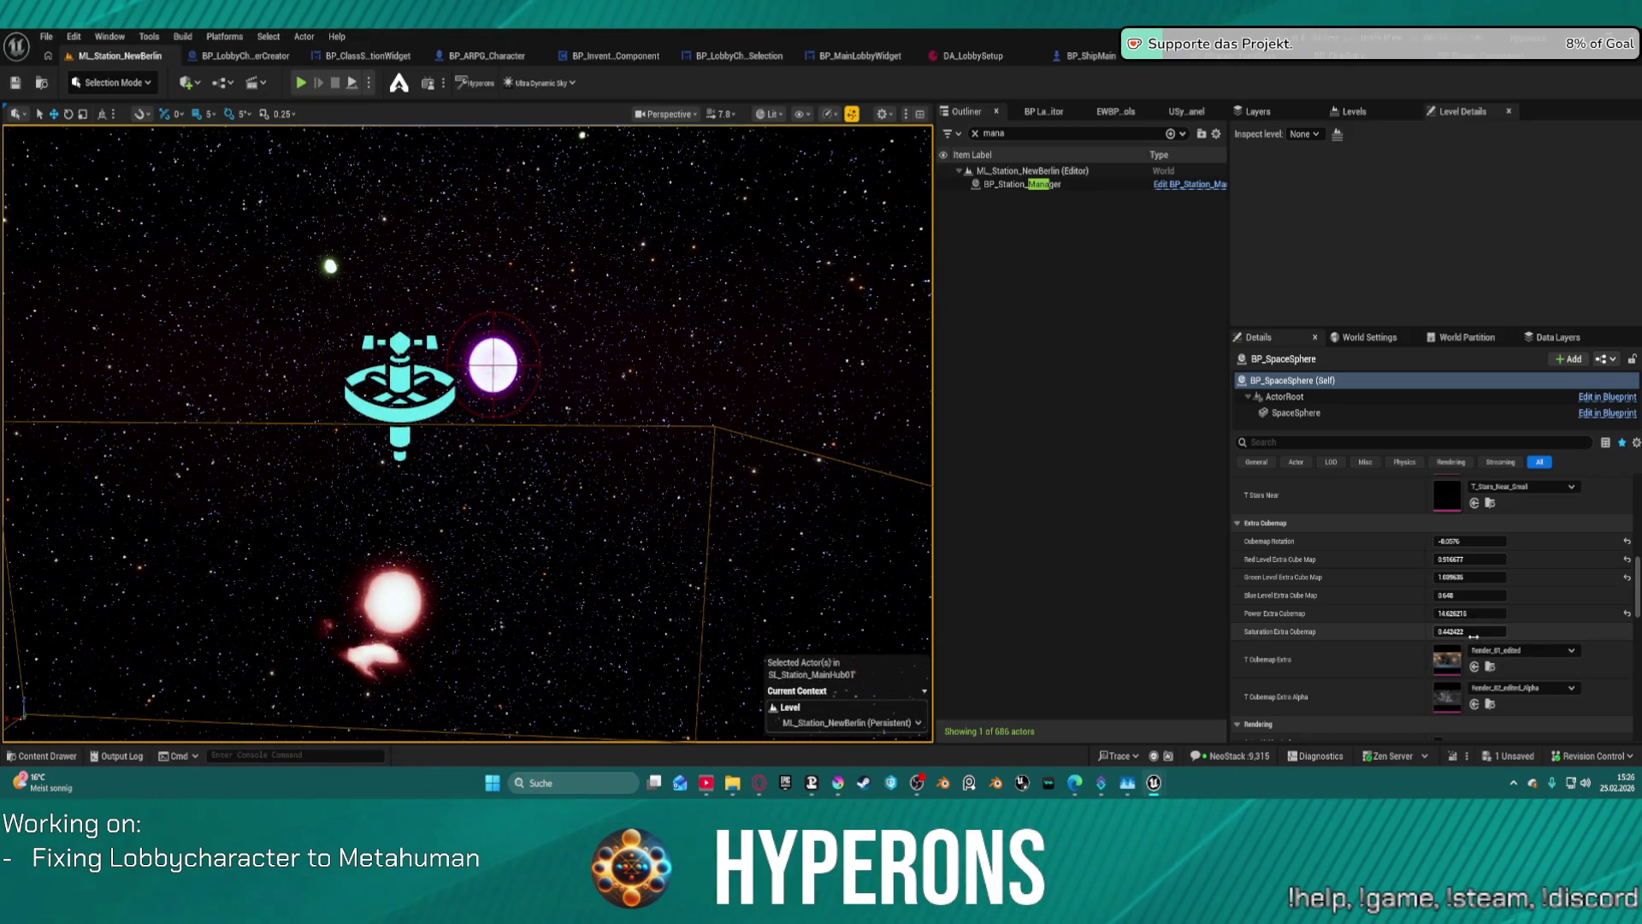
mouse_move(1476, 629)
left_mouse_down()
mouse_move(1519, 630)
mouse_move(1480, 631)
left_mouse_up()
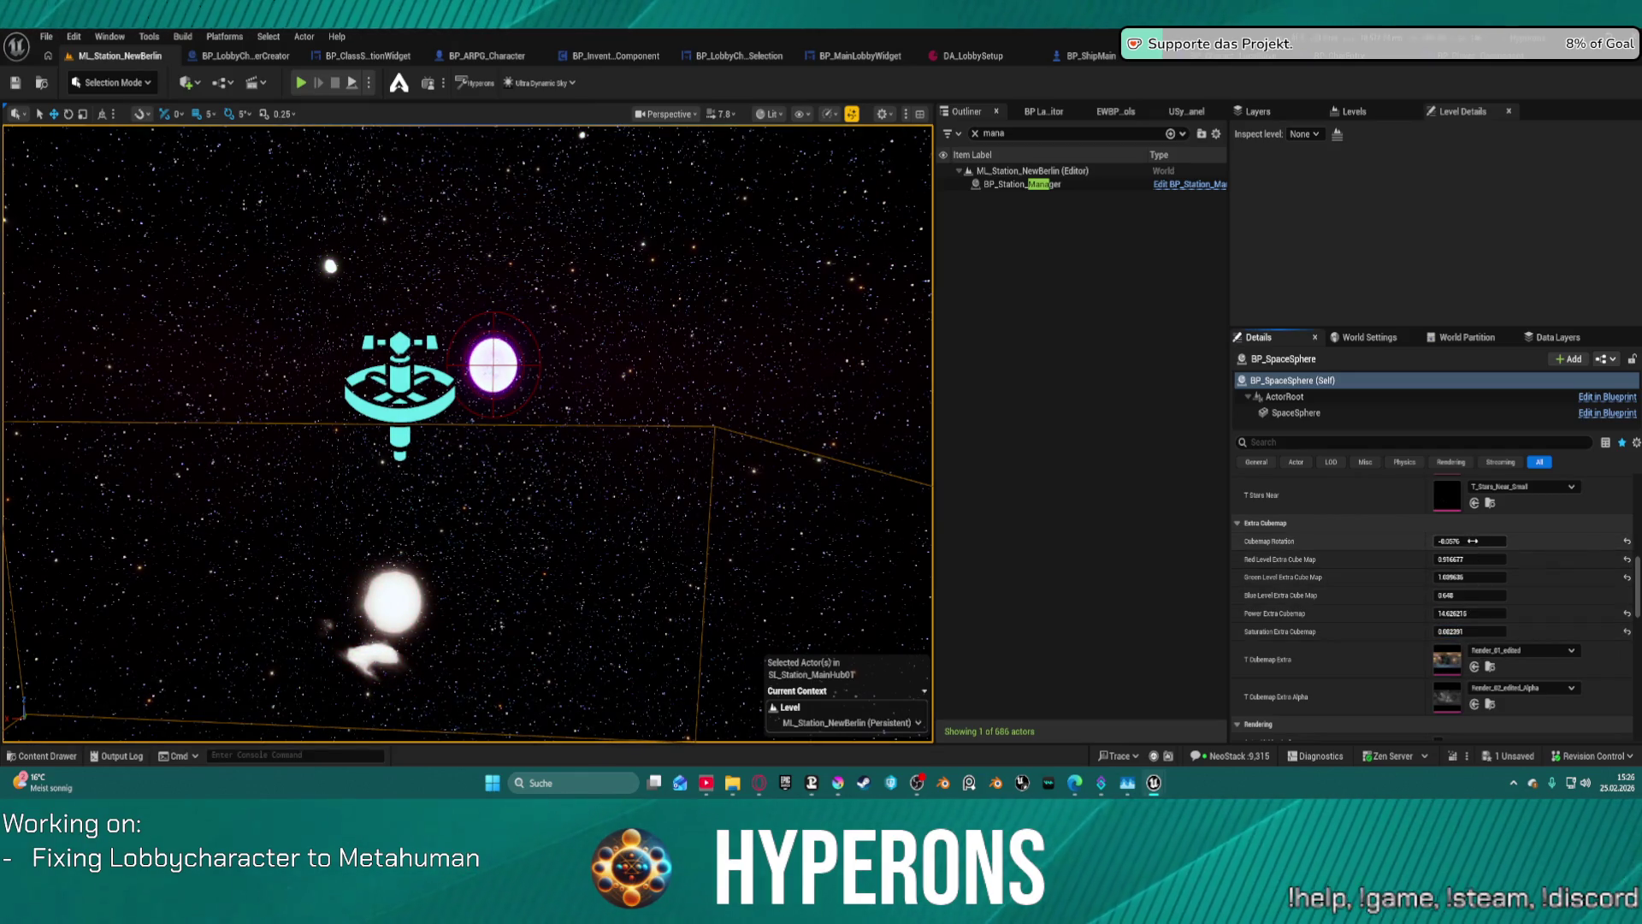
mouse_move(1473, 540)
left_mouse_down()
mouse_move(1522, 540)
mouse_move(1436, 541)
left_mouse_up()
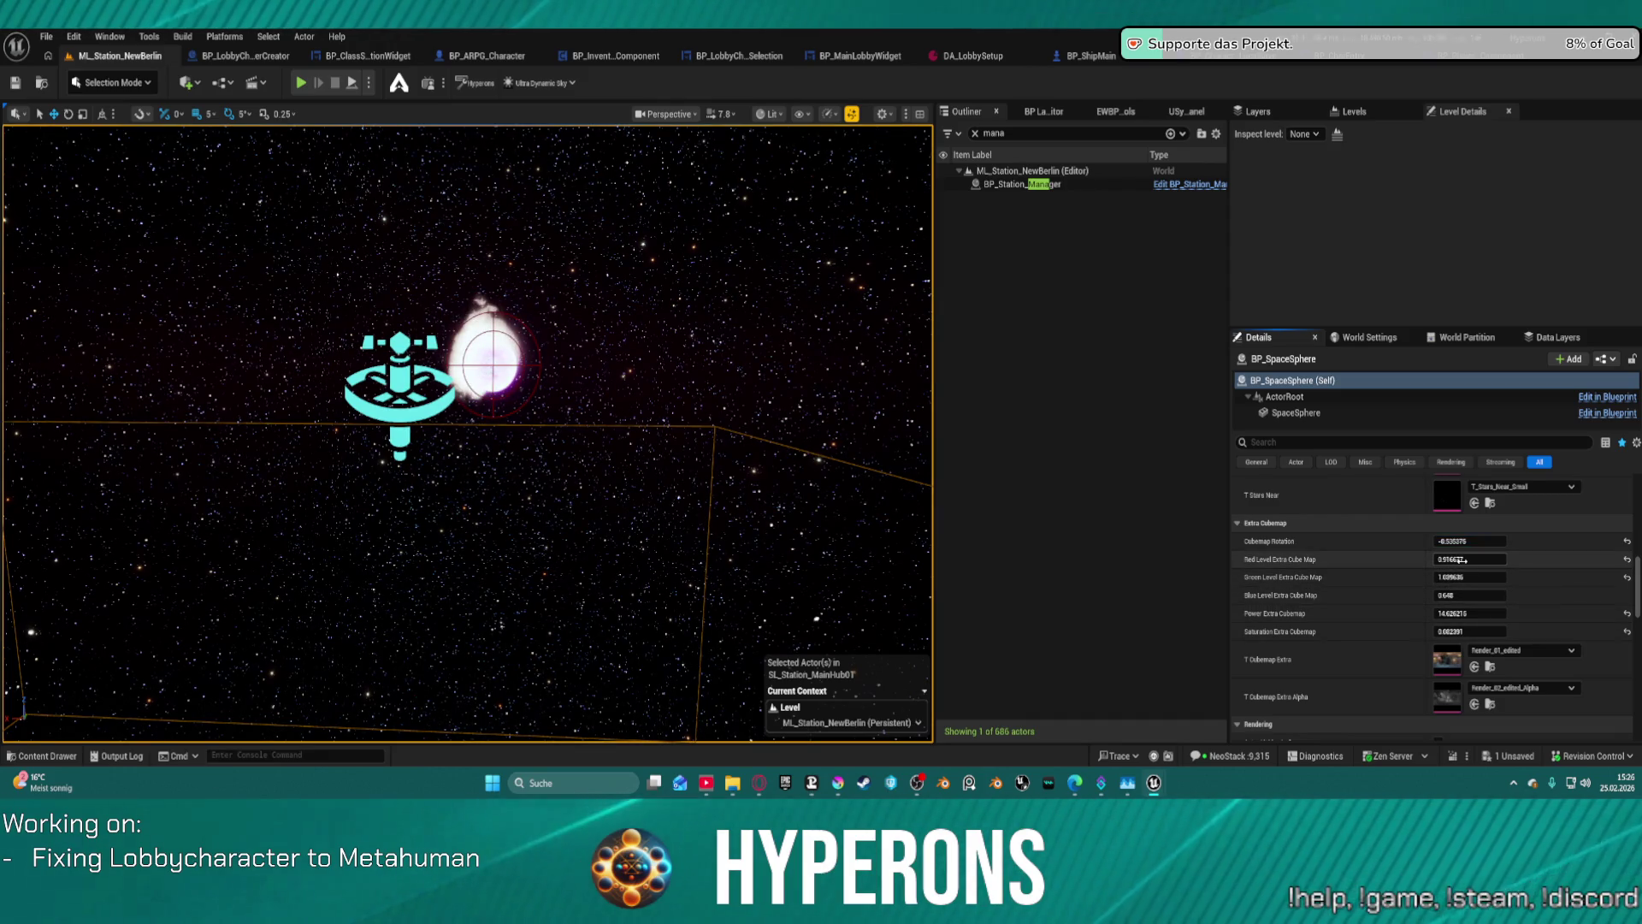
mouse_move(1469, 558)
left_mouse_down()
mouse_move(1488, 558)
mouse_move(1471, 559)
mouse_move(1486, 572)
mouse_move(1475, 597)
left_mouse_up()
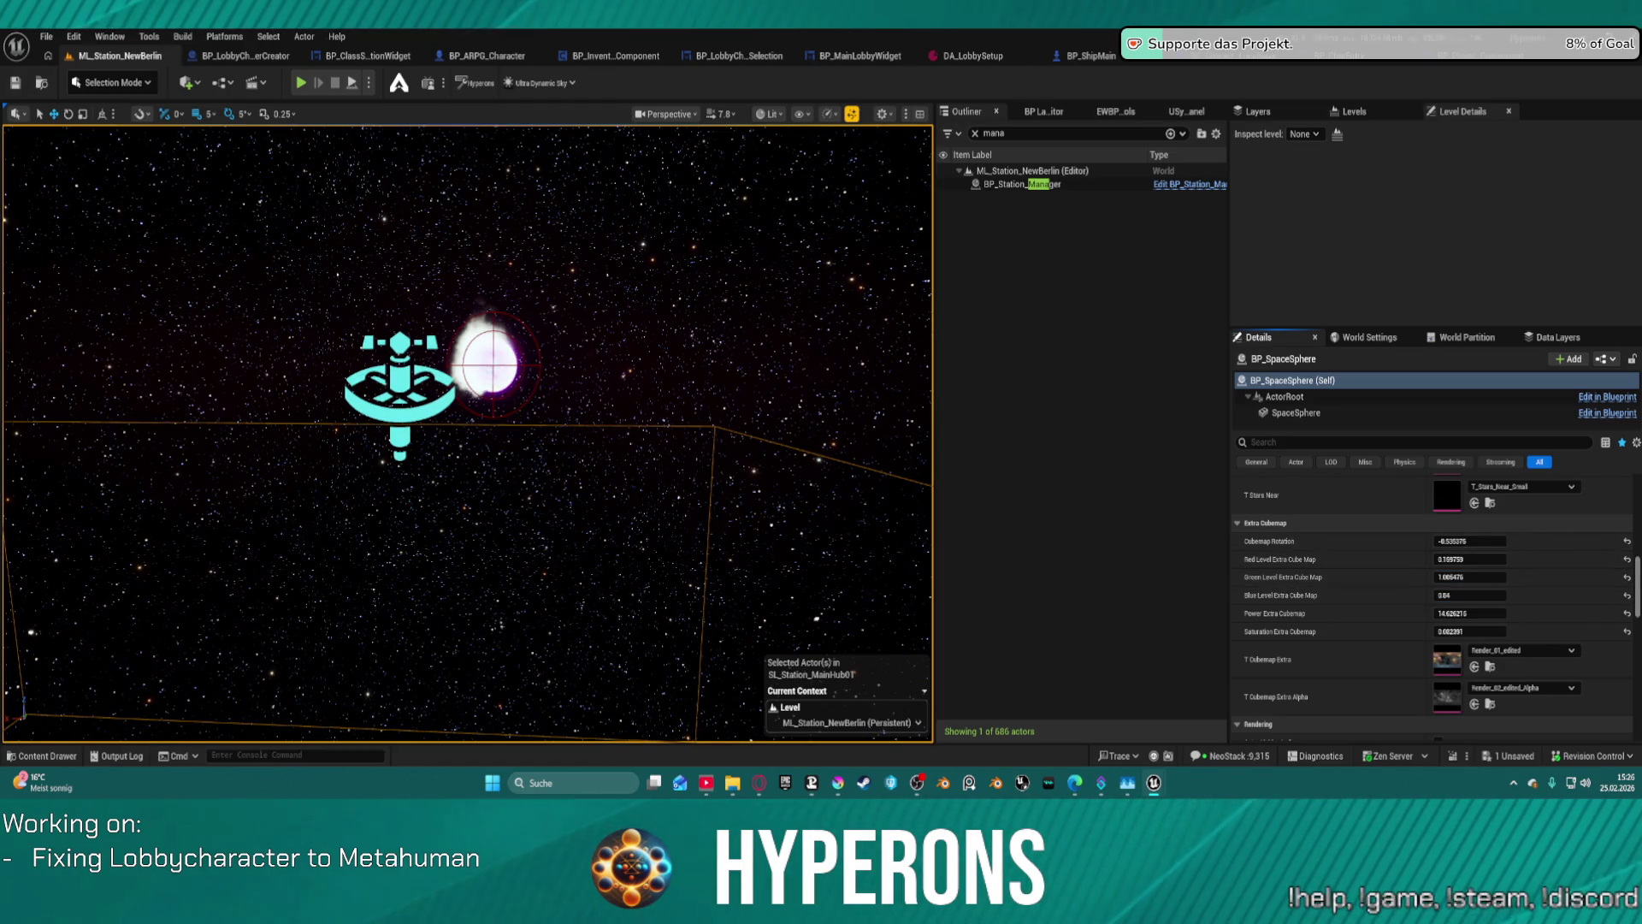
left_click(1629, 542)
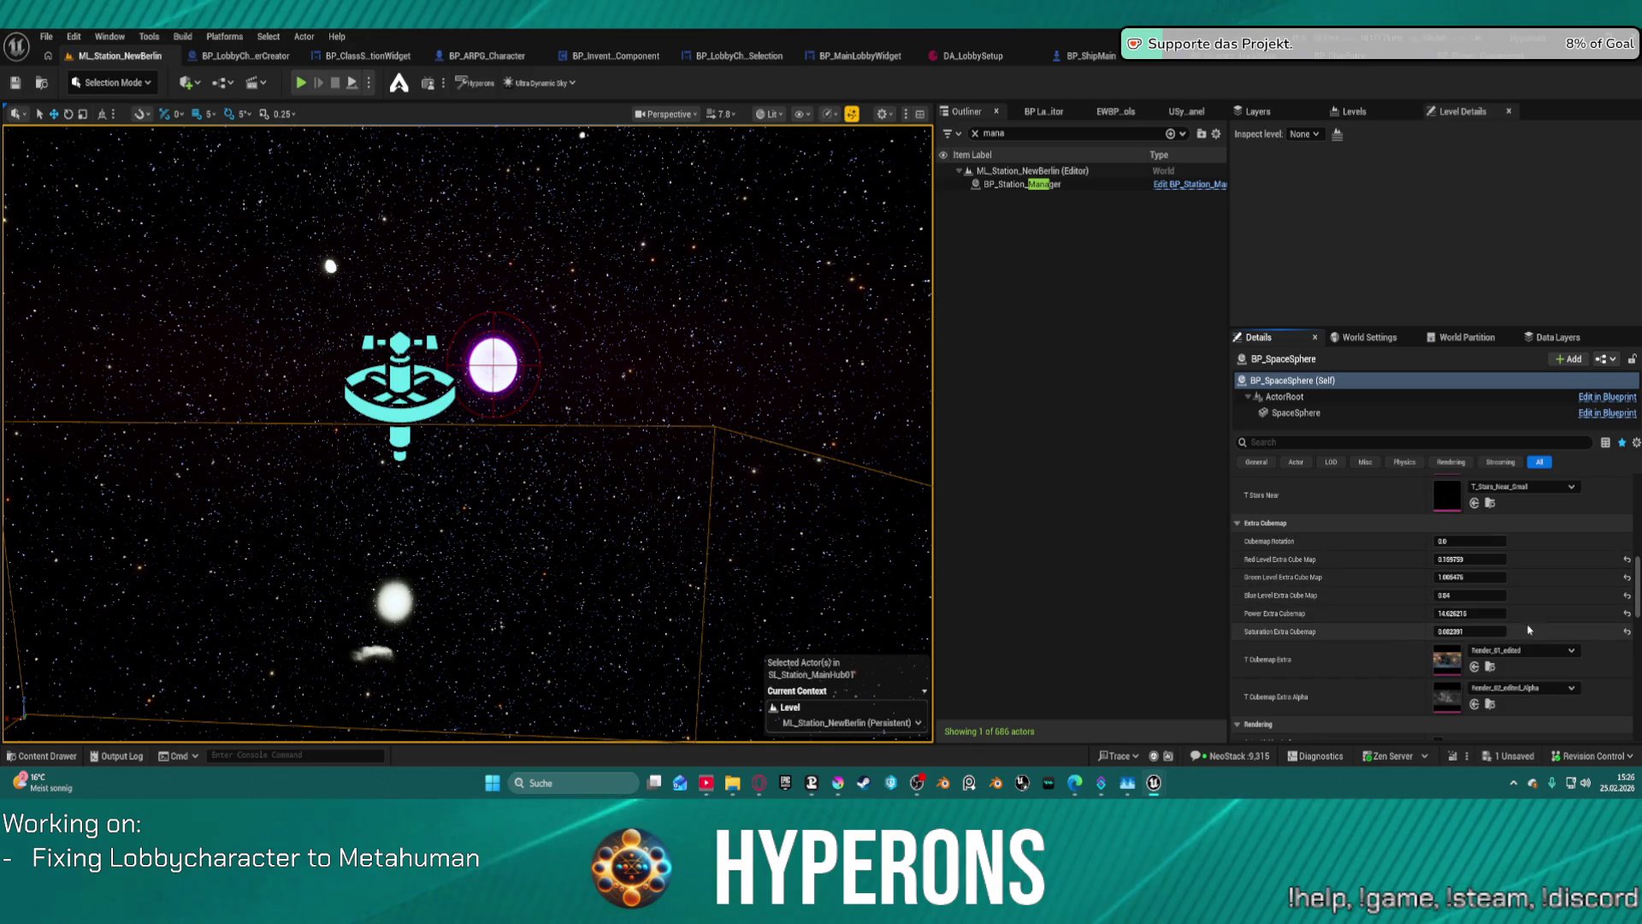
- Boost saturation and settle the extra cubemap power near 5.7 for green nebulae
left_click_drag(1471, 631, 1531, 631)
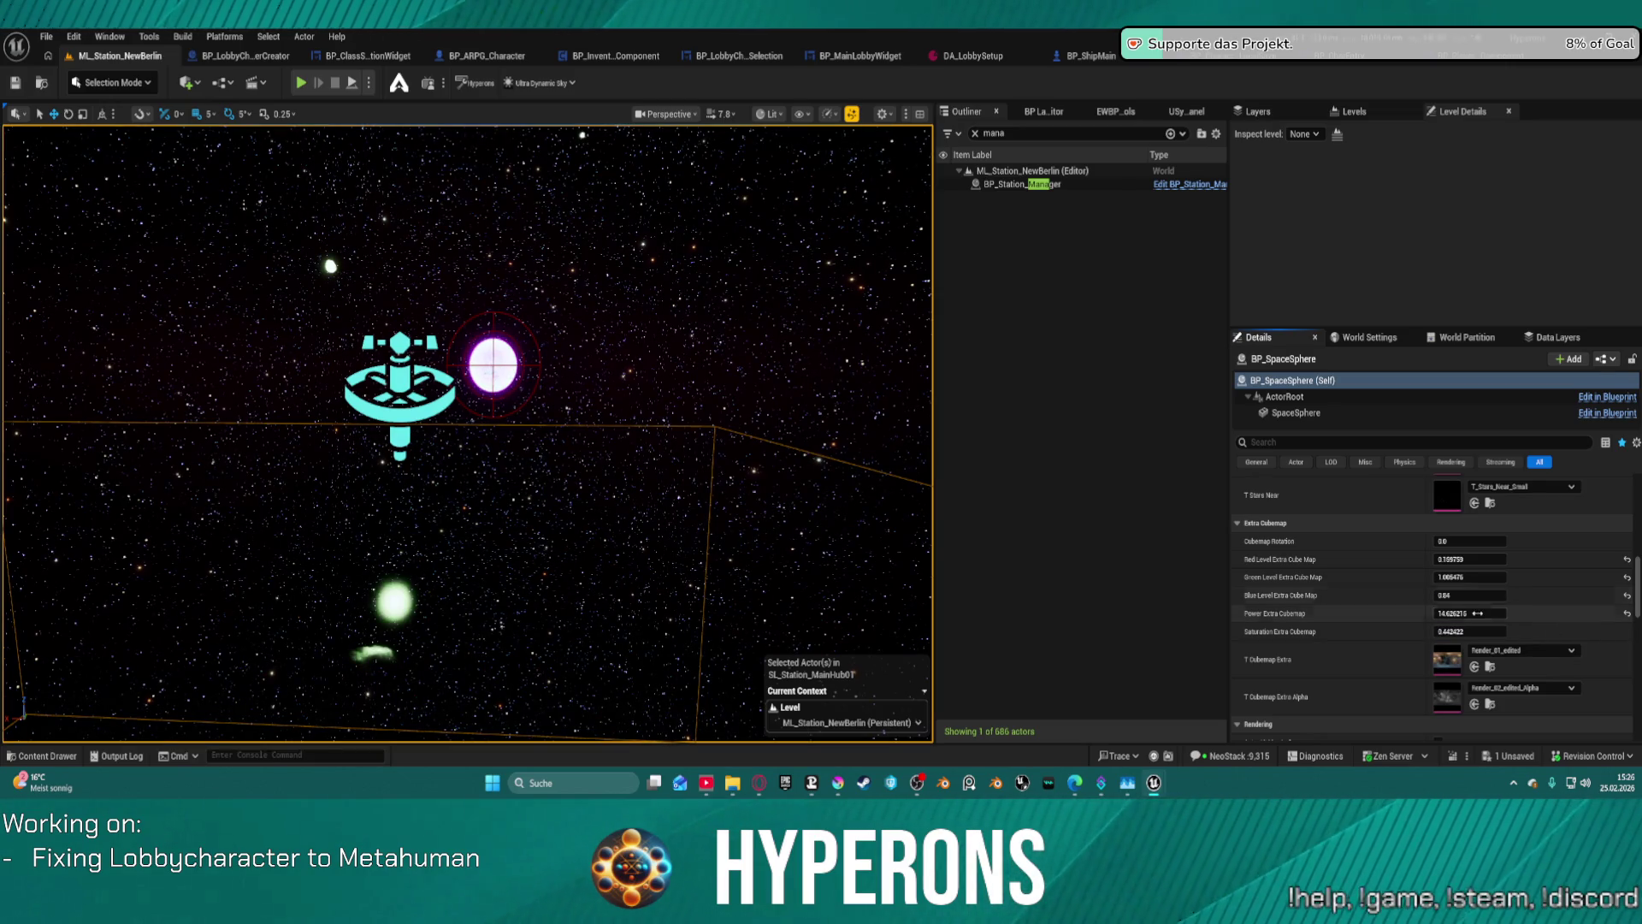
left_click_drag(1497, 613, 1514, 614)
mouse_move(1469, 613)
left_mouse_down()
mouse_move(1505, 613)
mouse_move(1479, 613)
left_mouse_up()
left_click(1626, 613)
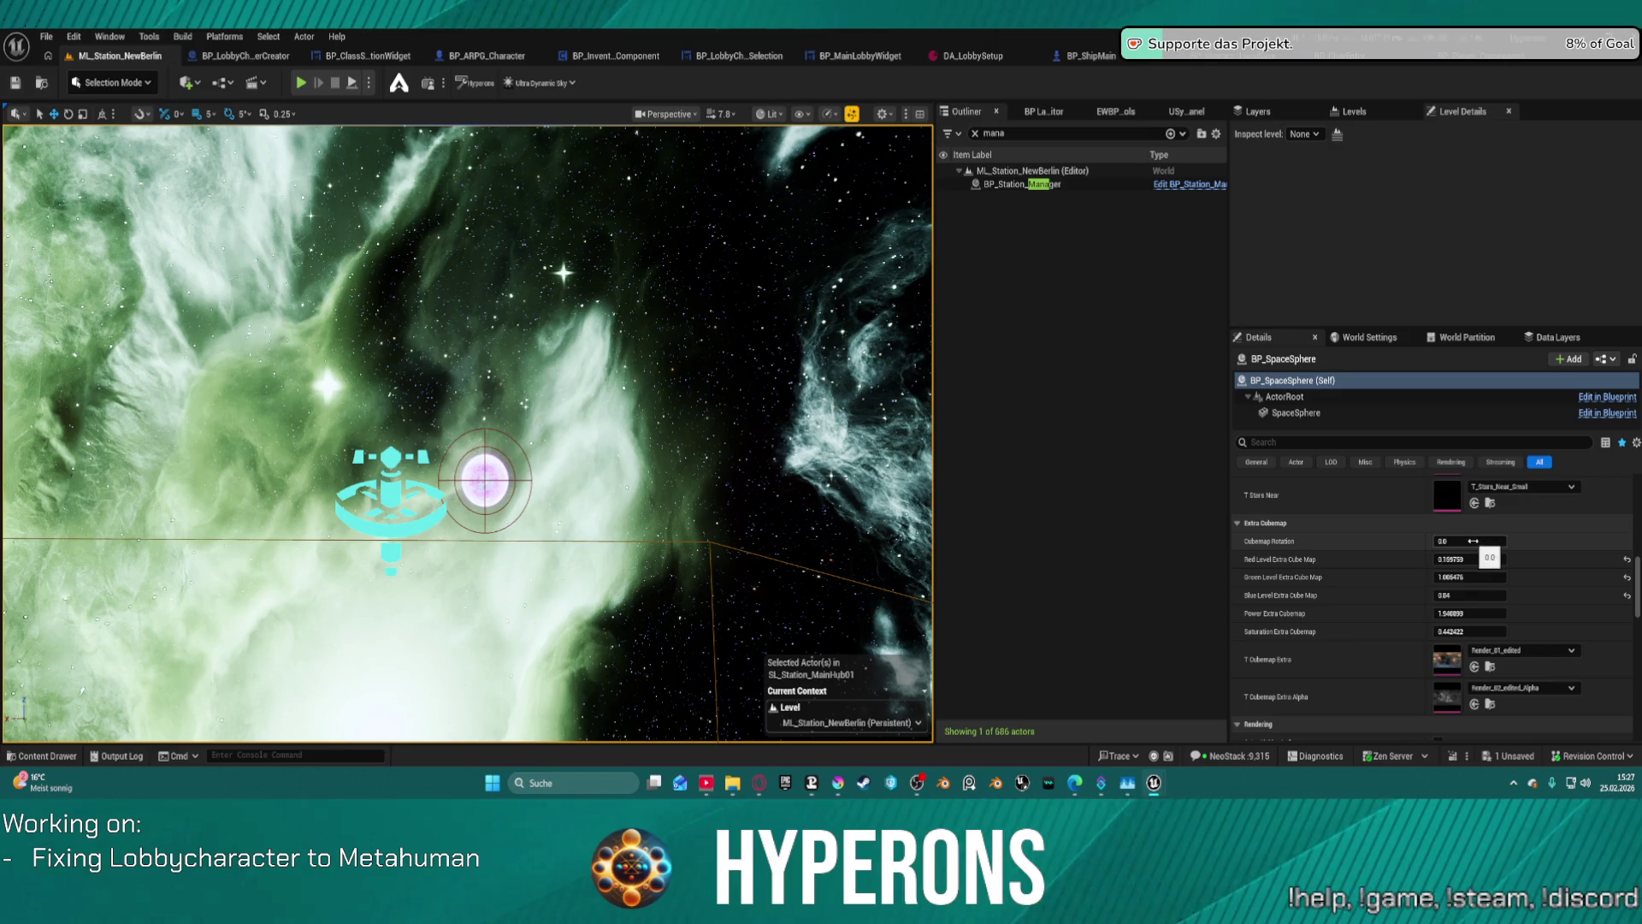
mouse_move(1465, 611)
left_mouse_down()
mouse_move(1549, 612)
mouse_move(1418, 617)
left_mouse_up()
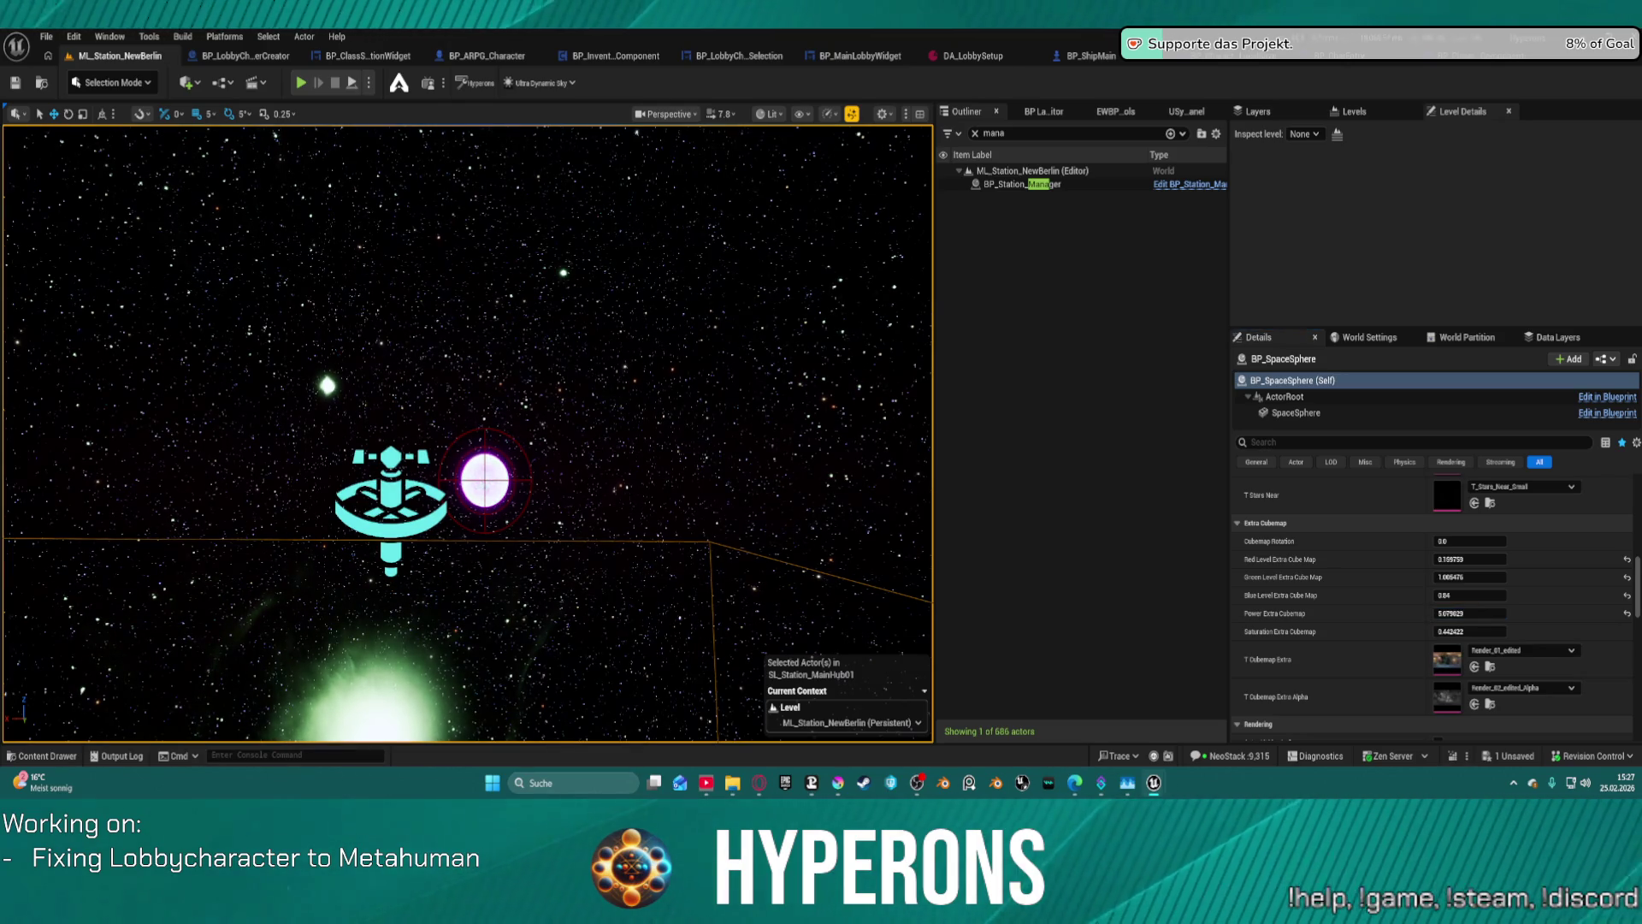
mouse_move(318, 363)
left_mouse_down()
mouse_move(196, 354)
mouse_move(283, 358)
left_mouse_up()
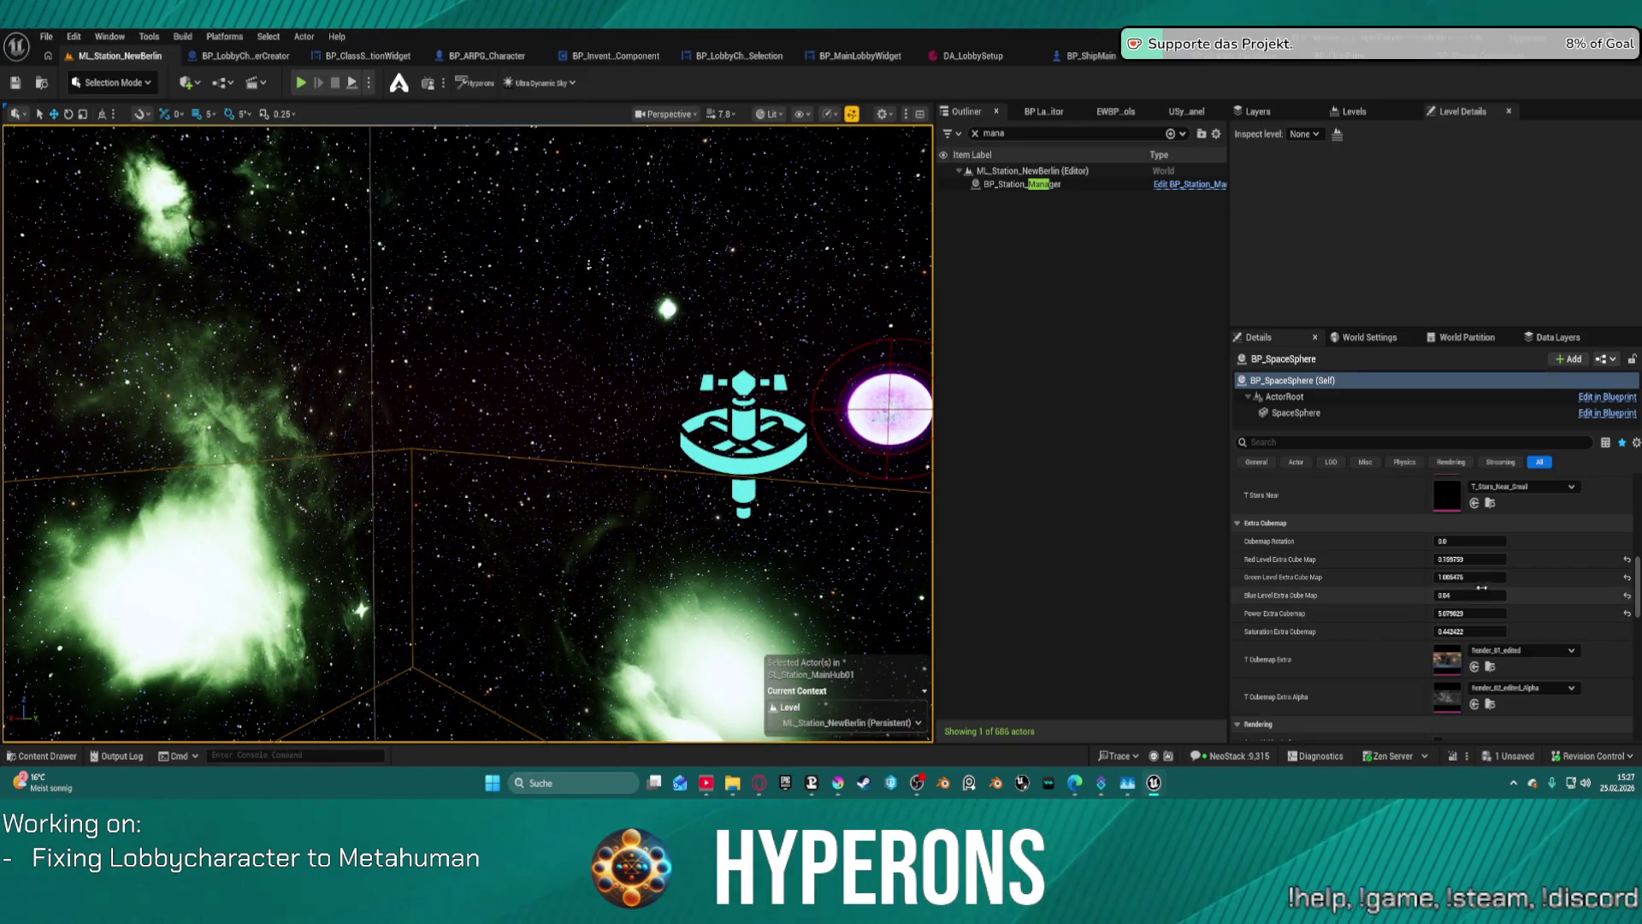
- Reset red and green levels, then set green to 0.744 and lower it toward 0.23
left_click(1627, 578)
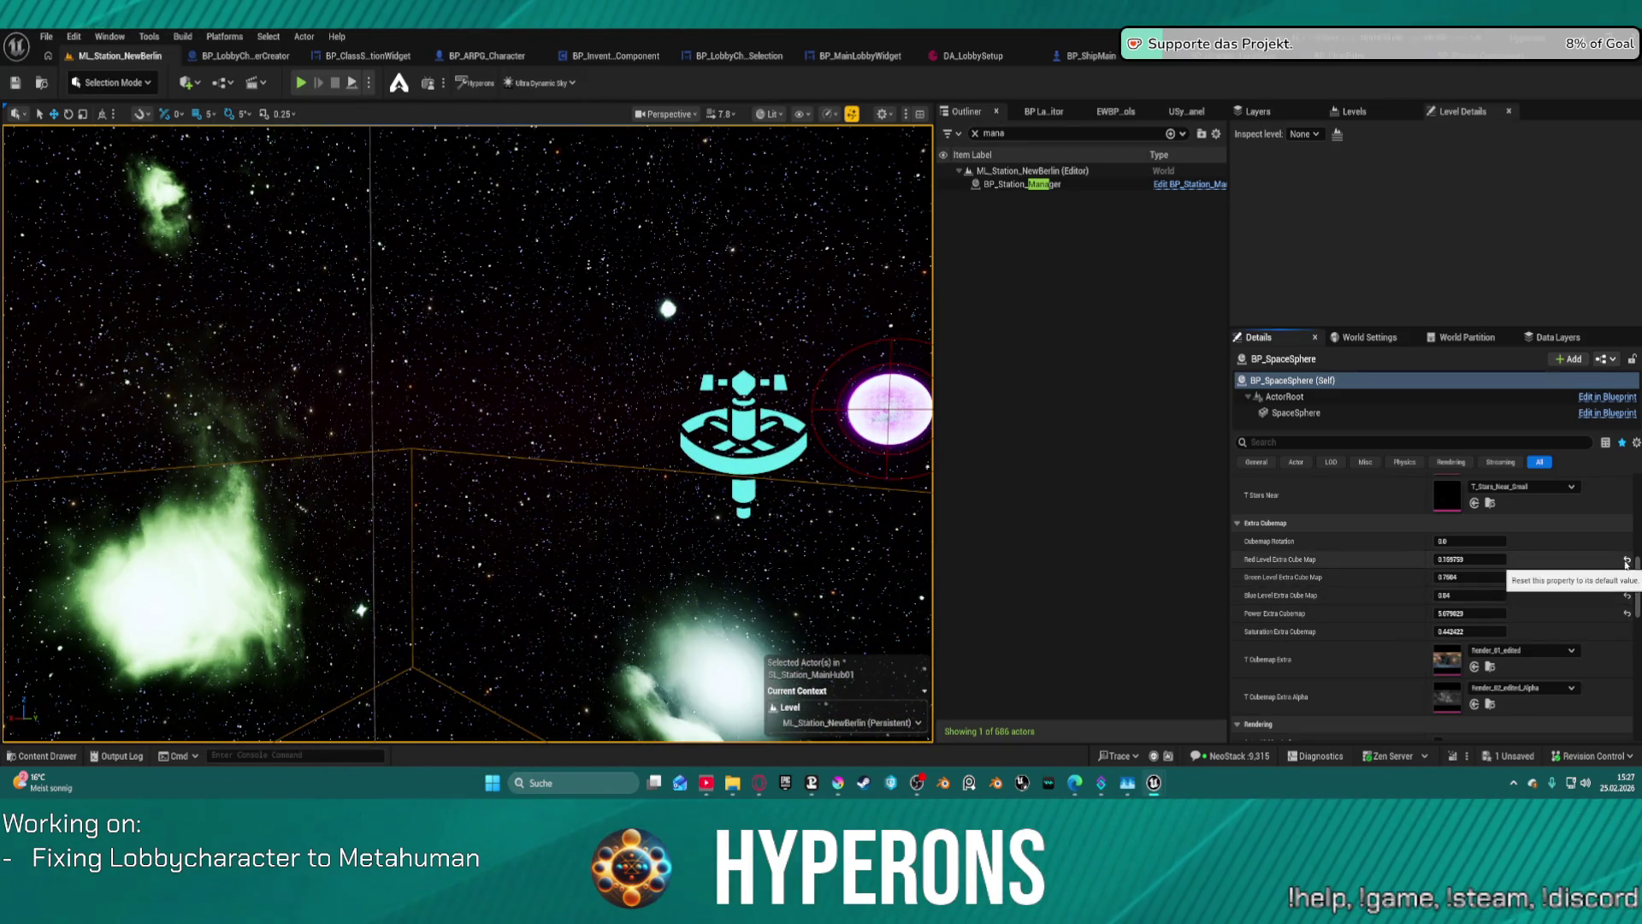
left_click(1626, 560)
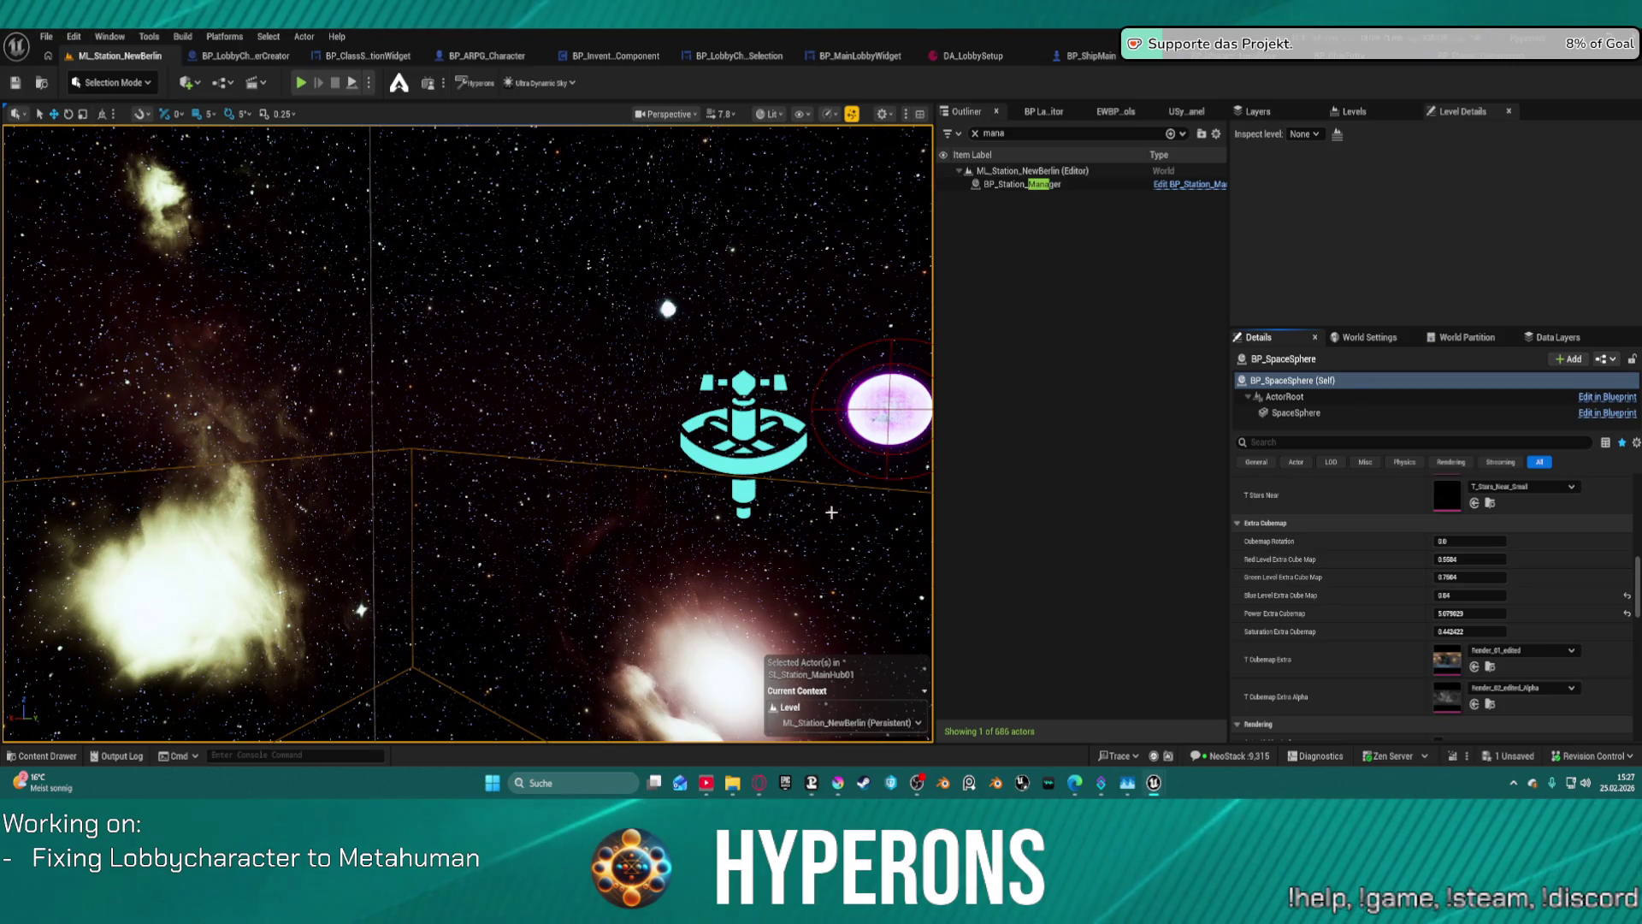
left_click(1459, 577)
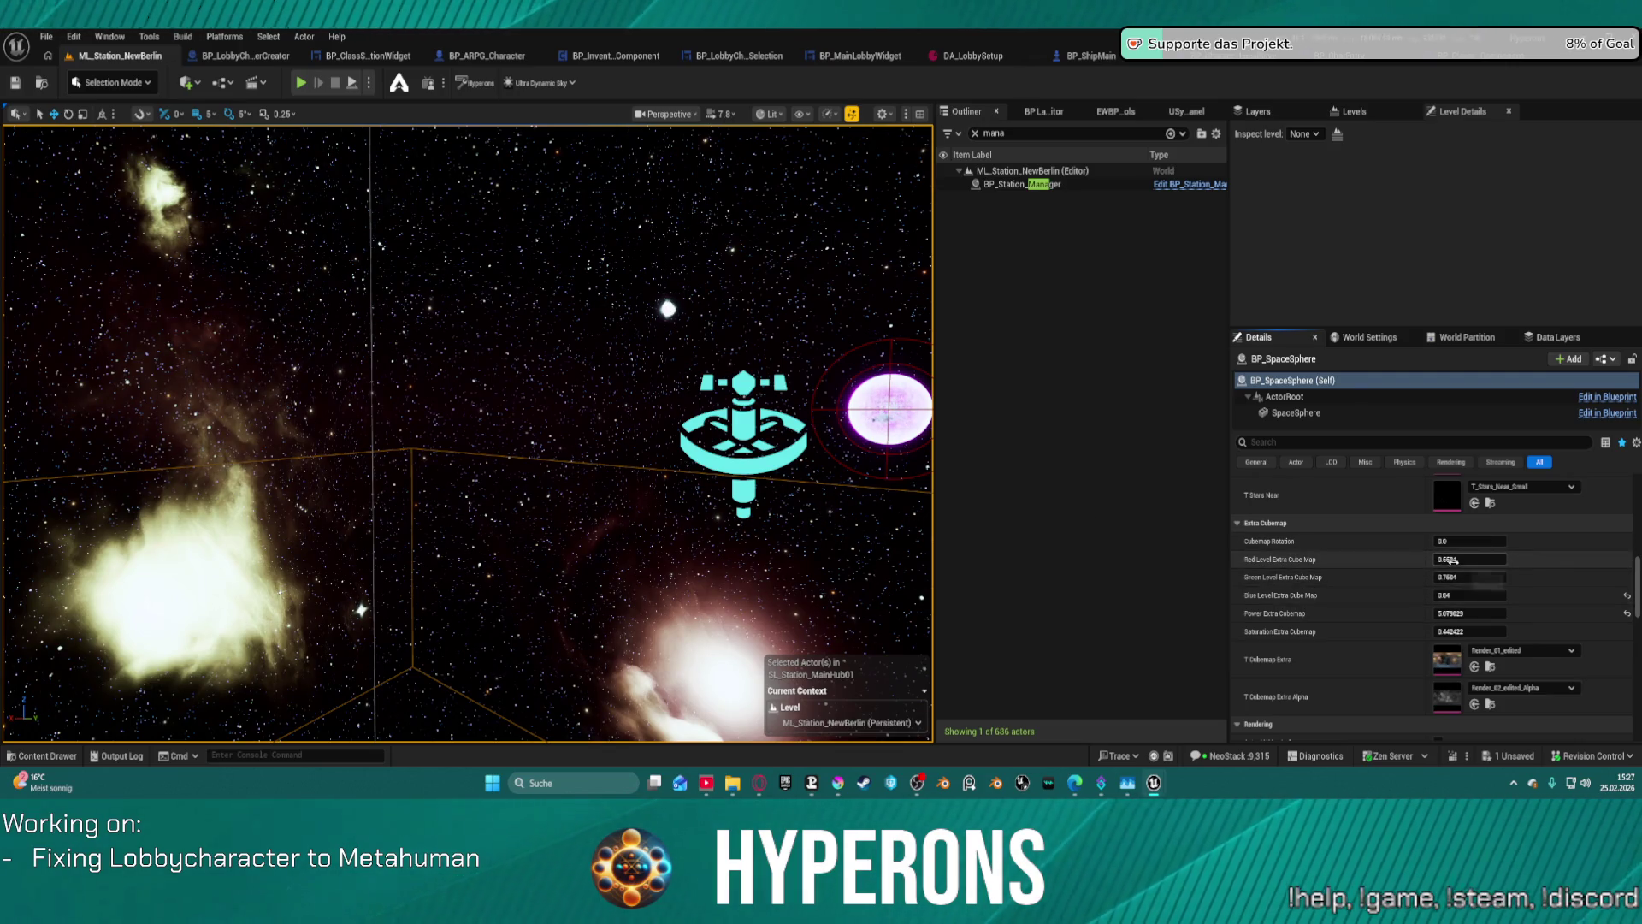
type("0.744")
mouse_move(1470, 577)
left_mouse_down()
mouse_move(1454, 577)
mouse_move(1506, 594)
mouse_move(1446, 578)
left_mouse_up()
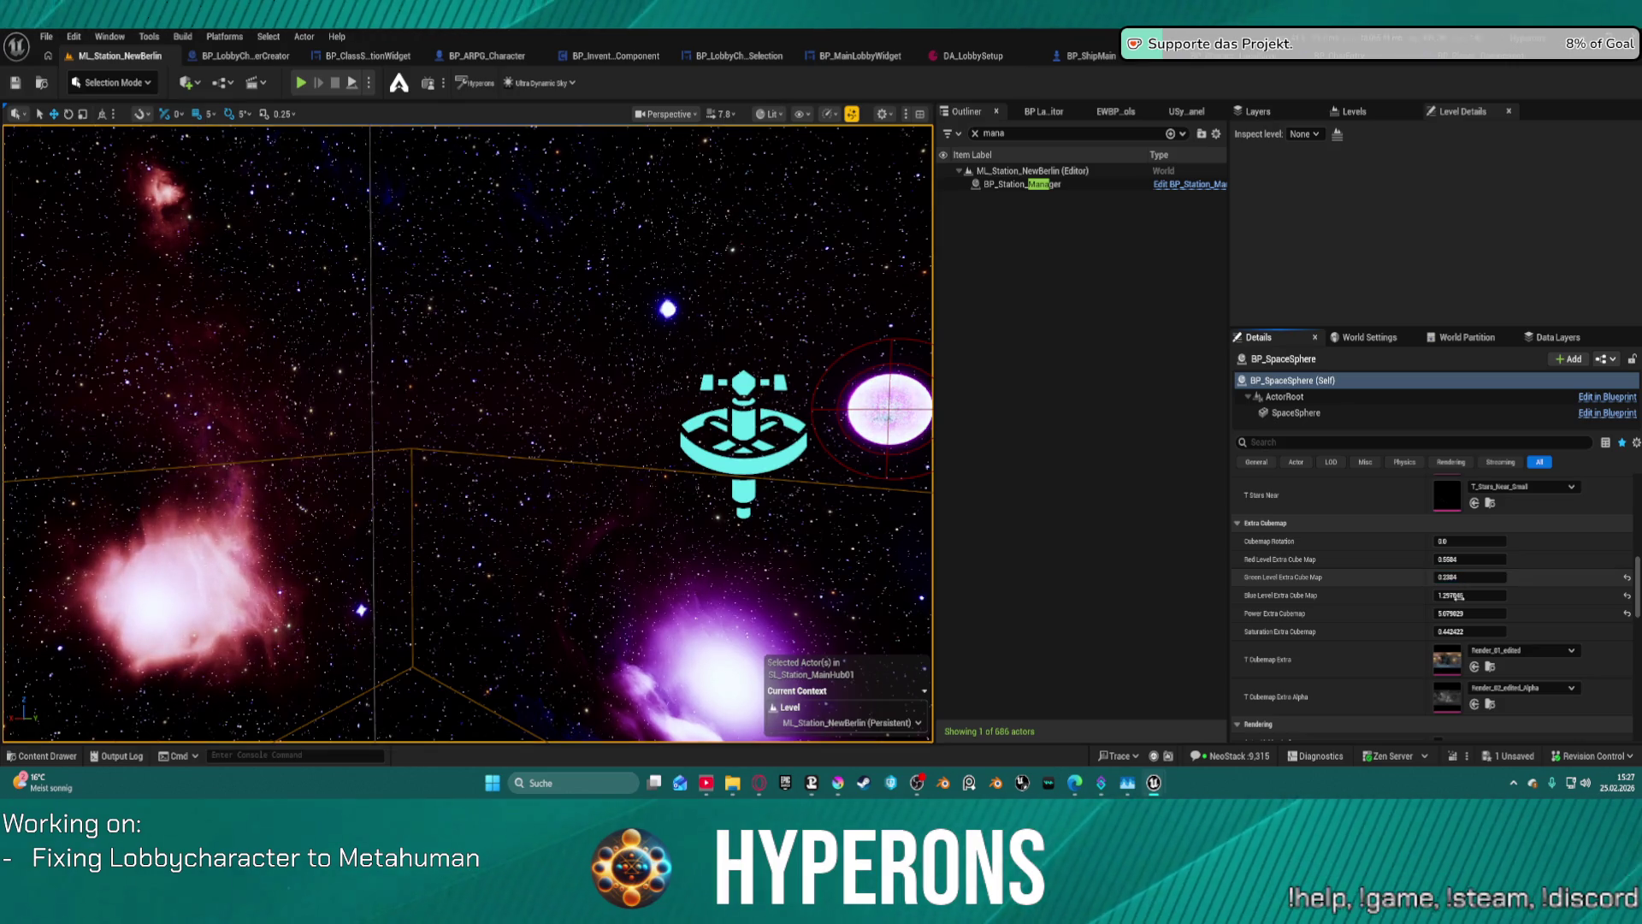
- Raise saturation, lift blue level to about 1.09 and set power near 4.8
mouse_move(1468, 640)
left_mouse_down()
mouse_move(1452, 641)
mouse_move(1480, 640)
mouse_move(1454, 631)
mouse_move(1469, 631)
mouse_move(1460, 595)
left_mouse_up()
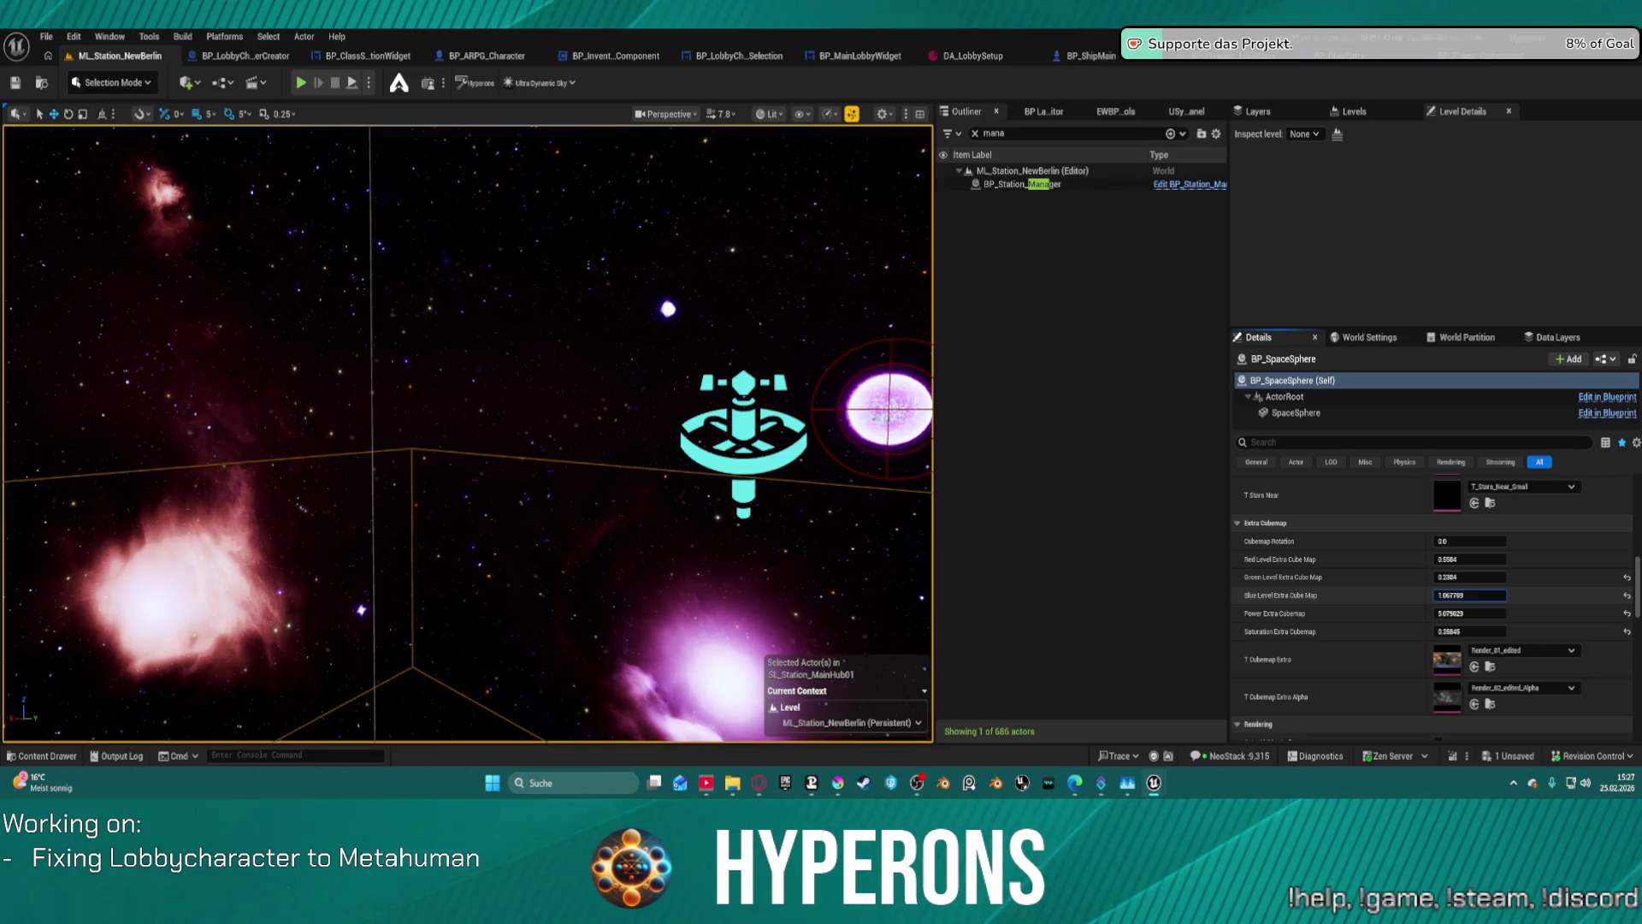
left_click_drag(1461, 596, 1469, 614)
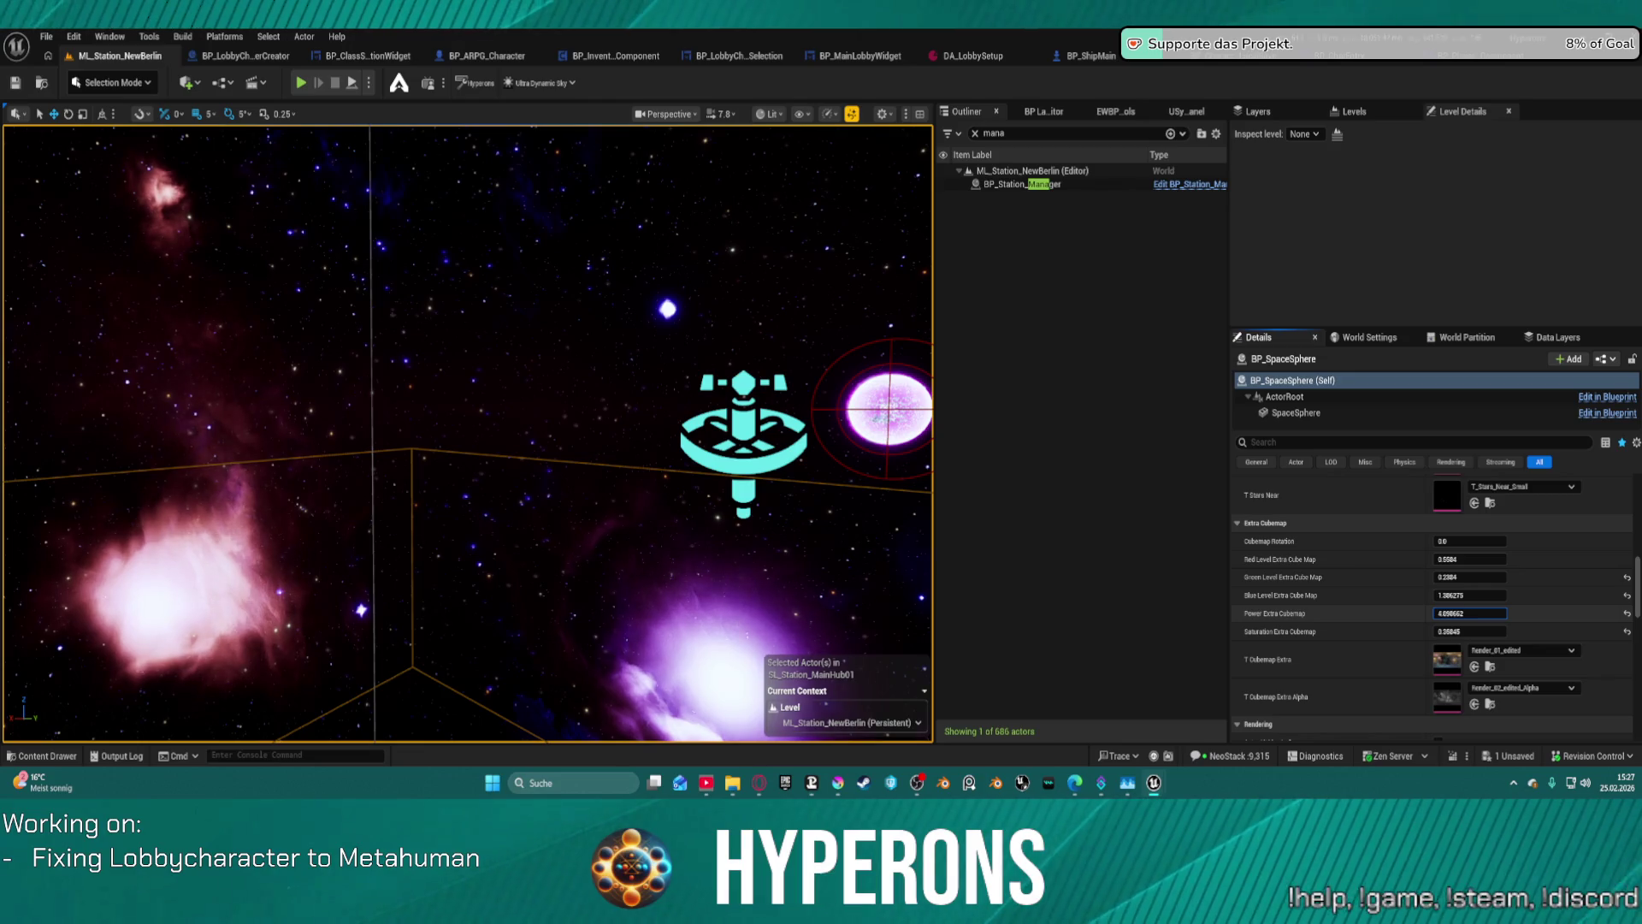
mouse_move(466, 427)
left_mouse_down()
mouse_move(582, 402)
mouse_move(487, 427)
left_mouse_up()
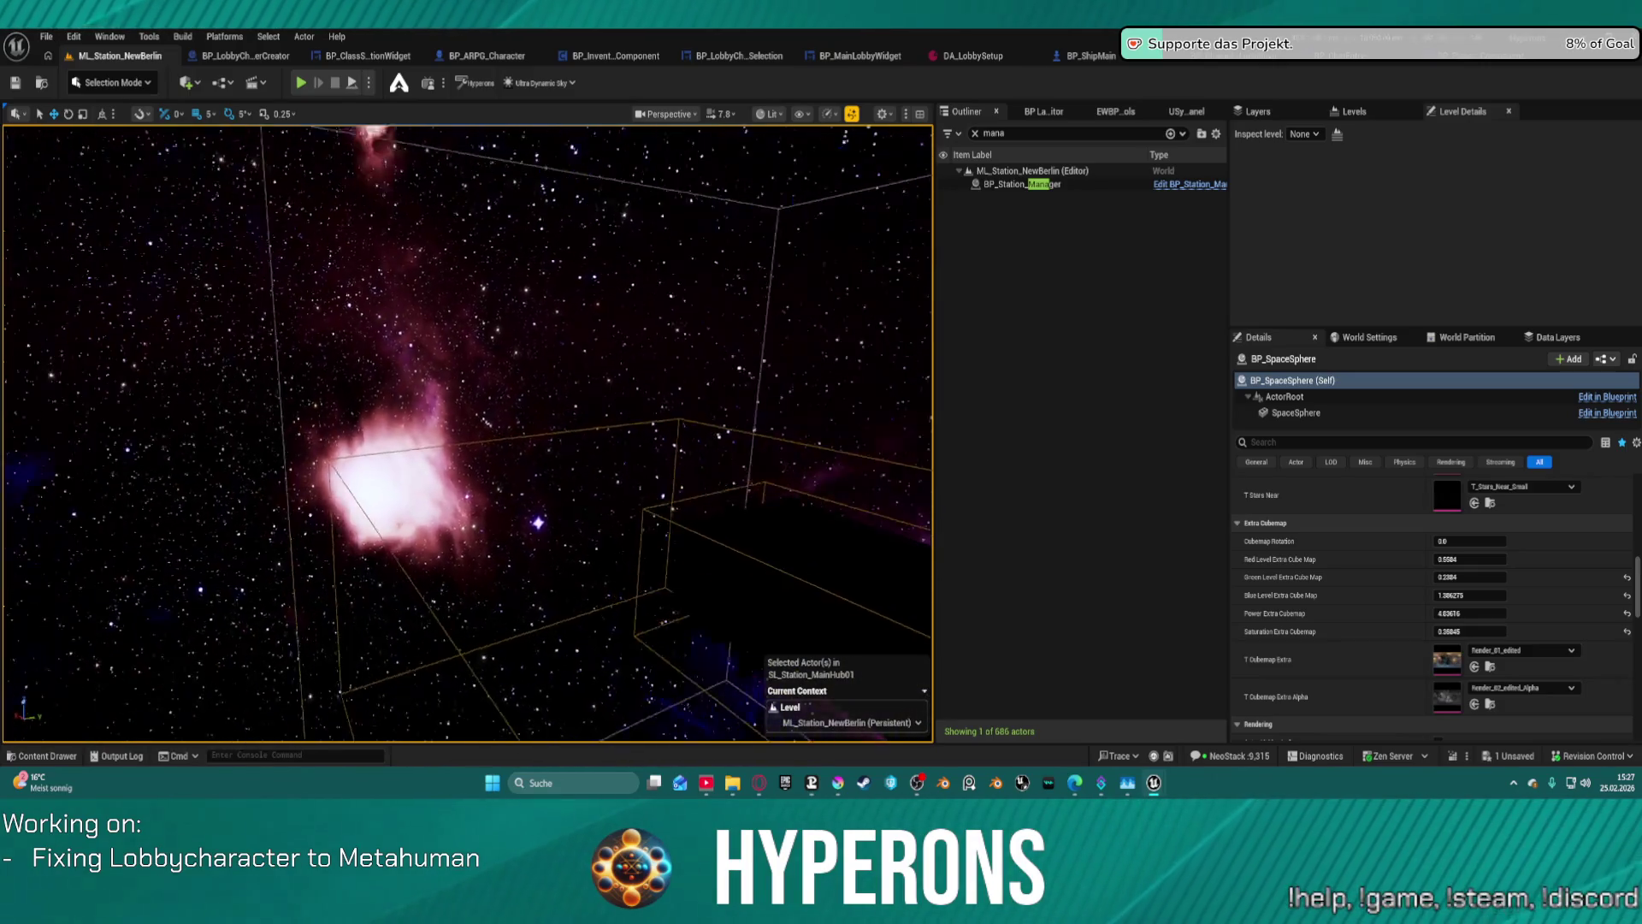
- Frame the station against the pink-purple nebula and save all changes with Ctrl+S
left_click_drag(487, 428, 415, 372)
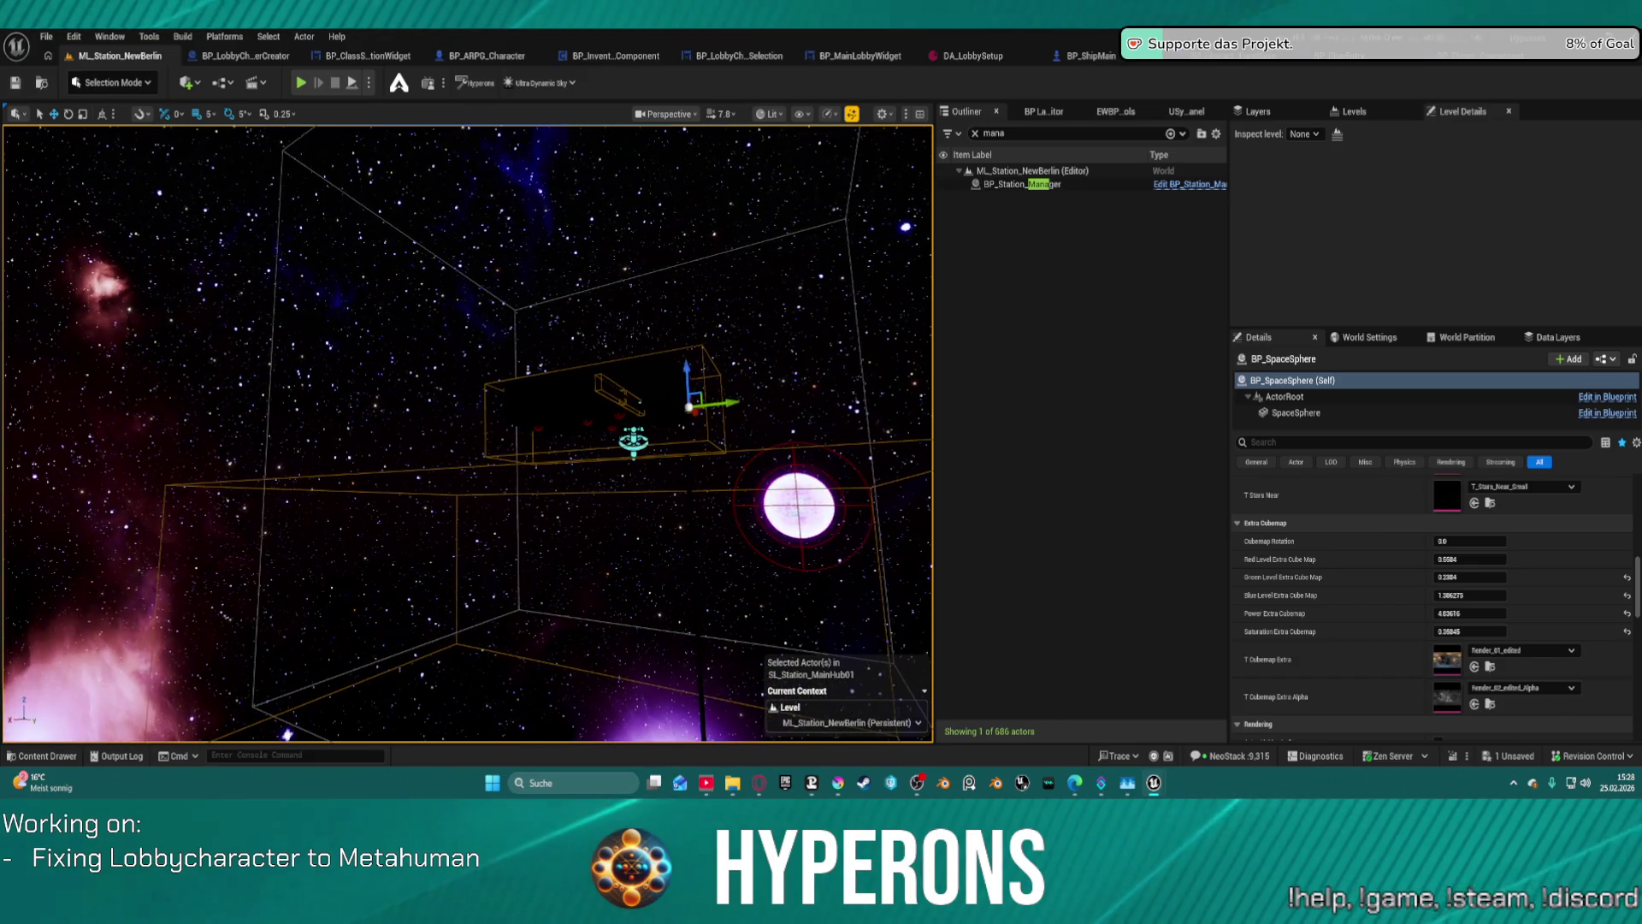
left_click_drag(466, 428, 466, 496)
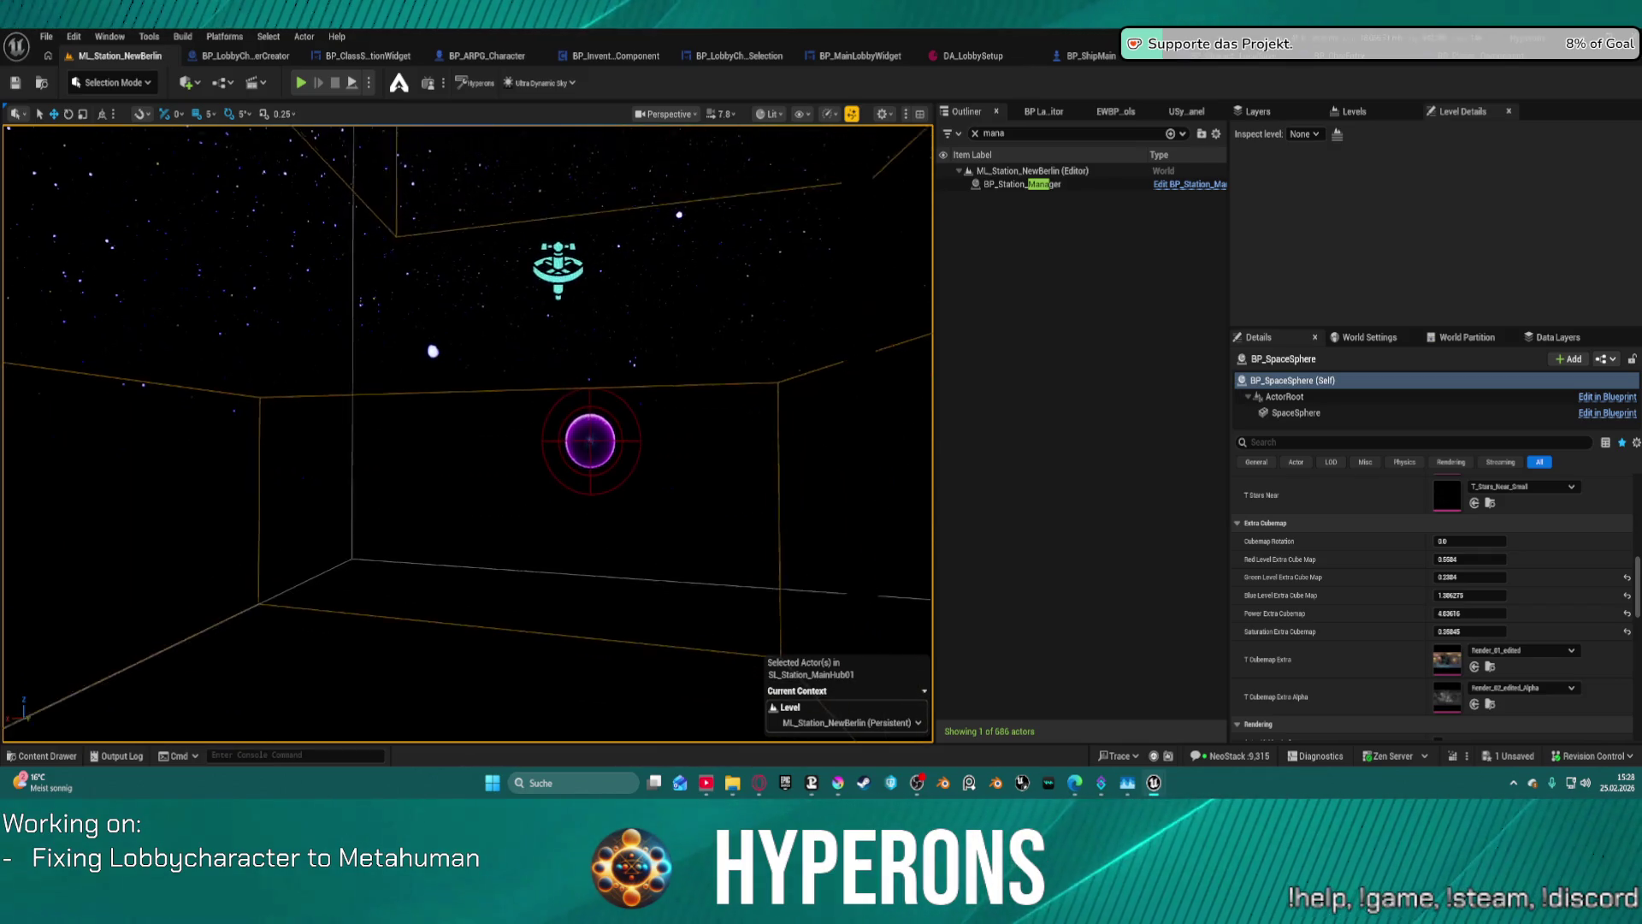
left_click_drag(466, 496, 922, 442)
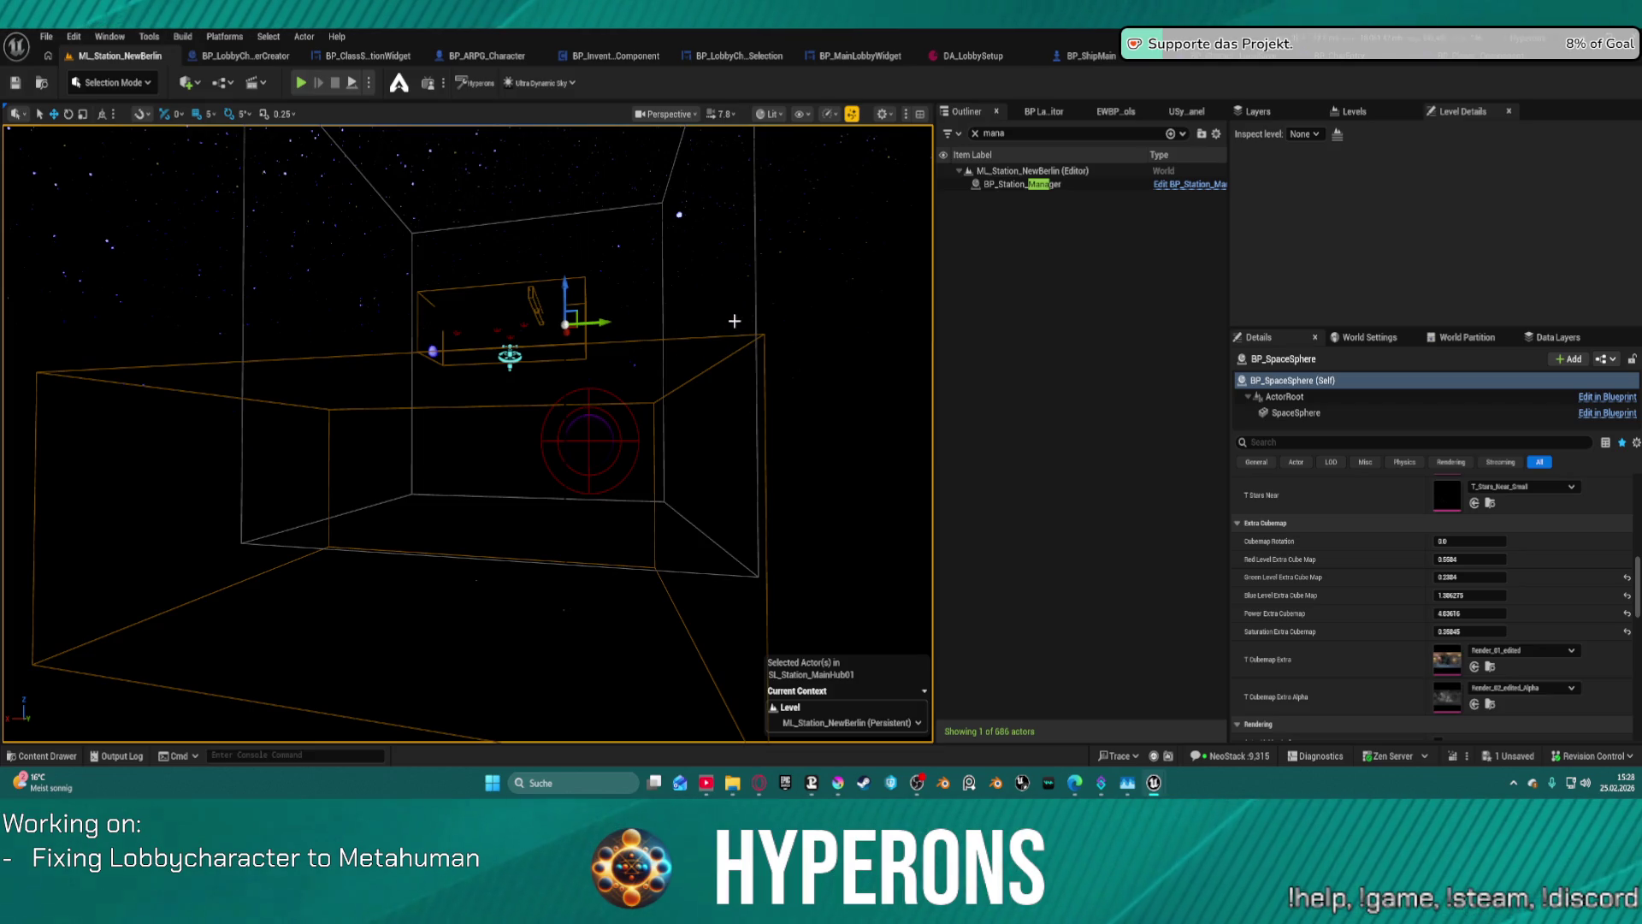
mouse_move(734, 319)
left_mouse_down()
mouse_move(706, 184)
mouse_move(714, 376)
left_mouse_up()
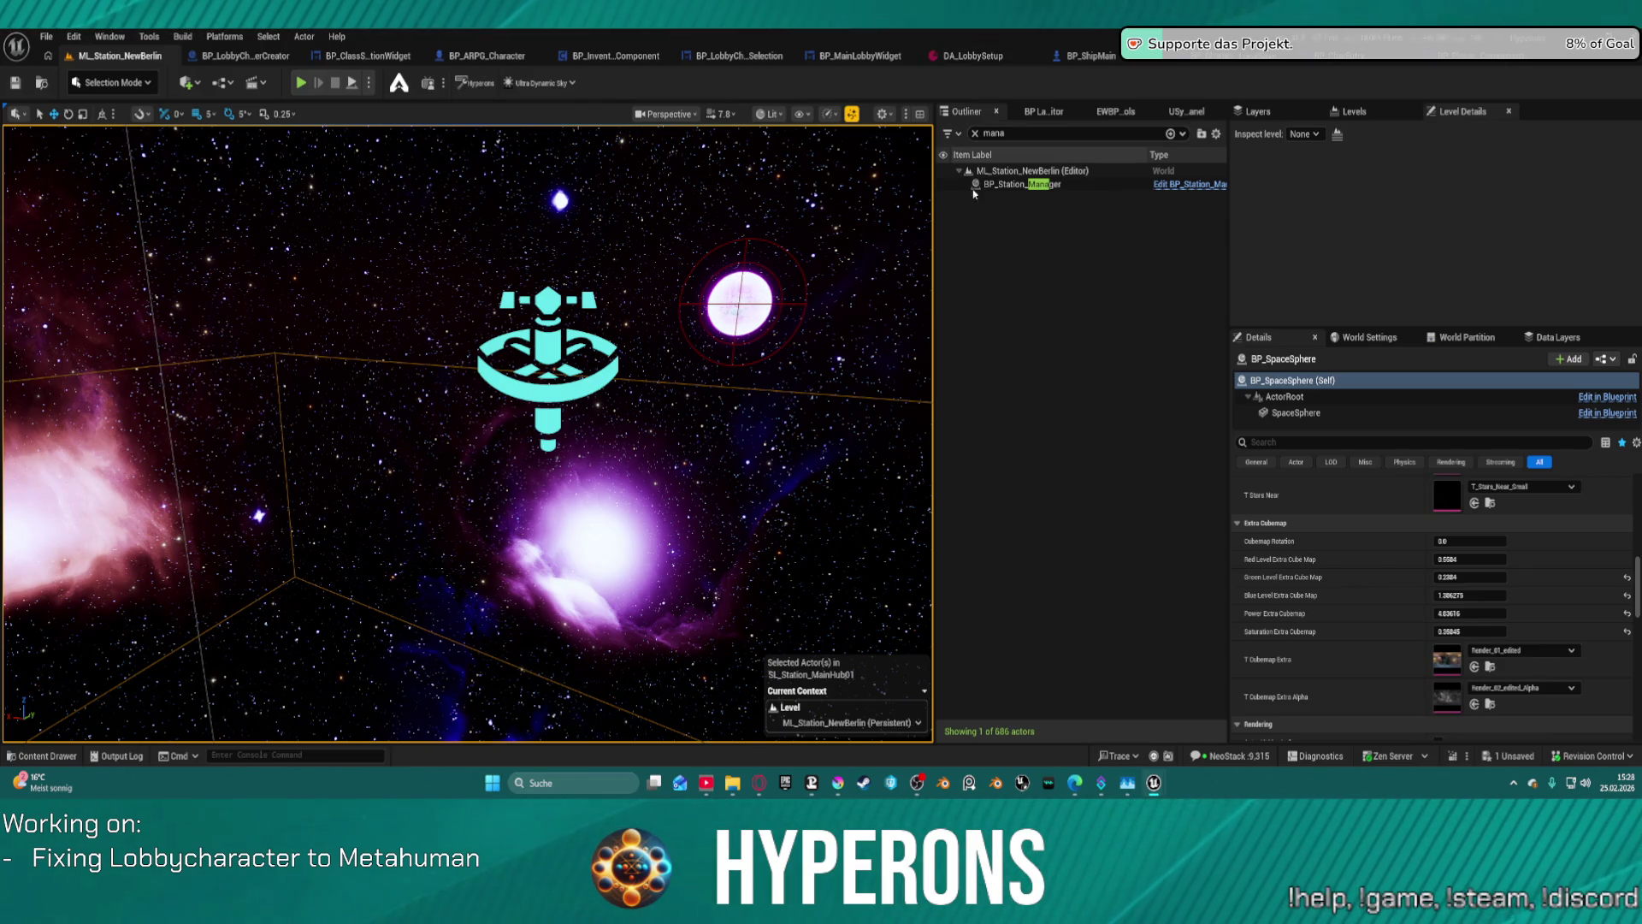
key("ctrl+s")
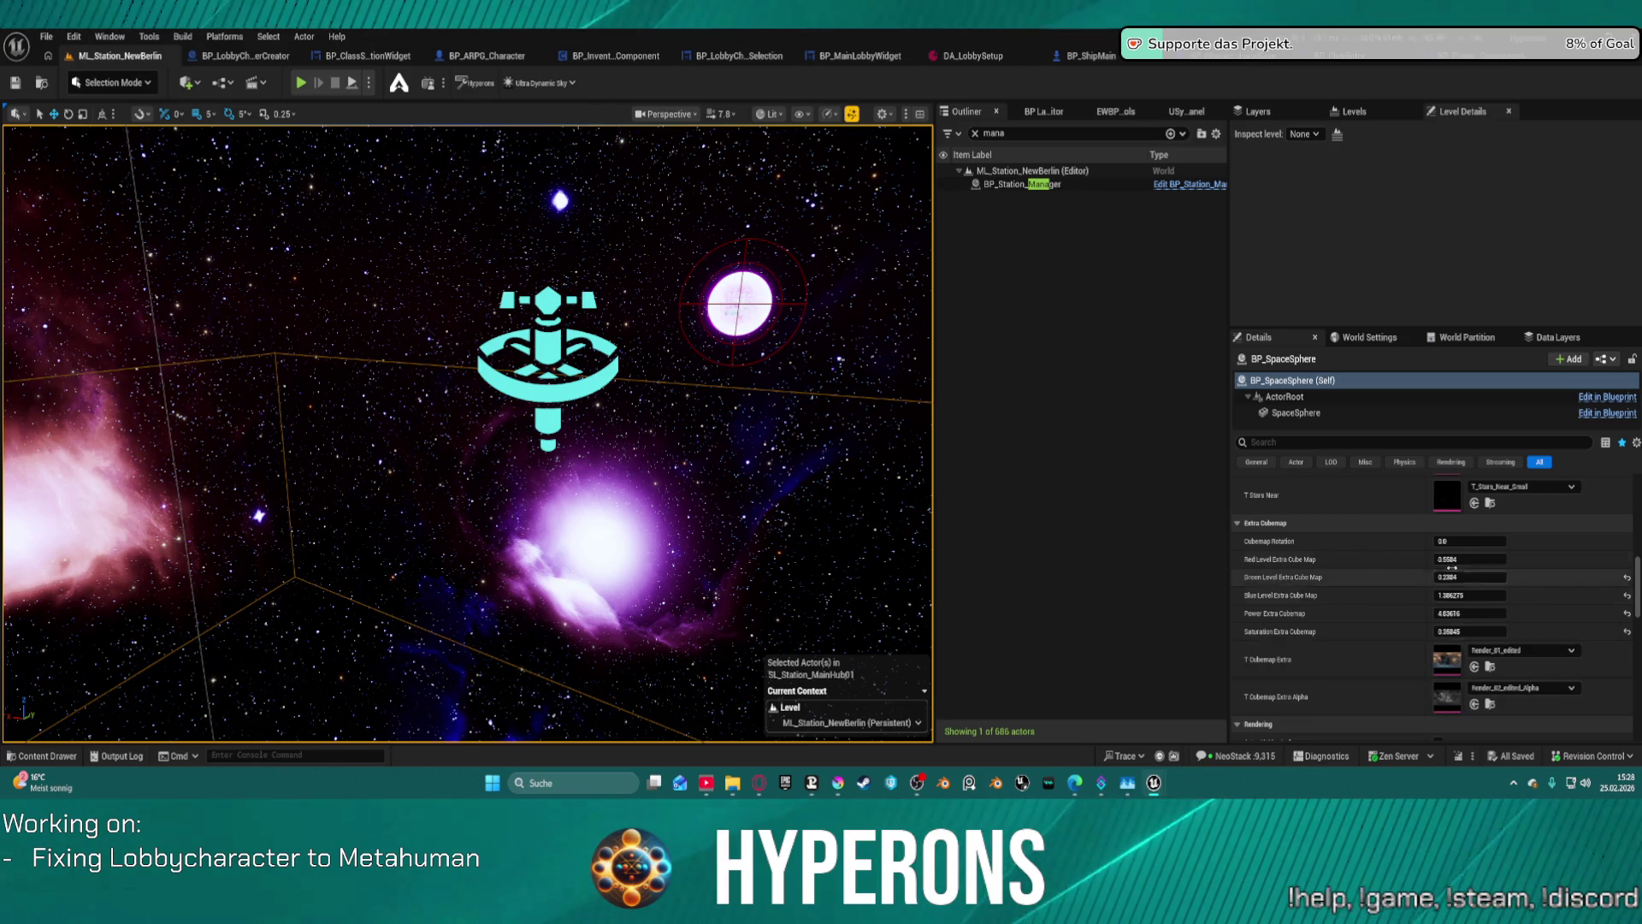
- Lower Gas Clouds' Gas Heat to about -0.017 for a magenta tint
scroll(1323, 590, "up", 2)
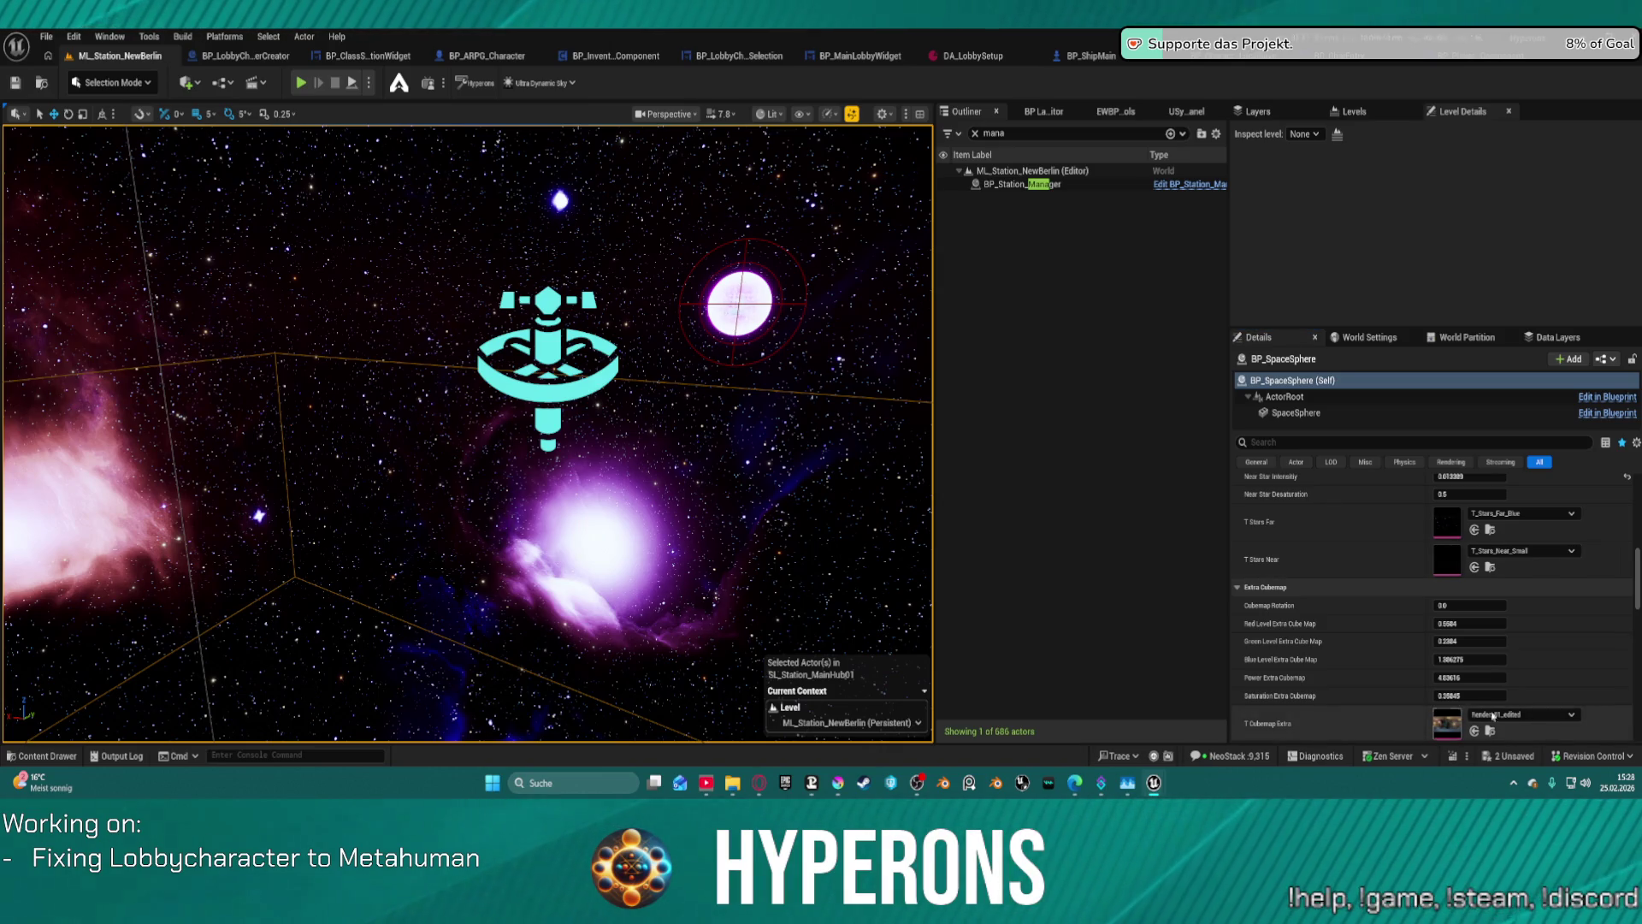
scroll(1289, 596, "up", 5)
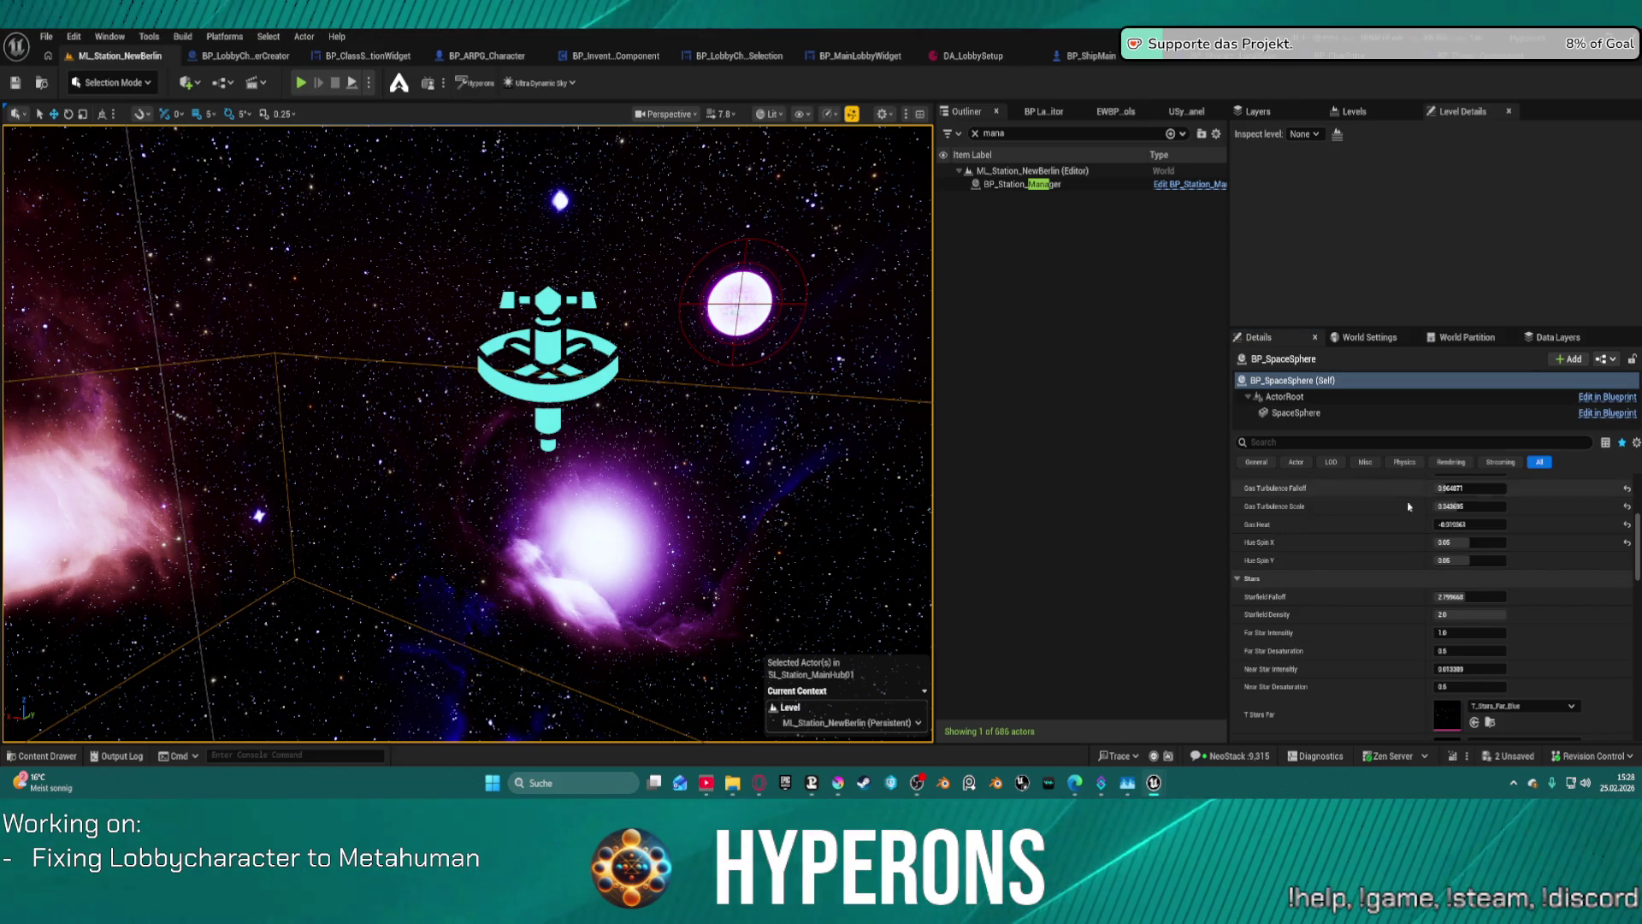
scroll(1269, 544, "up", 4)
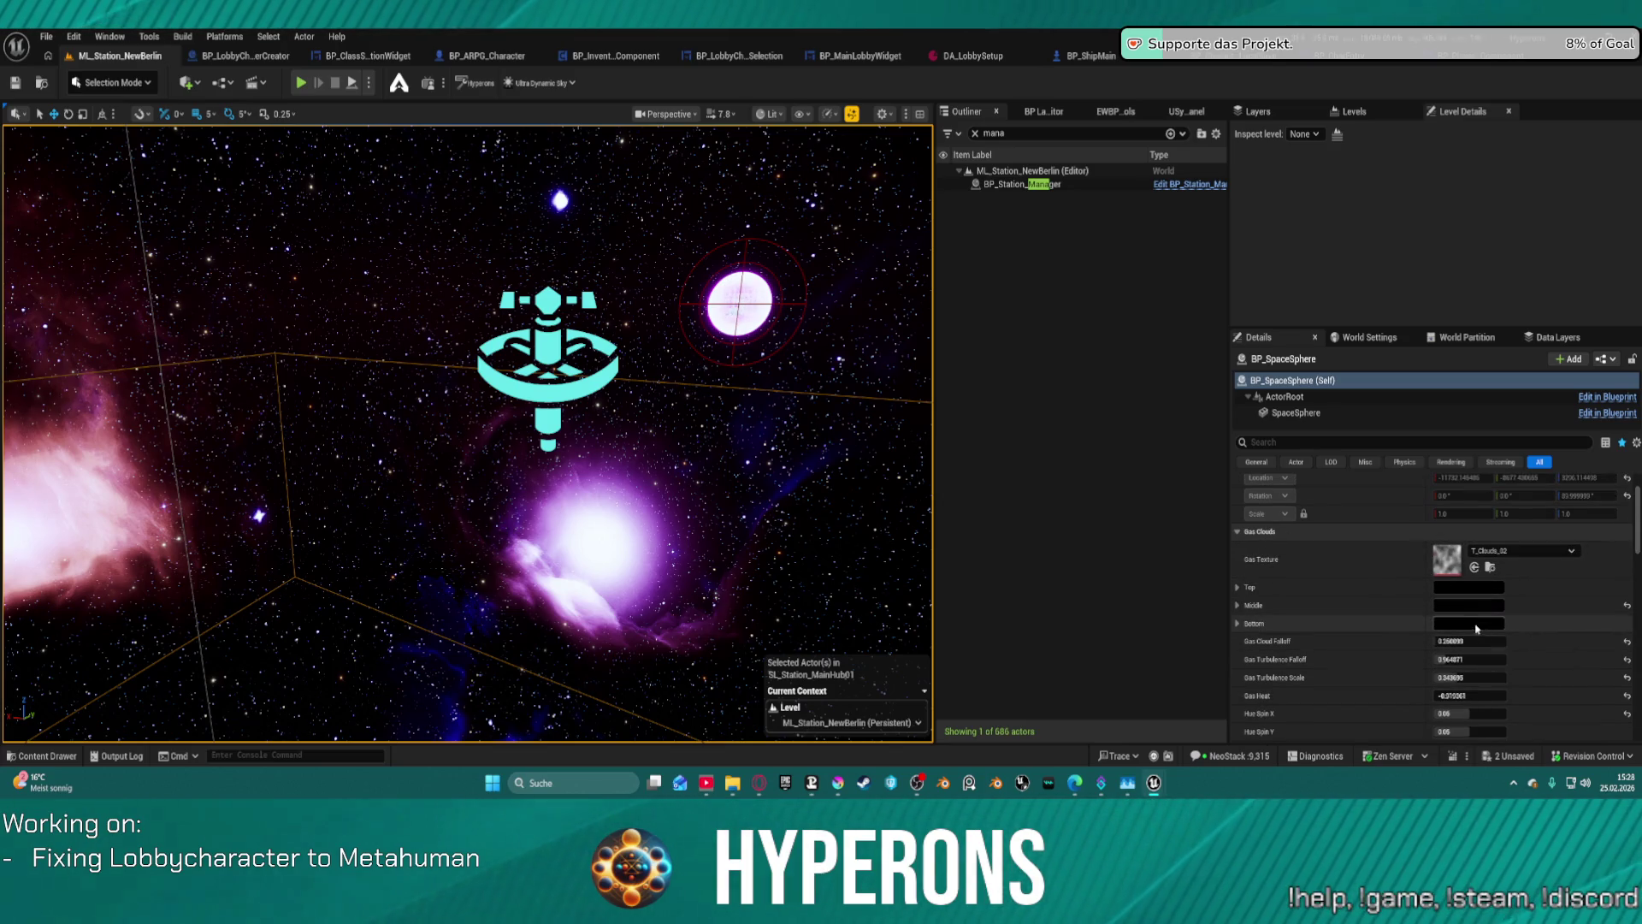
scroll(1477, 650, "down", 1)
mouse_move(1477, 662)
left_mouse_down()
mouse_move(1450, 663)
mouse_move(1475, 653)
left_mouse_up()
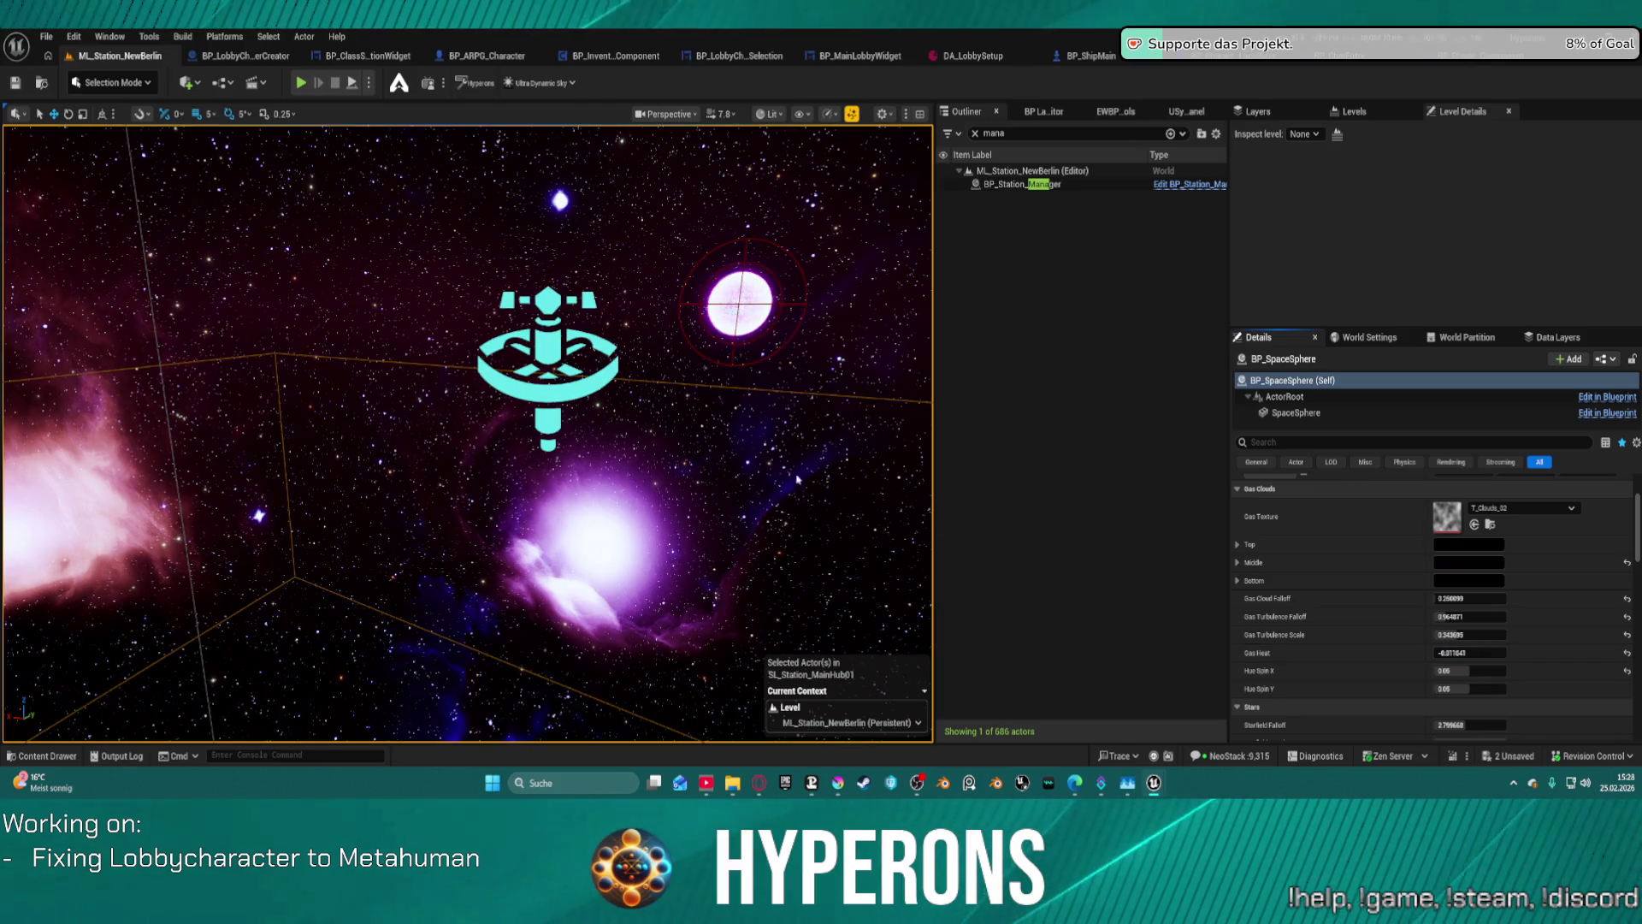
mouse_move(467, 433)
left_mouse_down()
mouse_move(411, 453)
mouse_move(599, 419)
mouse_move(509, 436)
left_mouse_up()
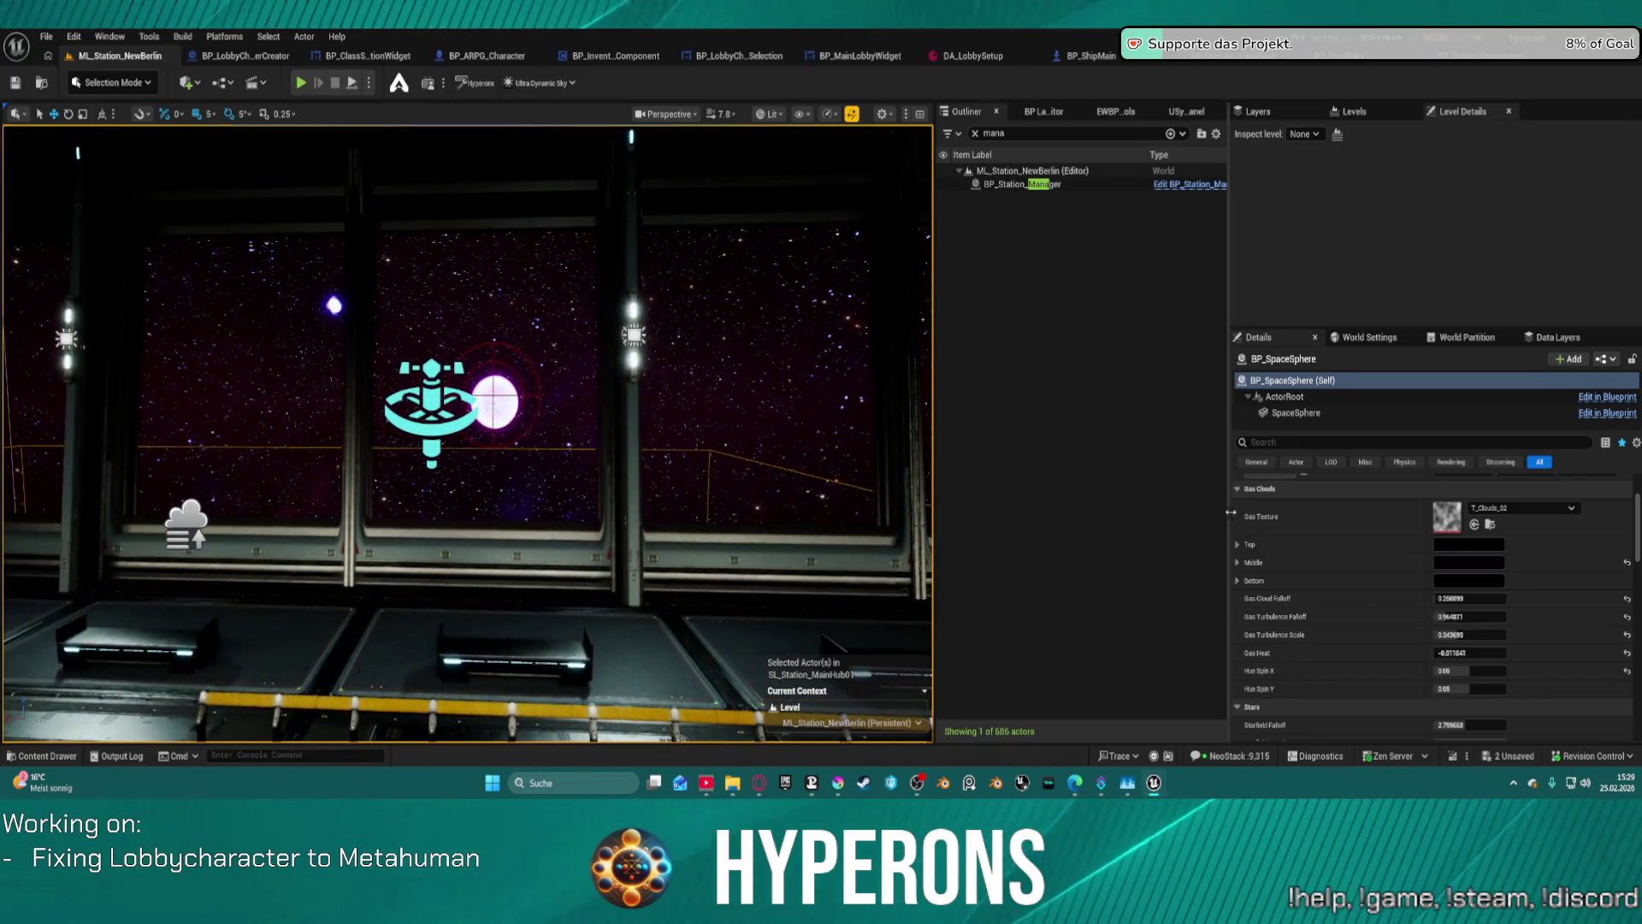
- Set Gas Turbulence Scale to 1.0, adjust falloff, and retune Gas Heat slightly negative
mouse_move(1490, 656)
left_mouse_down()
mouse_move(1454, 617)
mouse_move(1505, 616)
left_mouse_up()
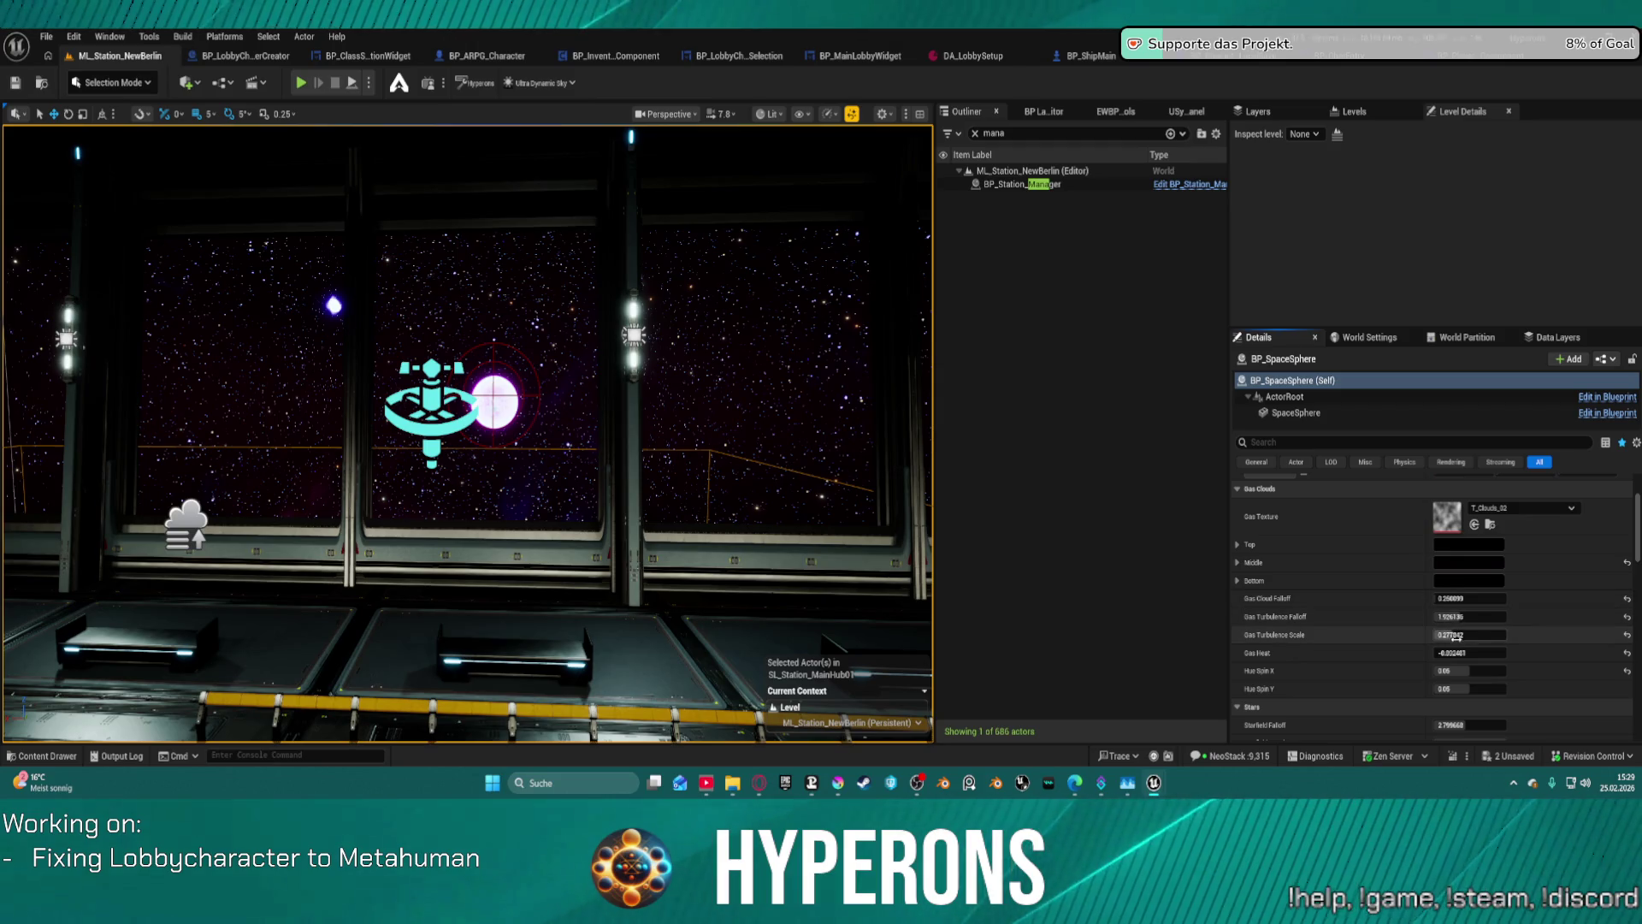
mouse_move(1457, 635)
left_mouse_down()
mouse_move(1488, 635)
mouse_move(1463, 609)
mouse_move(1493, 598)
mouse_move(1454, 652)
left_mouse_up()
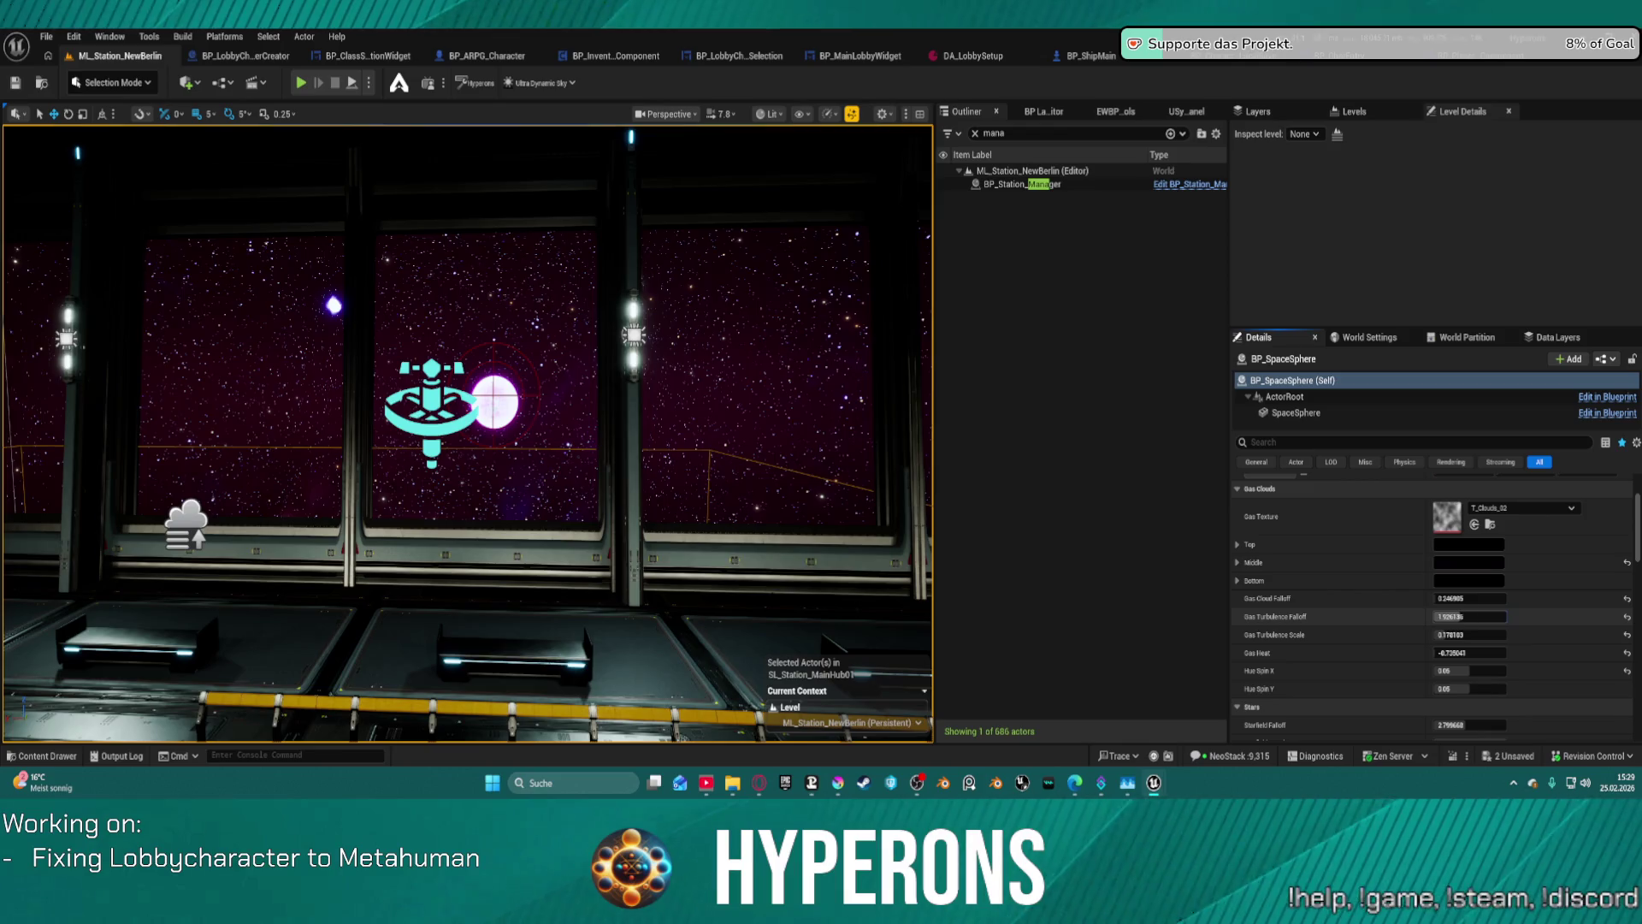
mouse_move(1469, 616)
left_mouse_down()
mouse_move(1454, 616)
mouse_move(1476, 598)
mouse_move(1488, 634)
left_mouse_up()
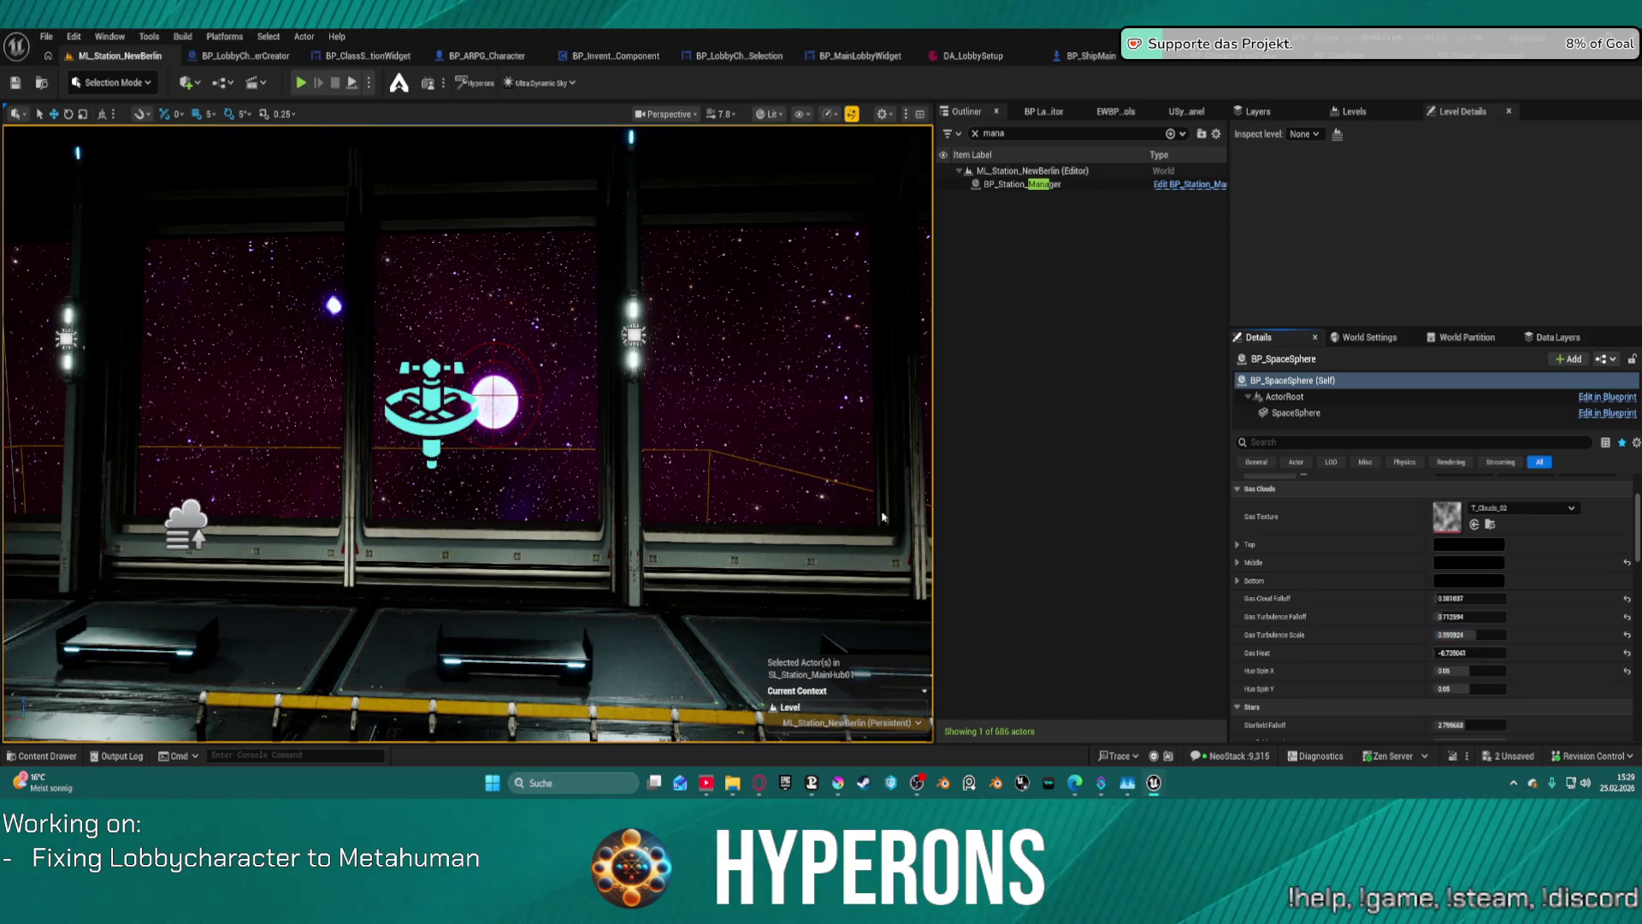
mouse_move(467, 427)
left_mouse_down()
mouse_move(467, 359)
mouse_move(513, 417)
mouse_move(487, 418)
left_mouse_up()
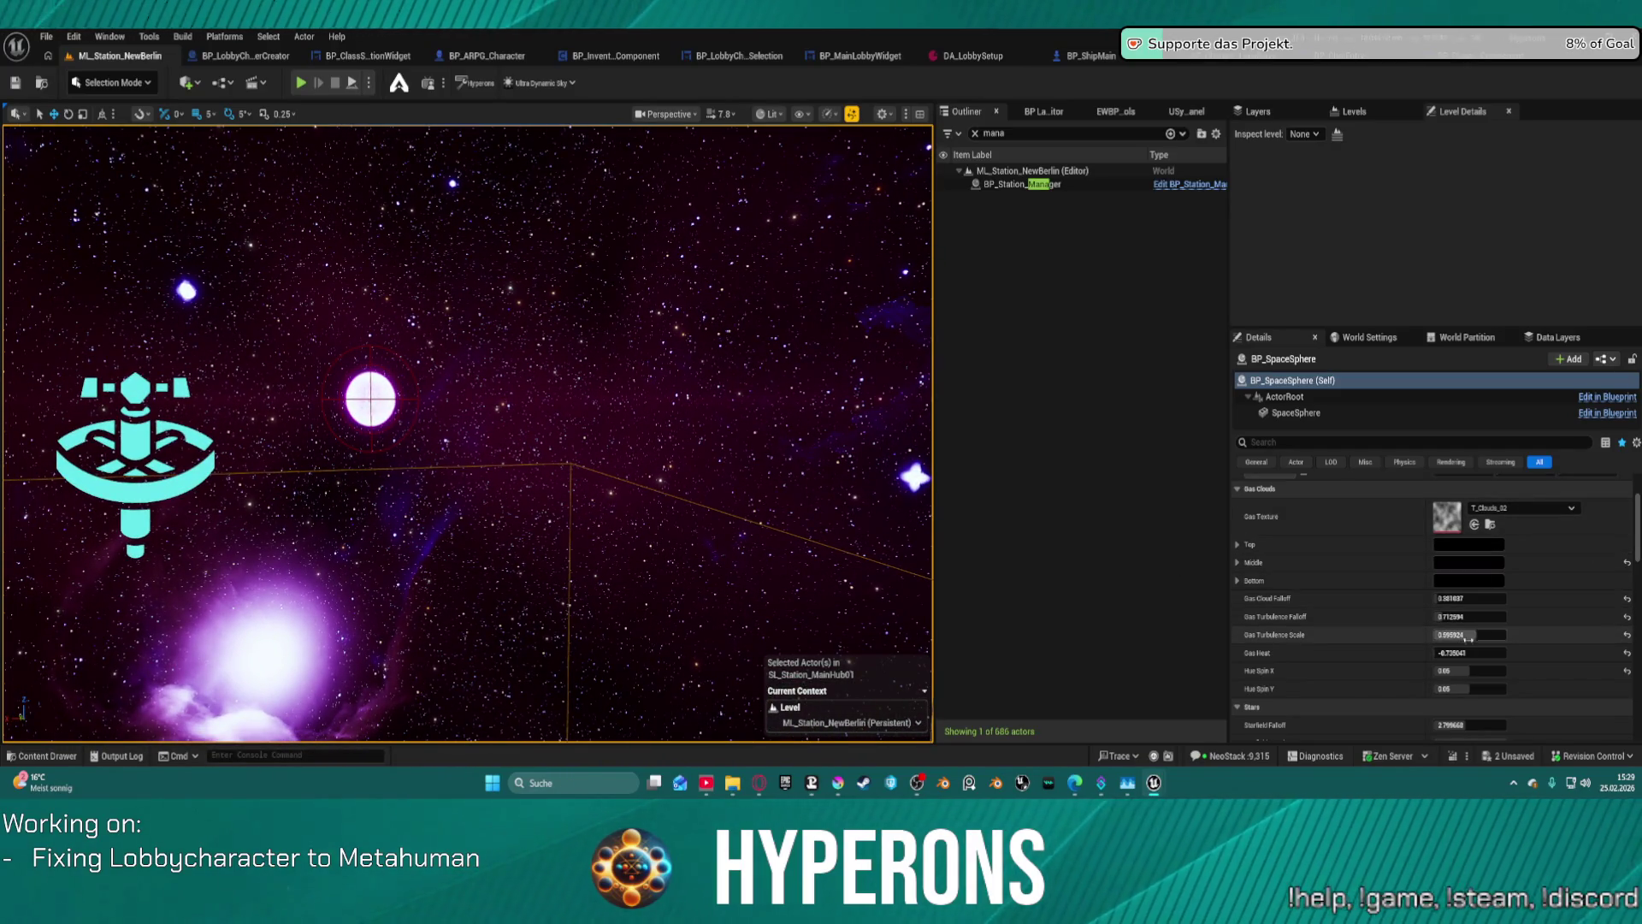
mouse_move(1468, 654)
left_mouse_down()
mouse_move(1492, 654)
mouse_move(1459, 655)
mouse_move(1468, 634)
mouse_move(1505, 635)
left_mouse_up()
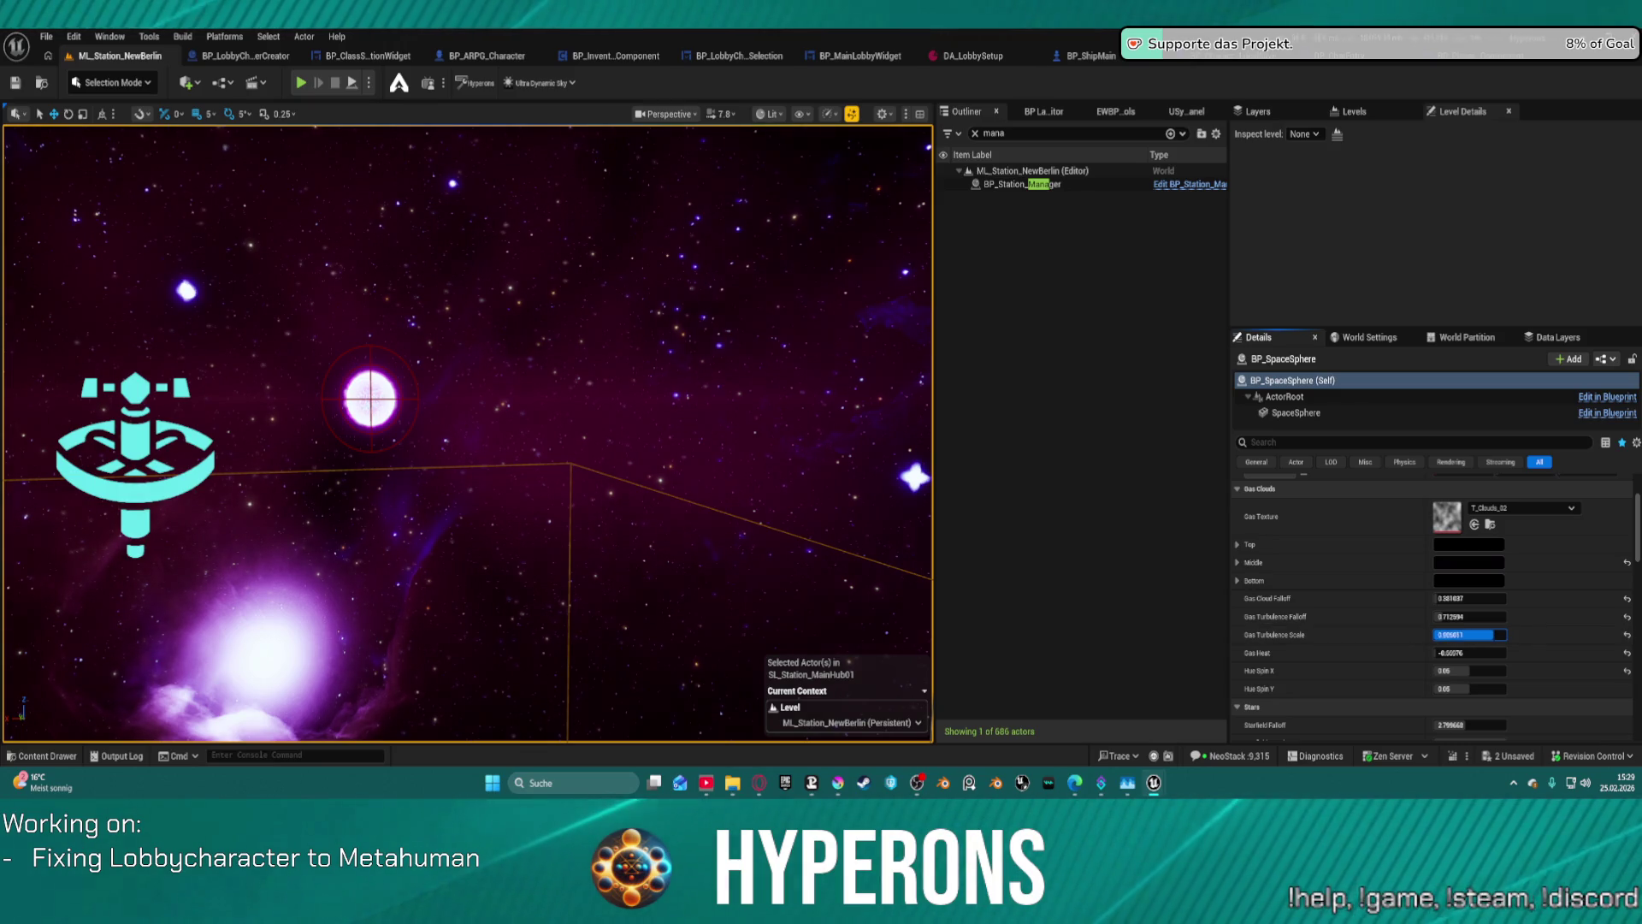
- Preview a greenish Middle gas colour, then cancel to keep the magenta
left_click(1460, 563)
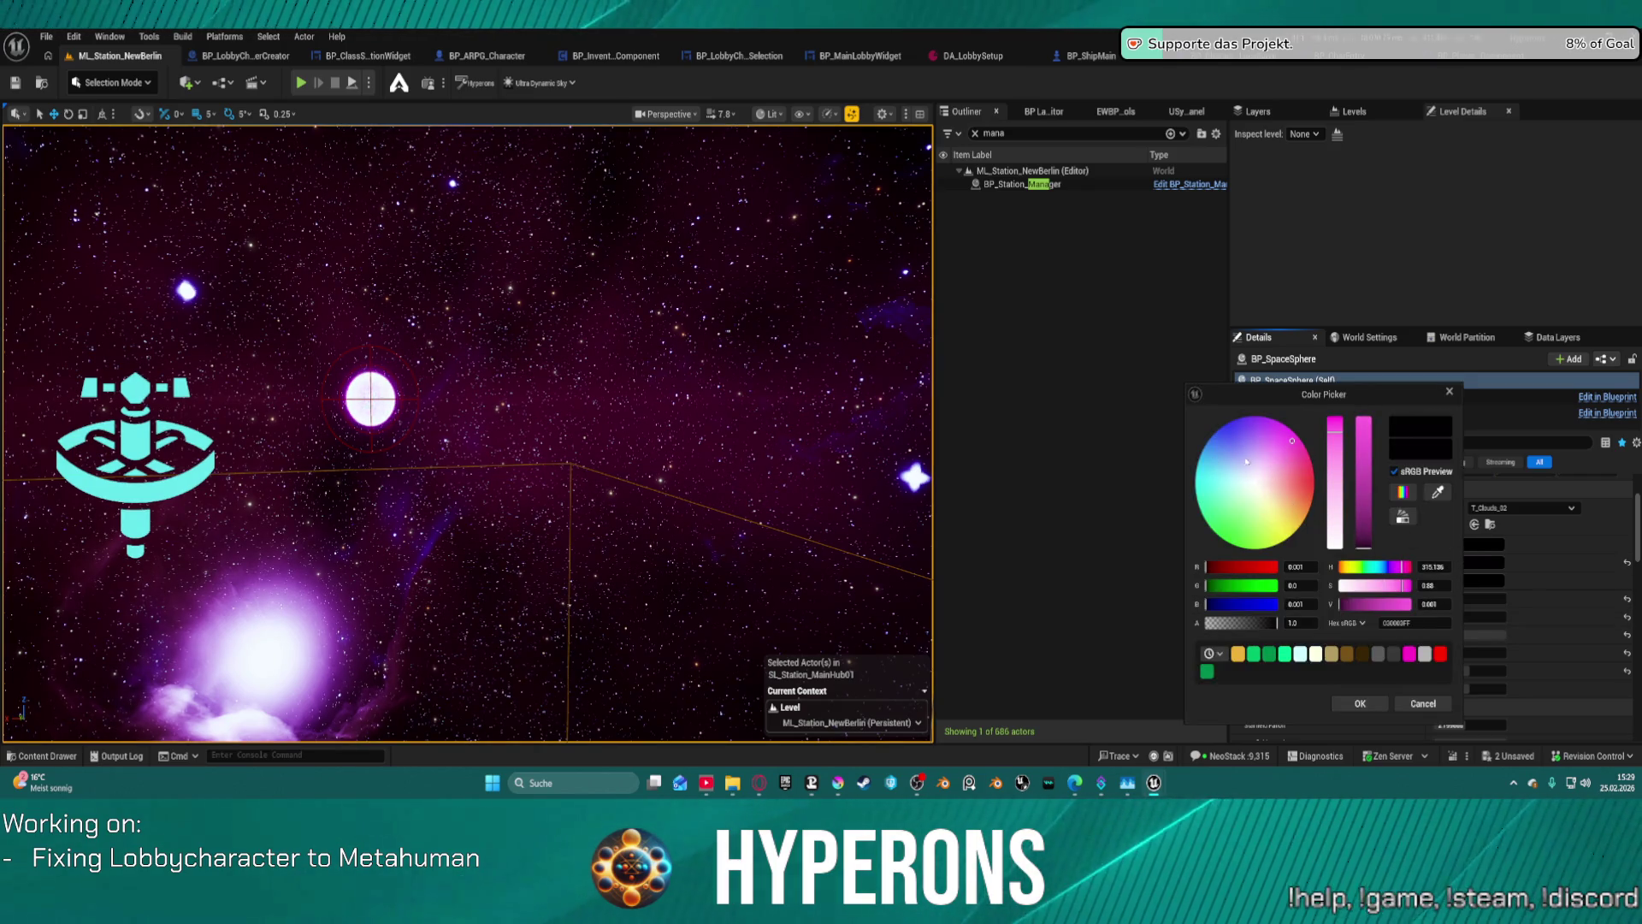
left_click_drag(1246, 461, 1255, 515)
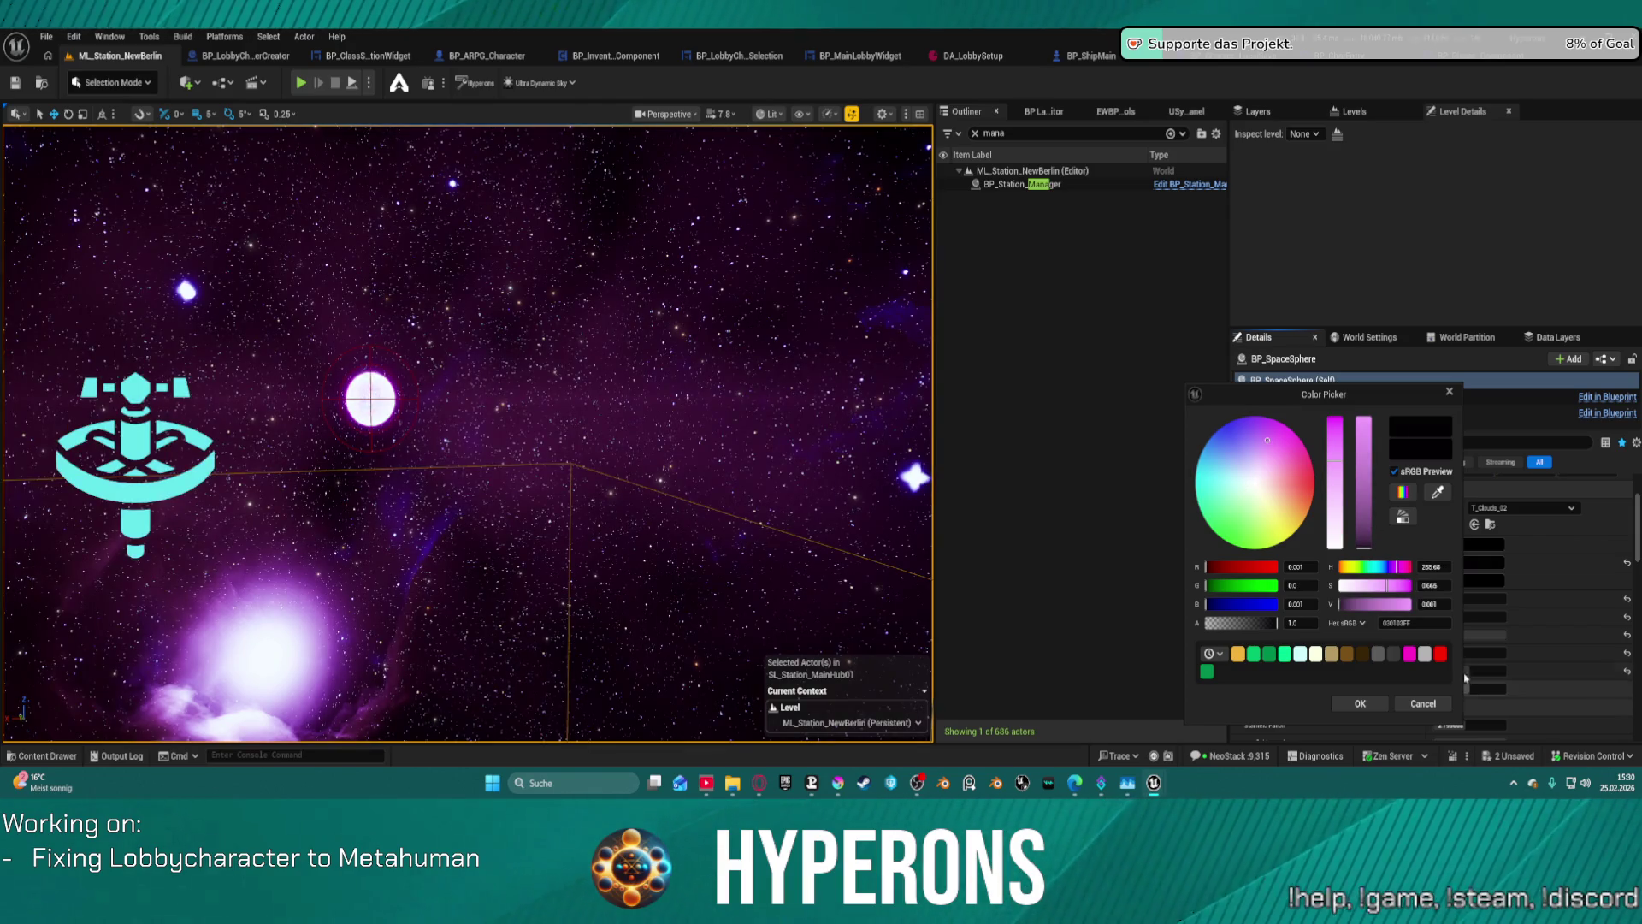
left_click(1423, 703)
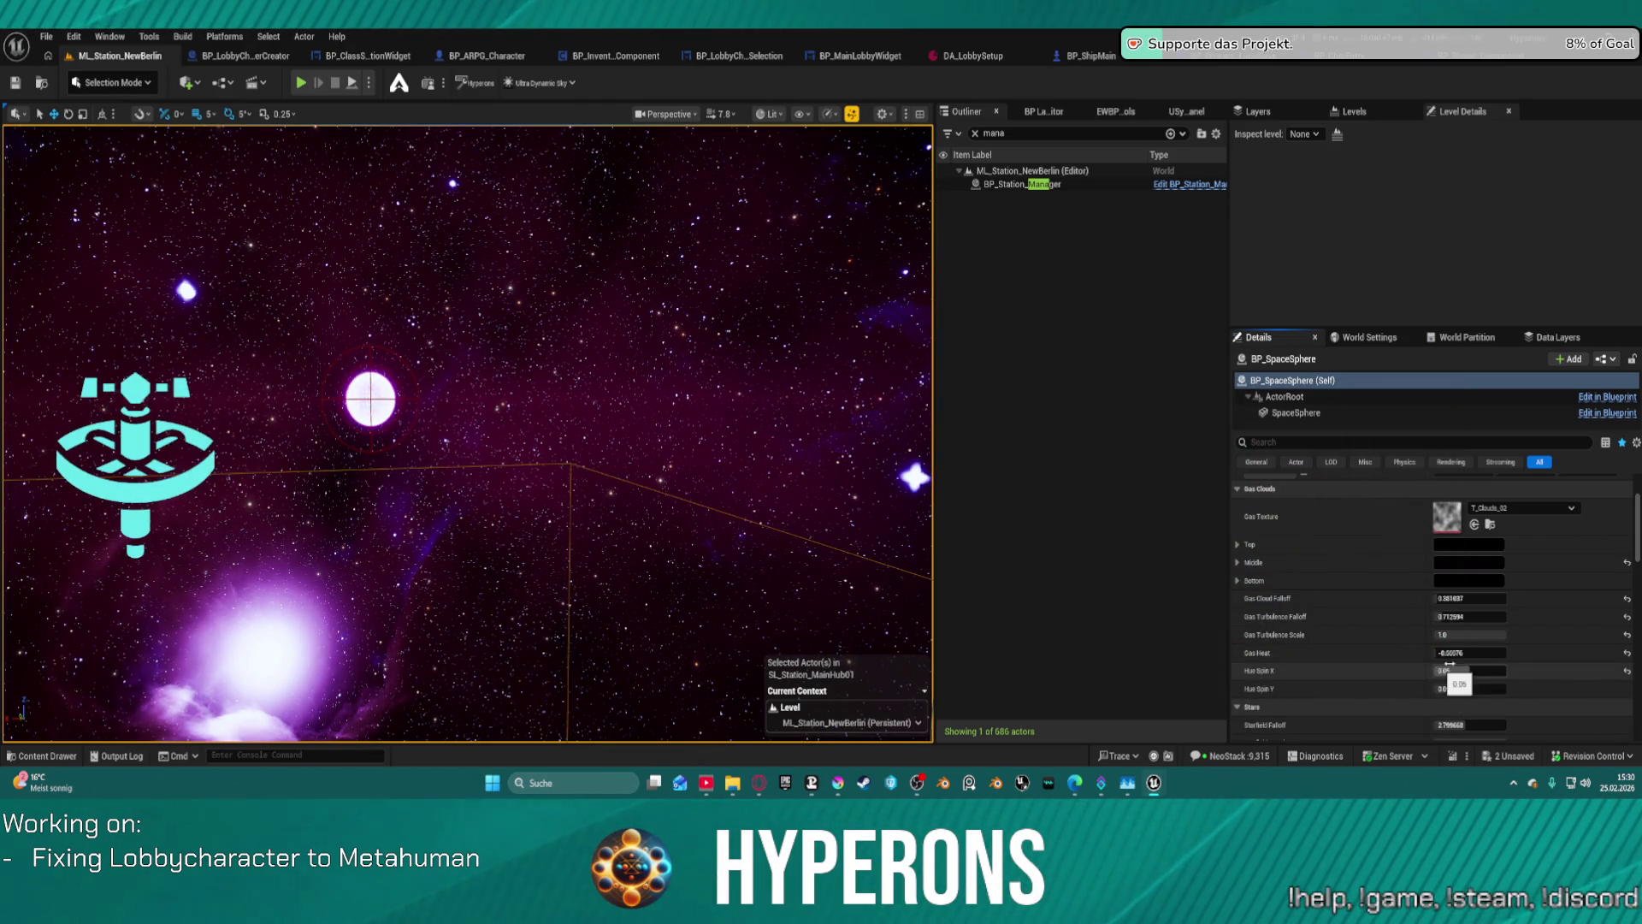
- Raise Gas Heat toward zero and lower Gas Turbulence Scale to roughly 0.6
scroll(1498, 654, "down", 2)
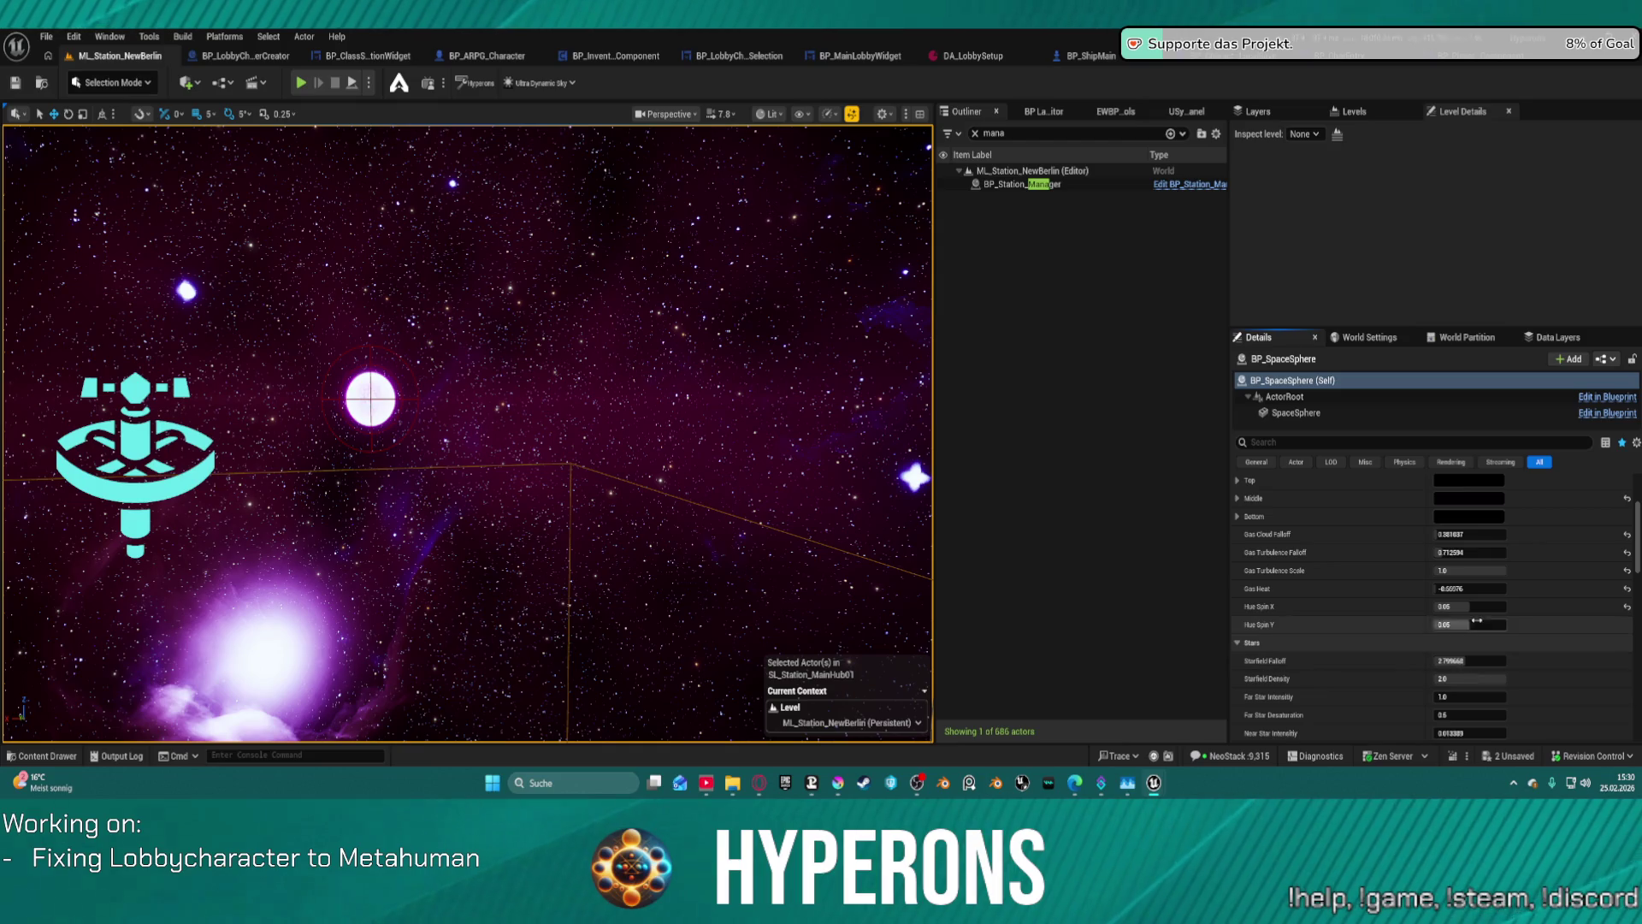
mouse_move(1454, 588)
left_mouse_down()
mouse_move(1480, 589)
mouse_move(1458, 589)
left_mouse_up()
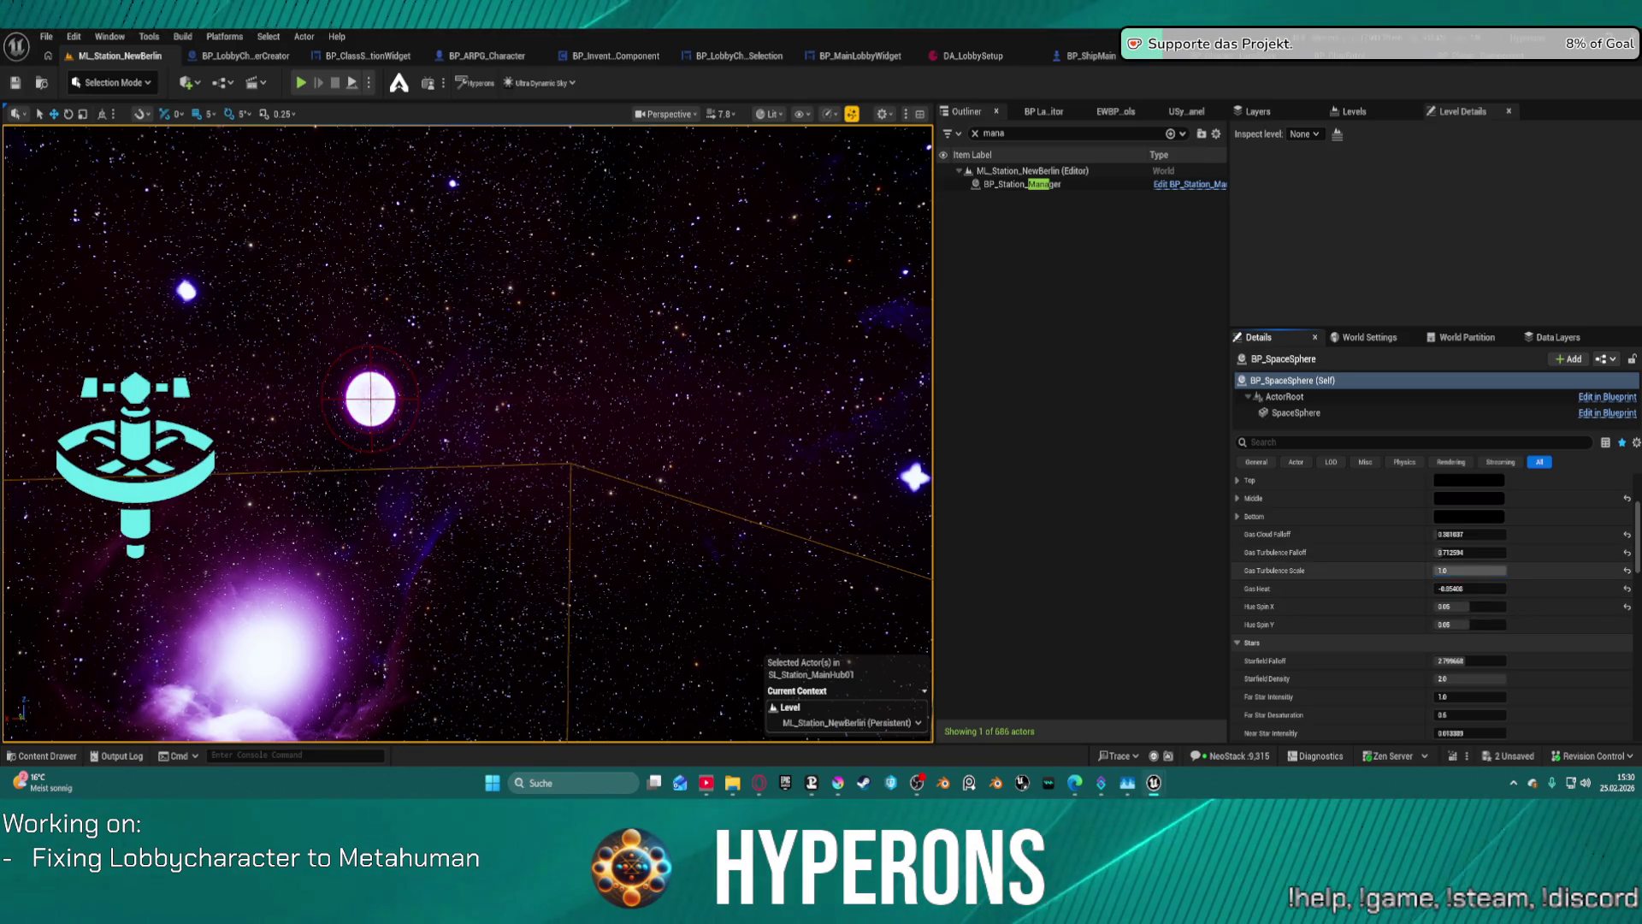
mouse_move(1471, 570)
left_mouse_down()
mouse_move(1441, 571)
mouse_move(1465, 571)
left_mouse_up()
- Switch the gas clouds' Gas Texture to T_Clouds_01
scroll(1537, 531, "up", 3)
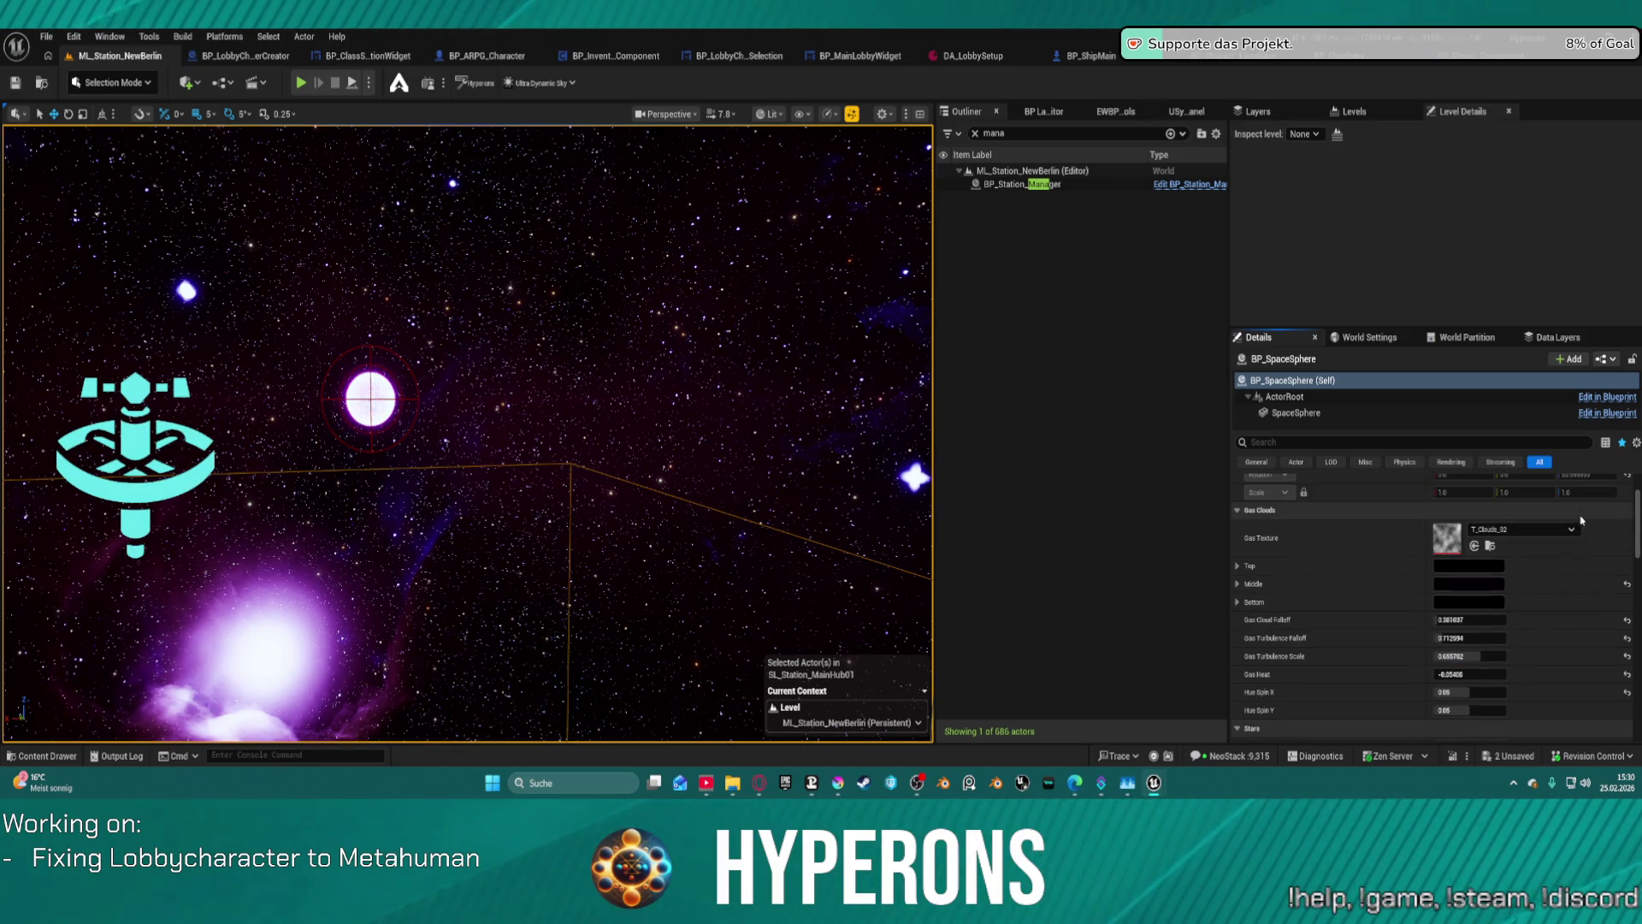
left_click(1537, 531)
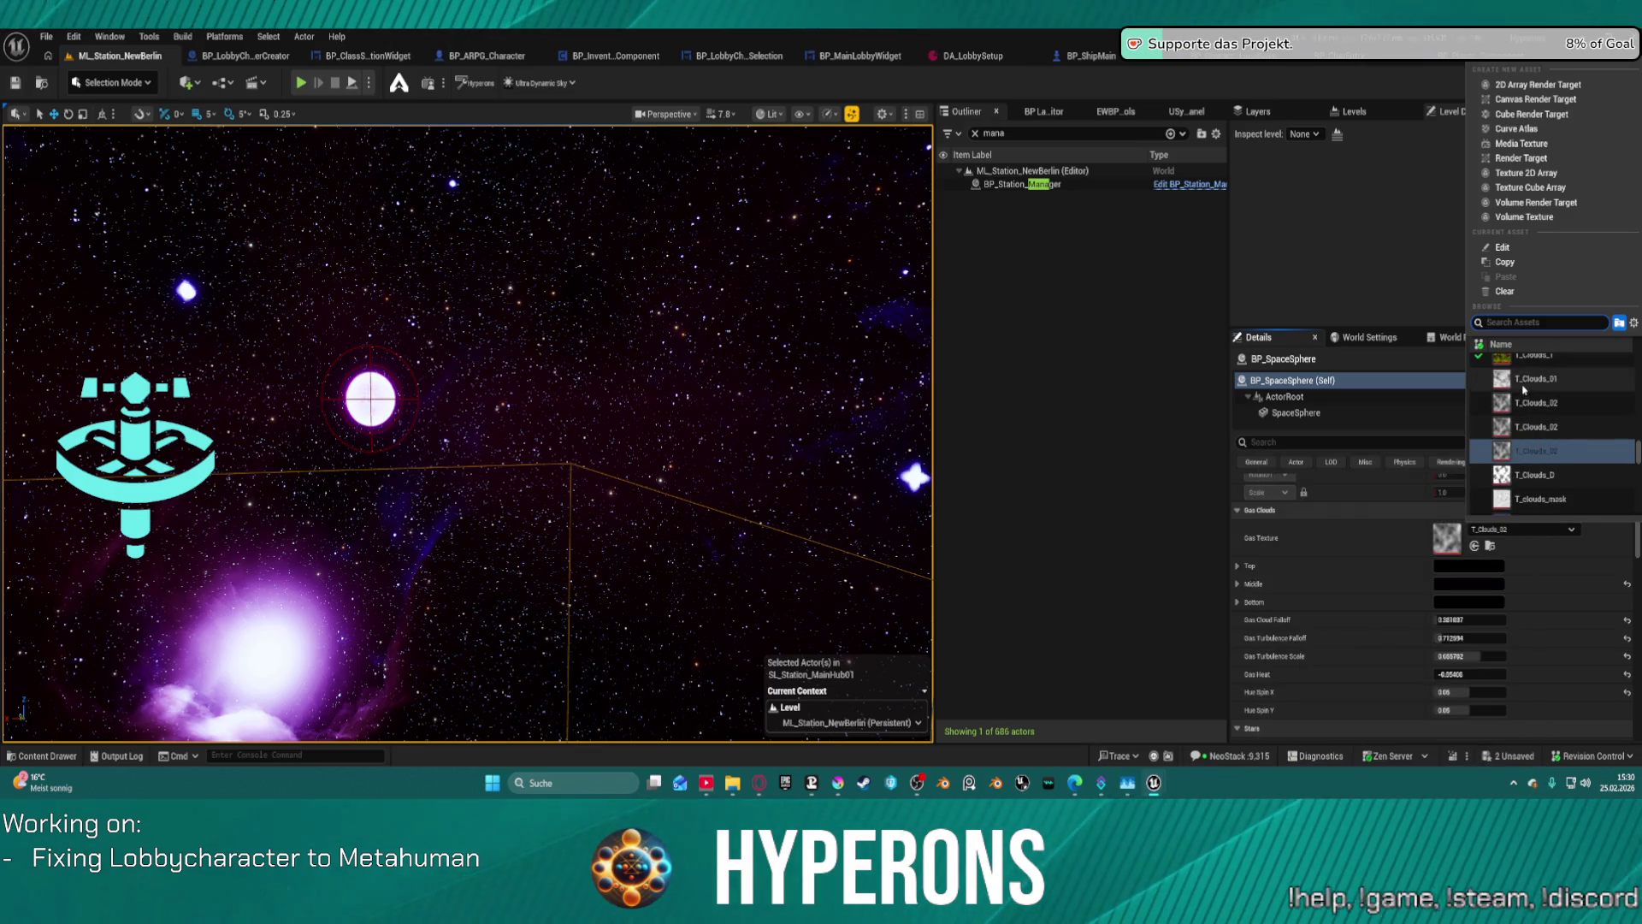
left_click(1523, 390)
- Raise Gas Turbulence Falloff from about 0.71 to roughly 1.72
mouse_move(69, 462)
left_mouse_down()
mouse_move(35, 466)
mouse_move(69, 463)
left_mouse_up()
left_click_drag(579, 459, 565, 459)
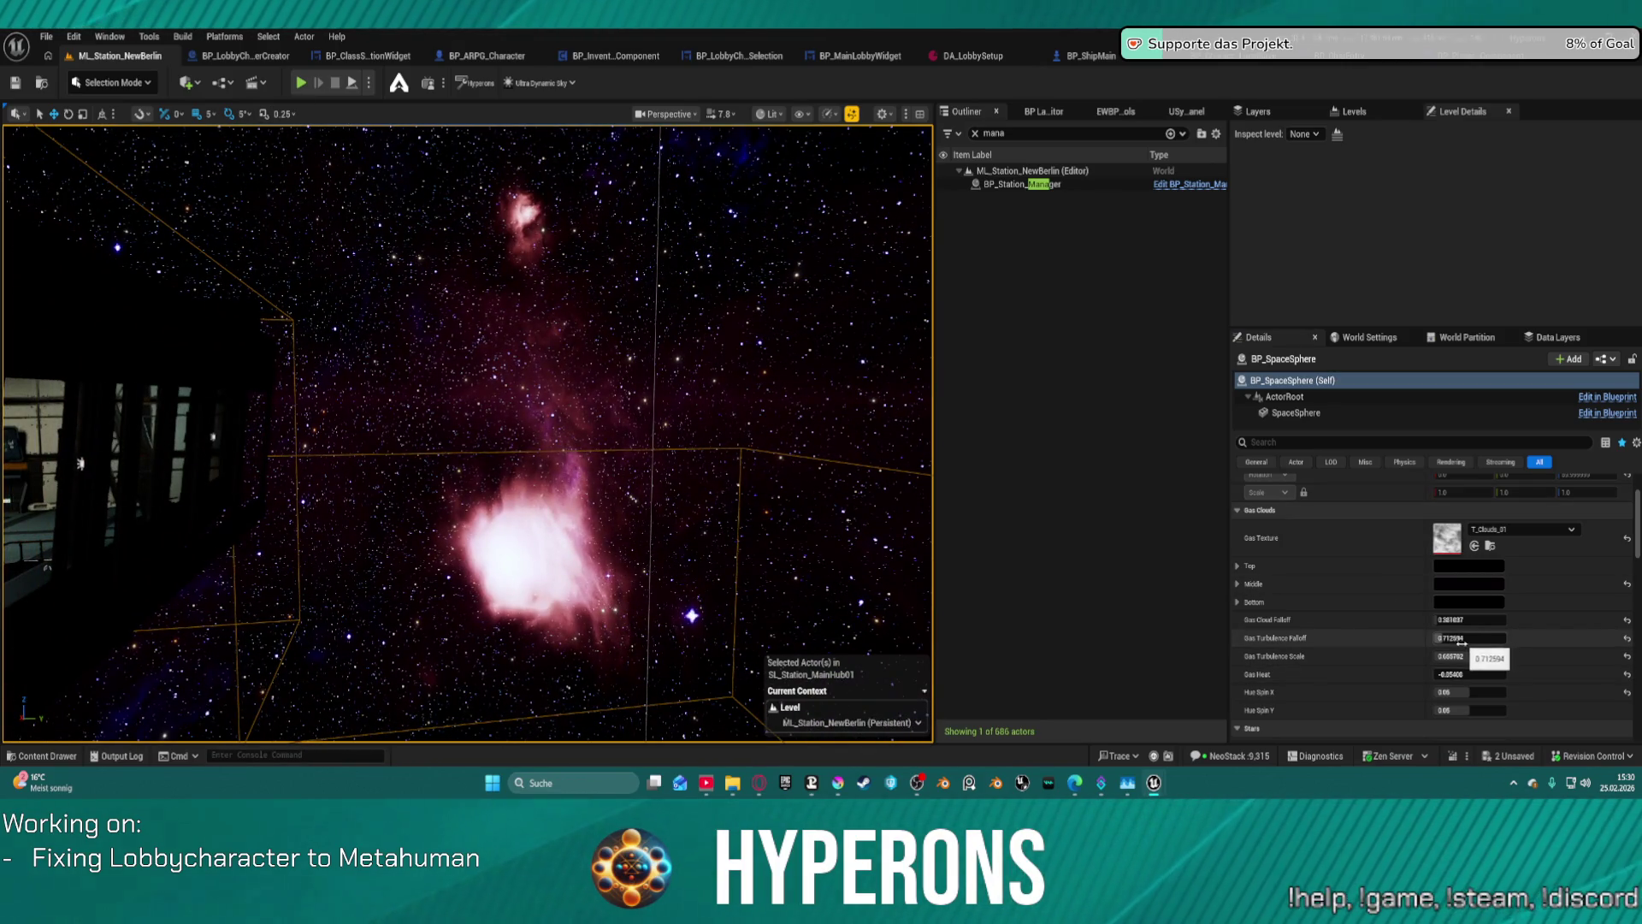
left_click_drag(1461, 643, 1539, 642)
left_click_drag(513, 428, 650, 547)
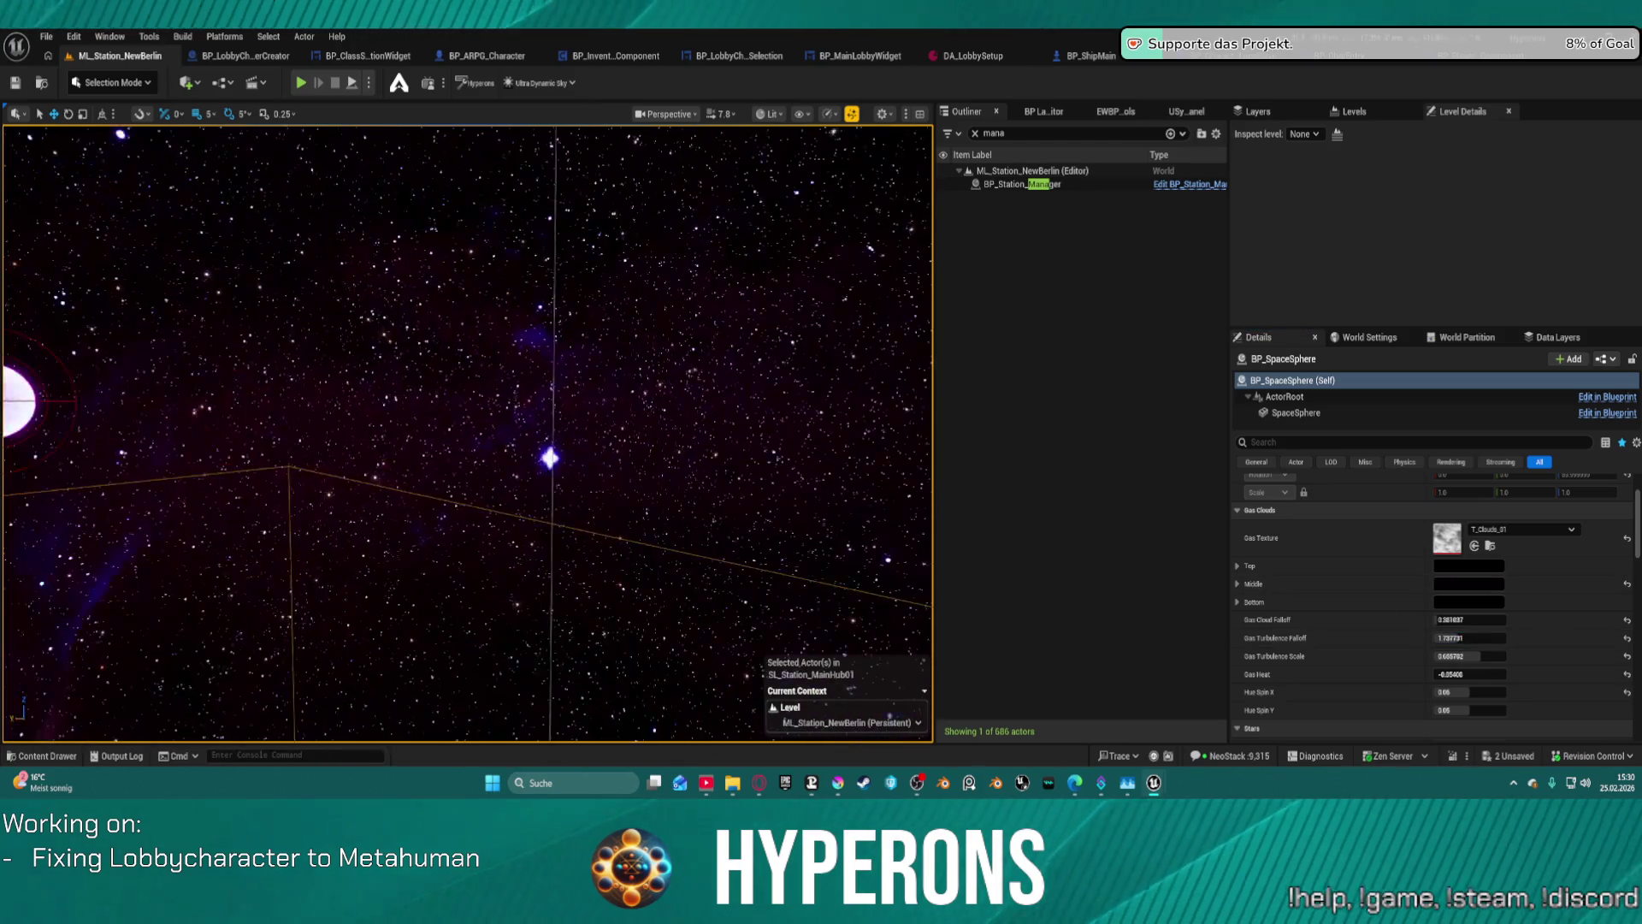
mouse_move(373, 196)
left_mouse_down()
mouse_move(373, 154)
mouse_move(372, 179)
left_mouse_up()
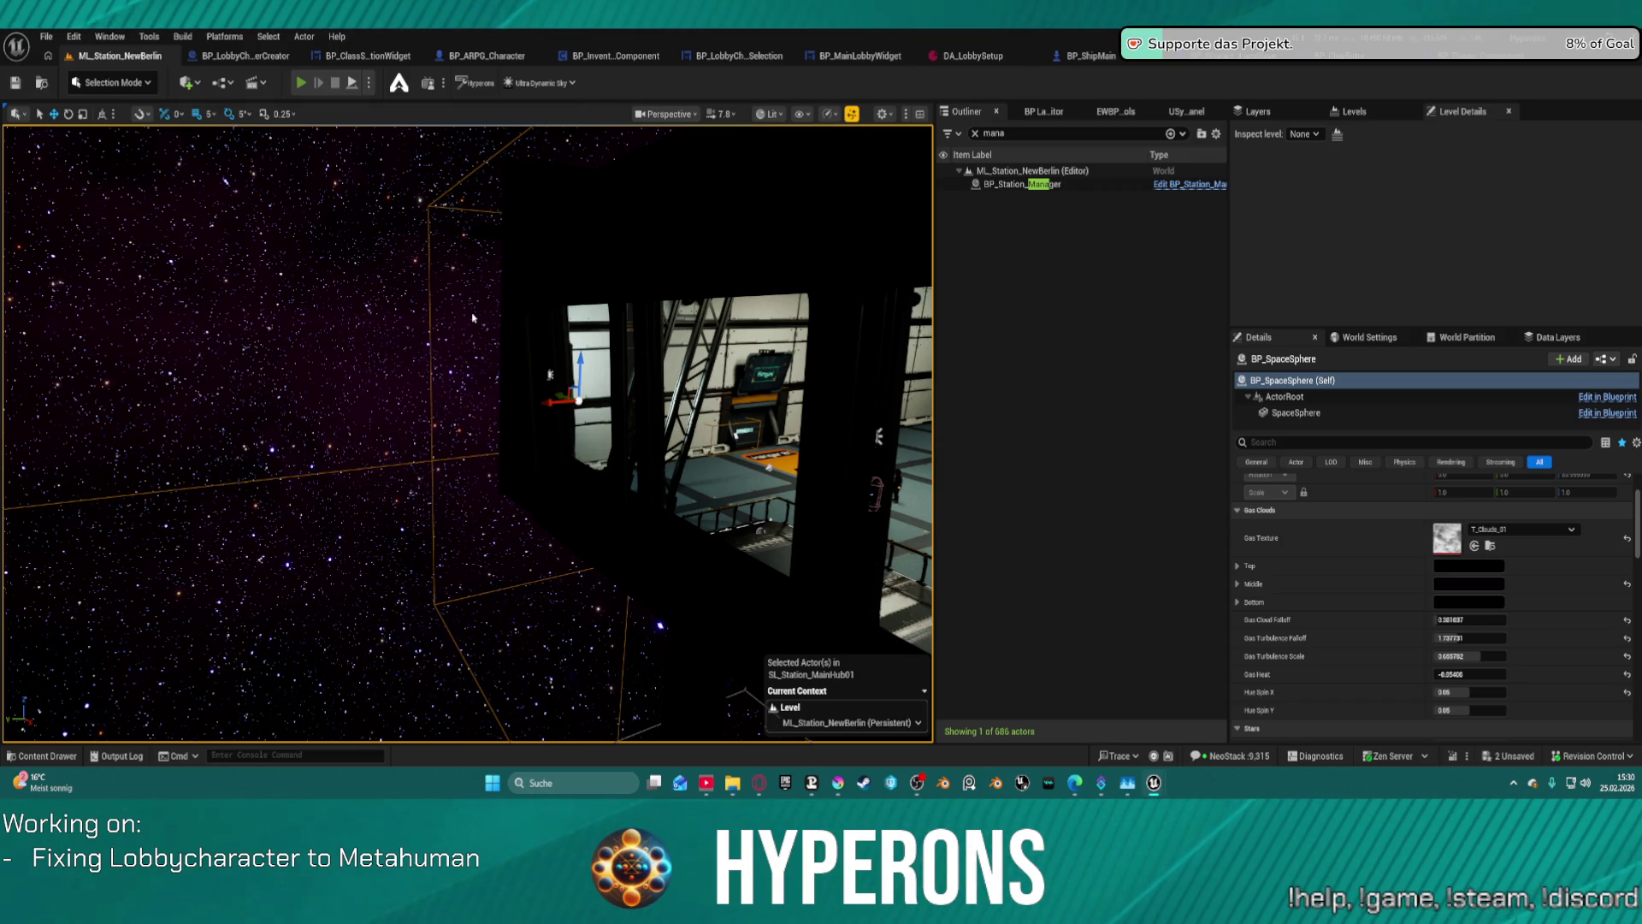
key("alt+p")
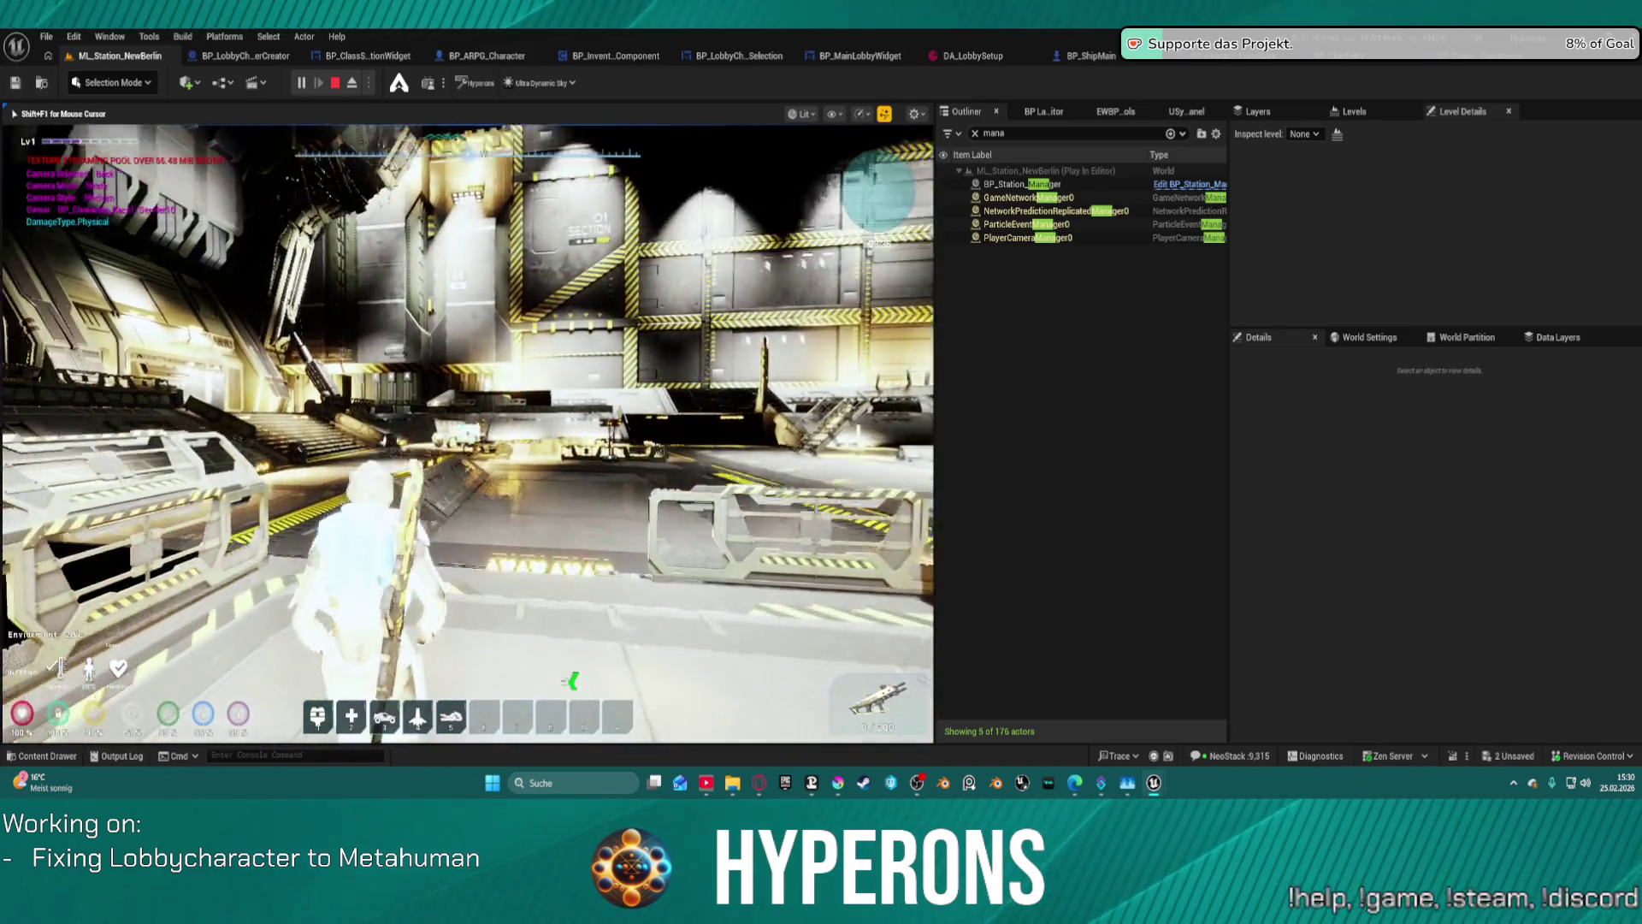
key("w")
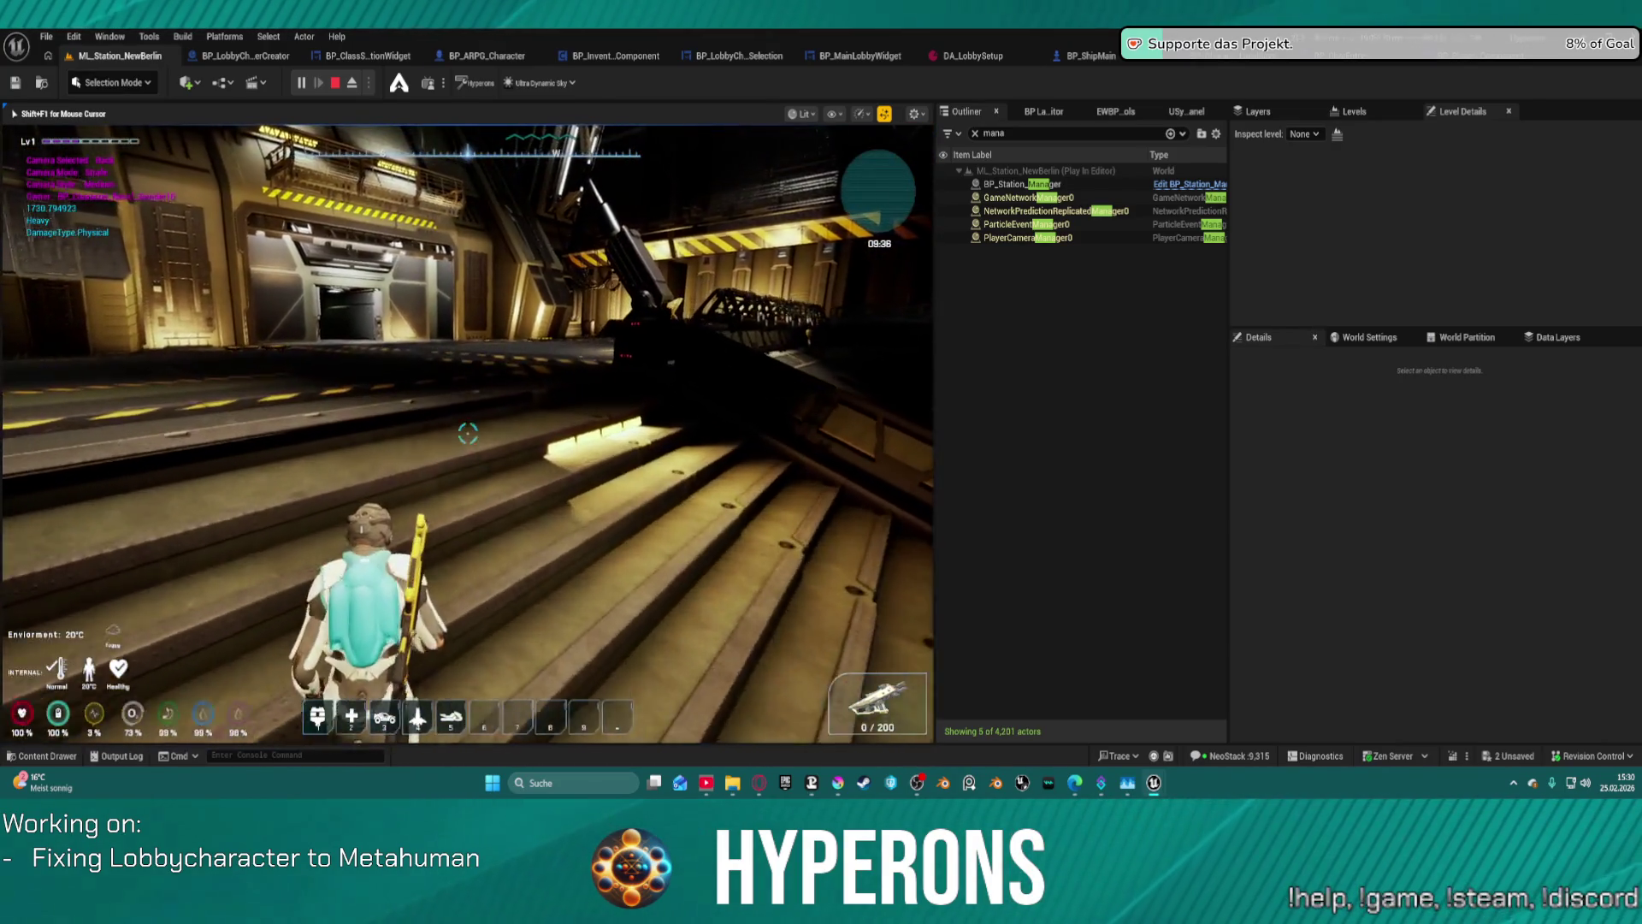
key("w")
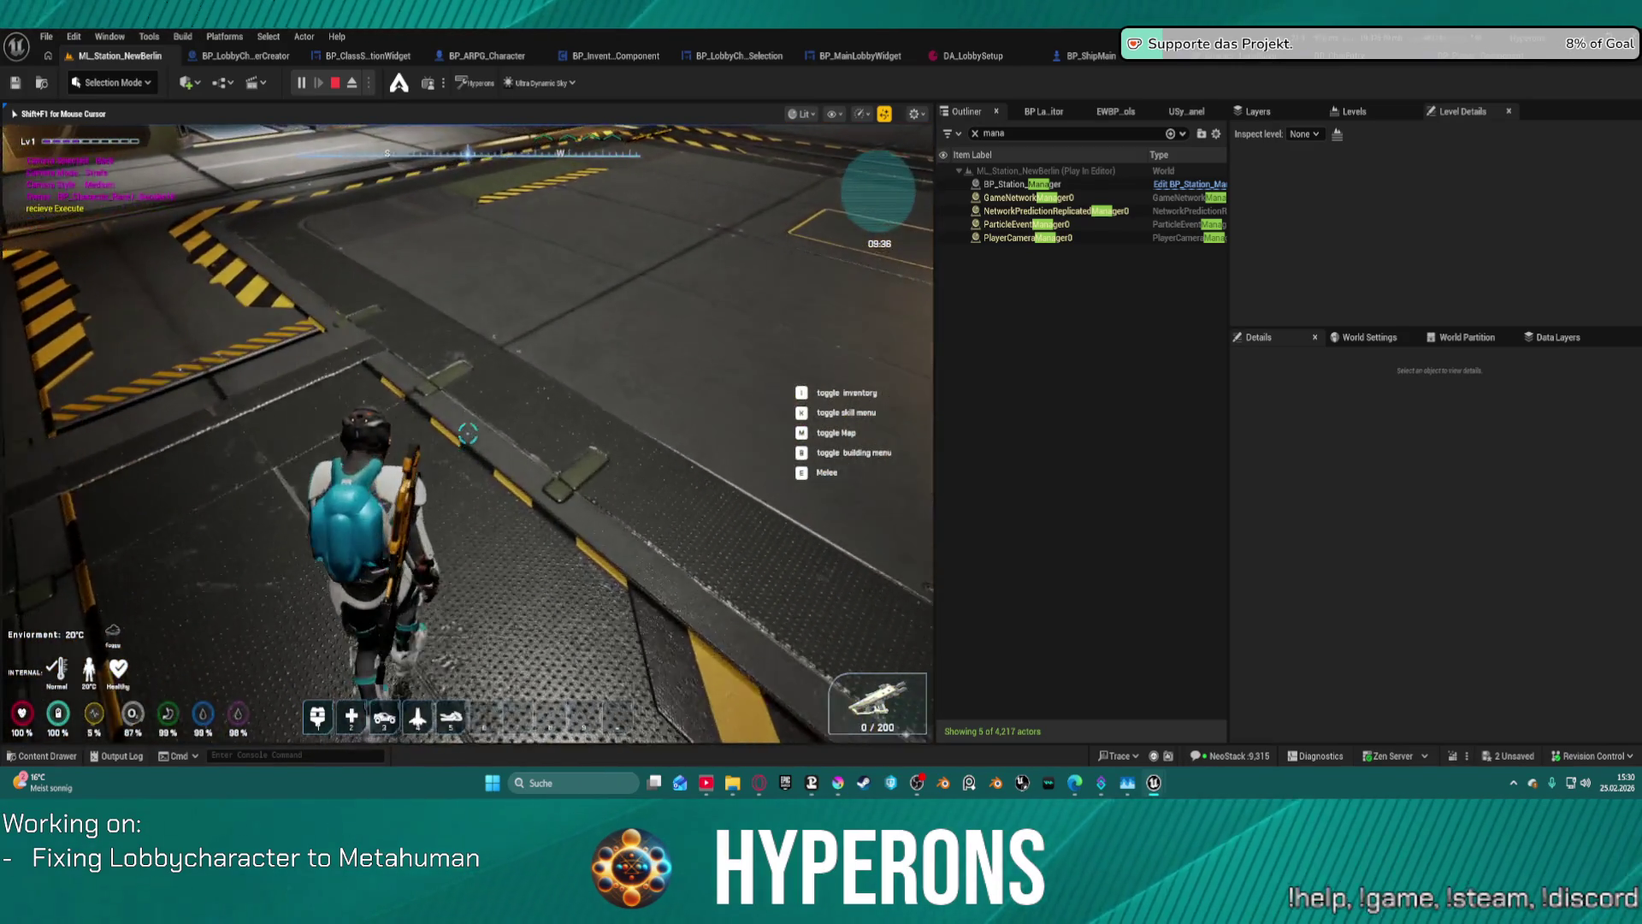
key("w")
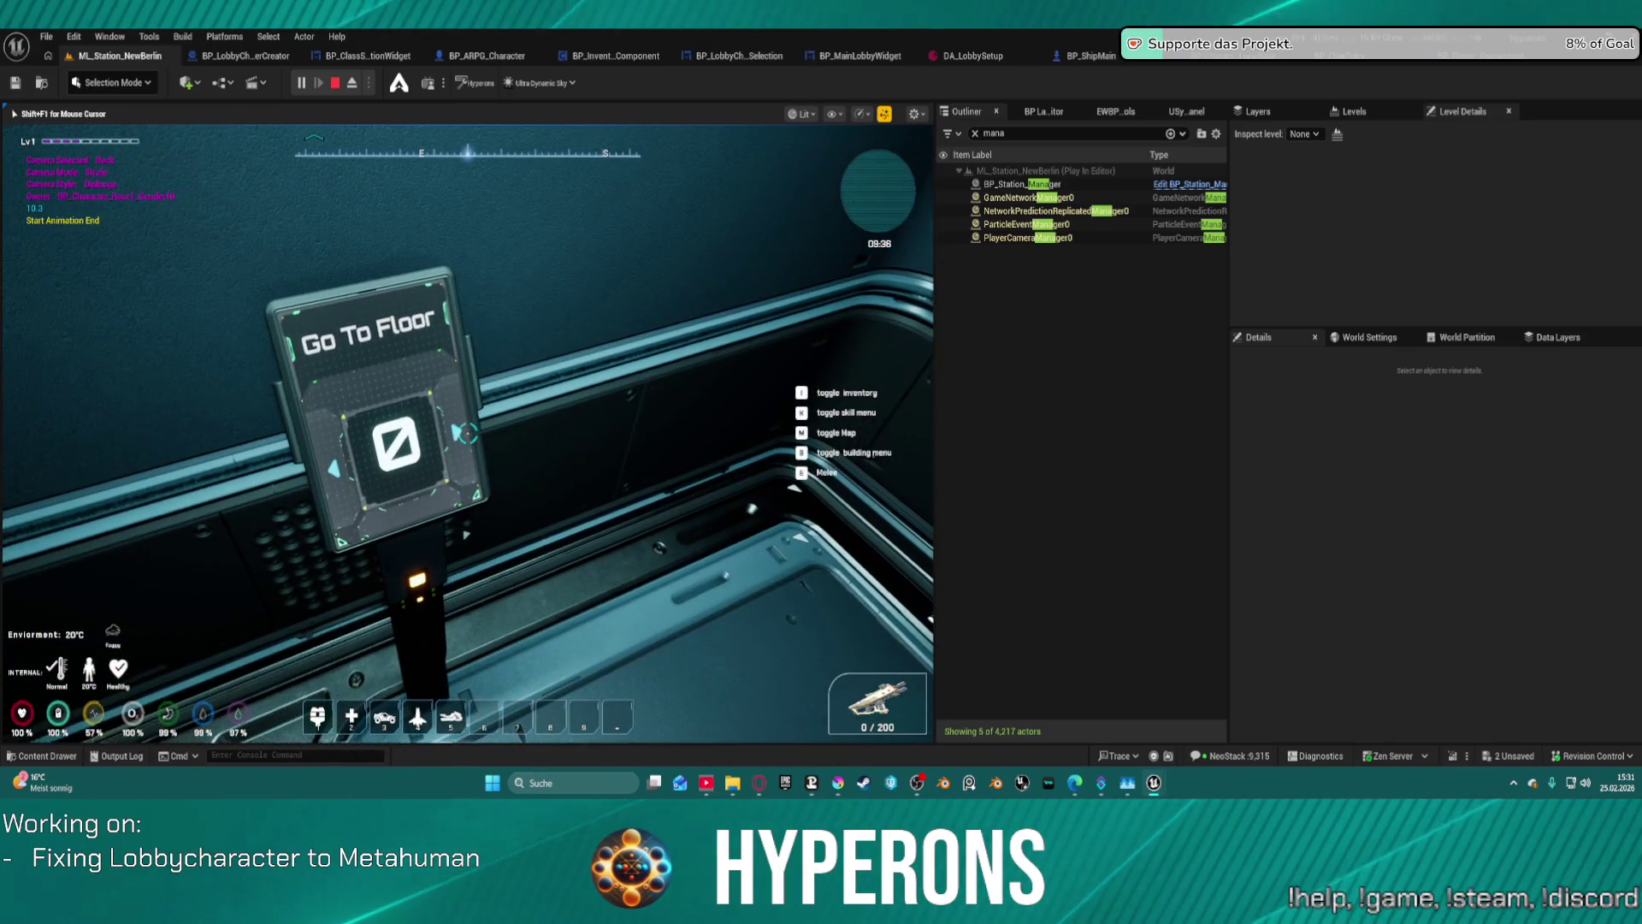
left_click(468, 434)
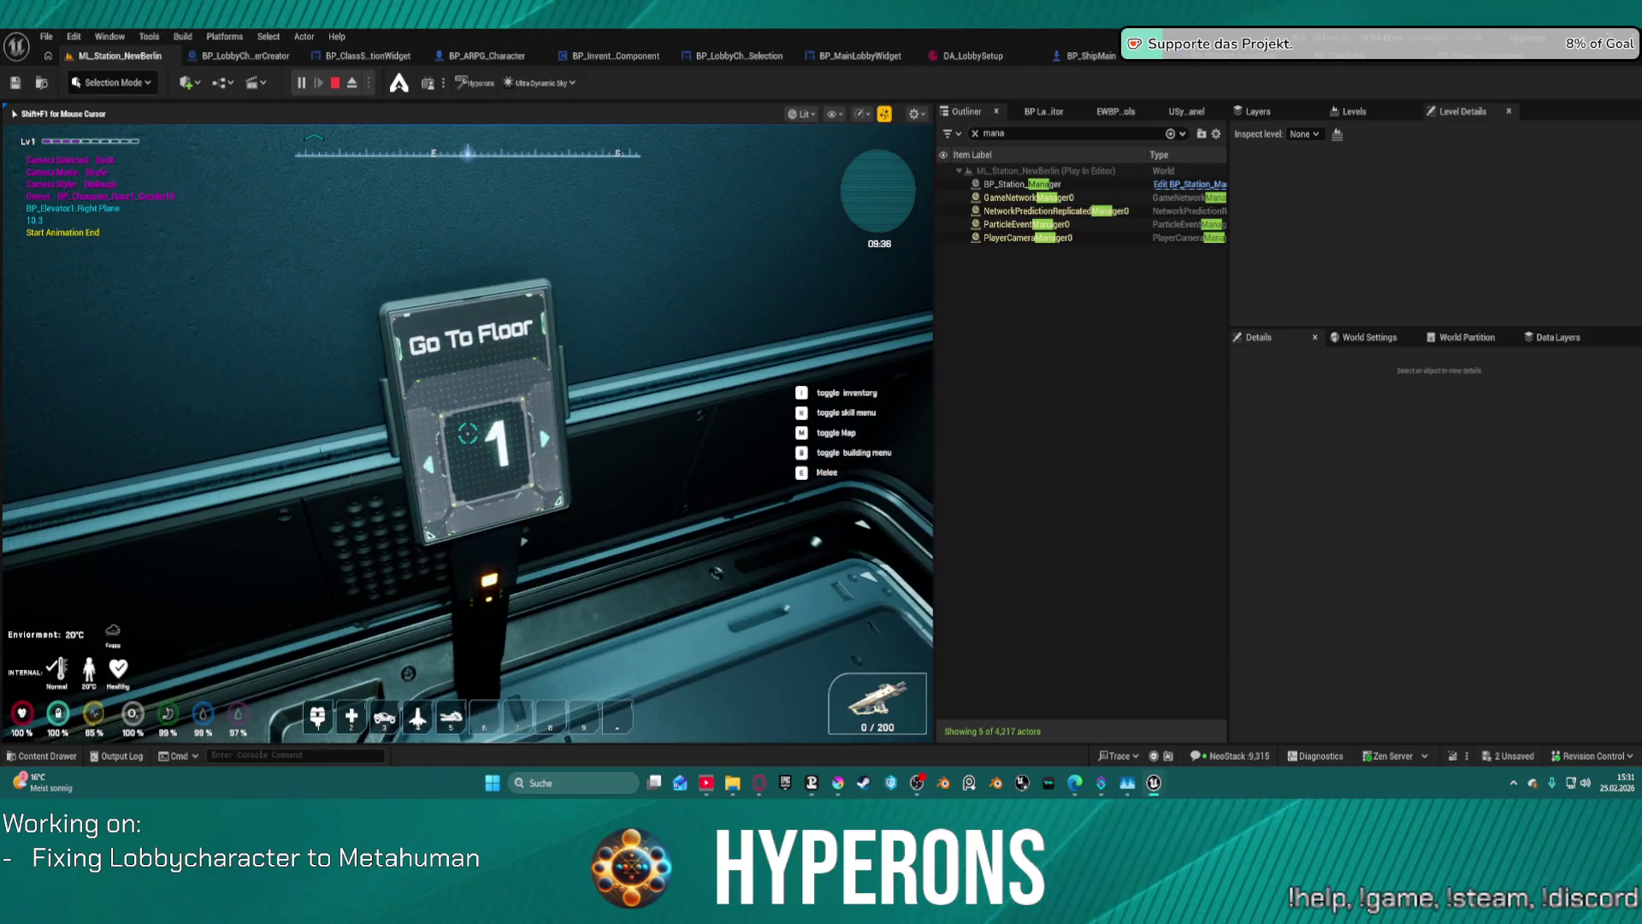
mouse_move(467, 434)
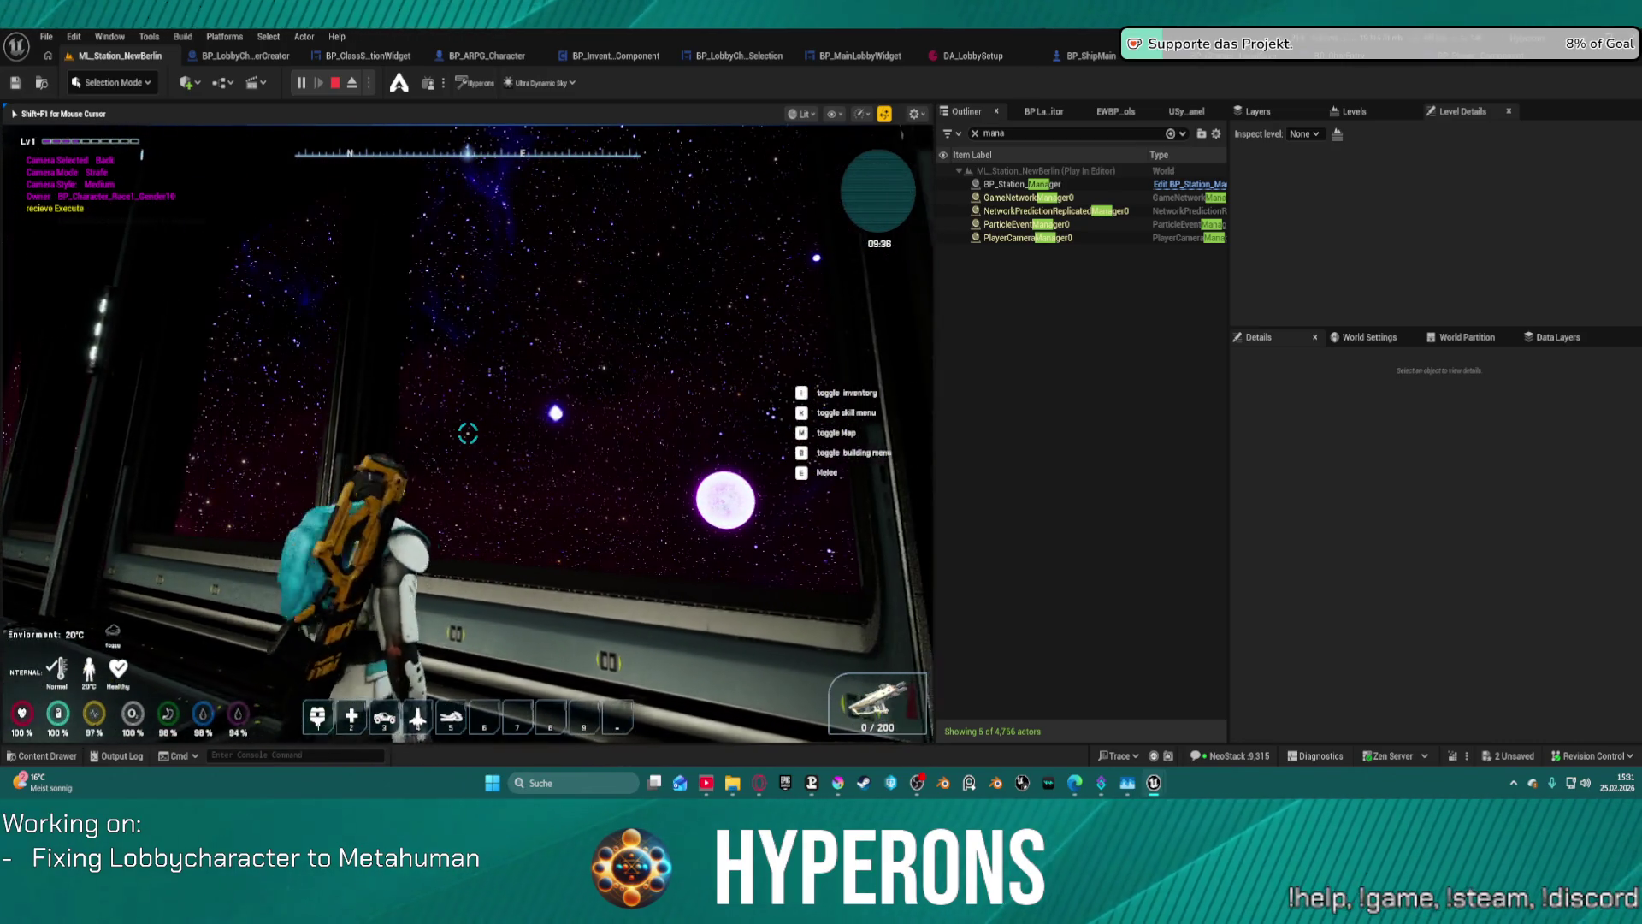
key("w")
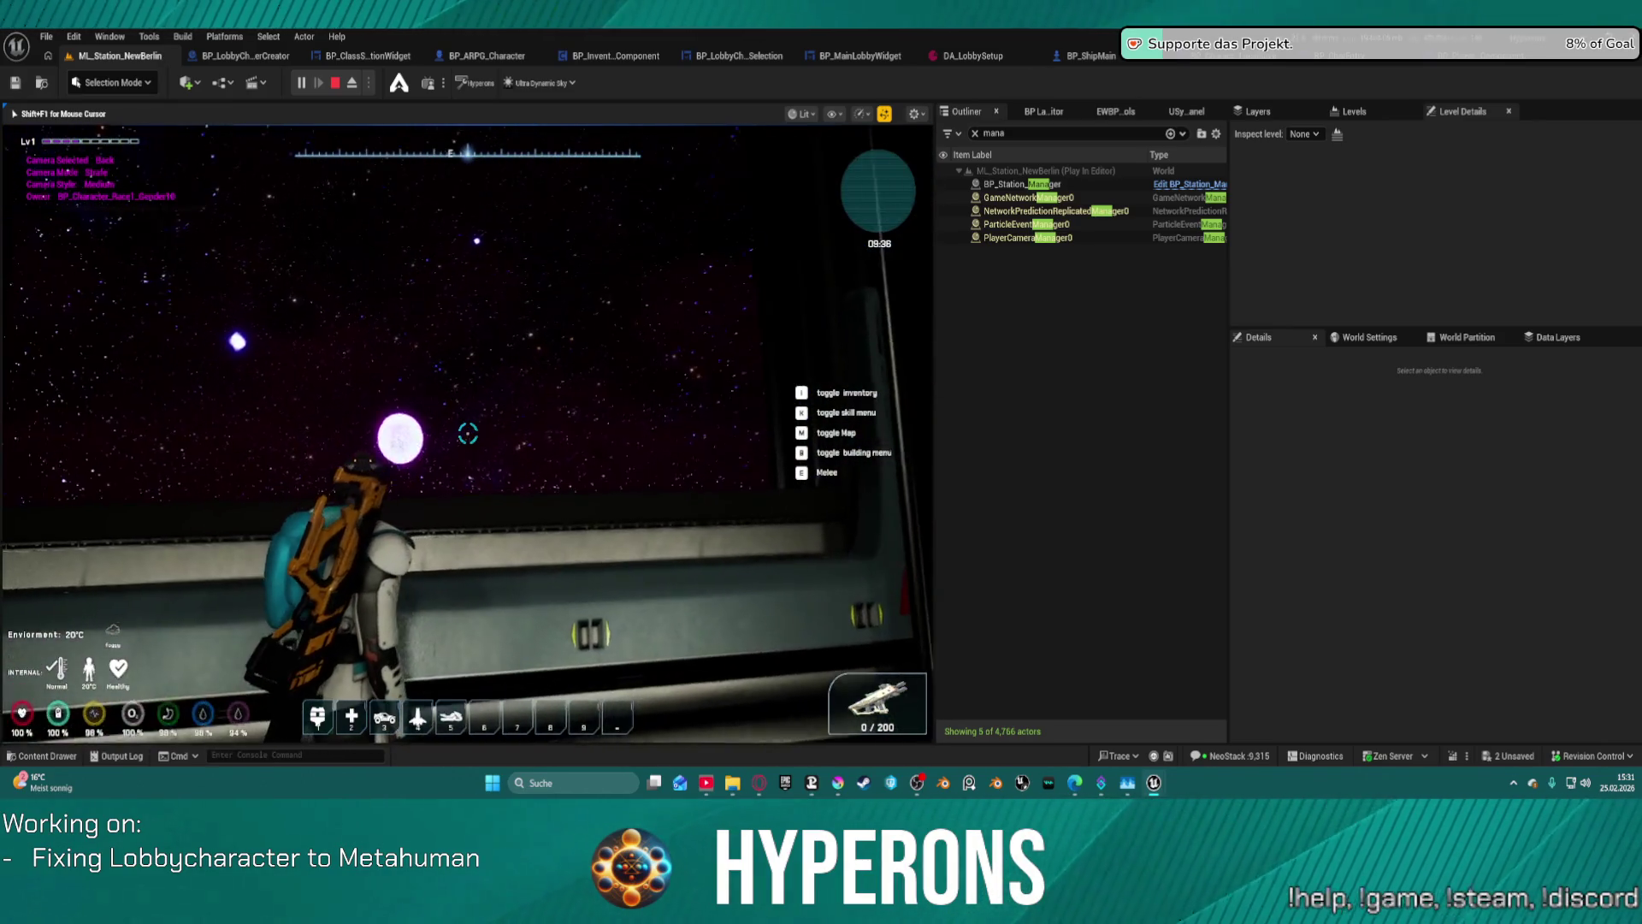
- Leave play mode and set BP_SpaceSphere's Starfield Falloff to 5, then nudge it to about 4.95
key("Escape")
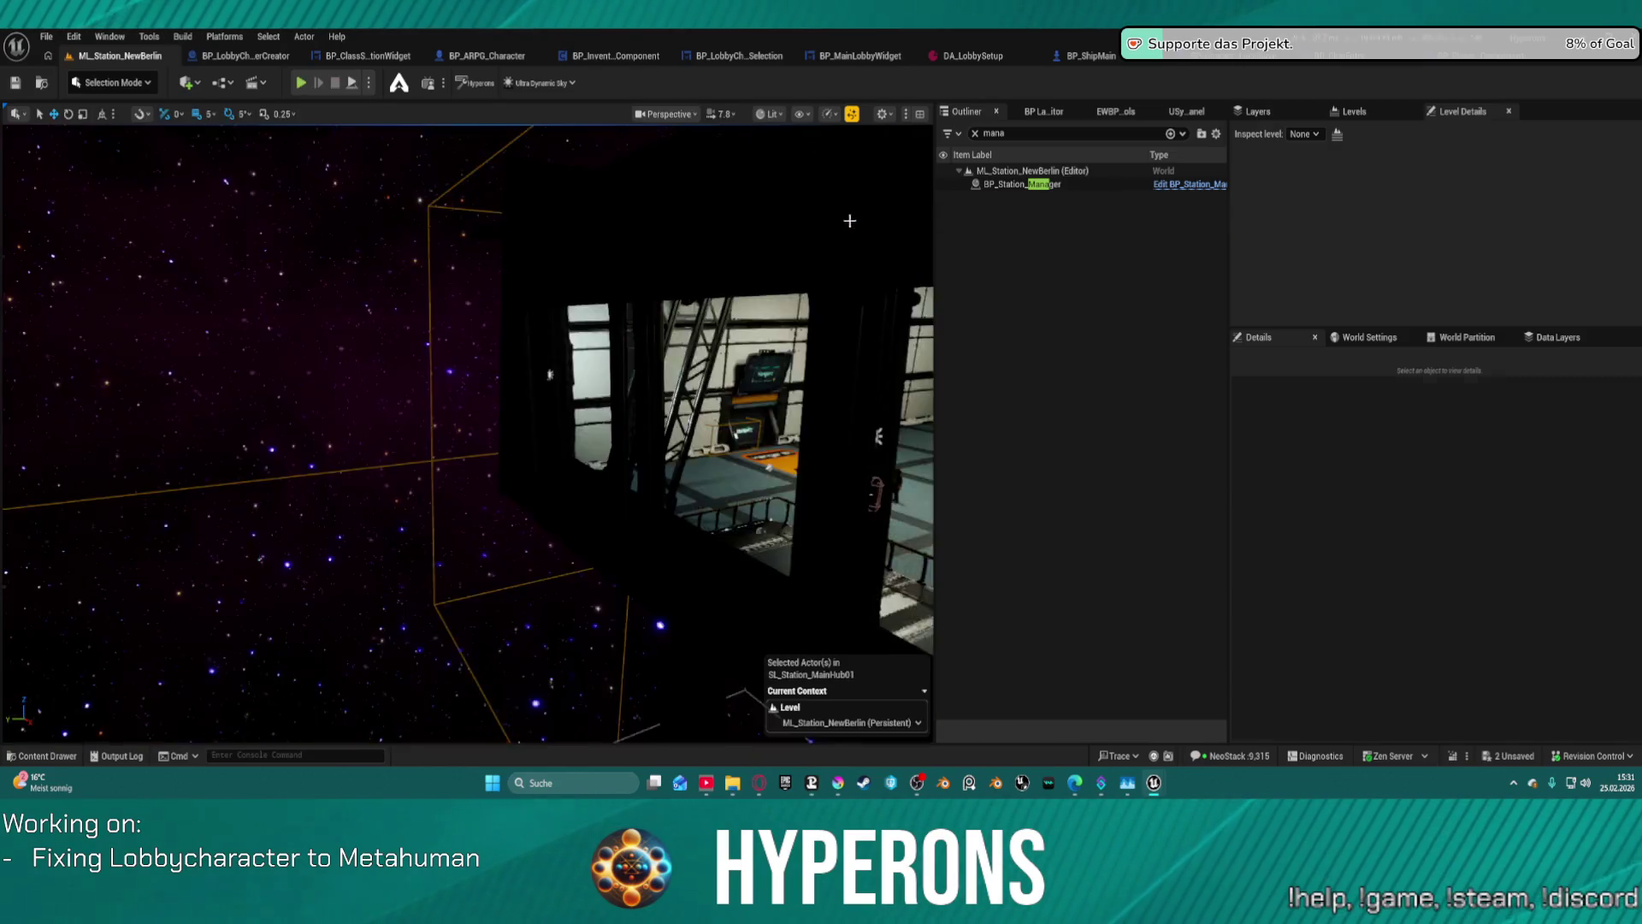
mouse_move(623, 309)
left_mouse_down()
mouse_move(433, 425)
mouse_move(63, 459)
mouse_move(828, 414)
mouse_move(828, 364)
mouse_move(663, 305)
left_mouse_up()
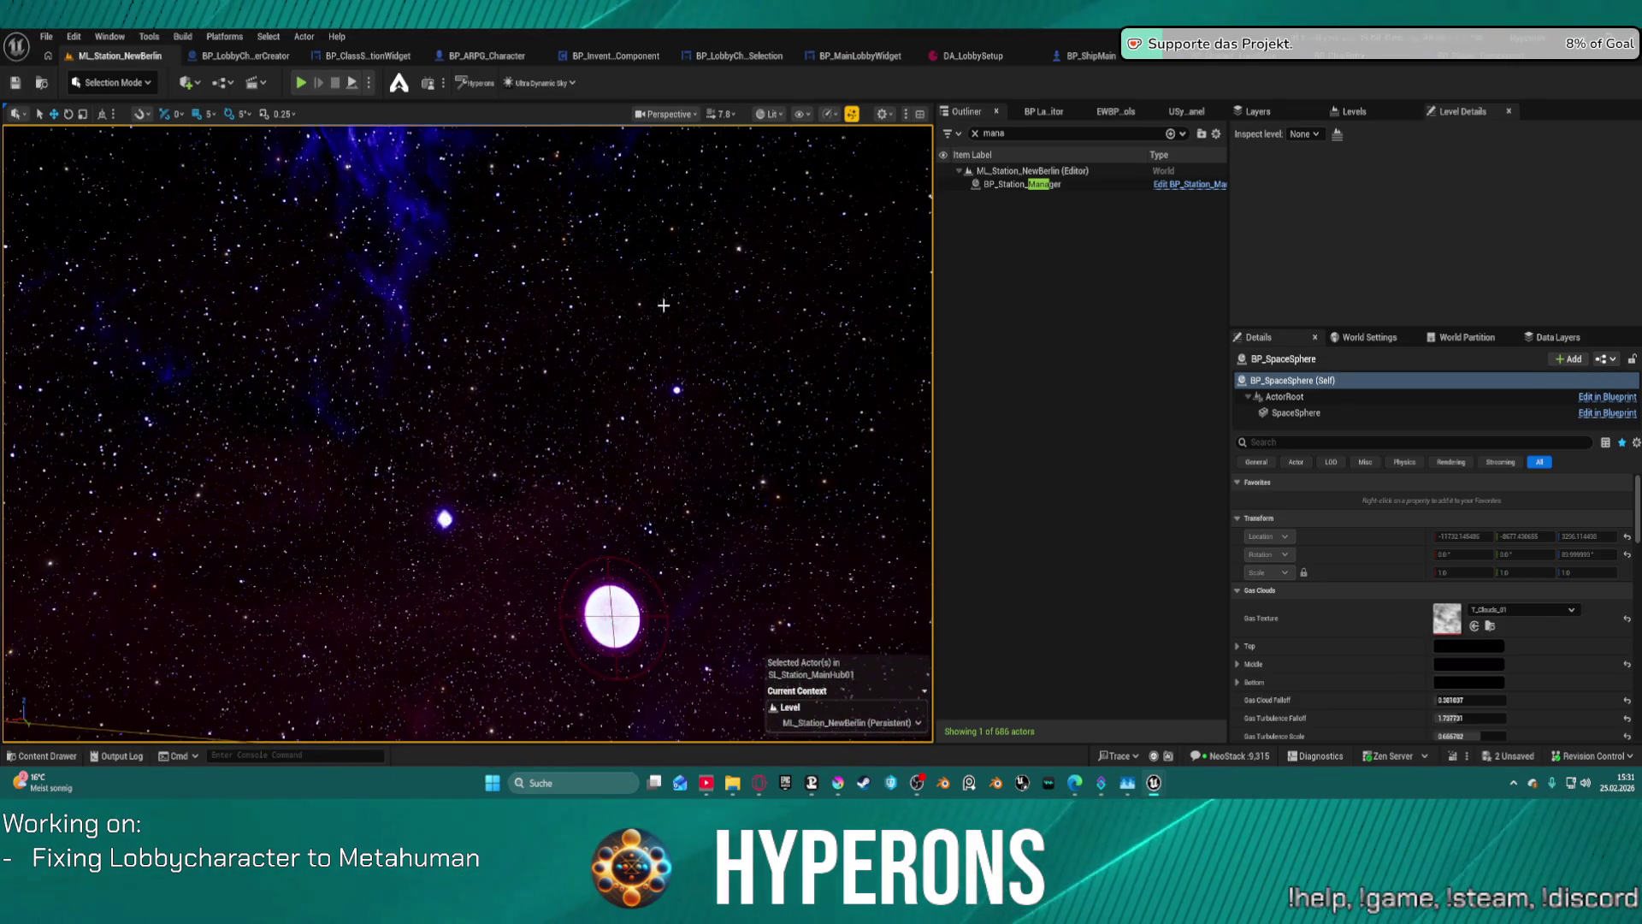
scroll(1454, 572, "down", 3)
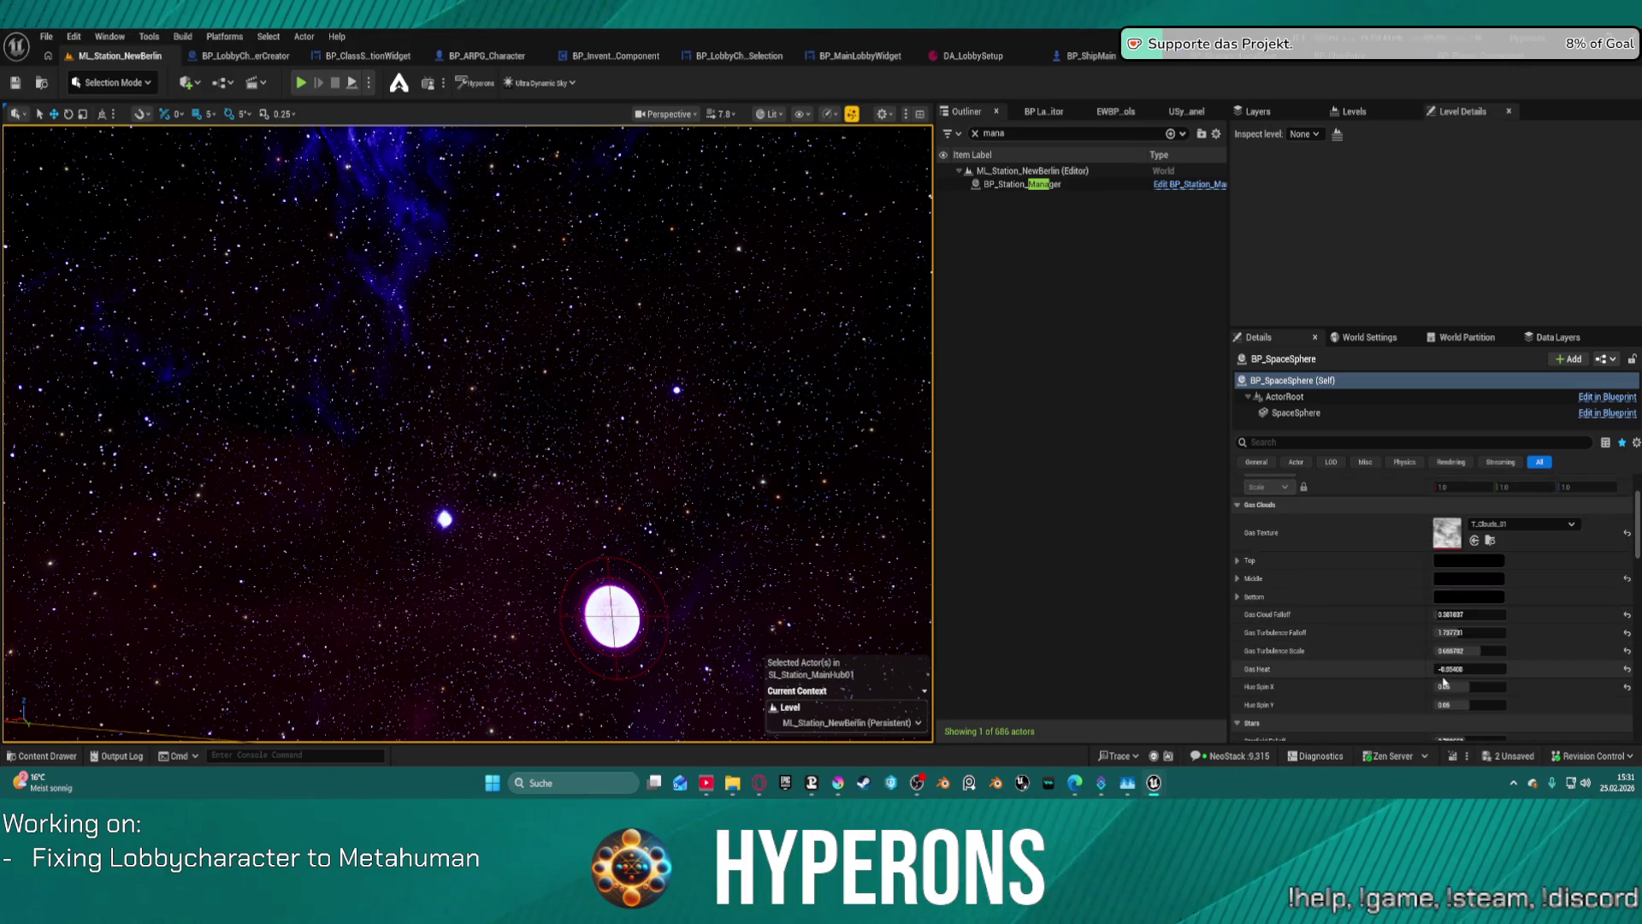
scroll(1445, 666, "down", 2)
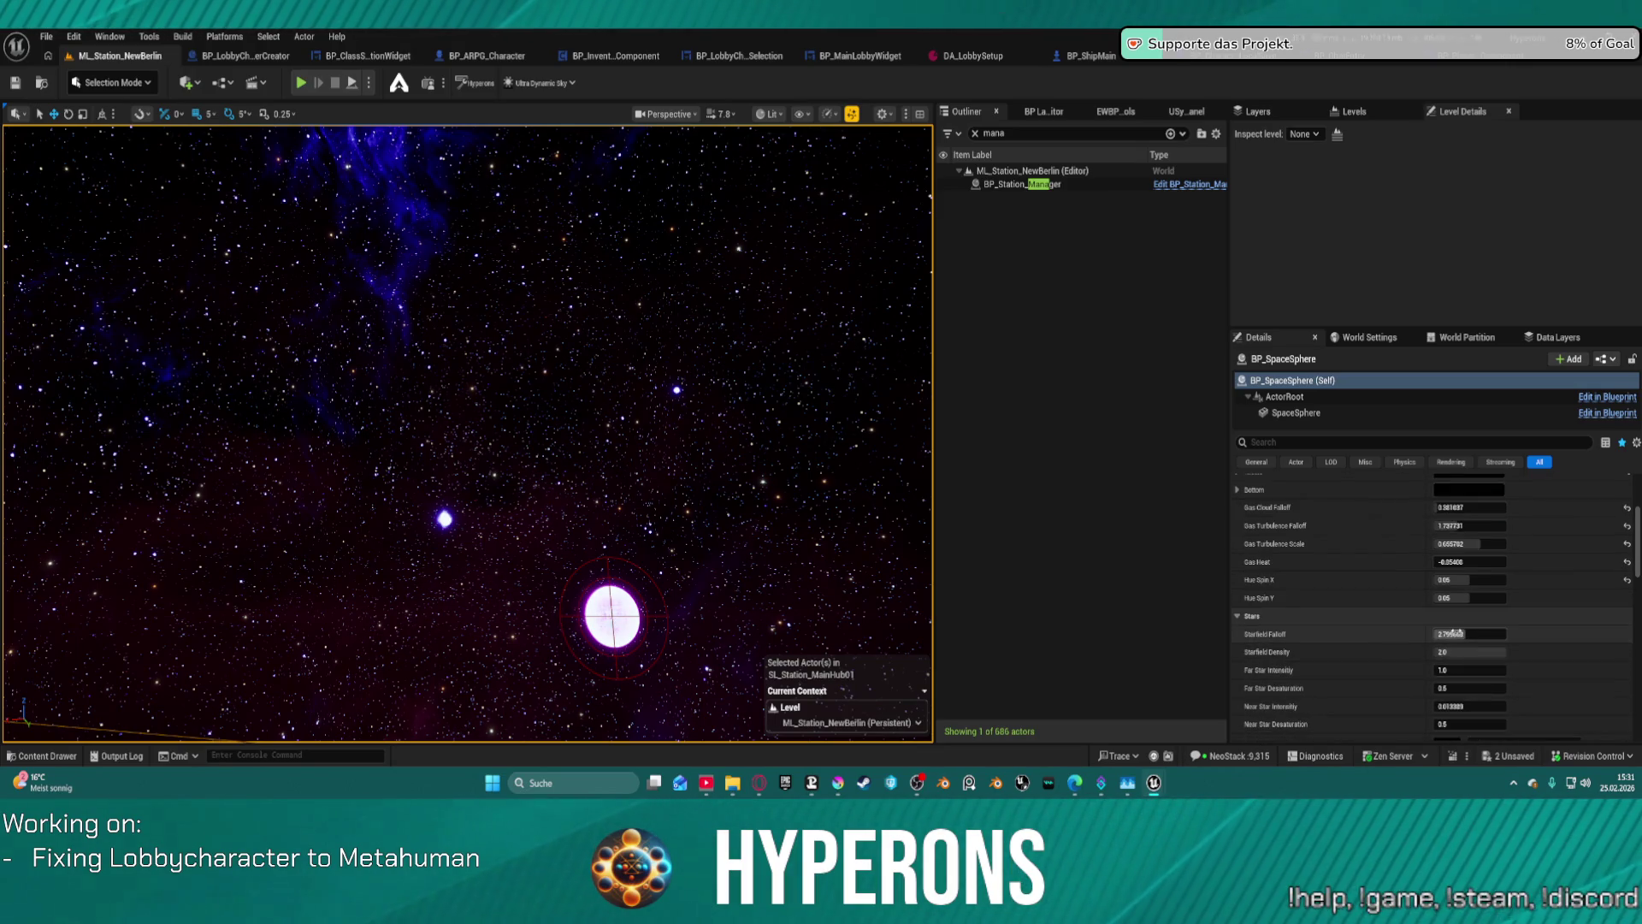
type("53373")
key("Return")
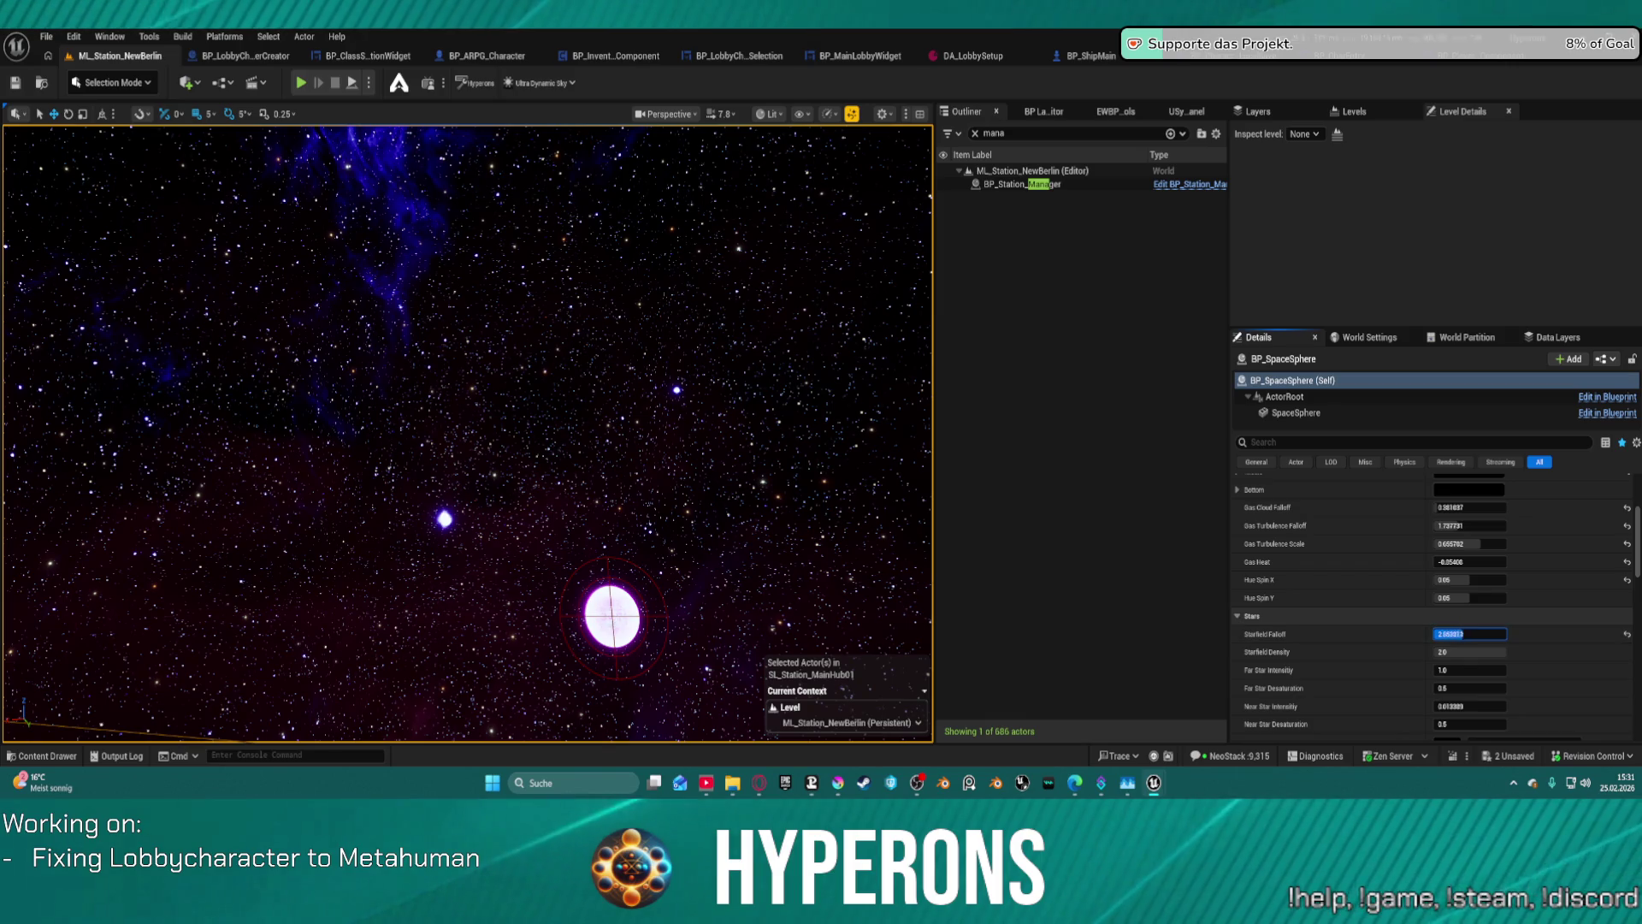
mouse_move(1470, 633)
left_mouse_down()
mouse_move(1420, 634)
mouse_move(1488, 633)
mouse_move(1458, 633)
left_mouse_up()
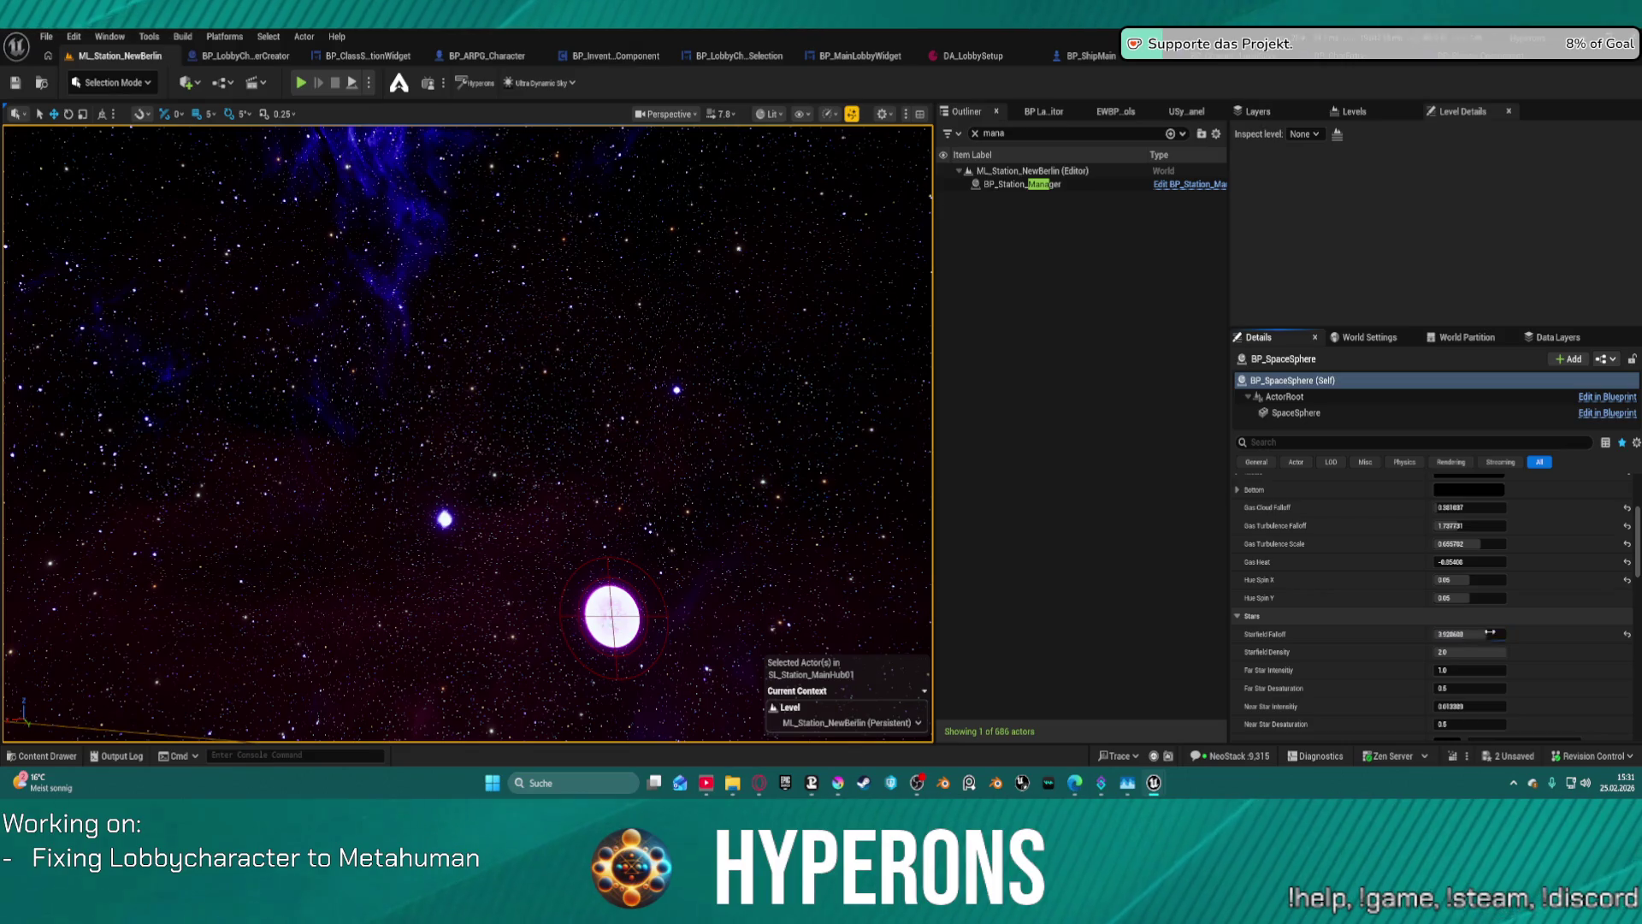
- Retune Near Star Intensity, undoing one attempt and settling around 0.026
scroll(1470, 633, "down", 2)
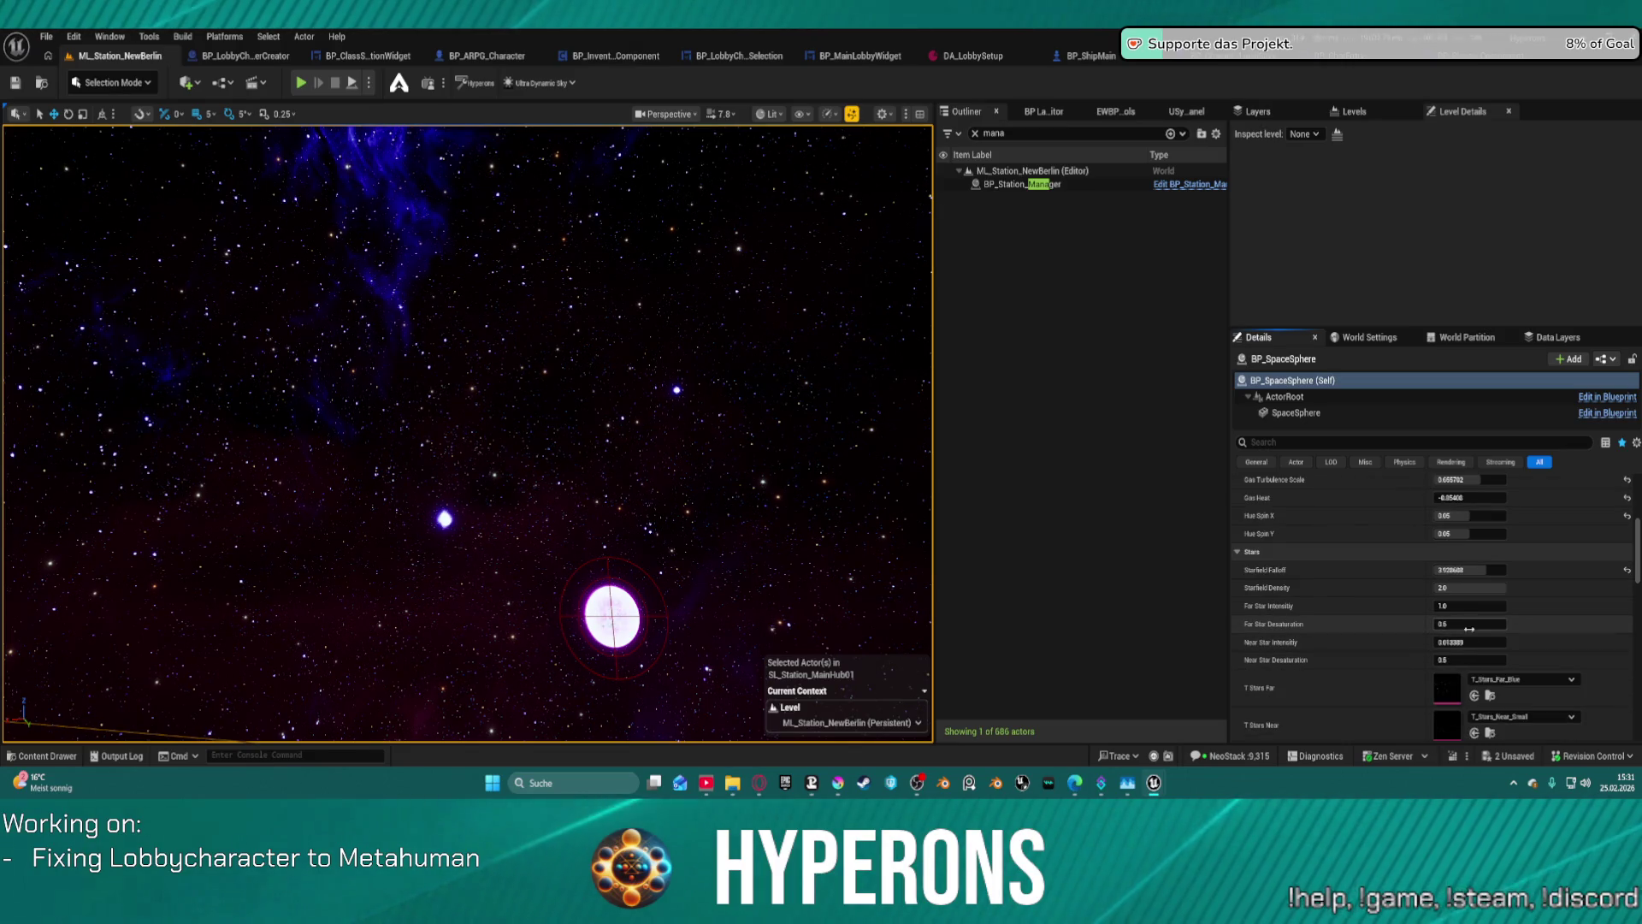
left_click_drag(1469, 642, 1450, 642)
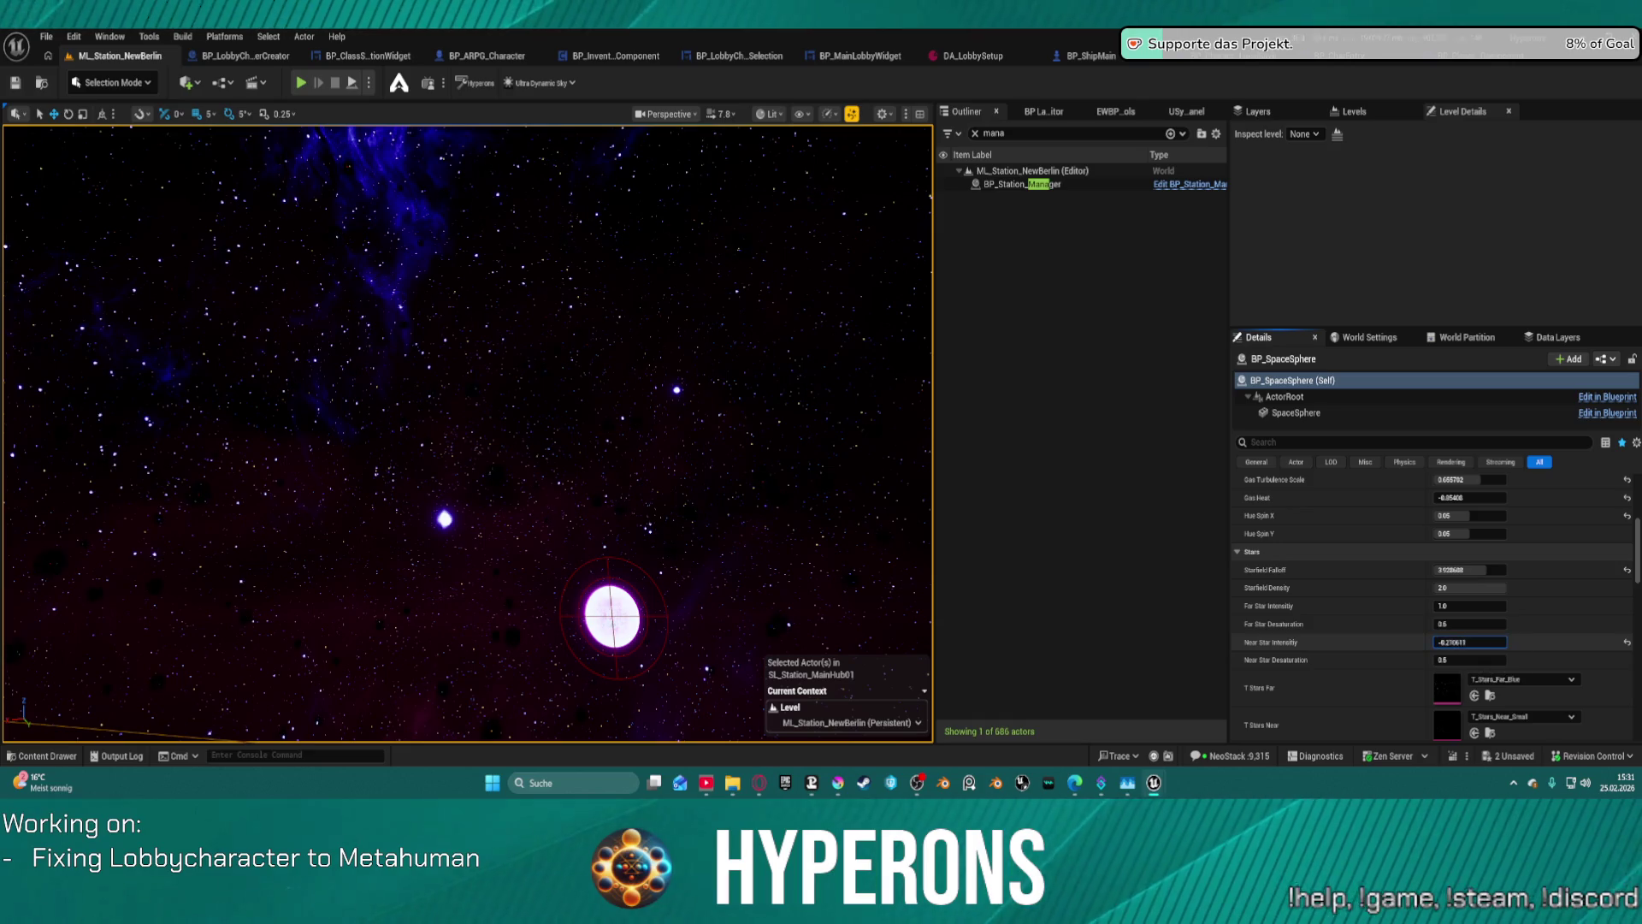
key("ctrl+z")
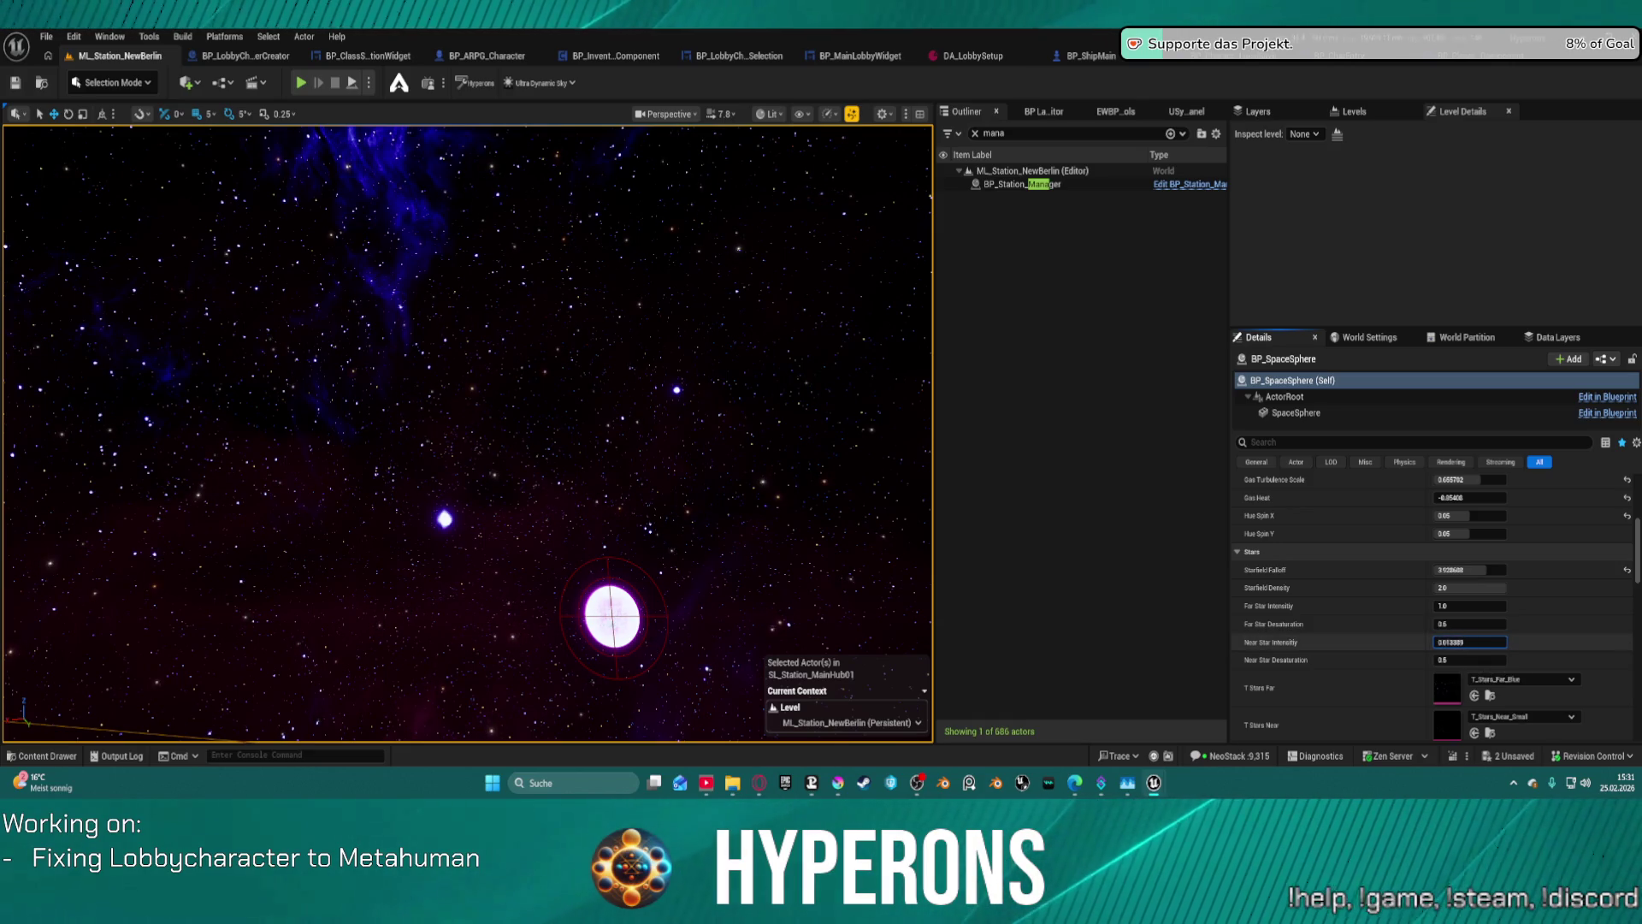
left_click_drag(1470, 642, 1454, 641)
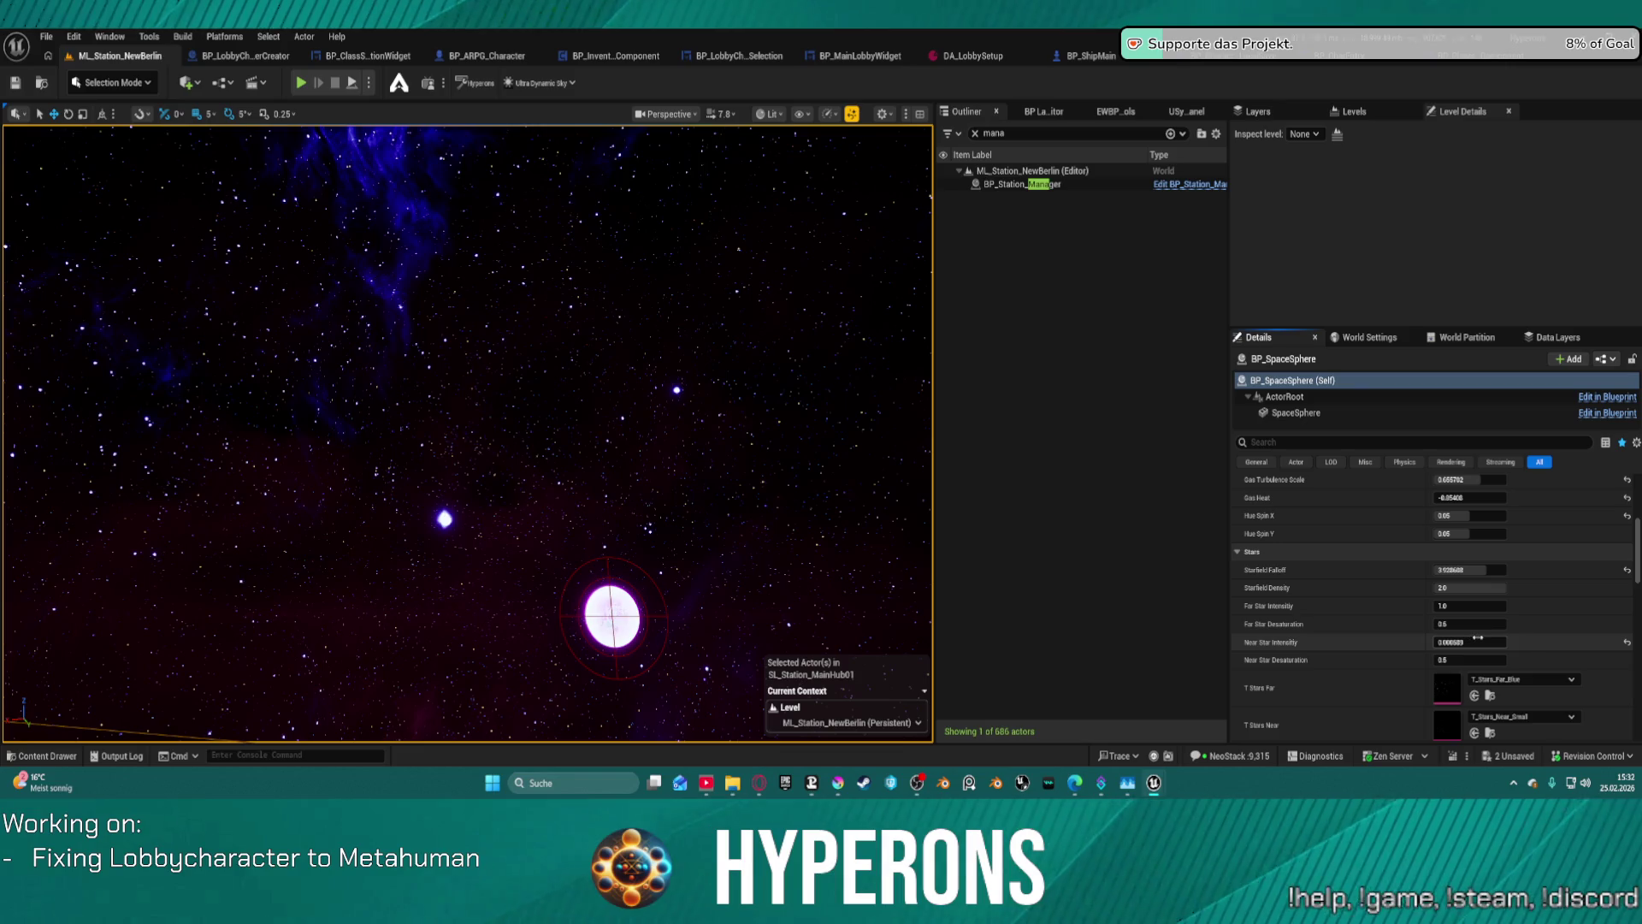
left_click_drag(1469, 641, 1473, 641)
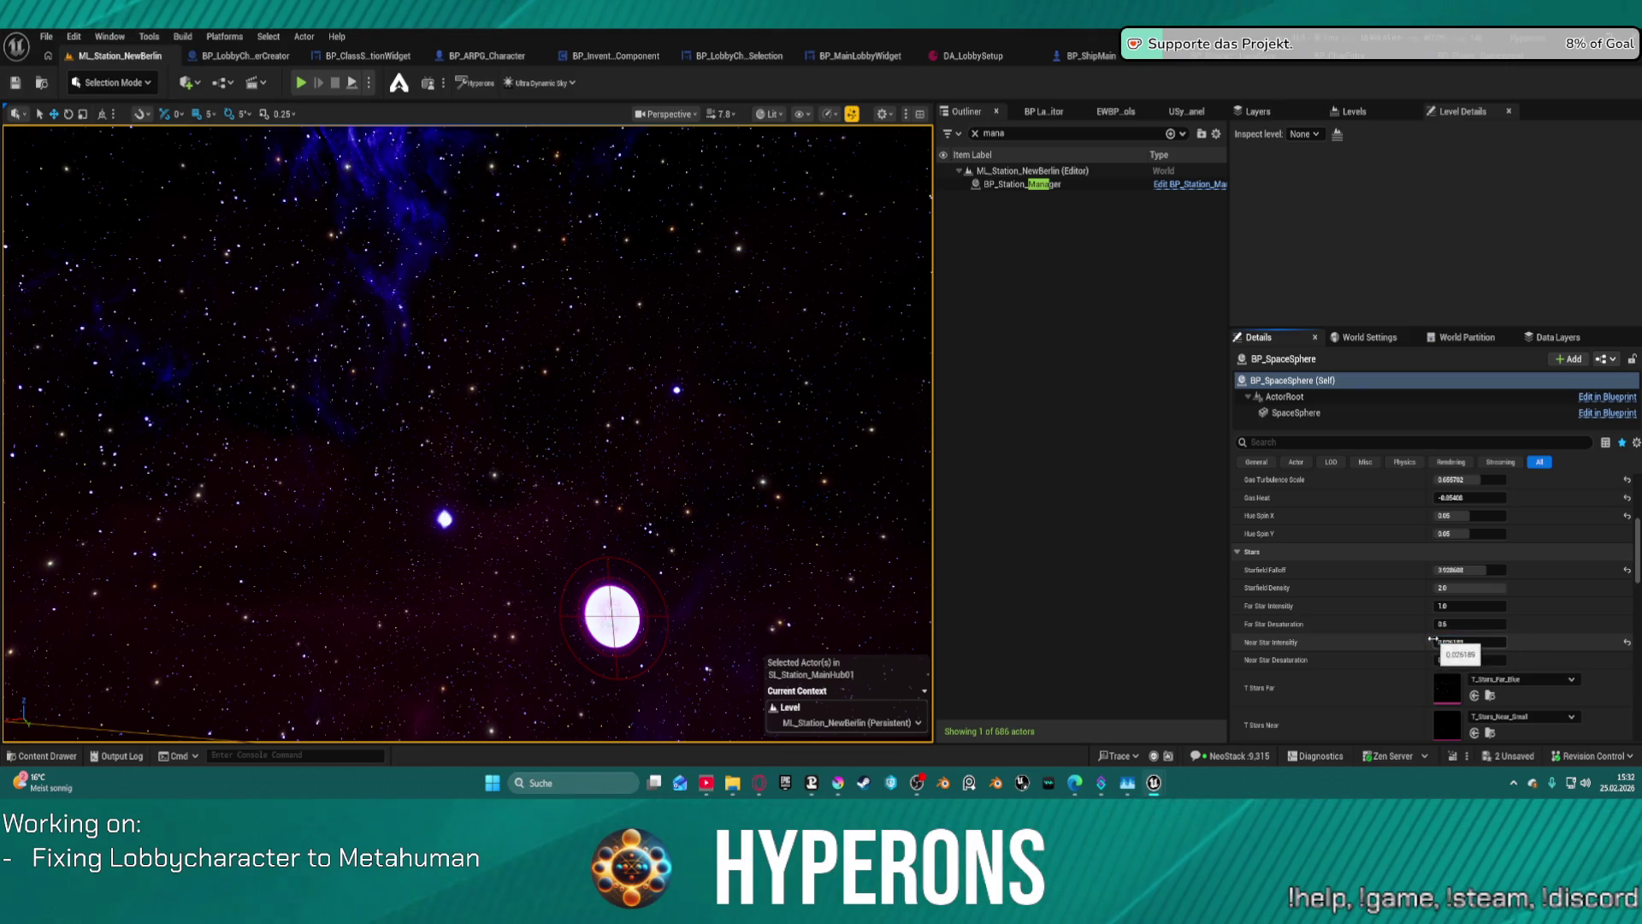
scroll(1436, 539, "up", 1)
scroll(1436, 539, "up", 5)
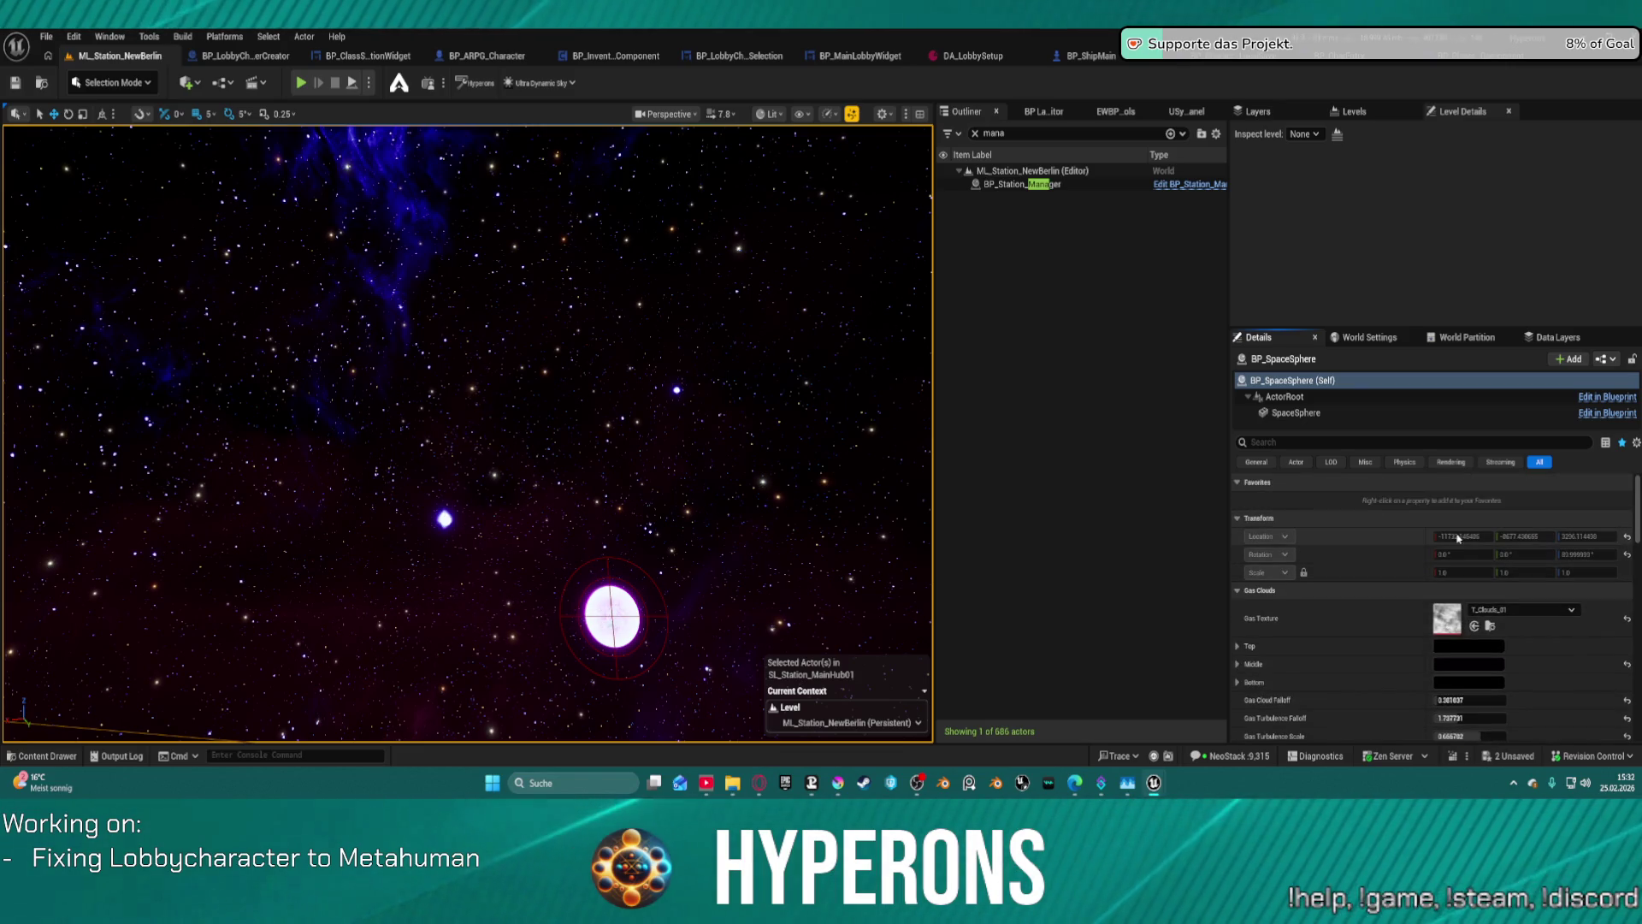
- Select the space sphere's mesh component and open MAT_ProceduralSpaceShader in the Material Editor
left_click(1295, 413)
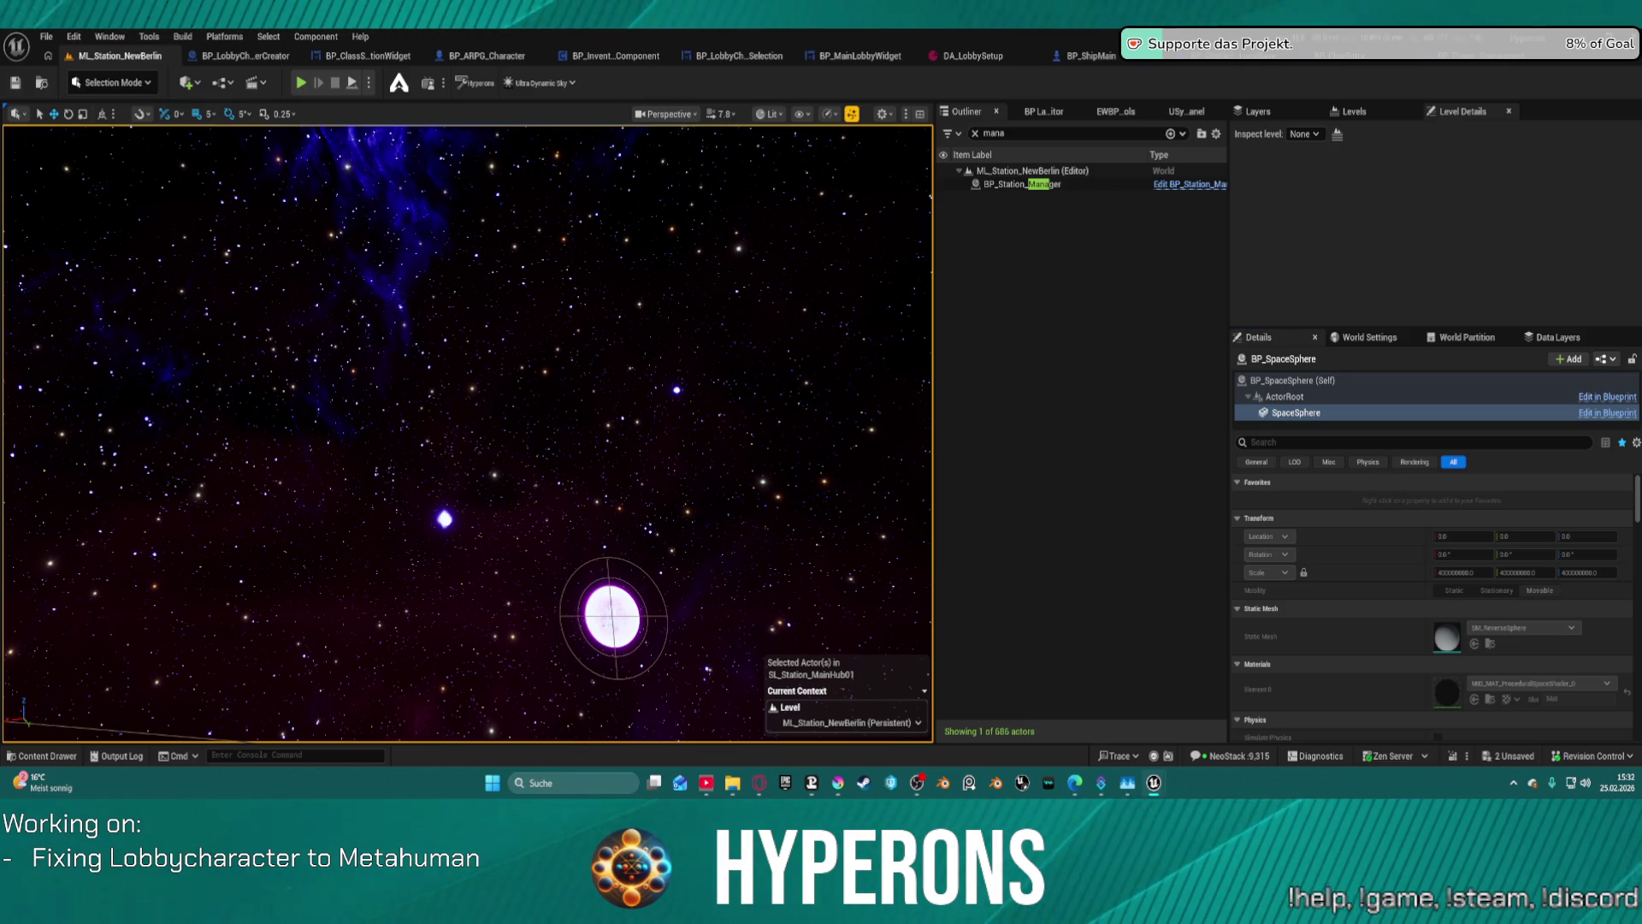
key("alt+Tab")
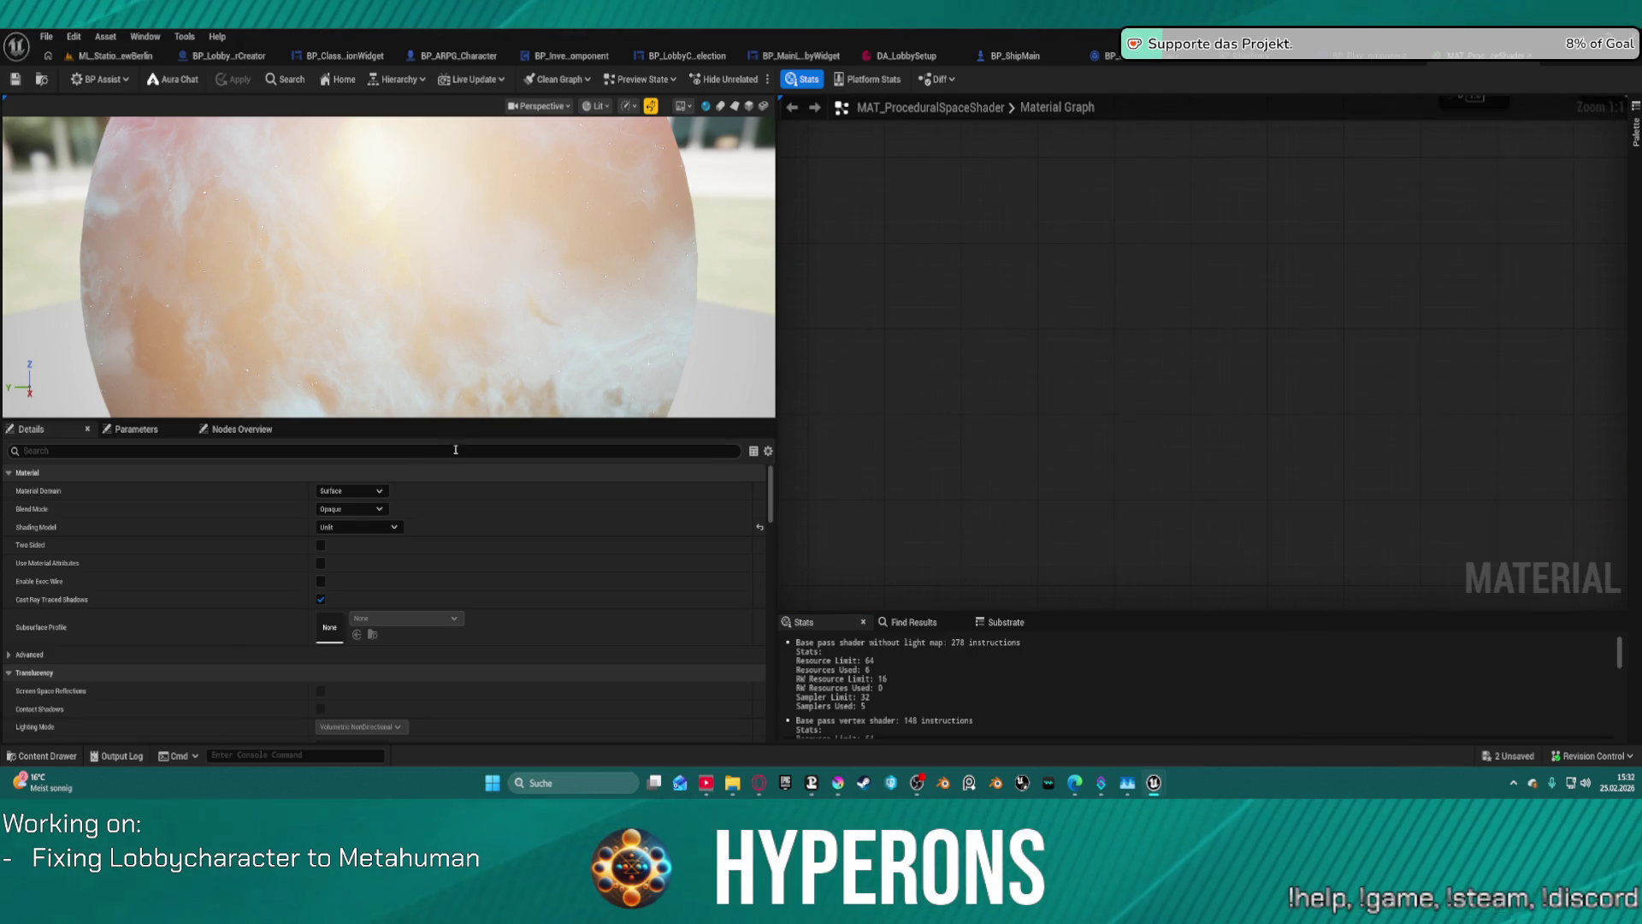
- Inspect the slider settings of the Starfield tiling and Far_Star_Intensity parameters
scroll(1249, 315, "down", 8)
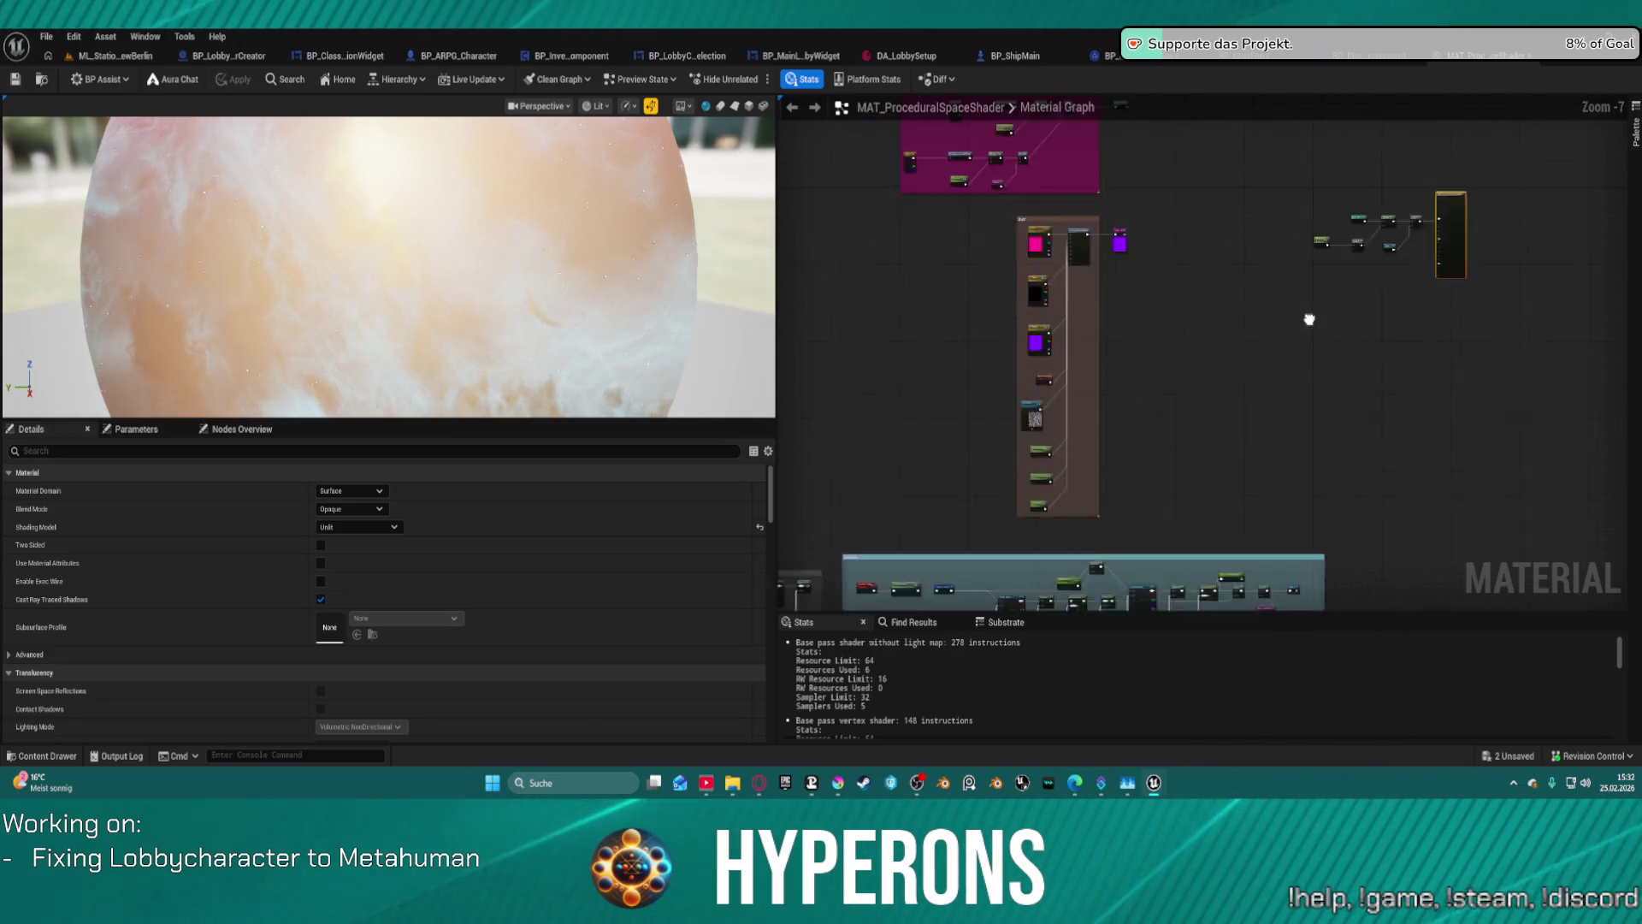
scroll(1433, 134, "up", 4)
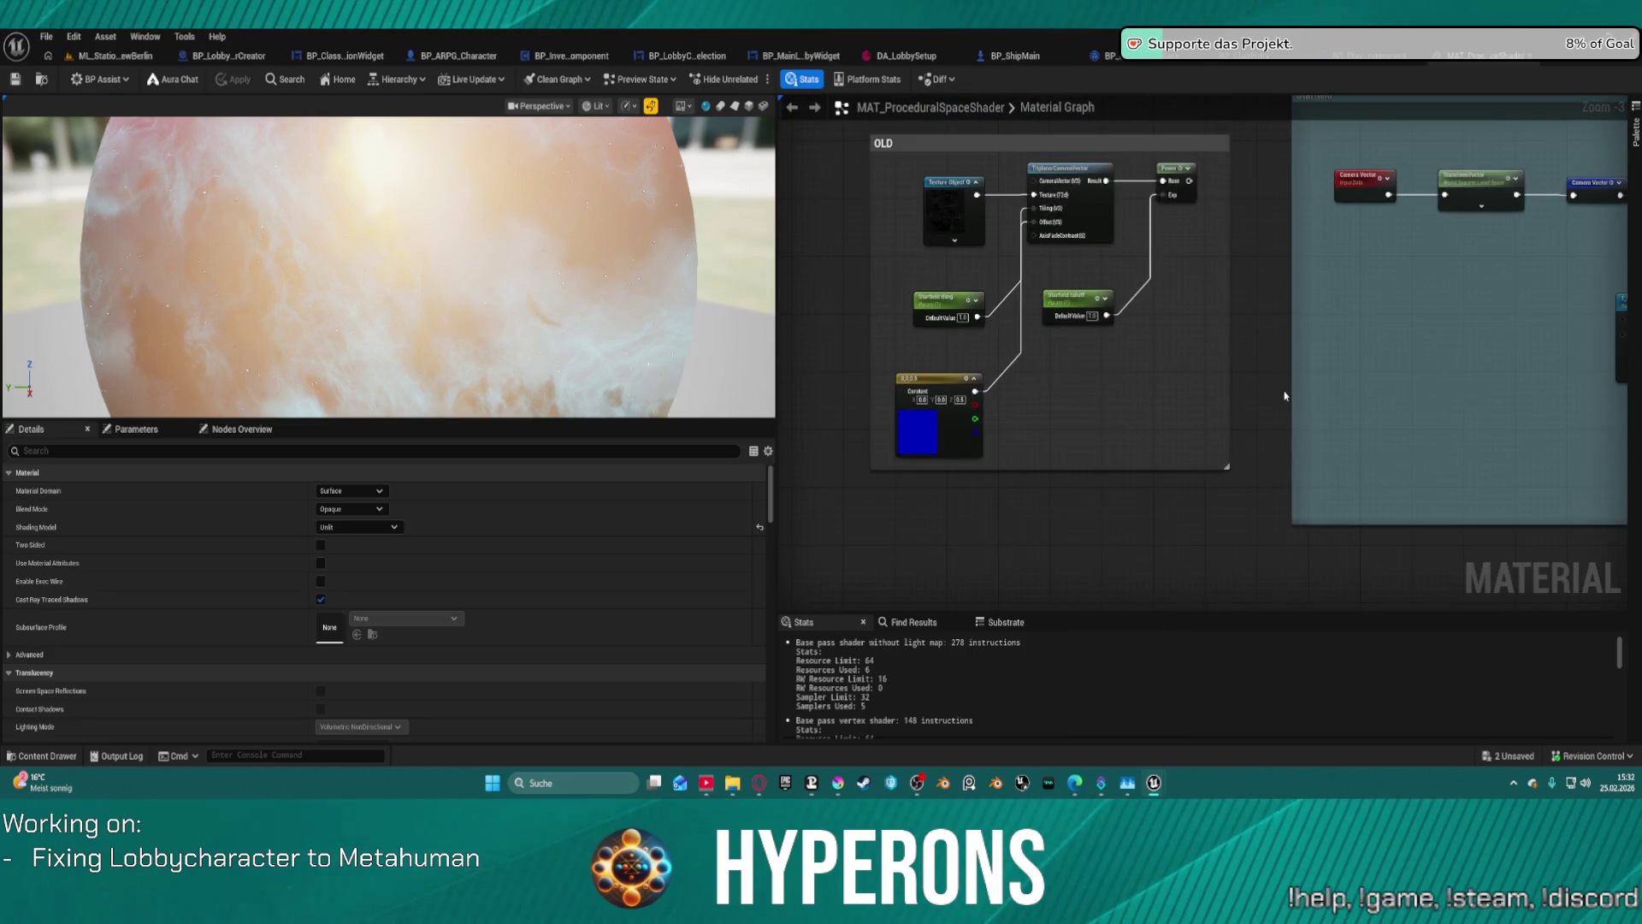
scroll(999, 315, "up", 2)
scroll(999, 314, "up", 1)
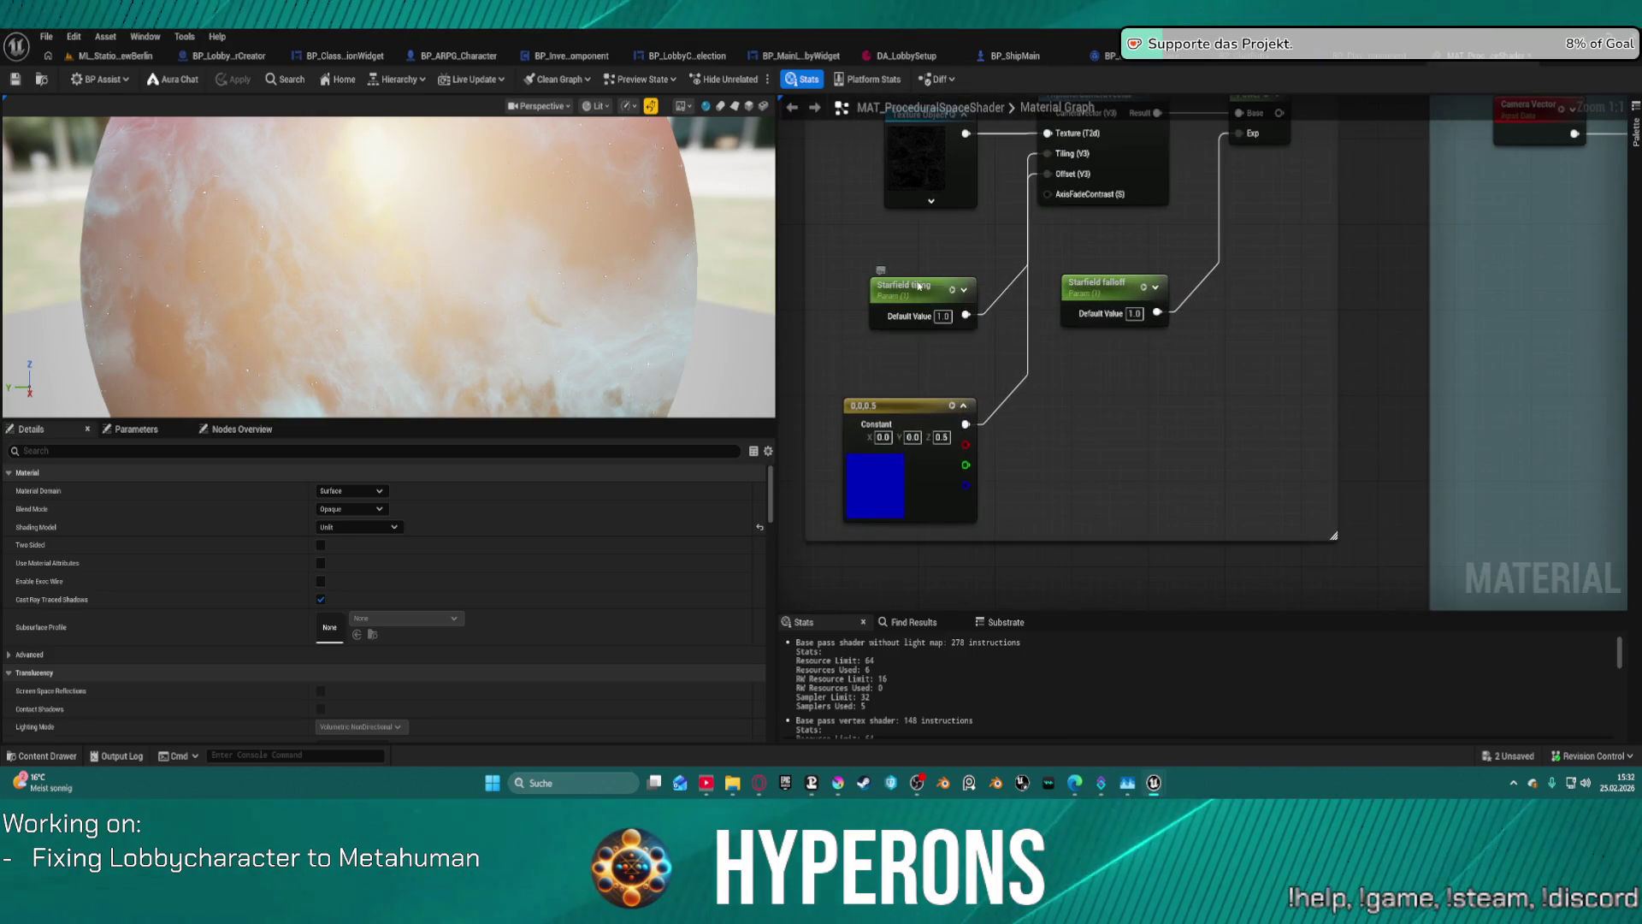
left_click(918, 282)
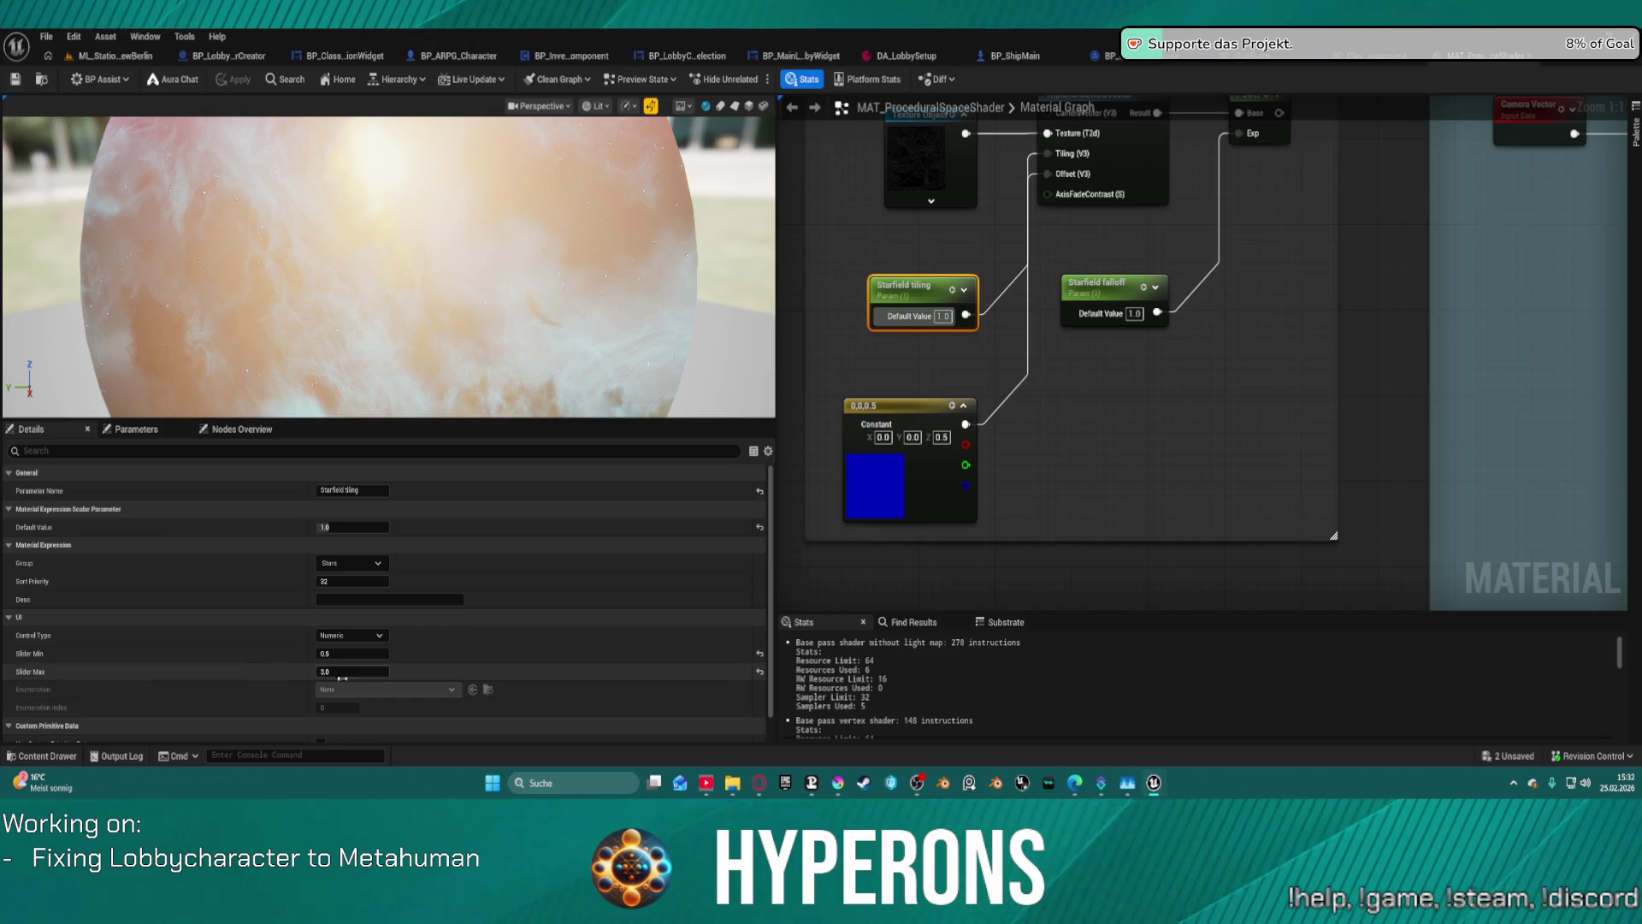
scroll(1246, 403, "down", 2)
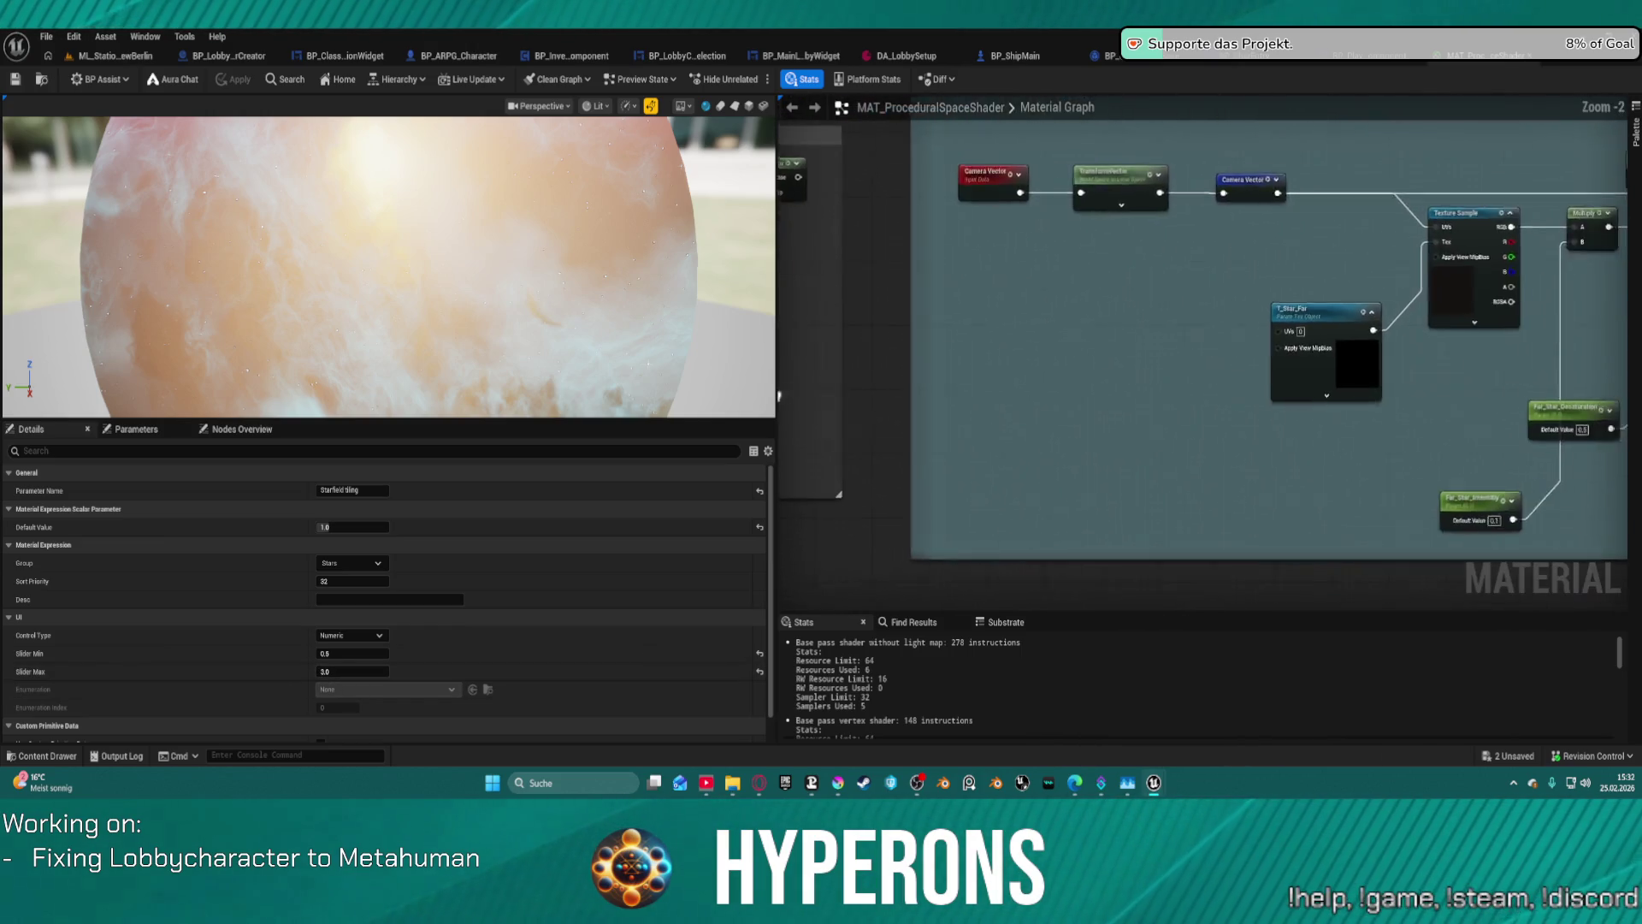
scroll(1147, 352, "down", 1)
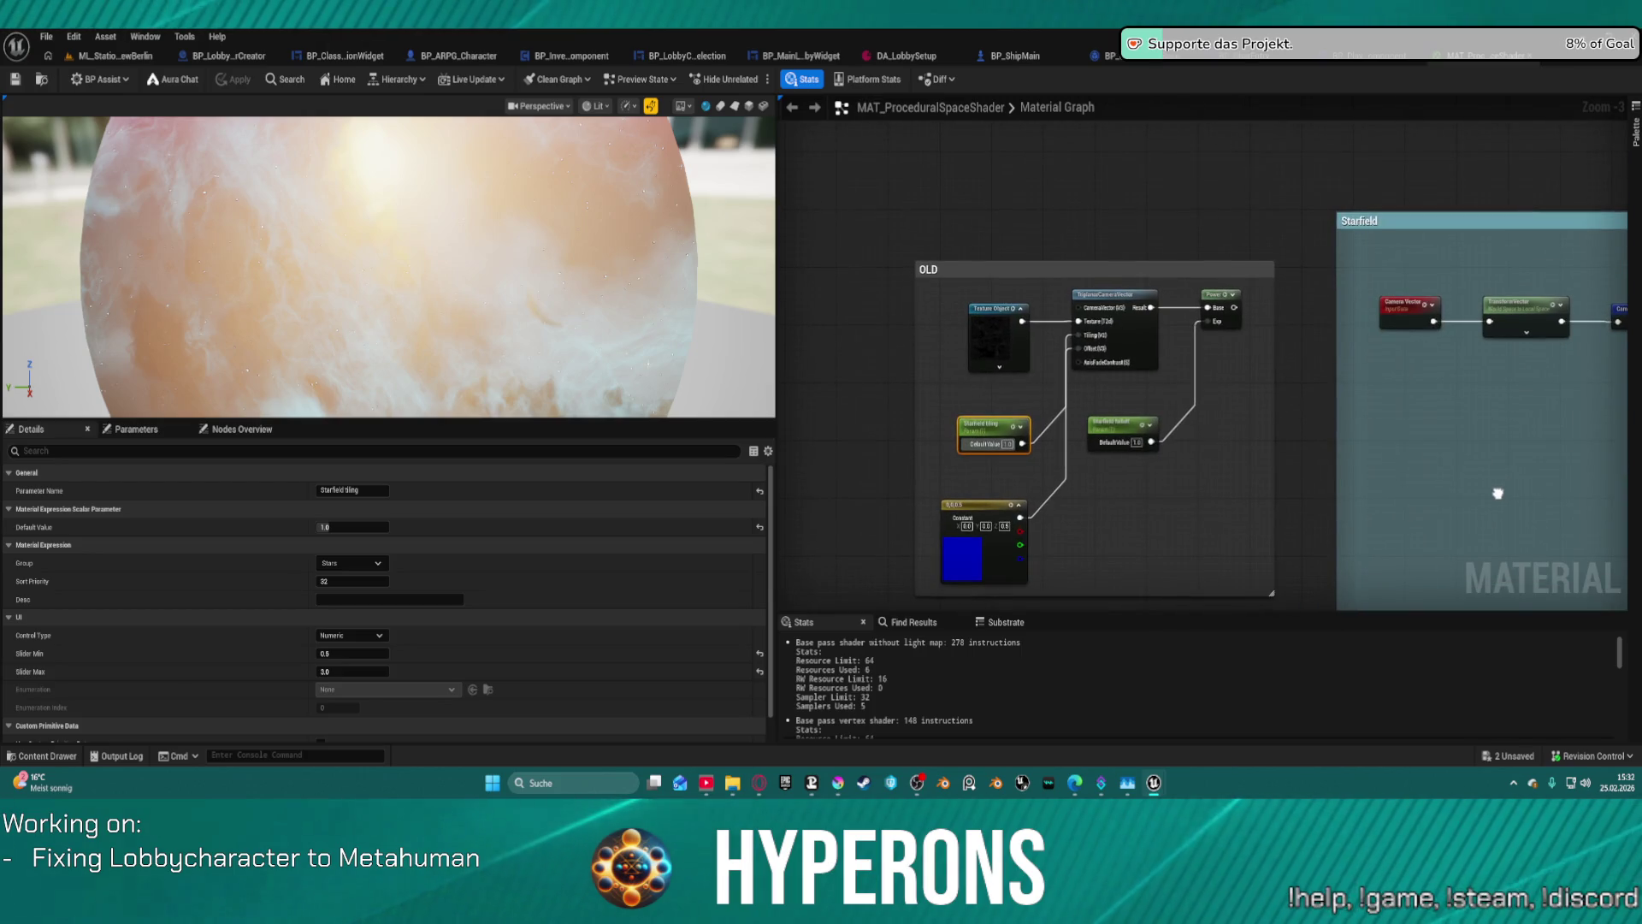
scroll(1496, 488, "up", 3)
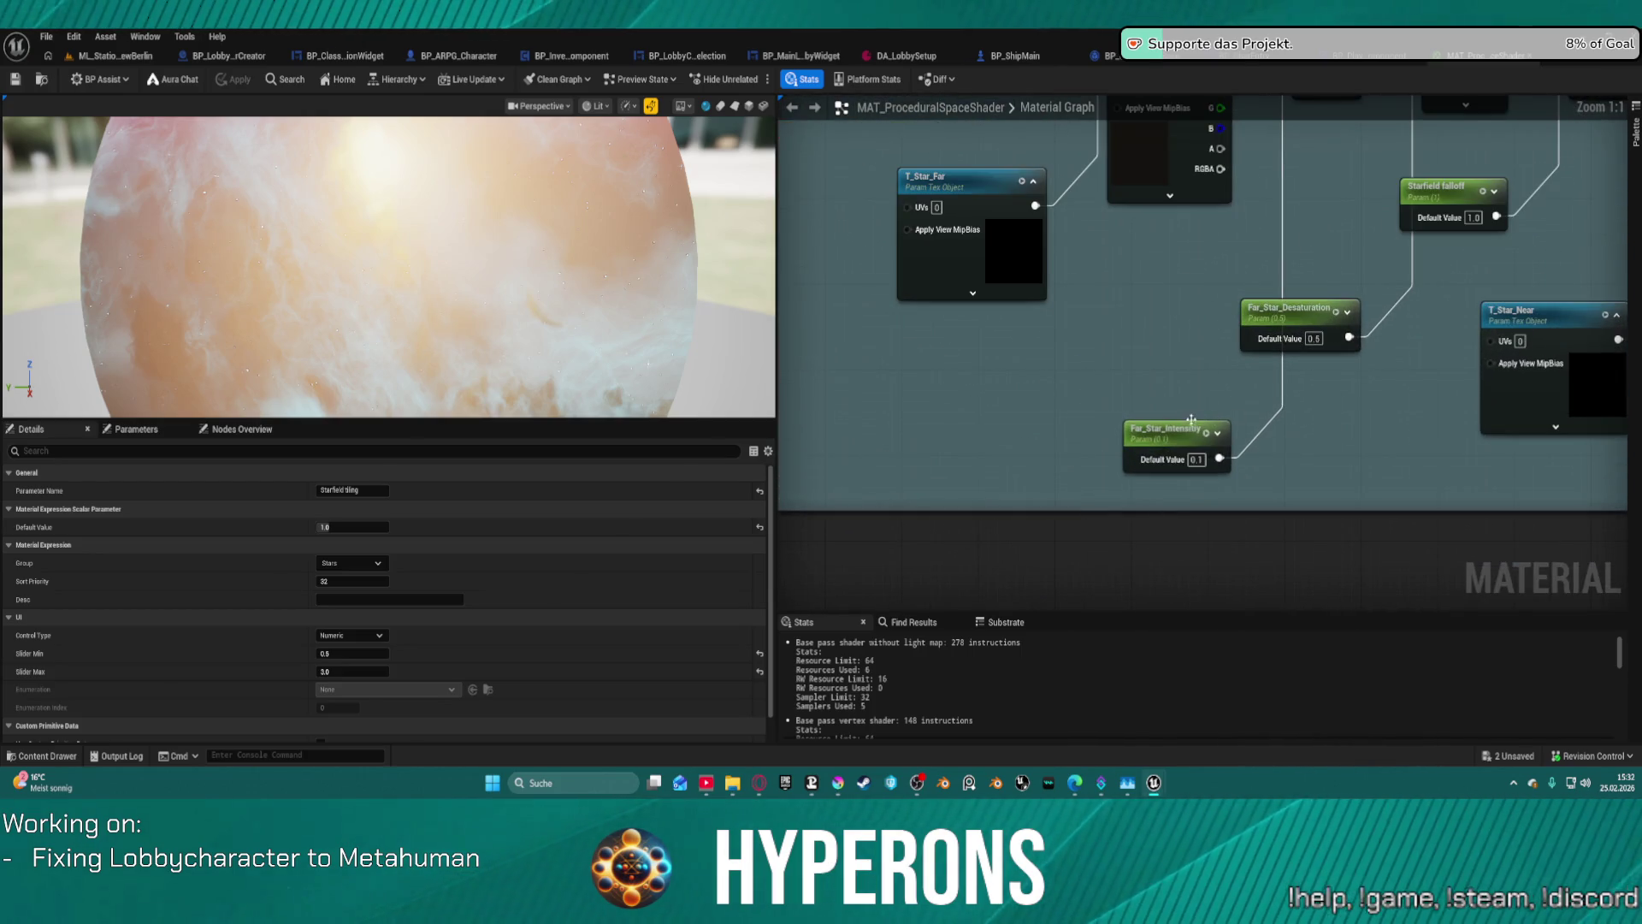
left_click(1179, 430)
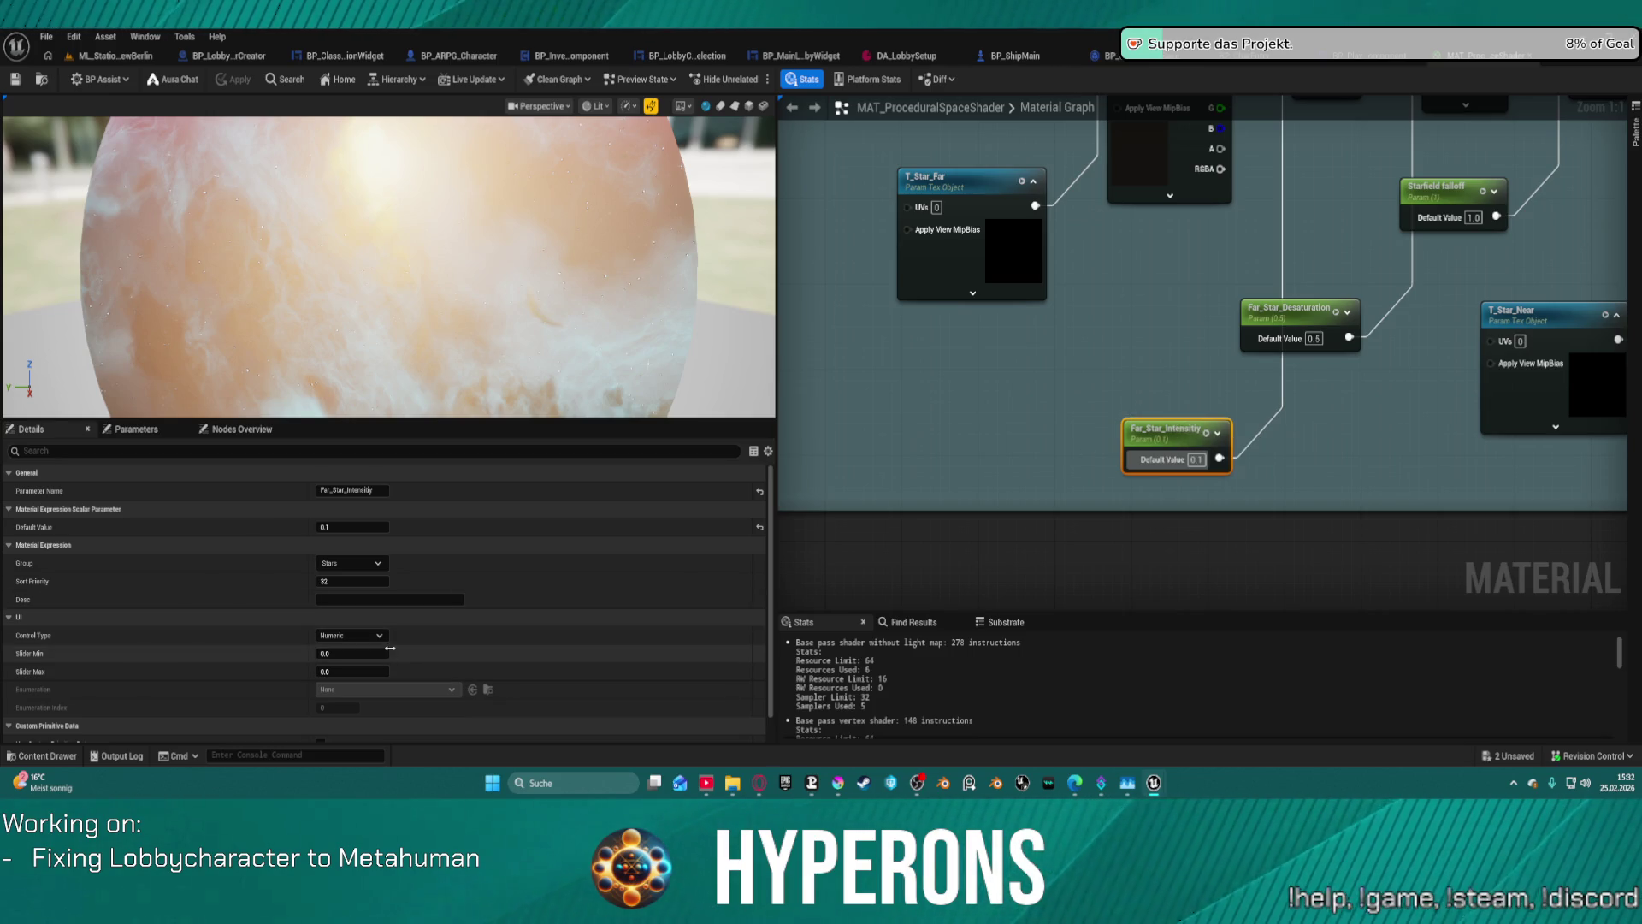
left_click_drag(1016, 429, 1623, 522)
left_click_drag(1119, 430, 1119, 443)
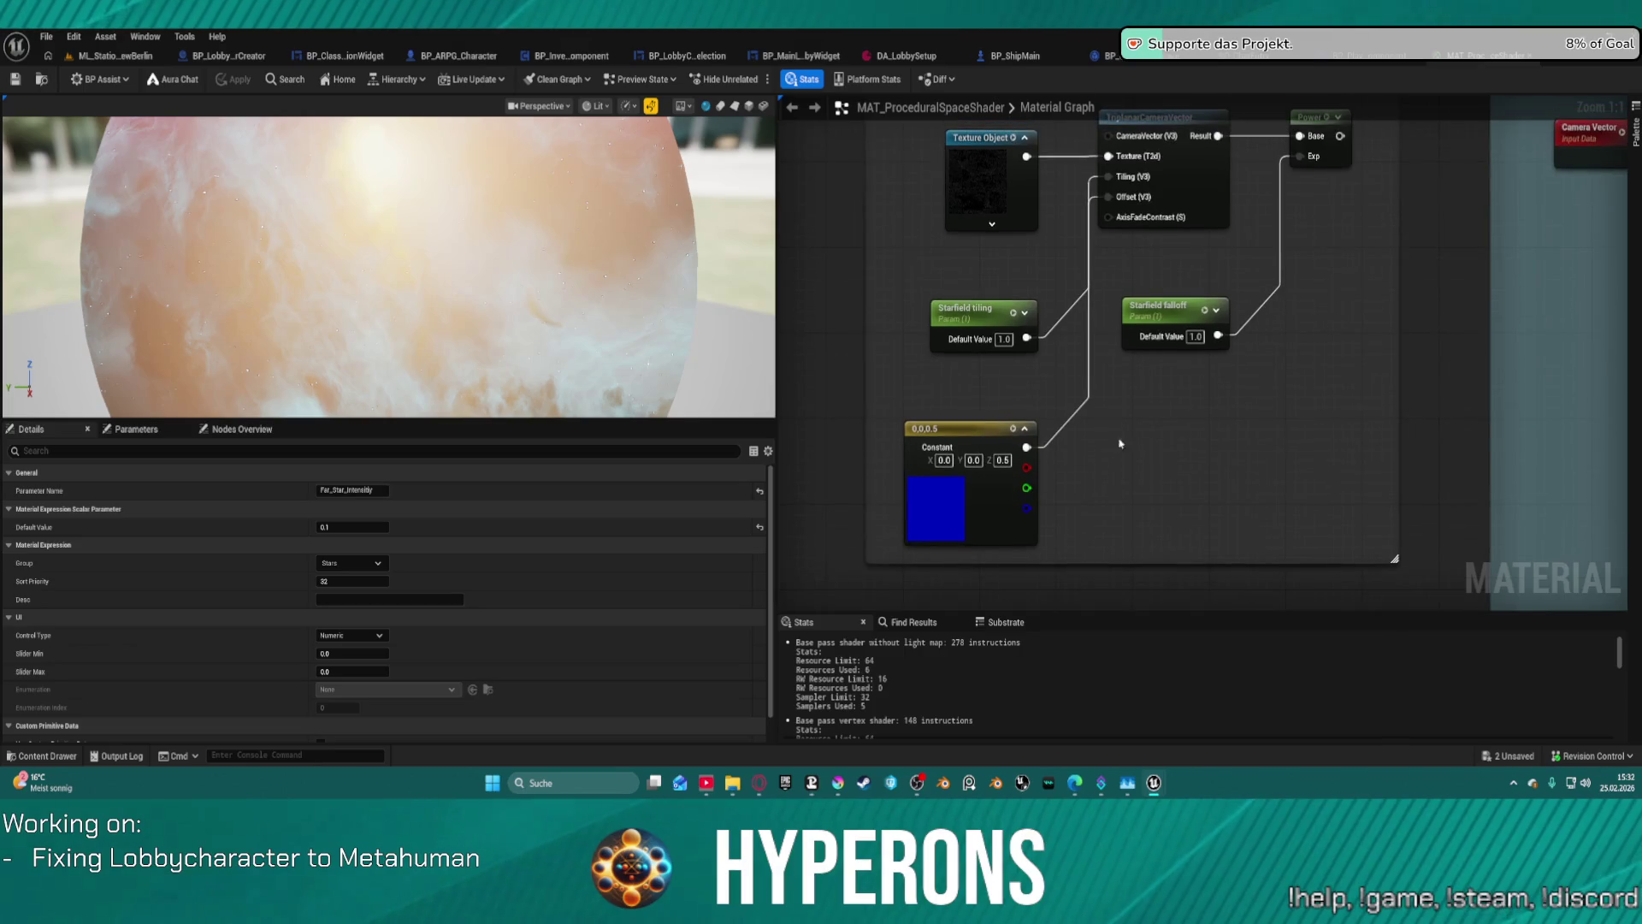
left_click(977, 327)
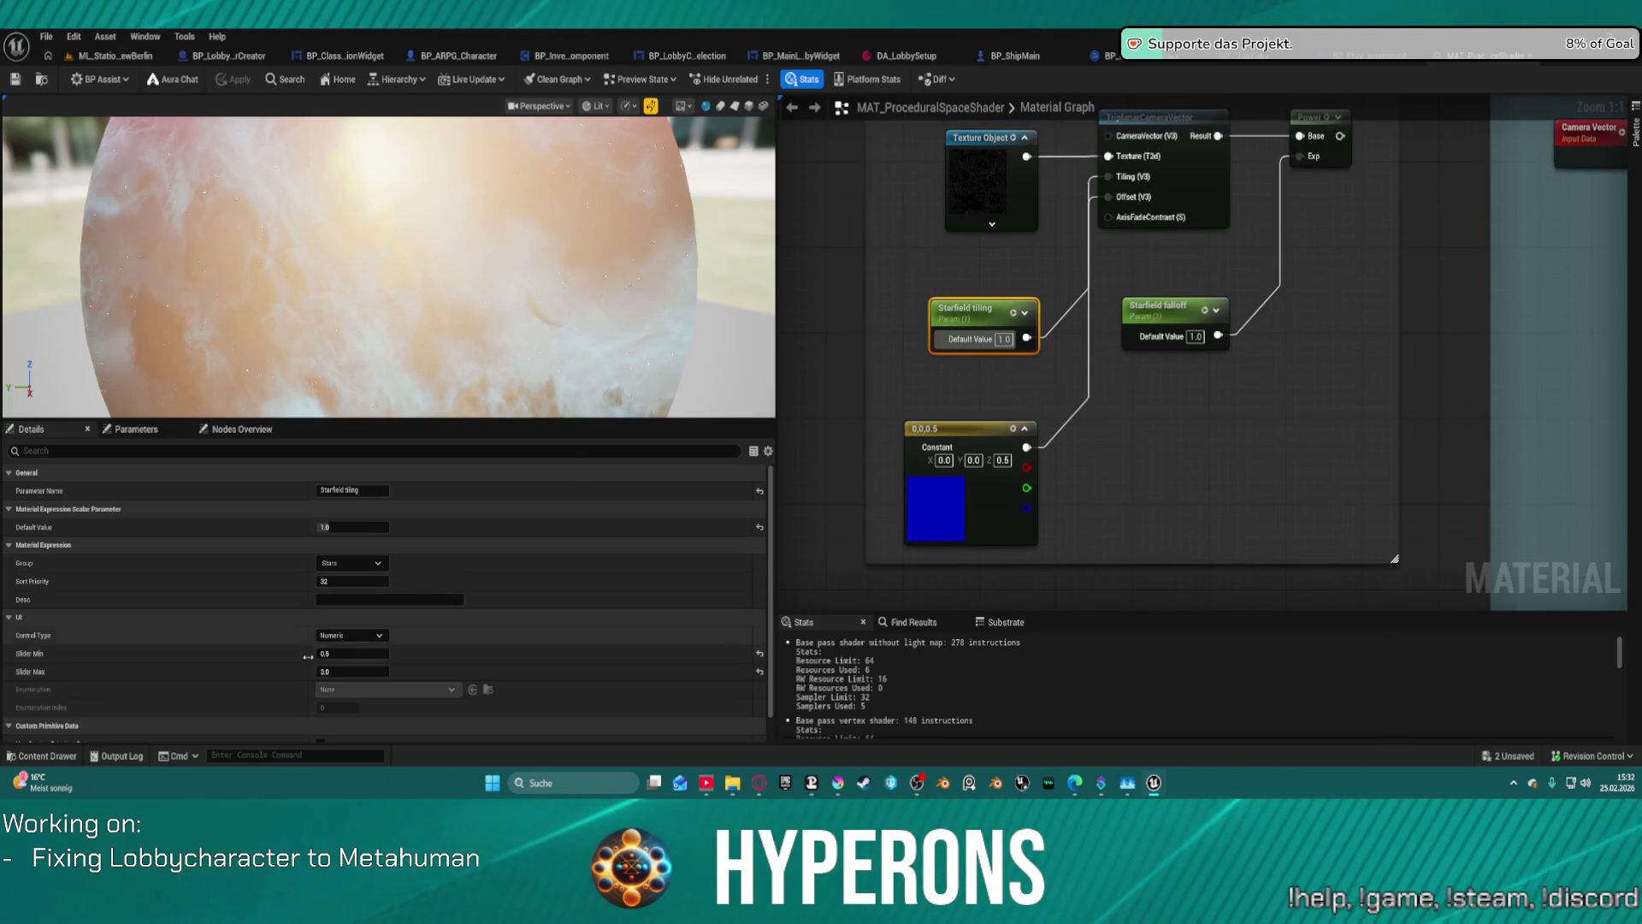
mouse_move(1357, 462)
left_mouse_down()
mouse_move(1049, 410)
mouse_move(941, 342)
mouse_move(589, 338)
left_mouse_up()
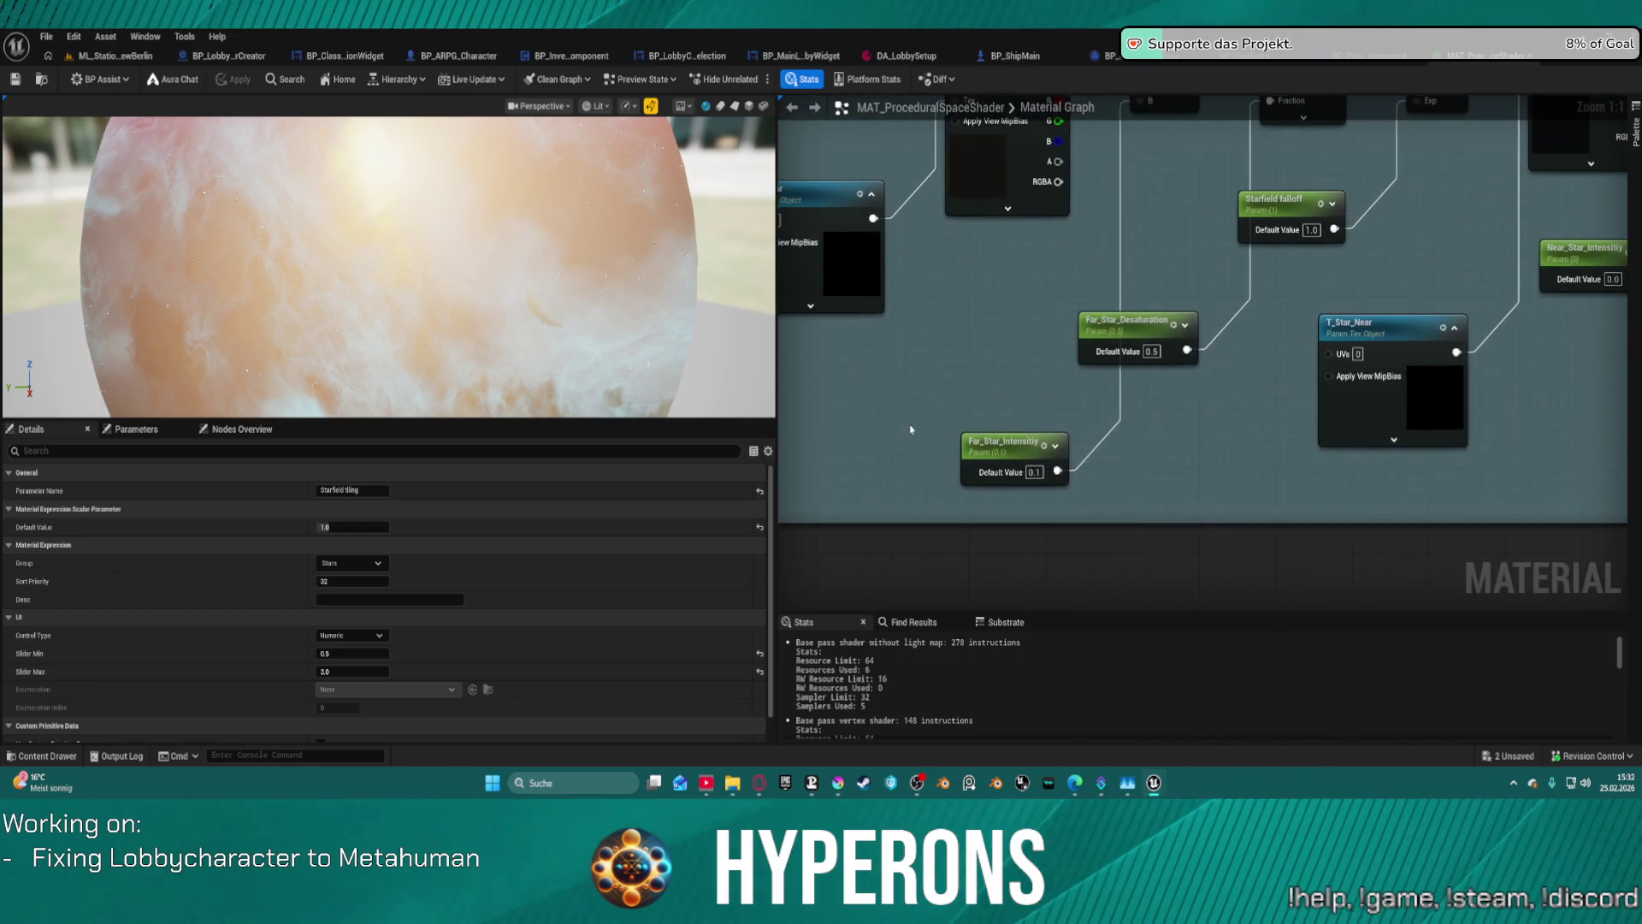
left_click(1009, 443)
- Set Far_Star_Desaturation's Slider Max to 1.0 and check Starfield falloff's slider range
left_click(359, 671)
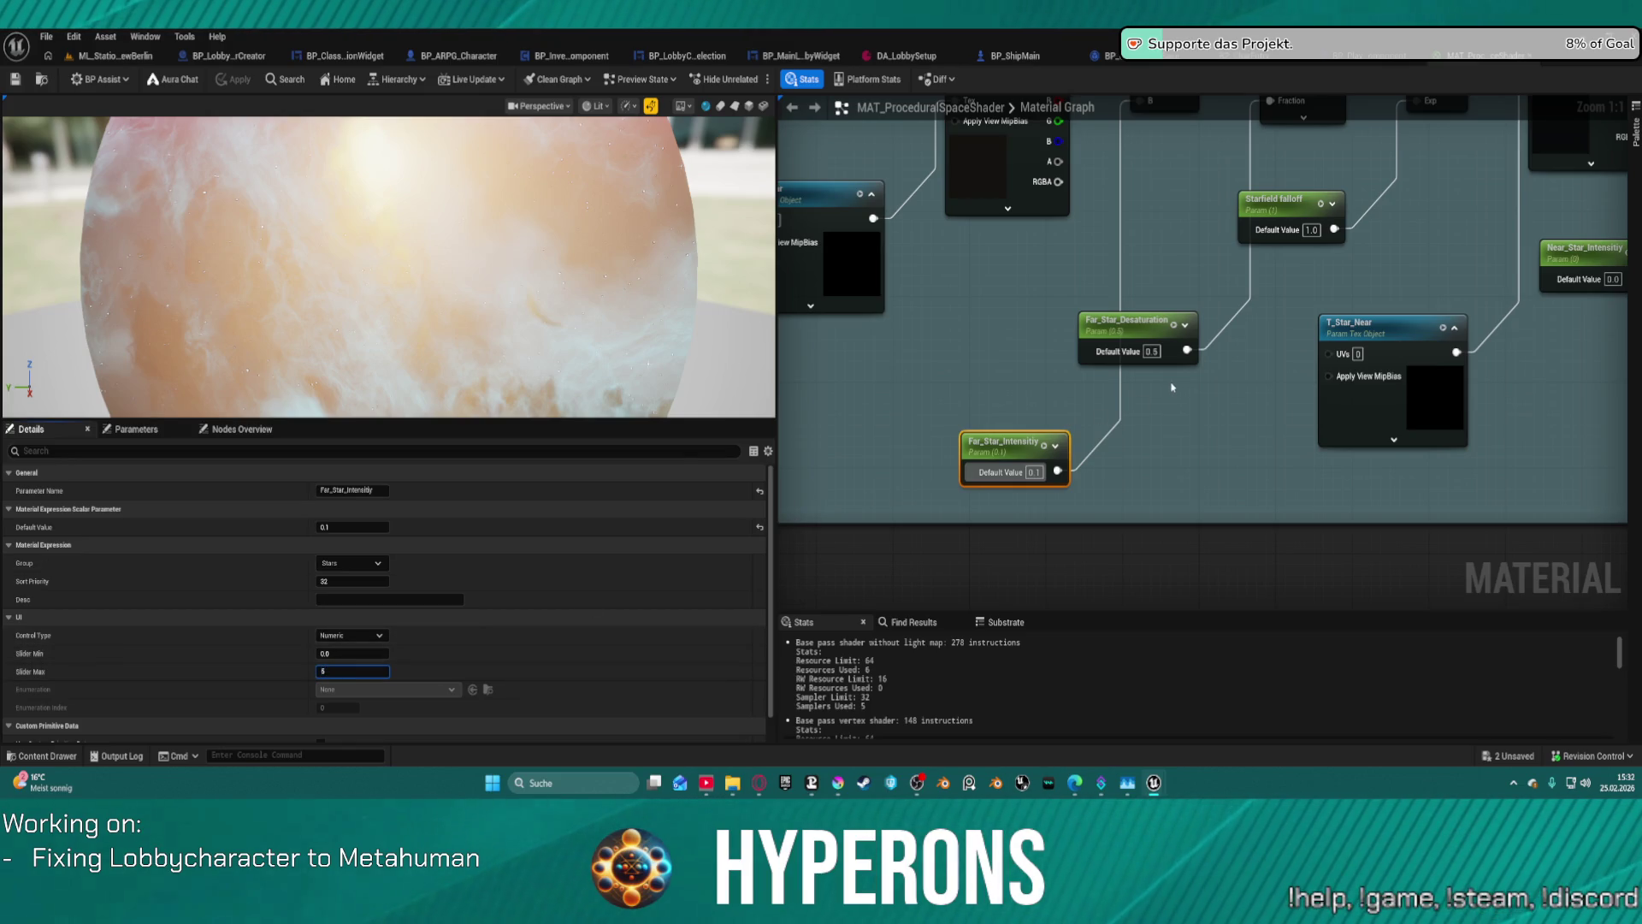
left_click(1142, 329)
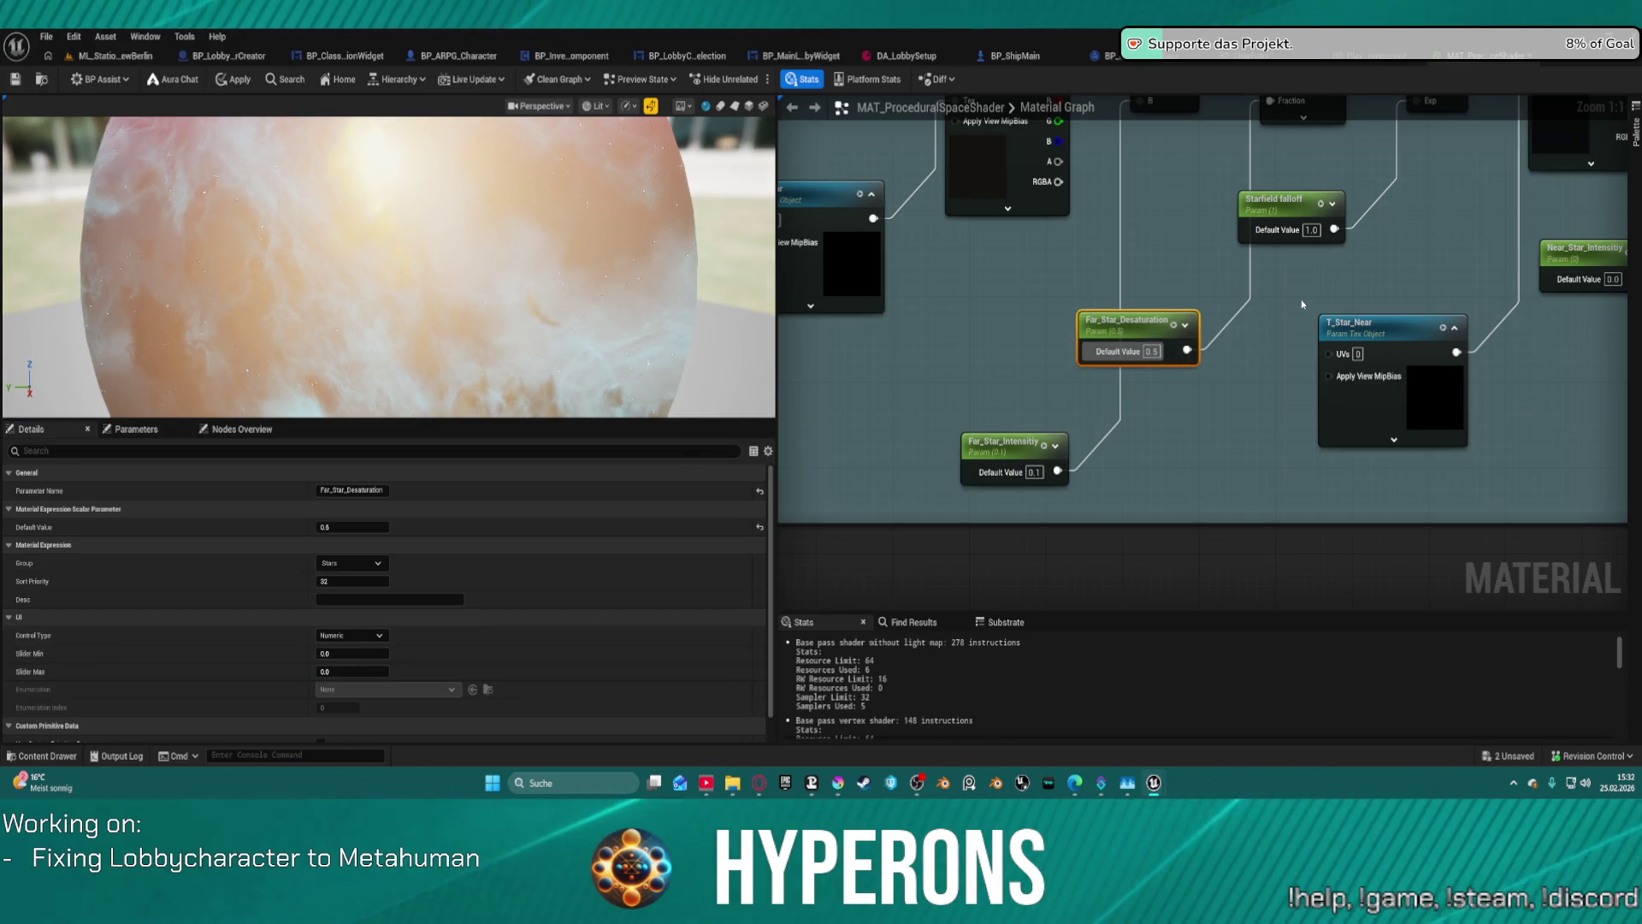
left_click(350, 671)
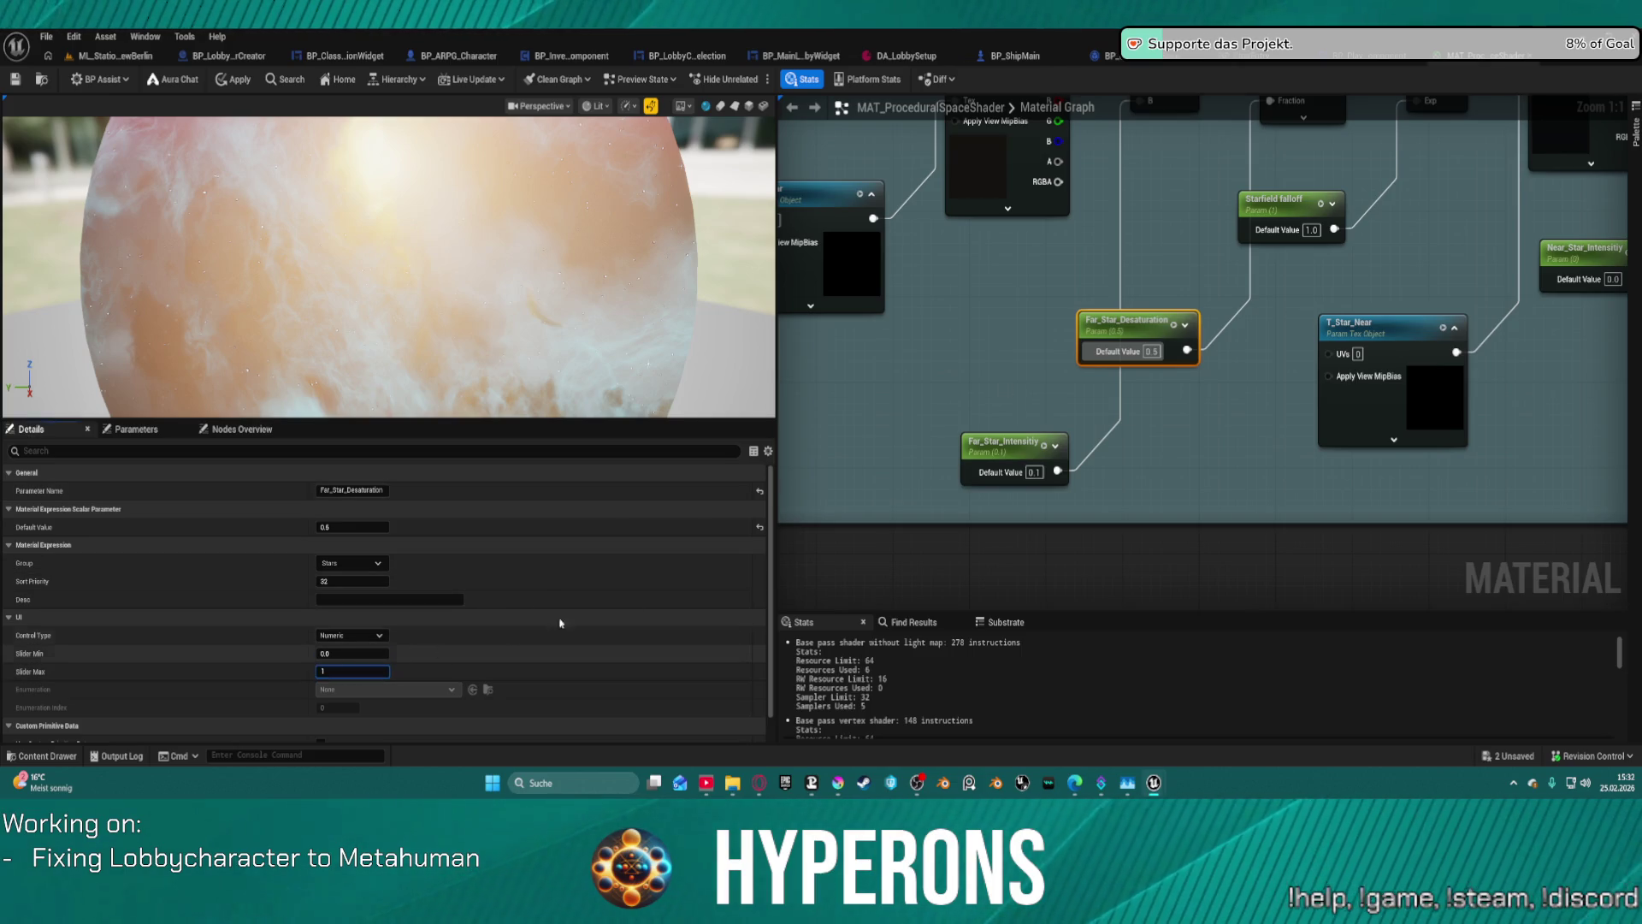
type("1")
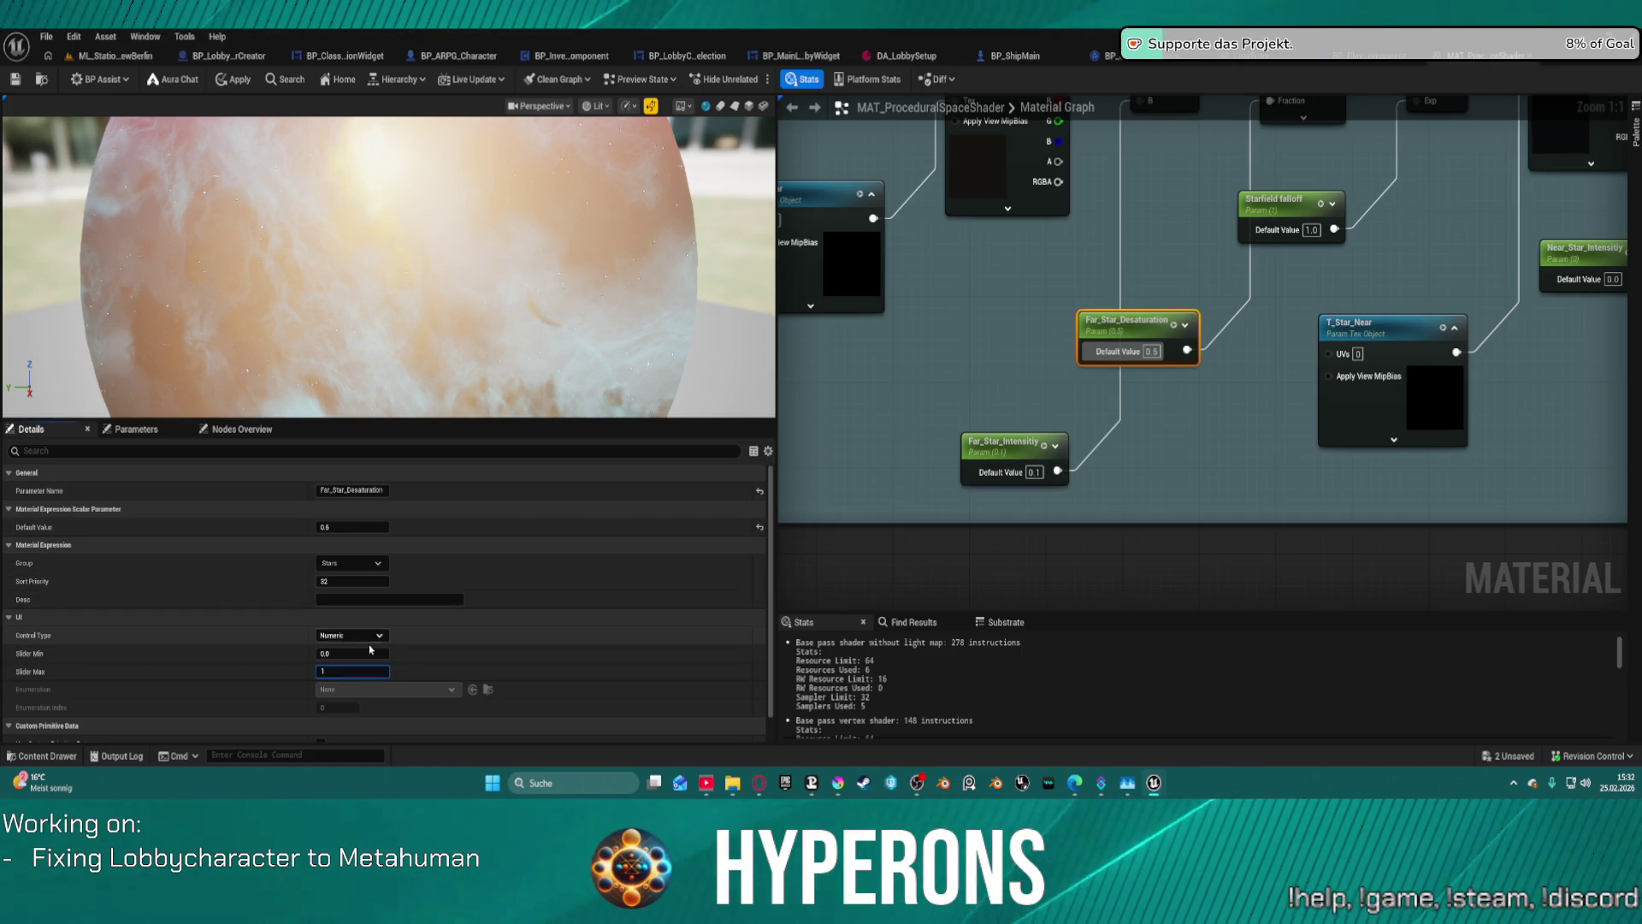
left_click(381, 651)
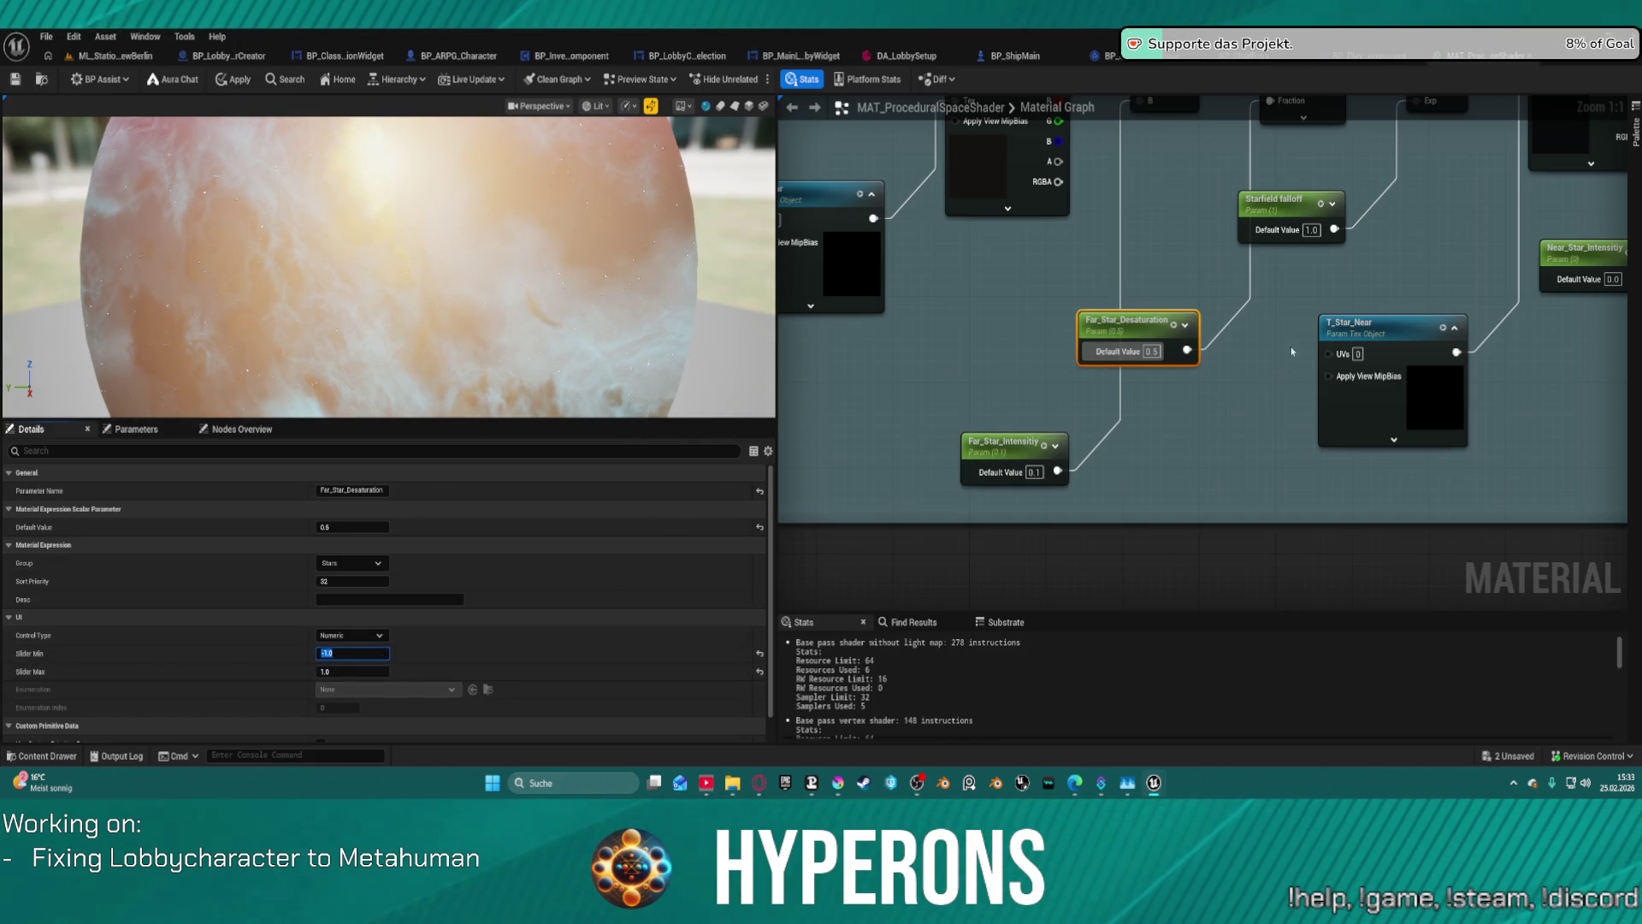
type("-1")
left_click_drag(1408, 283, 1050, 376)
left_click(1018, 360)
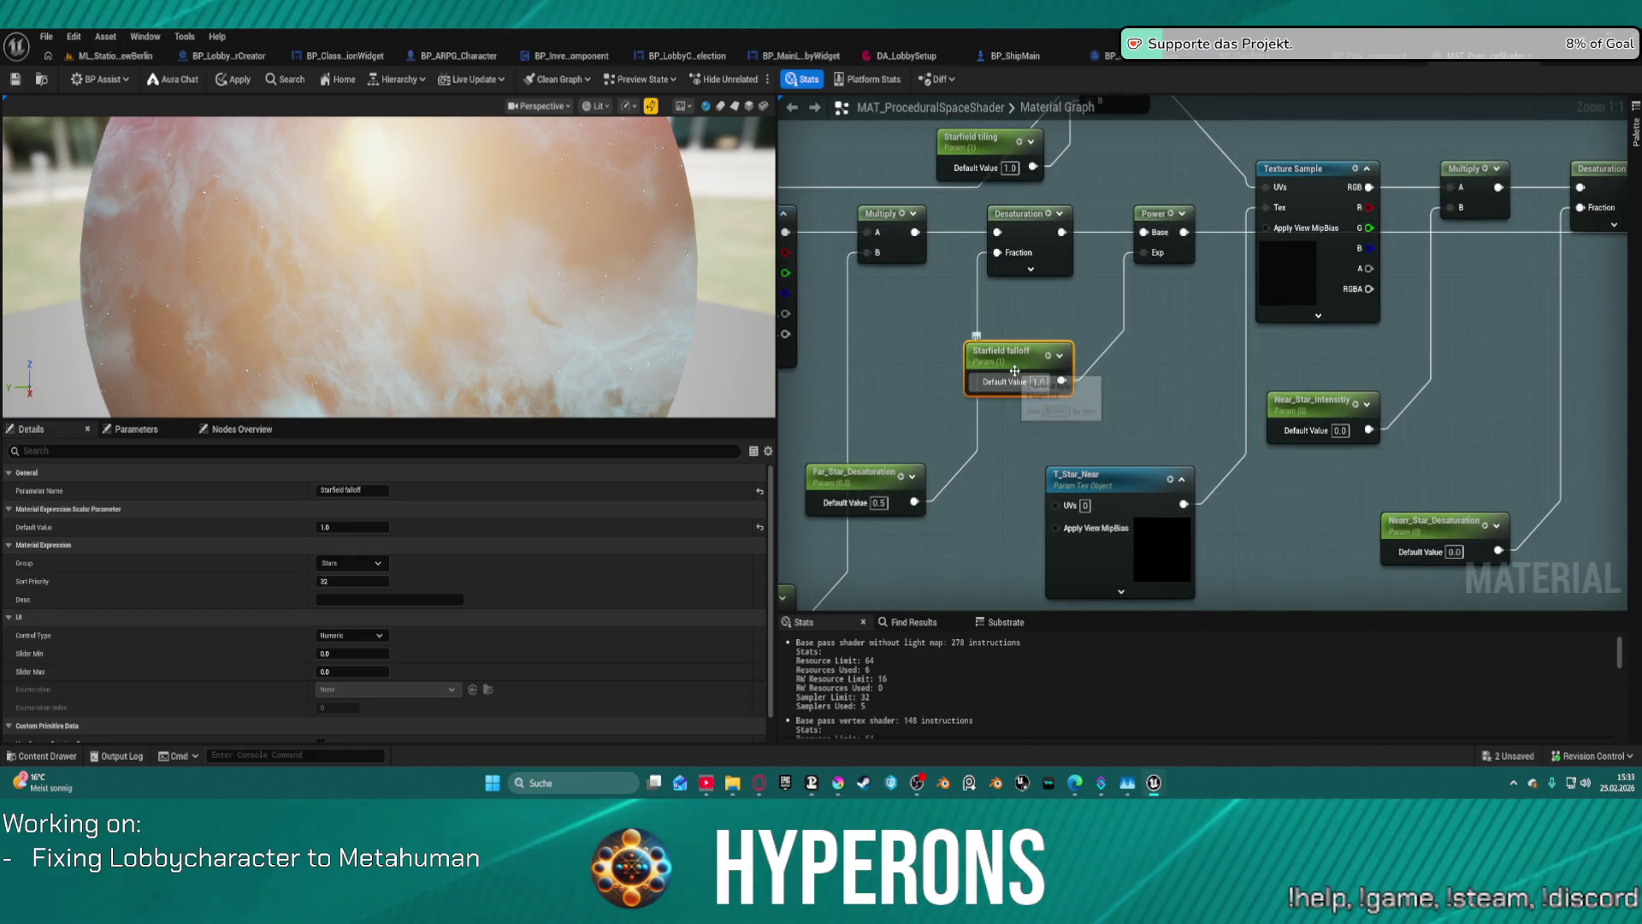
left_click(366, 668)
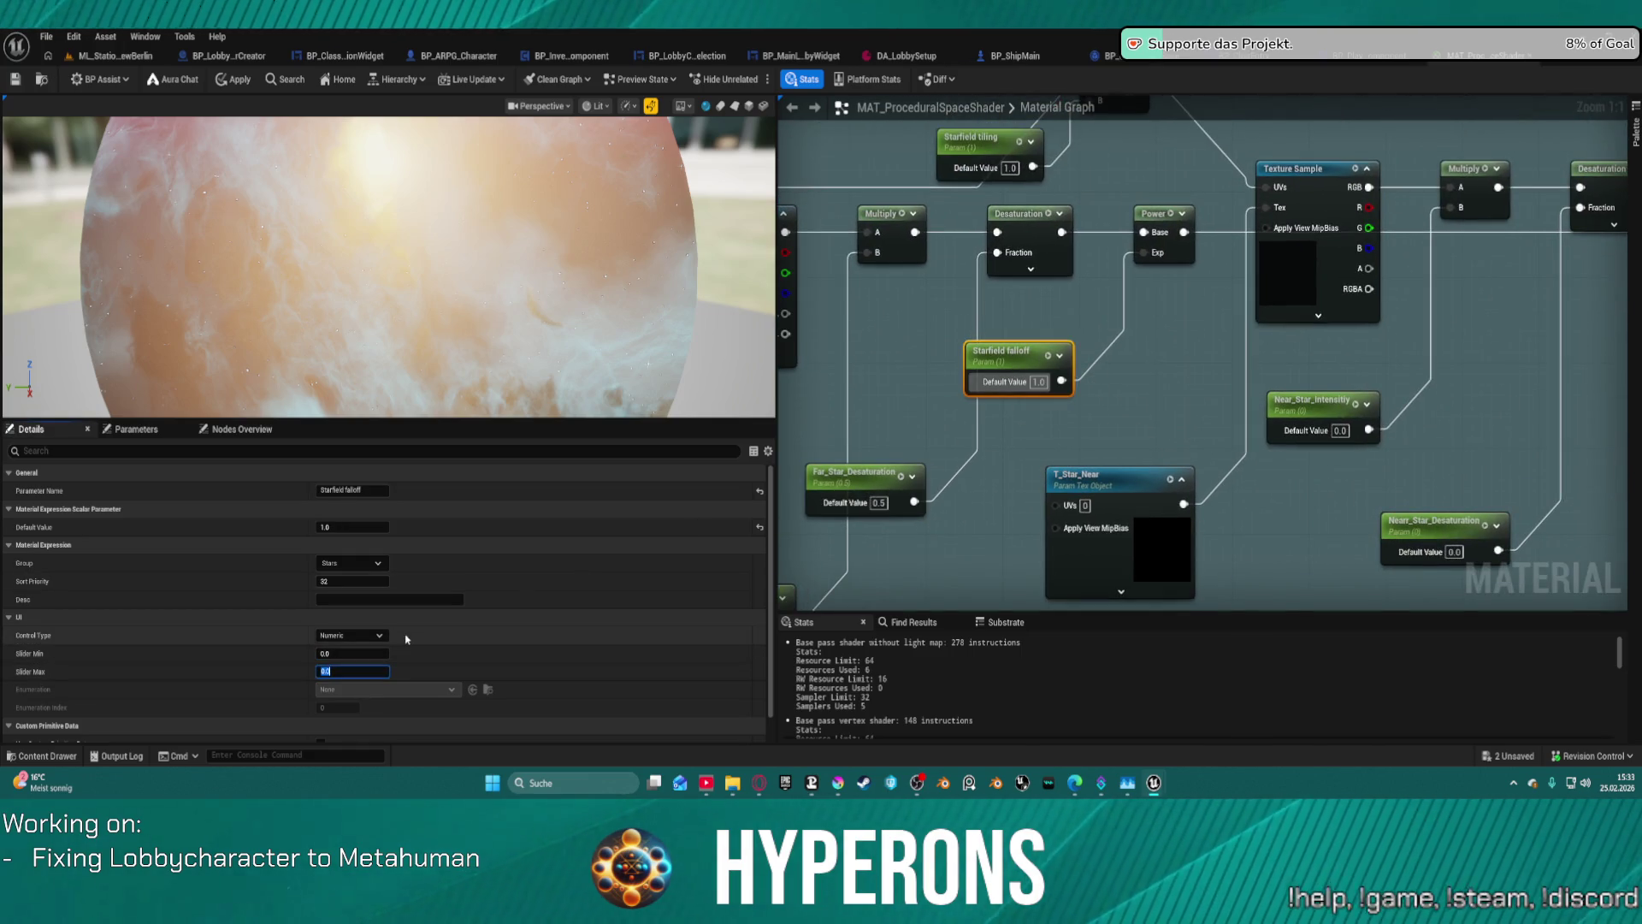
type("1")
left_click(1314, 371)
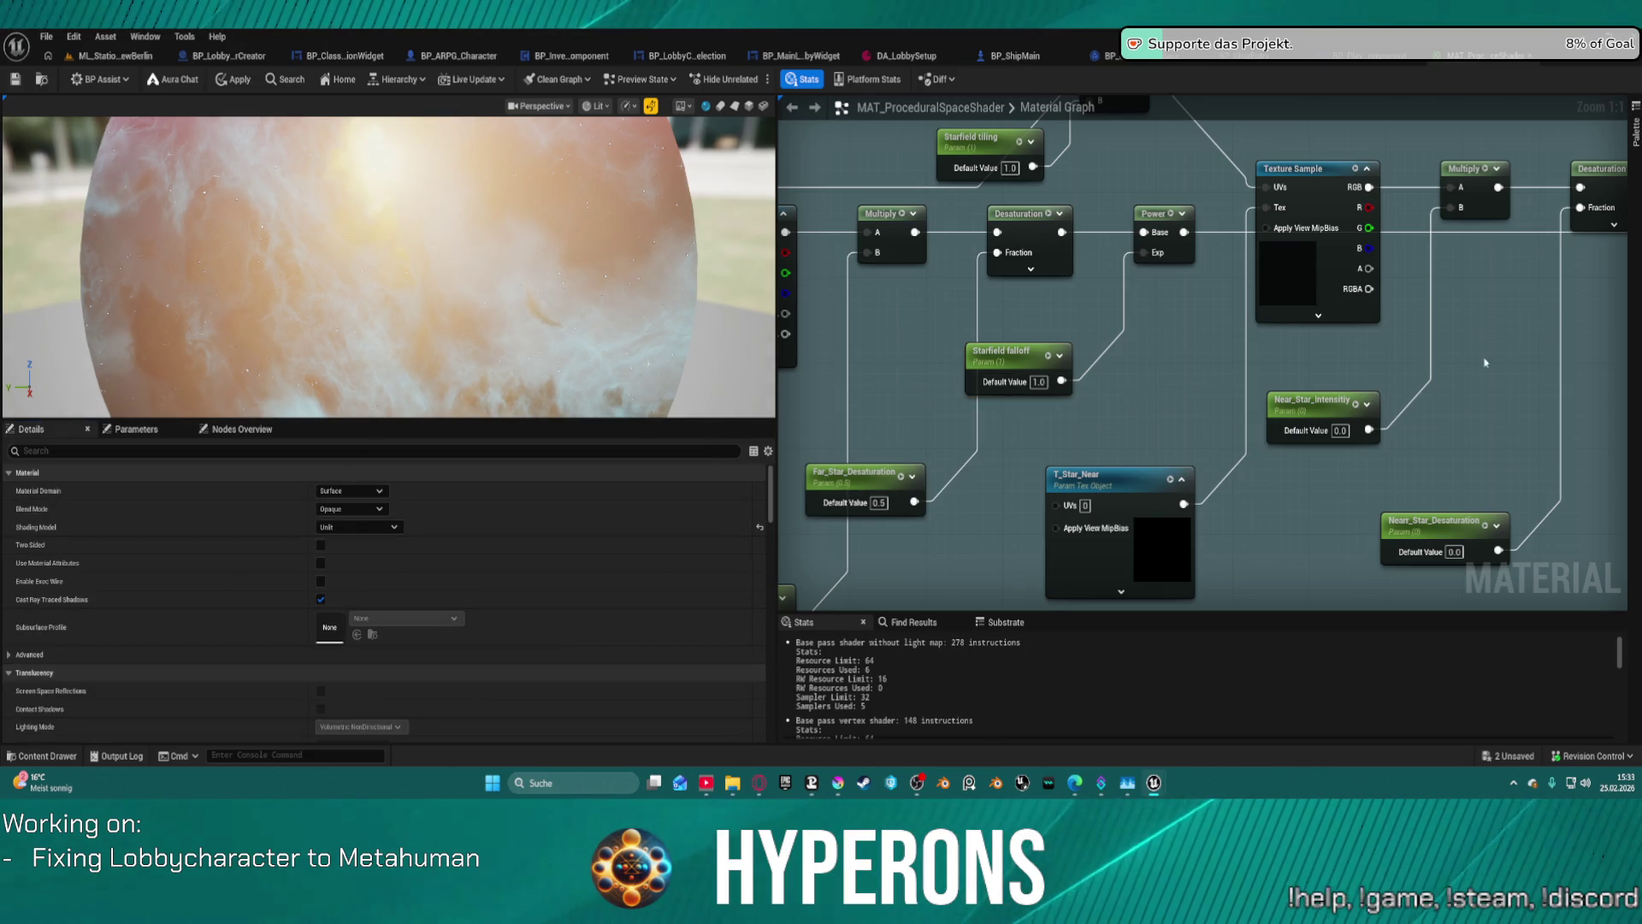
- Set Near_Star_Intensity's Slider Max to 5.0 and review the Near_Star_Desaturation parameter
left_click_drag(1469, 385, 1294, 402)
left_click(1134, 428)
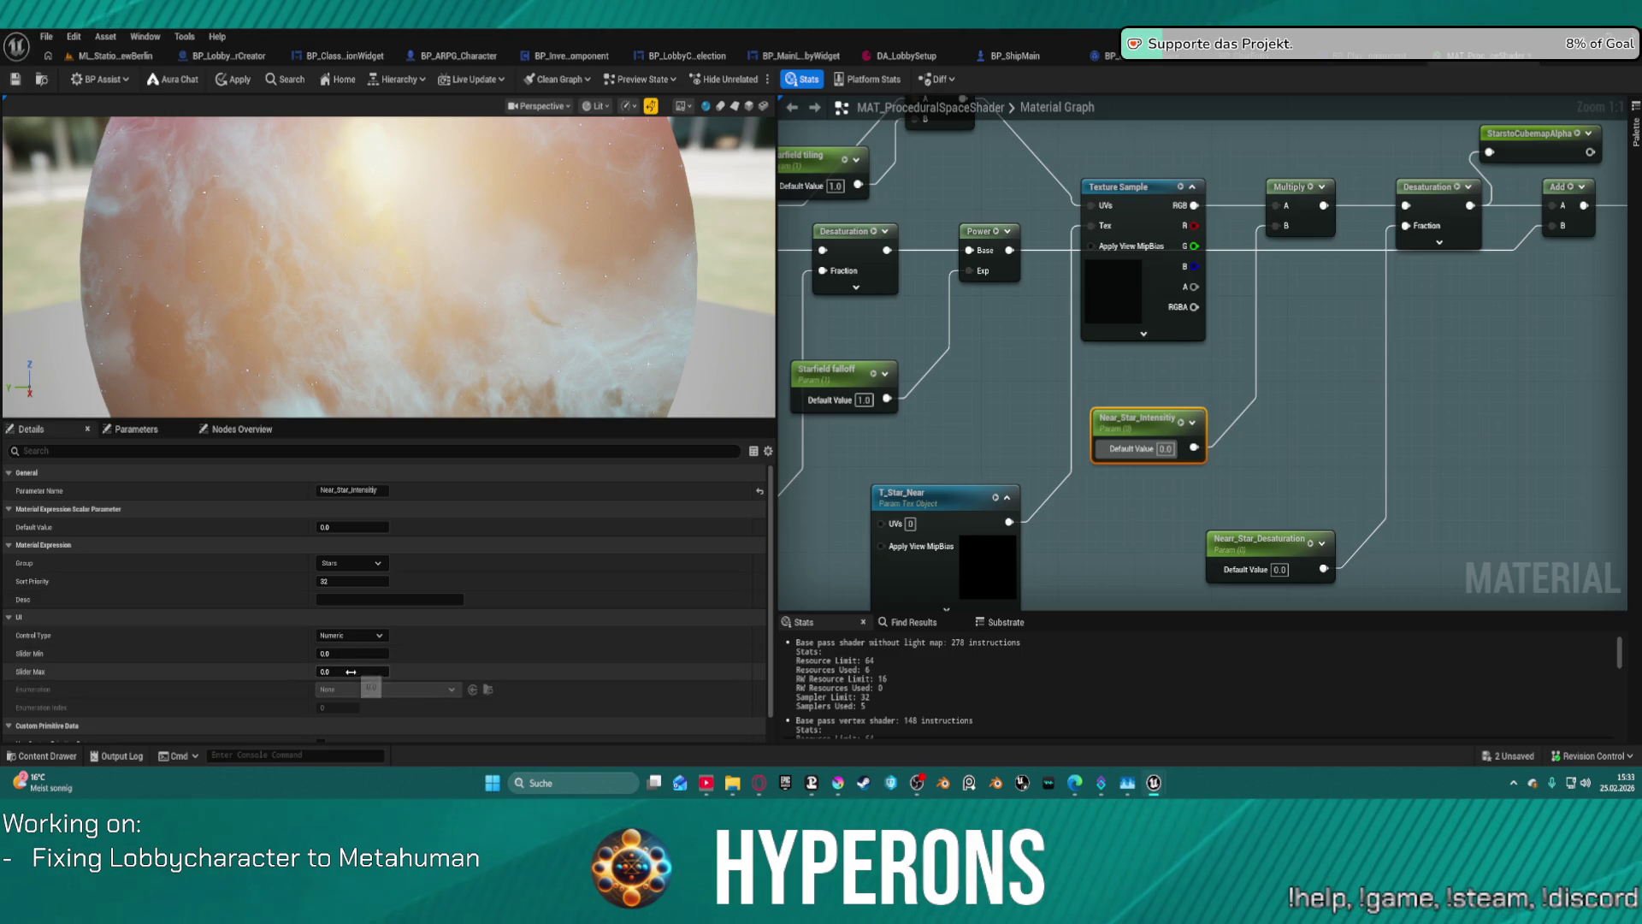
type("5")
key("Return")
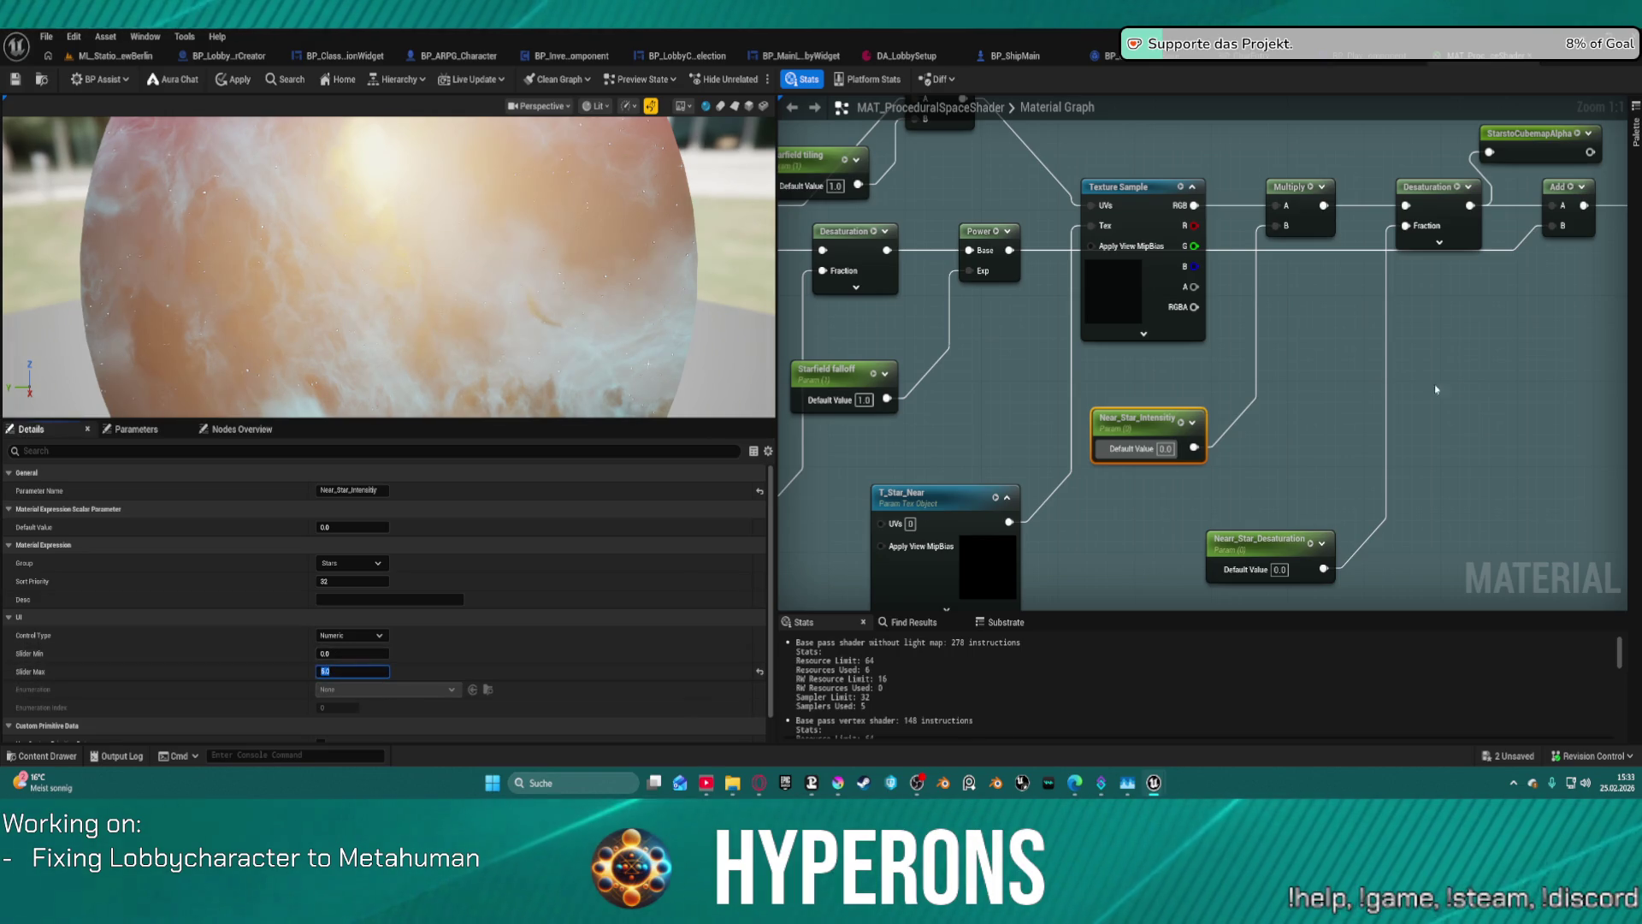
left_click_drag(1245, 532, 990, 537)
left_click(990, 537)
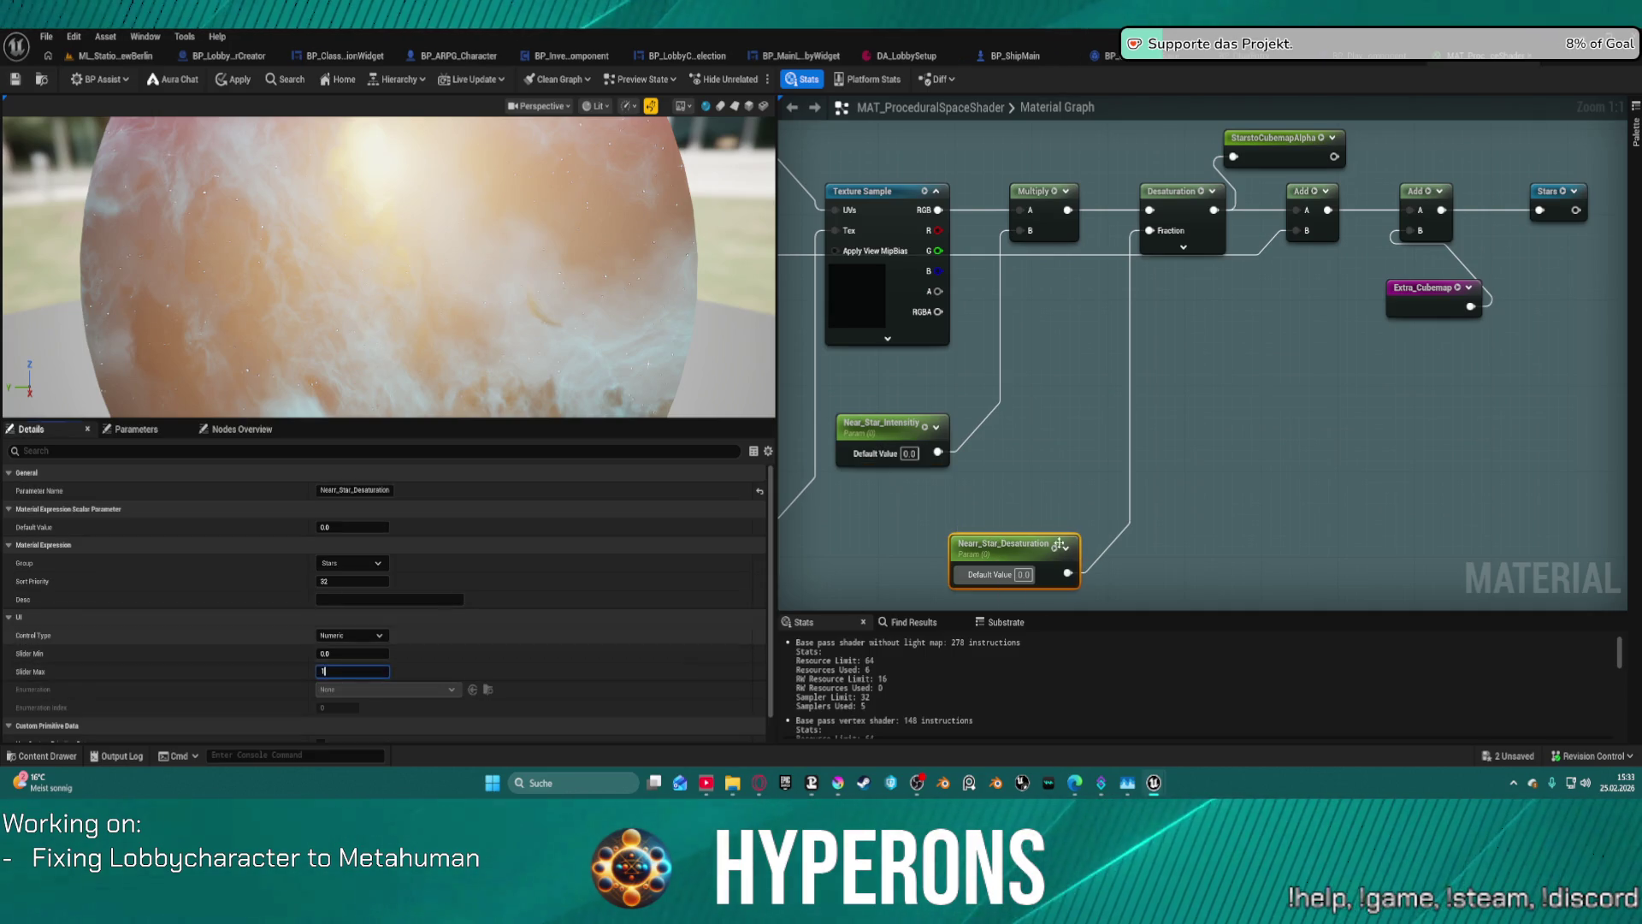
left_click(1394, 440)
left_click_drag(1393, 441, 1132, 395)
scroll(1210, 513, "down", 3)
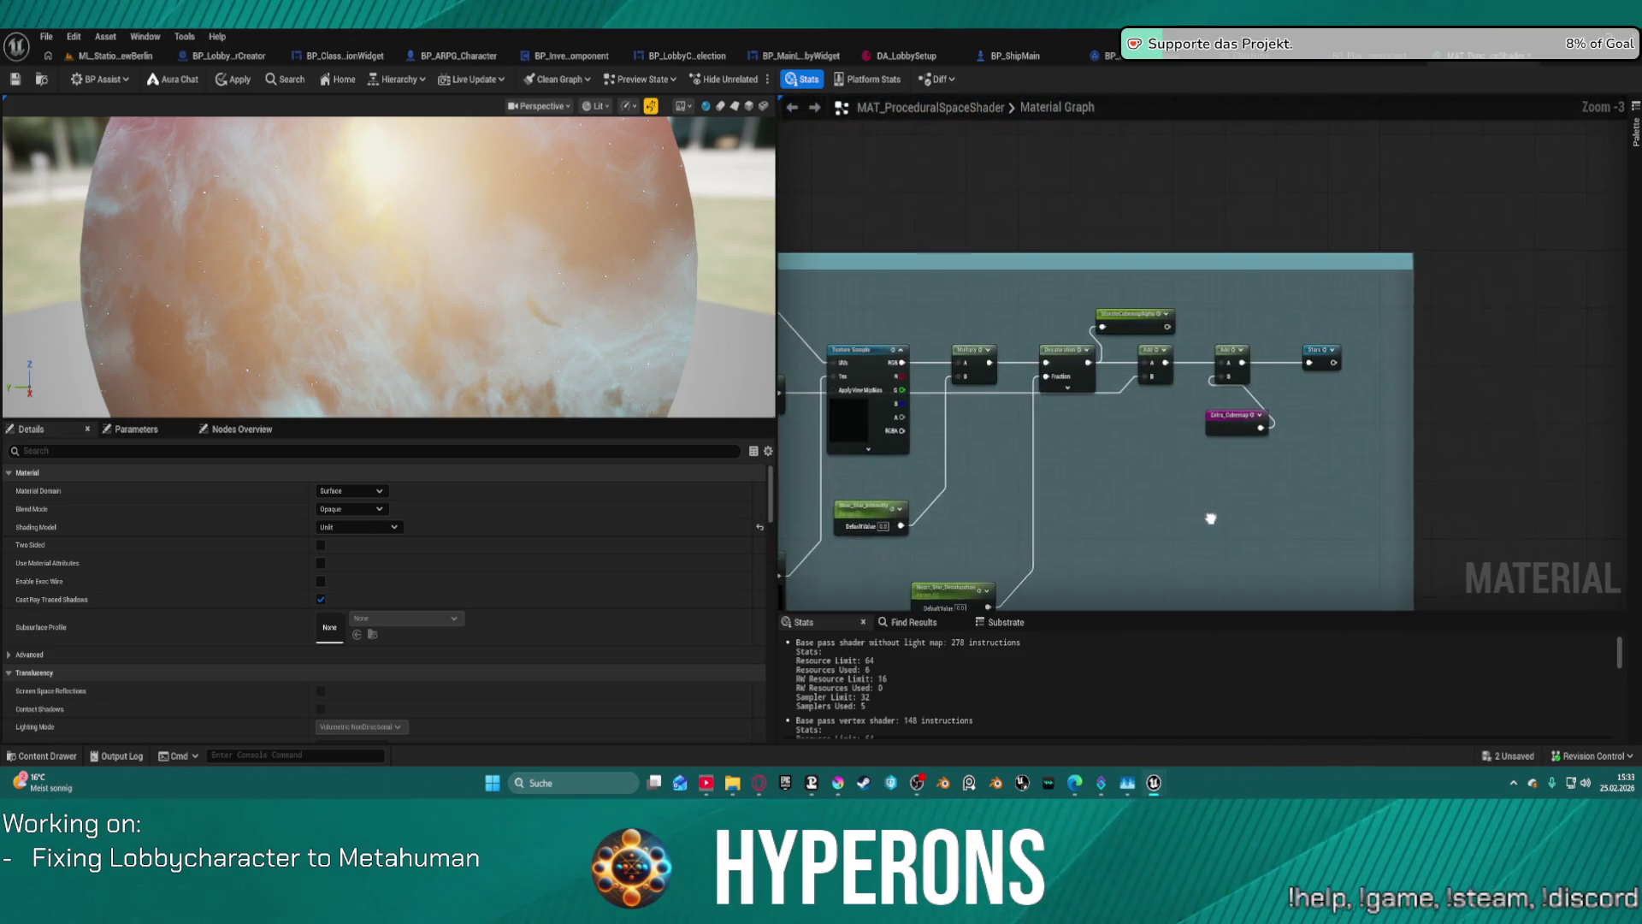
scroll(1168, 363, "up", 3)
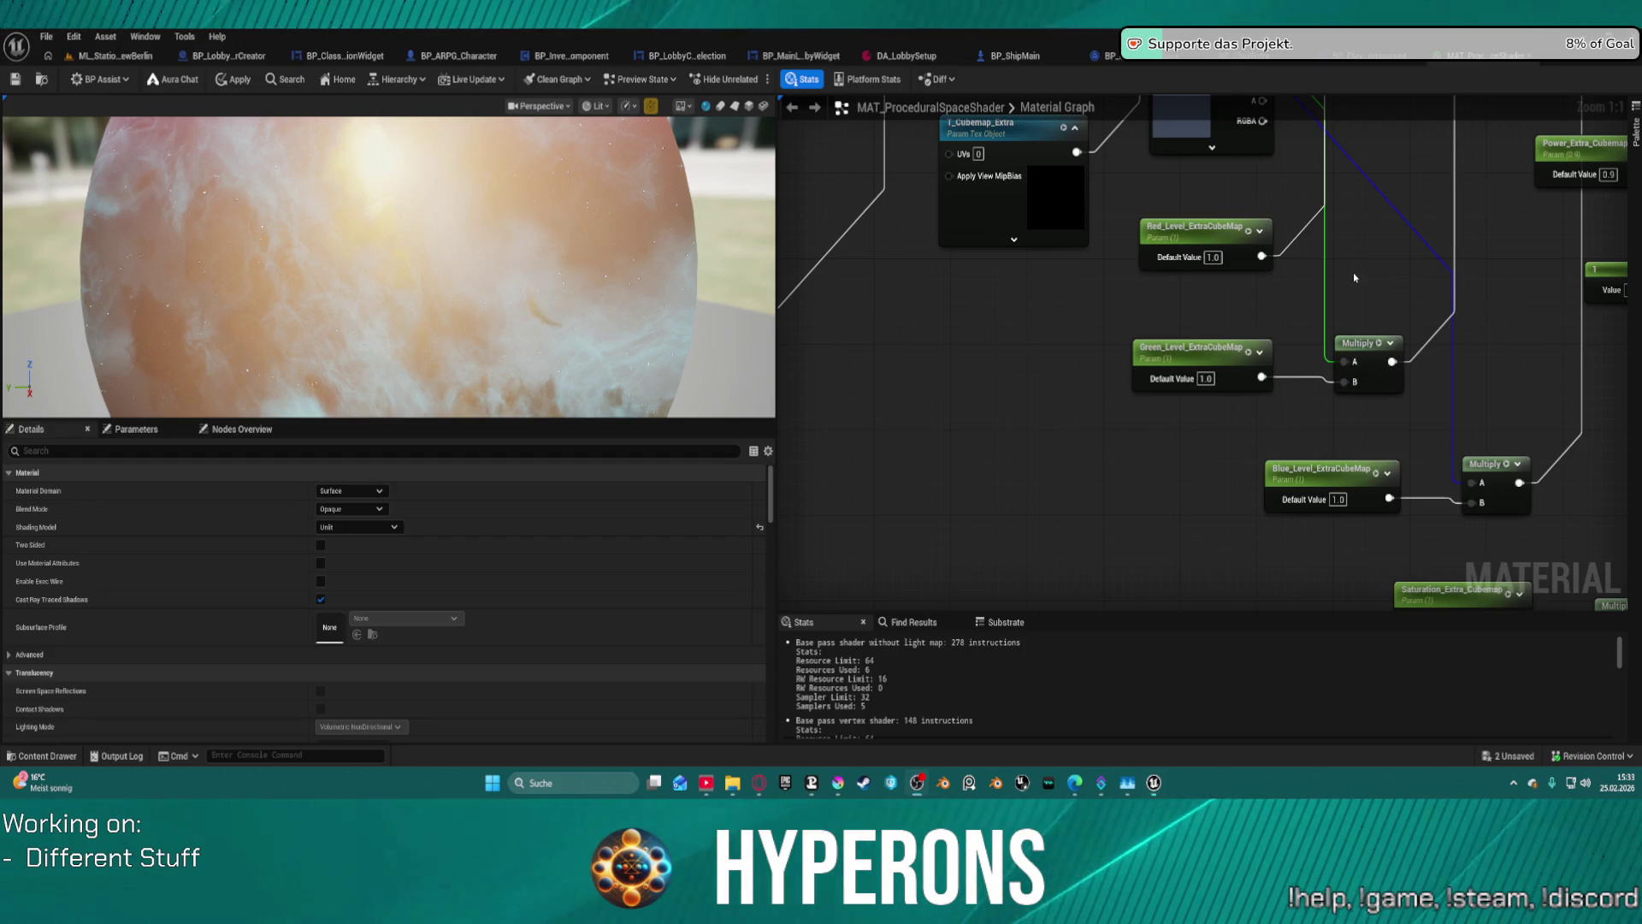
- Enter 2 for Green_Level_ExtraCubeMap's default value and edit its slider maximum
left_click(1222, 349)
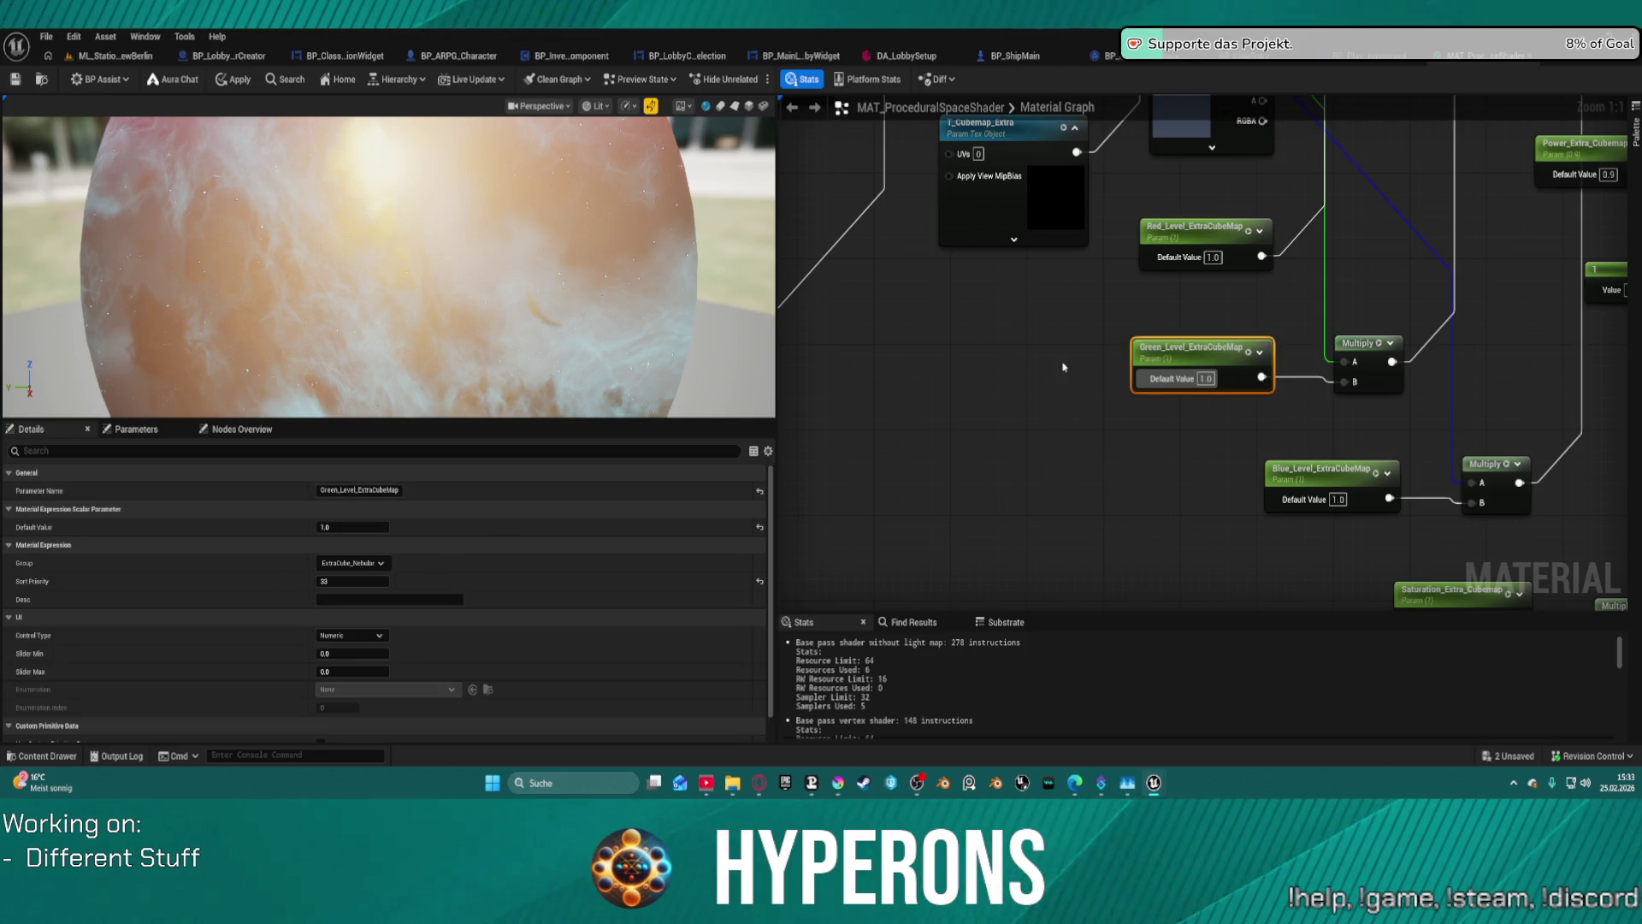
left_click(1205, 378)
type("2")
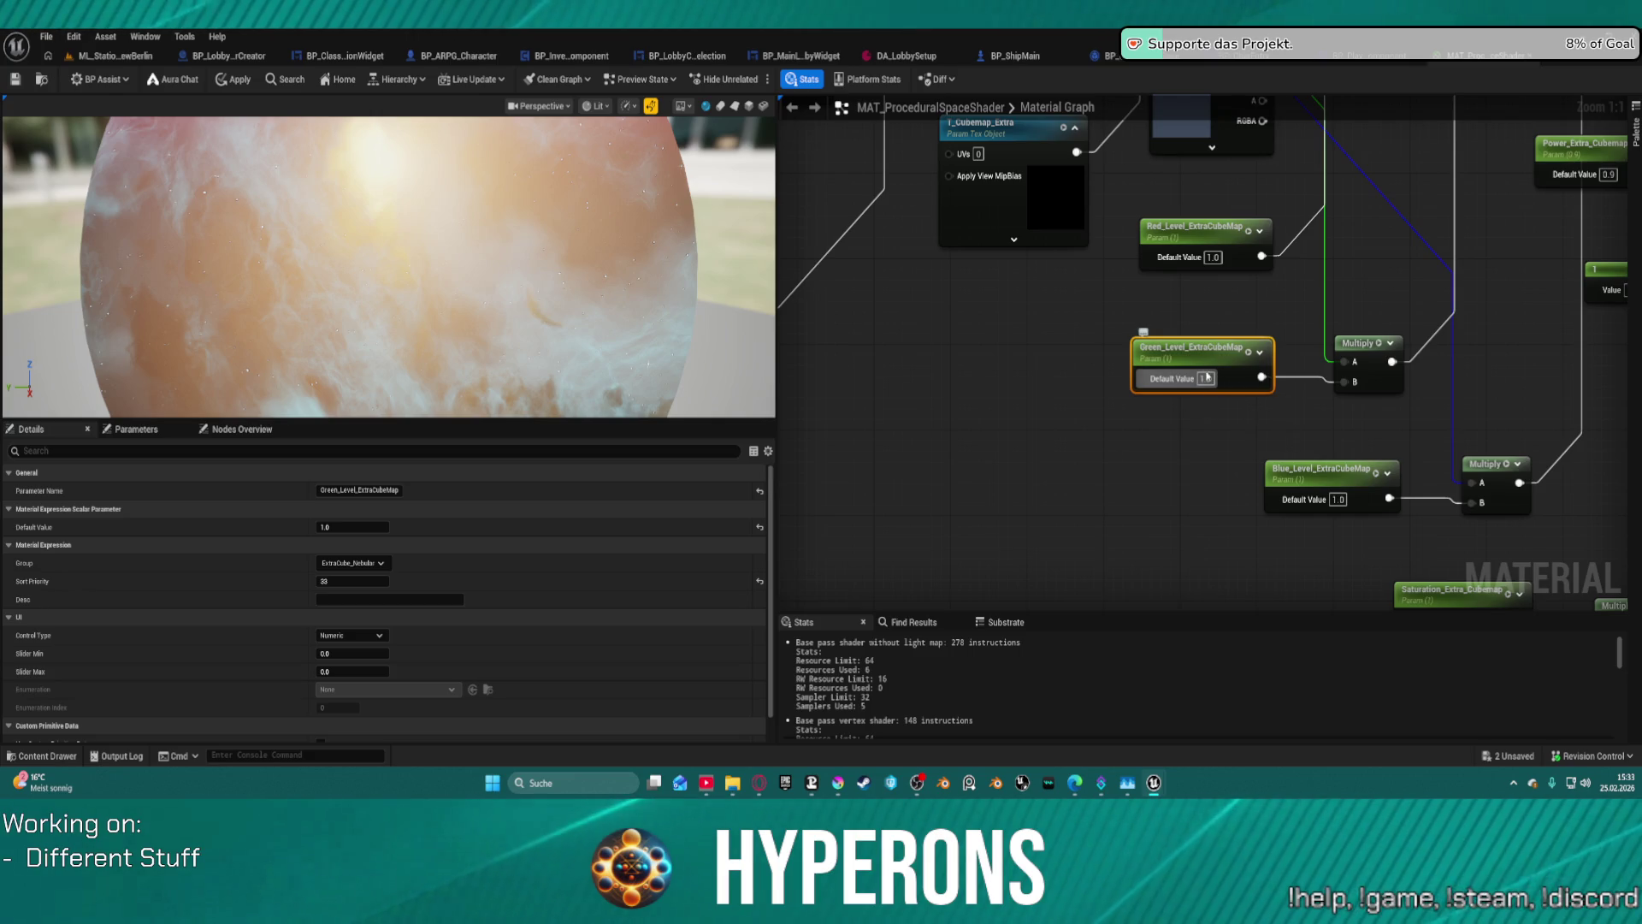
left_click(343, 672)
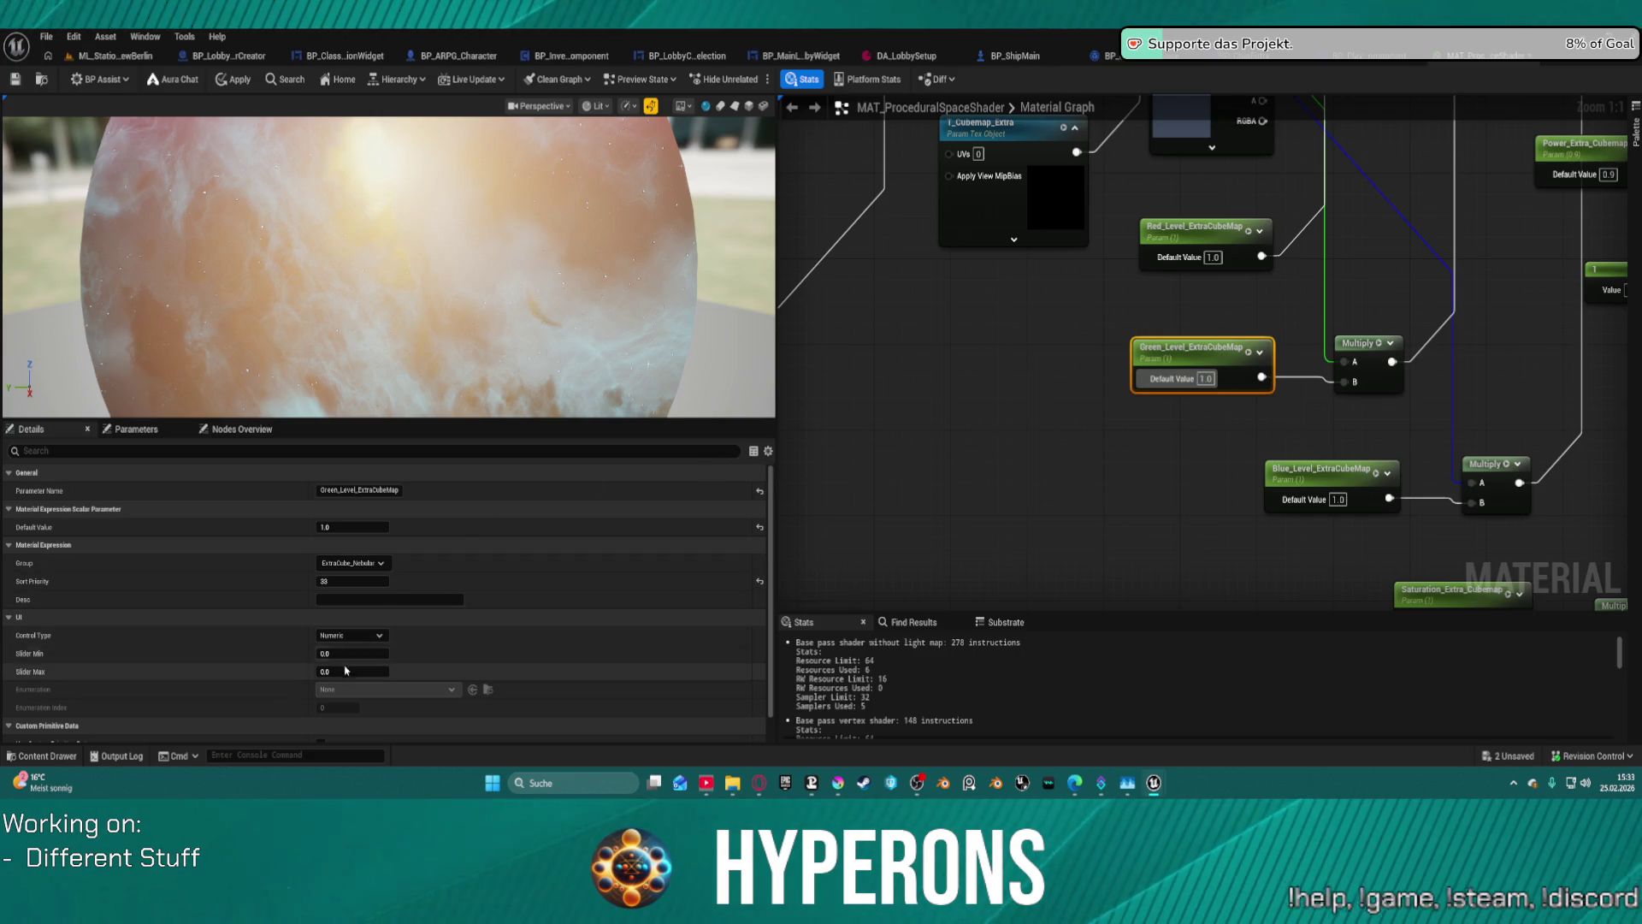
key("Return")
- Set Red_Level_ExtraCubeMap's Slider Max to 1, then review the Blue and Saturation_Extra_Cubemap parameters
left_click(1197, 228)
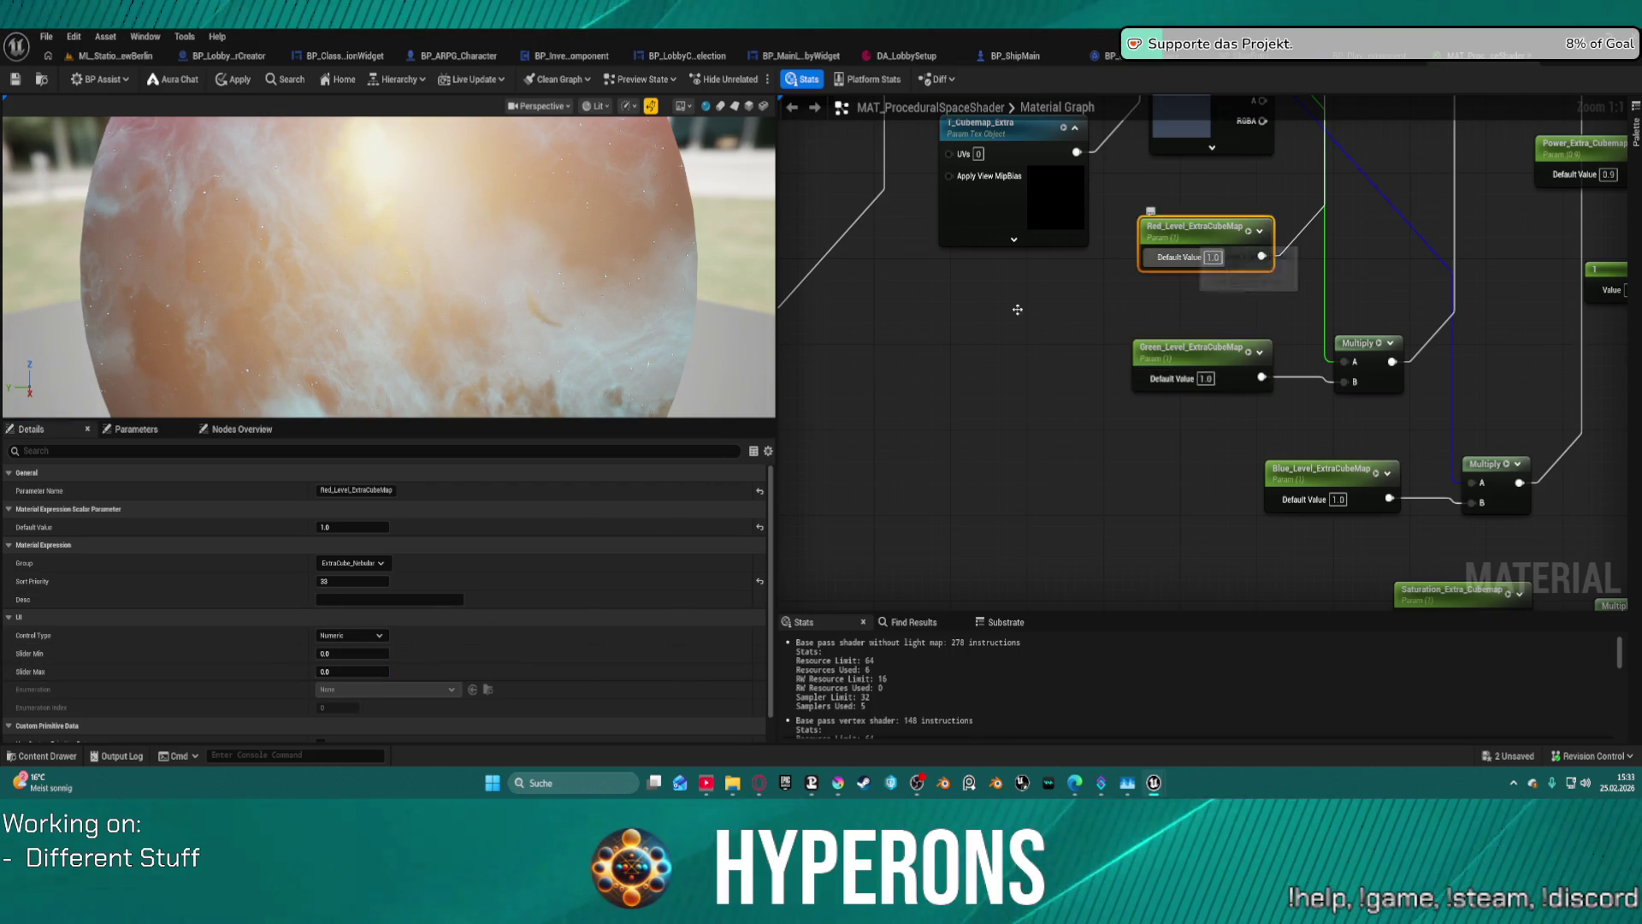
left_click(351, 672)
type("1")
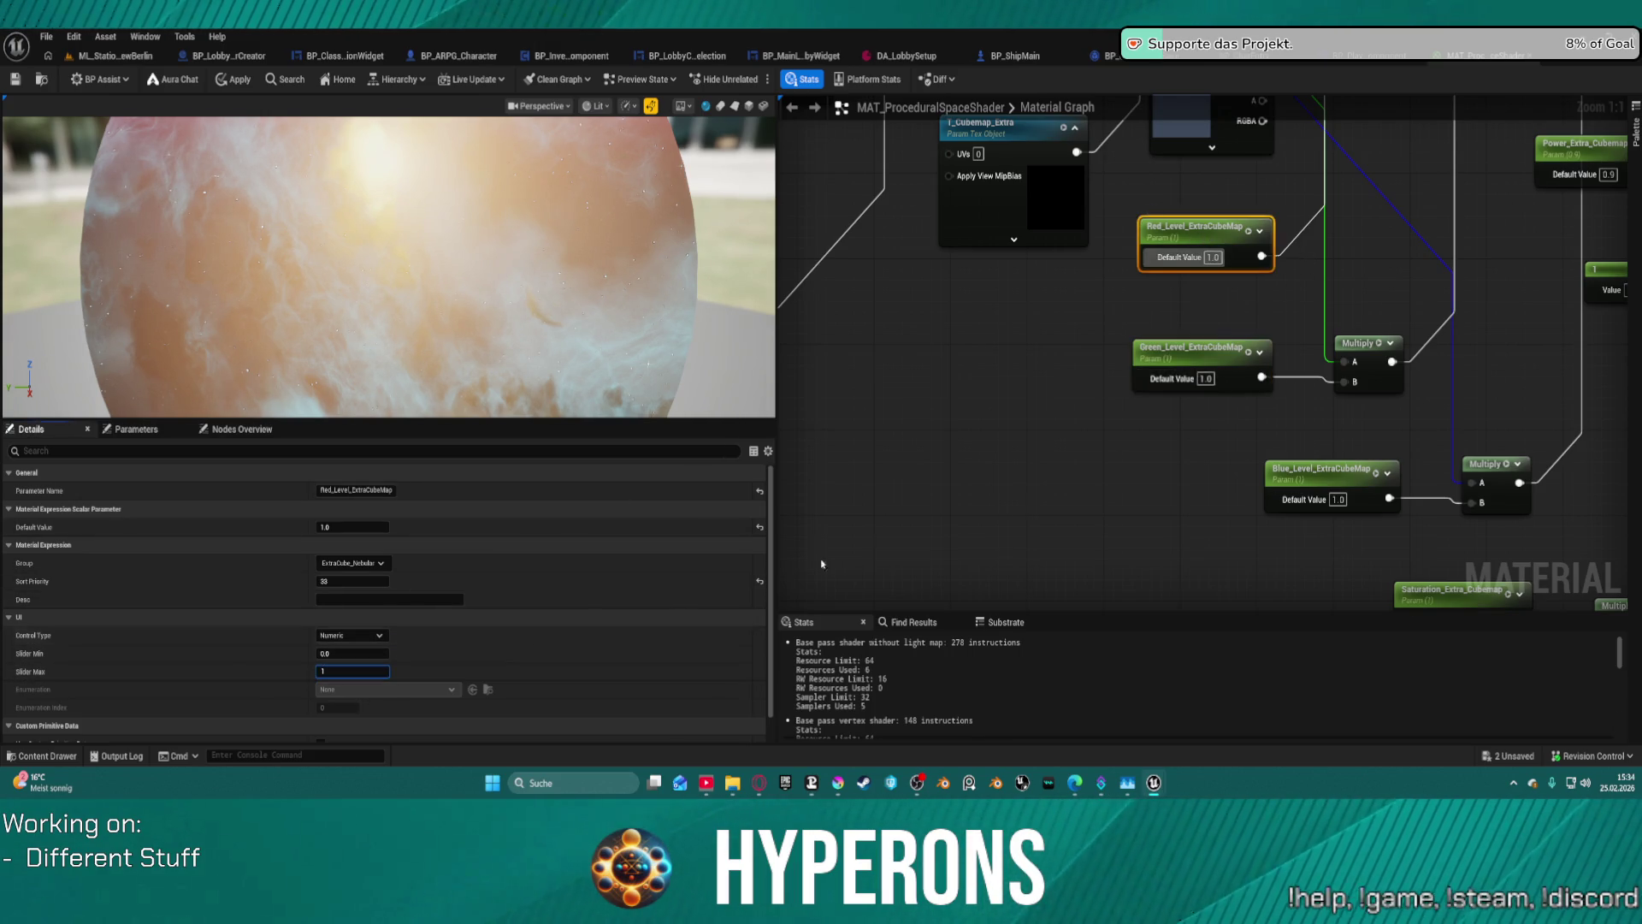
left_click(1300, 466)
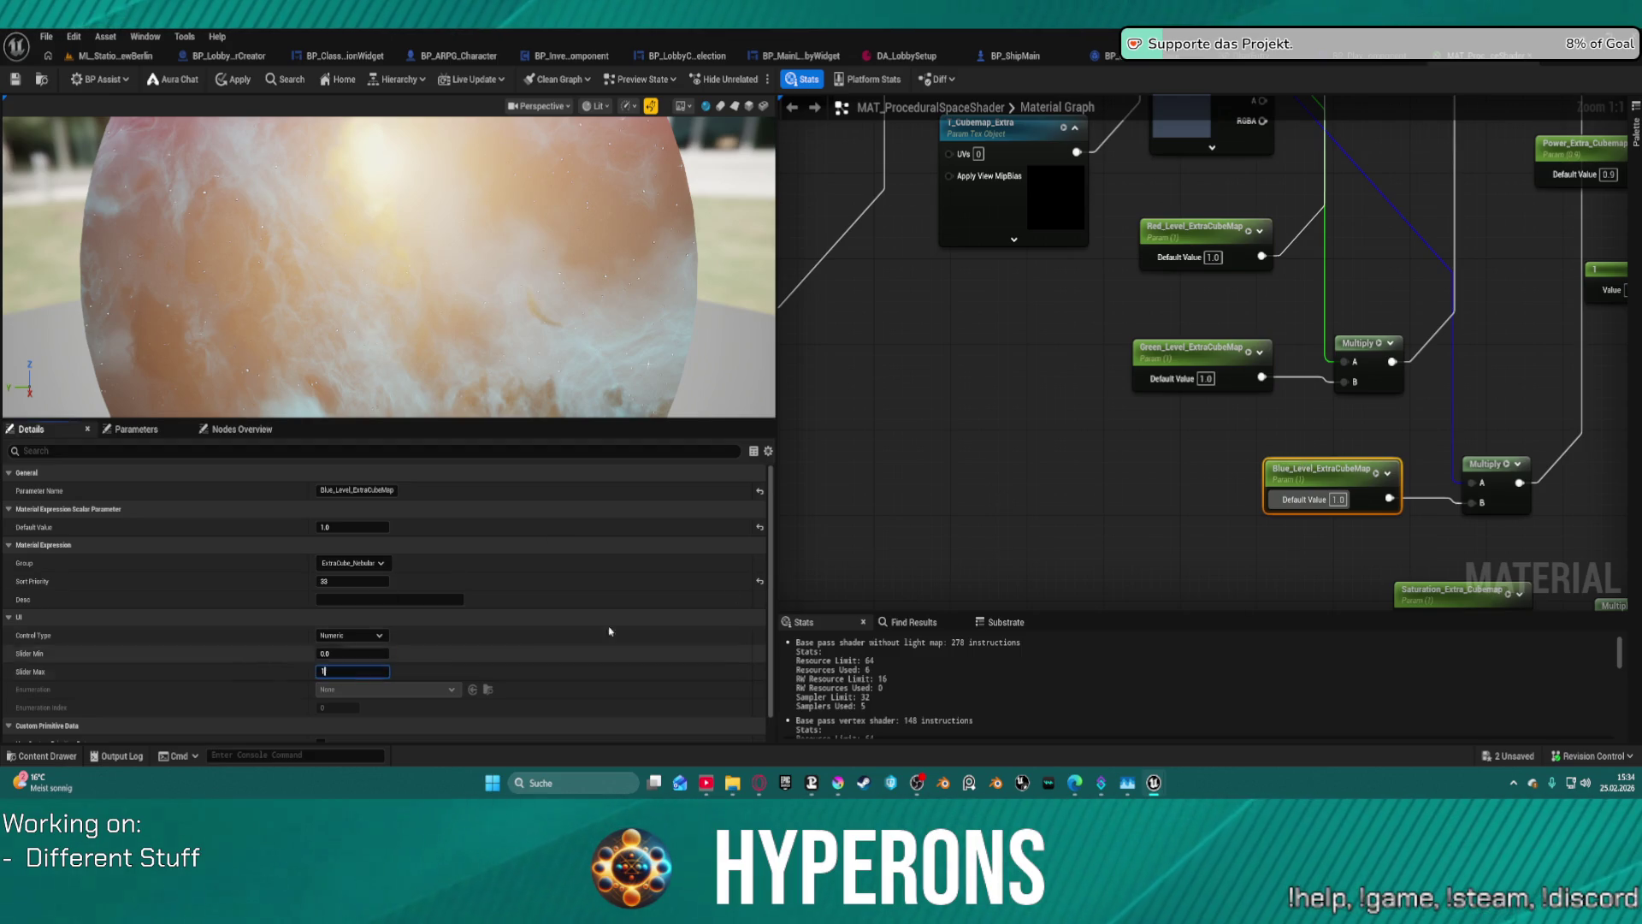
mouse_move(1212, 379)
left_mouse_down()
mouse_move(918, 371)
mouse_move(795, 410)
mouse_move(723, 143)
mouse_move(740, 118)
left_mouse_up()
scroll(739, 118, "down", 1)
left_click_drag(960, 319, 984, 300)
left_click(987, 296)
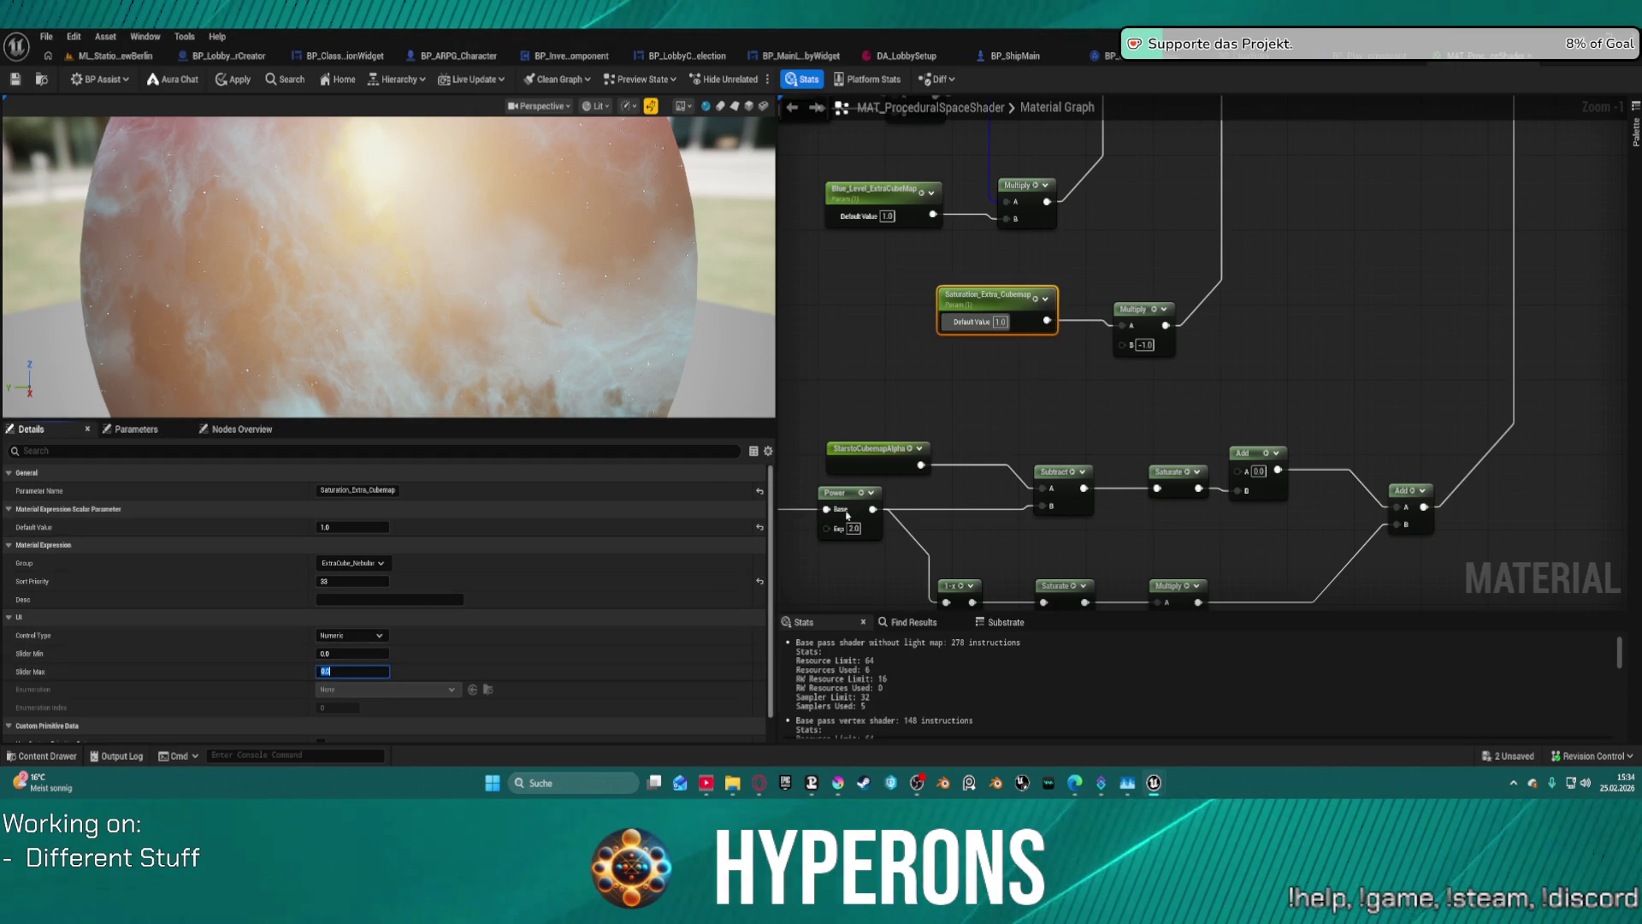
left_click_drag(947, 406, 1279, 209)
scroll(1142, 295, "down", 2)
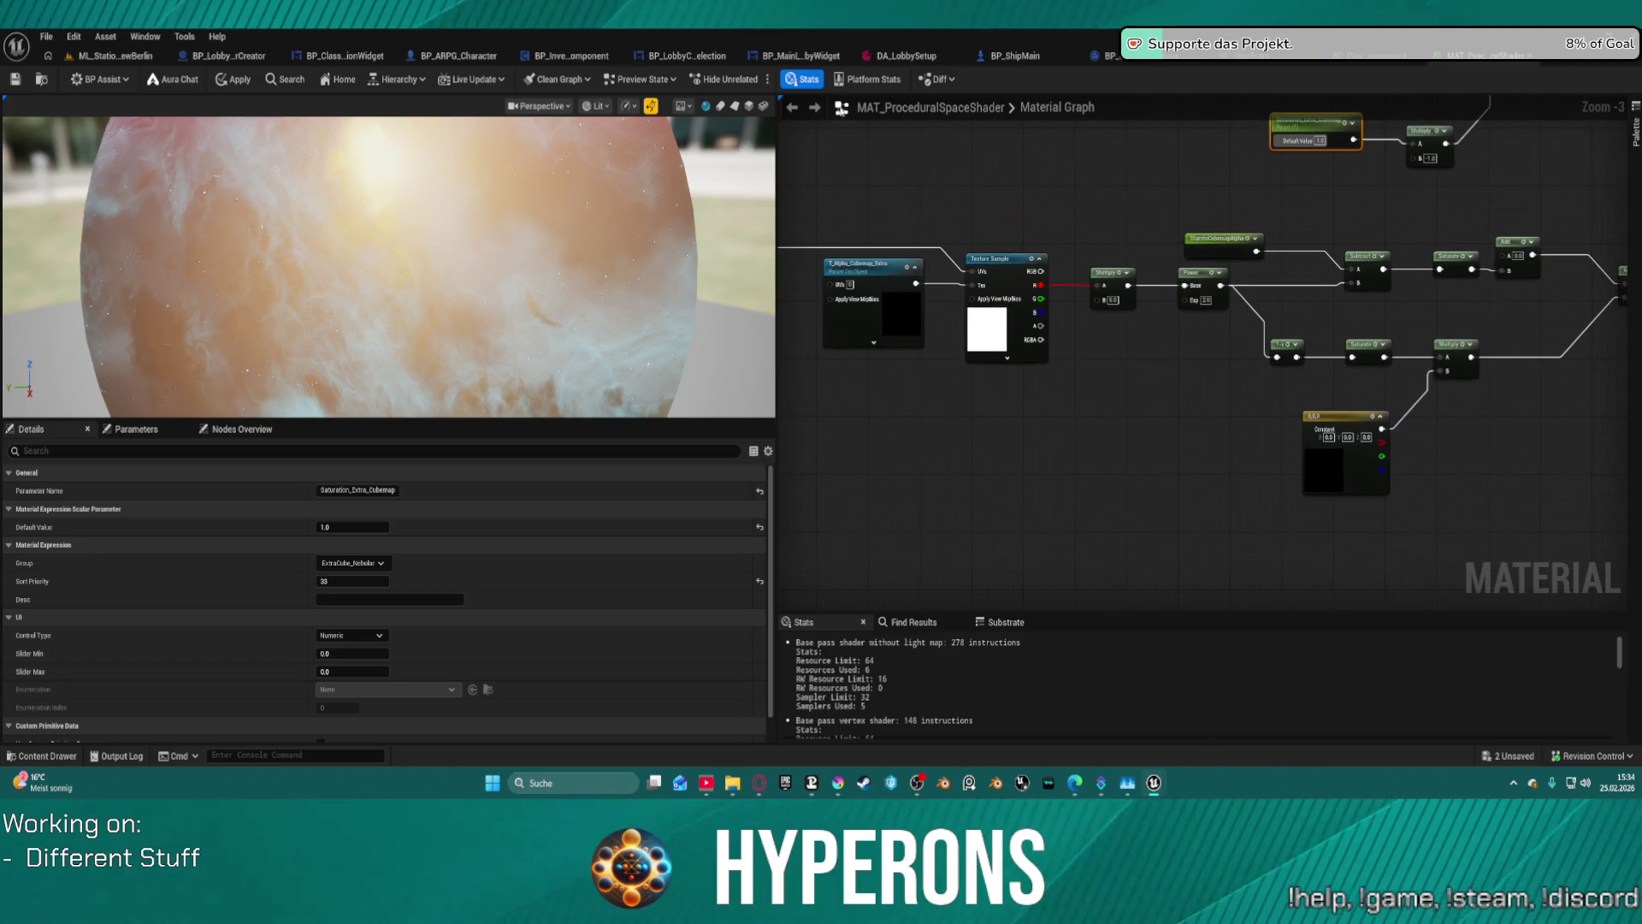
left_click_drag(1008, 254, 1393, 366)
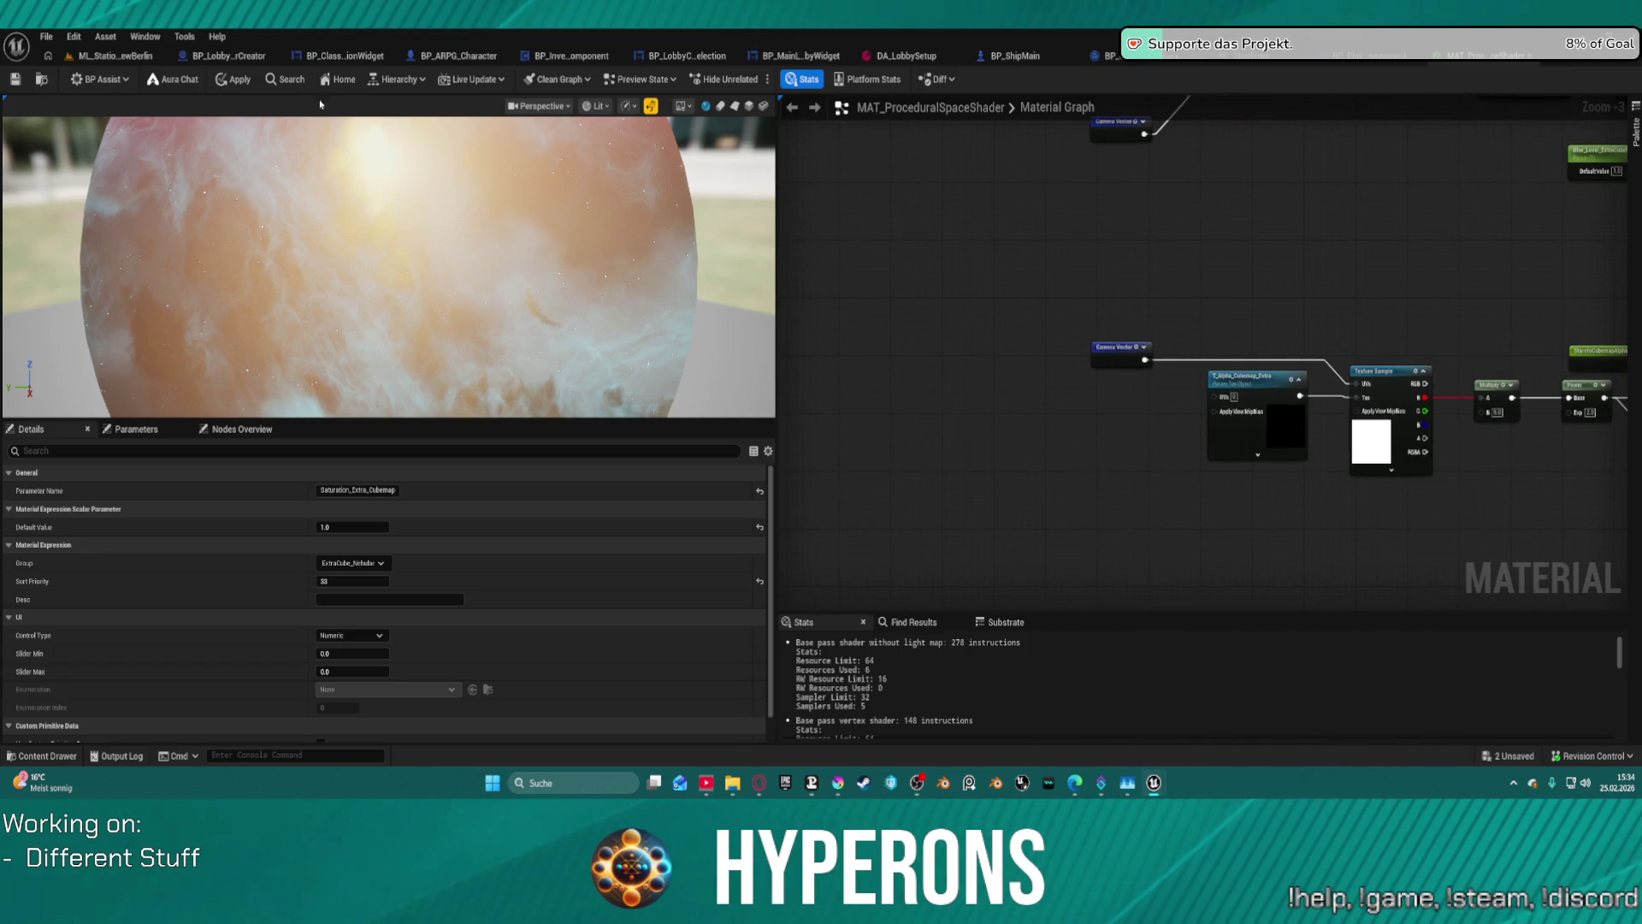
- Save and apply the material, then return to the ML_Station_NewBerlin level
key("ctrl+s")
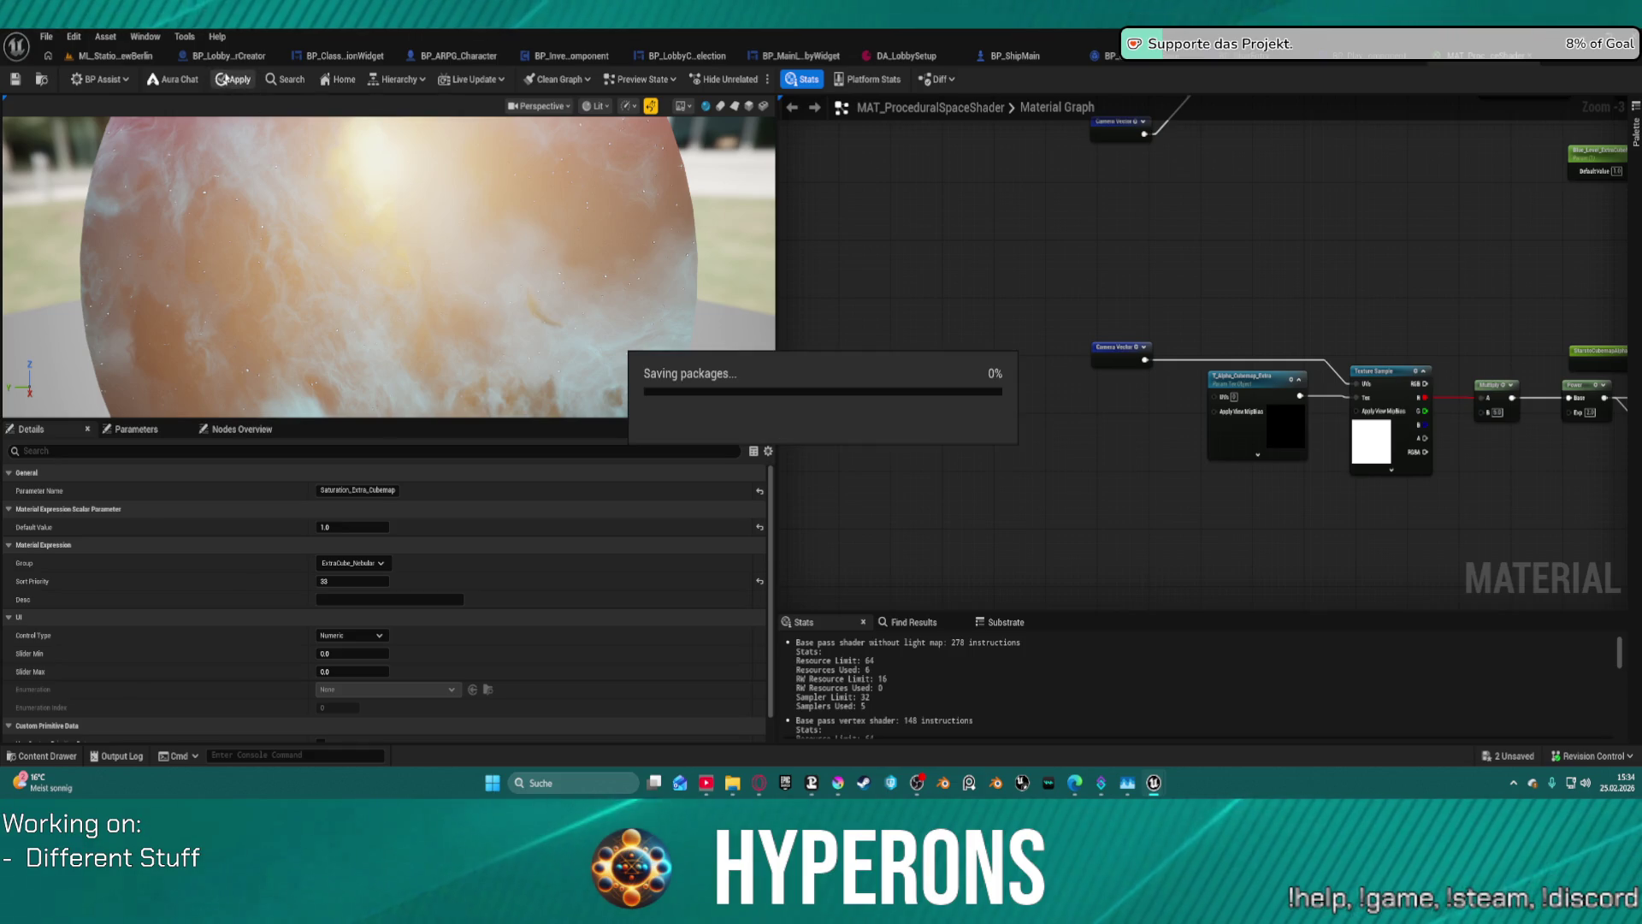
left_click(224, 81)
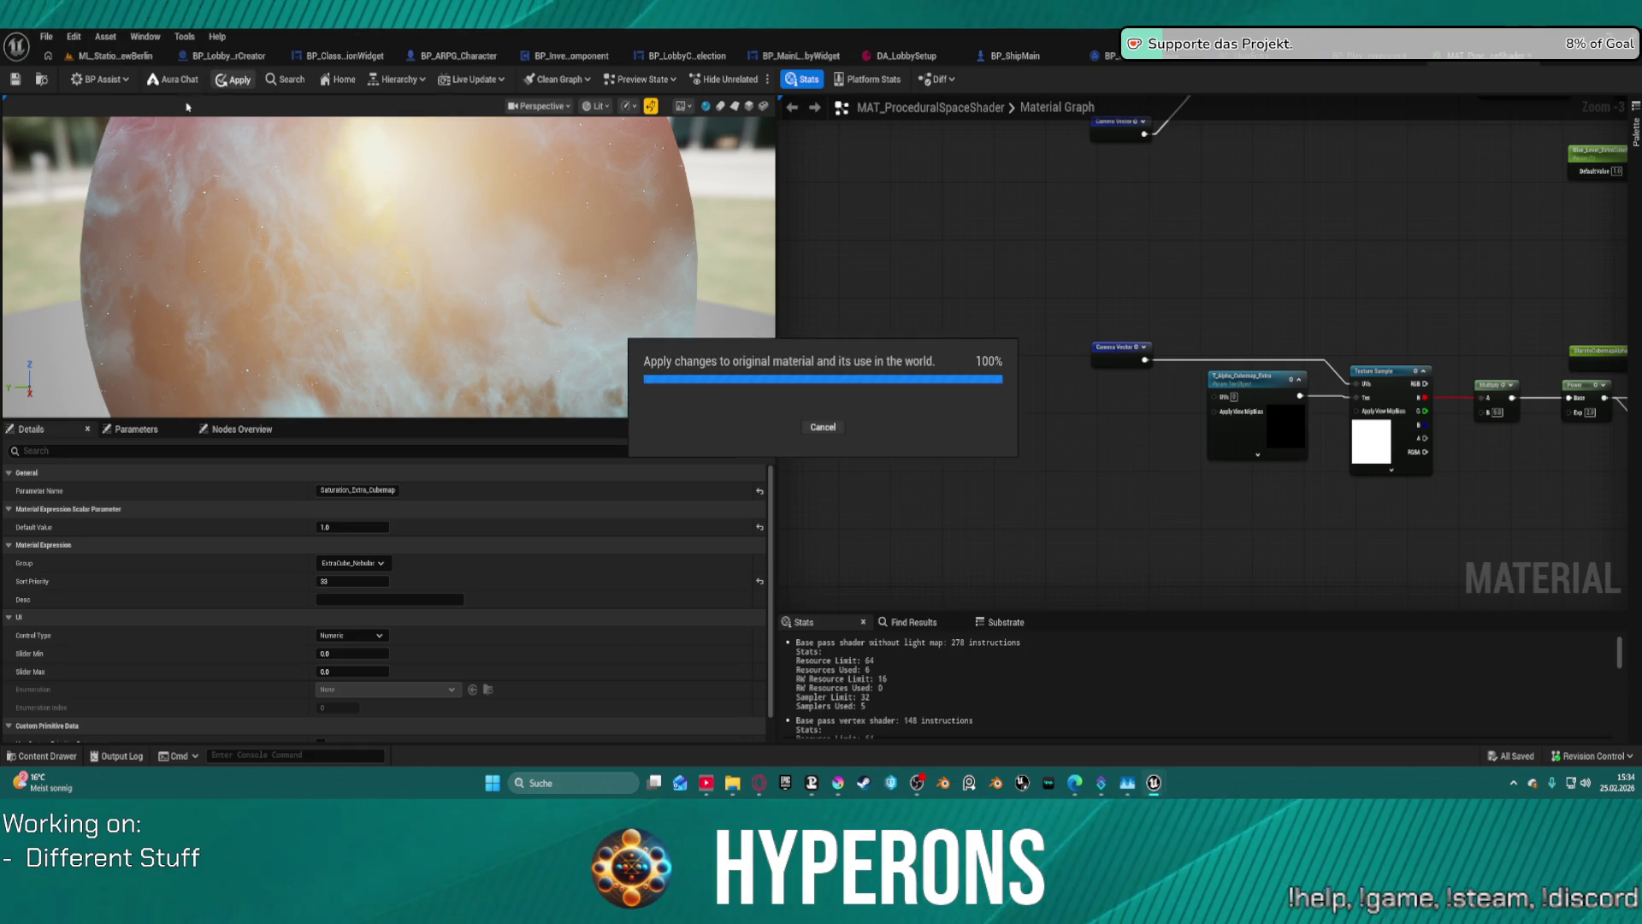
left_click(116, 56)
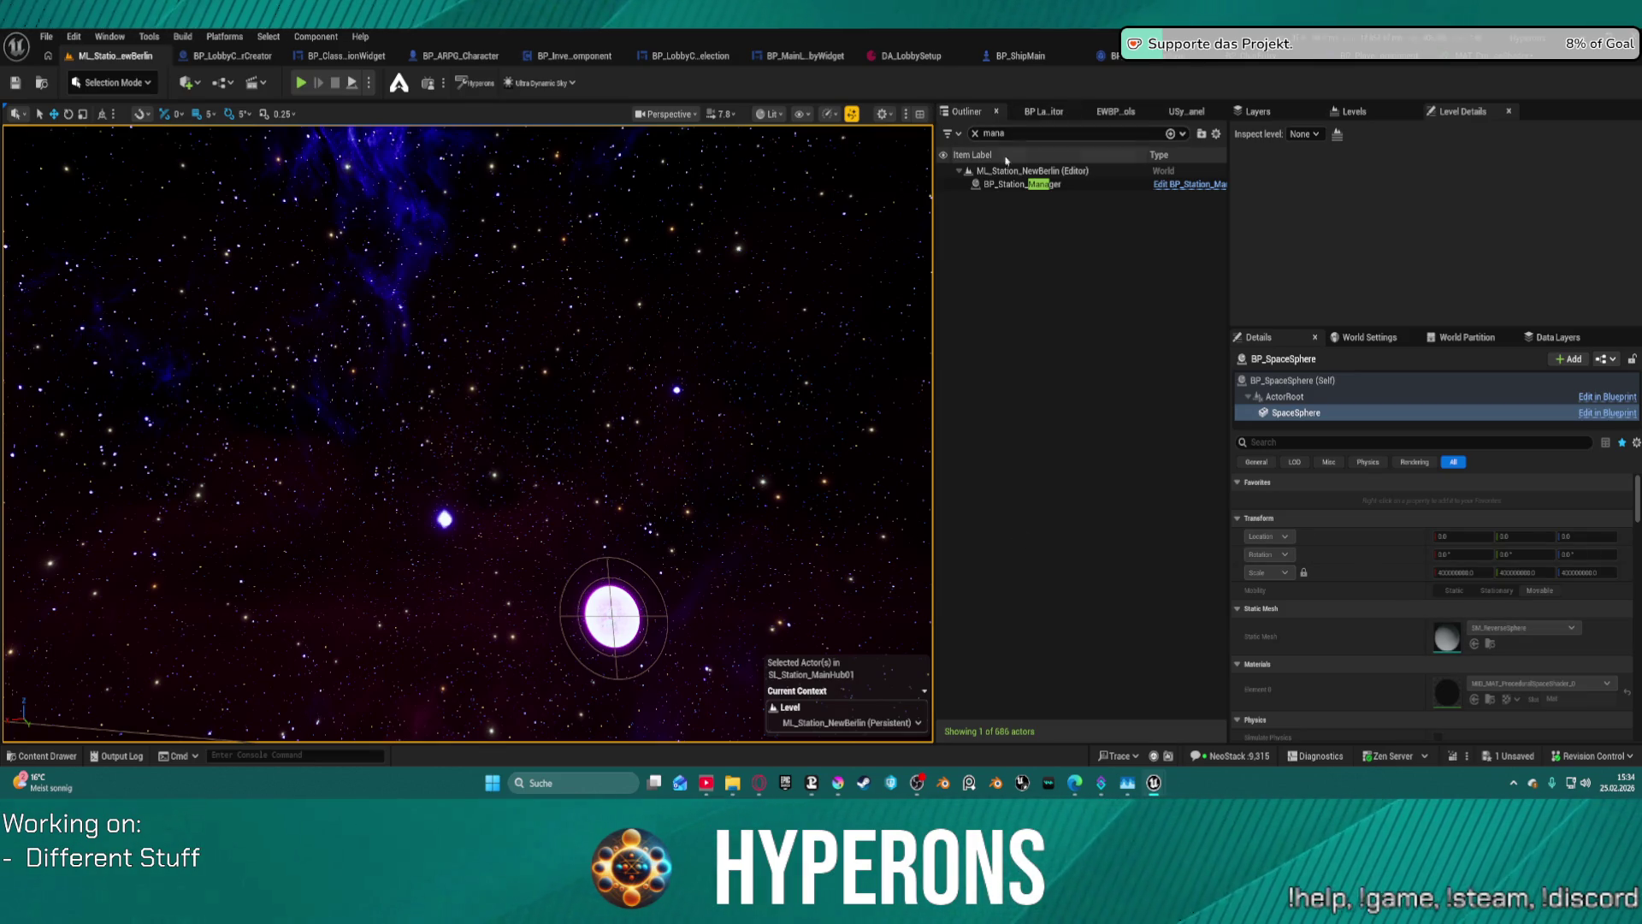
- Select the space sphere and drag its Saturation Extra Cubemap value below zero
left_click(1022, 184)
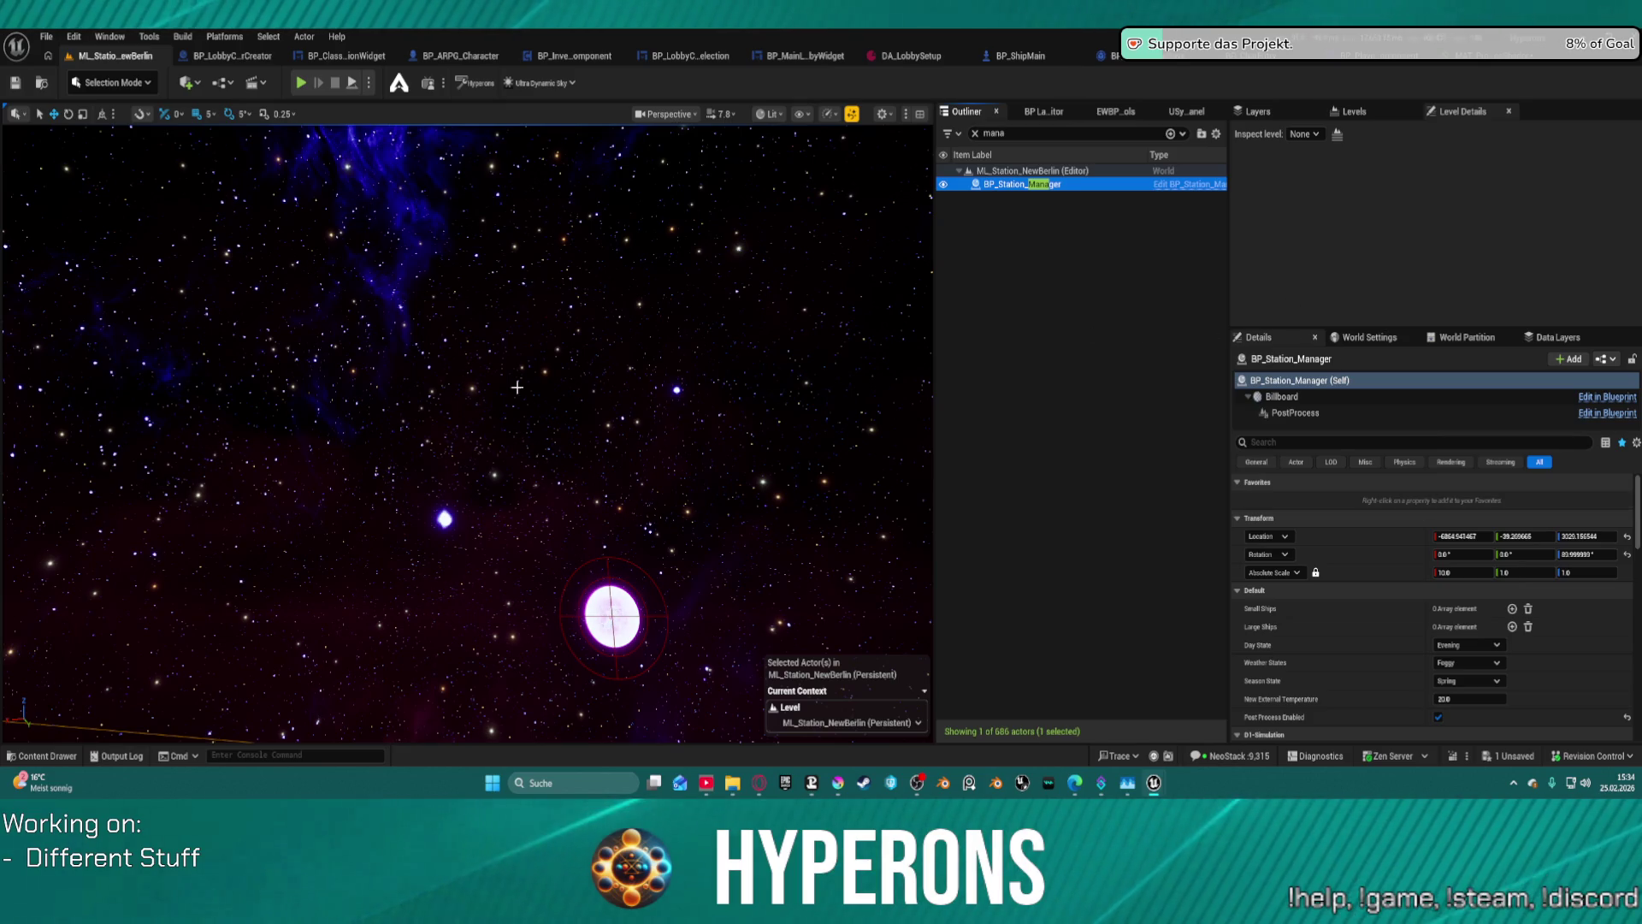
left_click(726, 316)
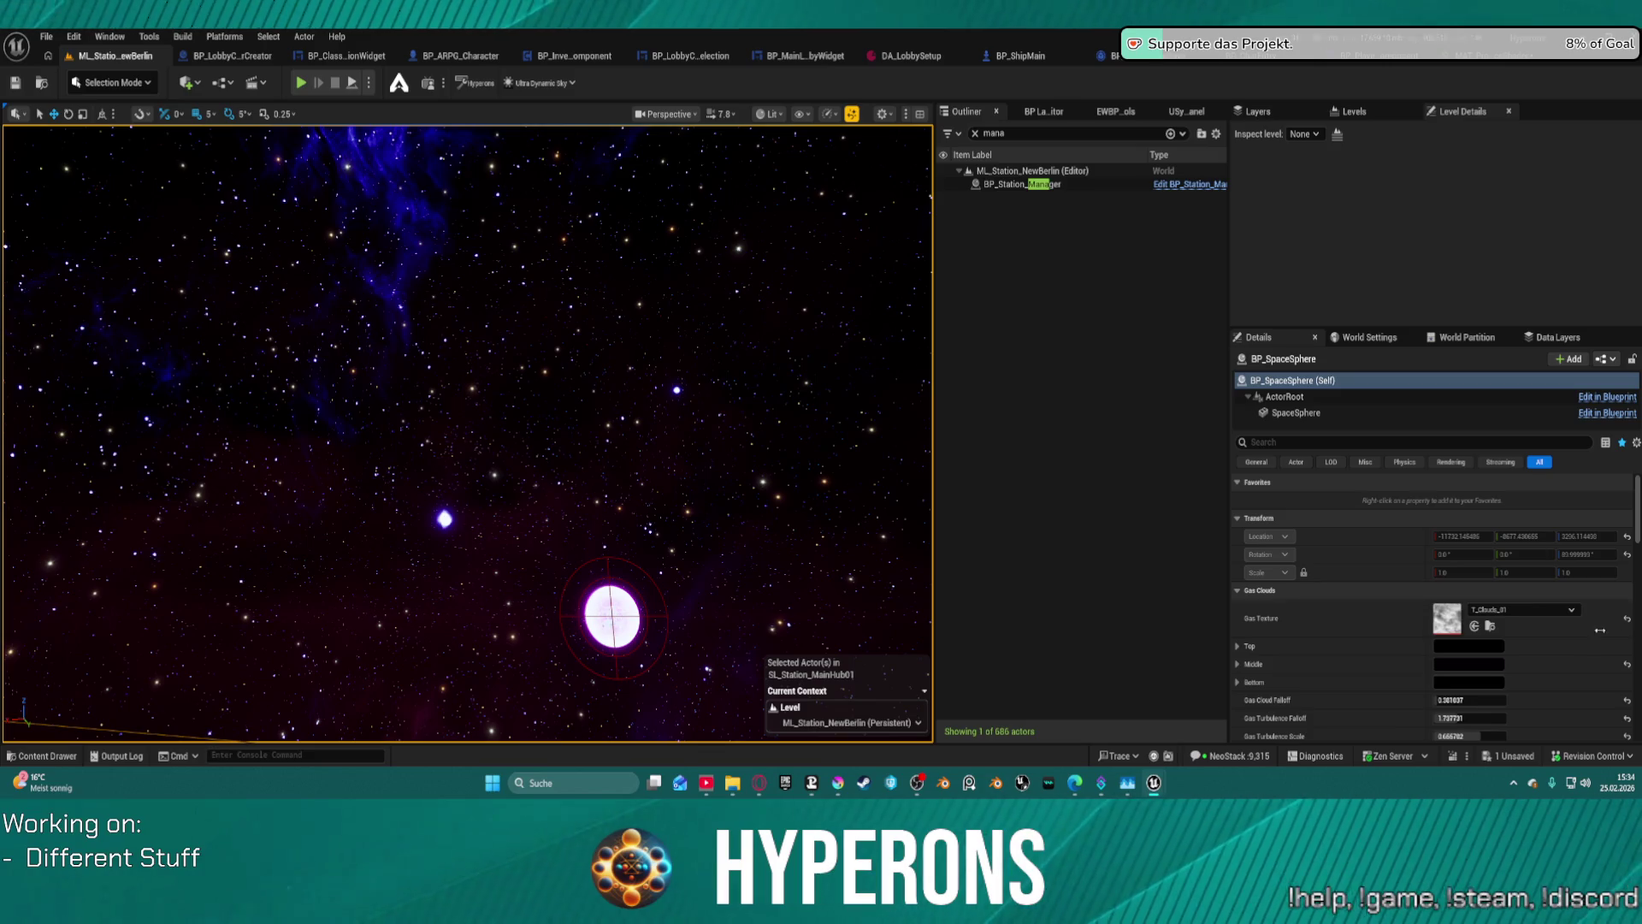
scroll(1600, 631, "down", 15)
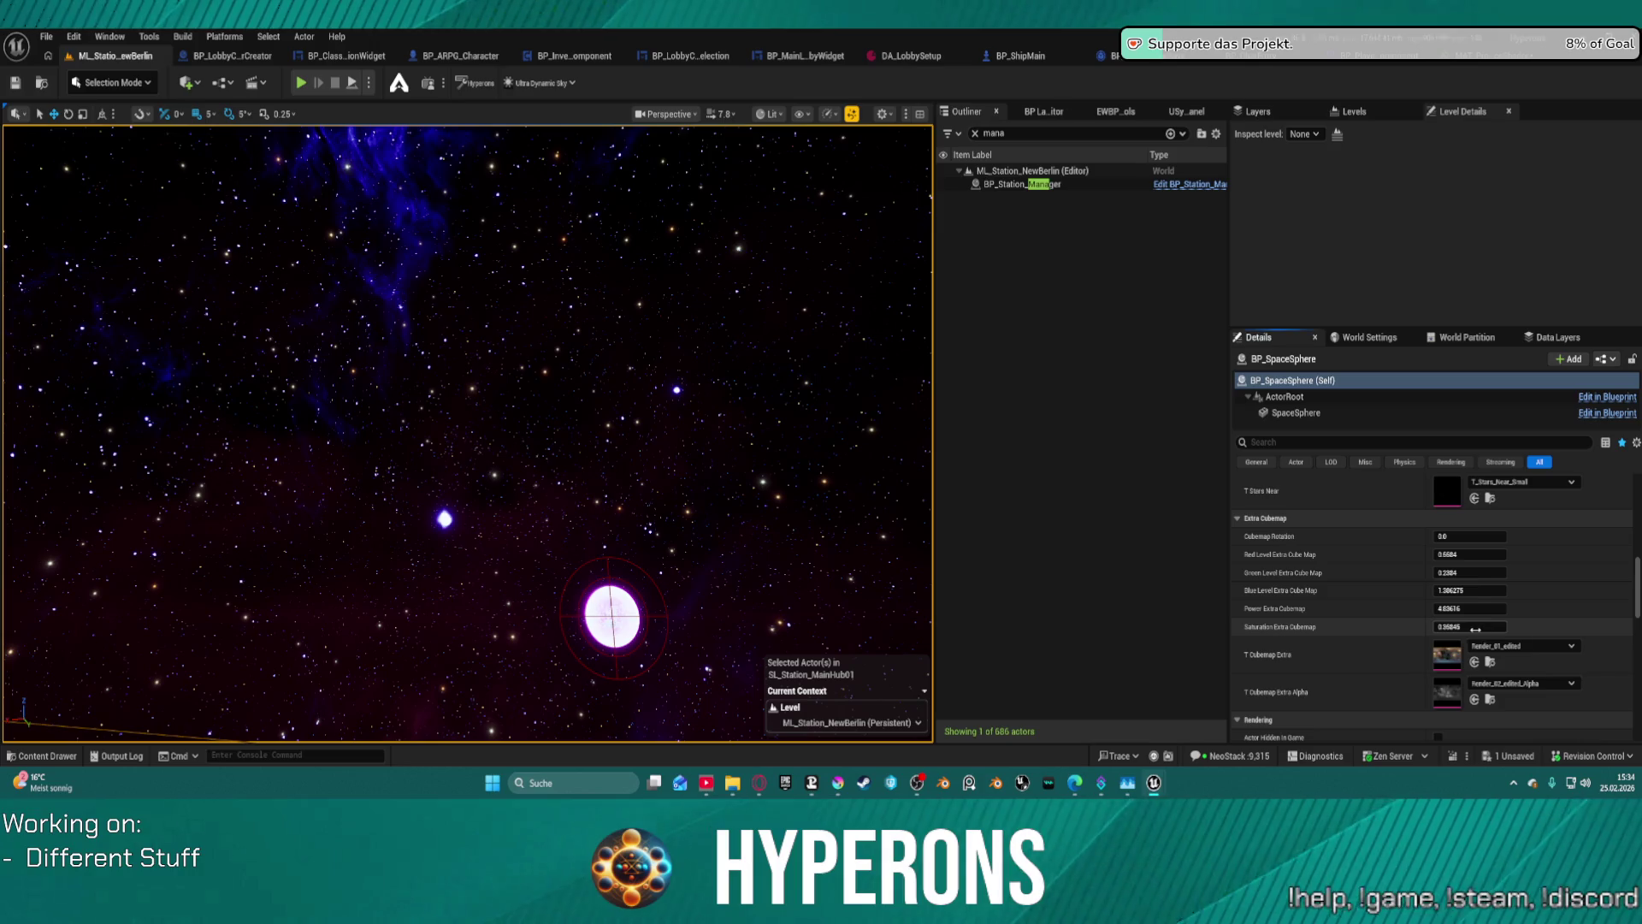
mouse_move(1477, 631)
left_mouse_down()
mouse_move(1428, 631)
mouse_move(1488, 630)
left_mouse_up()
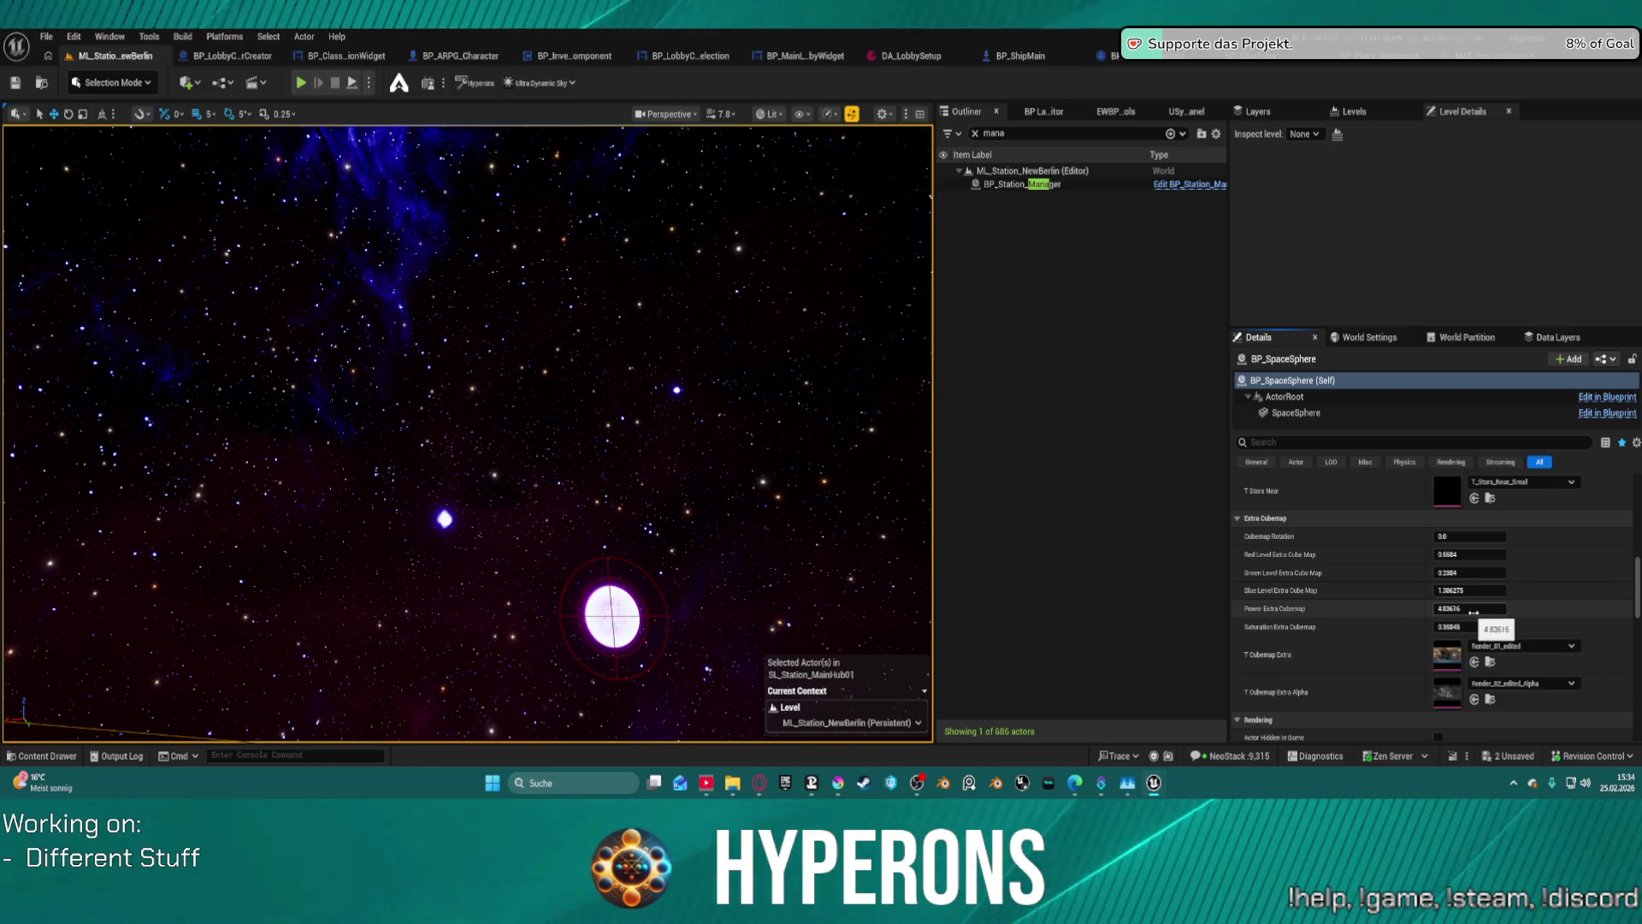
scroll(1489, 596, "up", 3)
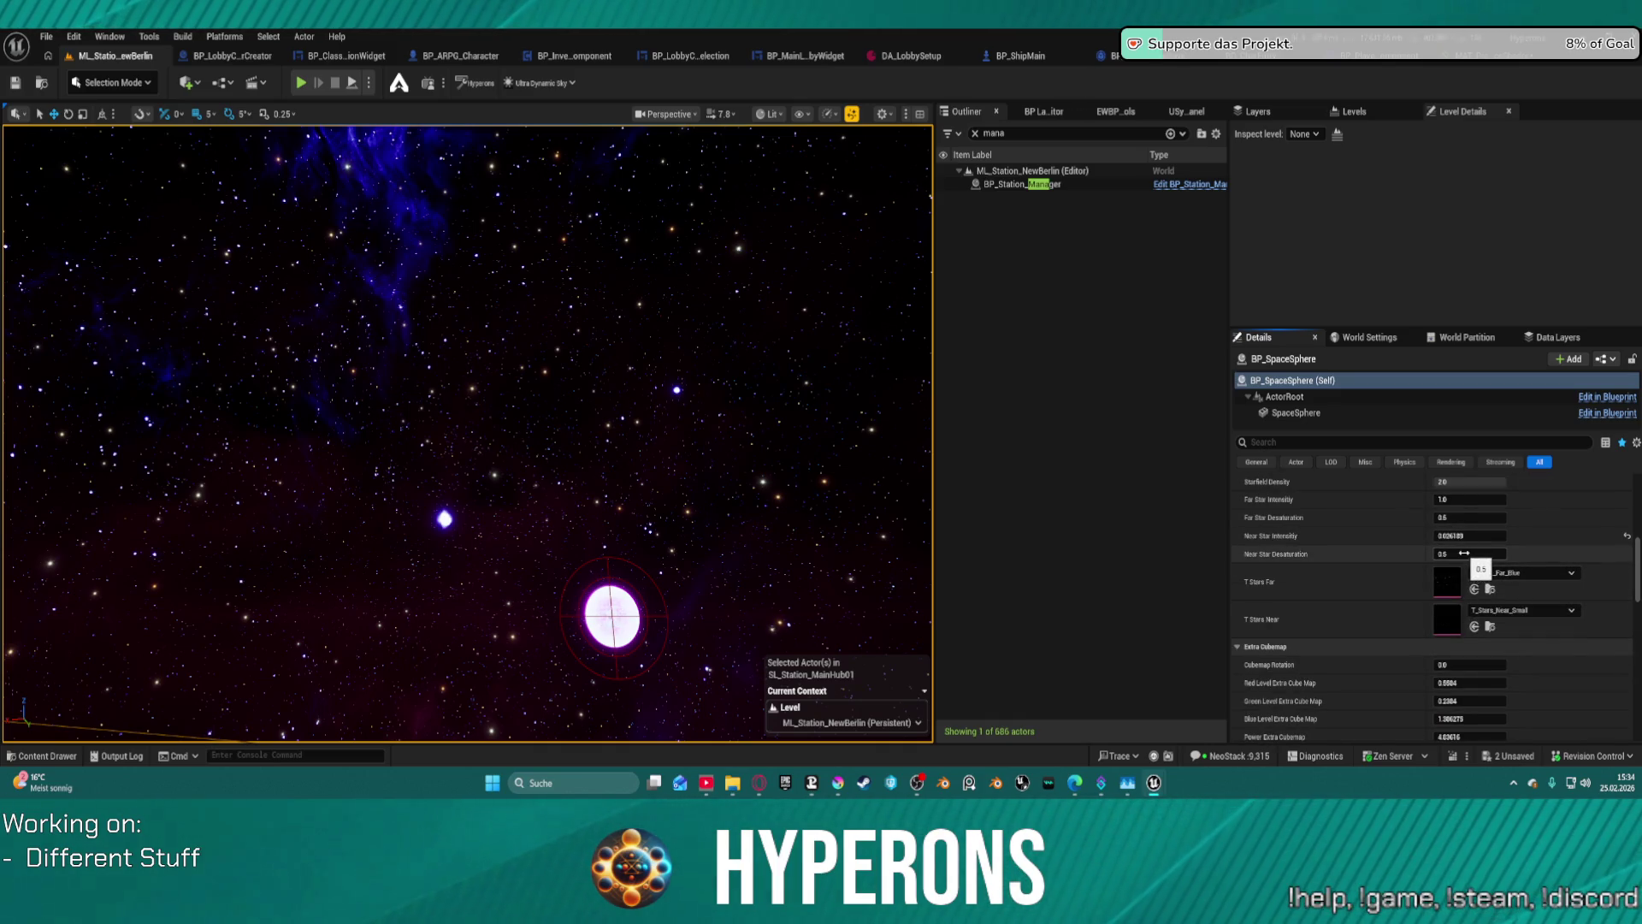
- Use T_Stars_Far_Colorful for T Stars Far and lower Near Star Desaturation slightly below zero
left_click(1531, 572)
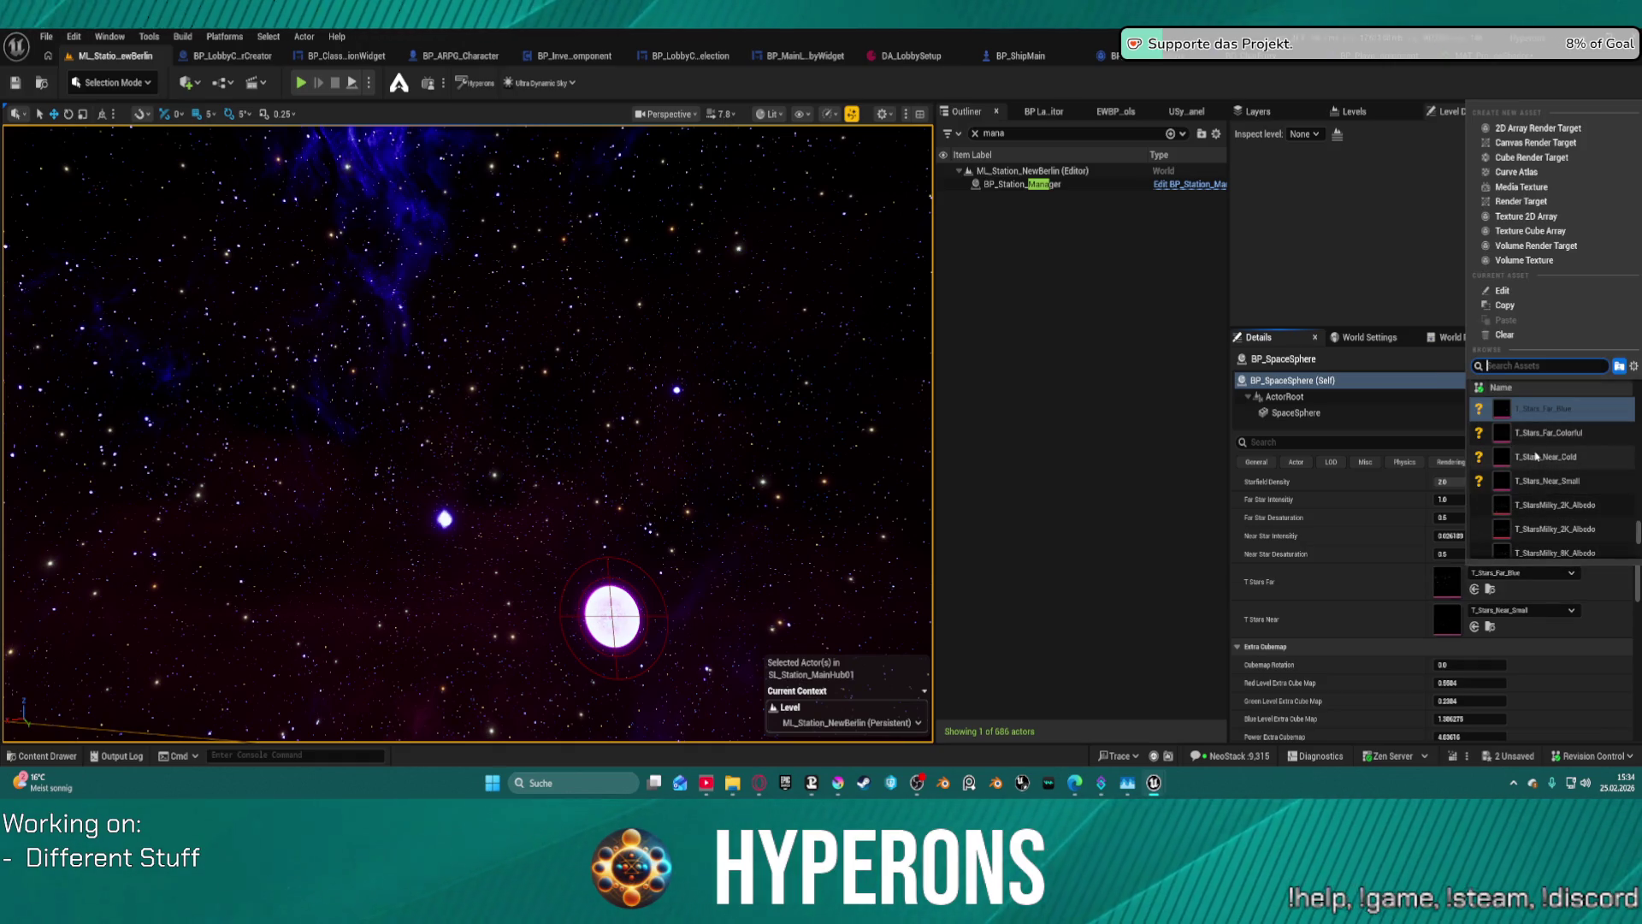
left_click(1544, 432)
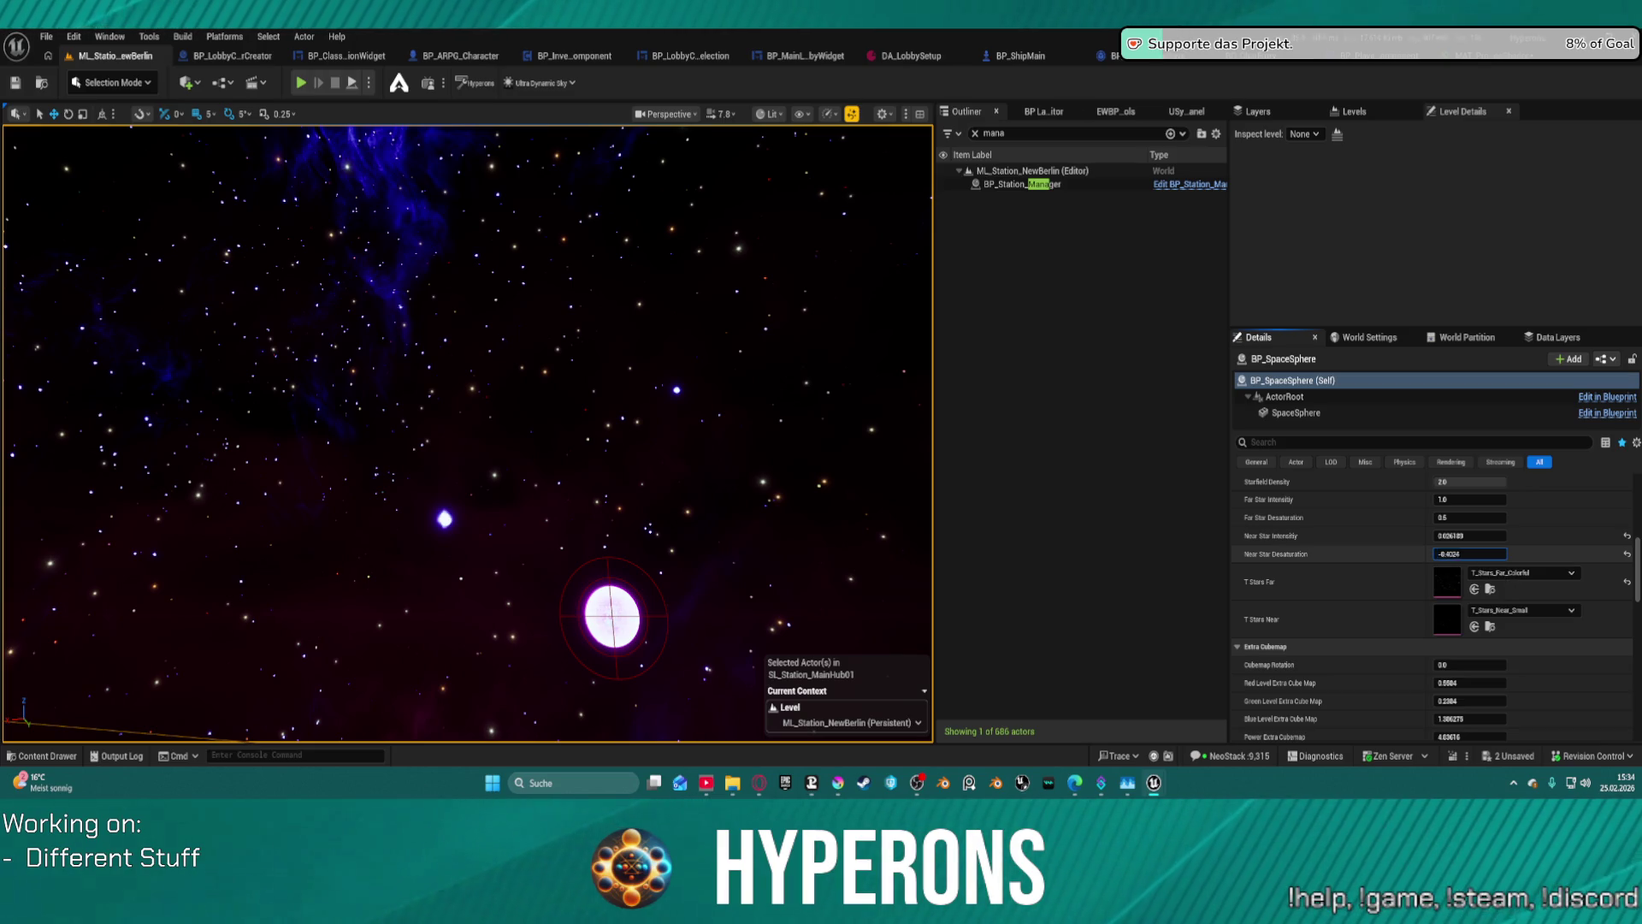
mouse_move(1470, 553)
left_mouse_down()
mouse_move(1528, 553)
mouse_move(1445, 536)
left_mouse_up()
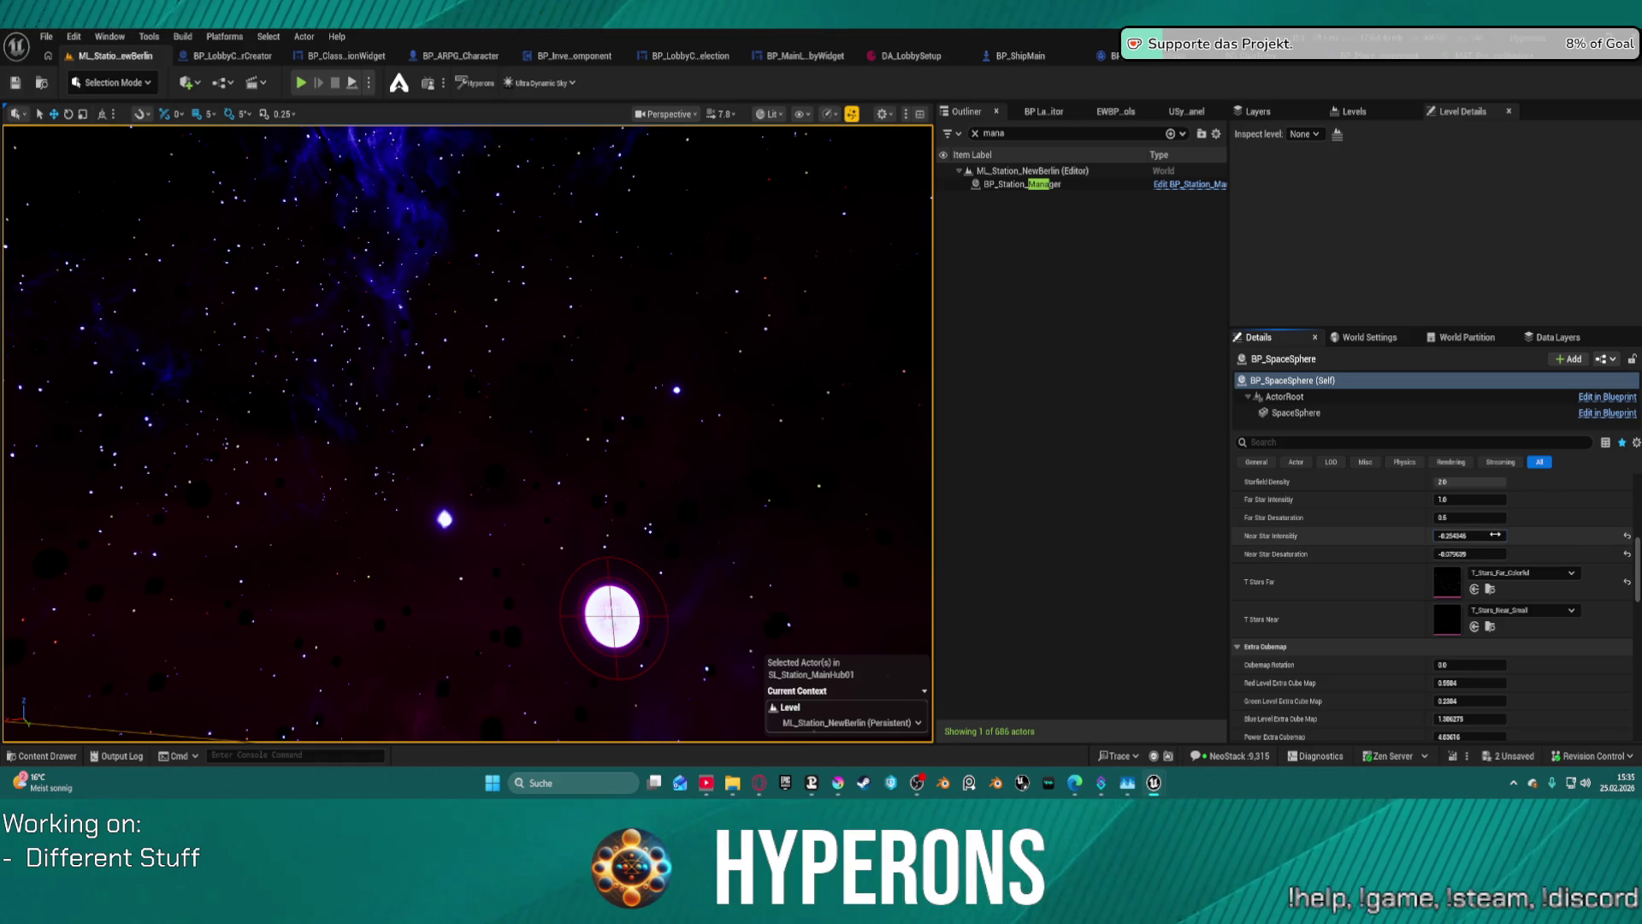
left_click(1470, 535)
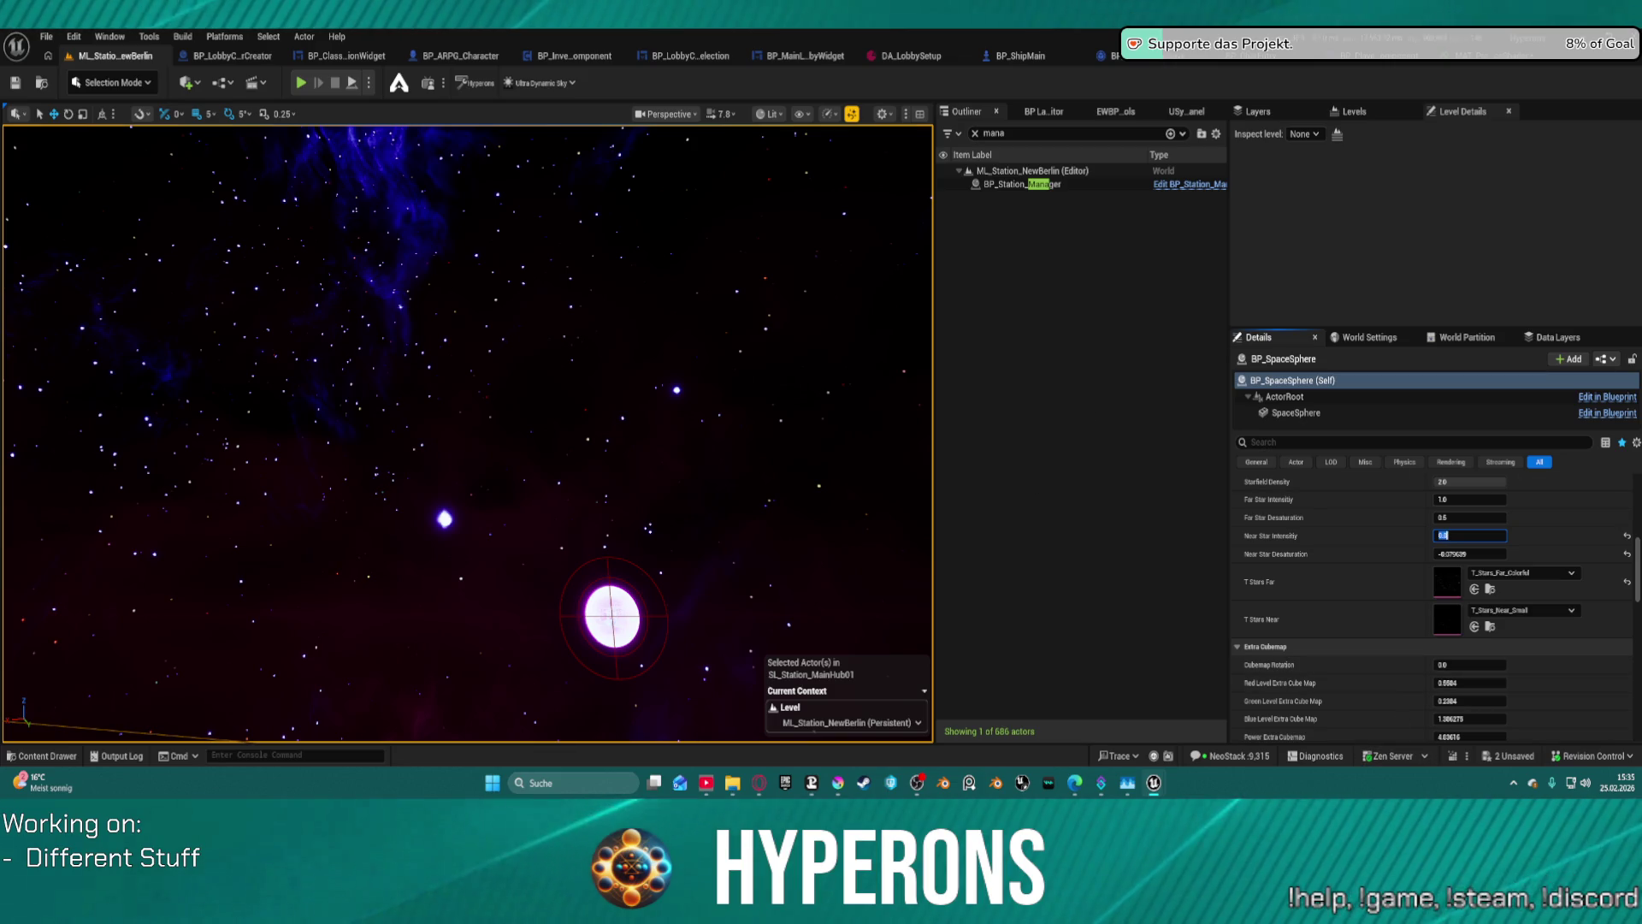
left_click(1468, 60)
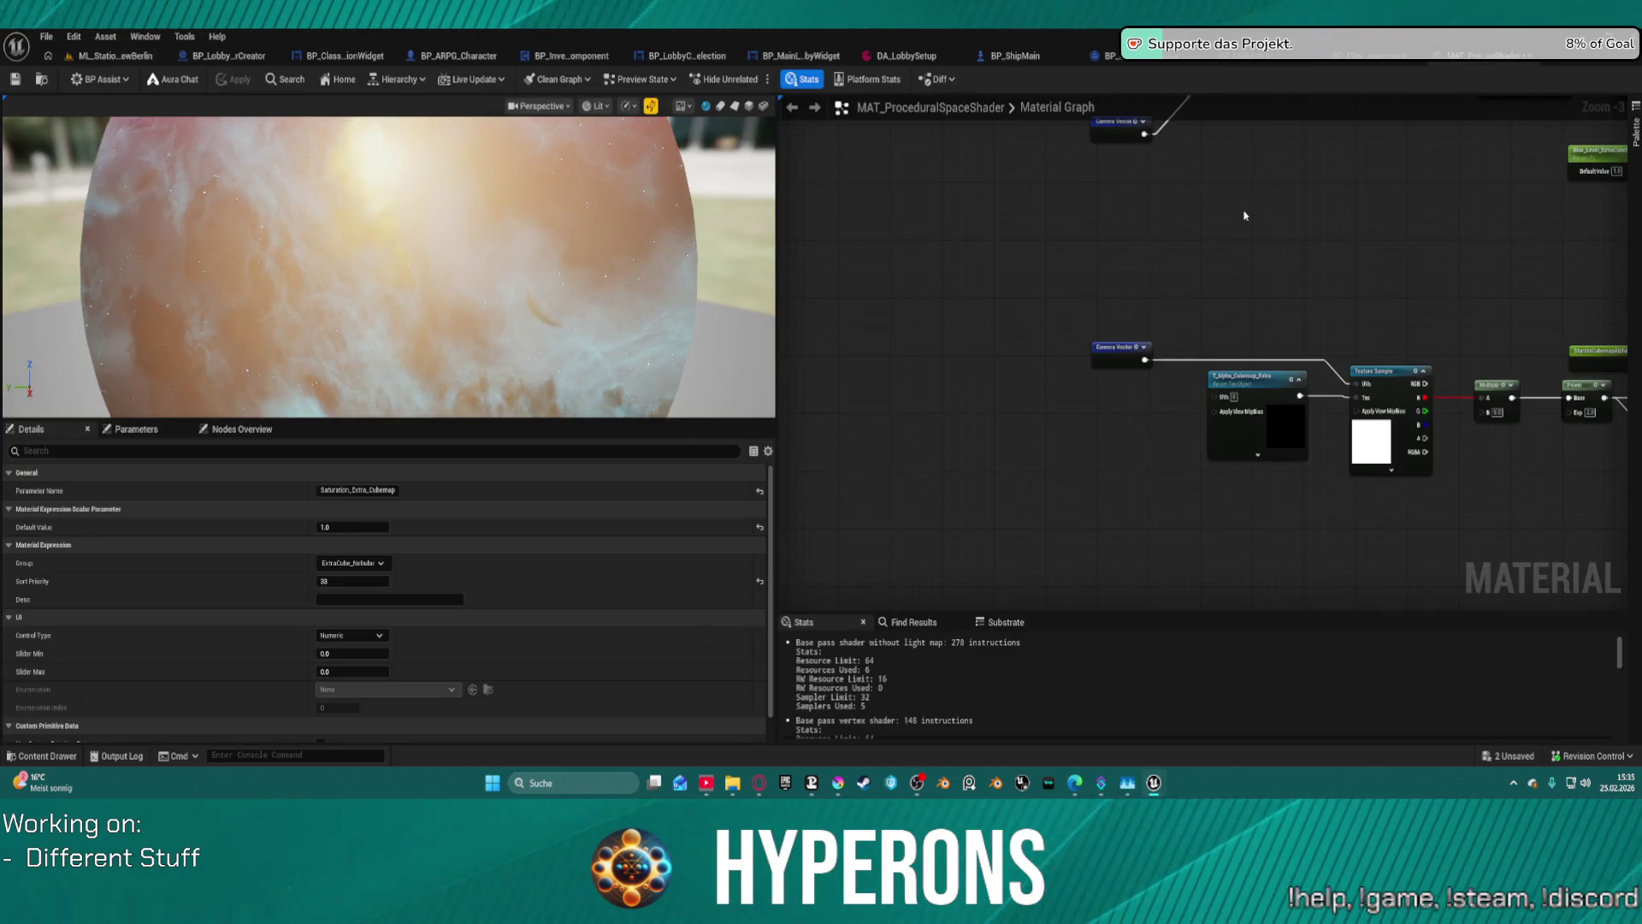
- Set Near_Star_Intensity's Slider Min to -2 in the Starfield nodes and move to the BP_ShipMain blueprint
left_click_drag(1244, 216, 954, 394)
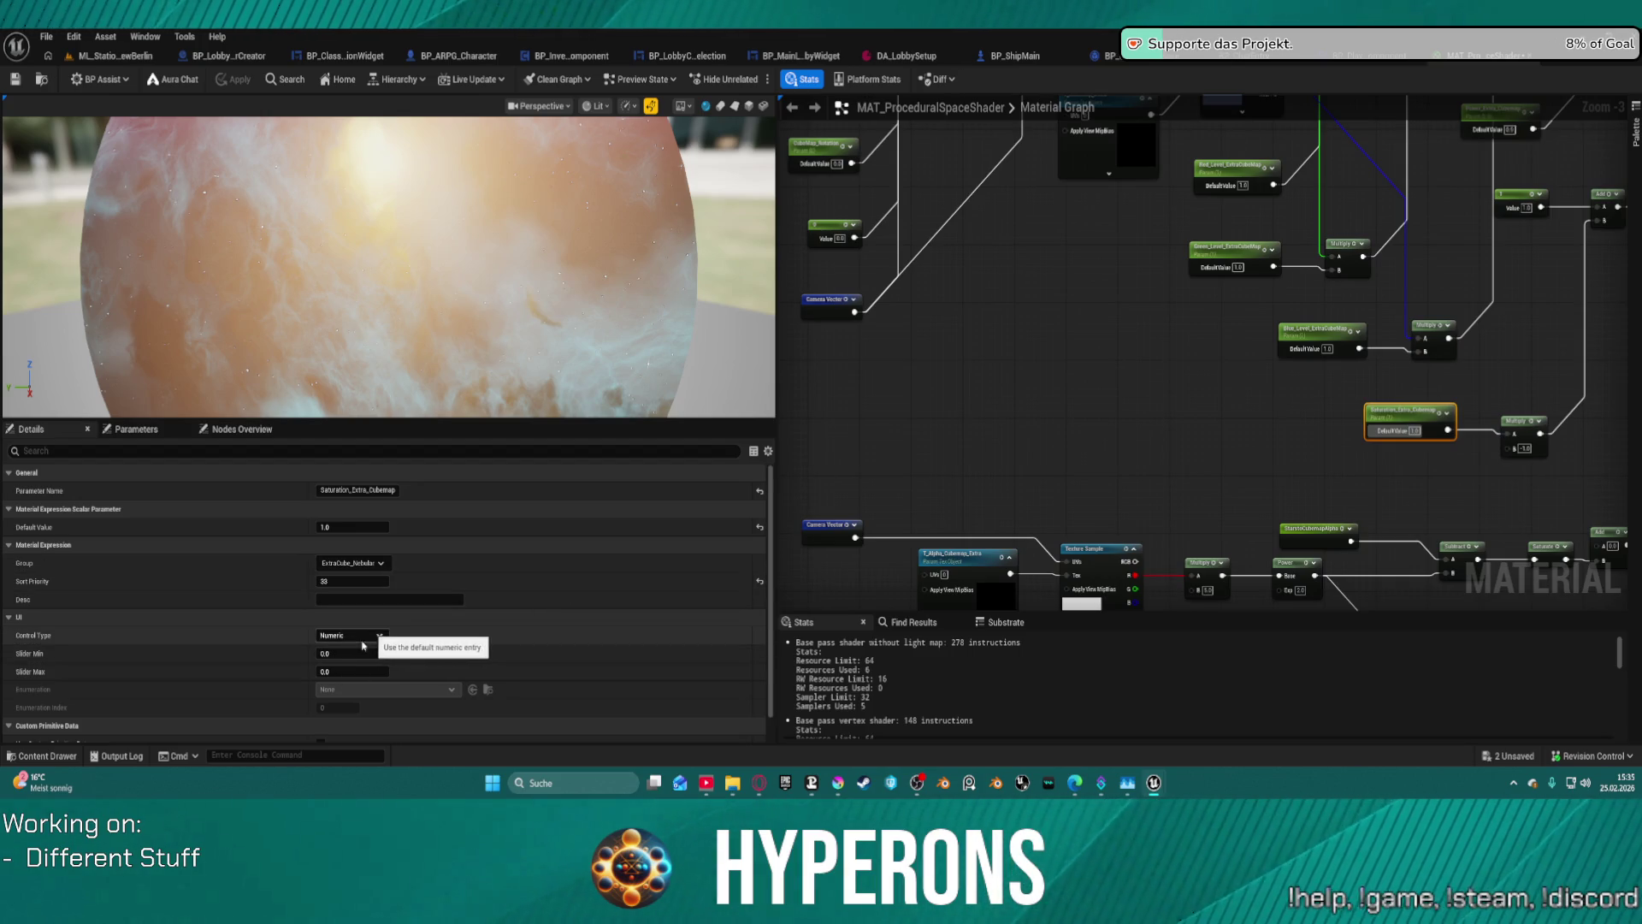
scroll(1191, 513, "down", 4)
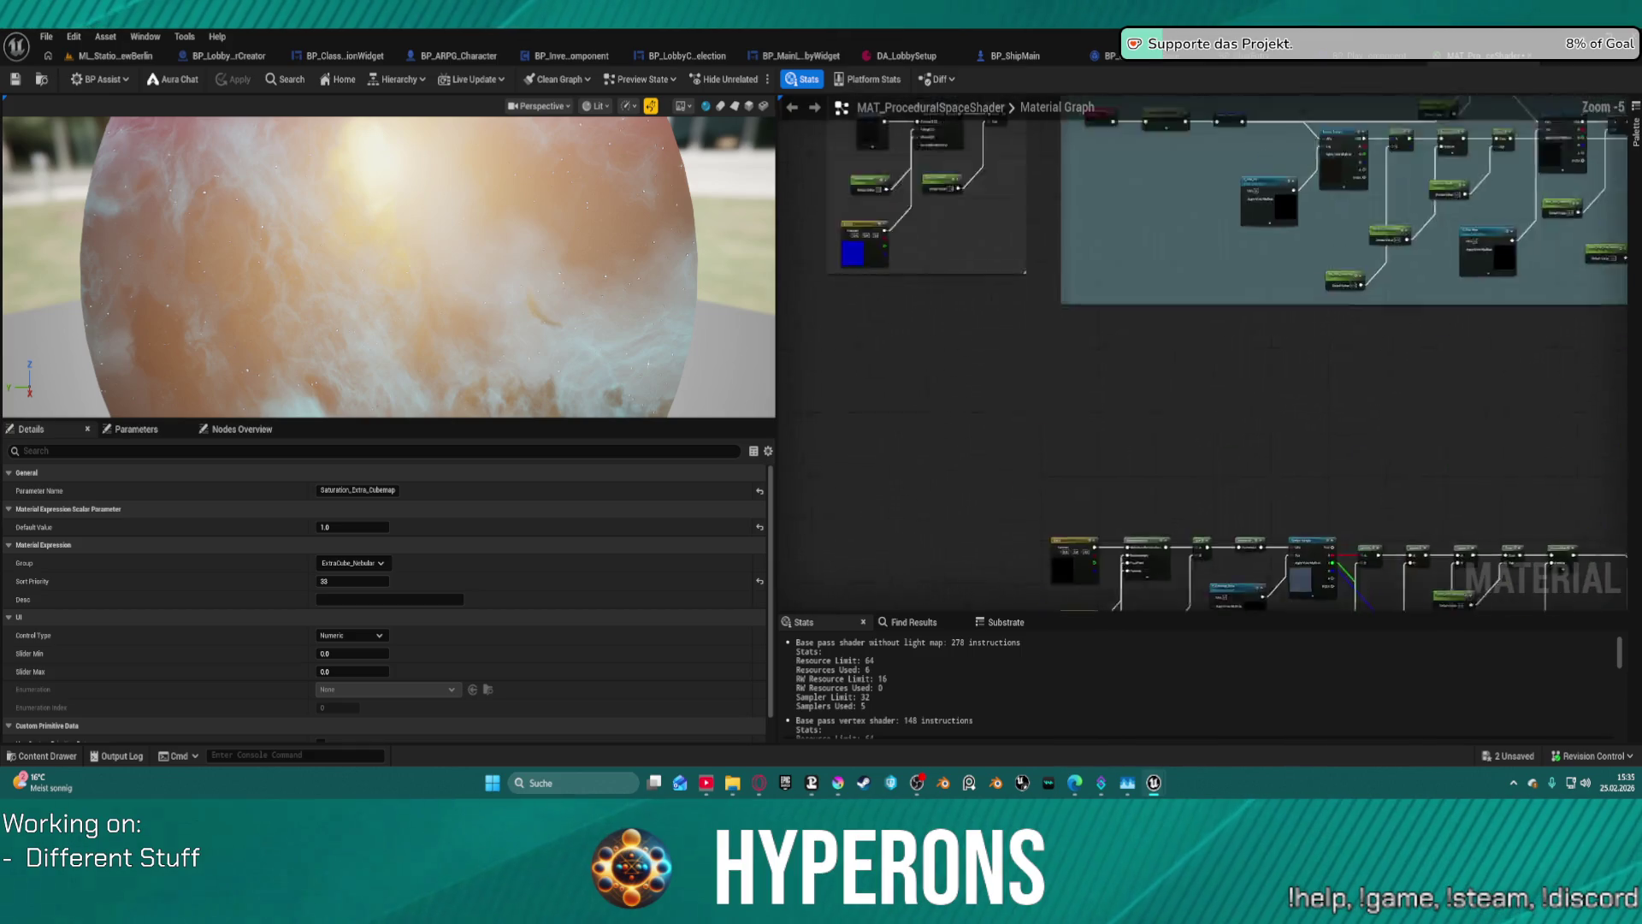
scroll(992, 436, "up", 4)
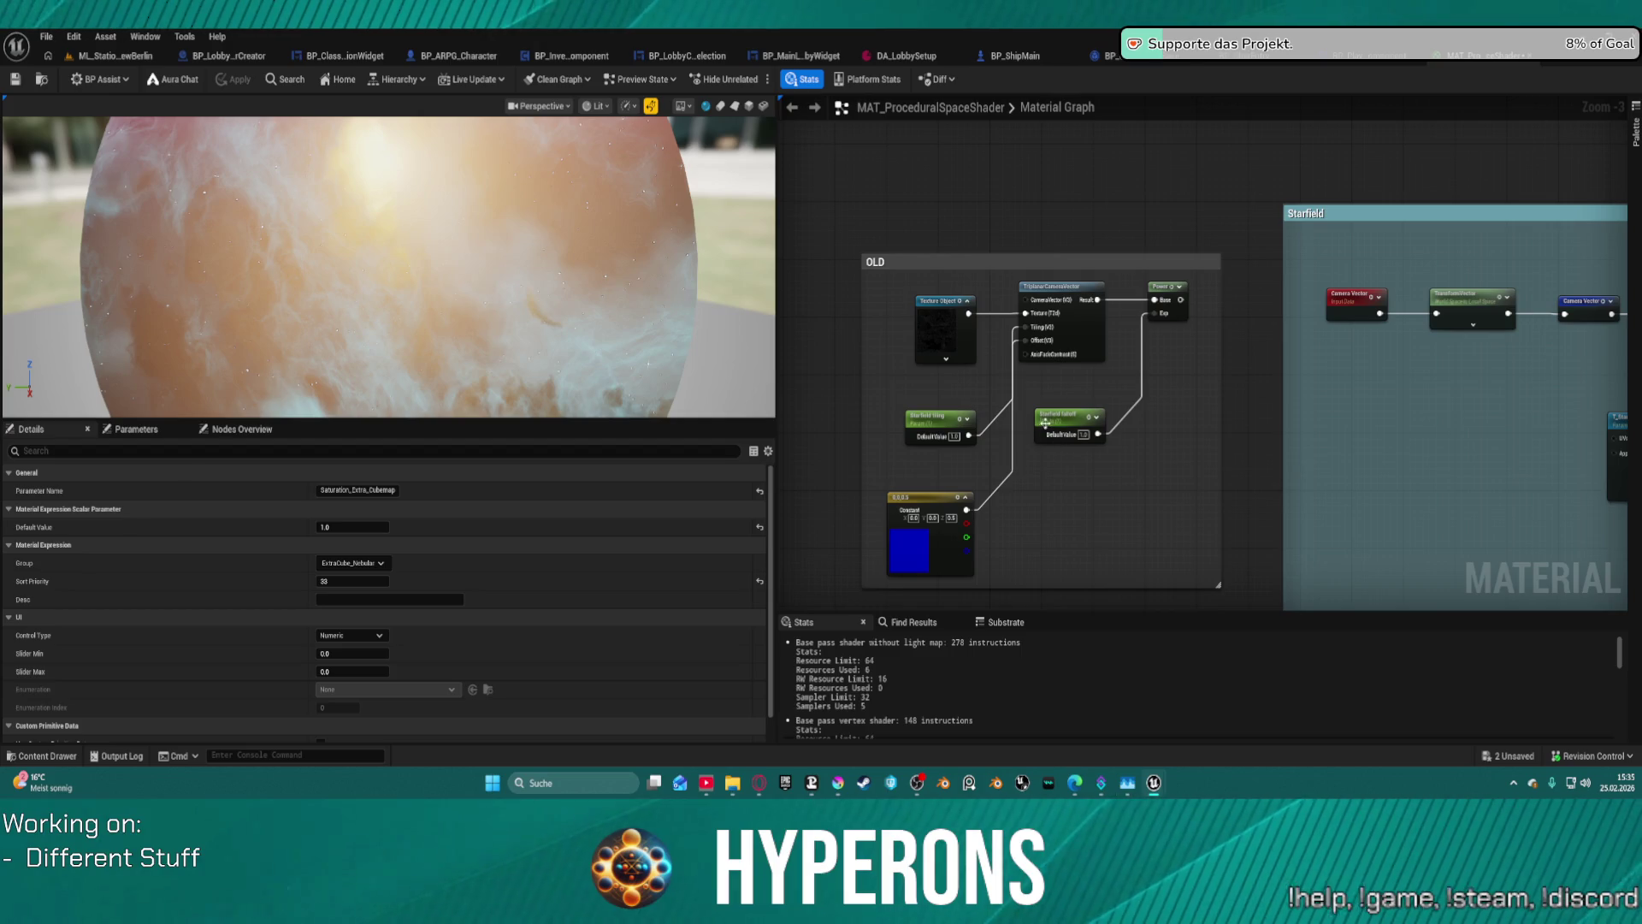
scroll(1045, 422, "down", 2)
scroll(1098, 320, "up", 2)
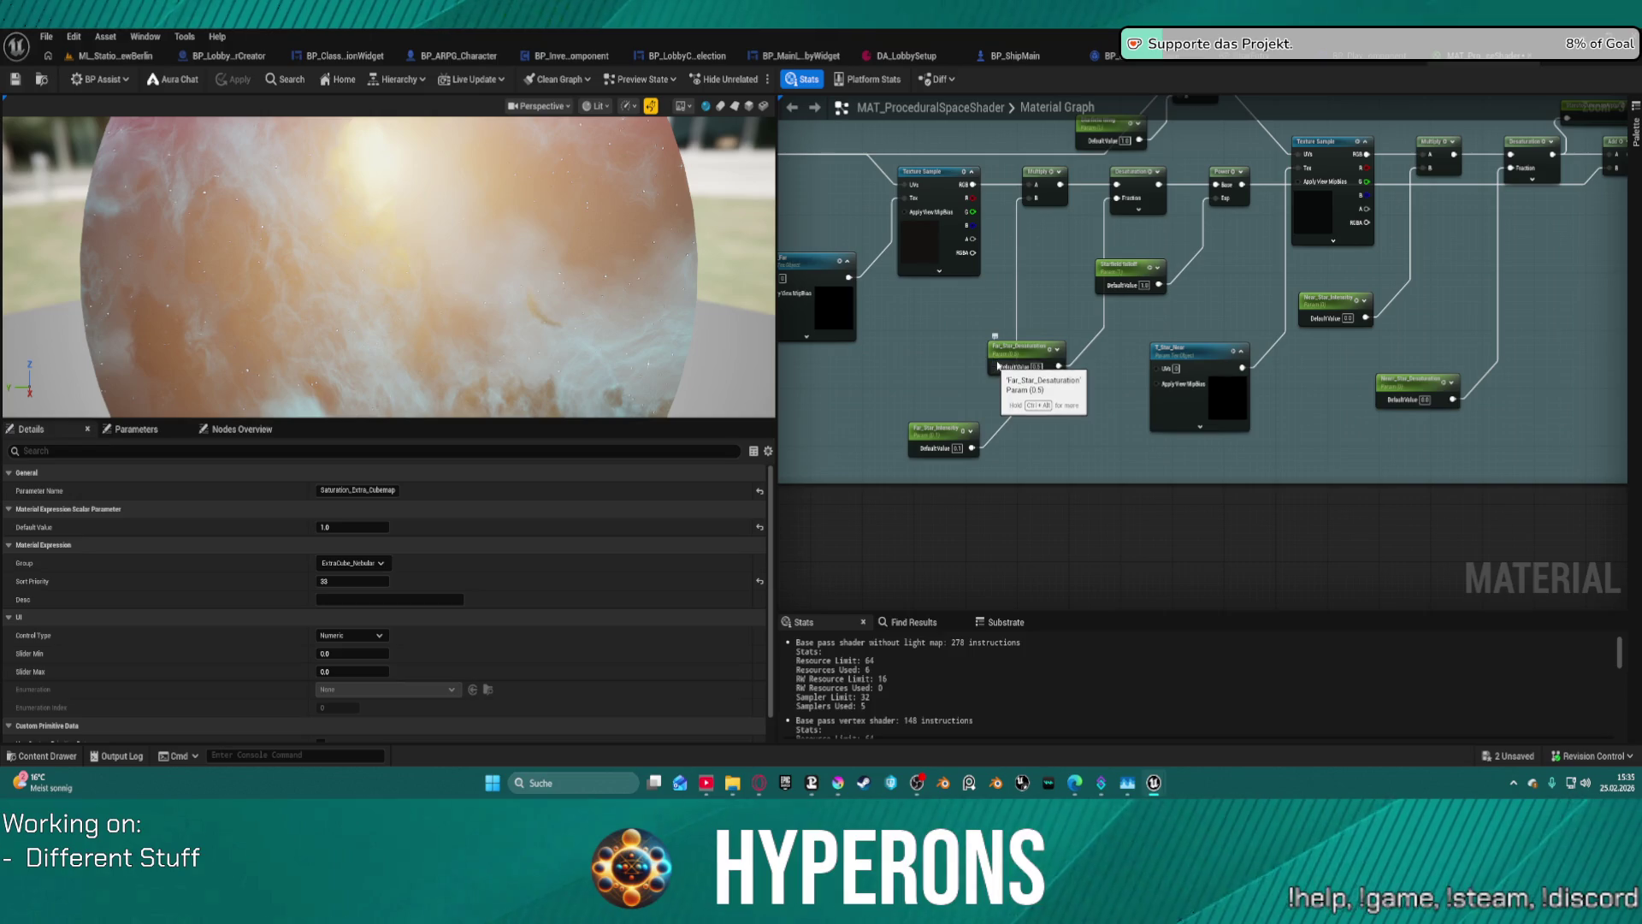
left_click_drag(1383, 384, 1232, 359)
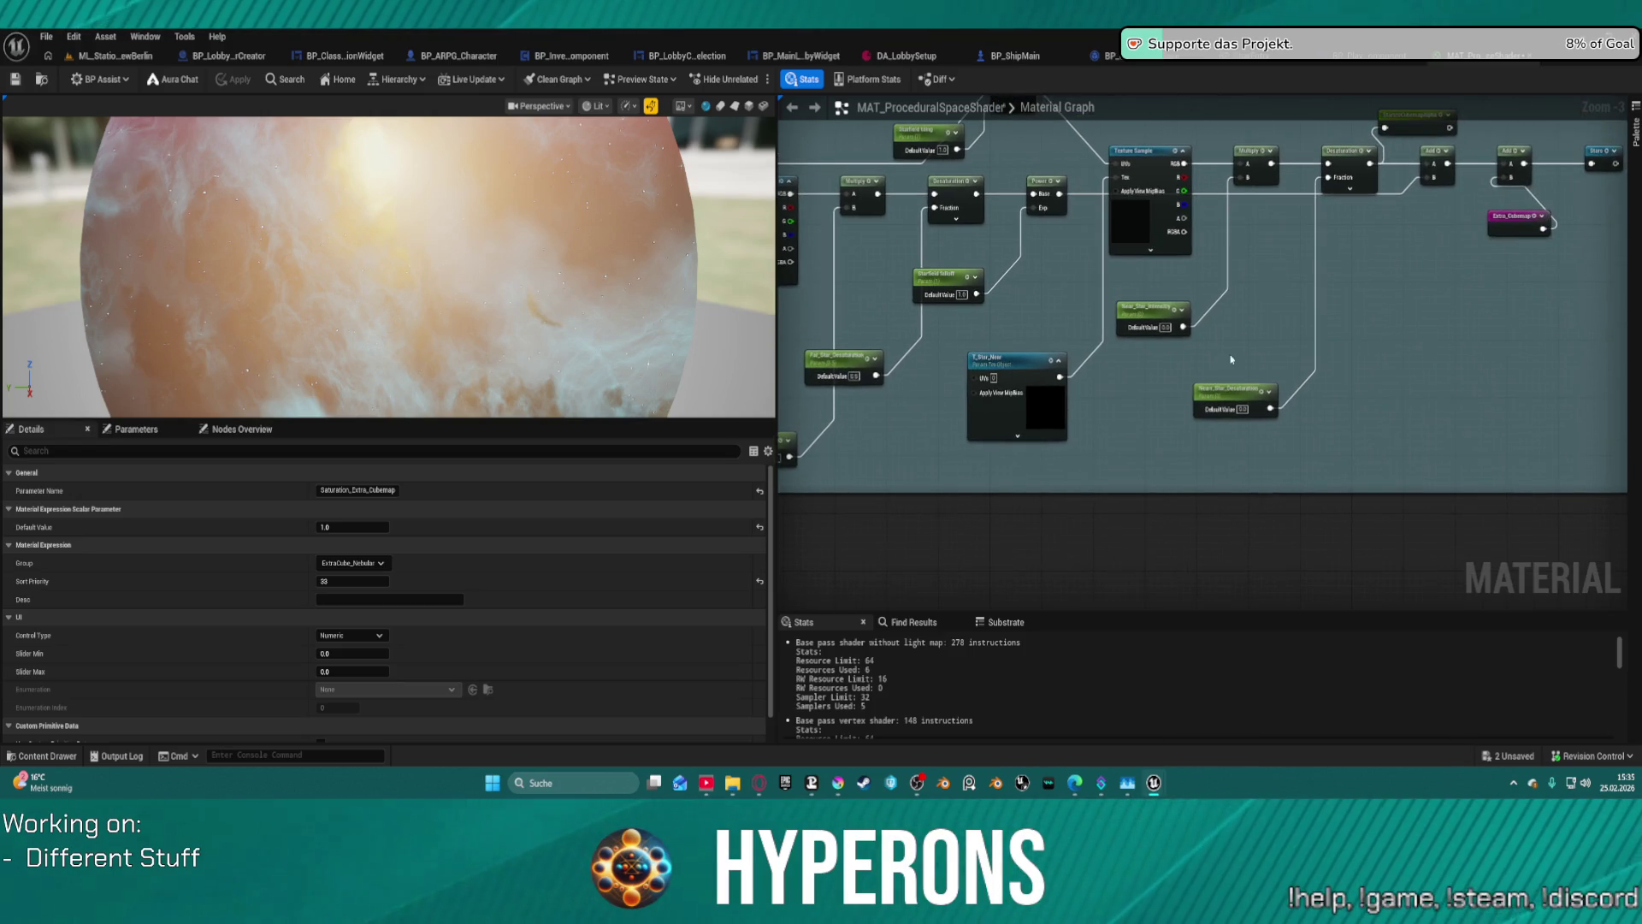
left_click(1158, 306)
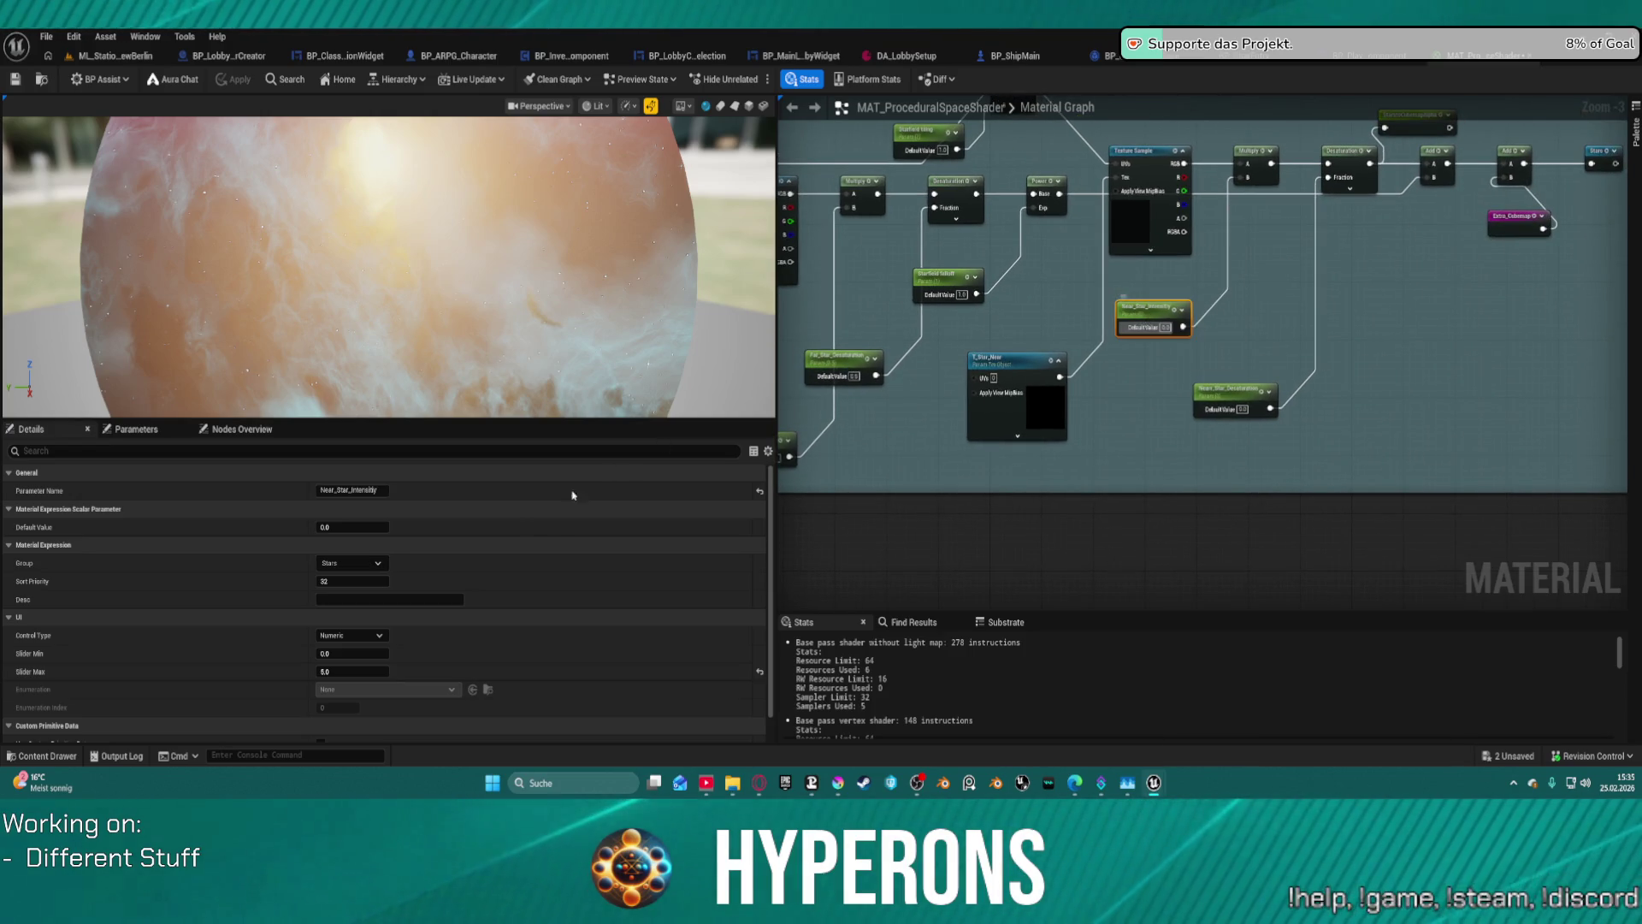
left_click(370, 652)
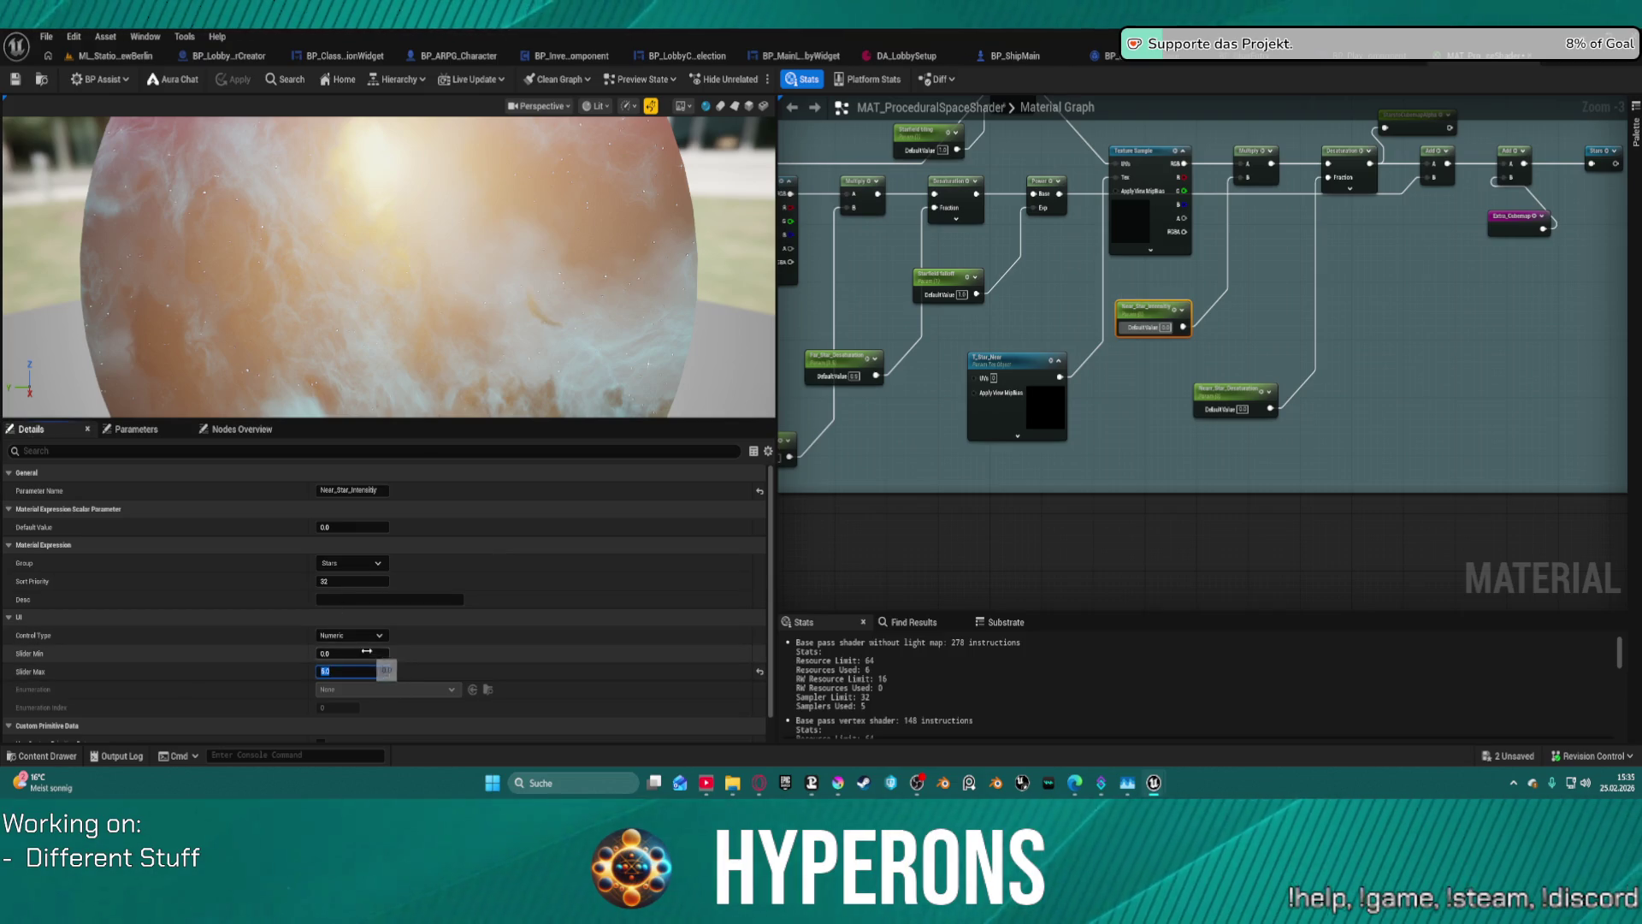
type("-2")
scroll(358, 683, "down", 1)
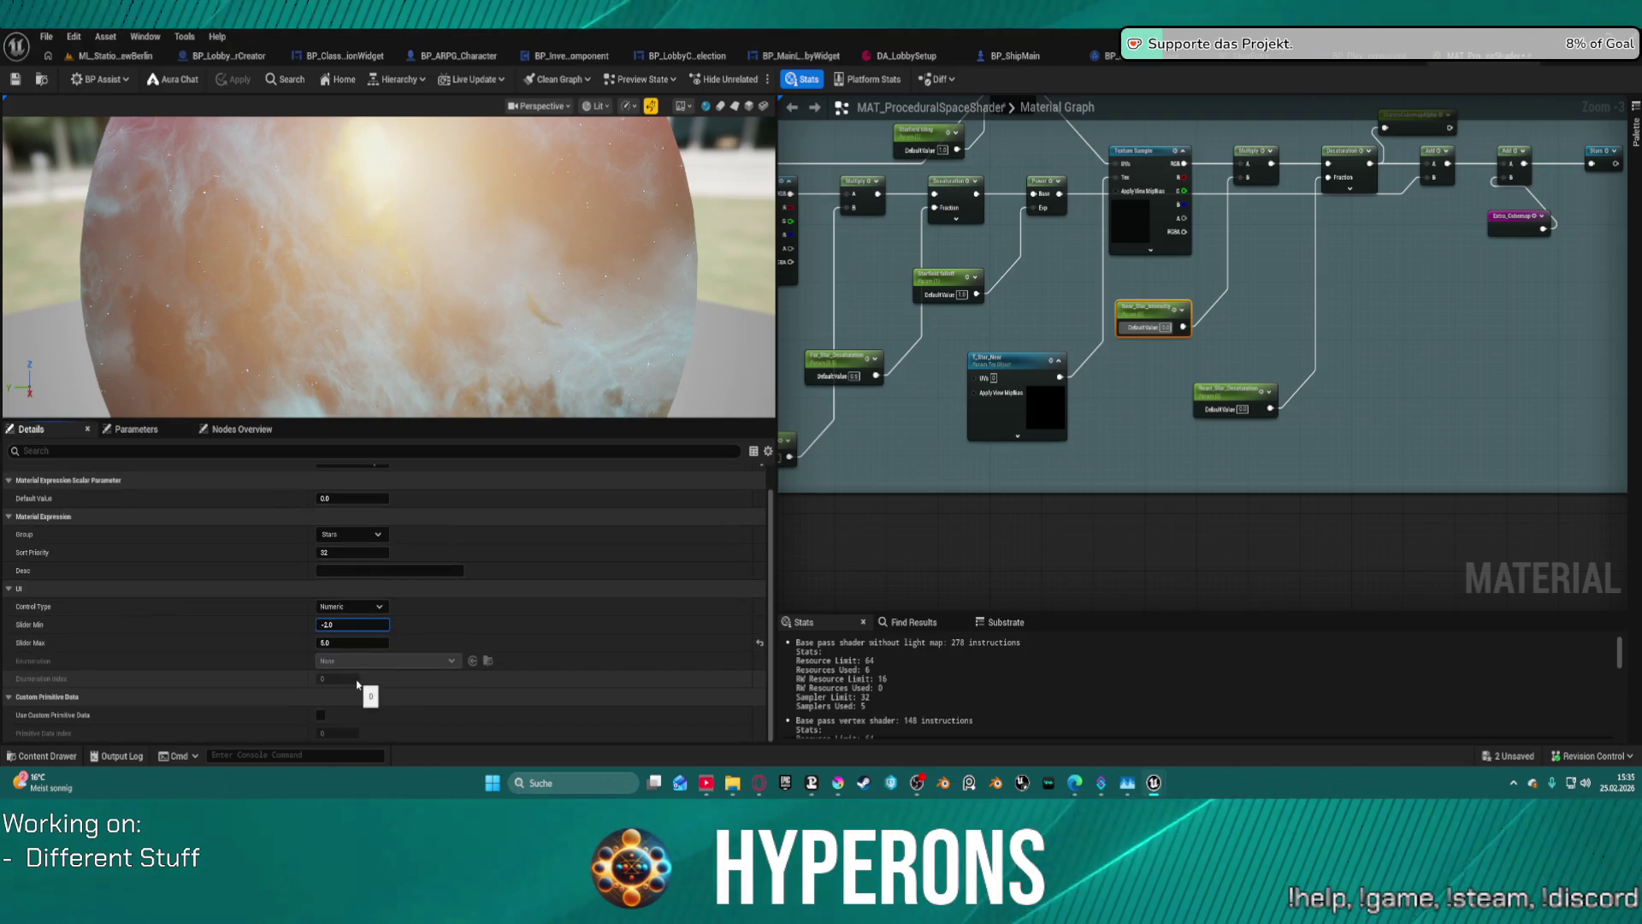
scroll(283, 560, "up", 1)
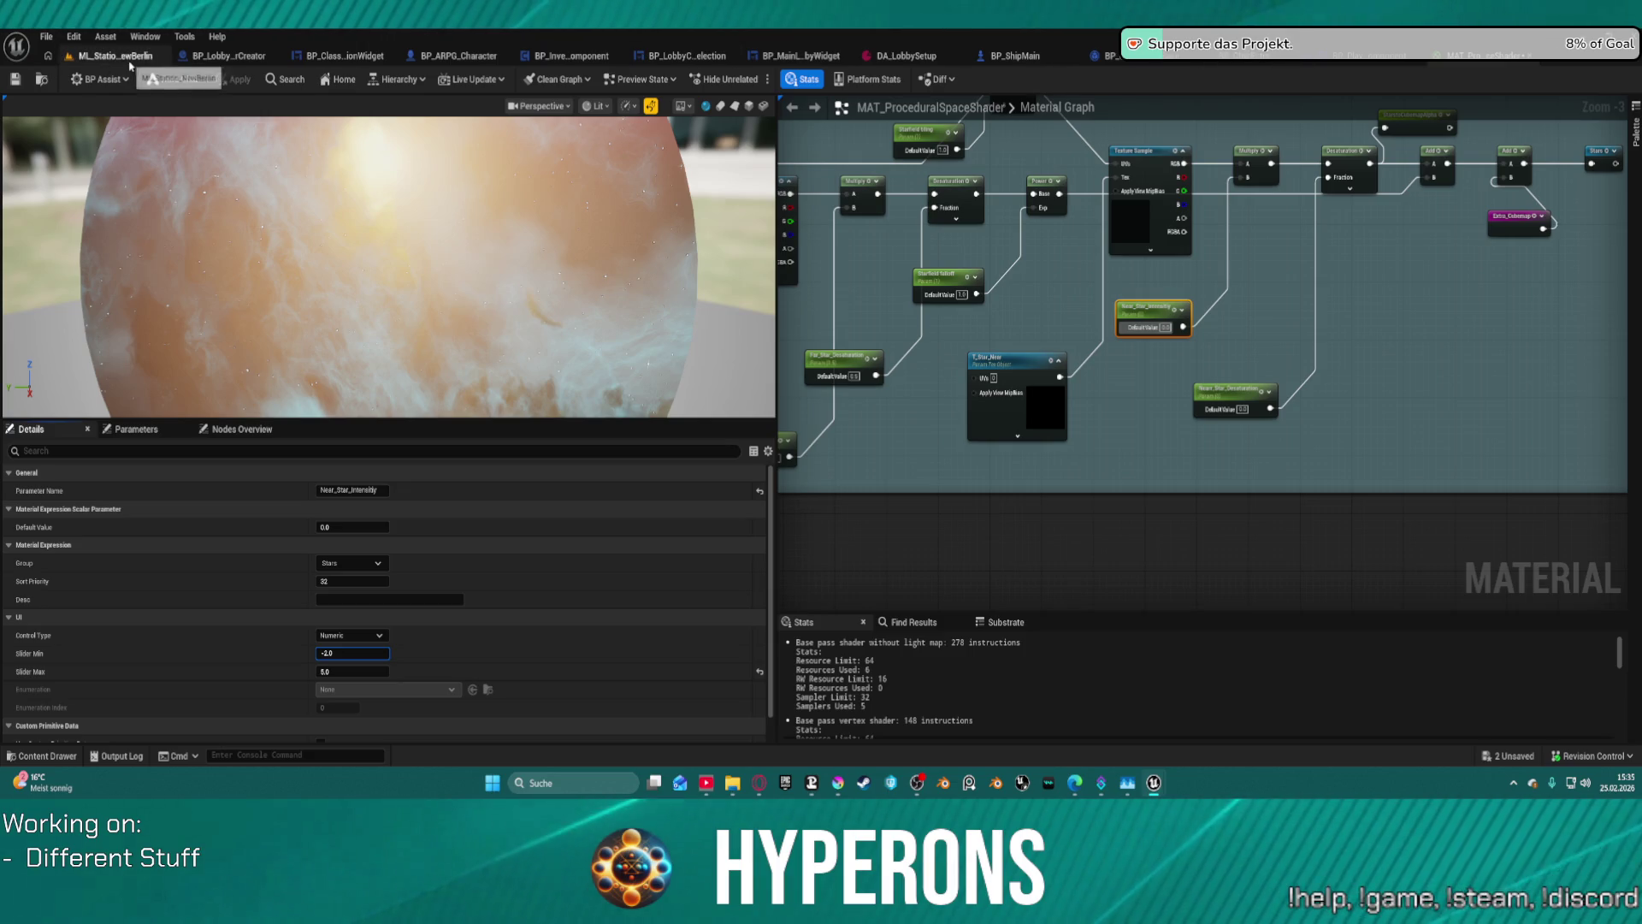
left_click(1017, 56)
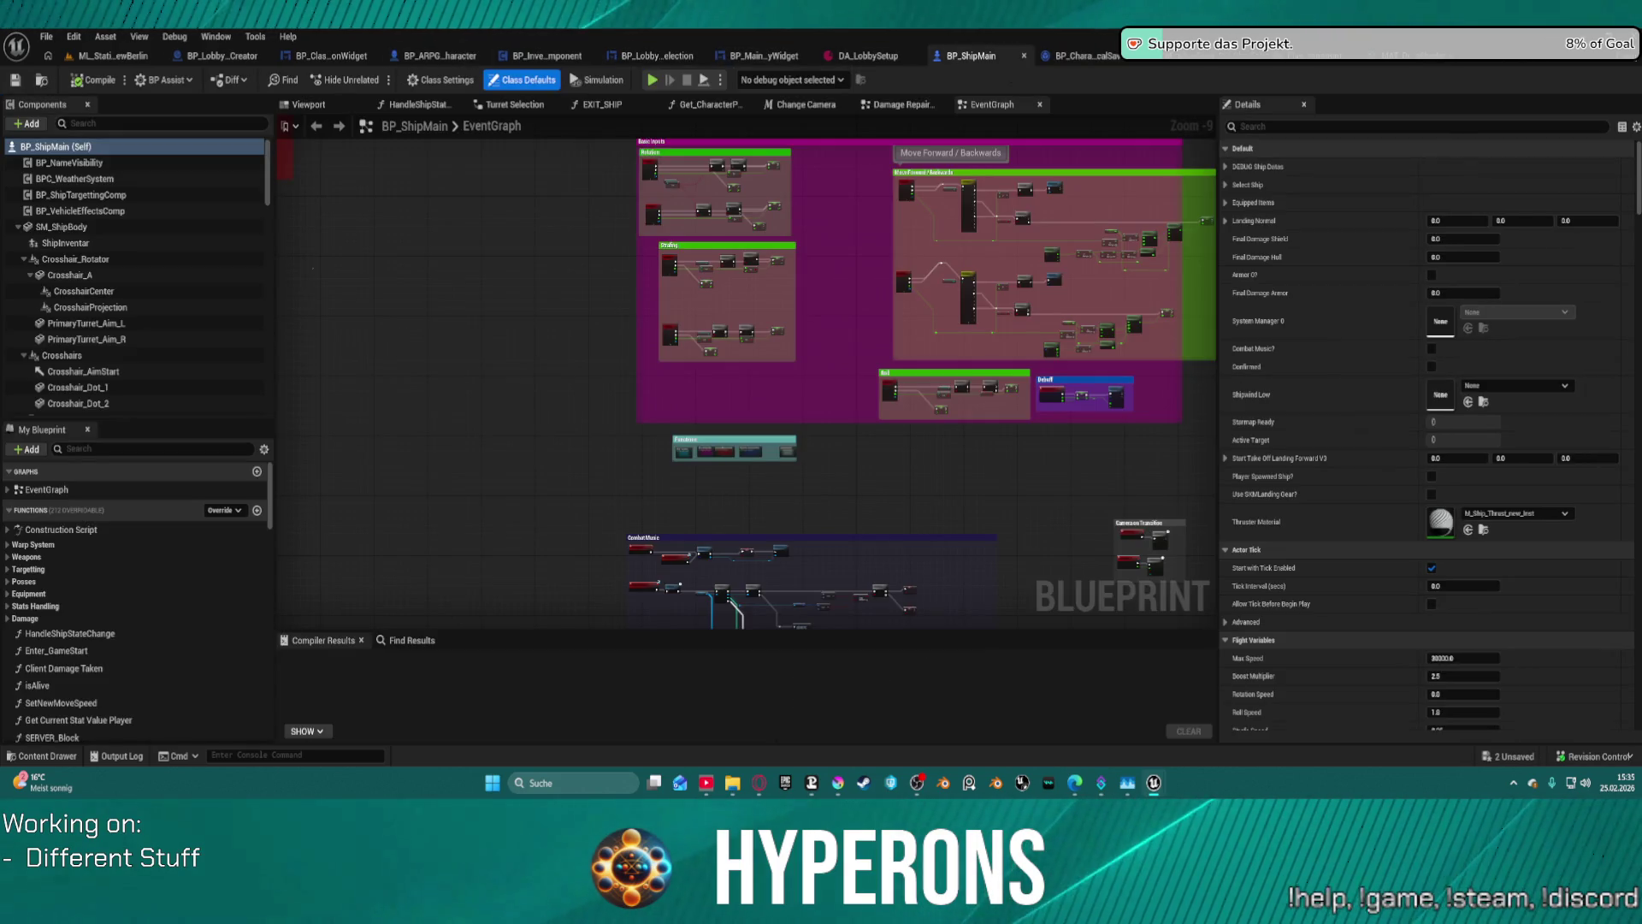
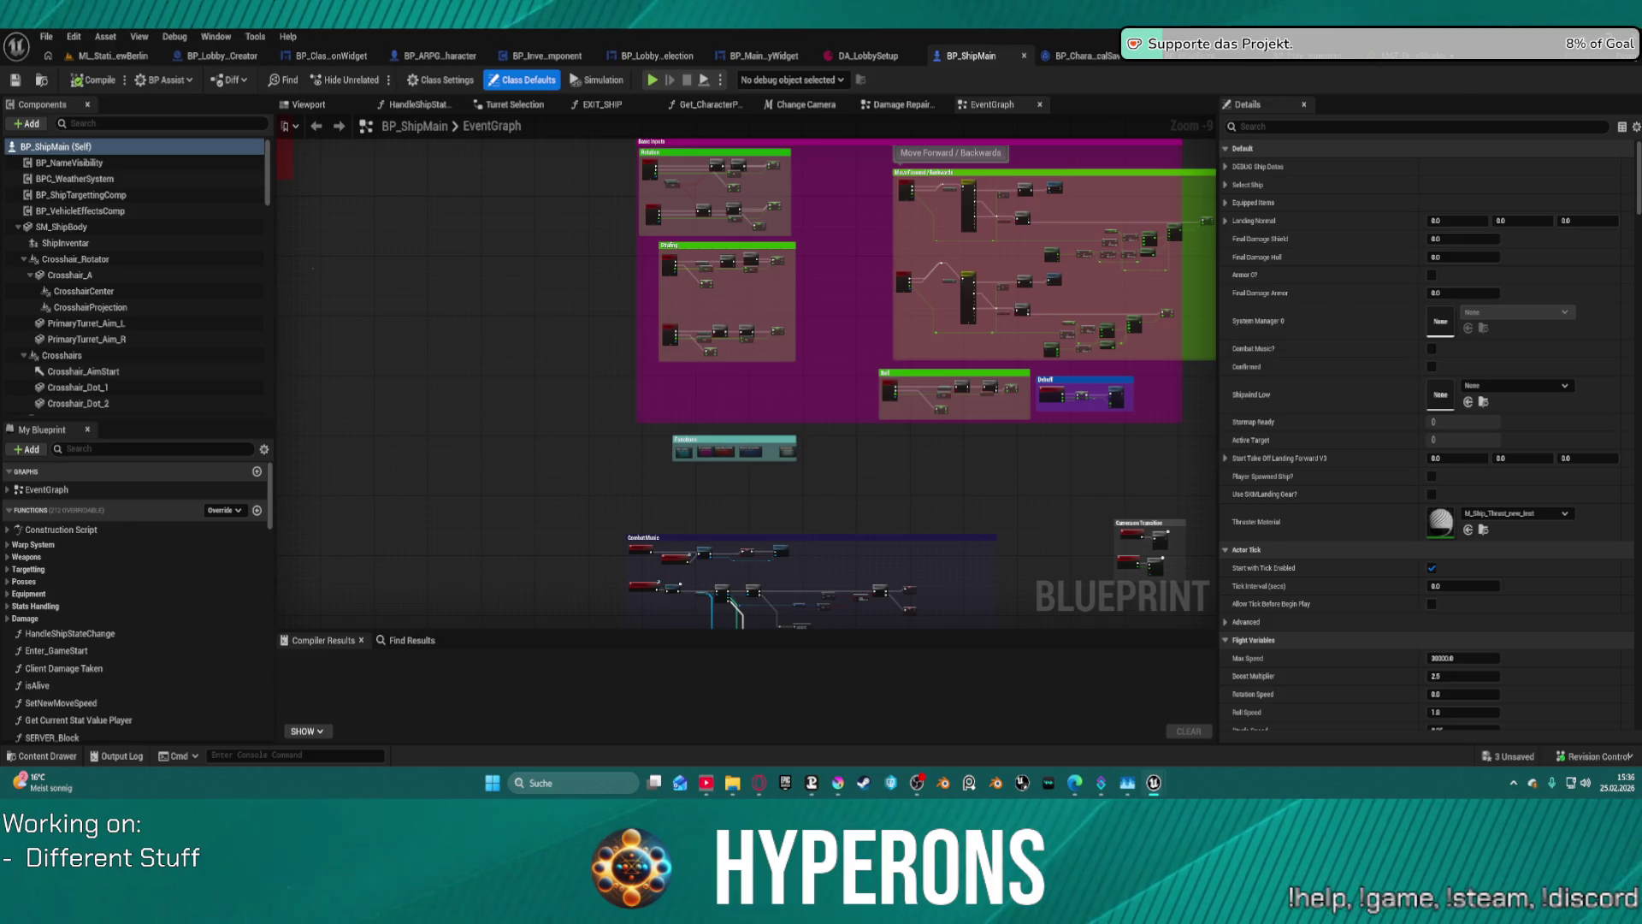
- Compile BP_ShipMain, close it, DA_LobbySetup and another blueprint, and return to ML_Station_NewBerlin
left_click(98, 81)
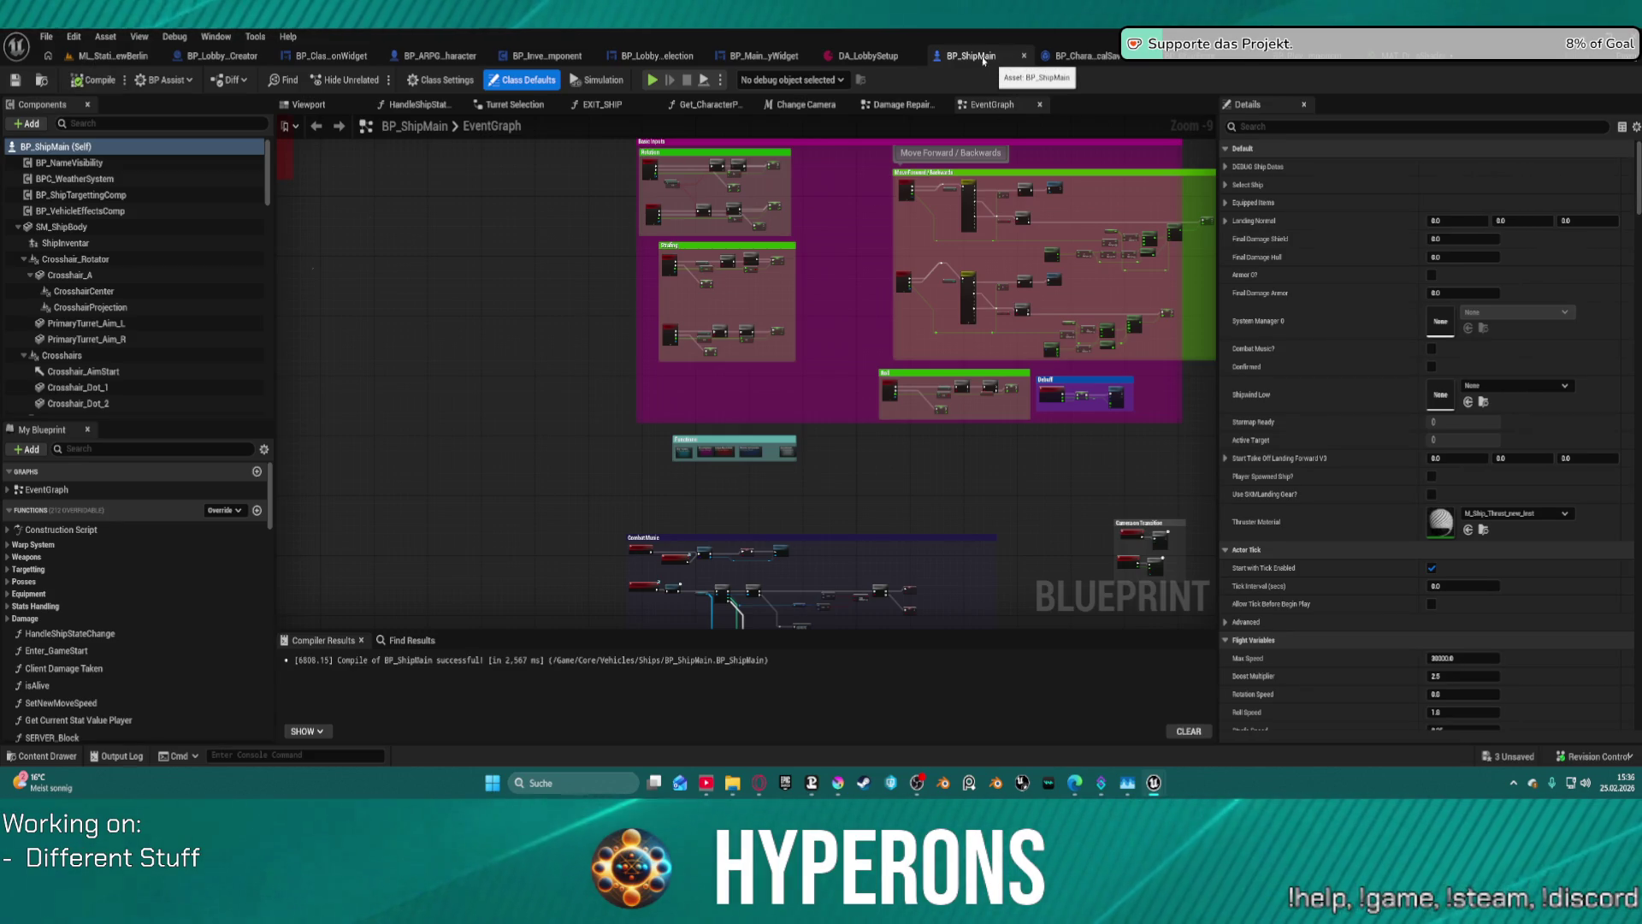
left_click(1024, 55)
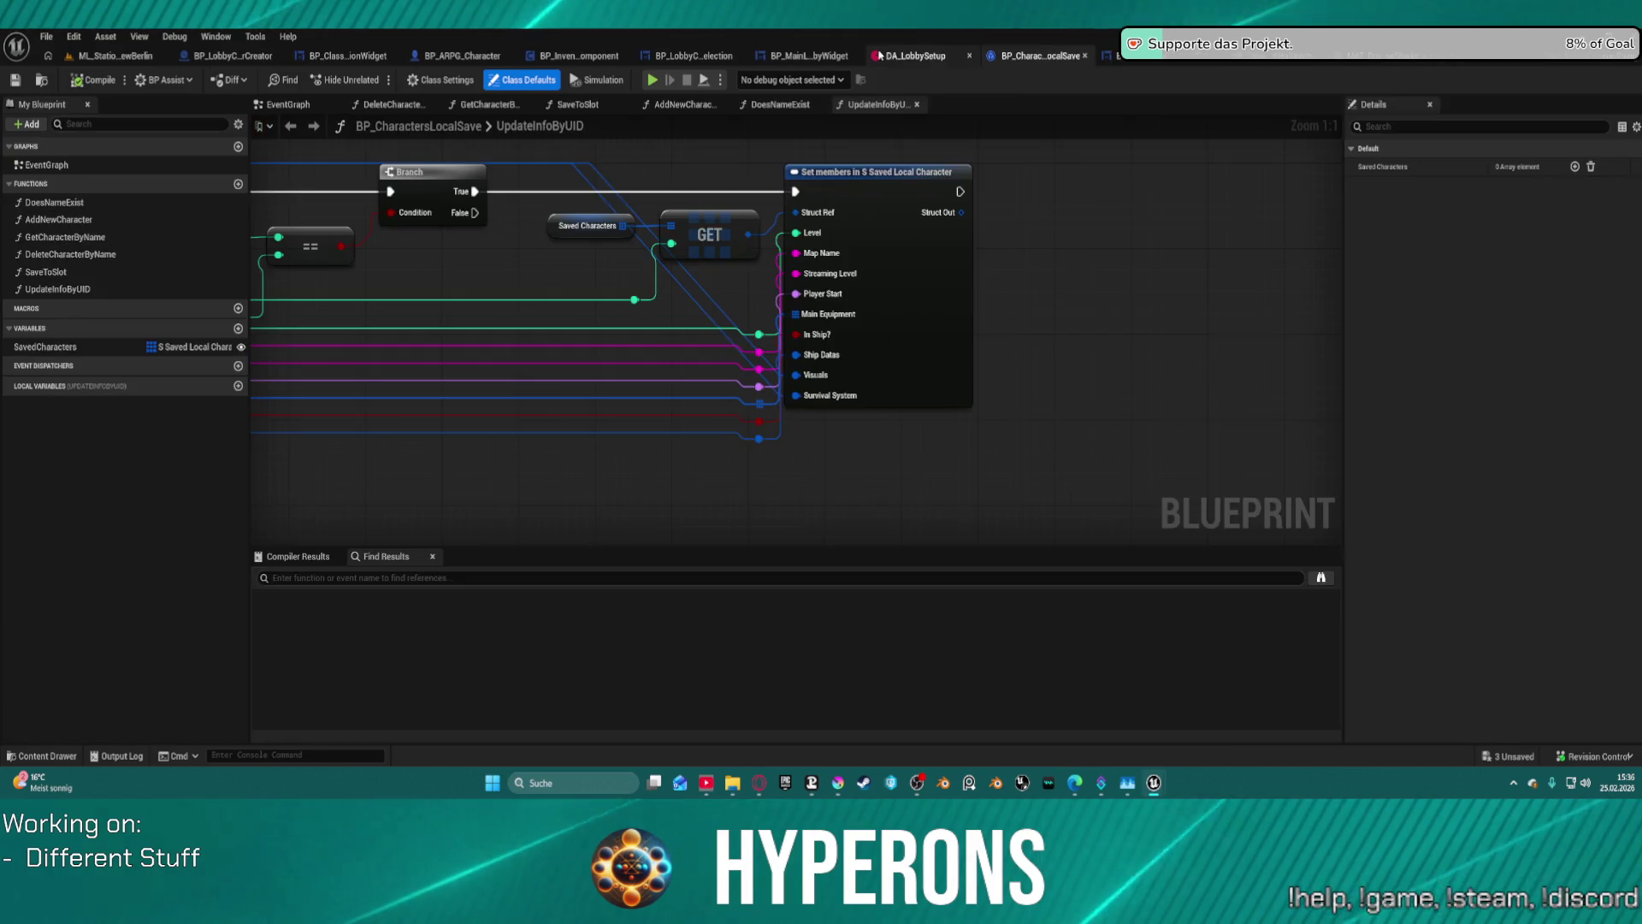
left_click(969, 55)
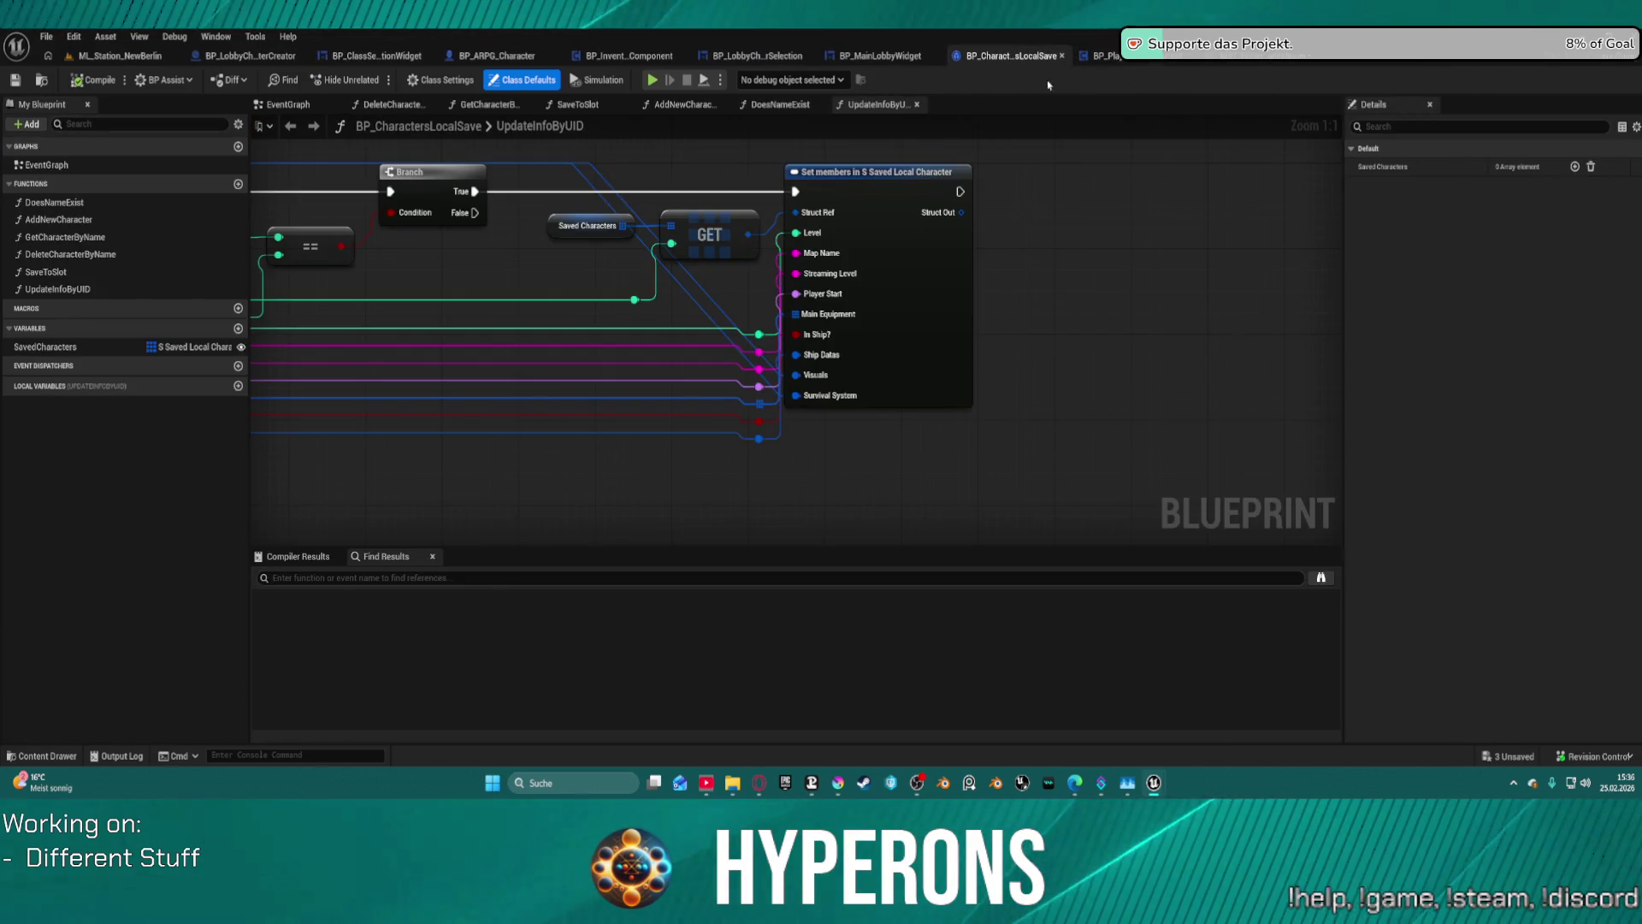
left_click(1132, 56)
left_click(93, 60)
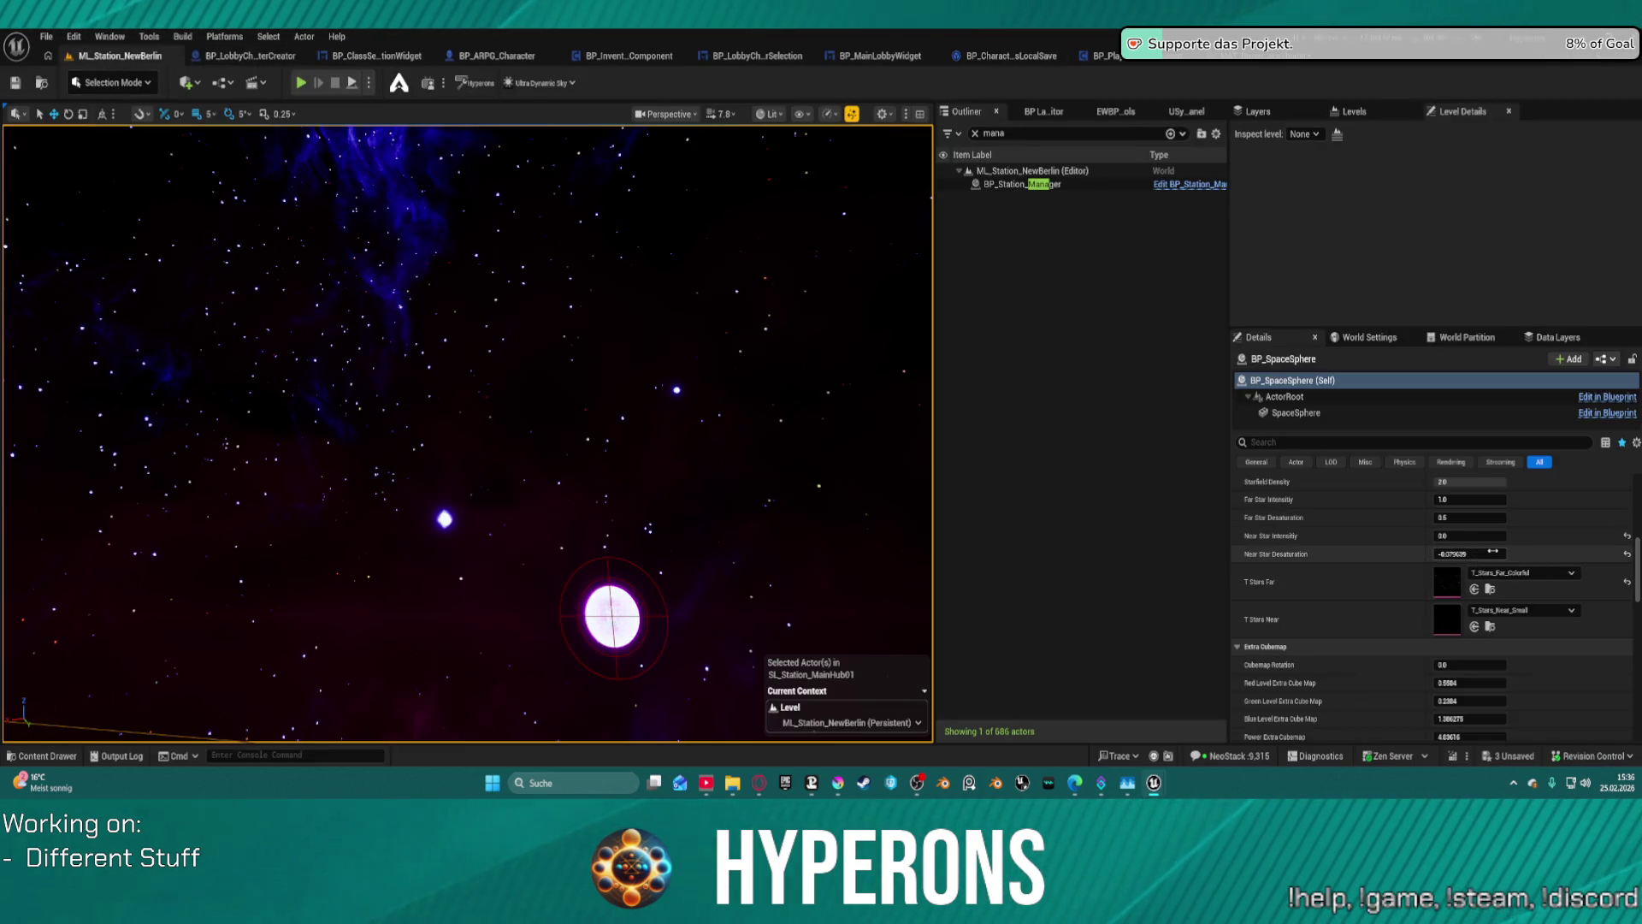
- Preview different Near Star Desaturation values and set Near Star Intensity to 1.0
mouse_move(1493, 551)
left_mouse_down()
mouse_move(1540, 551)
mouse_move(1390, 553)
left_mouse_up()
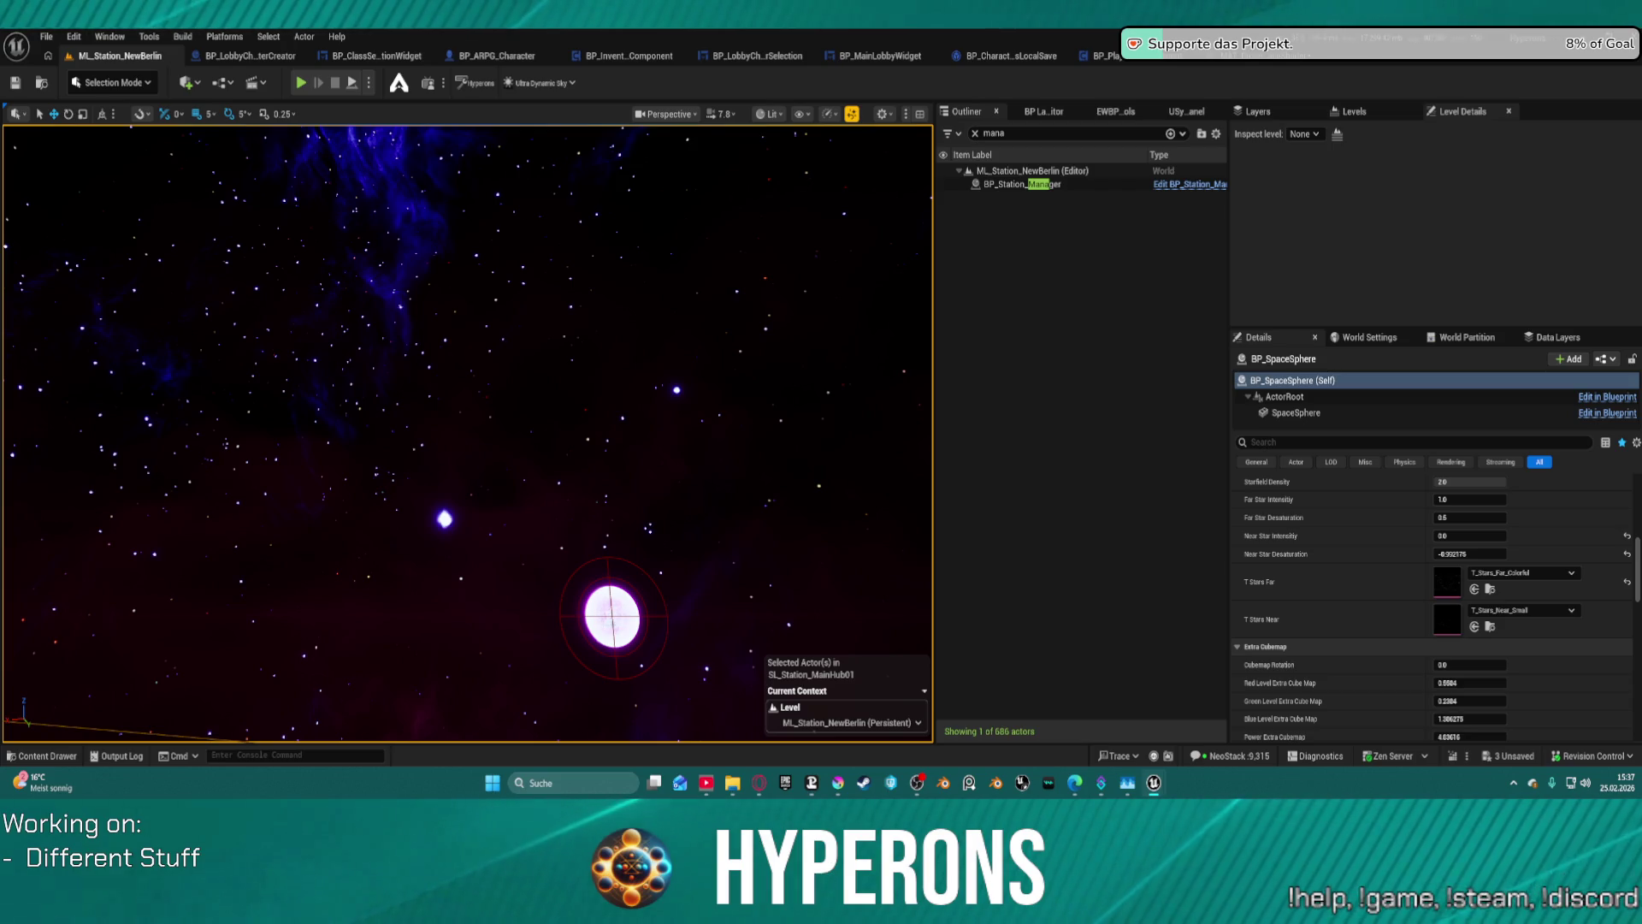
scroll(1436, 571, "down", 3)
scroll(1435, 571, "up", 3)
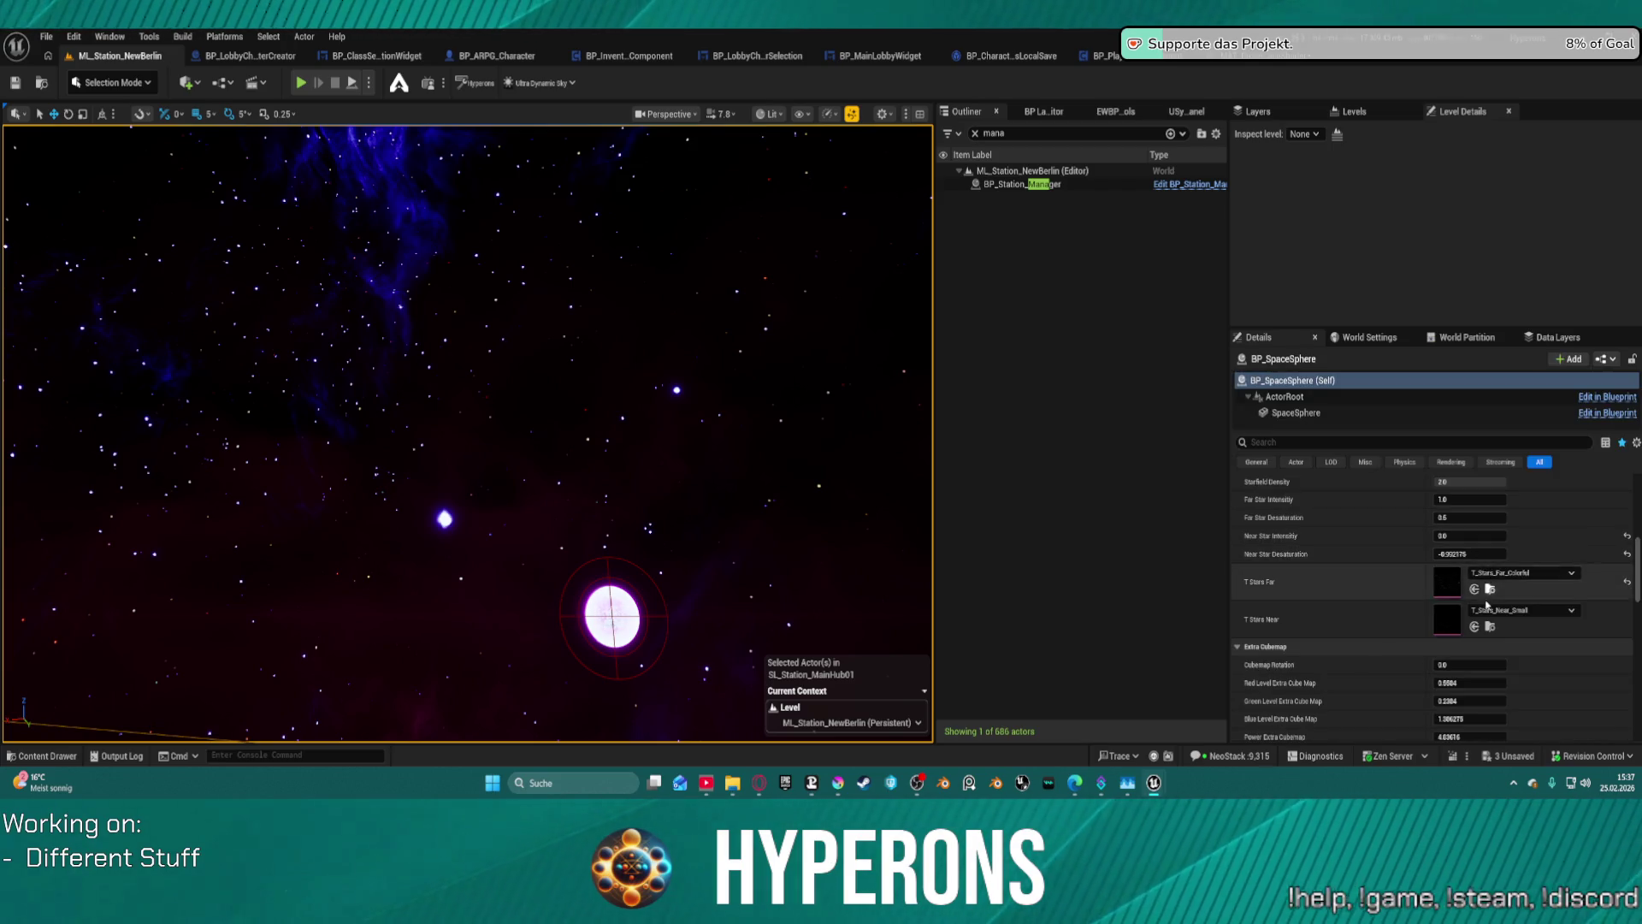
left_click(1469, 554)
type("0")
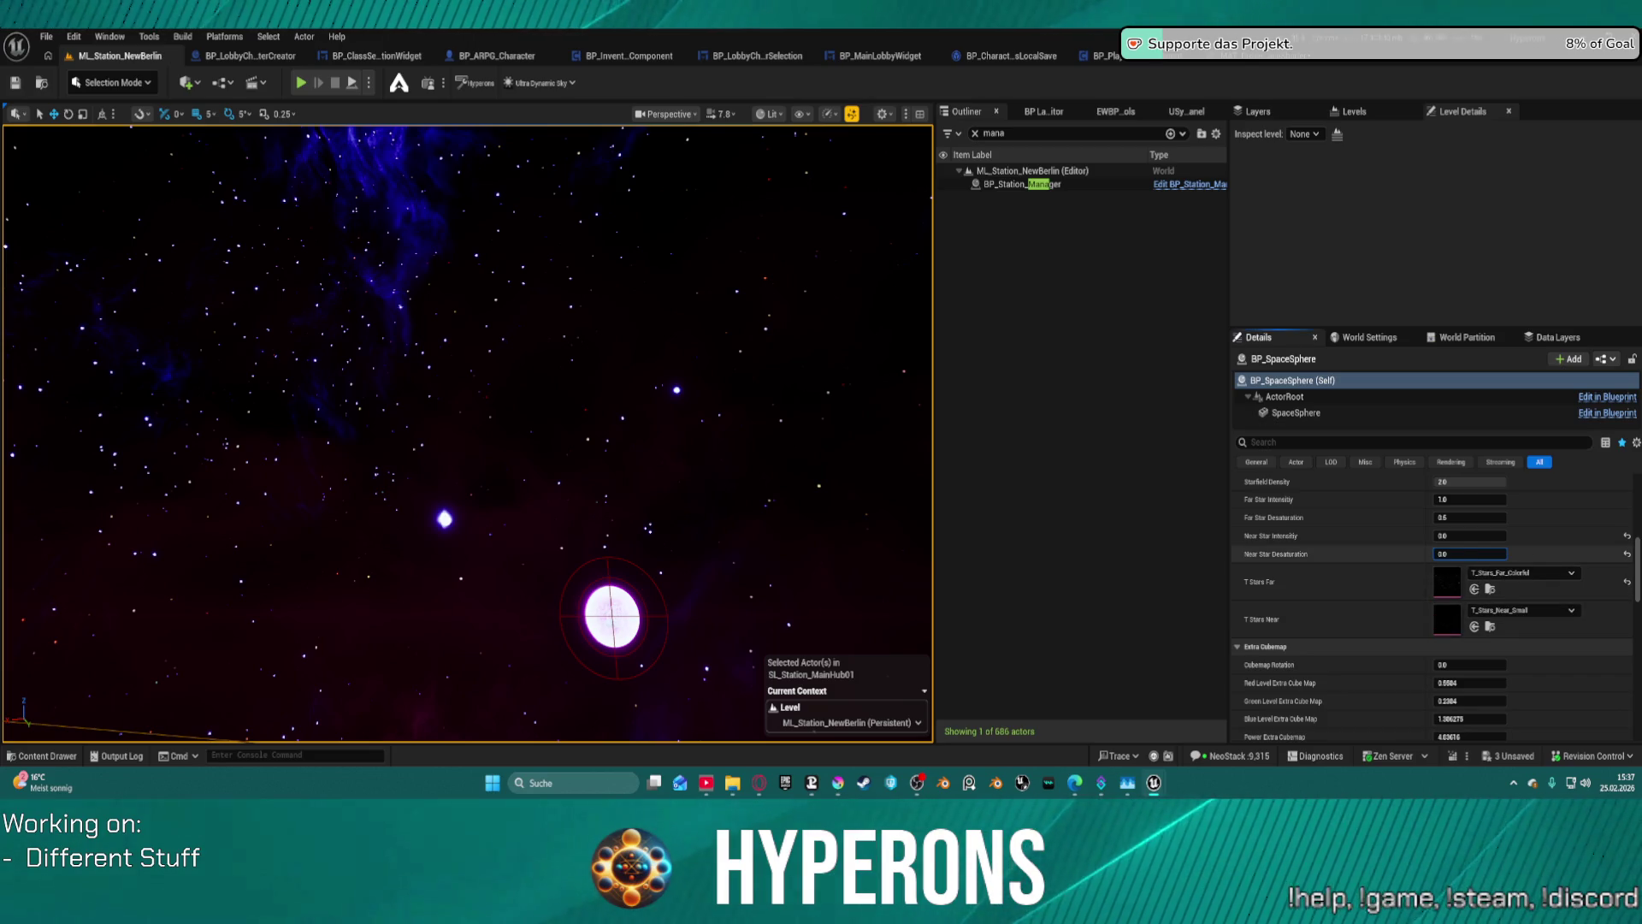
key("Return")
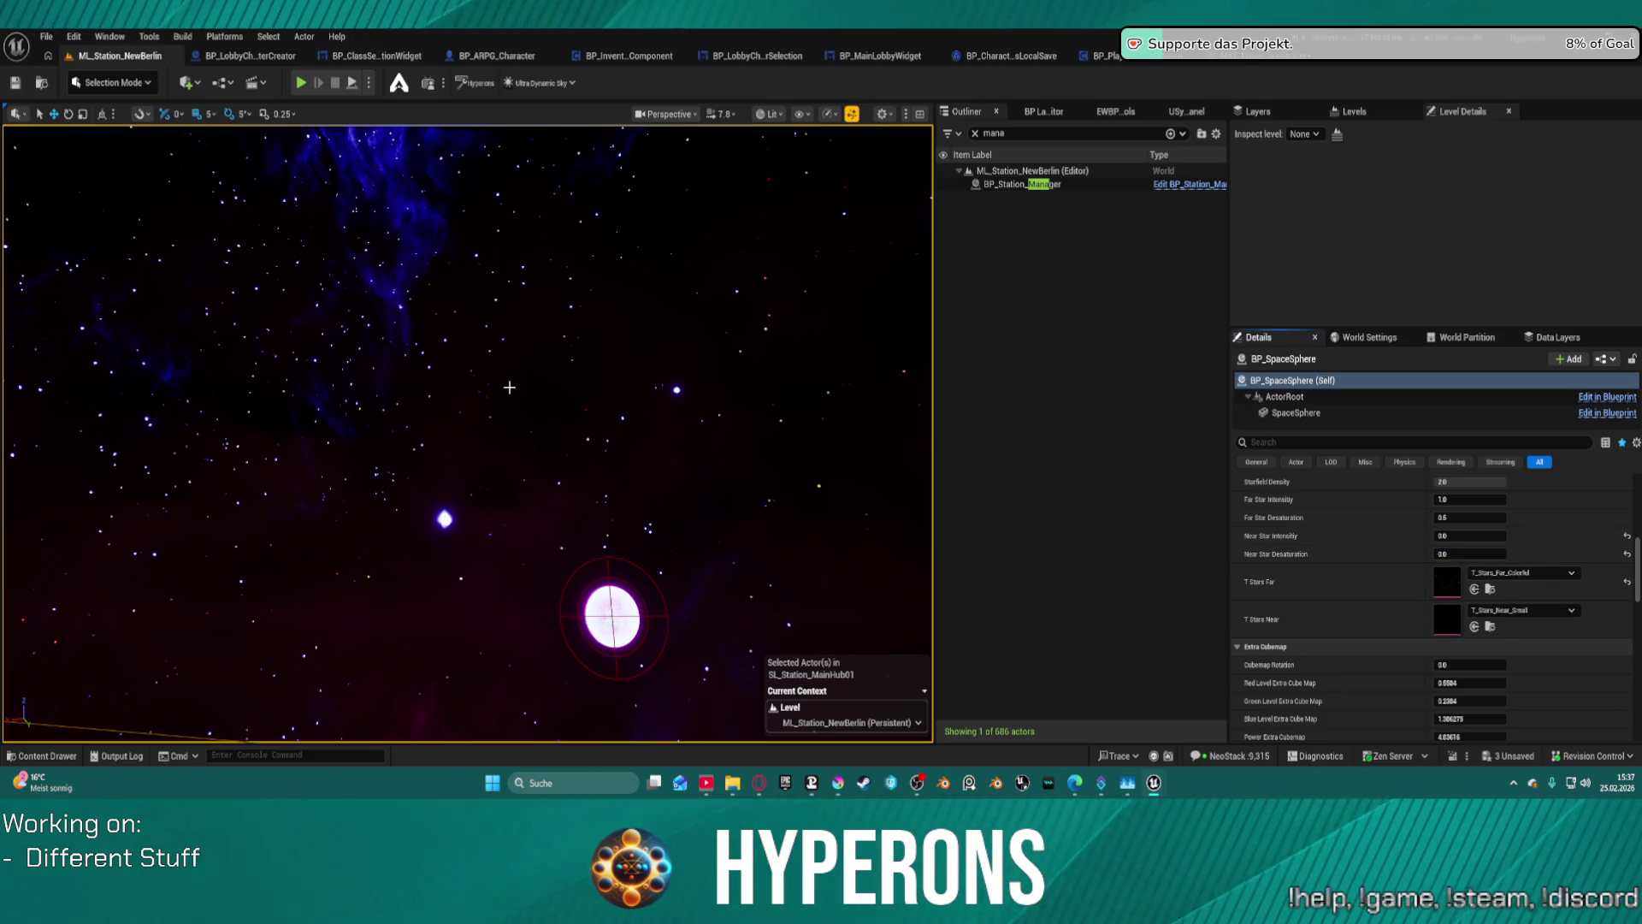
left_click_drag(509, 388, 513, 445)
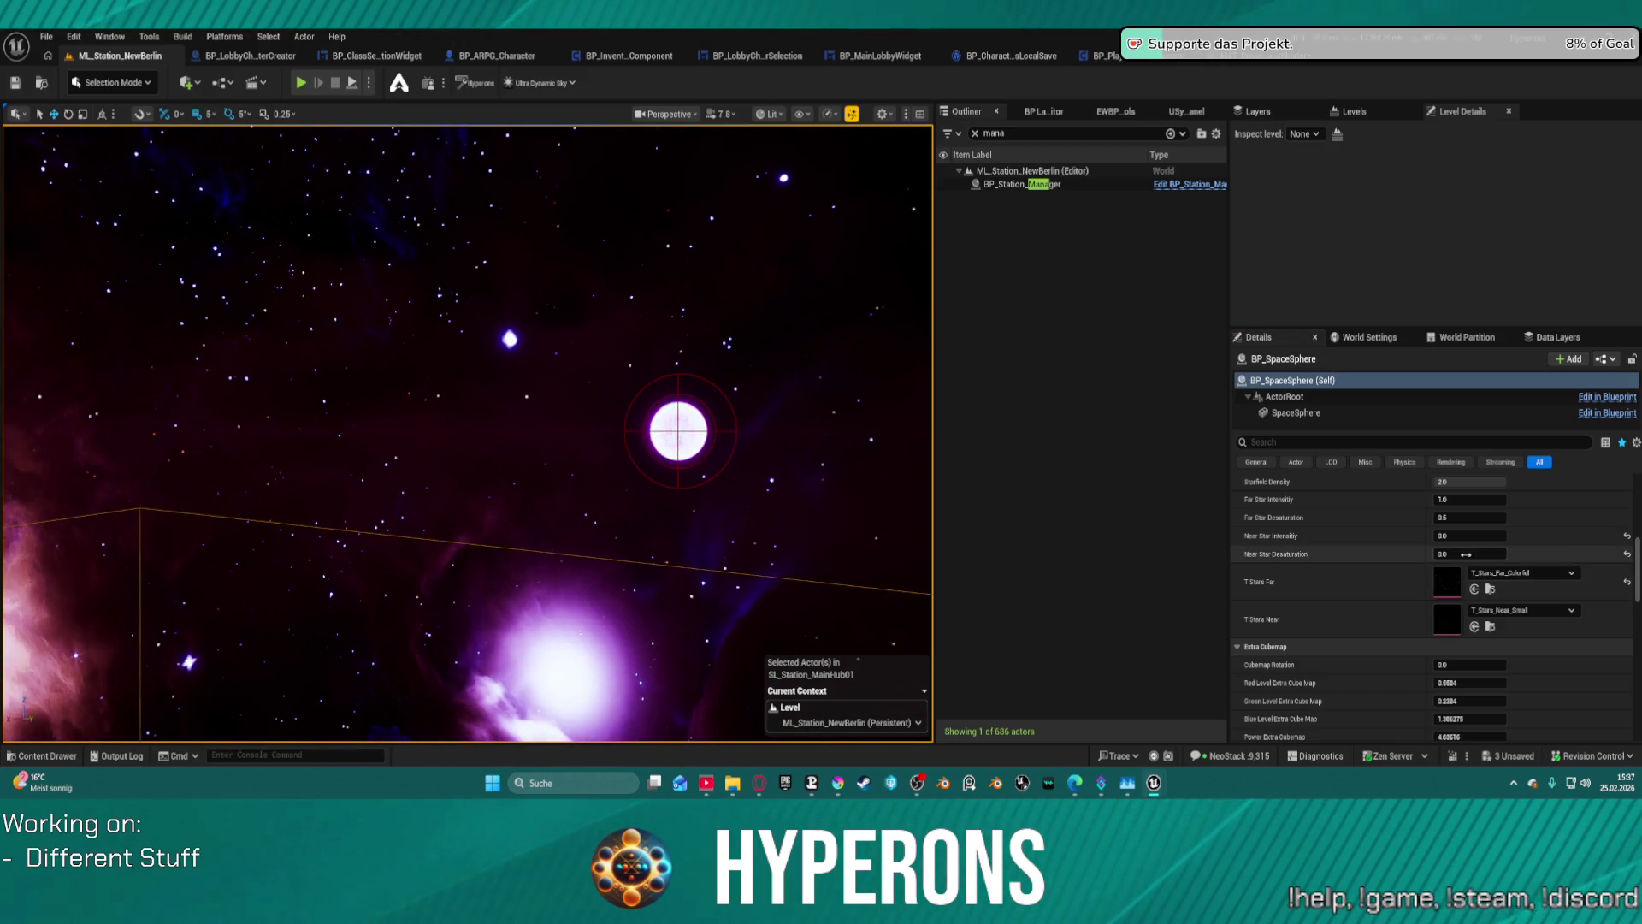
mouse_move(1469, 554)
left_mouse_down()
mouse_move(1552, 553)
mouse_move(1497, 553)
left_mouse_up()
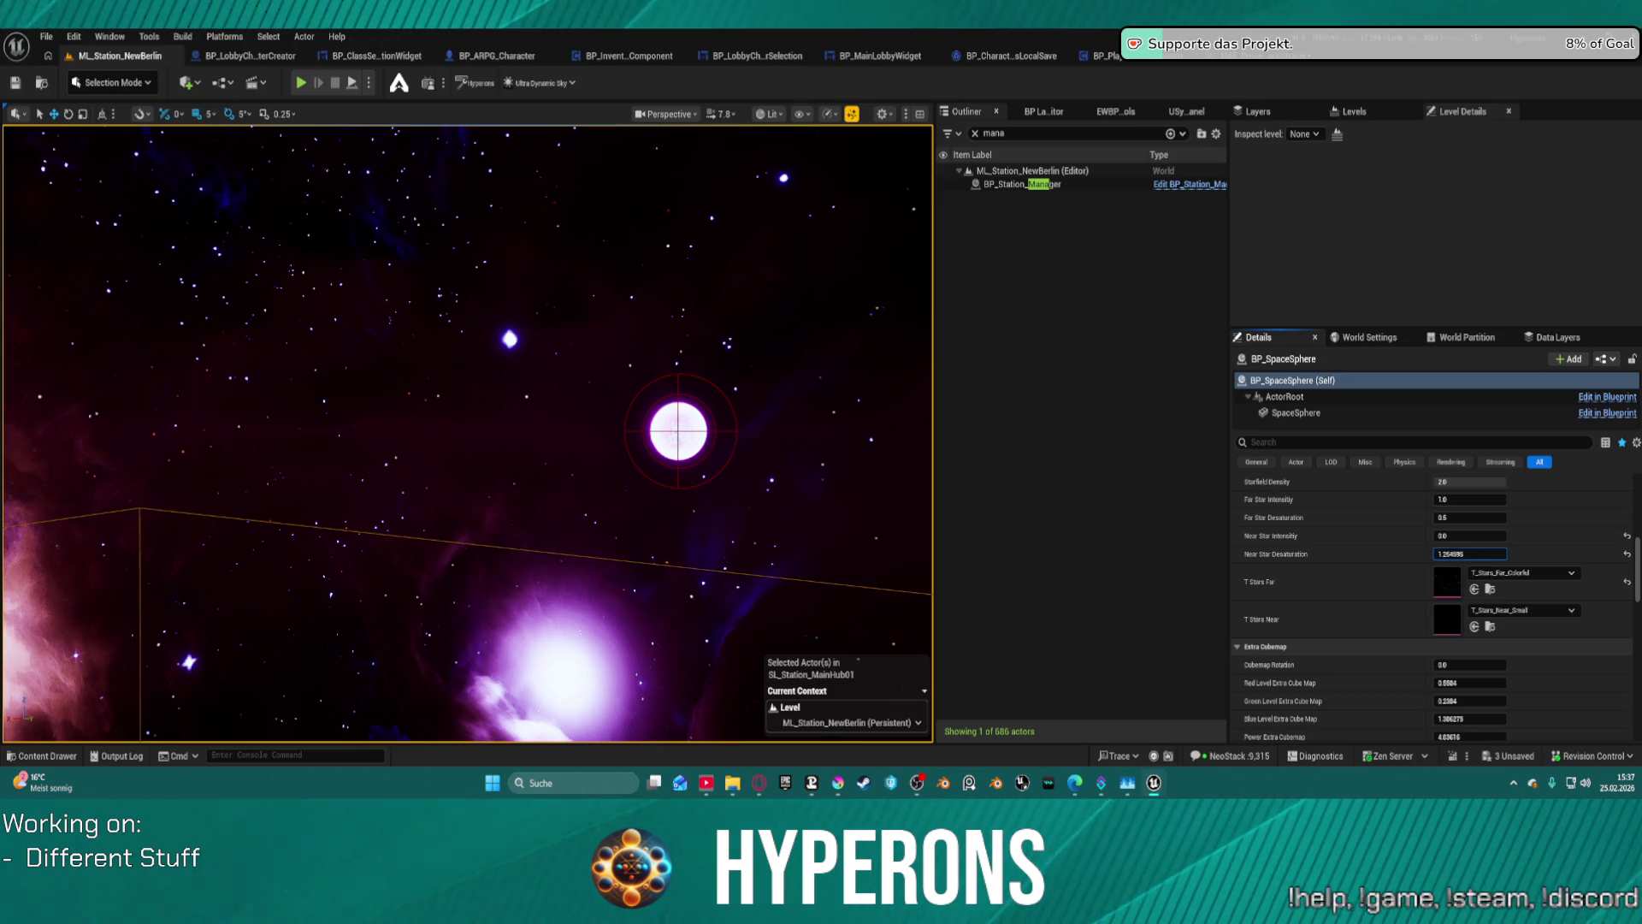
left_click(1469, 535)
type("1")
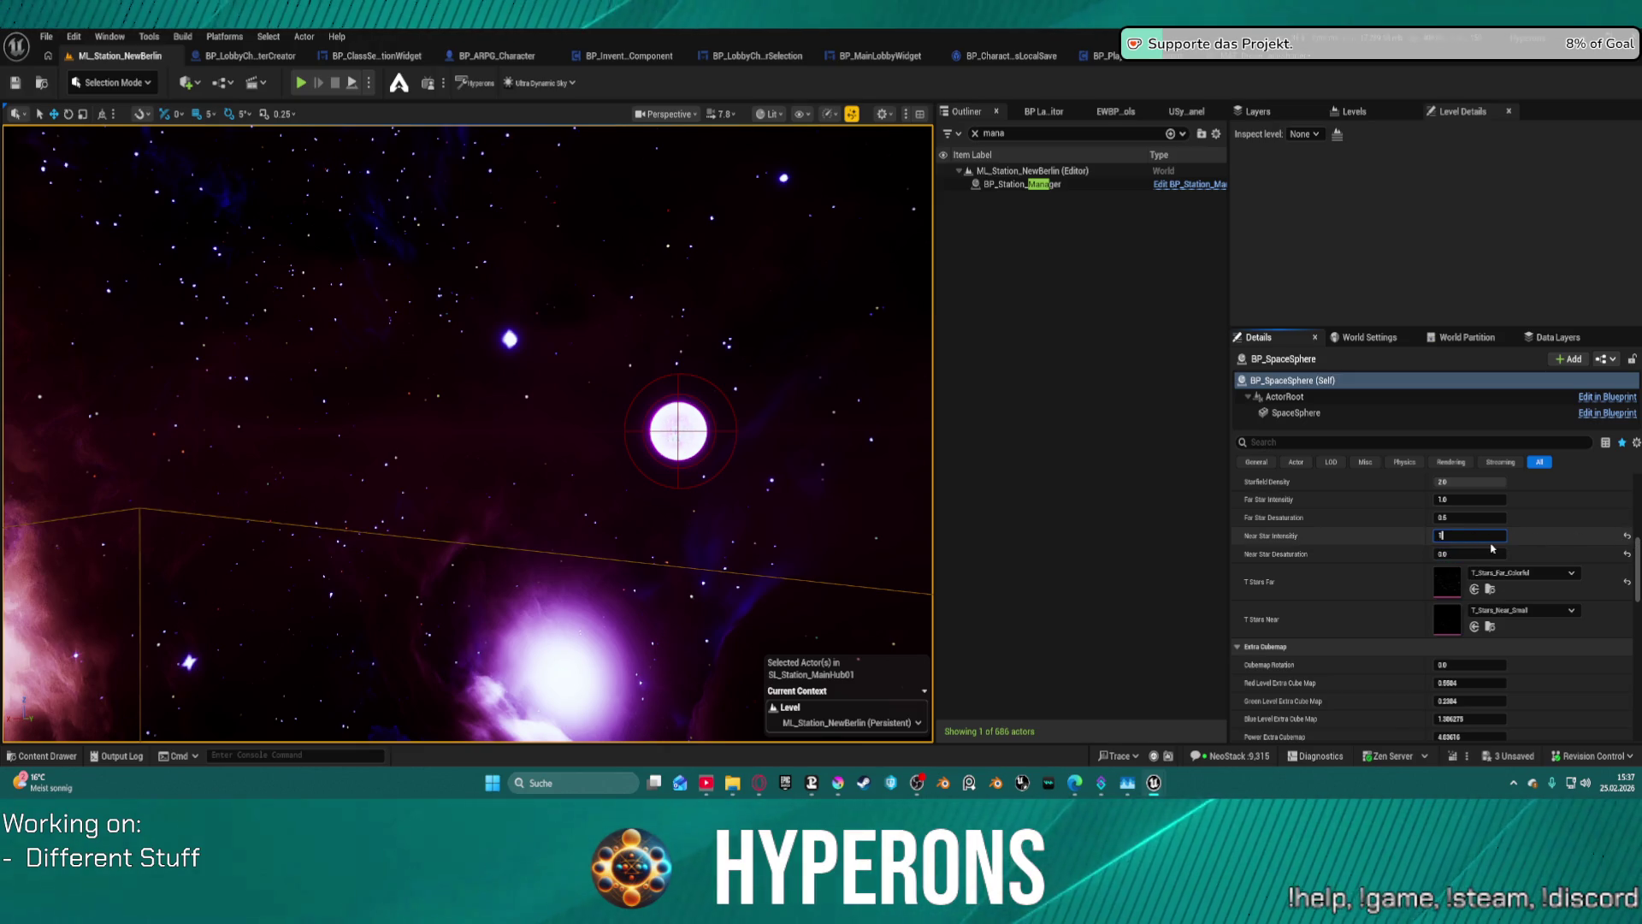
key("Return")
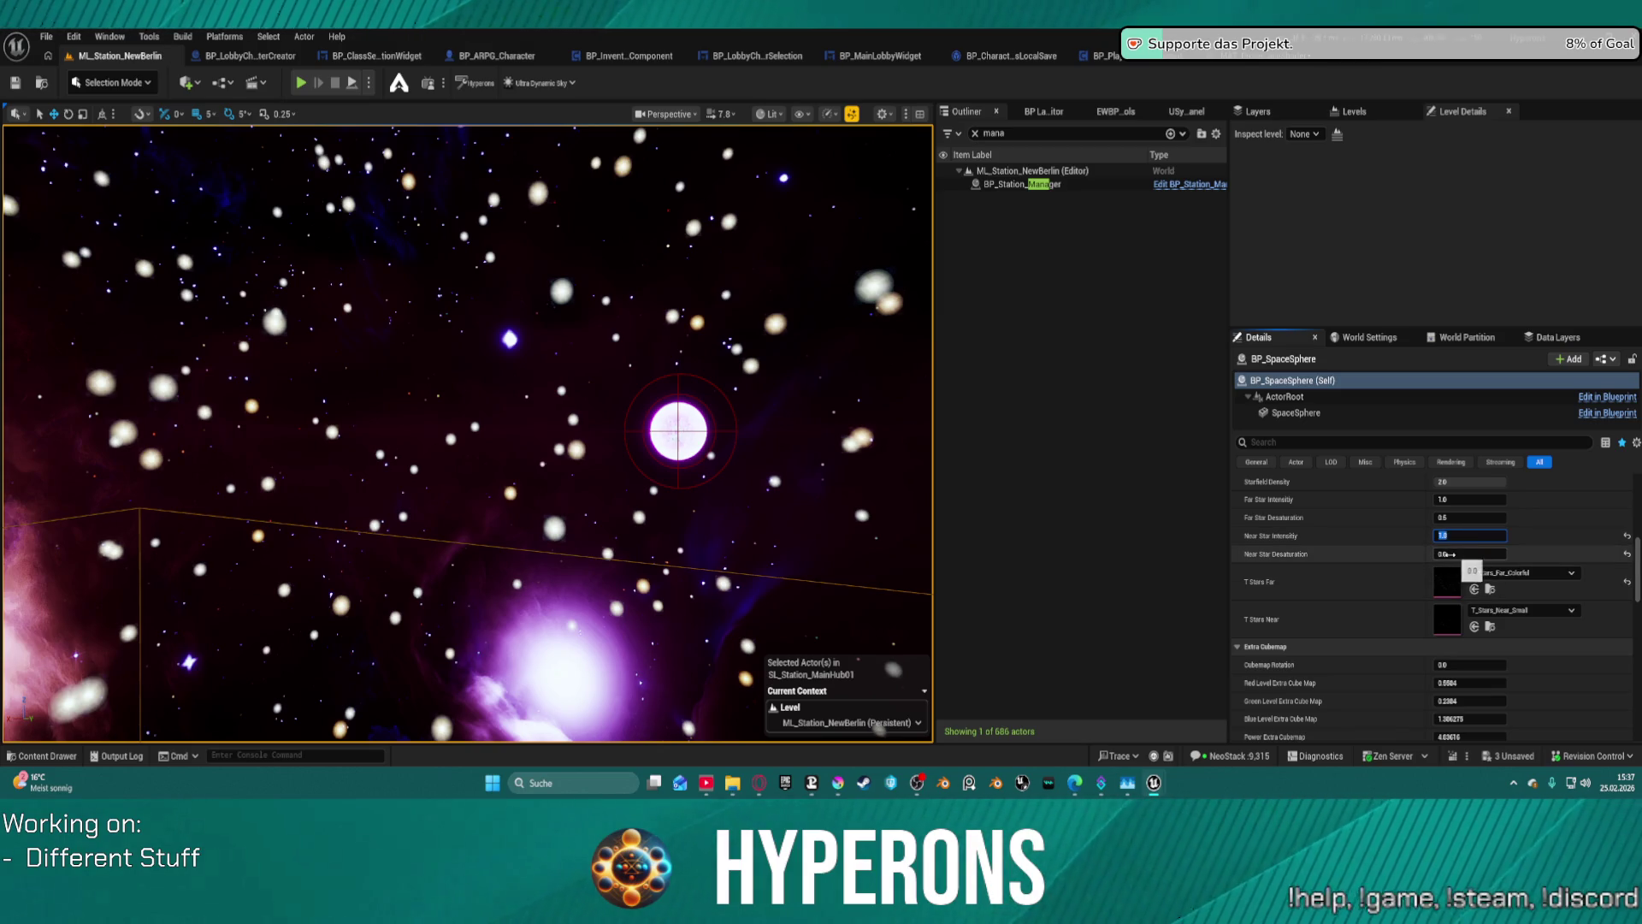
- Set Near Star Desaturation to 1.0 and lower Near Star Intensity to 0.02
left_click_drag(1469, 553, 1488, 554)
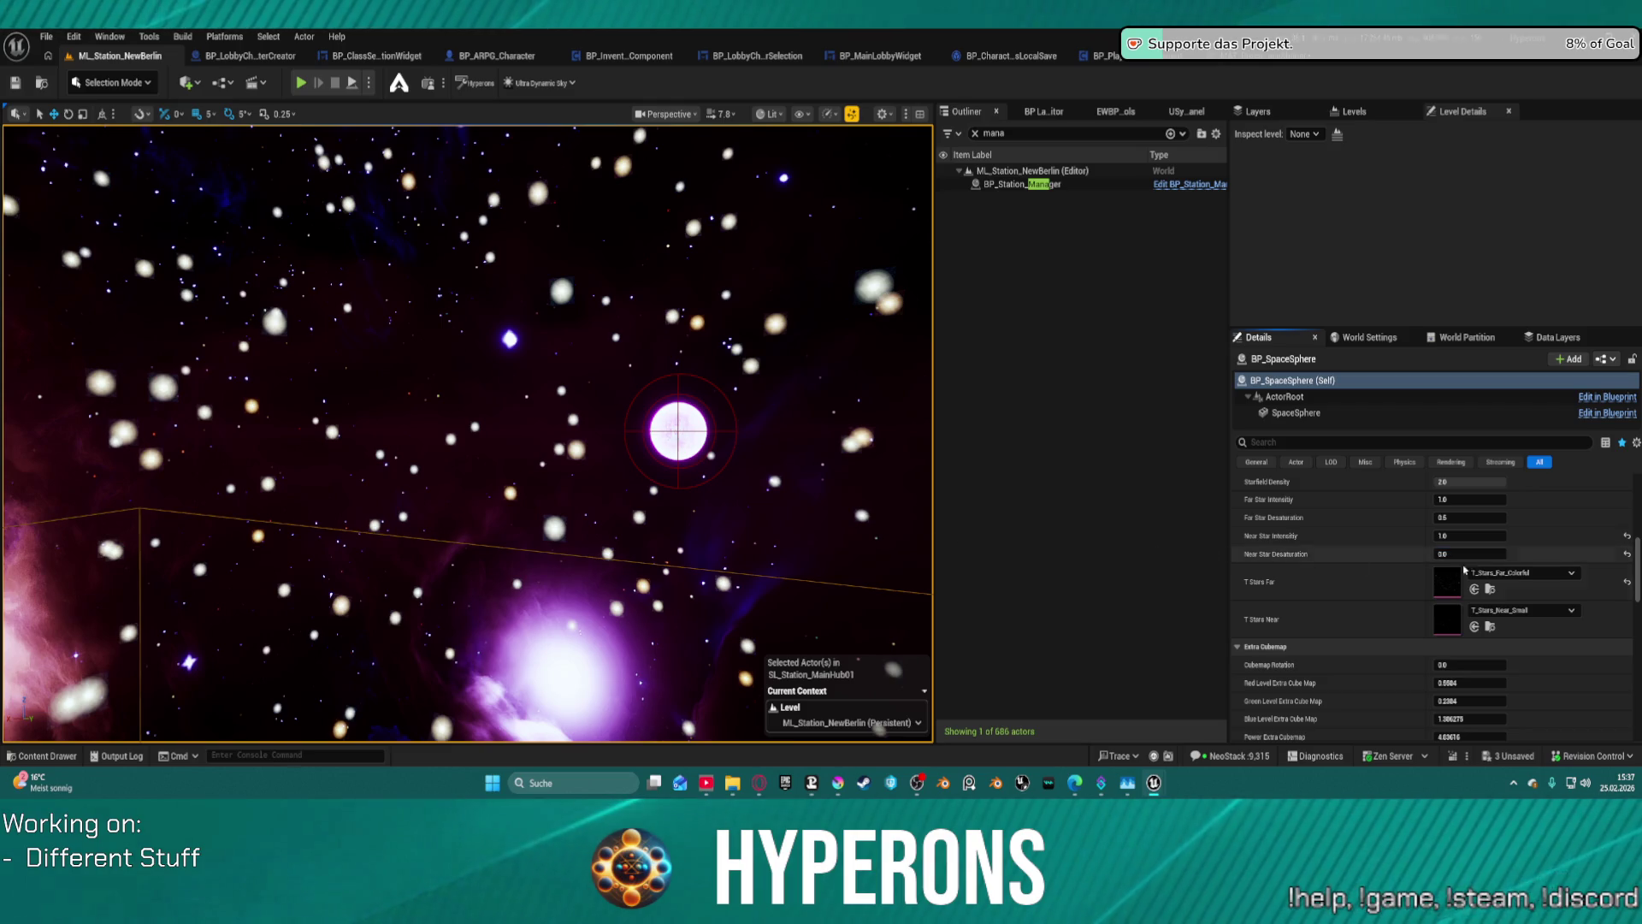
left_click(1470, 553)
type("1")
key("Return")
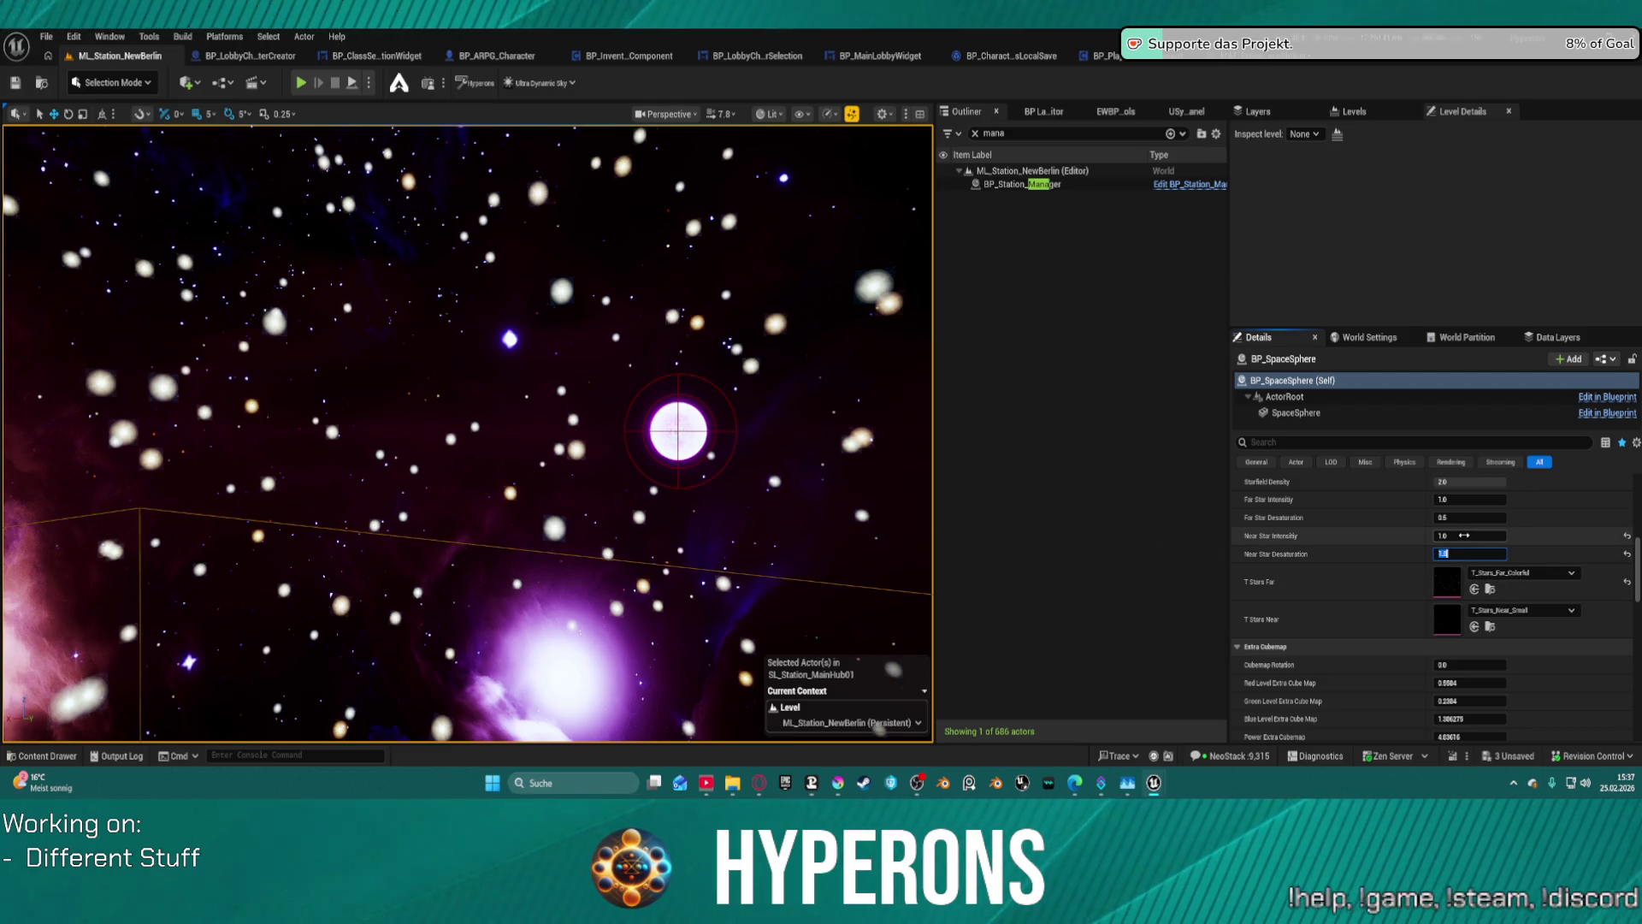
left_click_drag(1478, 536, 1447, 535)
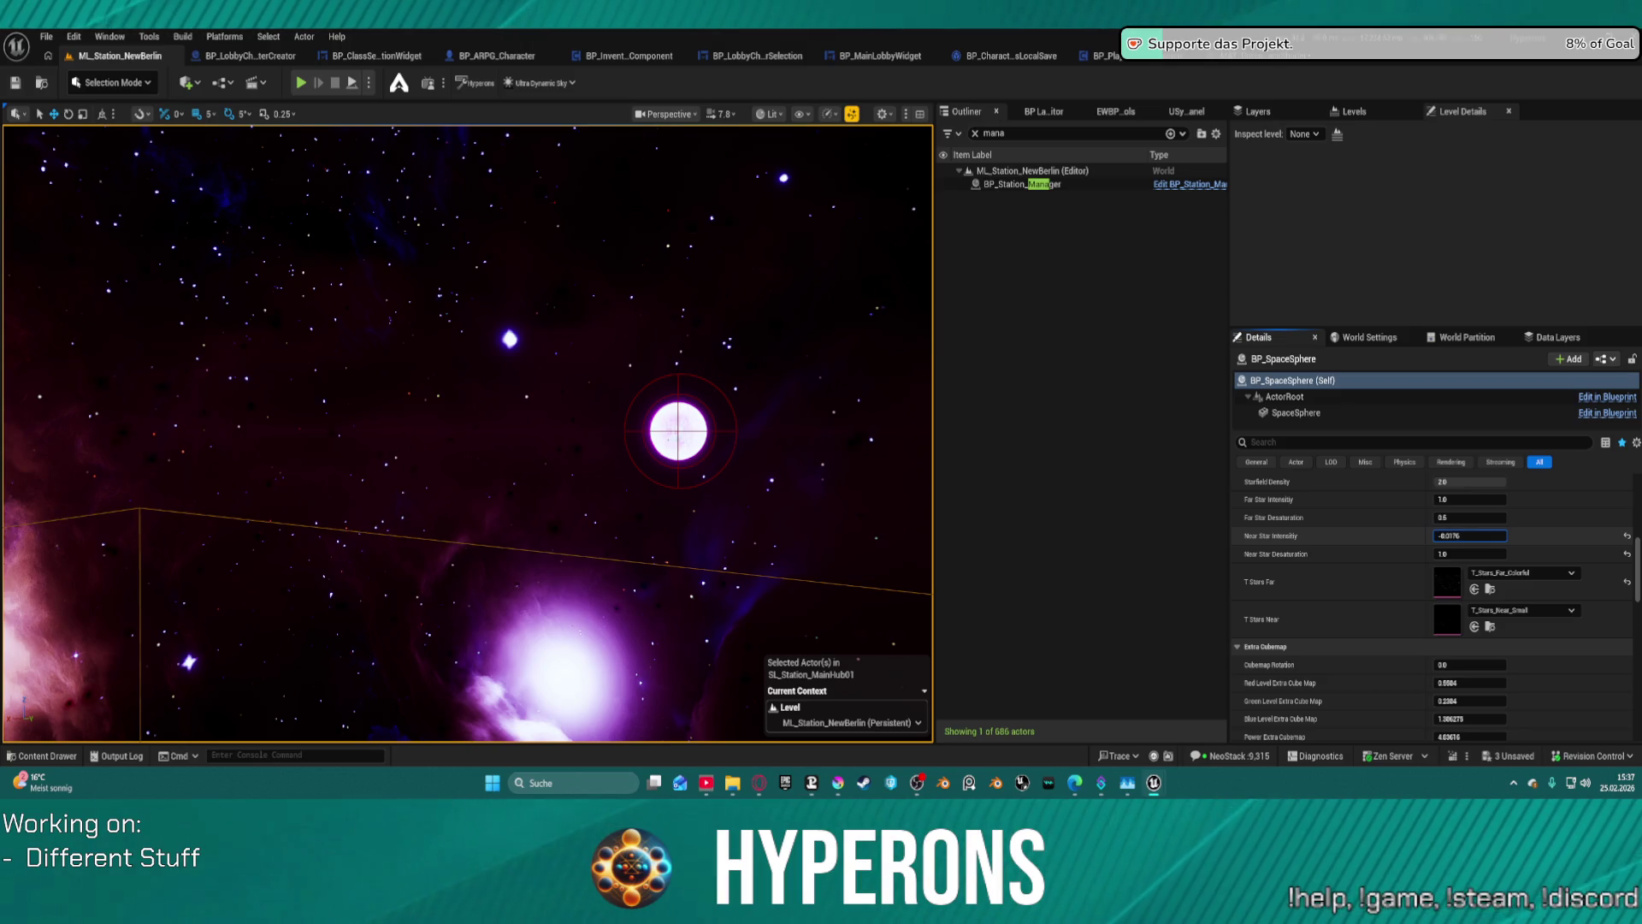
left_click_drag(1470, 536, 1470, 535)
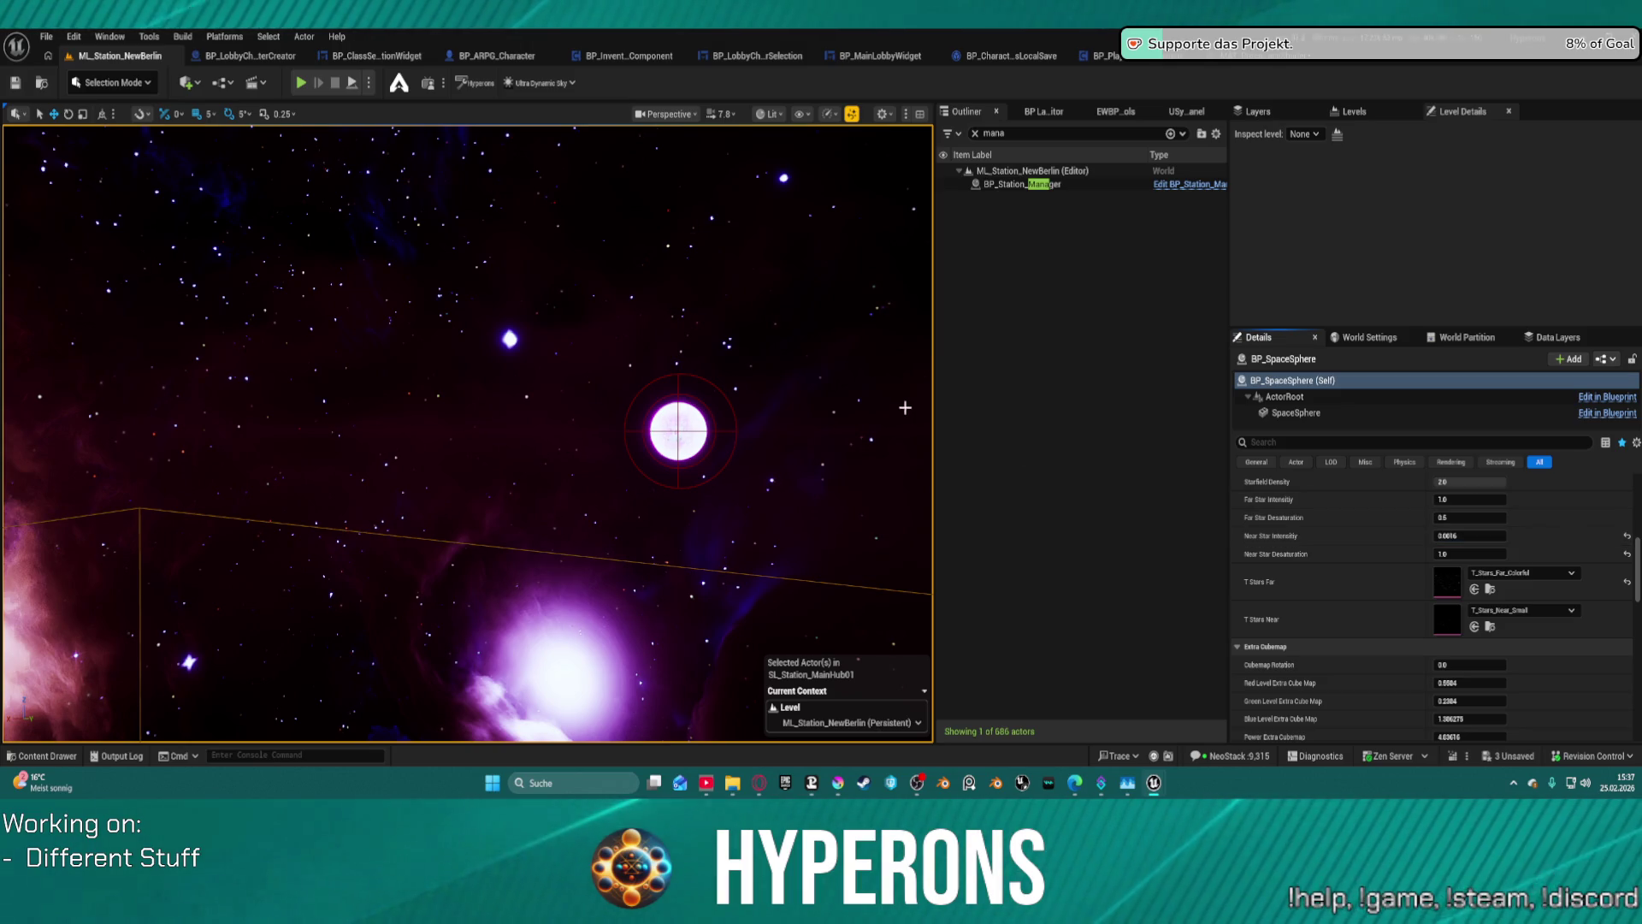
left_click(1470, 535)
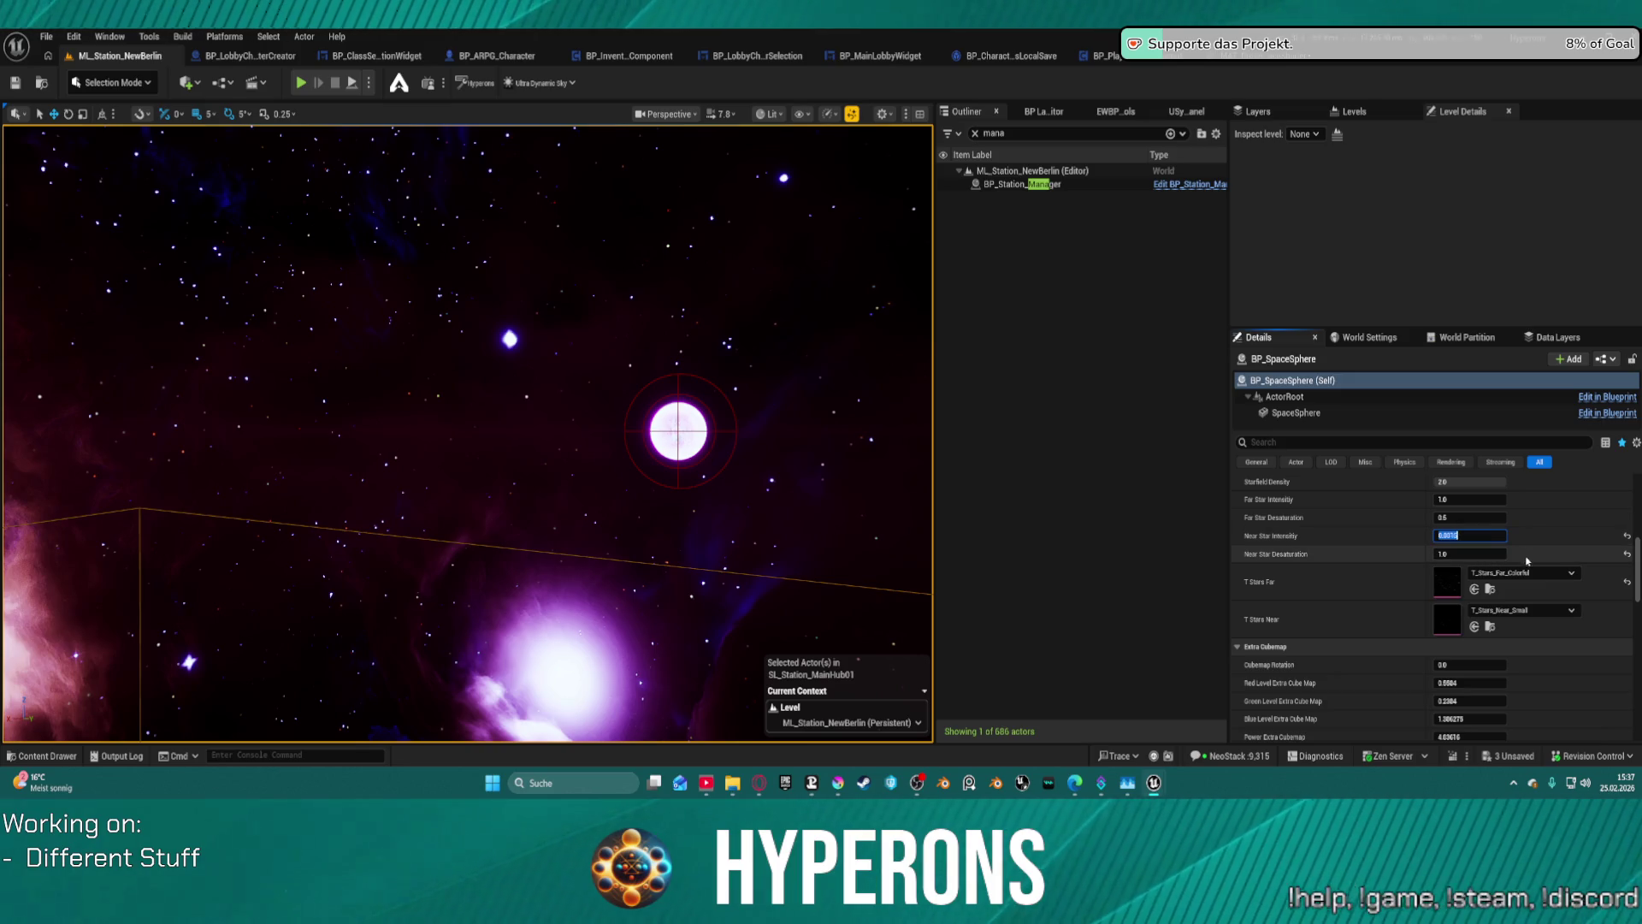
key("Return")
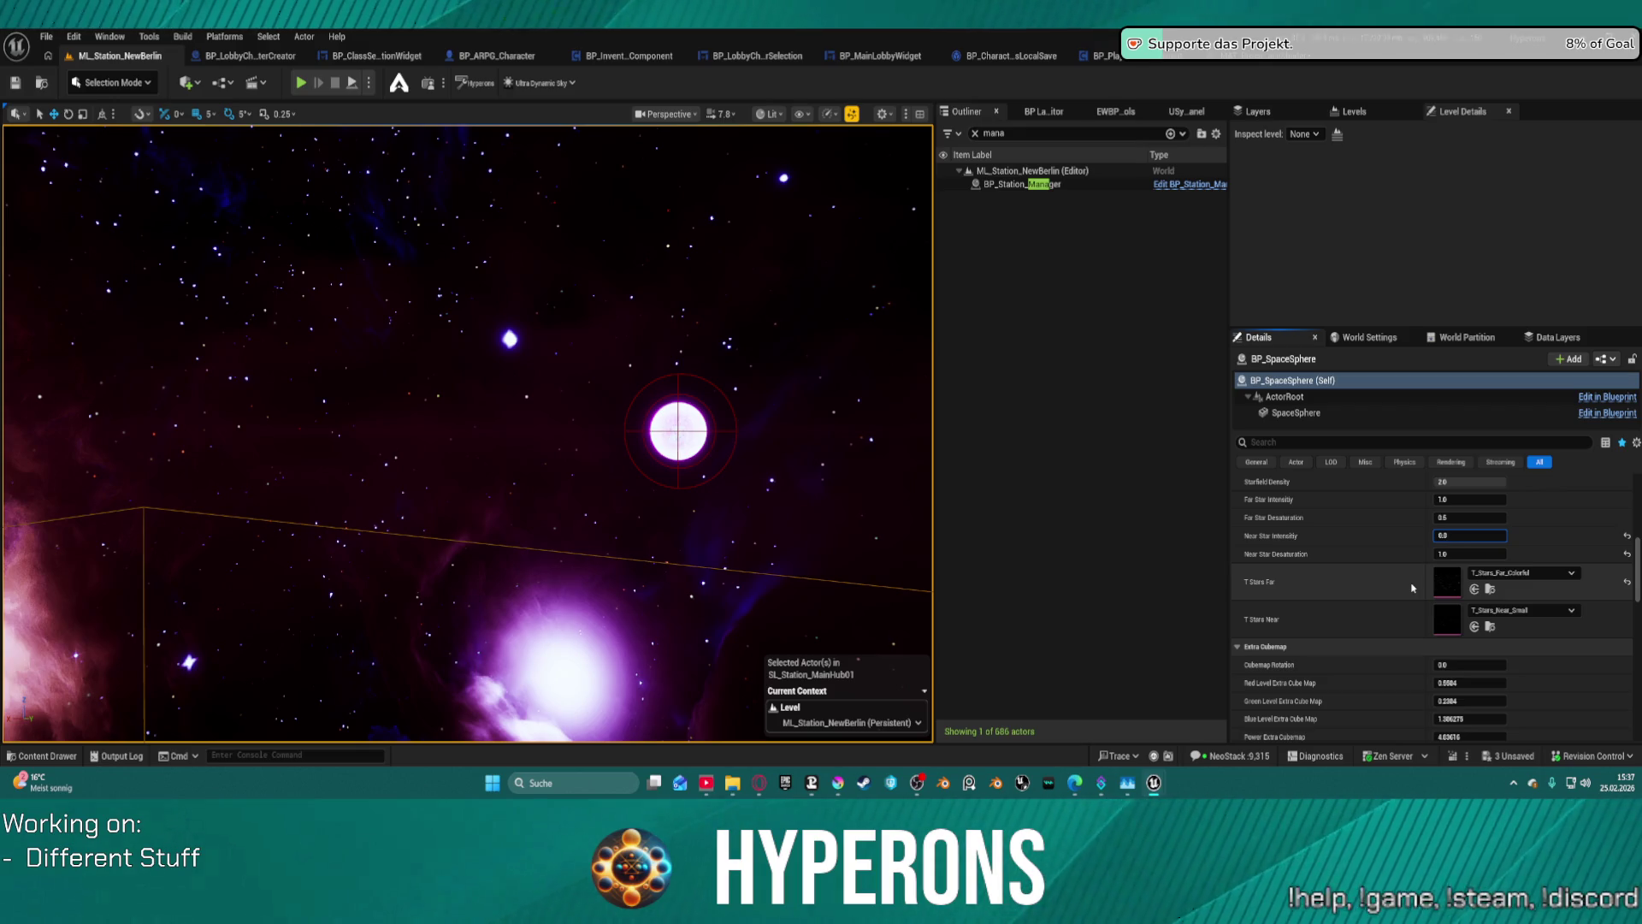
type("2")
key("Return")
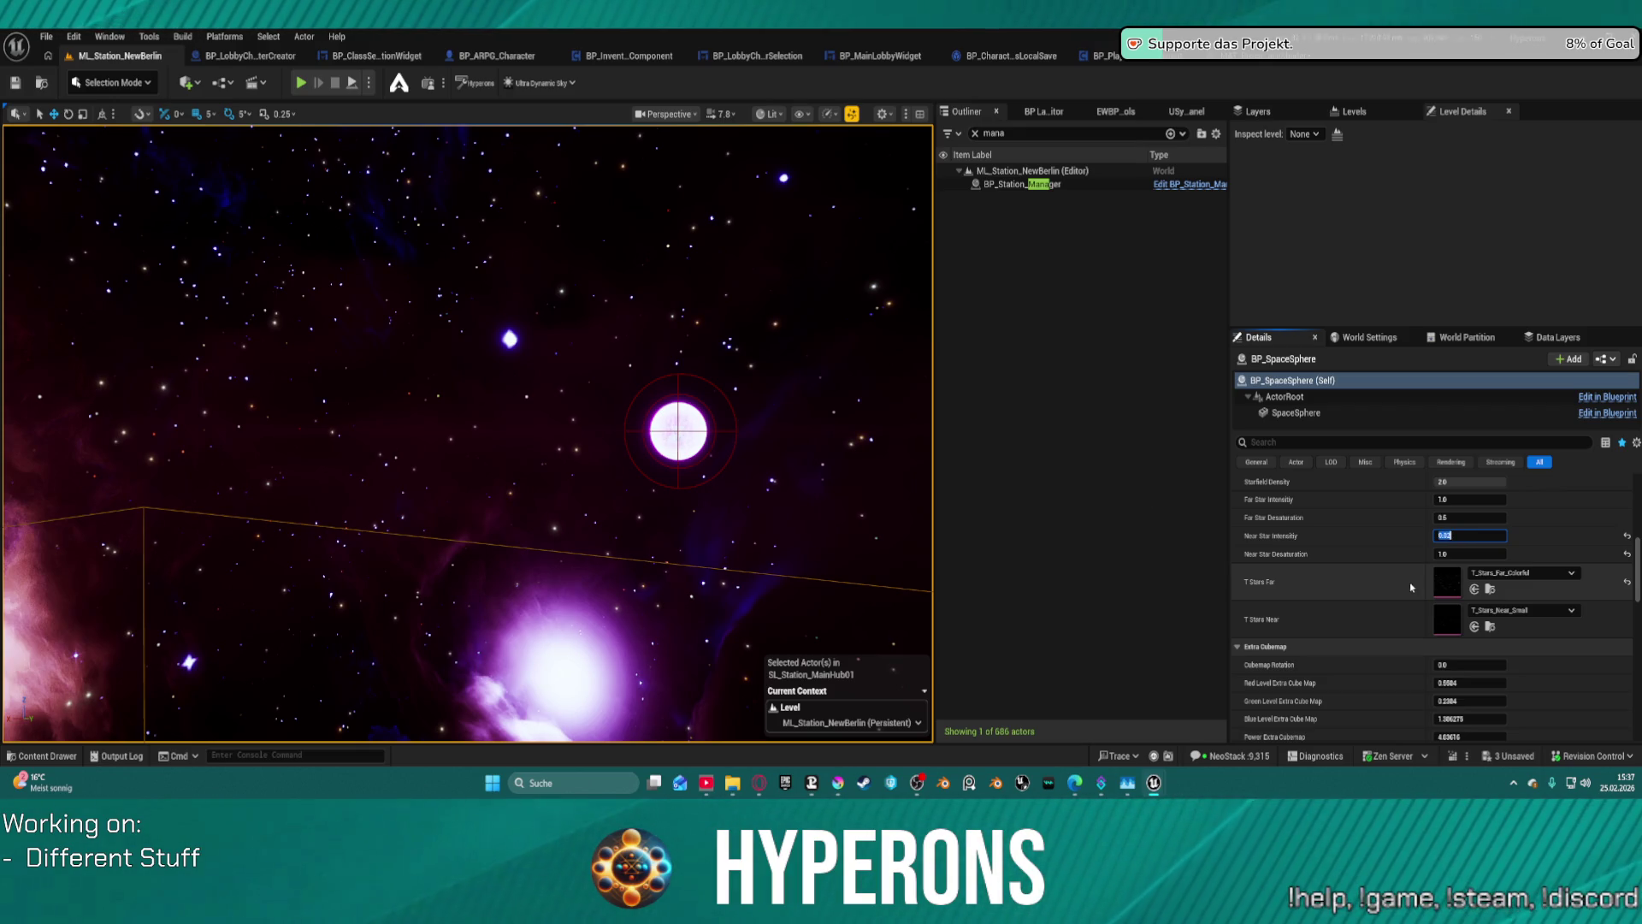
left_click_drag(547, 427, 702, 438)
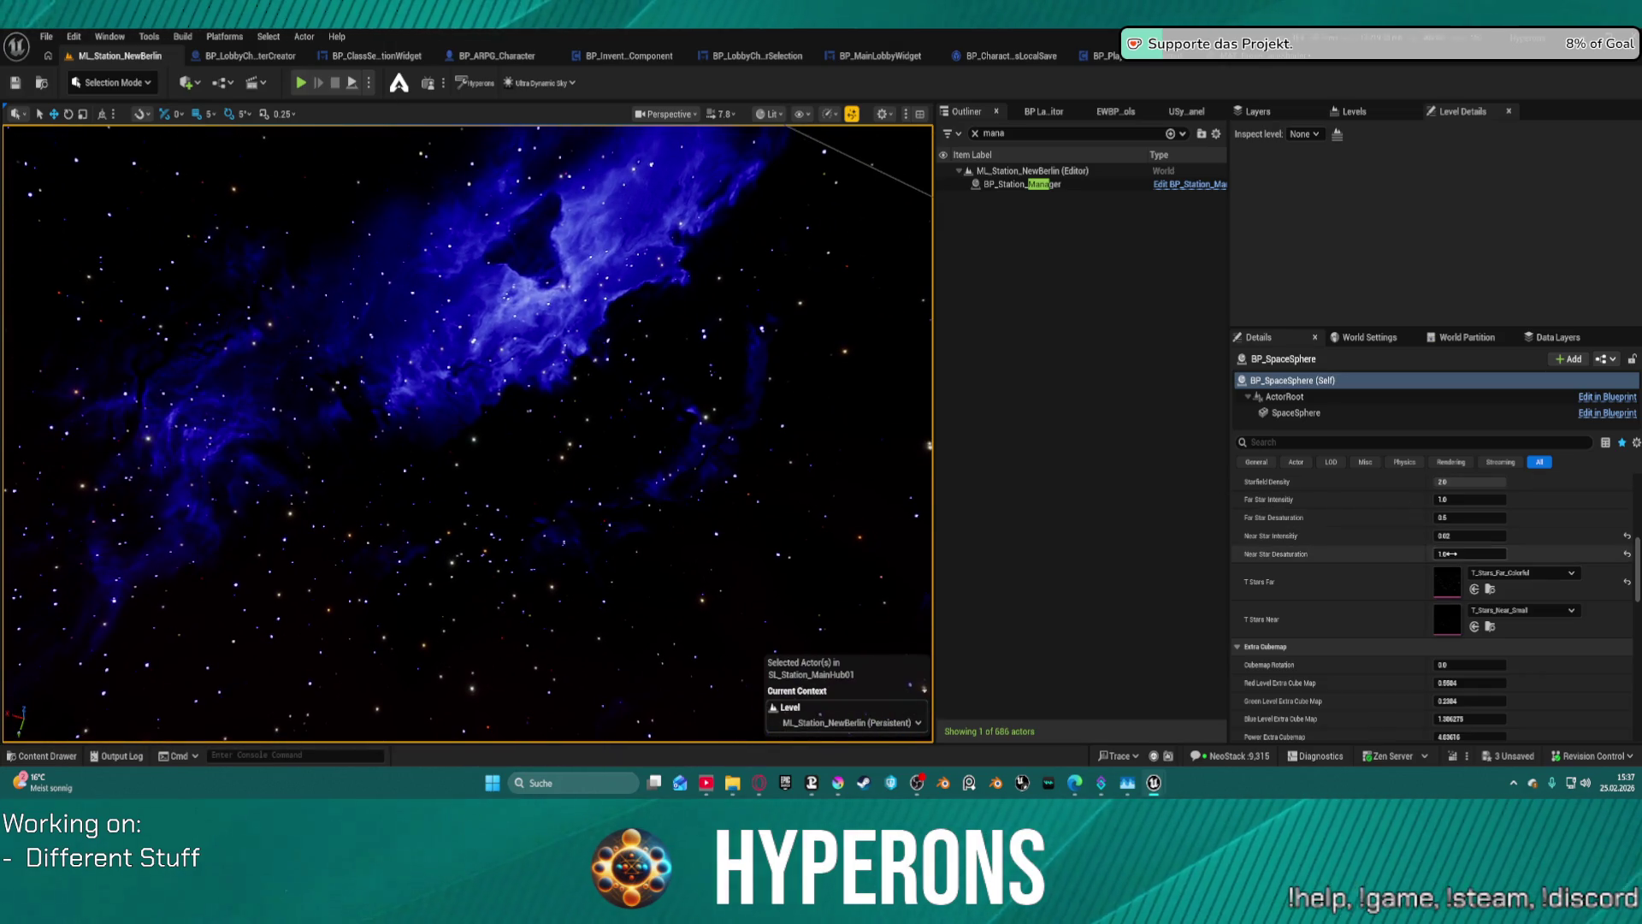
- Raise Far Star Intensity to about 2.77 to brighten distant stars
scroll(1451, 553, "up", 2)
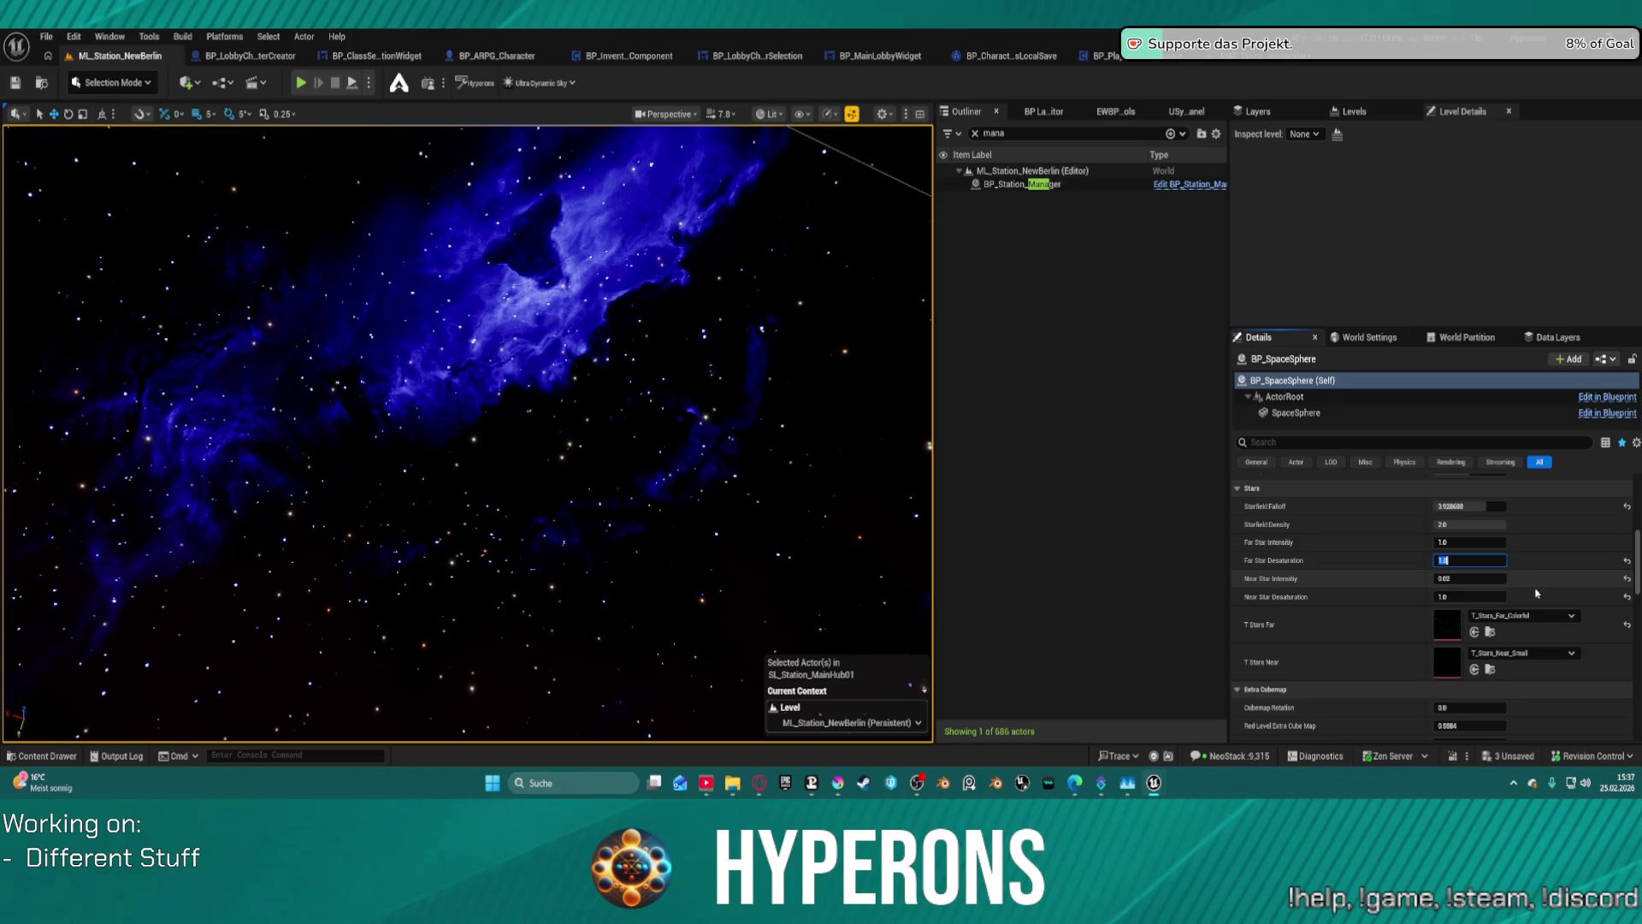
mouse_move(1468, 541)
left_mouse_down()
mouse_move(1565, 541)
mouse_move(1476, 542)
left_mouse_up()
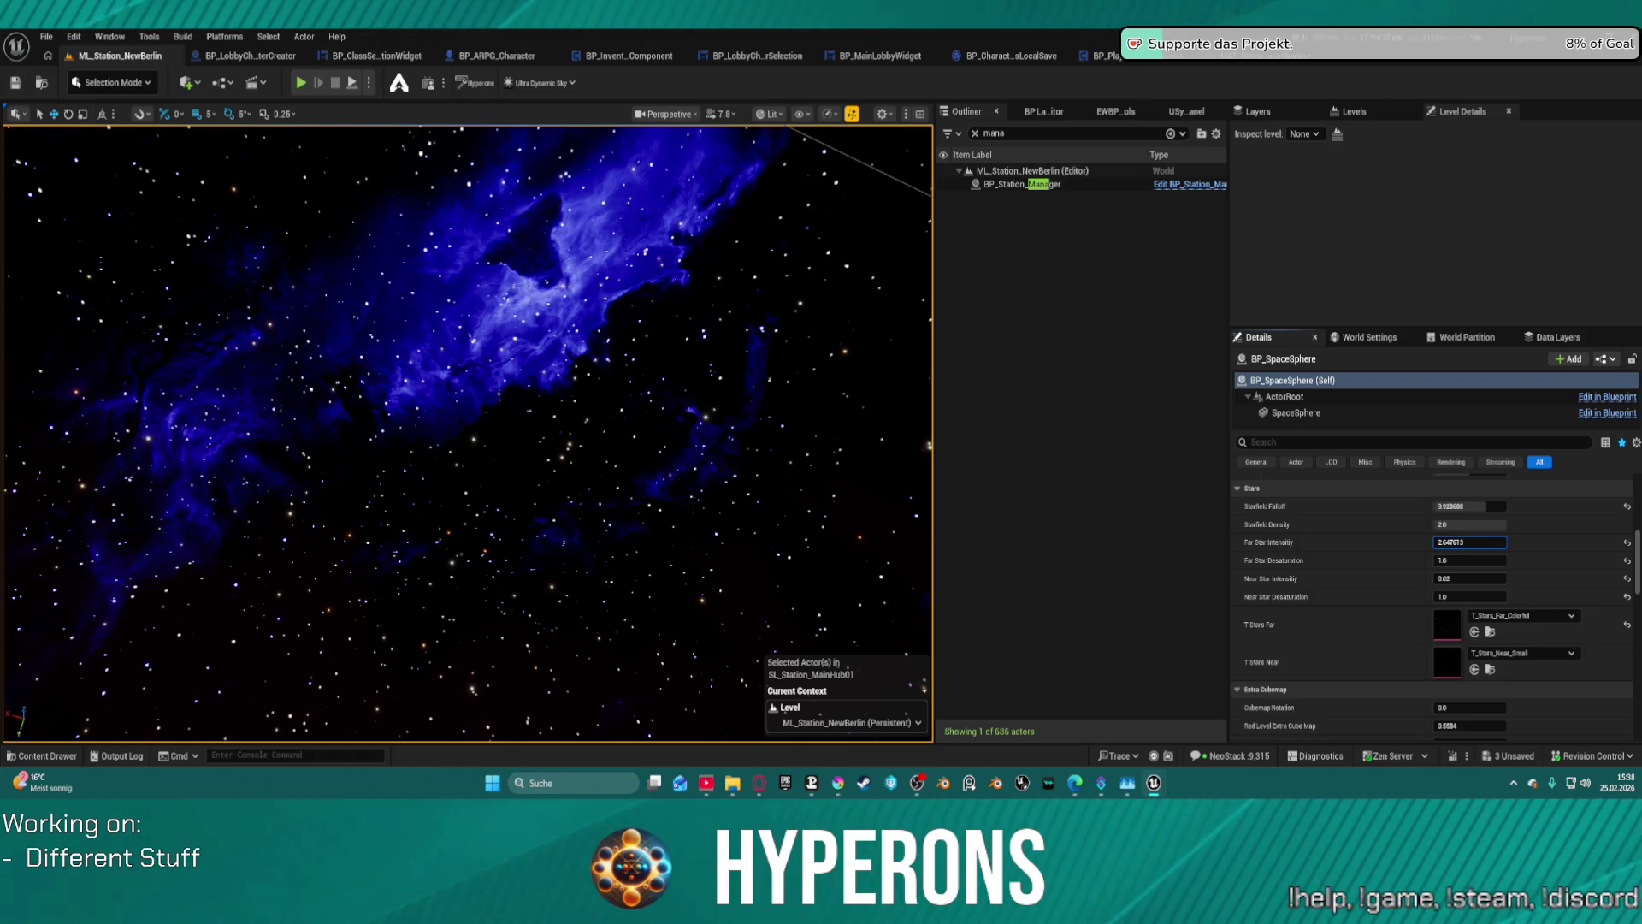
left_click_drag(1476, 541, 1480, 541)
mouse_move(616, 400)
left_mouse_down()
mouse_move(530, 342)
mouse_move(582, 334)
left_mouse_up()
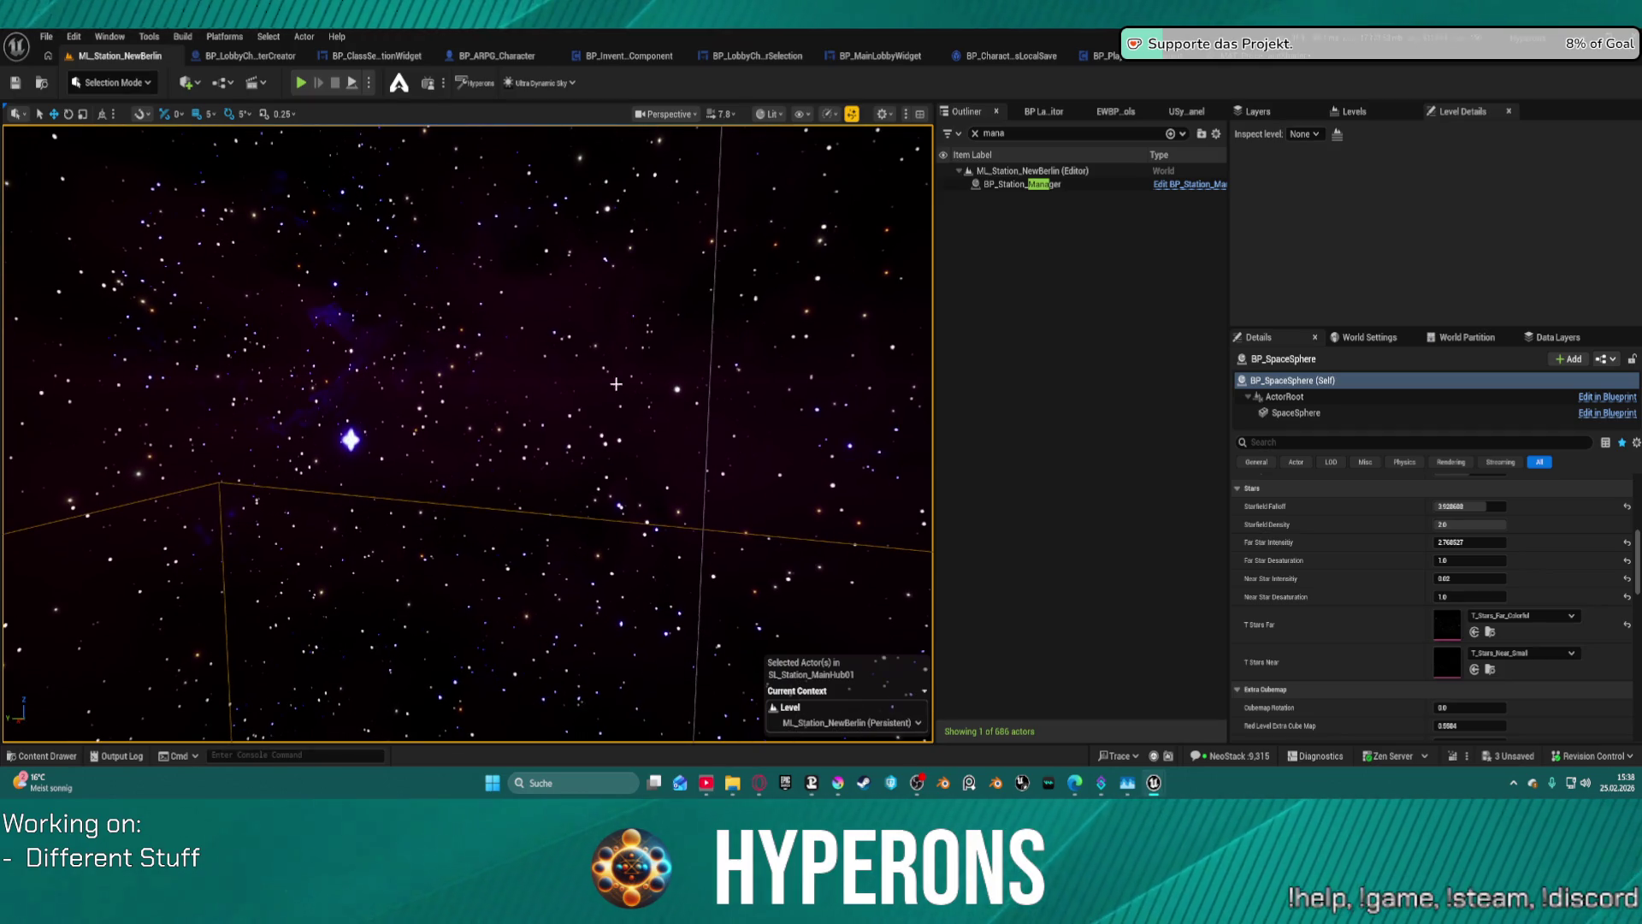
- Clear the T Cubemap Extra texture to None
scroll(1503, 605, "down", 4)
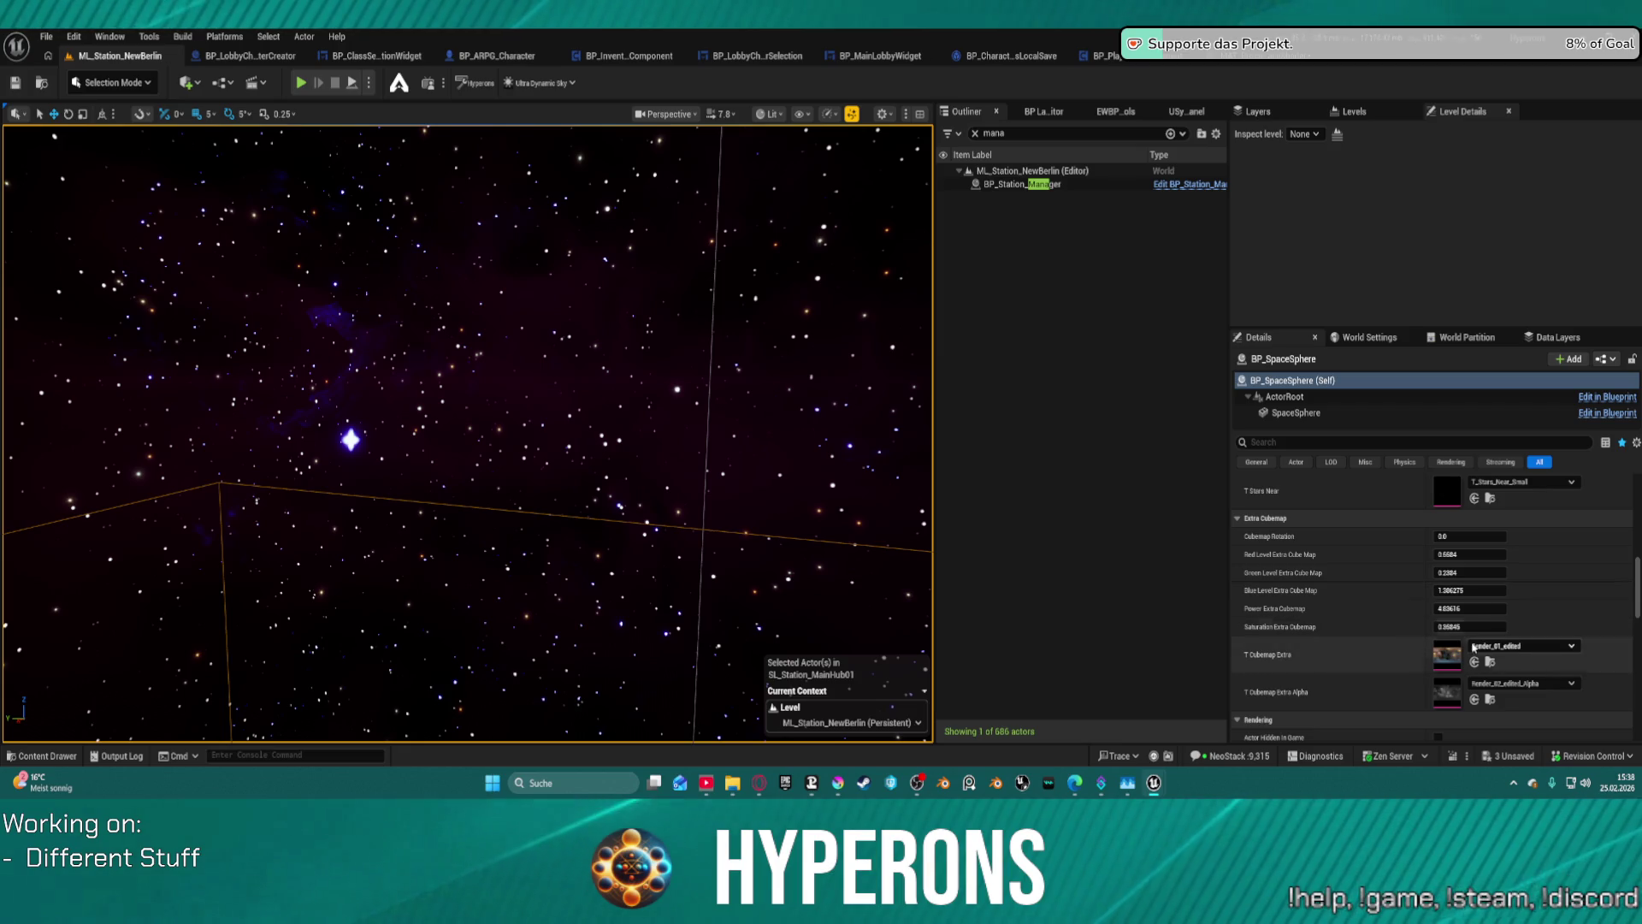
left_click(1534, 647)
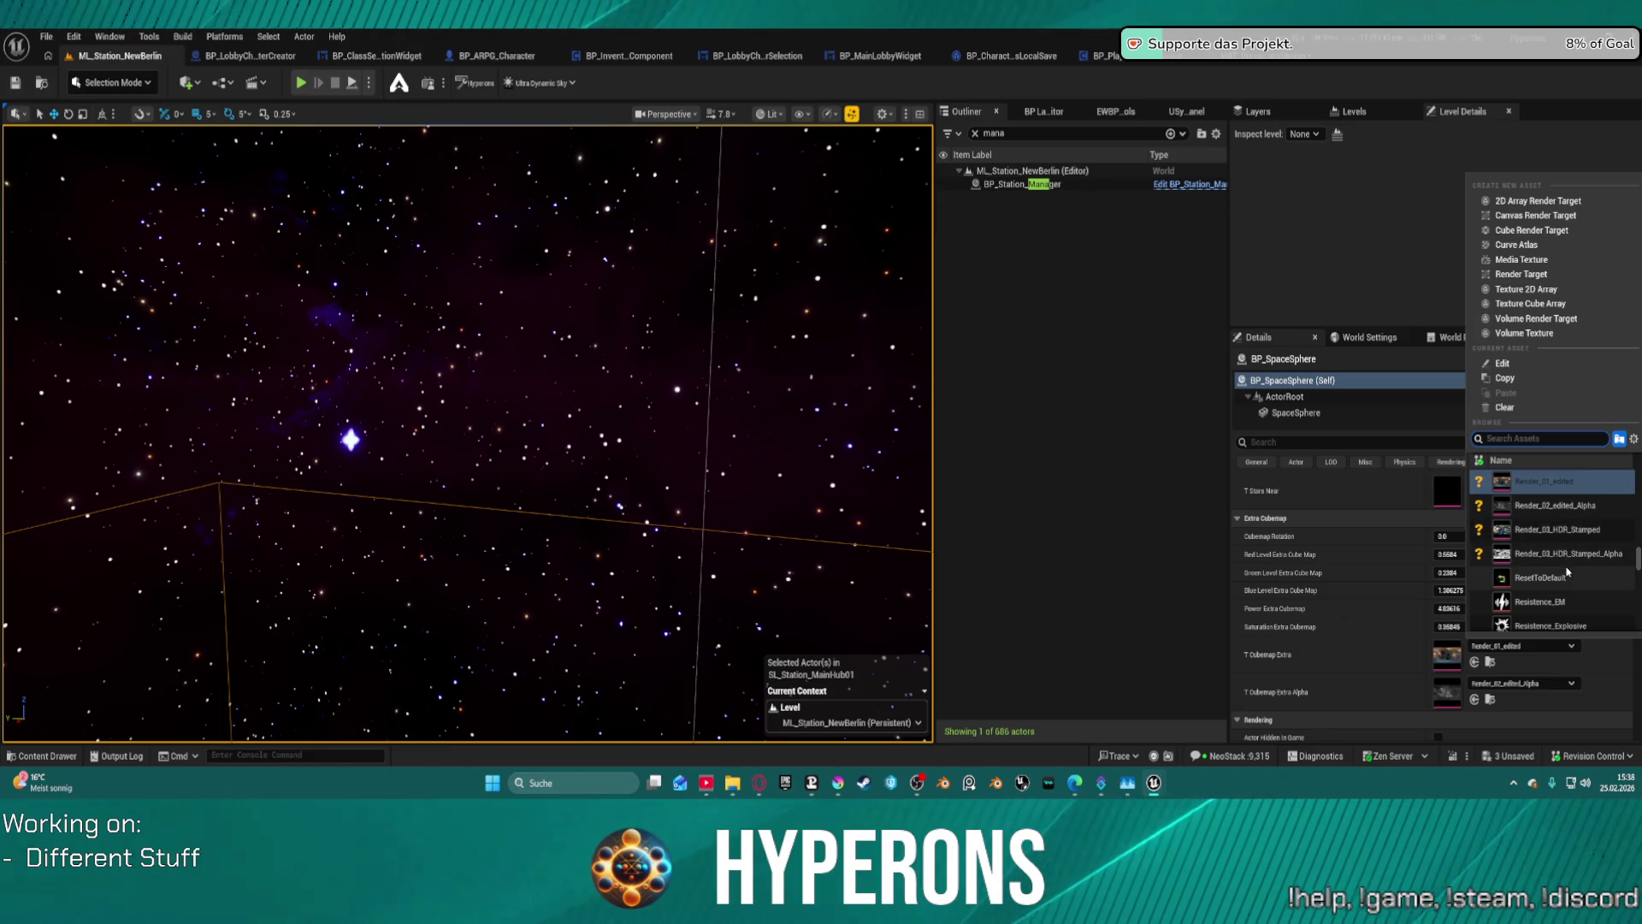
scroll(1561, 560, "up", 3)
left_click(1505, 409)
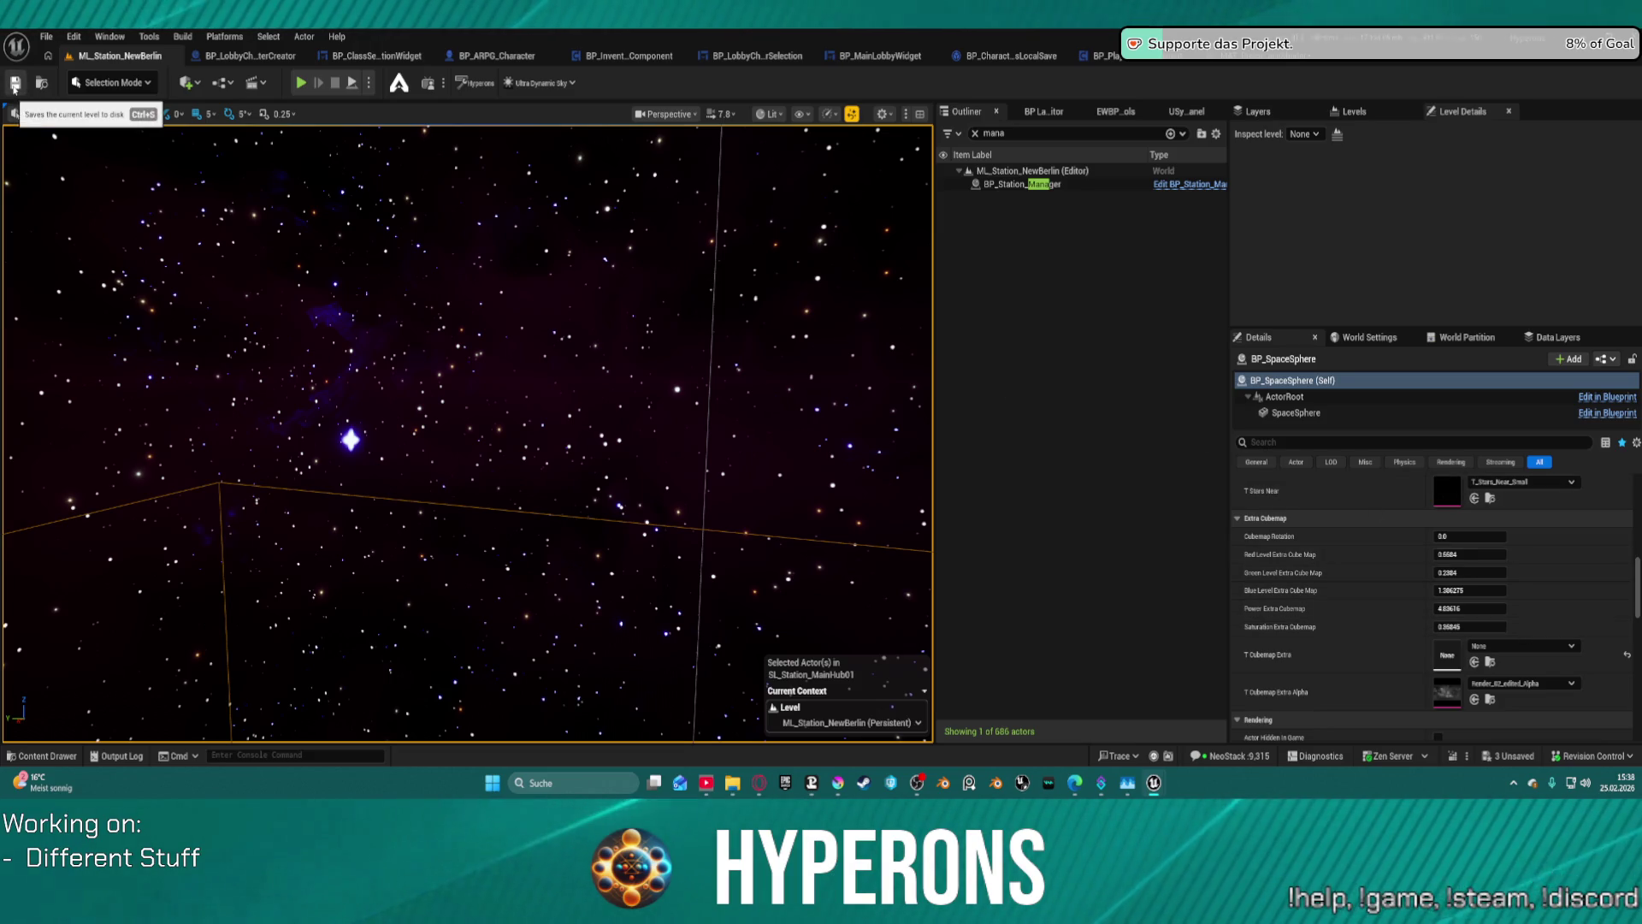
- Clear the T Stars Far texture, leaving T Stars Near on T_Stars_Near_Small
scroll(1537, 552, "up", 1)
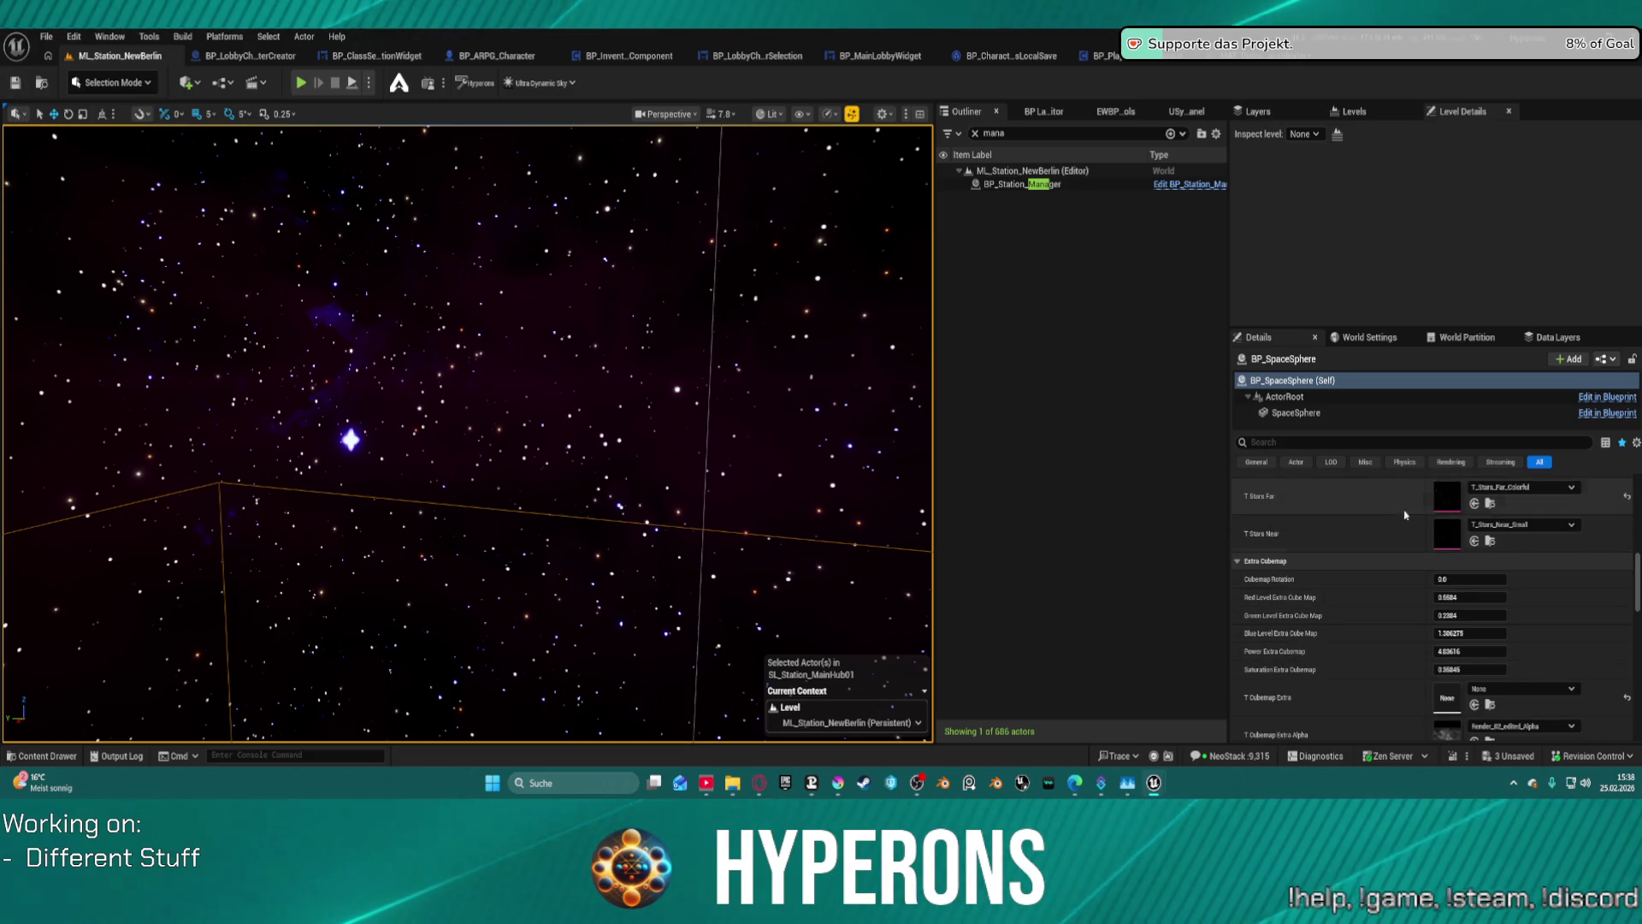
left_click(1540, 525)
left_click(1540, 527)
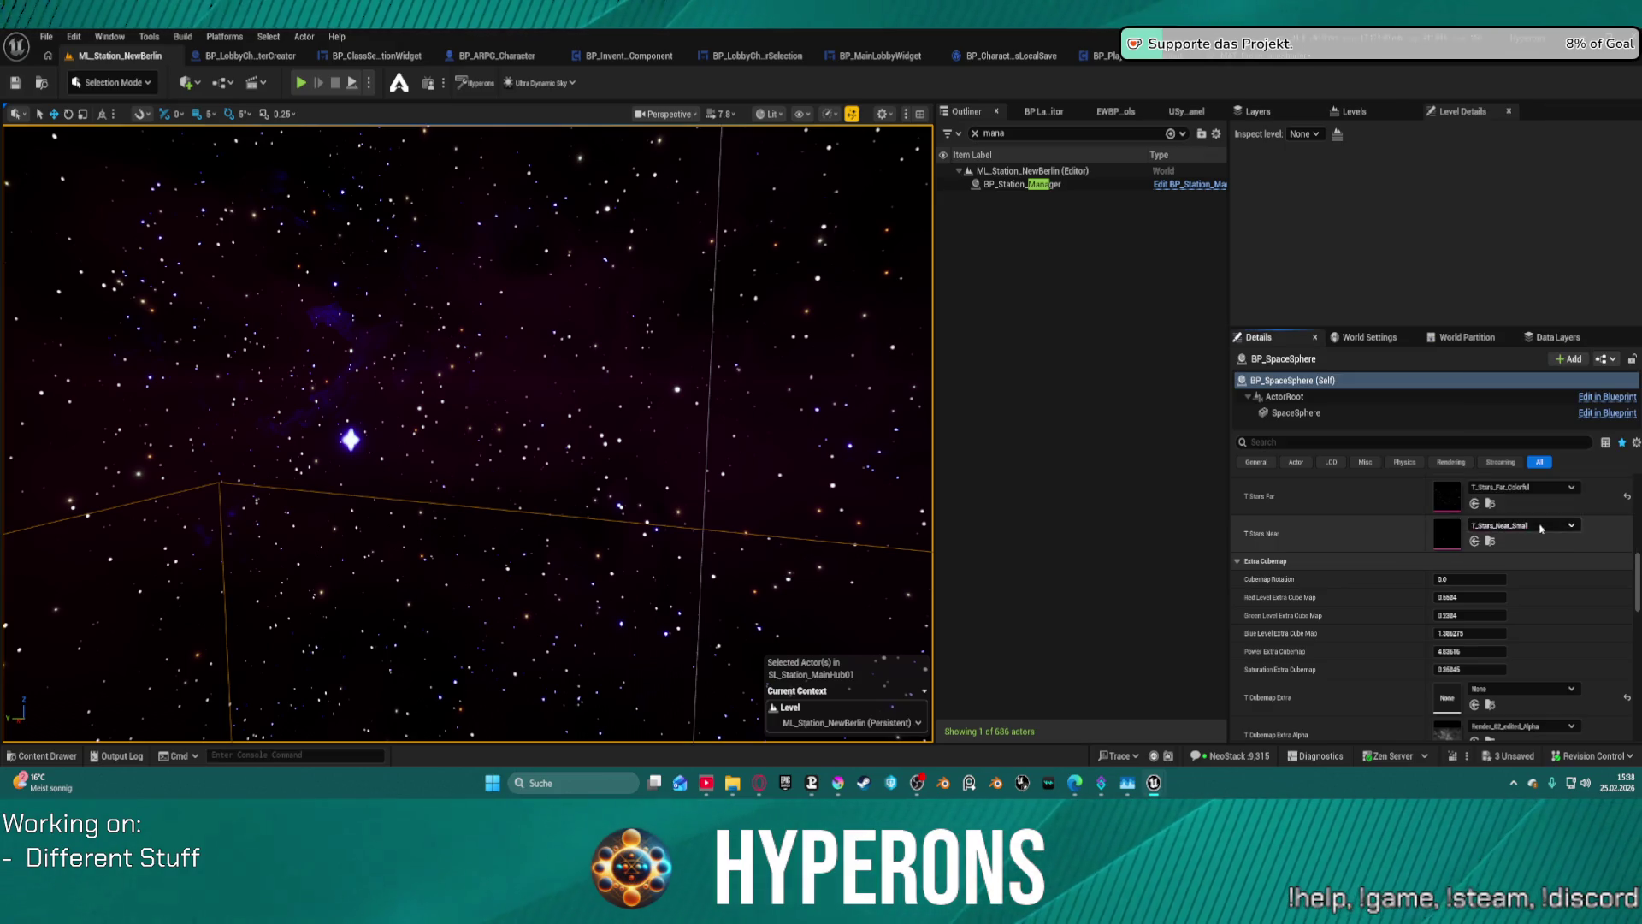
left_click(1523, 487)
left_click(1368, 536)
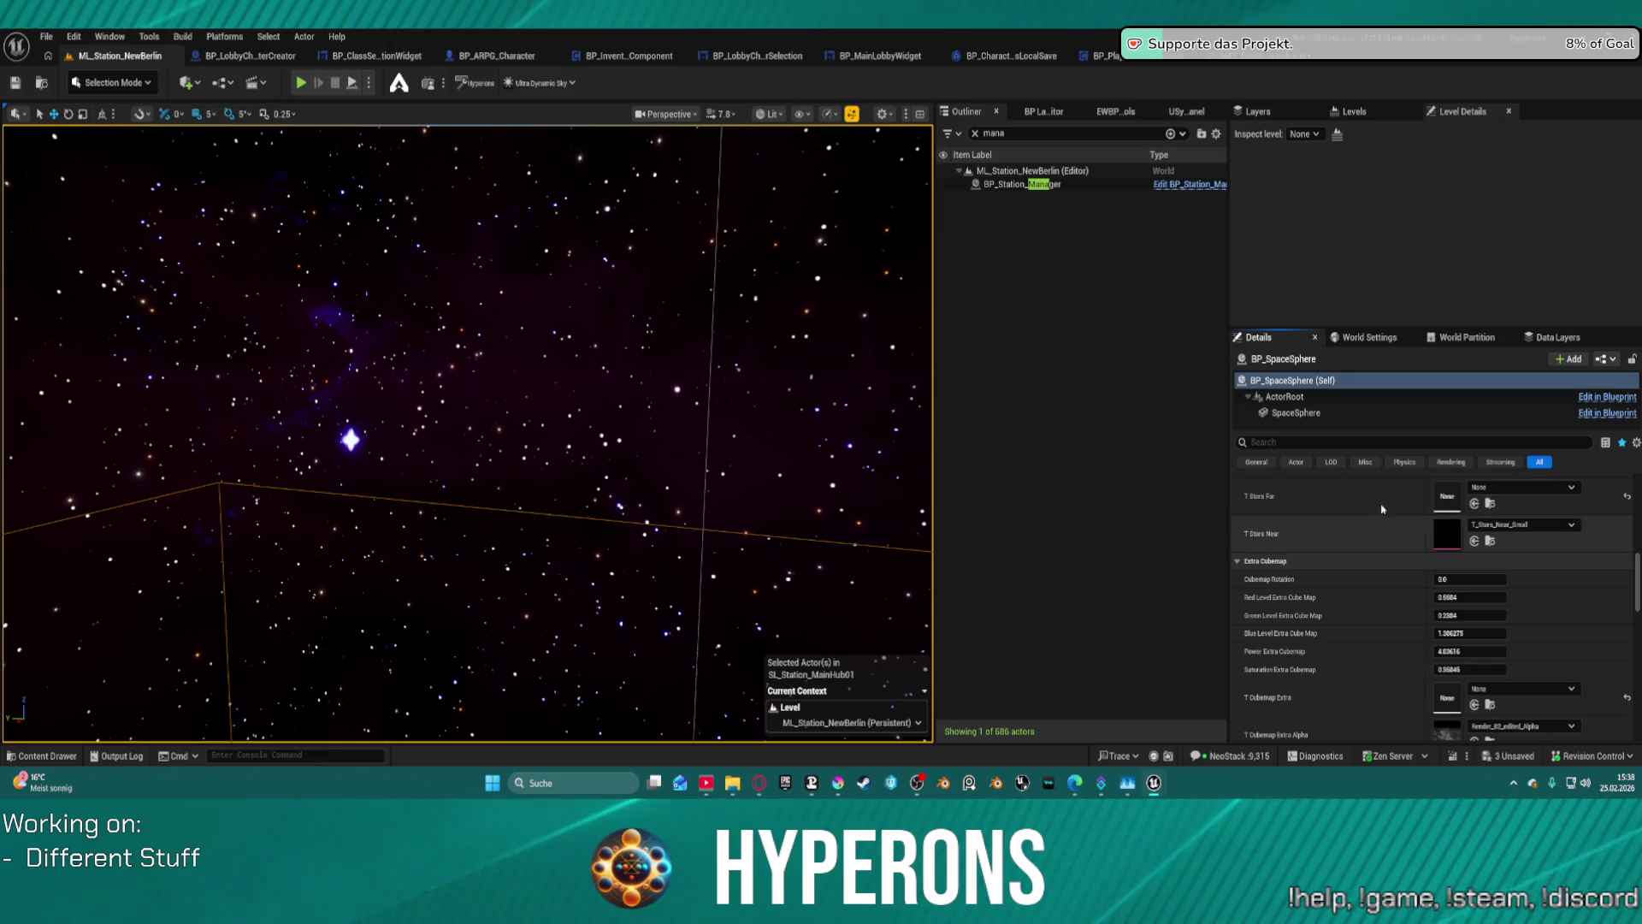
- Fly the viewport camera toward the station
left_click_drag(451, 398, 451, 399)
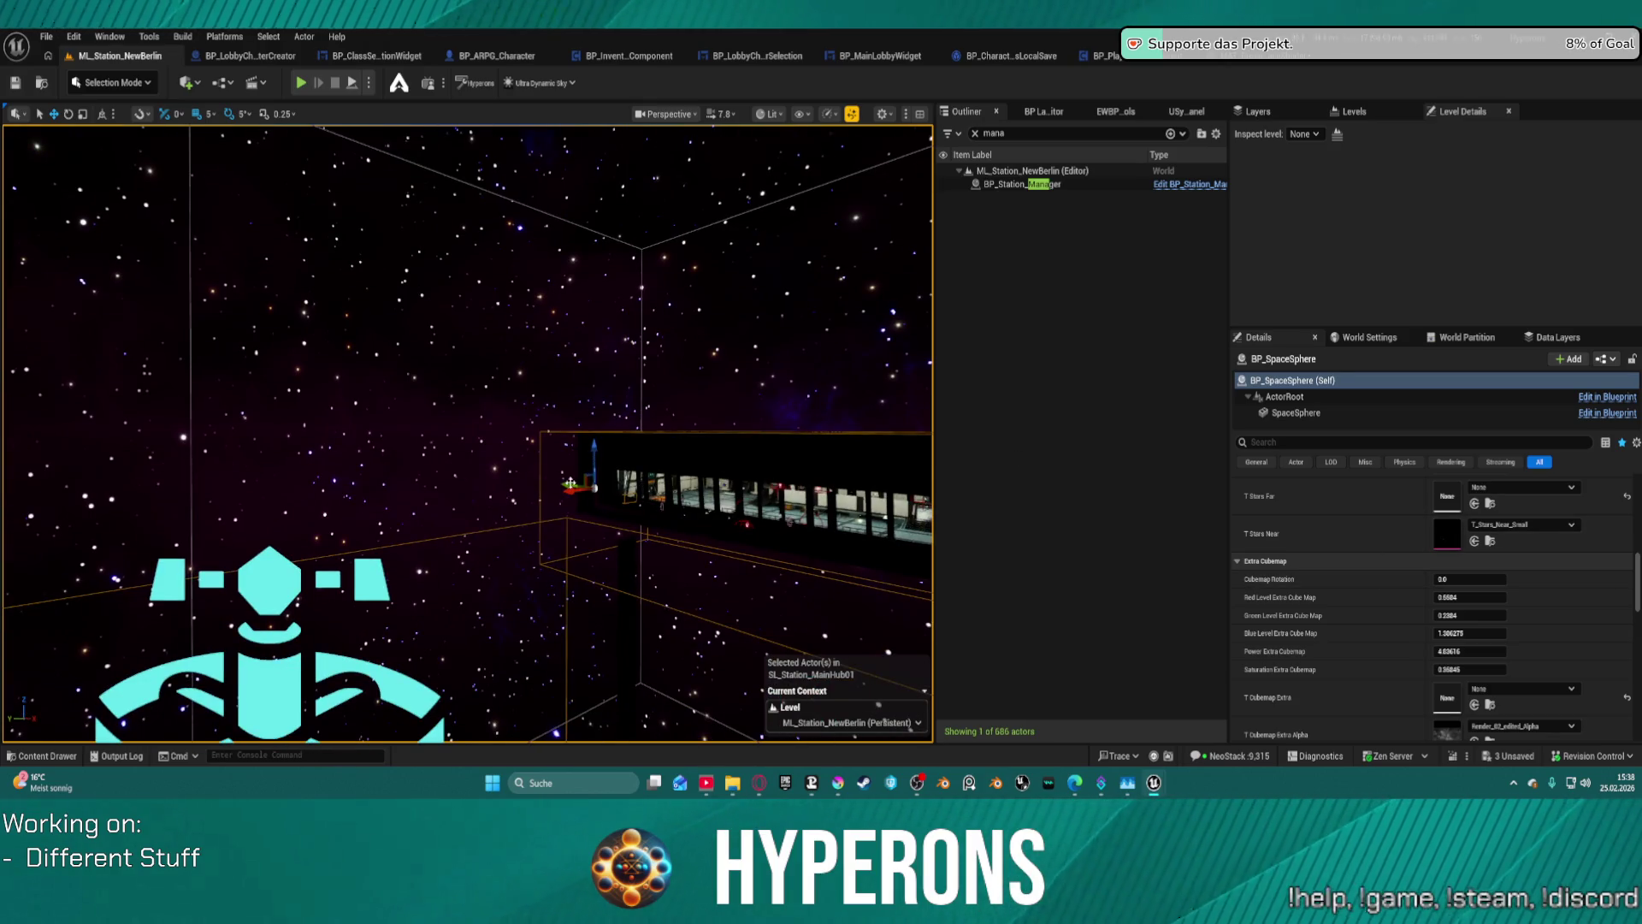
left_click_drag(570, 484, 557, 471)
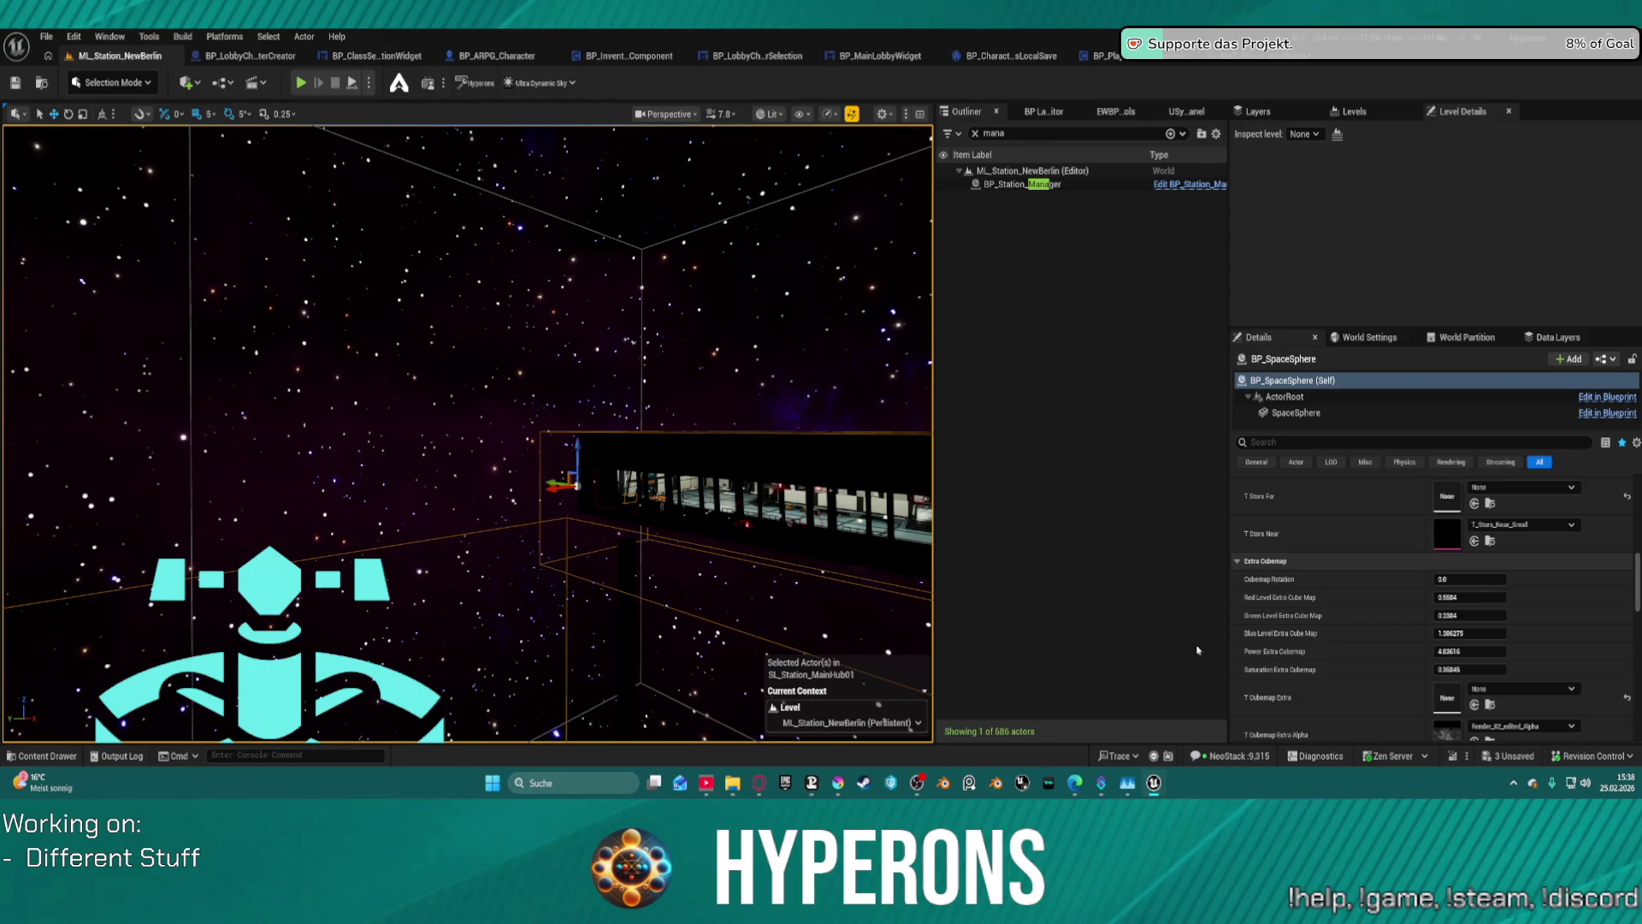
scroll(1368, 590, "up", 3)
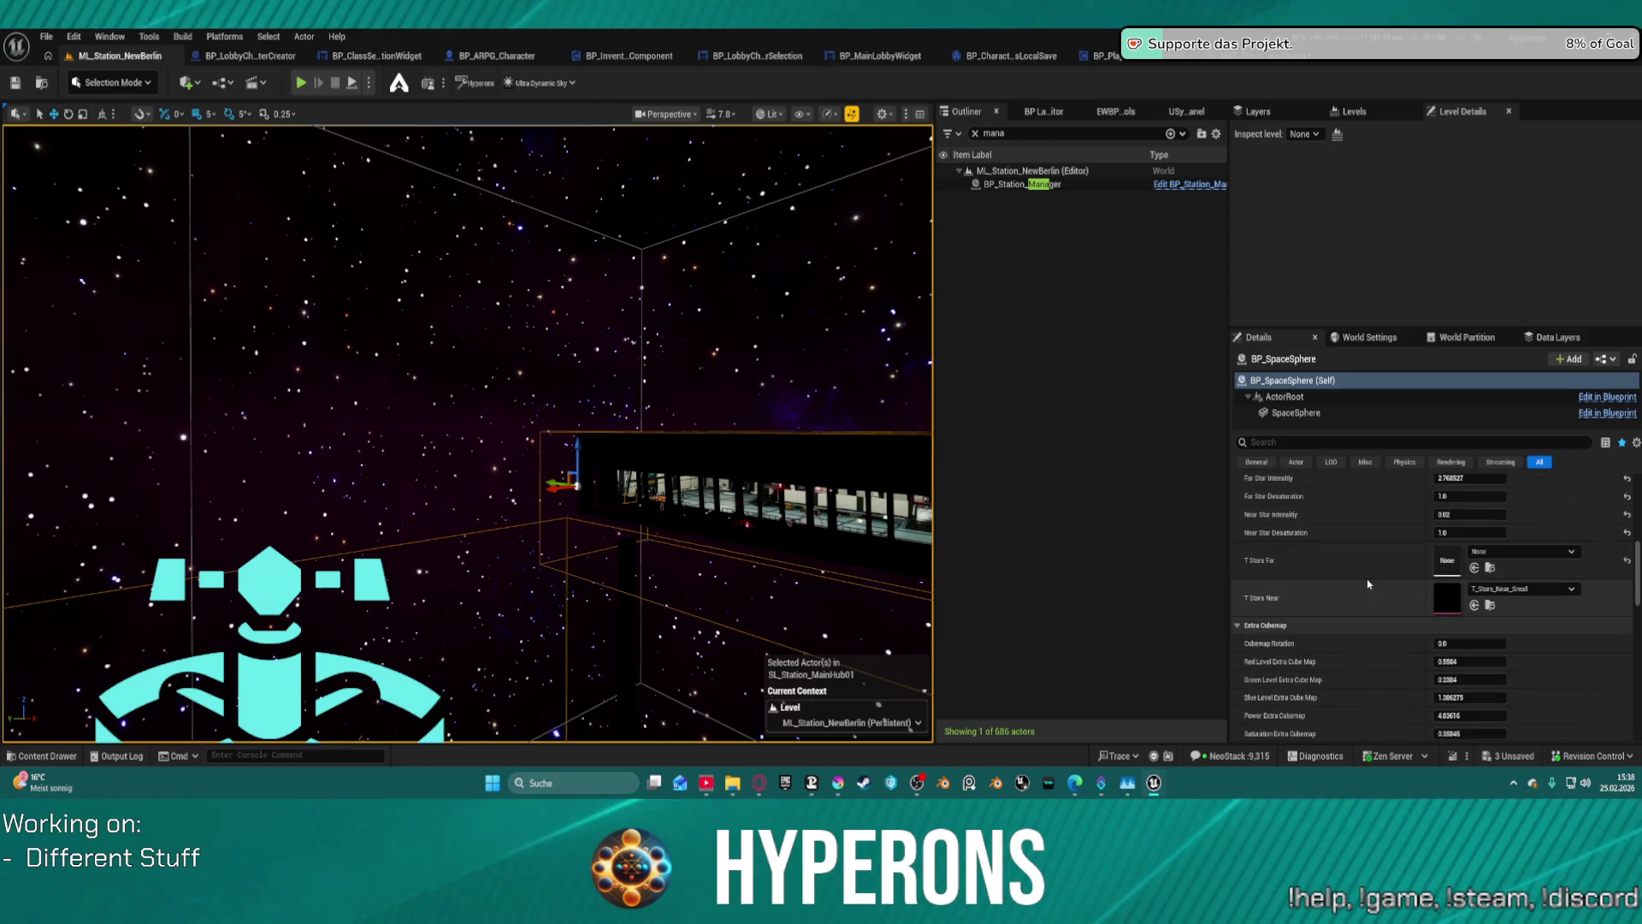
scroll(1367, 584, "up", 3)
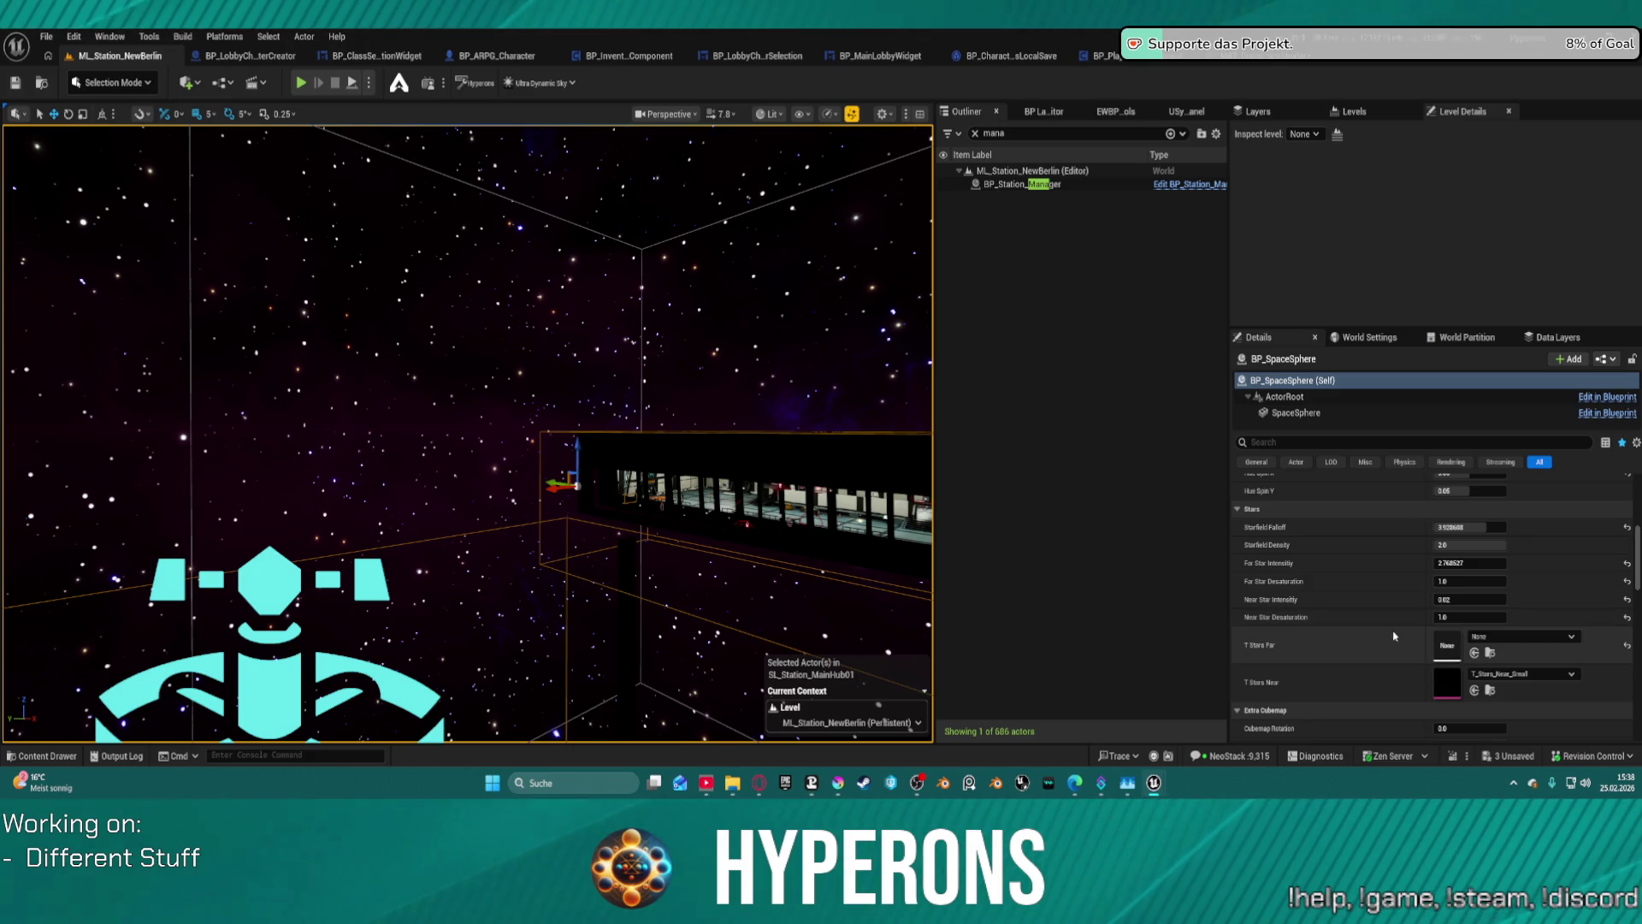
- Try resetting T Stars Far, undo it, and clear the T Stars Near texture
left_click(1627, 645)
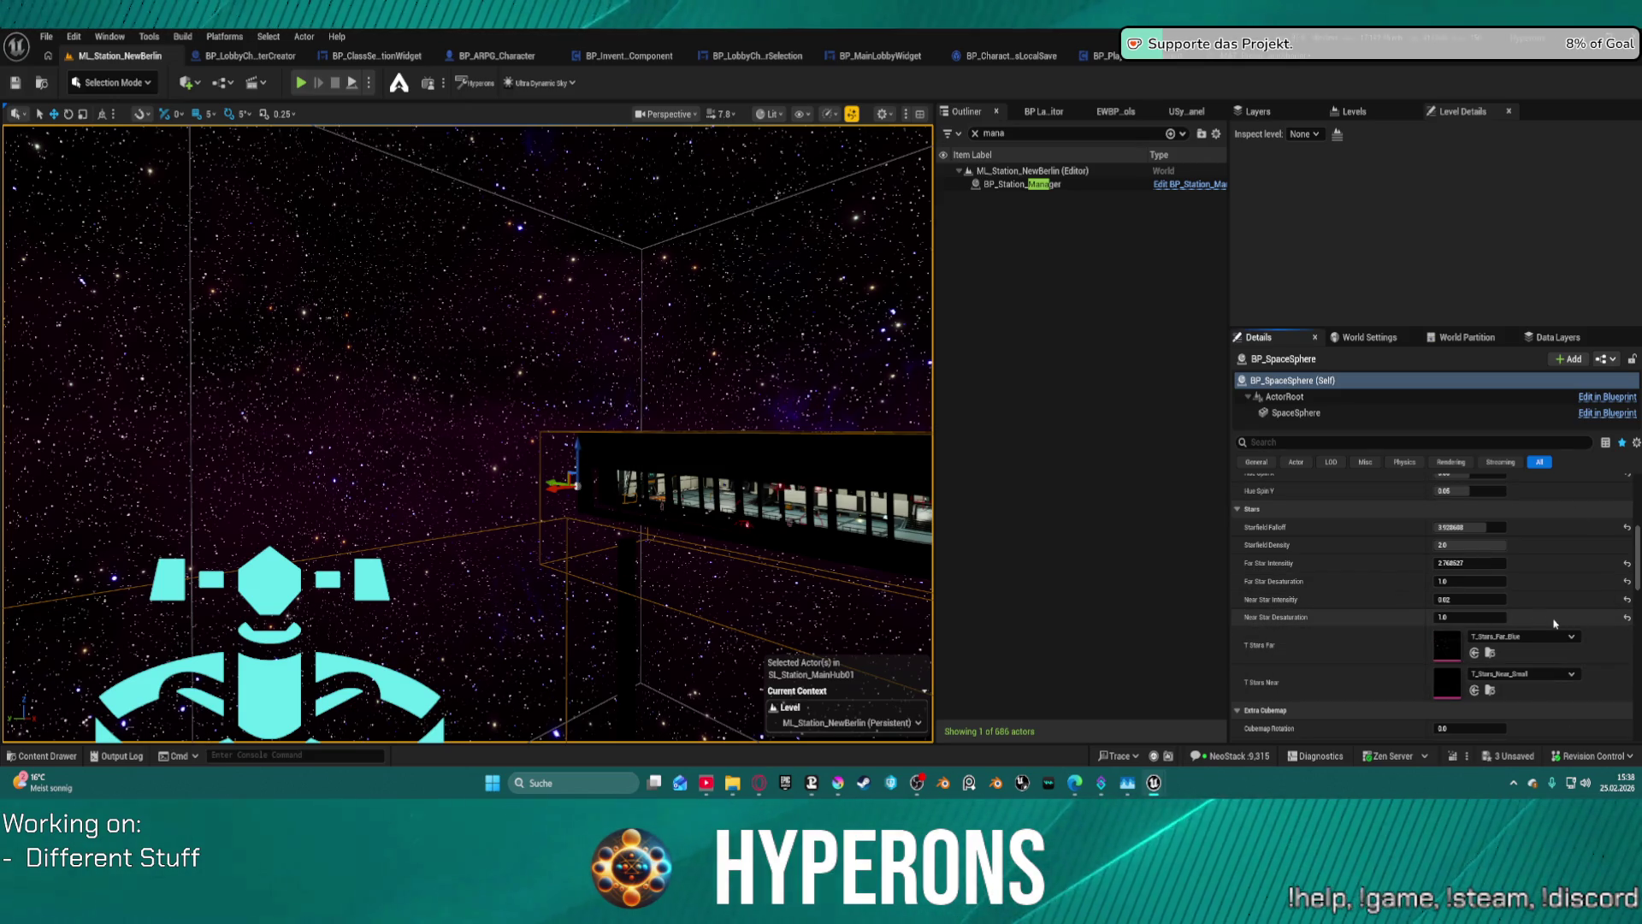
key("ctrl+z")
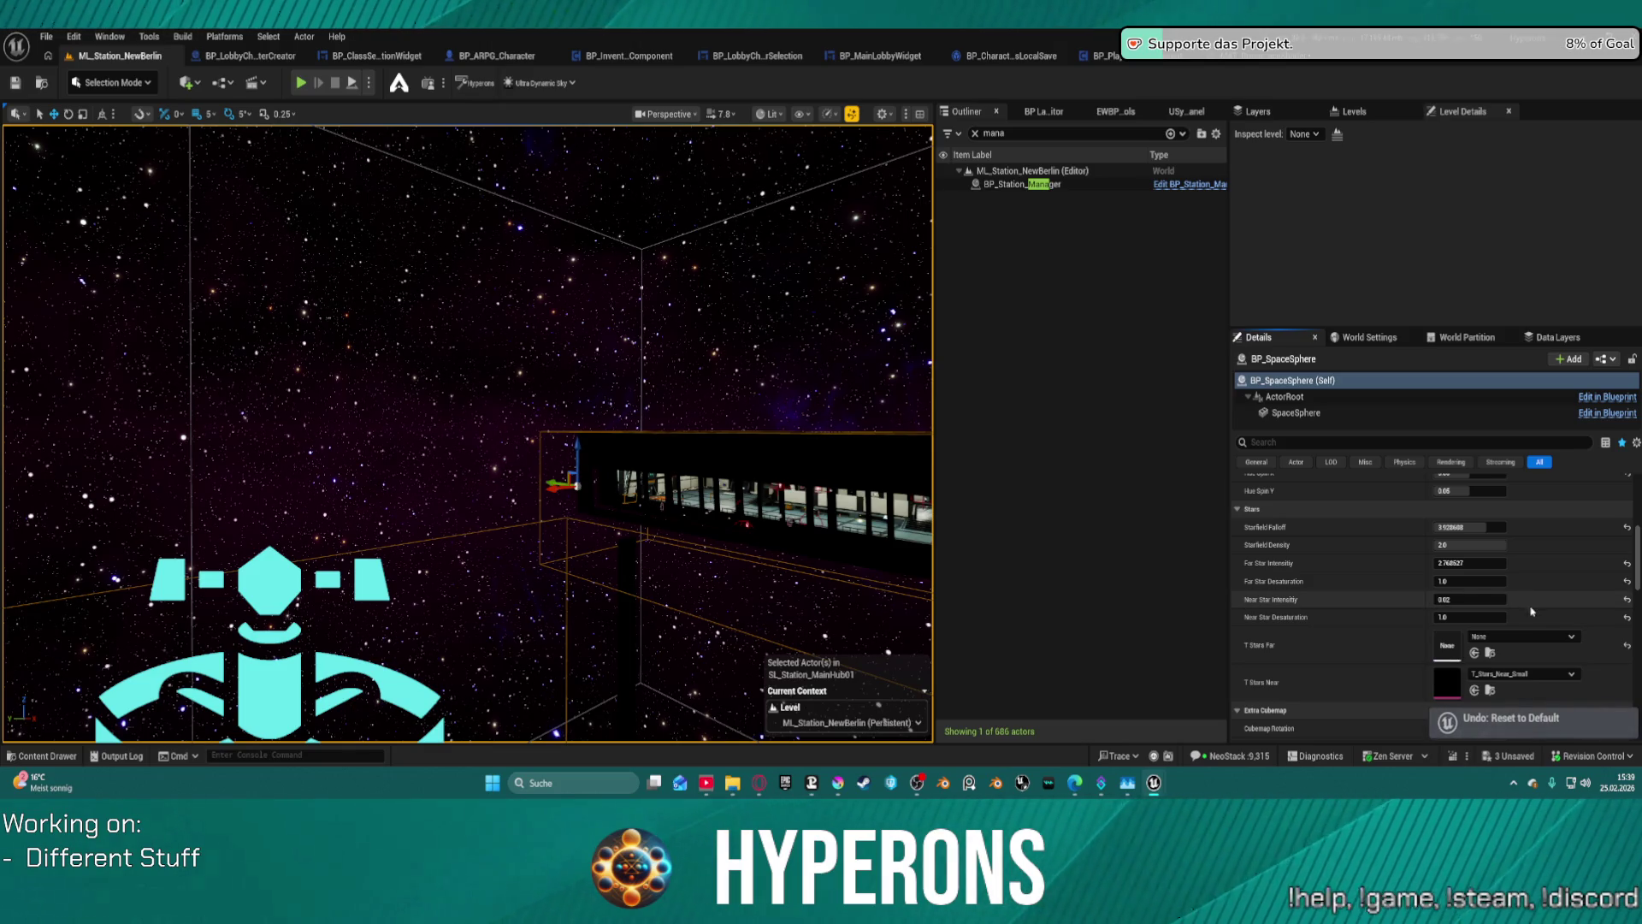
left_click(1531, 674)
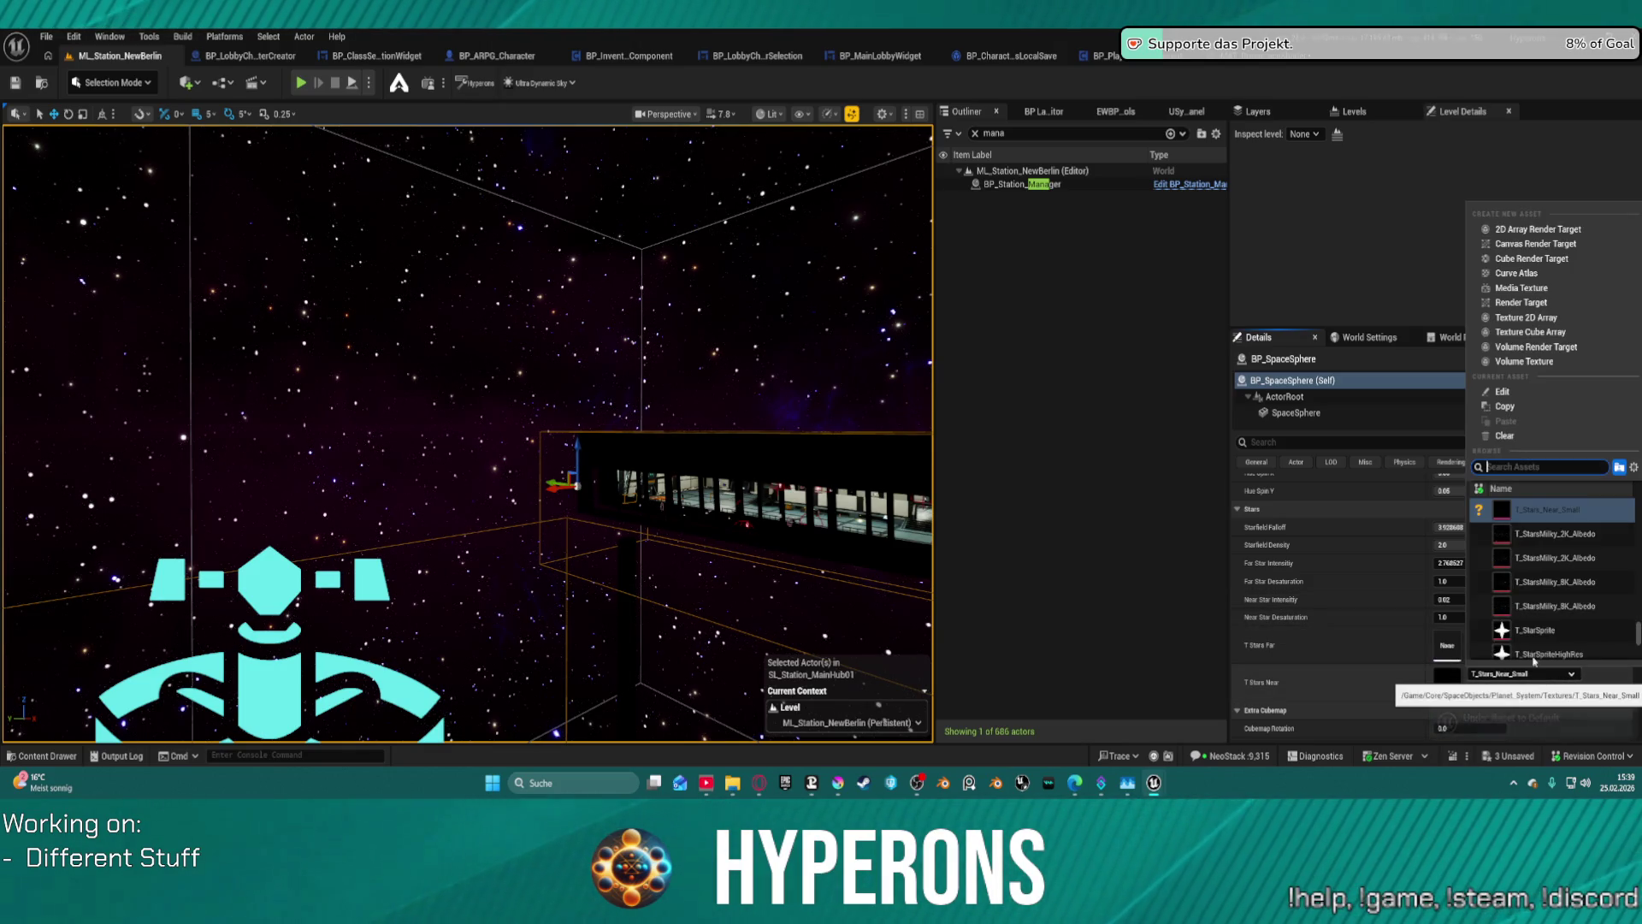
left_click(1505, 436)
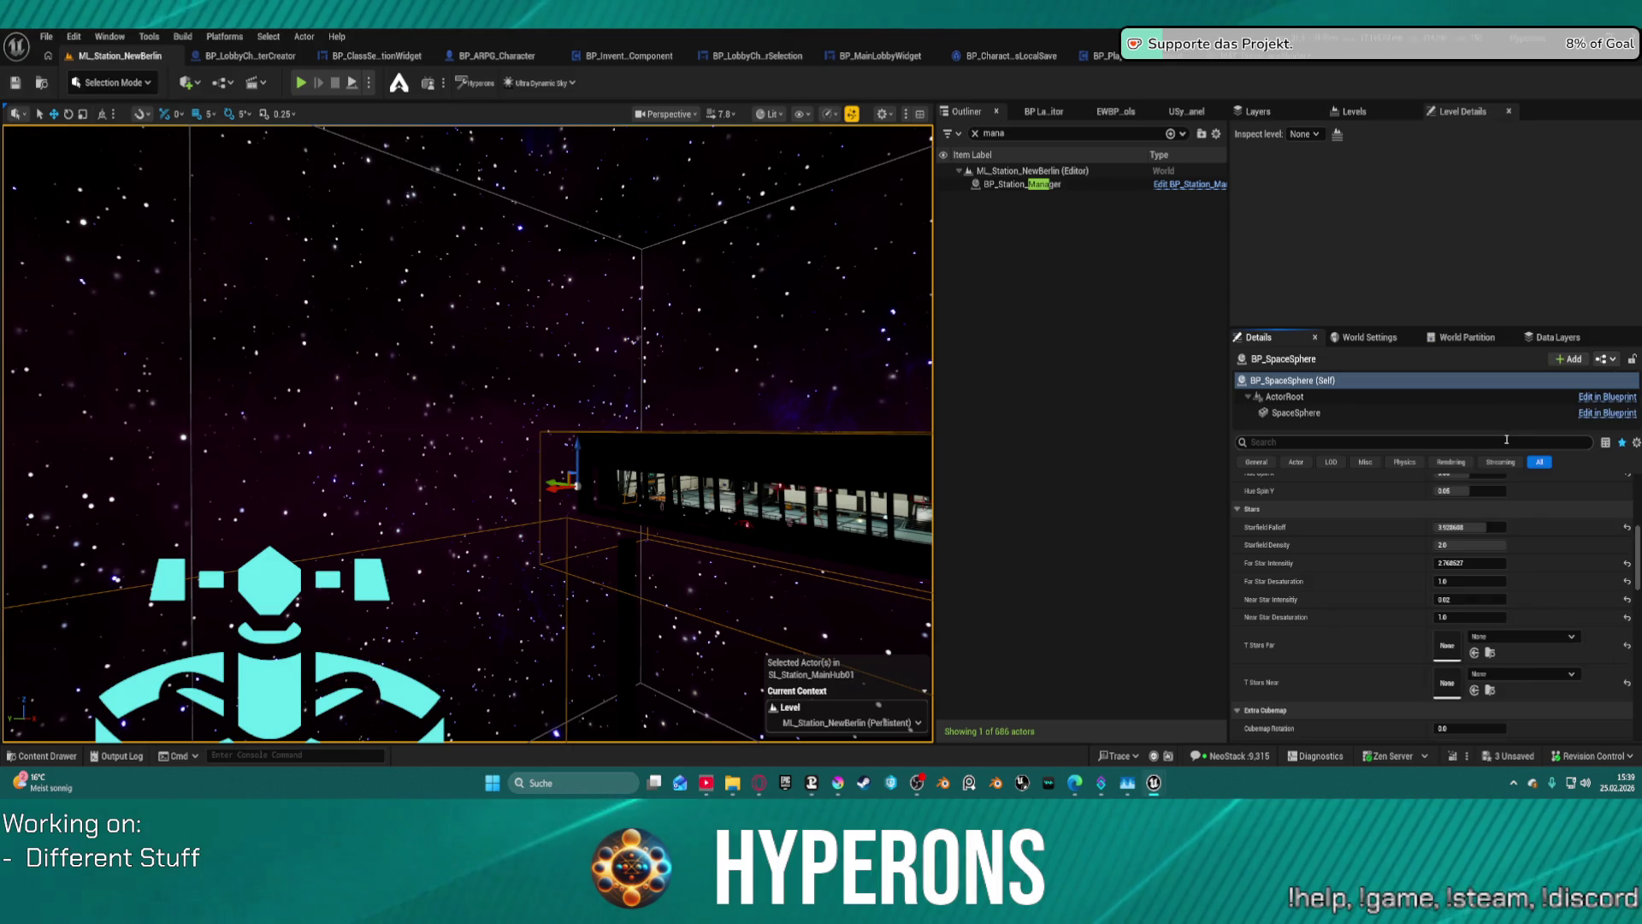
- Clear the T Cubemap Extra Alpha texture to None
scroll(1437, 625, "down", 5)
scroll(1437, 625, "down", 3)
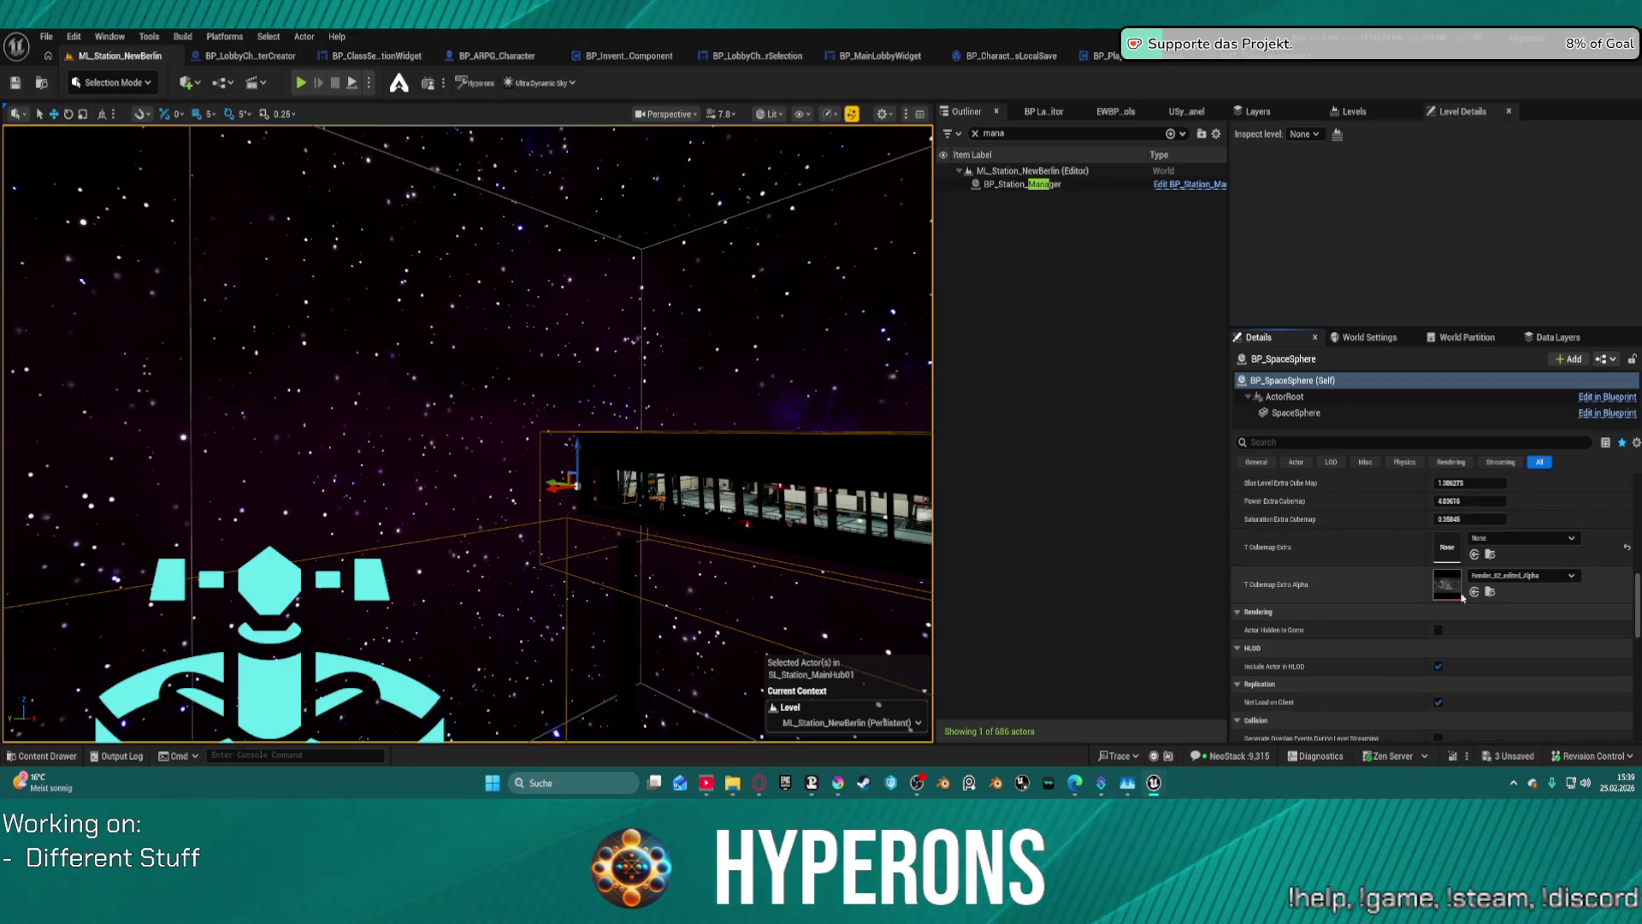
left_click(1522, 575)
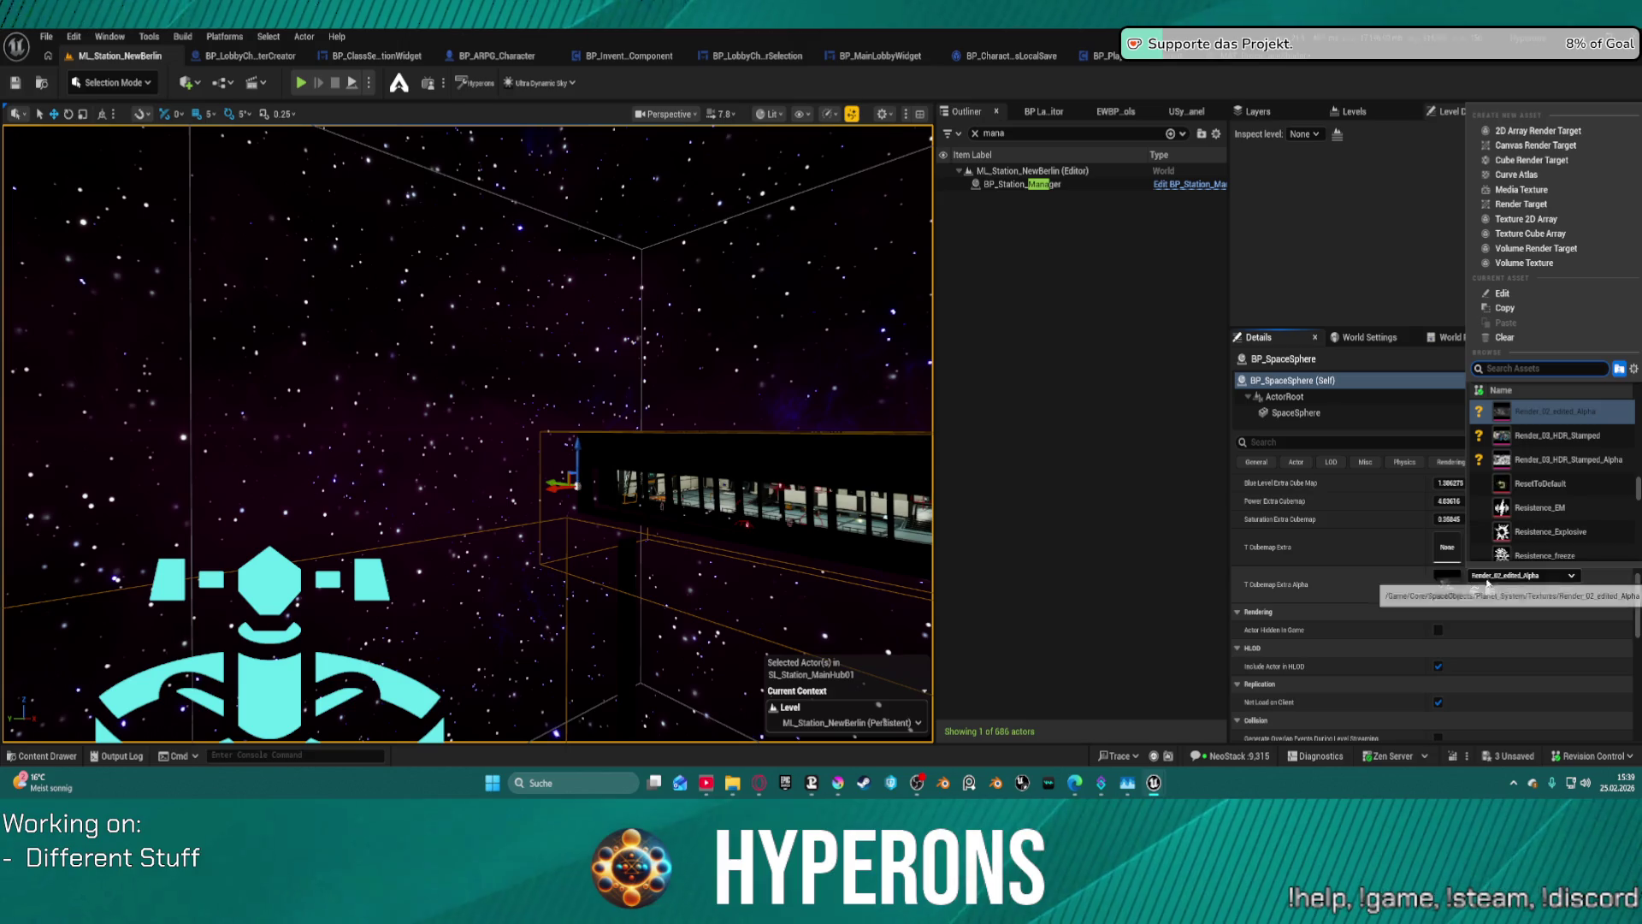
left_click(1504, 337)
scroll(1527, 531, "up", 15)
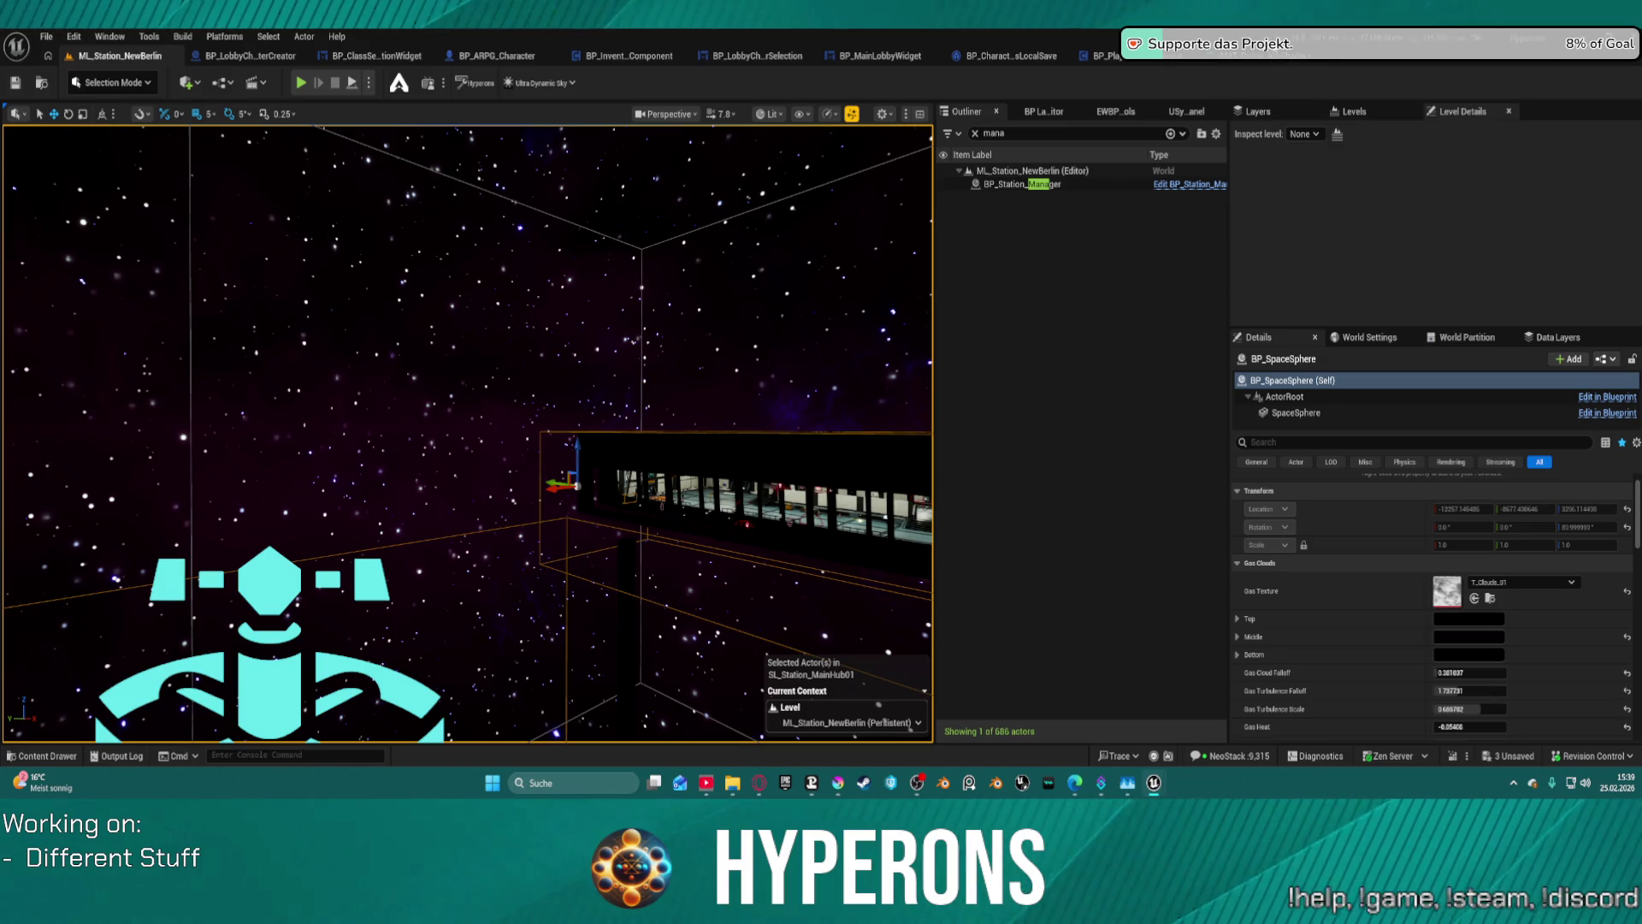
- Apply the MAT_ProceduralSpaceShader changes and go back to the ML_Station_NewBerlin level's star settings
left_click(1245, 60)
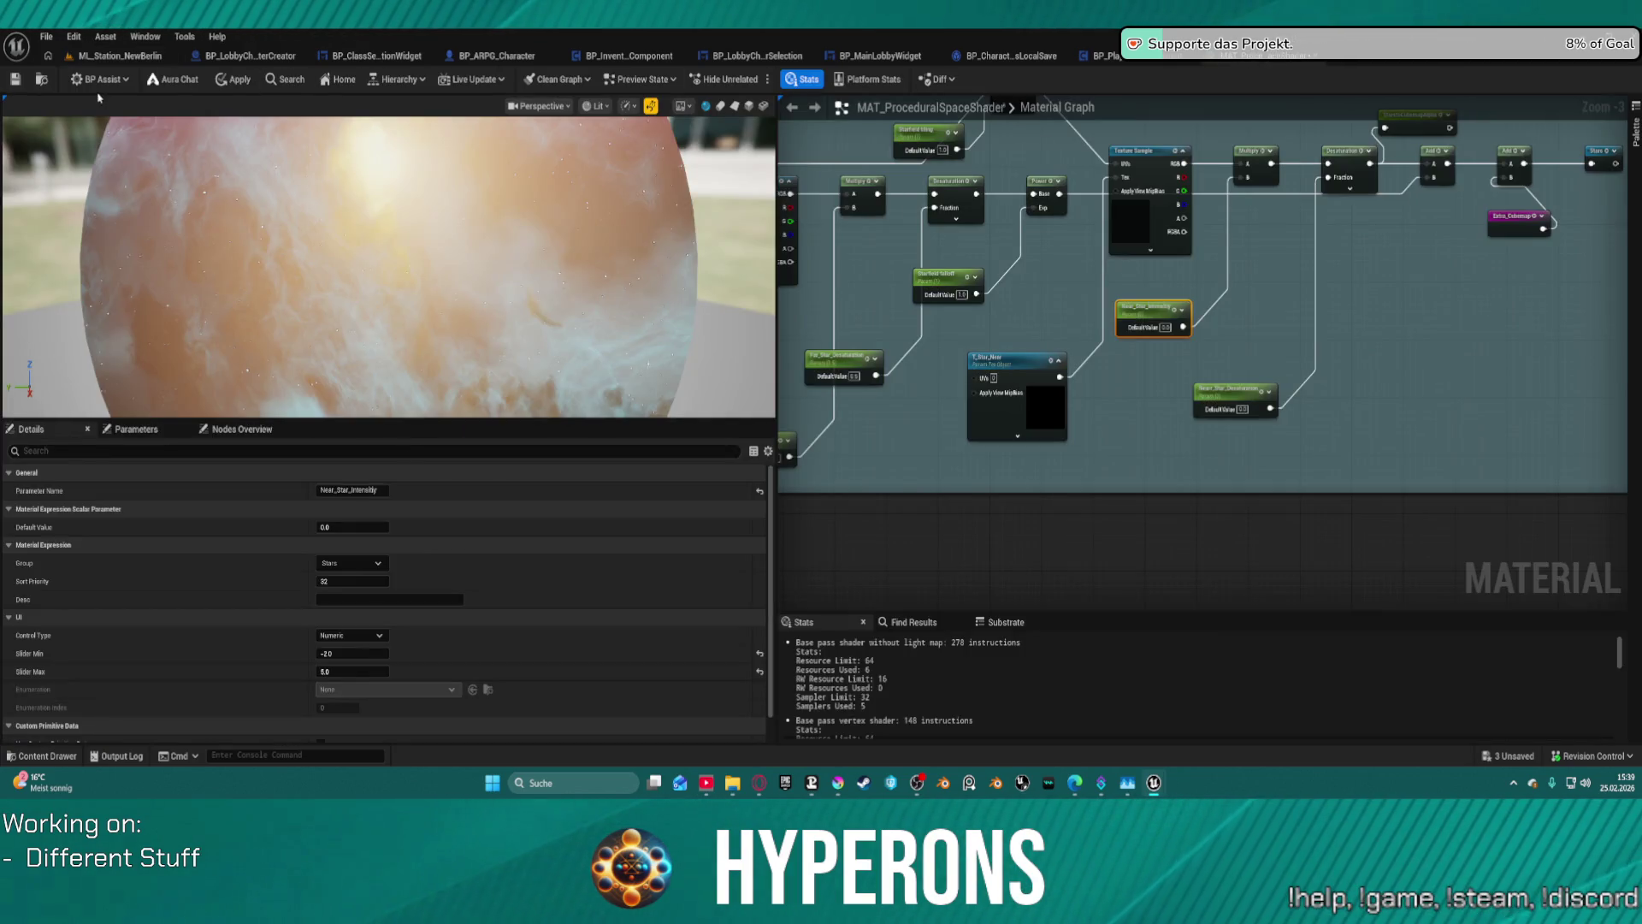
left_click(231, 79)
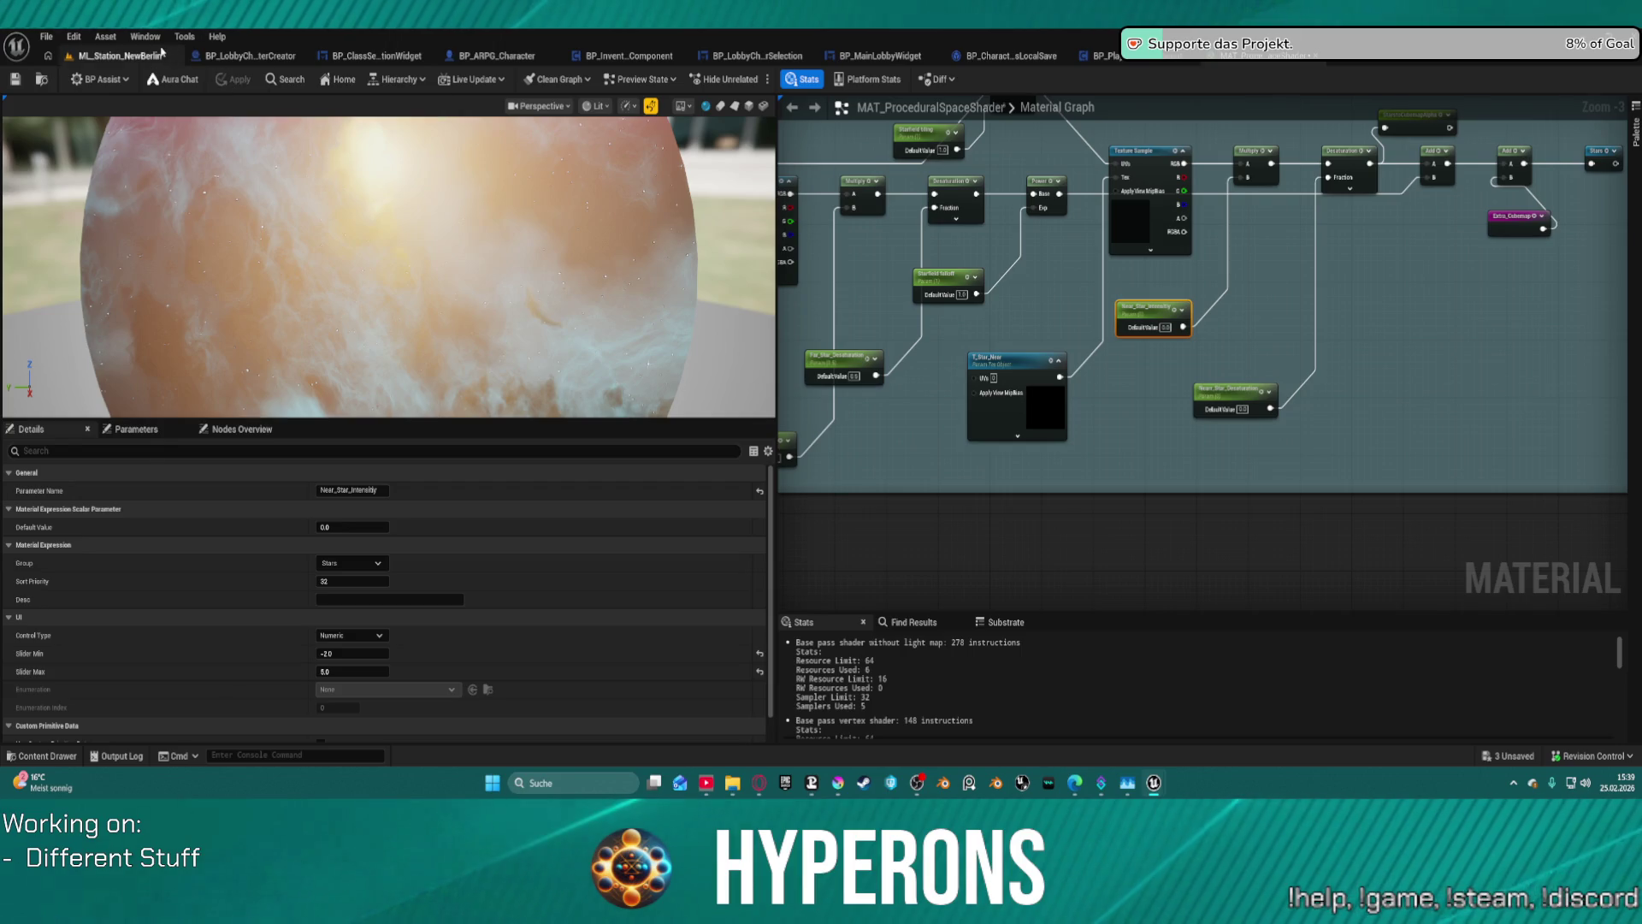
left_click(120, 56)
scroll(1467, 622, "down", 6)
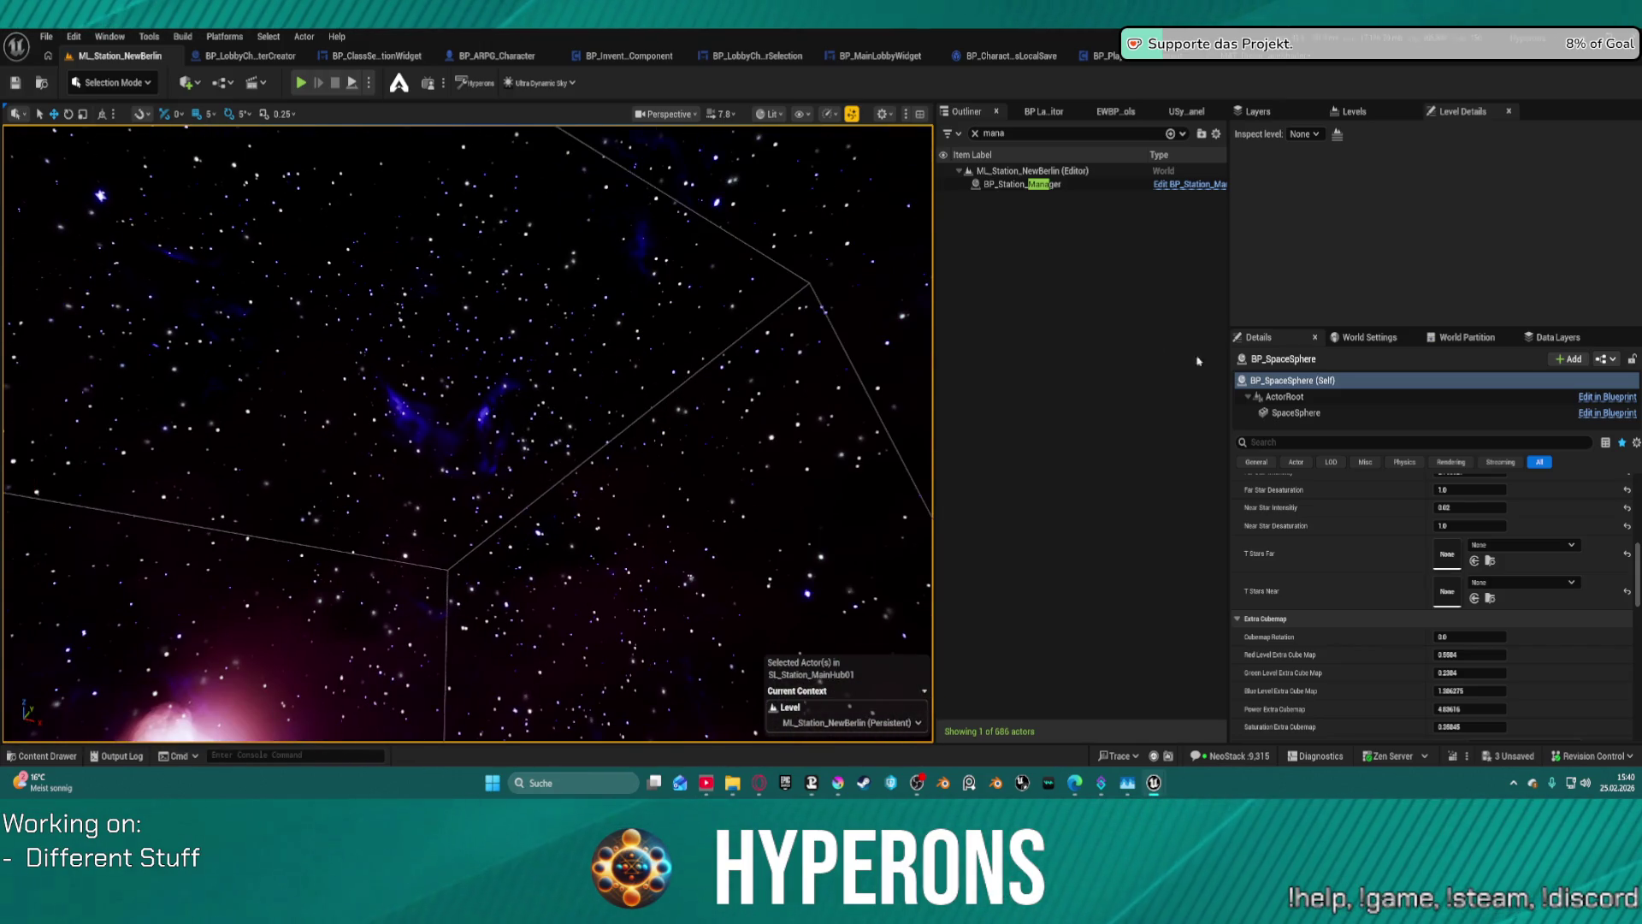
- Reset the far and near star textures, then undo to keep them empty
left_click(1628, 558)
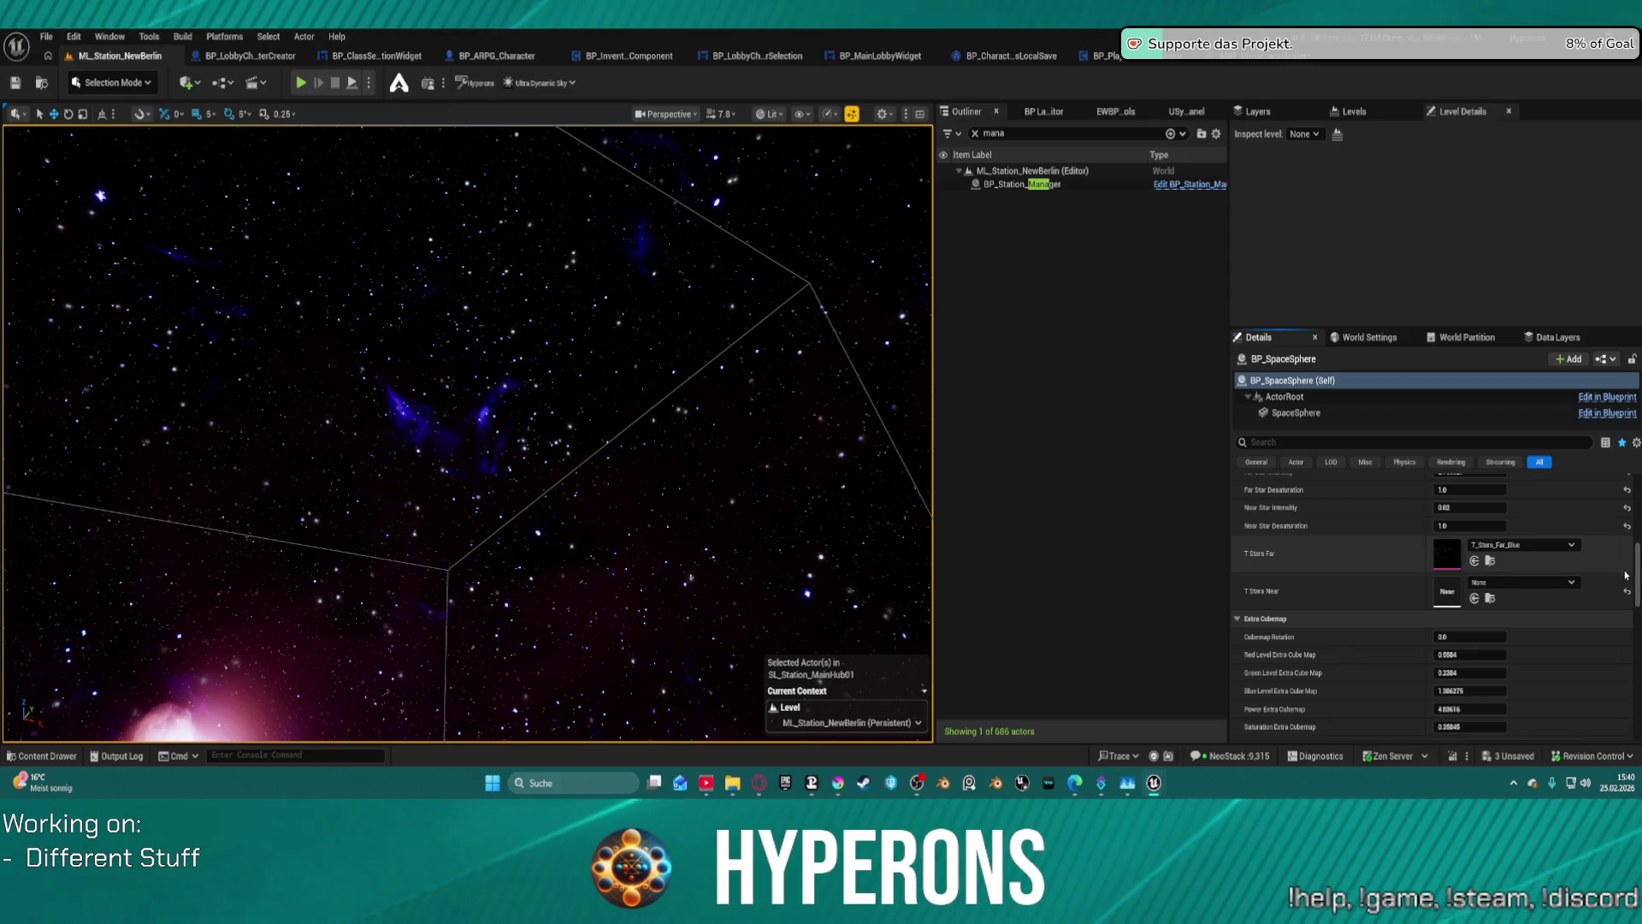
left_click(1628, 591)
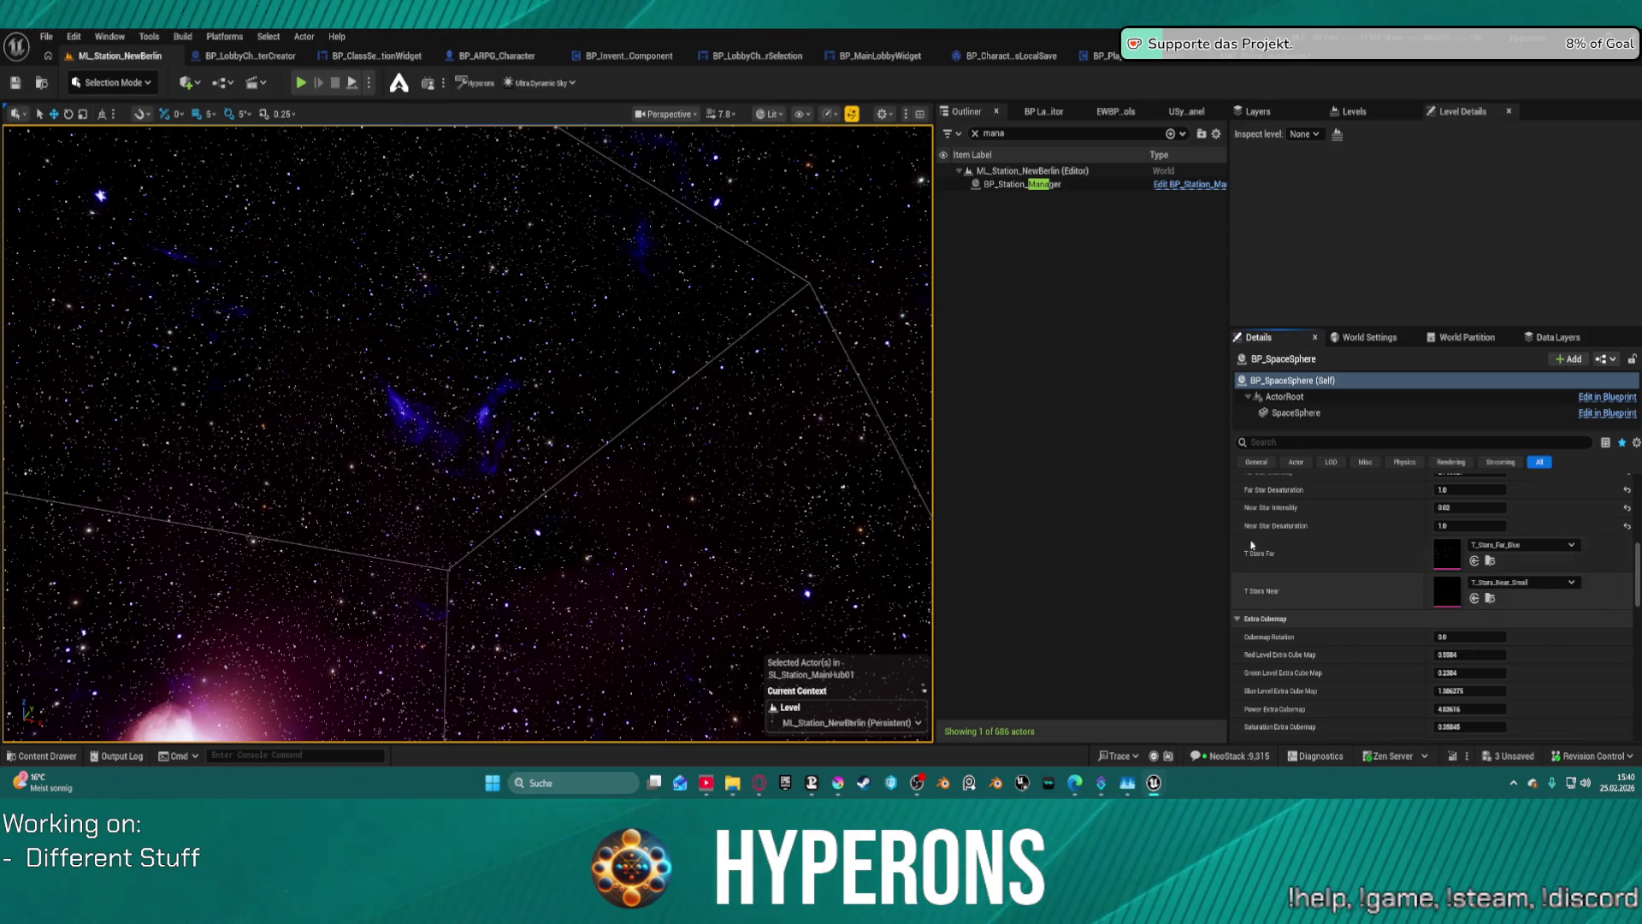
key("ctrl+z")
key("ctrl+z")
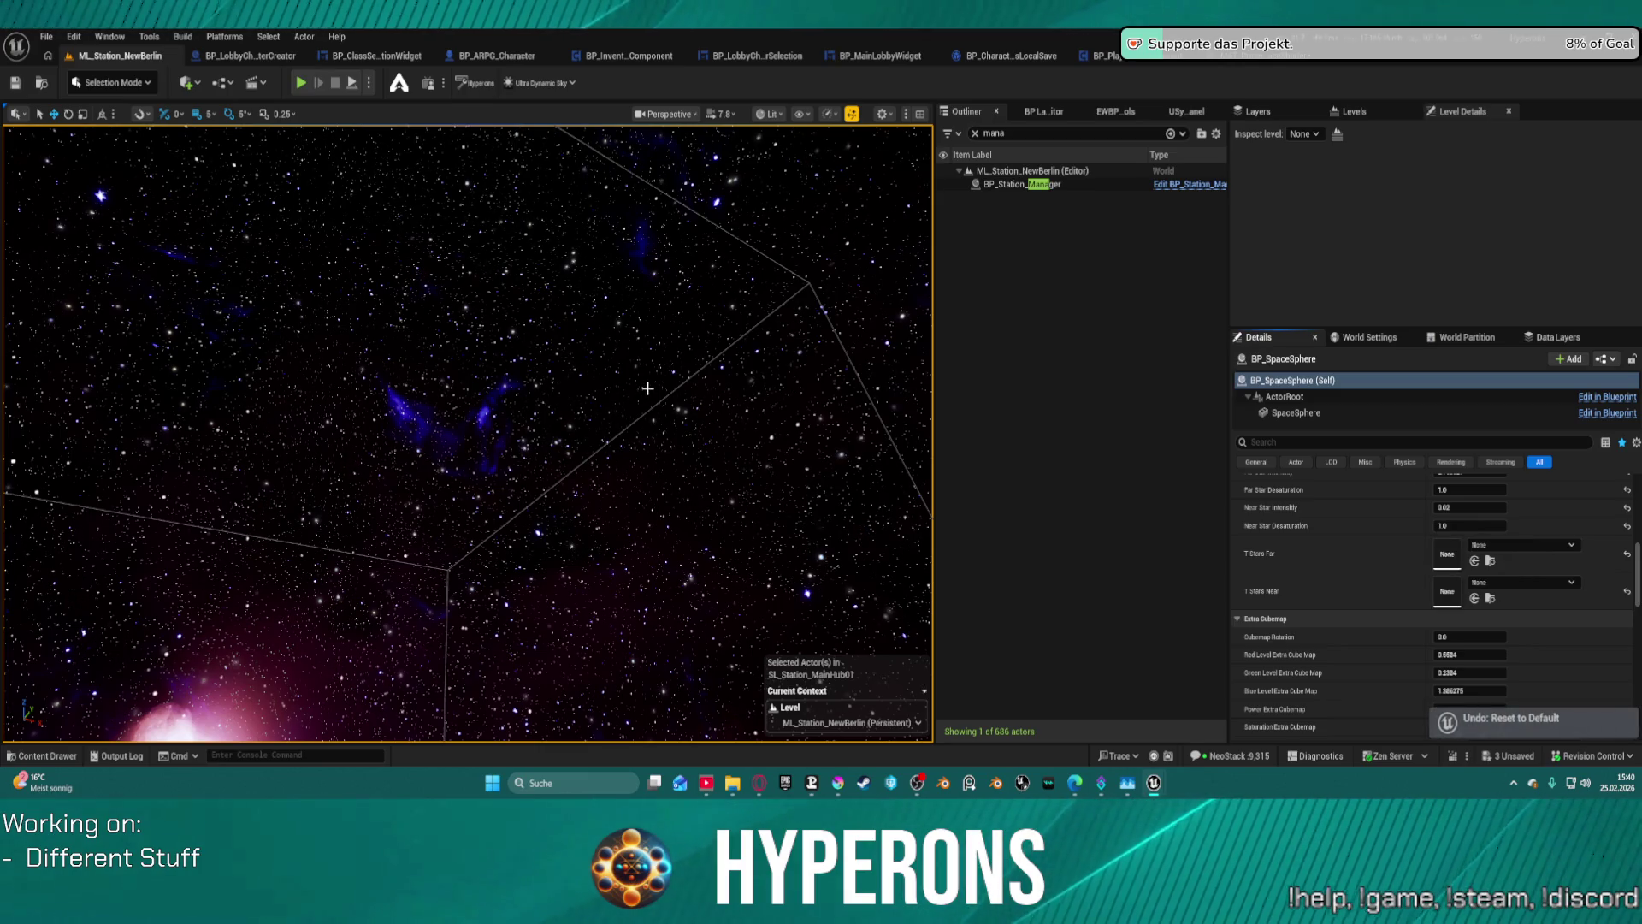
scroll(1501, 555, "up", 2)
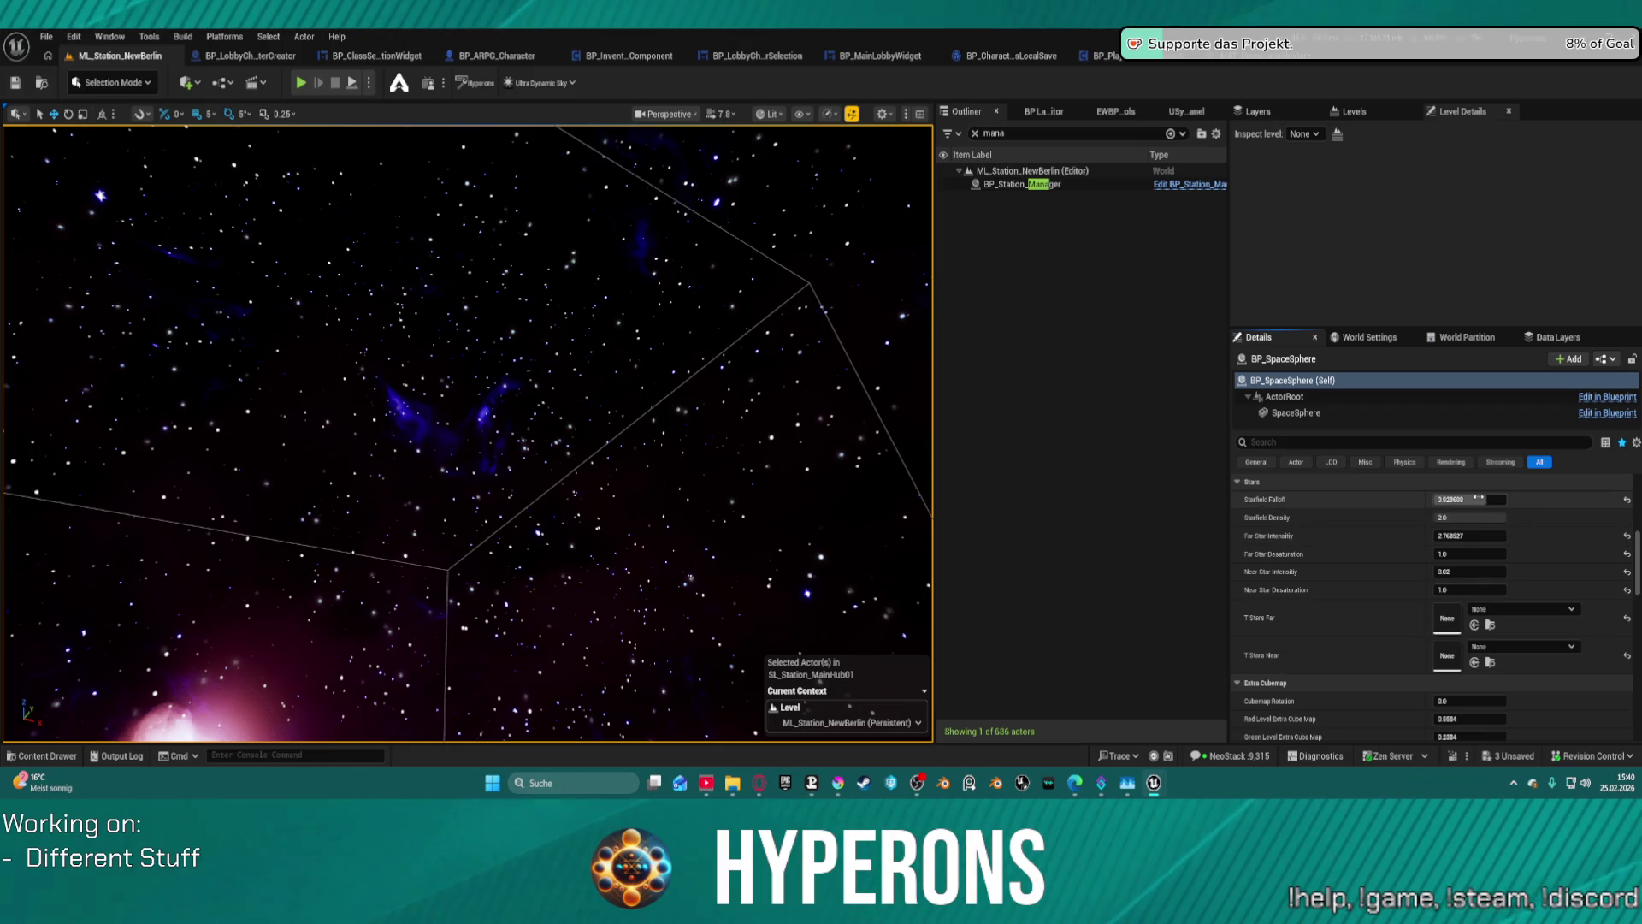
- Set Starfield Falloff to 5.0 and Starfield Density to 0.1
mouse_move(1470, 498)
left_mouse_down()
mouse_move(1432, 498)
mouse_move(1465, 498)
left_mouse_up()
type("1.353269")
key("Return")
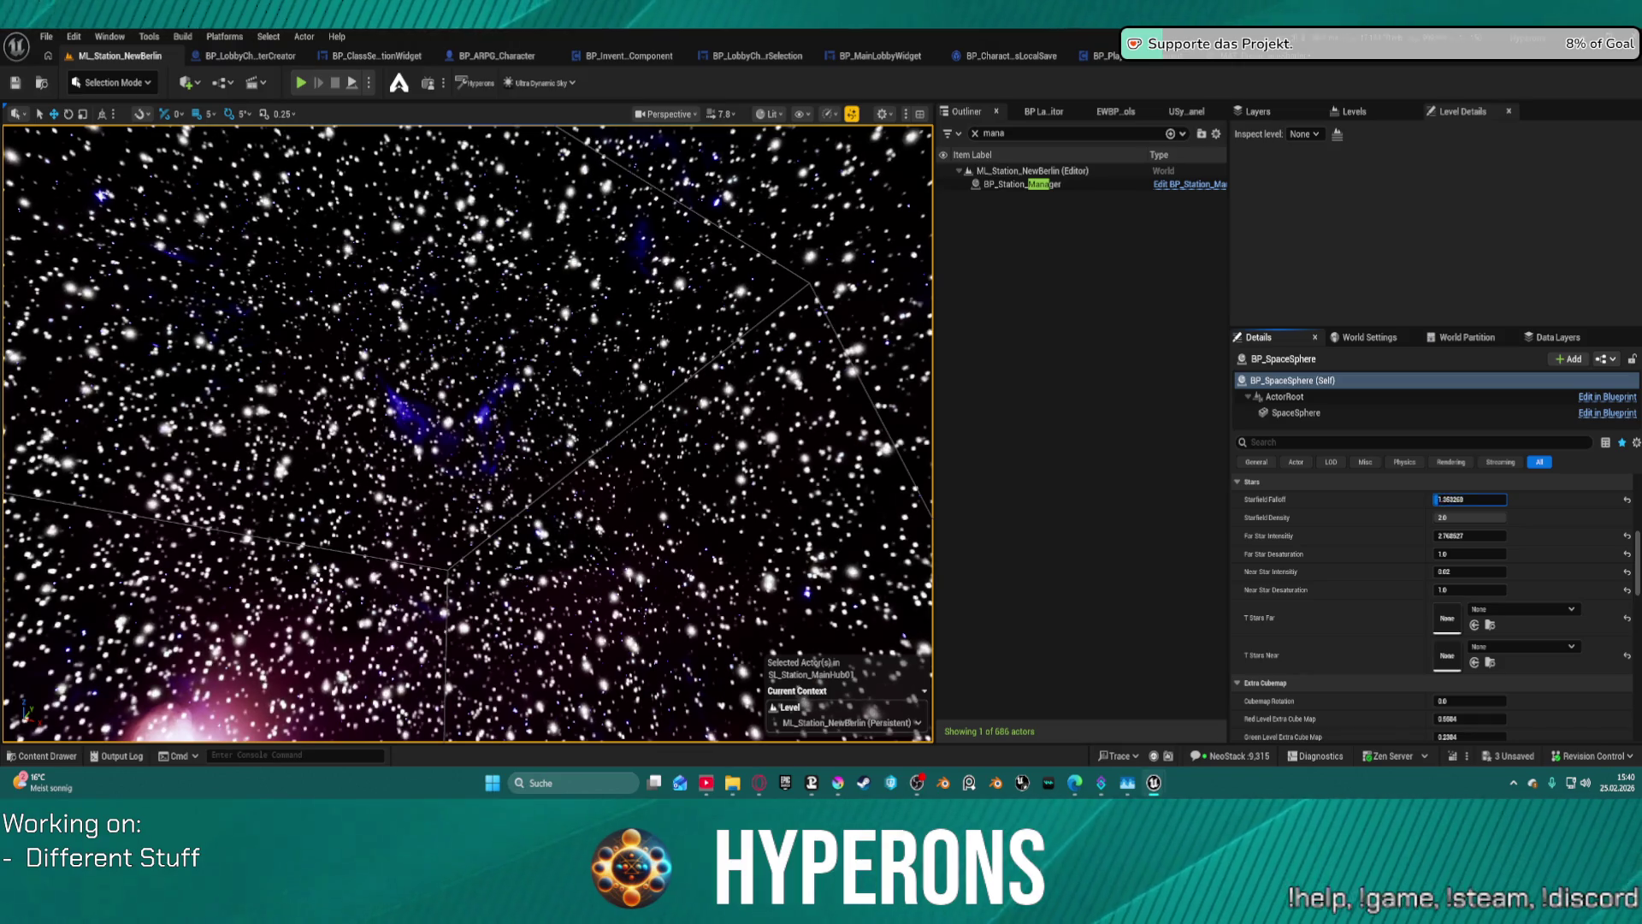
type("5")
key("Return")
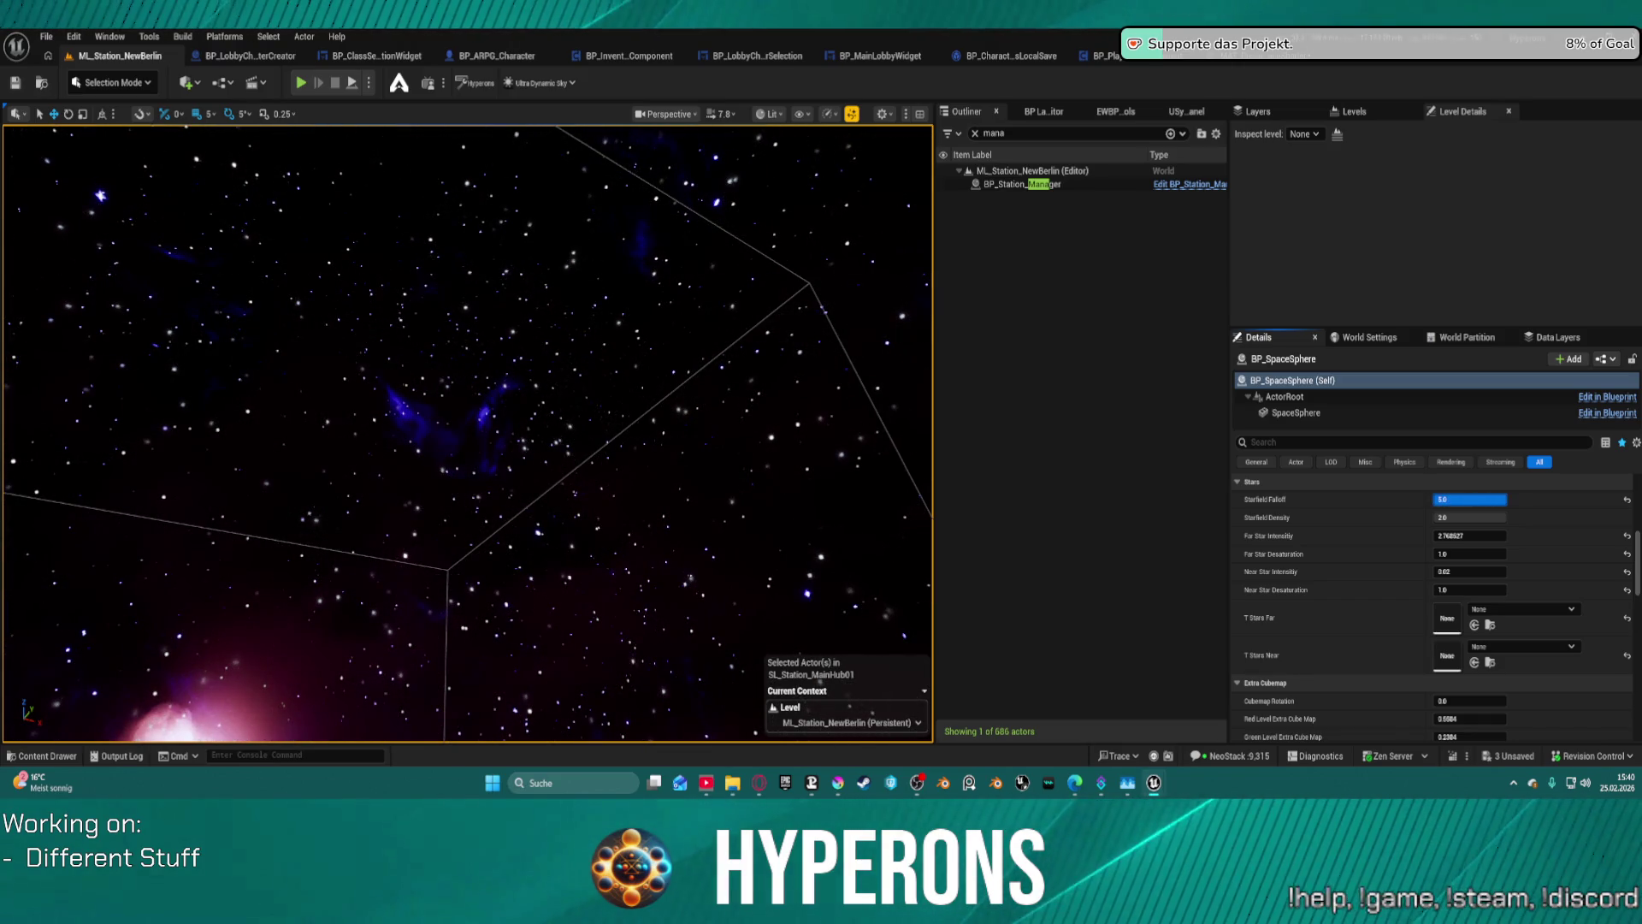
type("0.1")
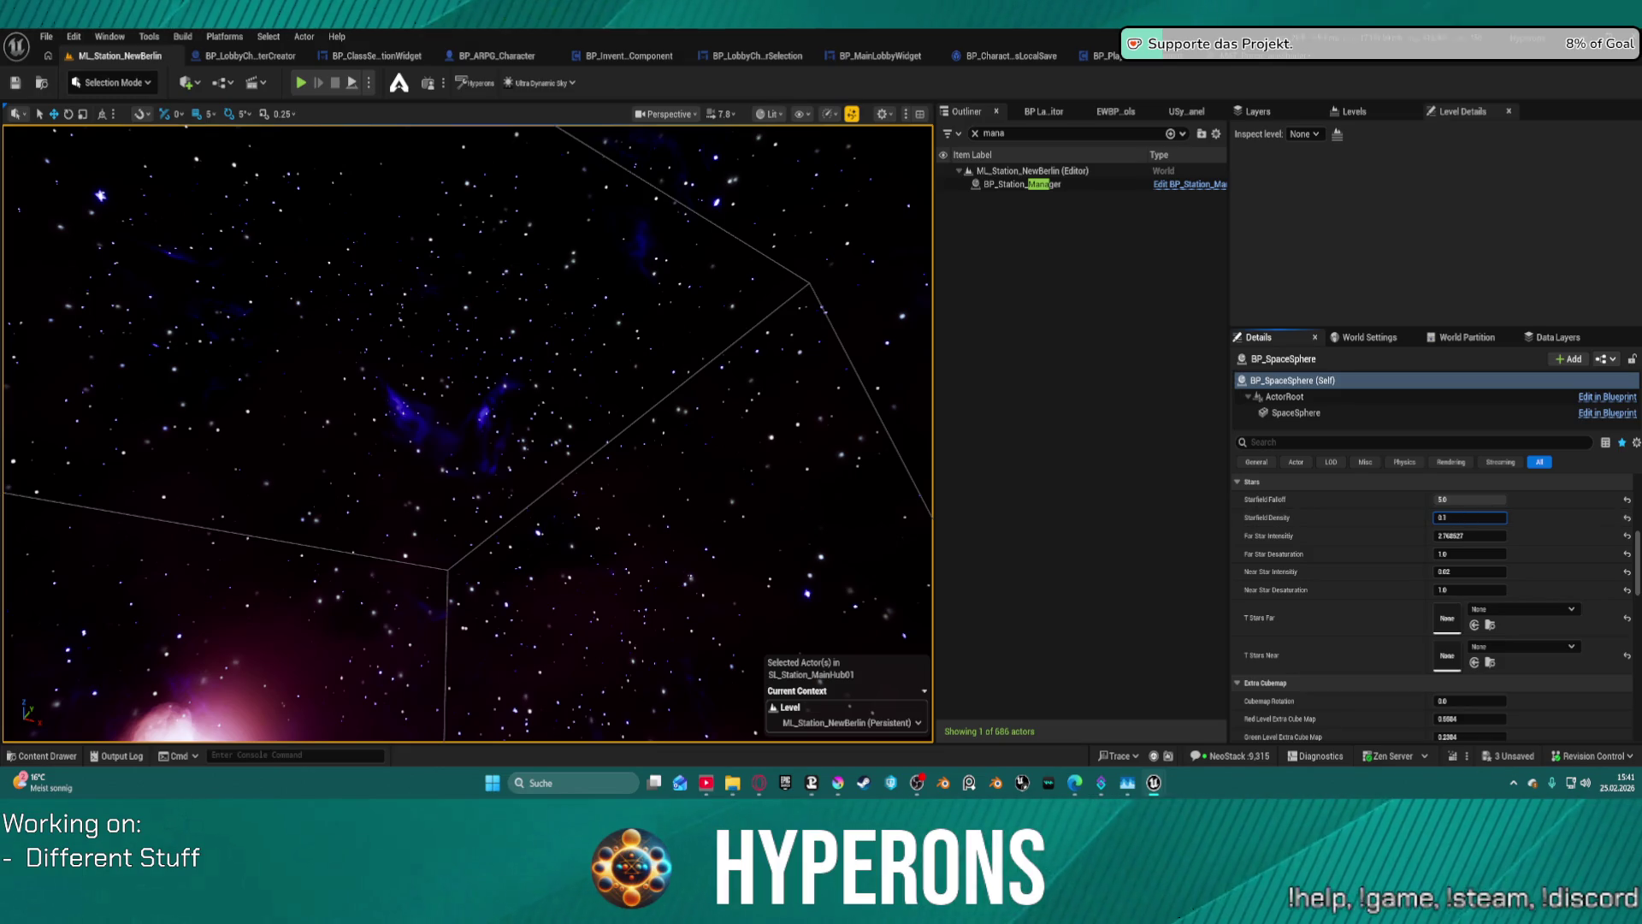
type("0.1")
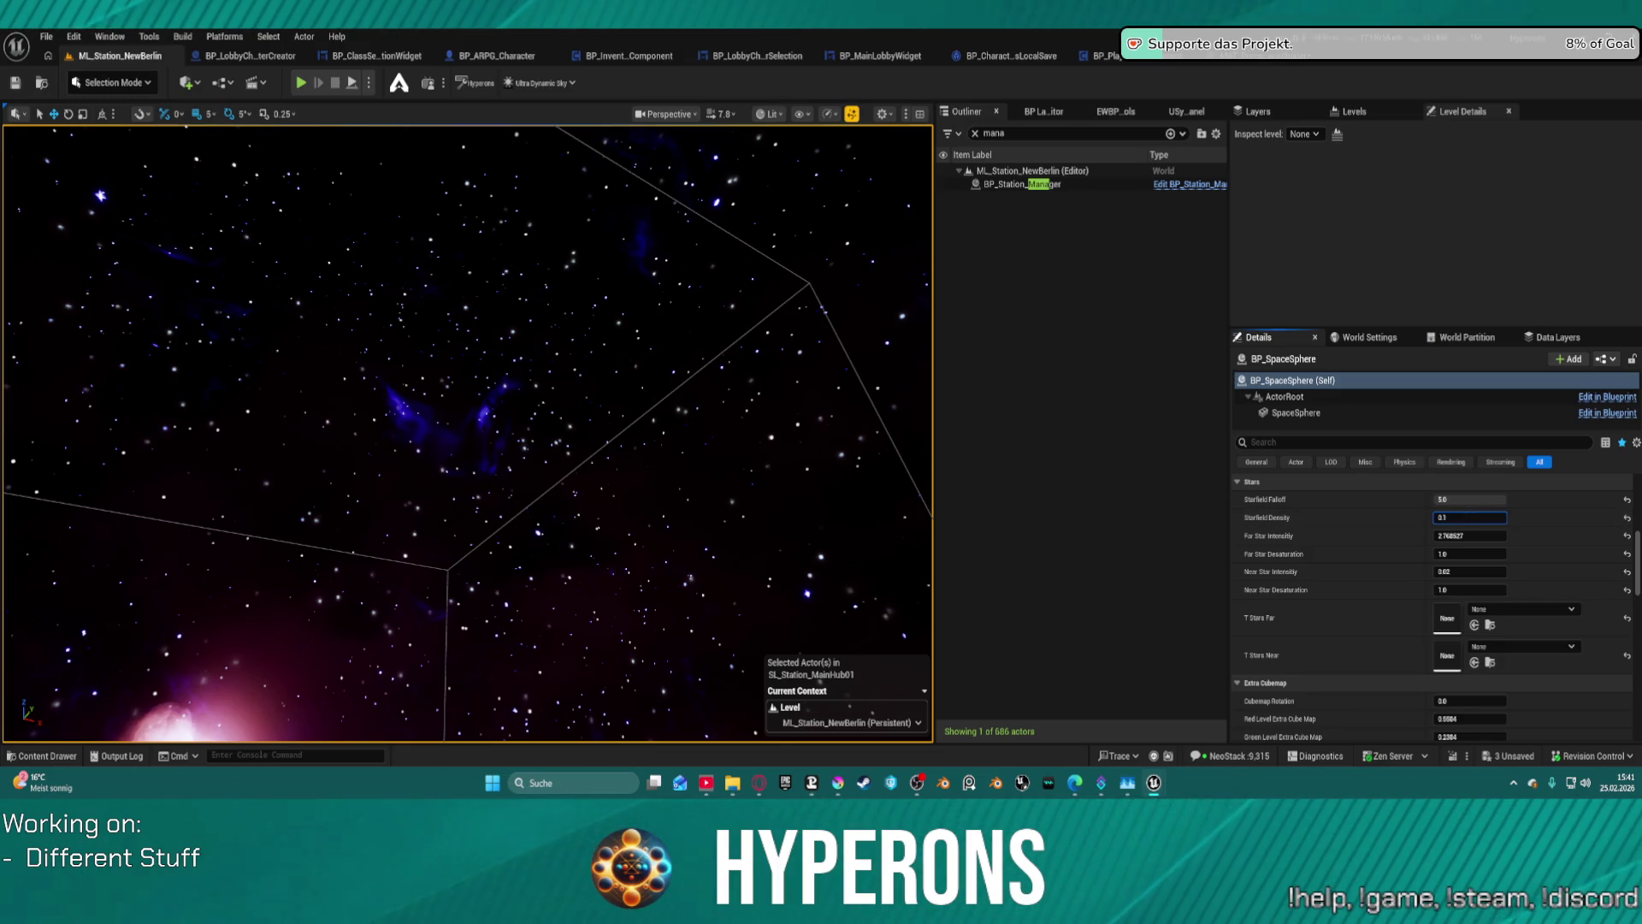
left_click_drag(295, 375, 295, 375)
scroll(1394, 637, "down", 5)
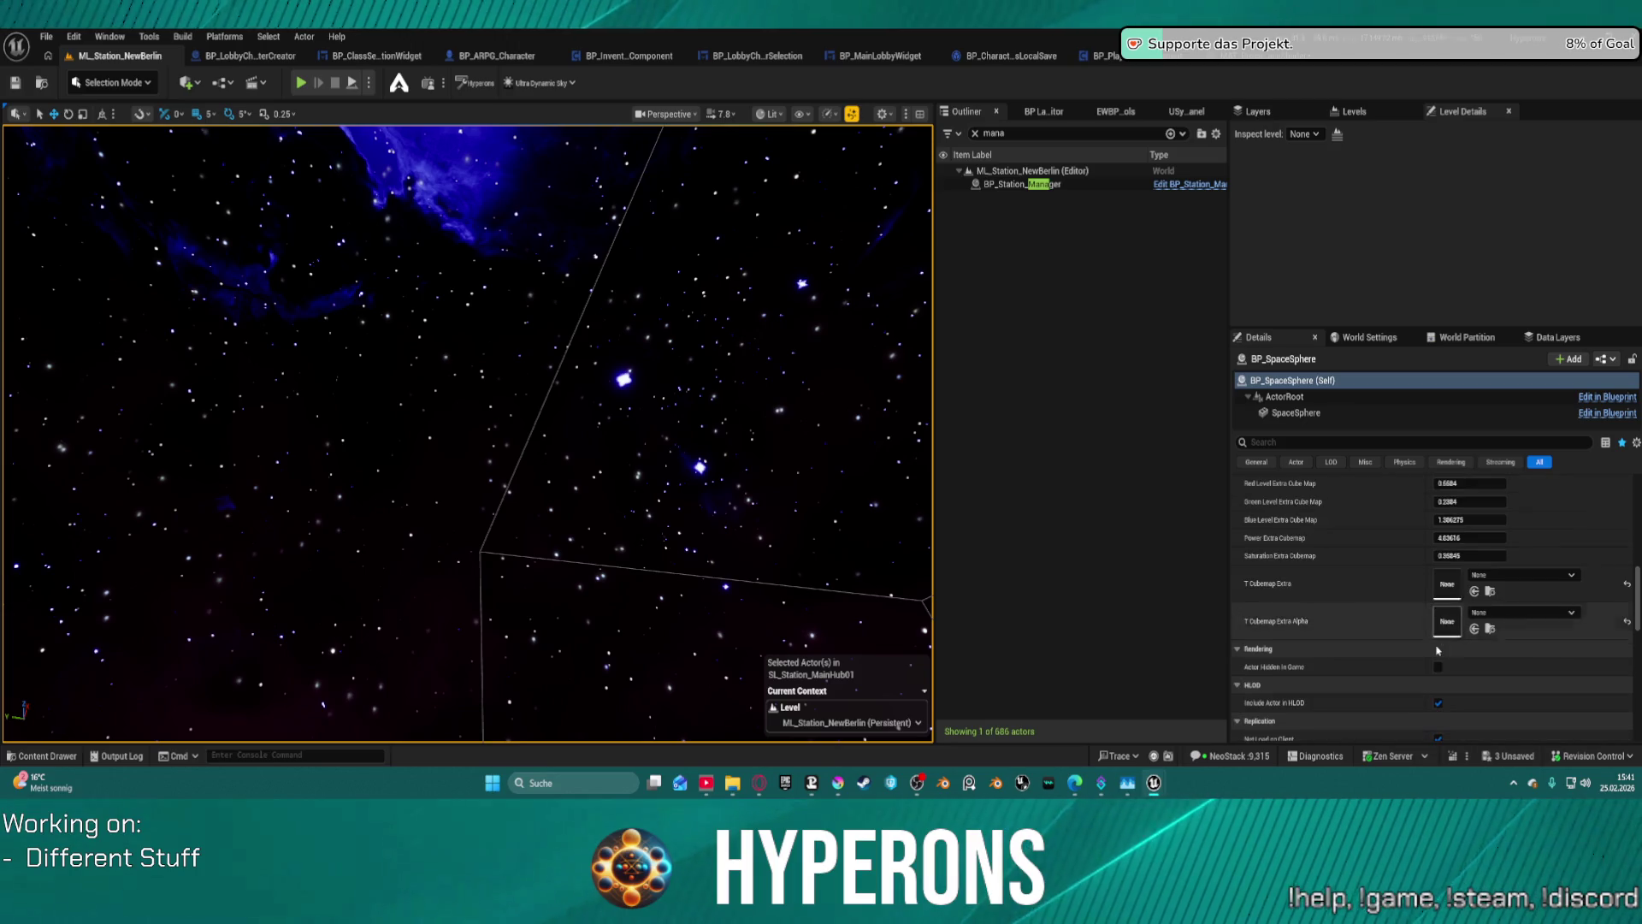
left_click(1245, 65)
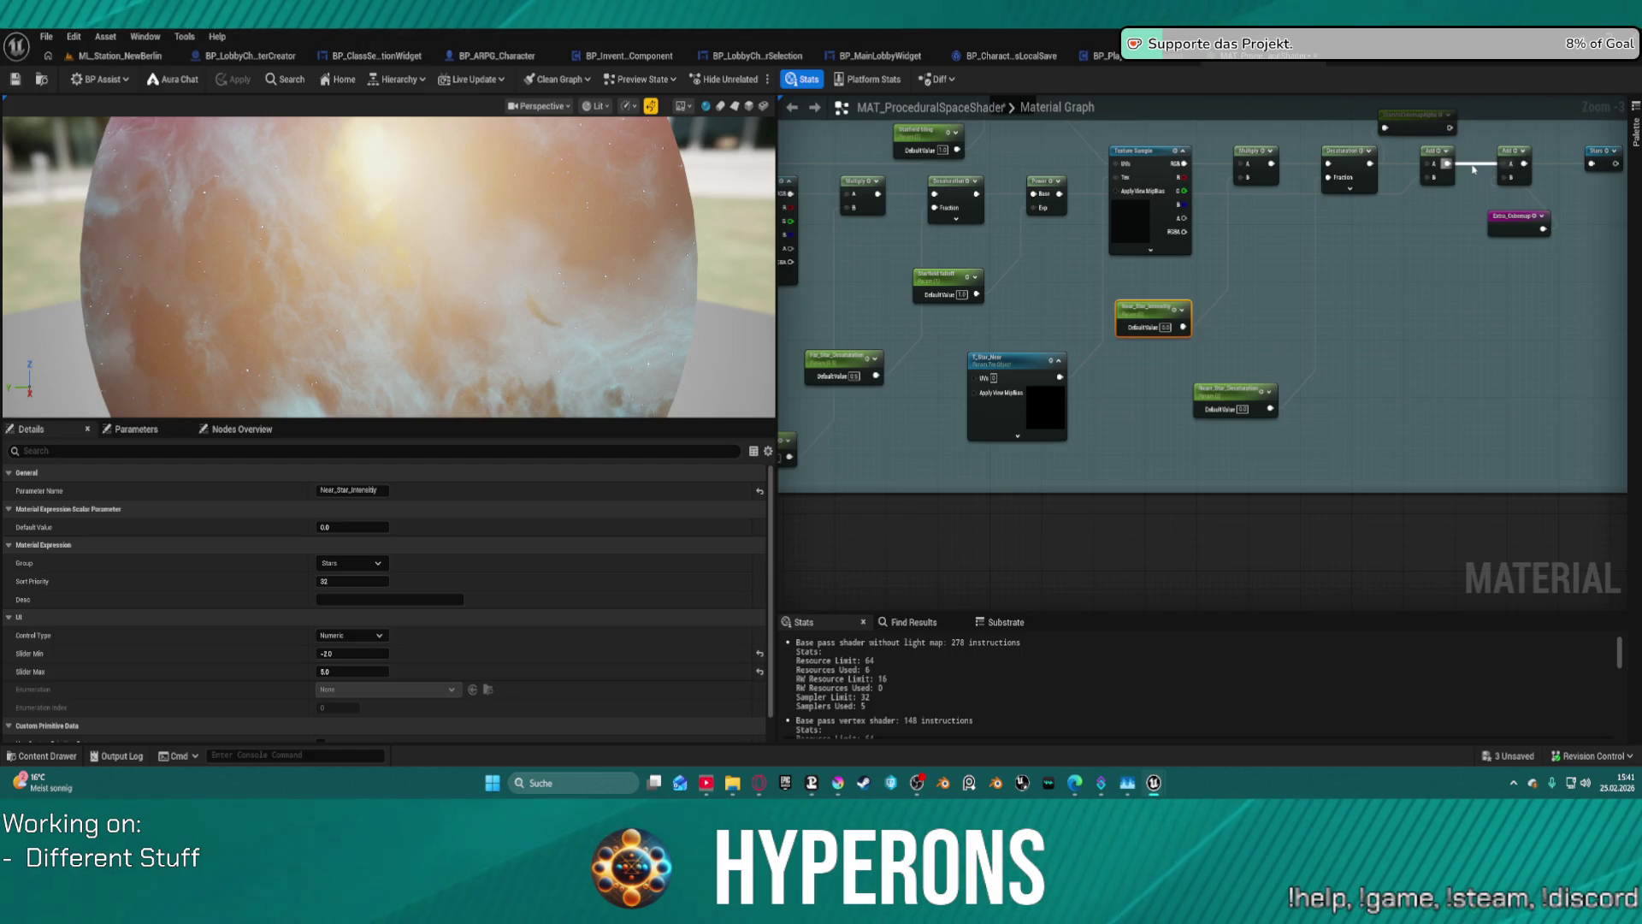
scroll(1283, 451, "up", 1)
scroll(1283, 451, "down", 4)
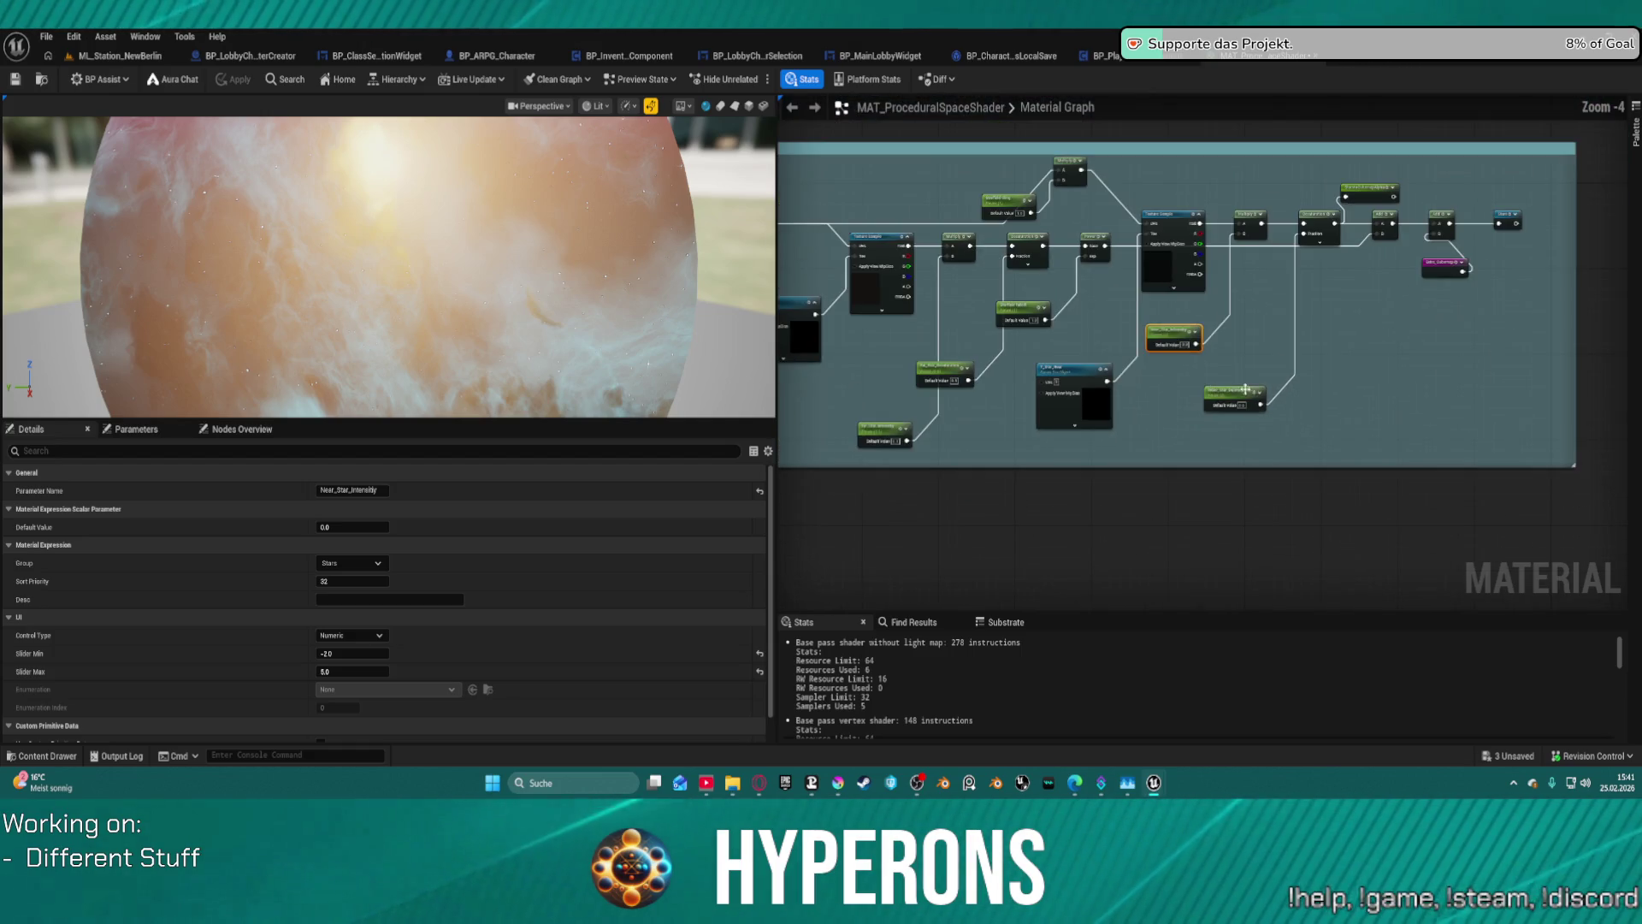
scroll(1152, 453, "up", 5)
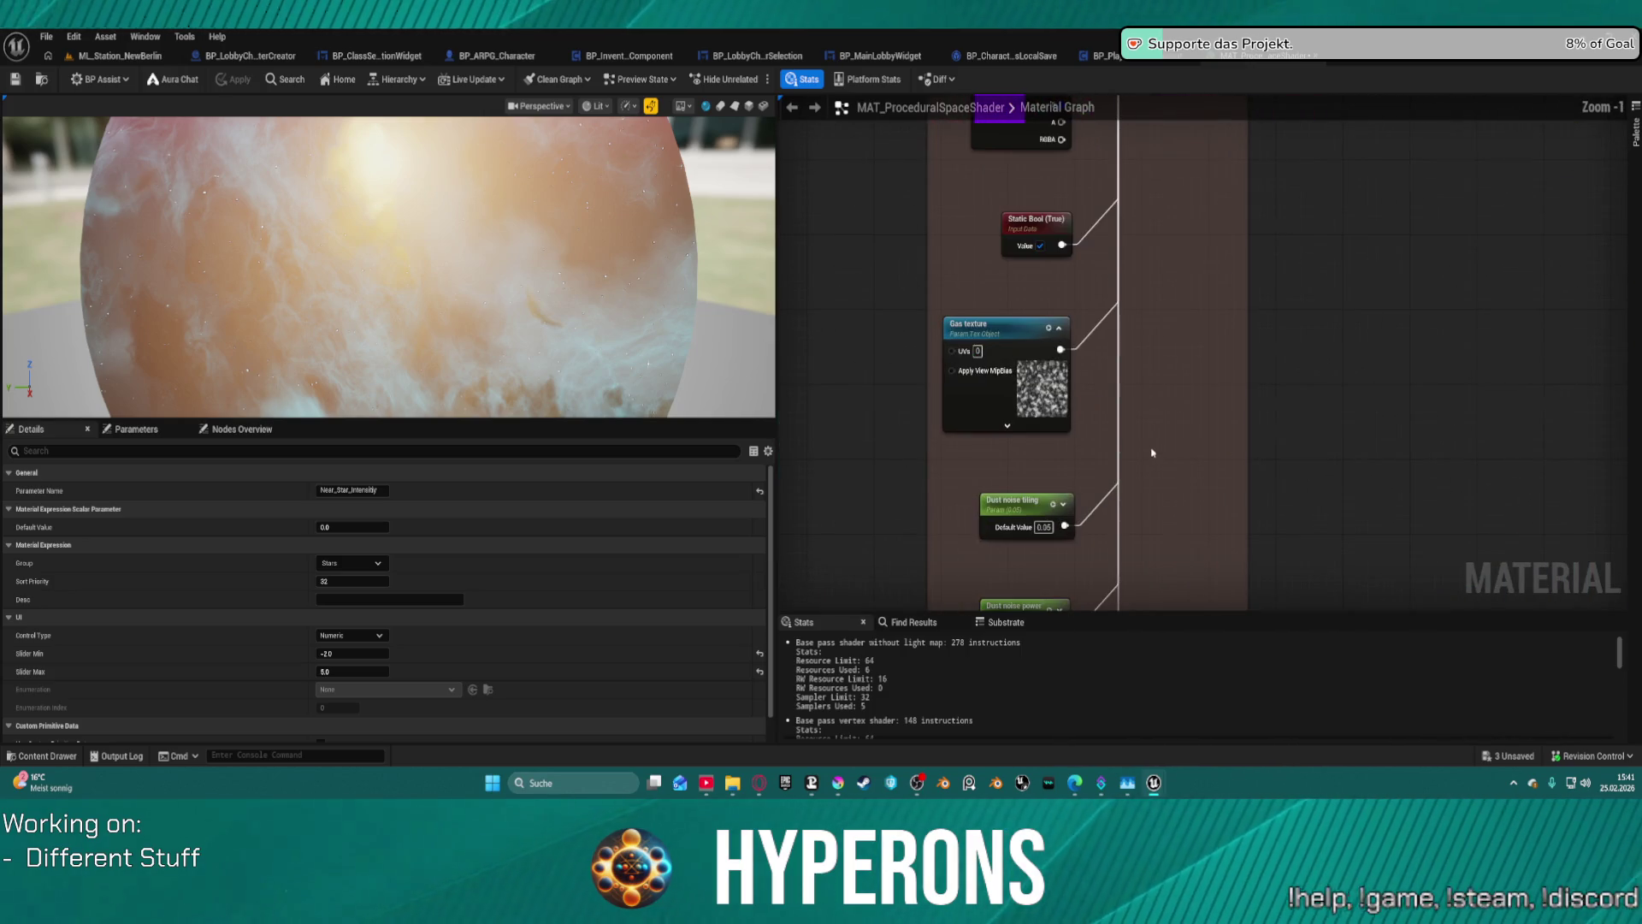
scroll(1142, 404, "down", 2)
scroll(1107, 591, "up", 2)
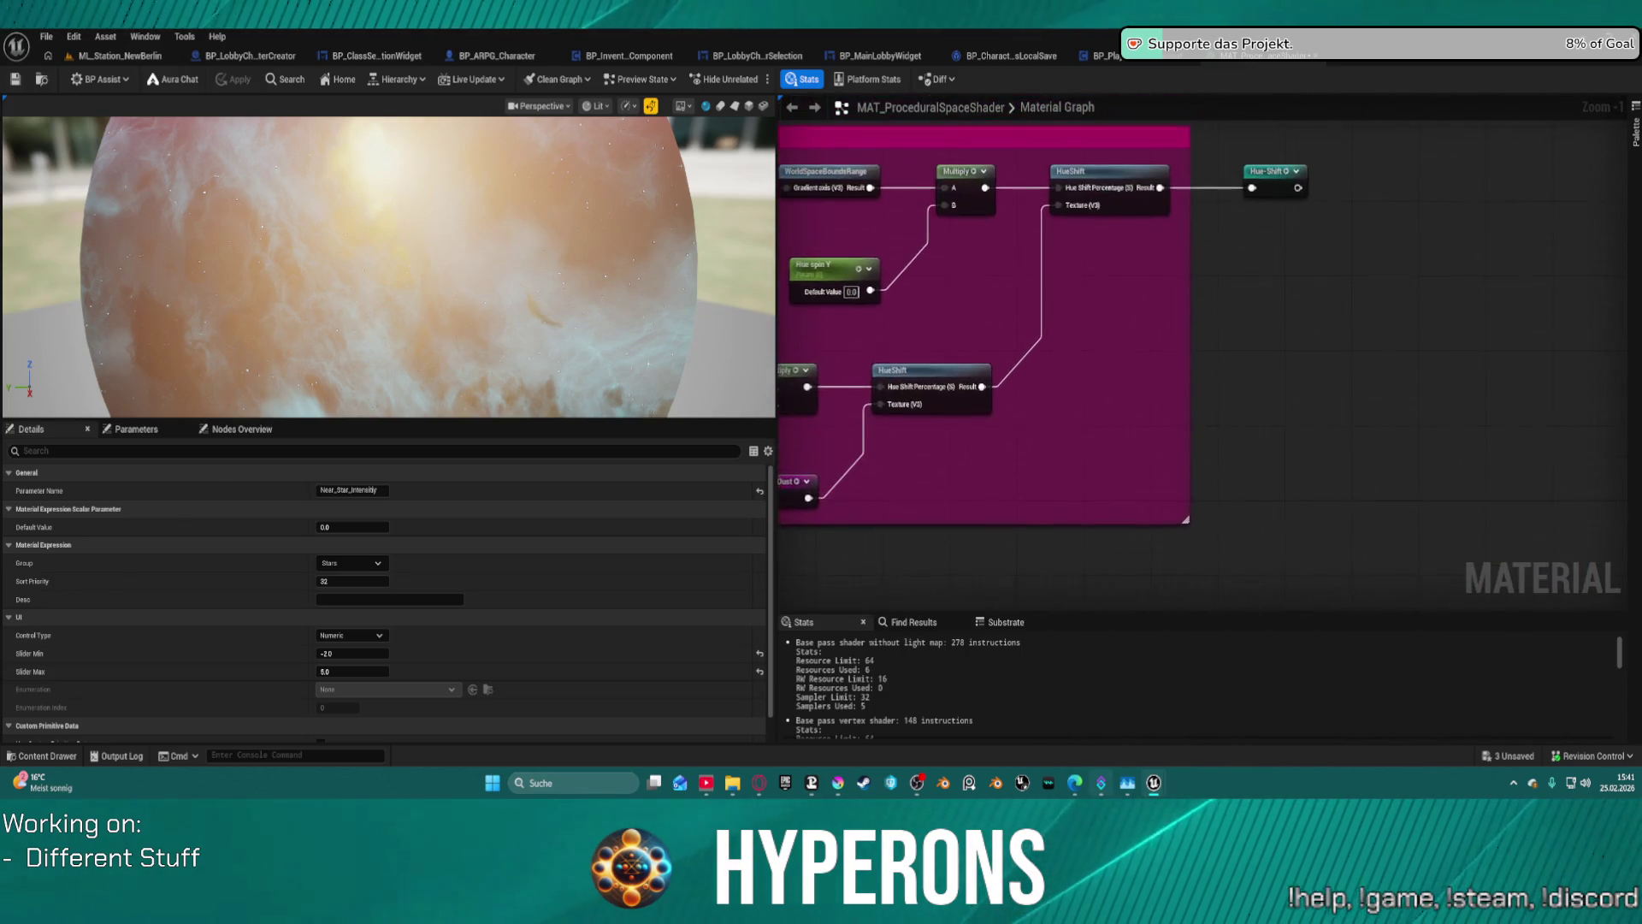
mouse_move(1108, 590)
left_mouse_down()
mouse_move(1192, 524)
mouse_move(1558, 379)
left_mouse_up()
scroll(1559, 379, "down", 5)
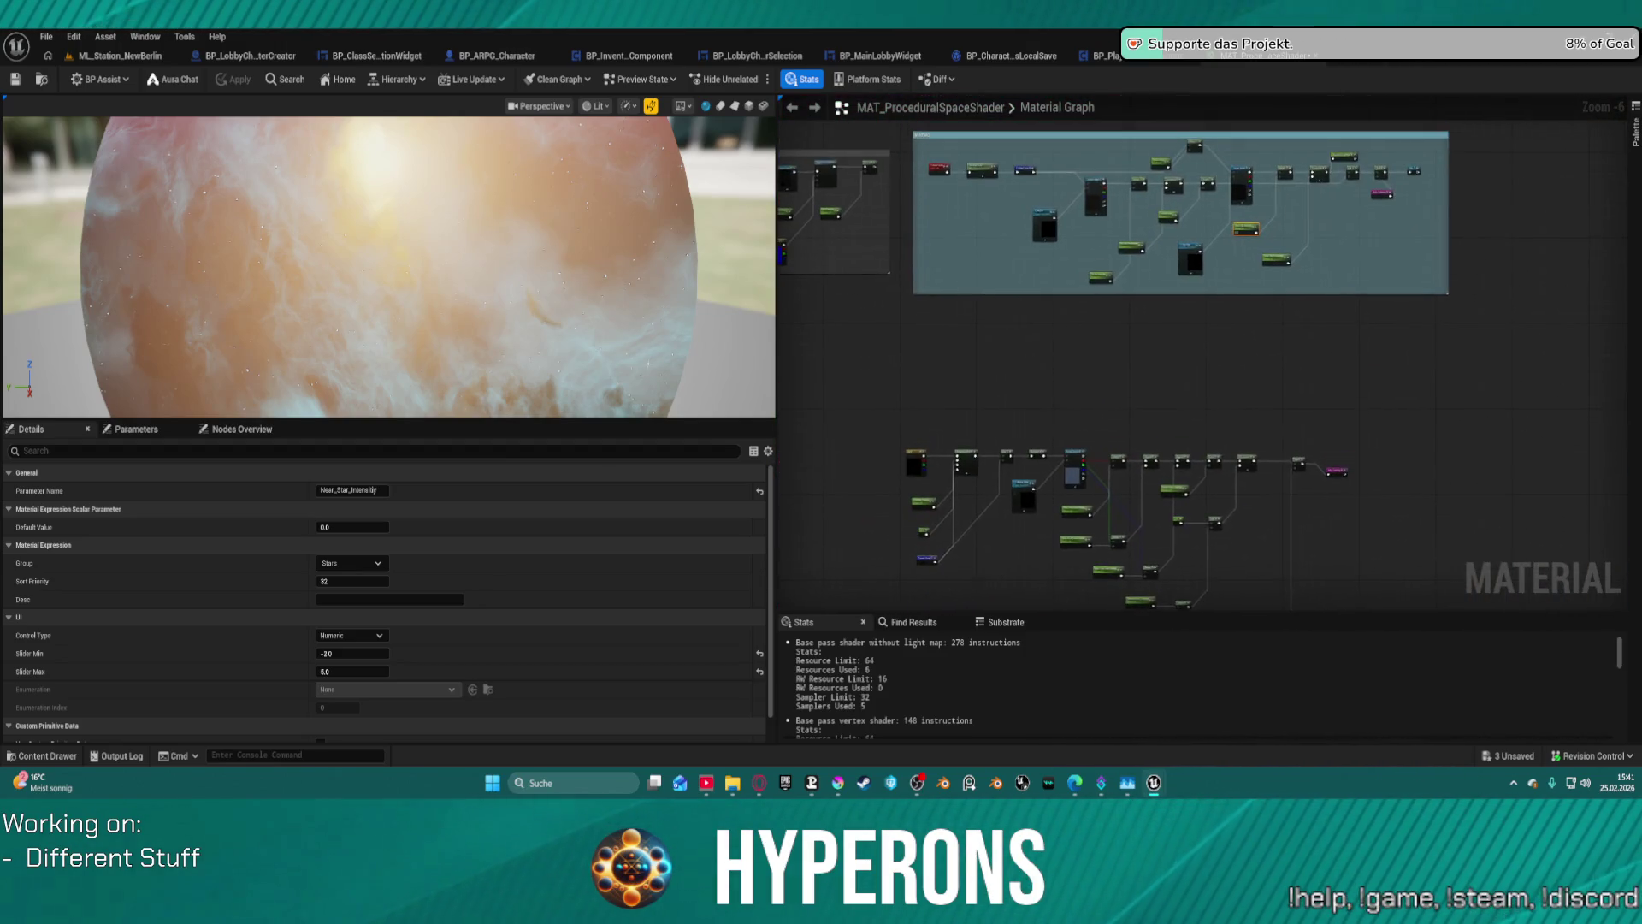
scroll(1360, 300, "up", 2)
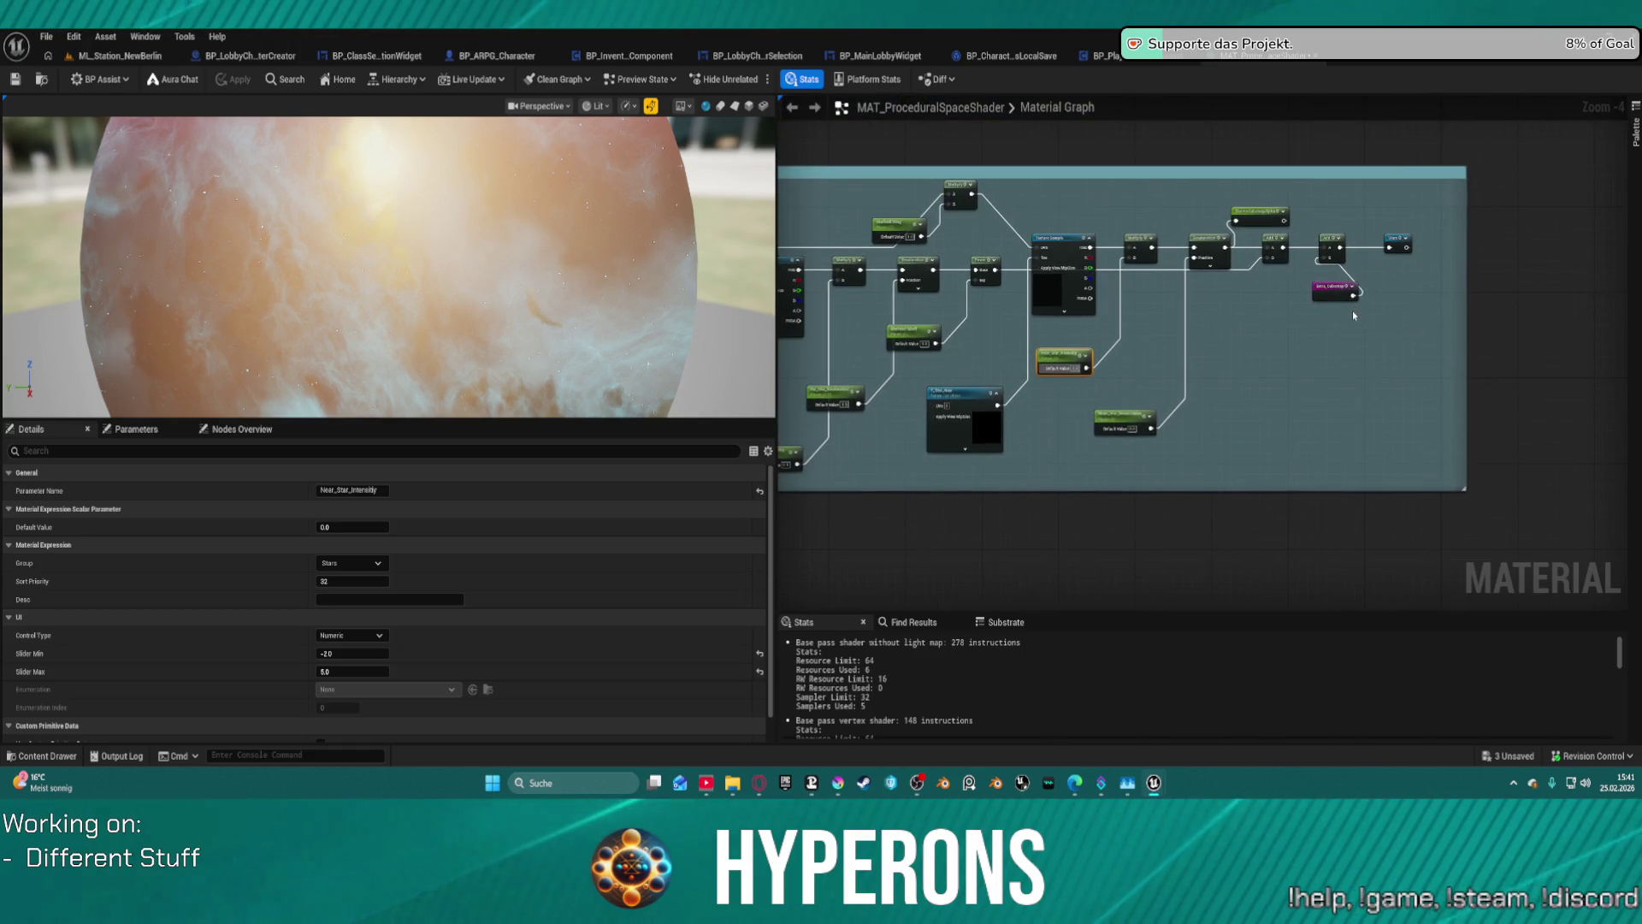
scroll(1012, 253, "up", 4)
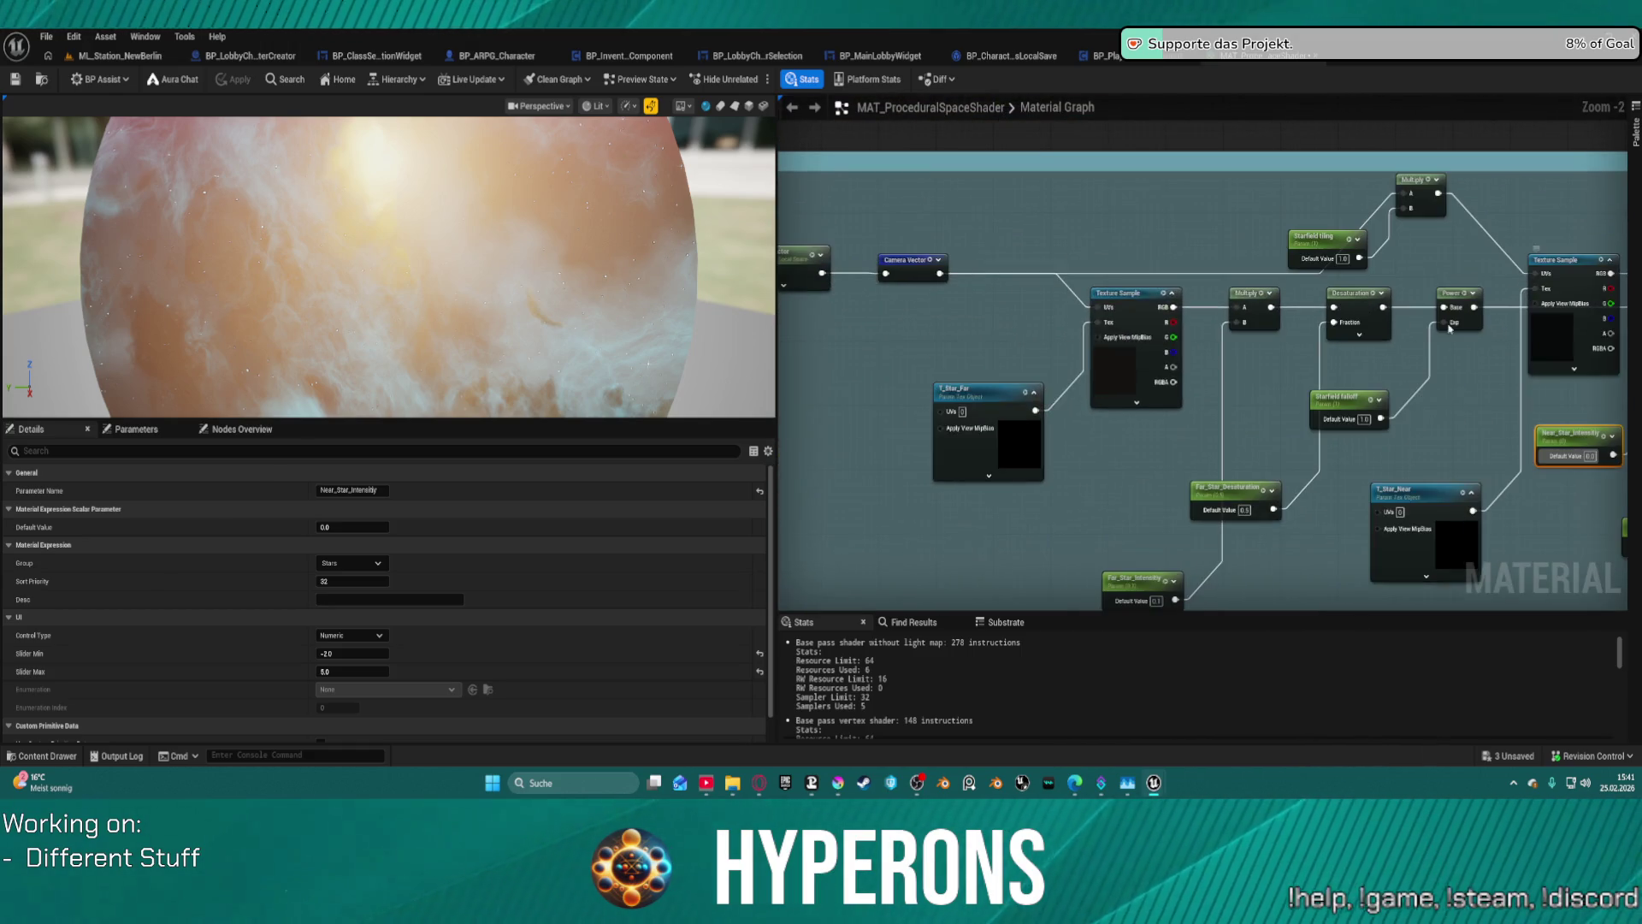
left_click(1142, 397)
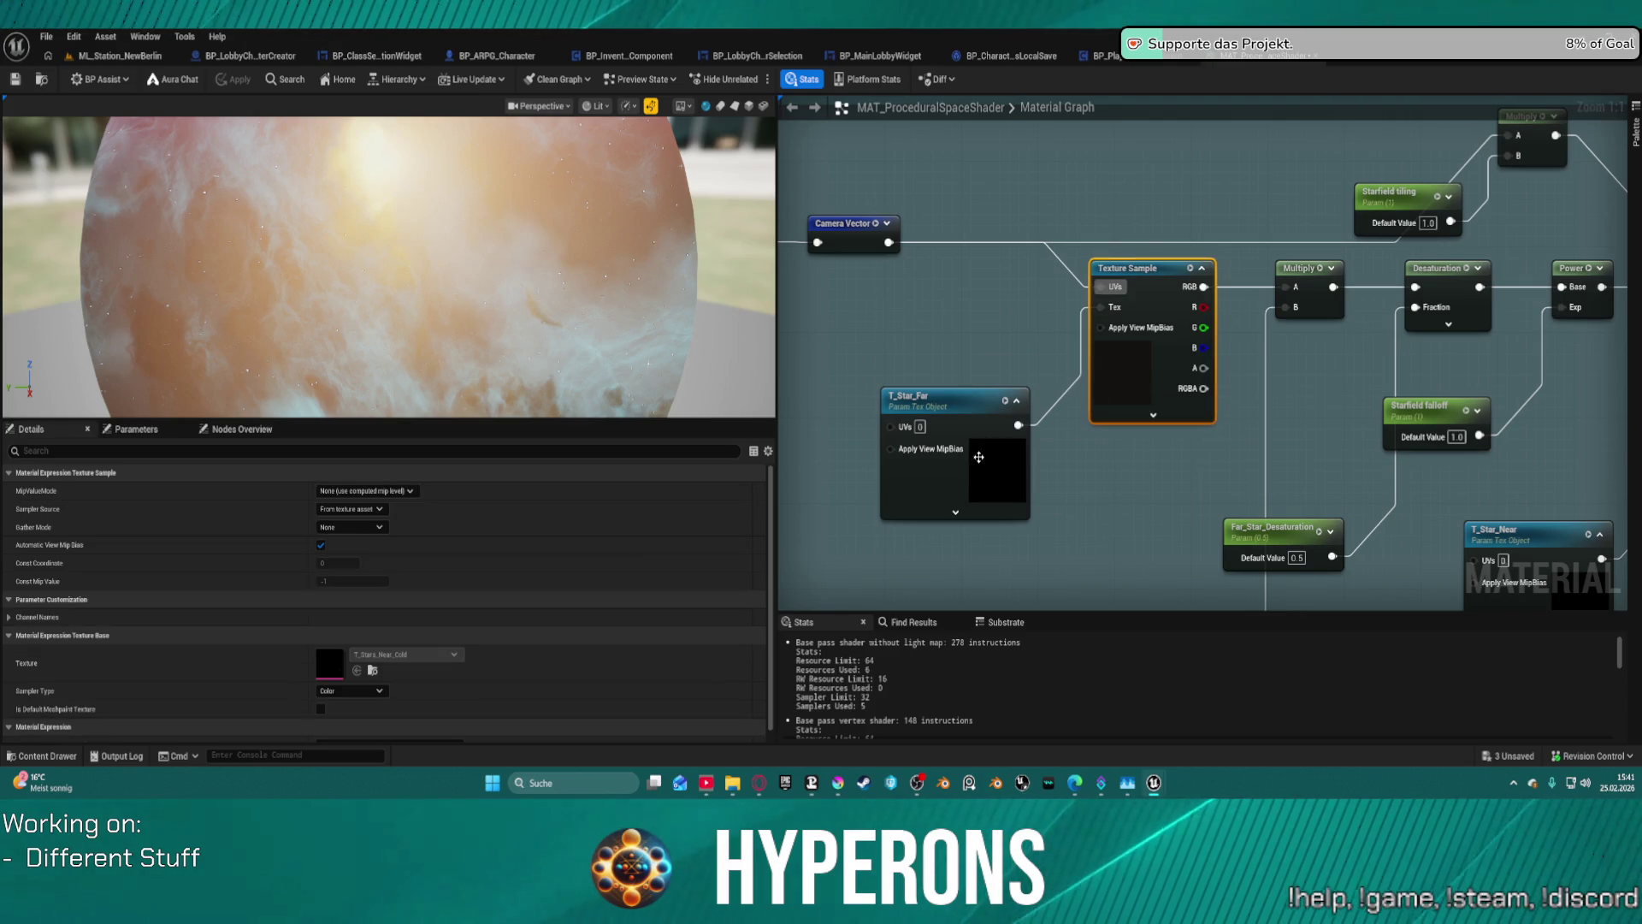
left_click(988, 483)
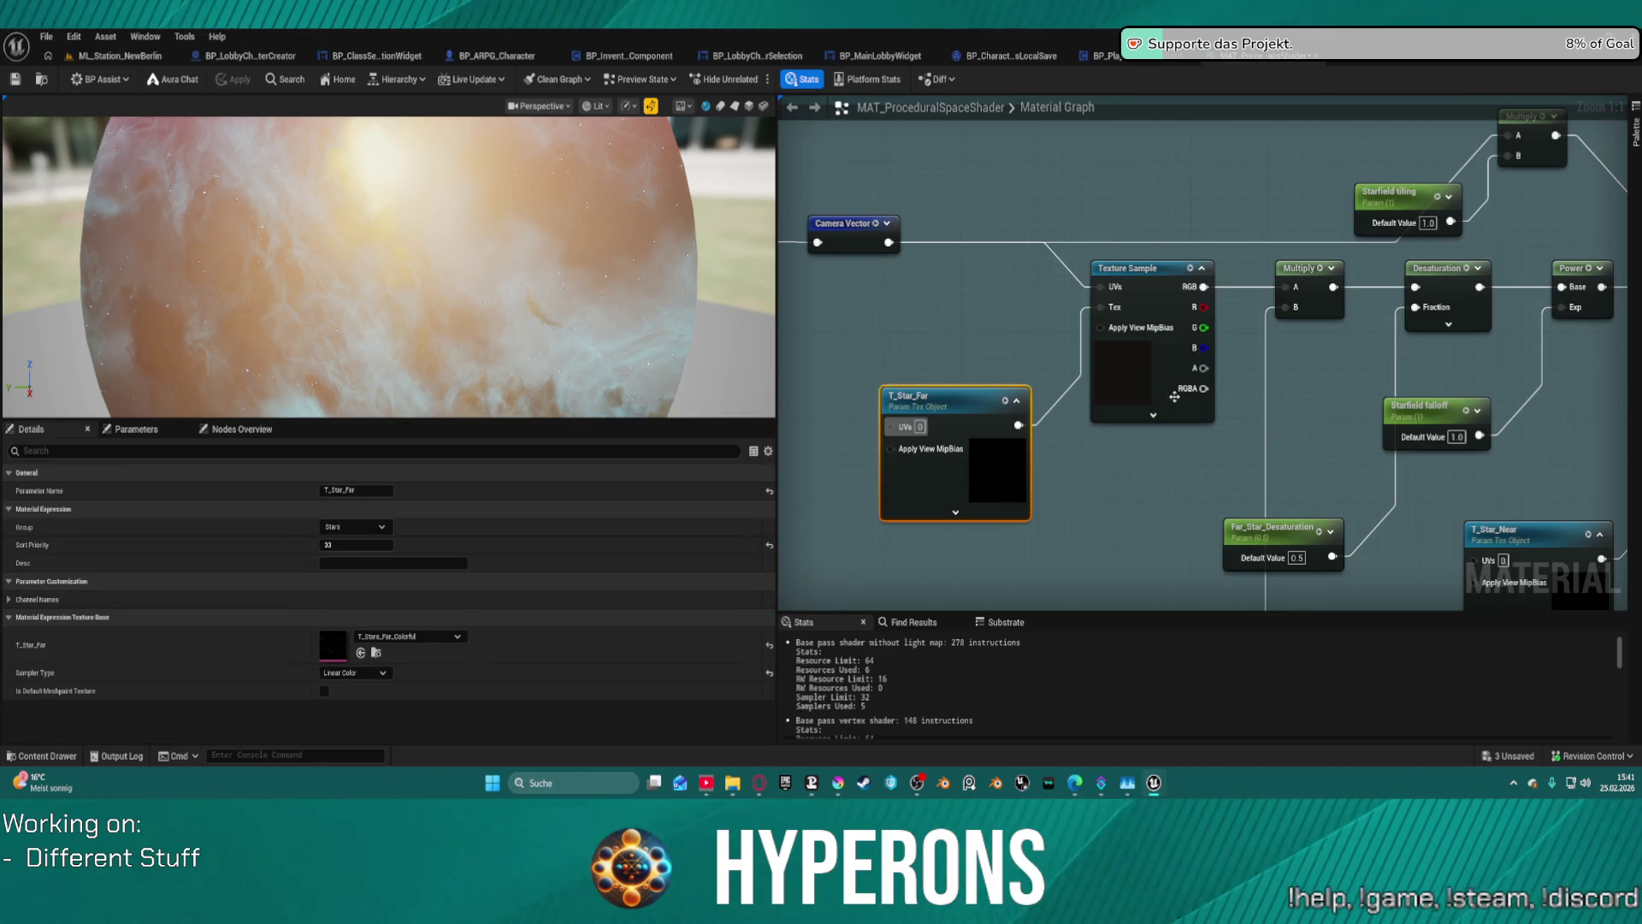
mouse_move(1175, 396)
left_mouse_down()
mouse_move(1260, 431)
mouse_move(1457, 357)
mouse_move(1070, 342)
mouse_move(911, 315)
left_mouse_up()
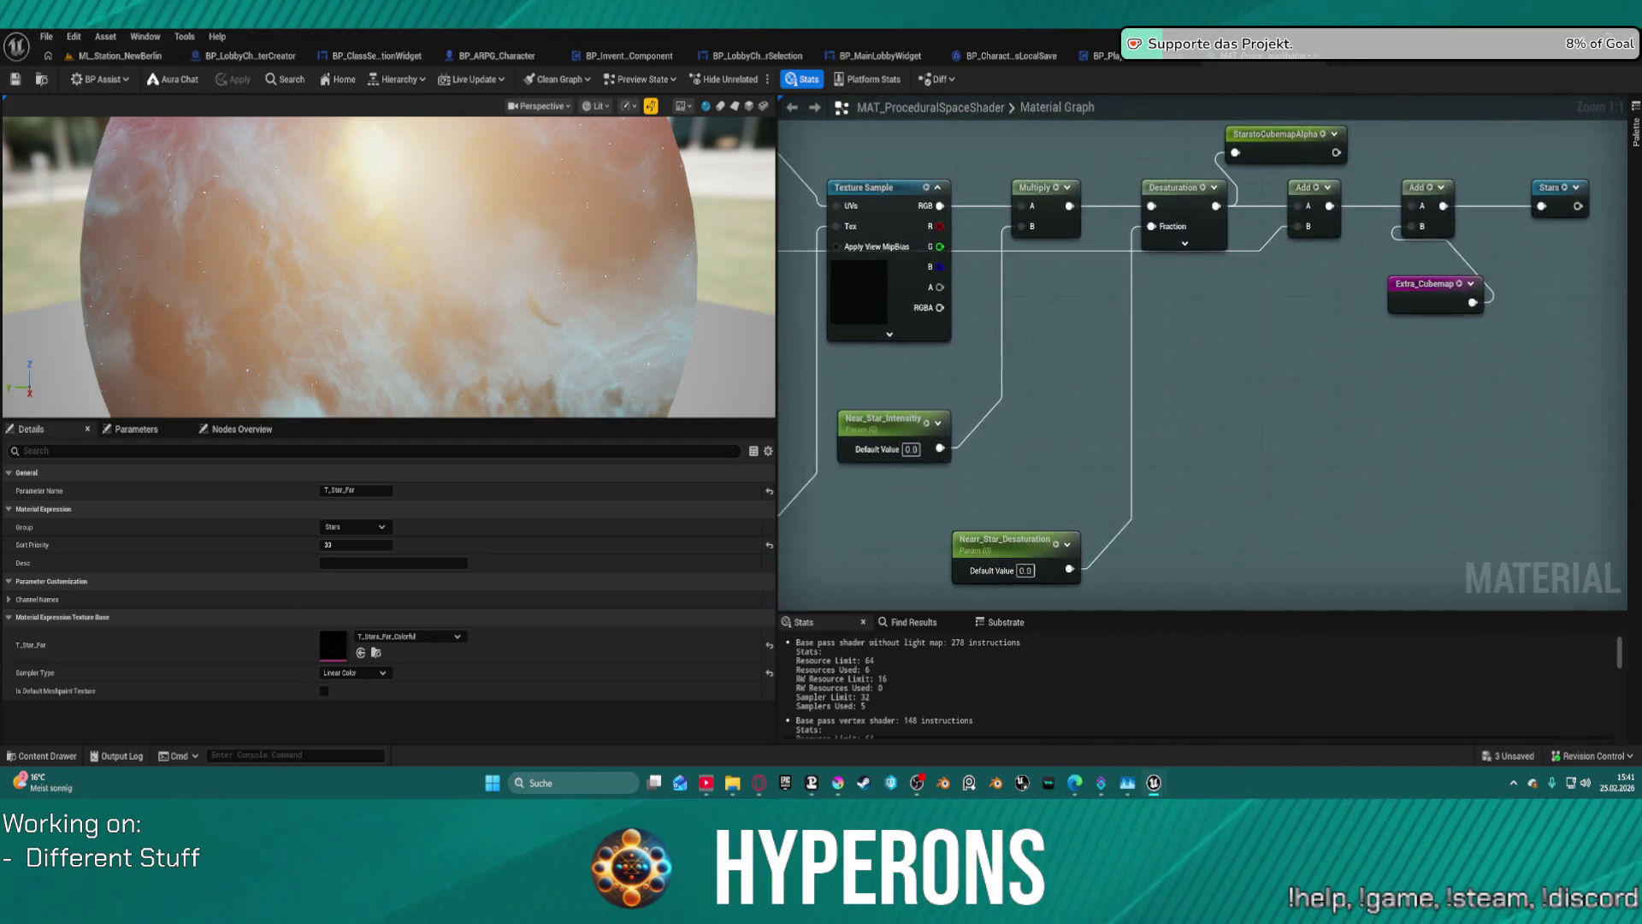
scroll(1202, 359, "down", 5)
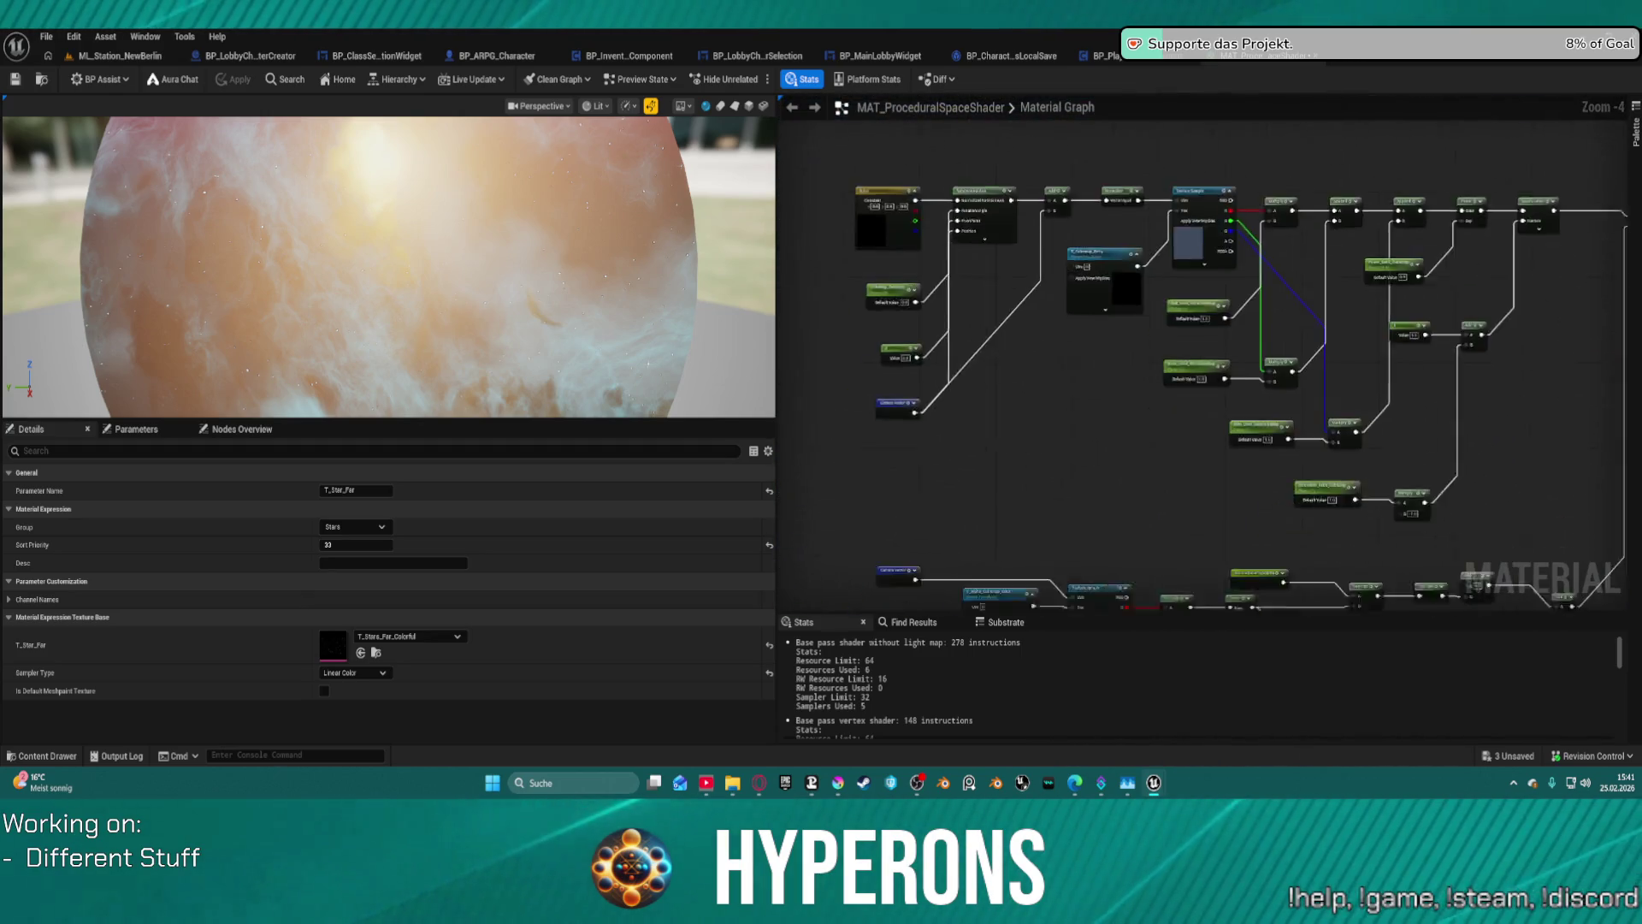
scroll(1065, 392, "up", 2)
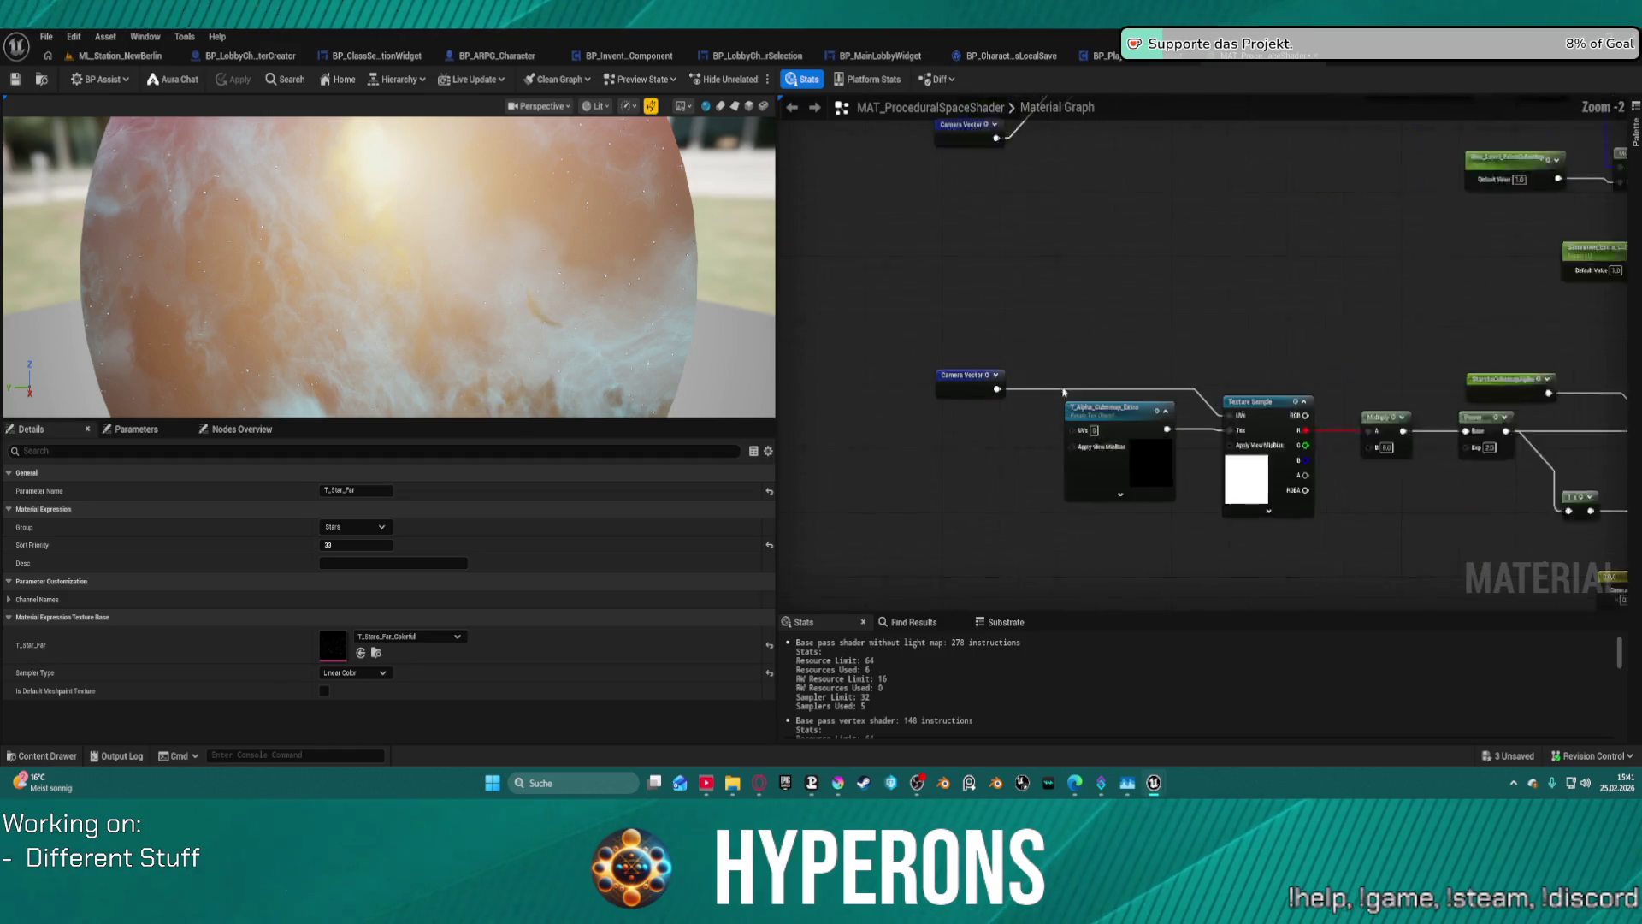
scroll(1065, 392, "up", 2)
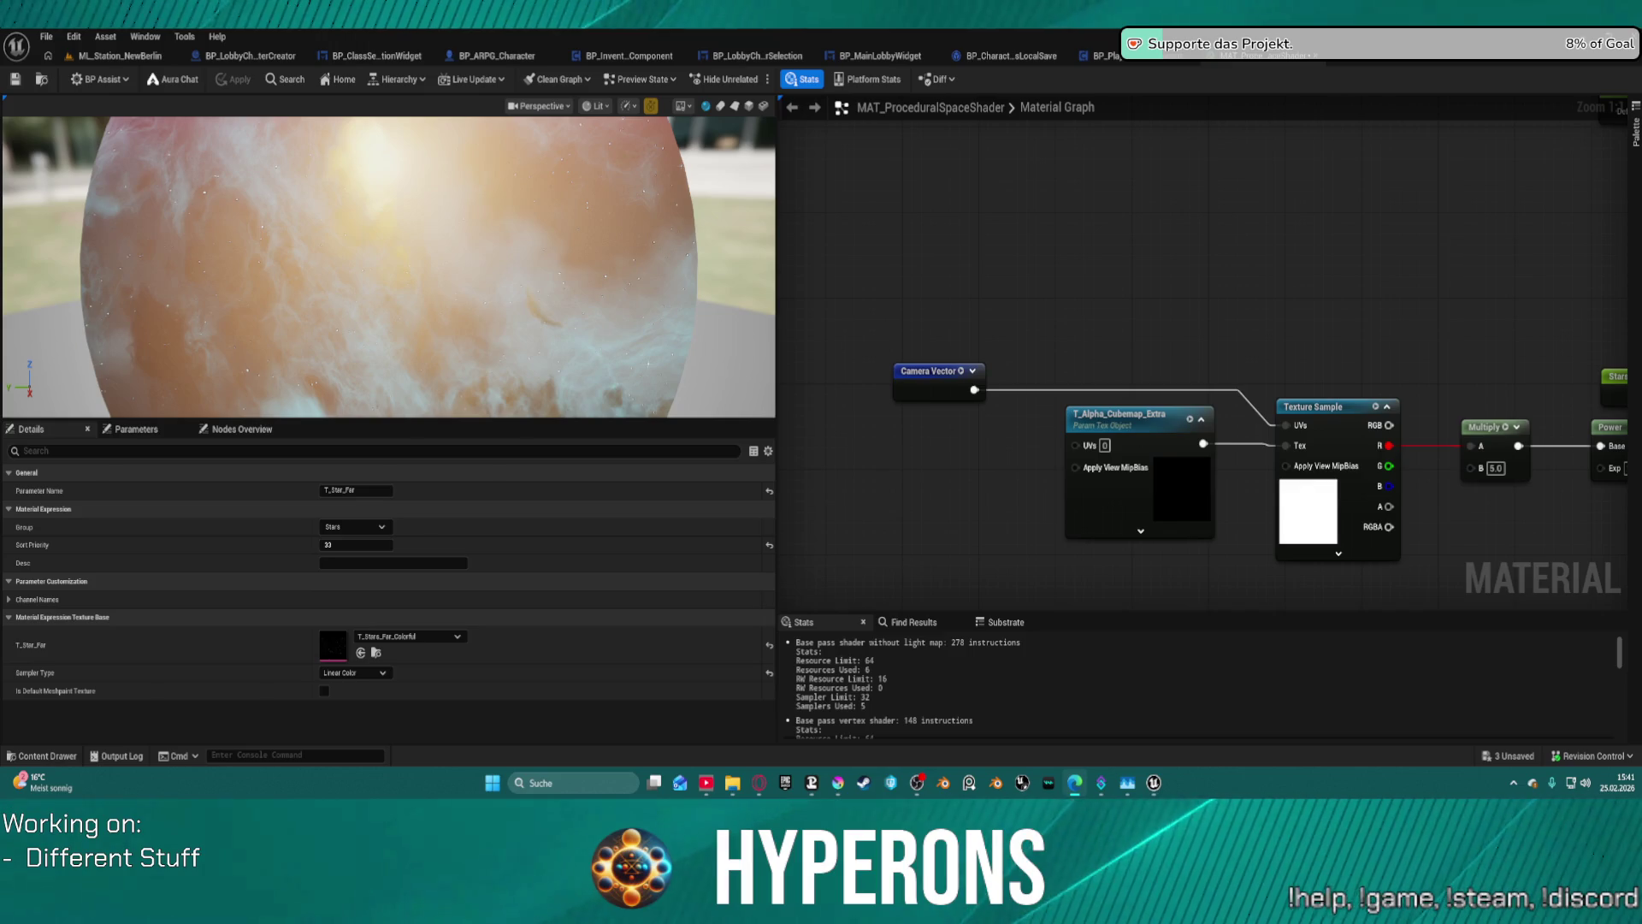
left_click(1032, 291)
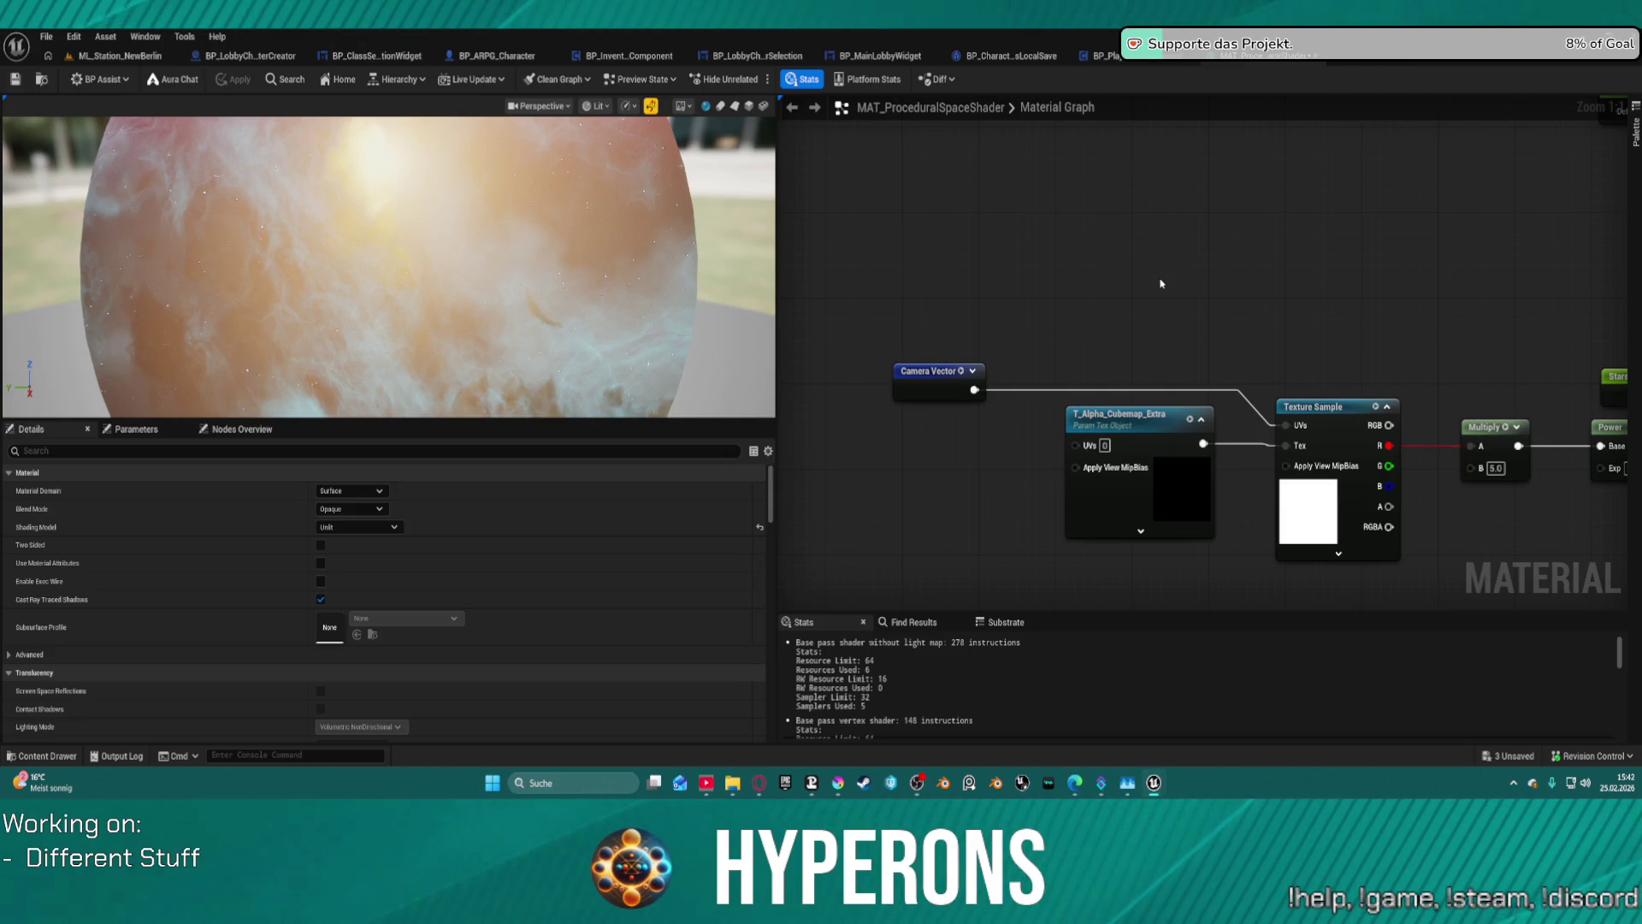
scroll(1387, 355, "down", 3)
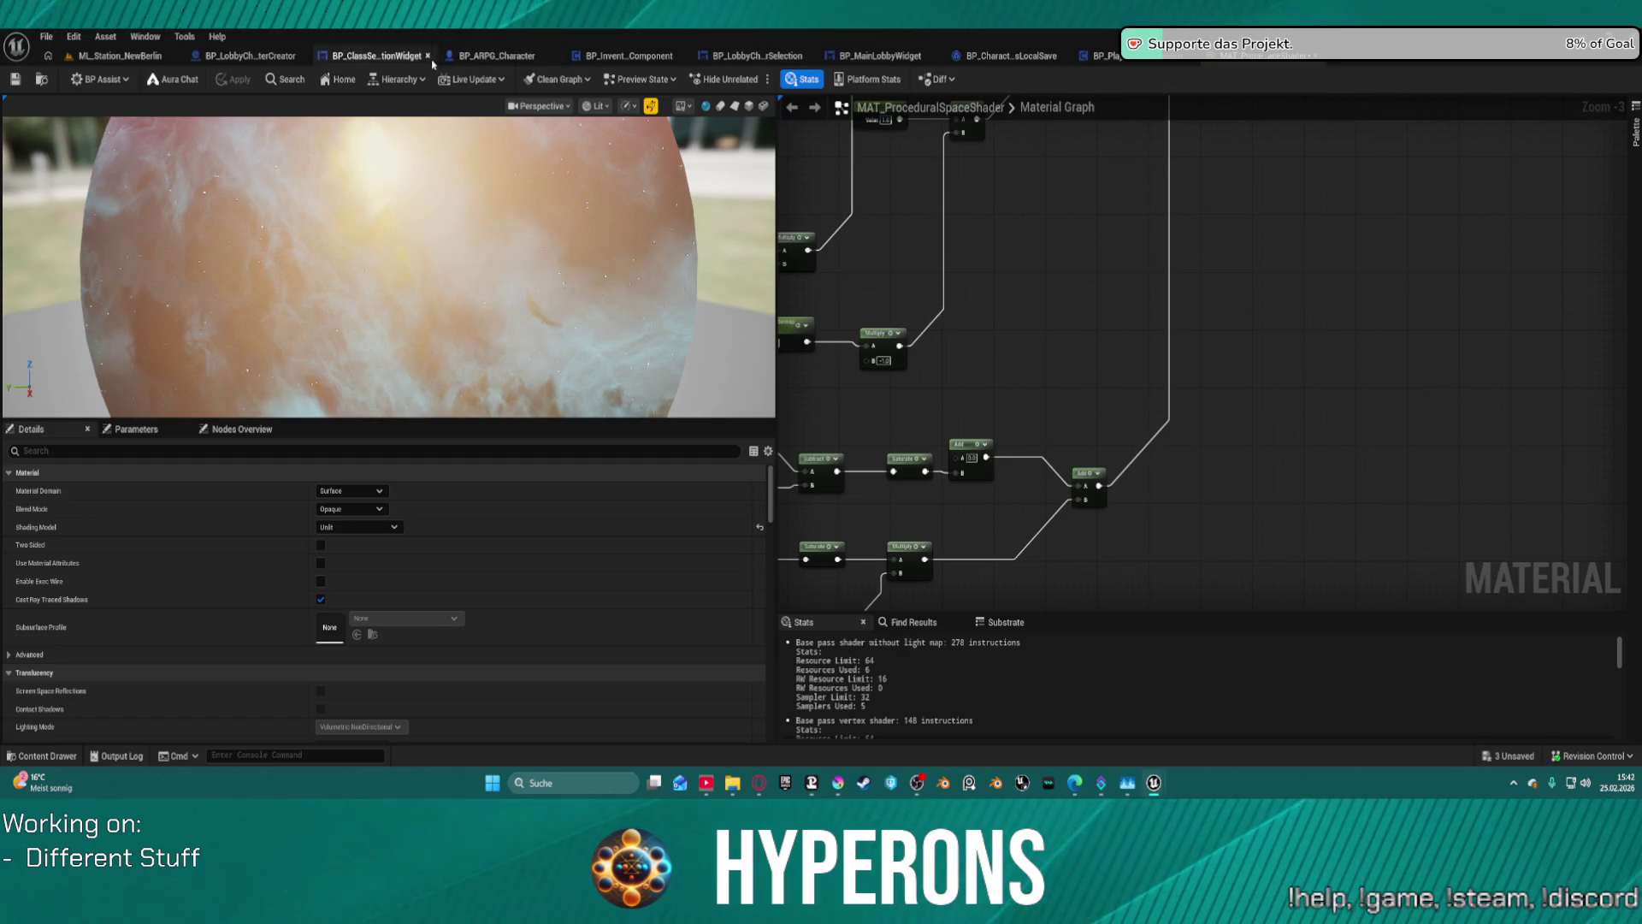
- In ML_Station_NewBerlin, set the Extra Cube Map red, green and blue levels to 0
left_click(494, 56)
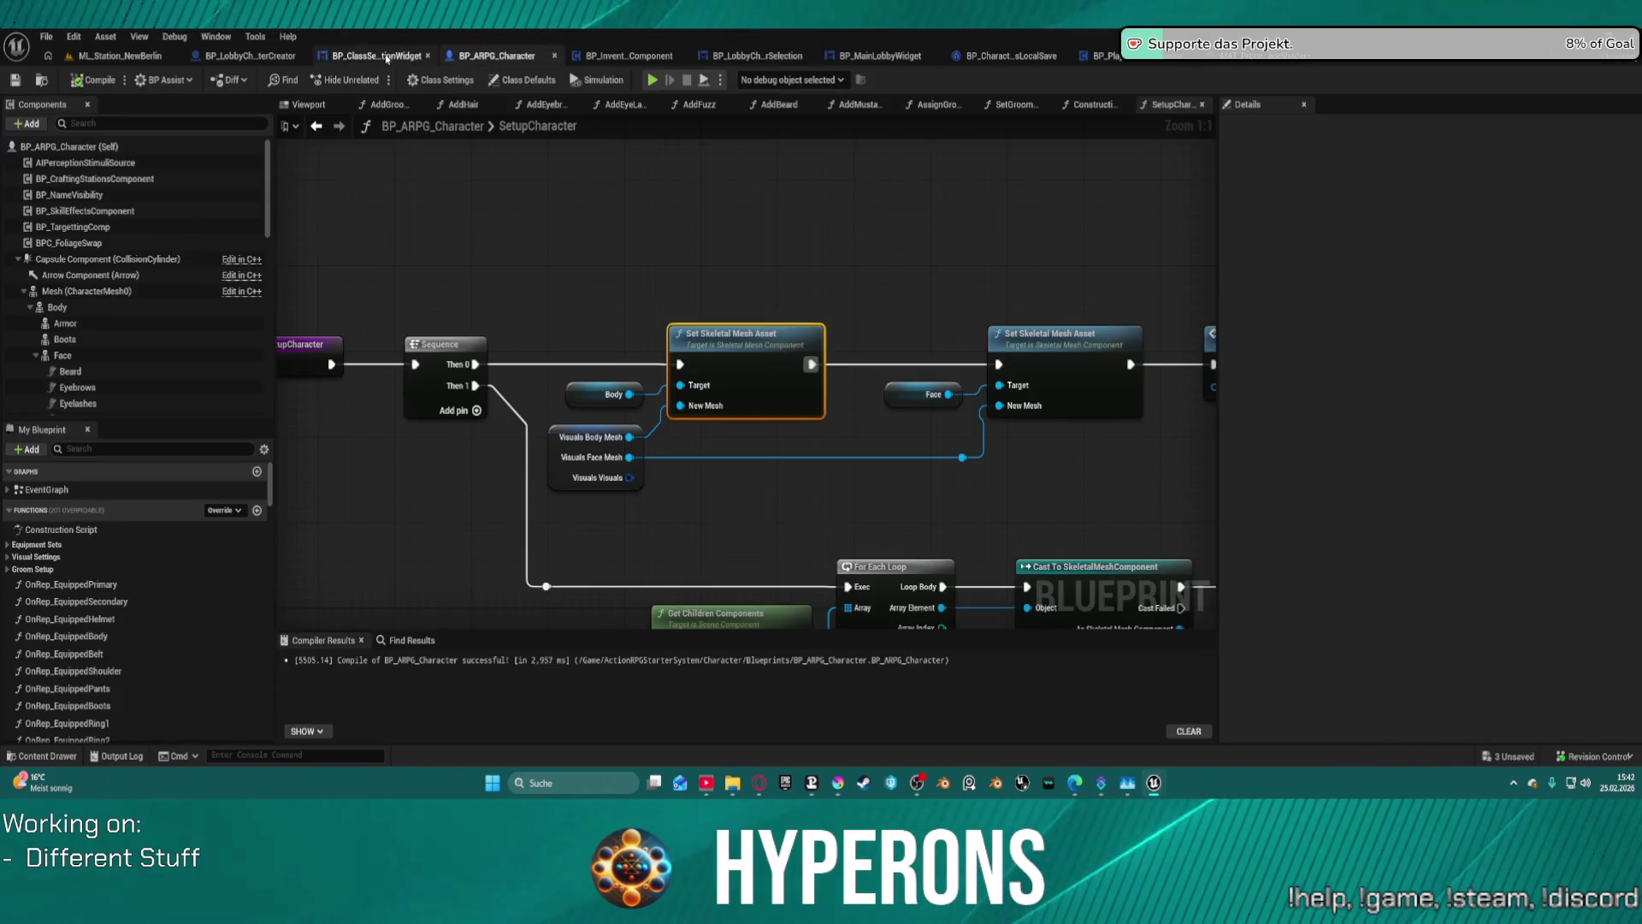
left_click(147, 58)
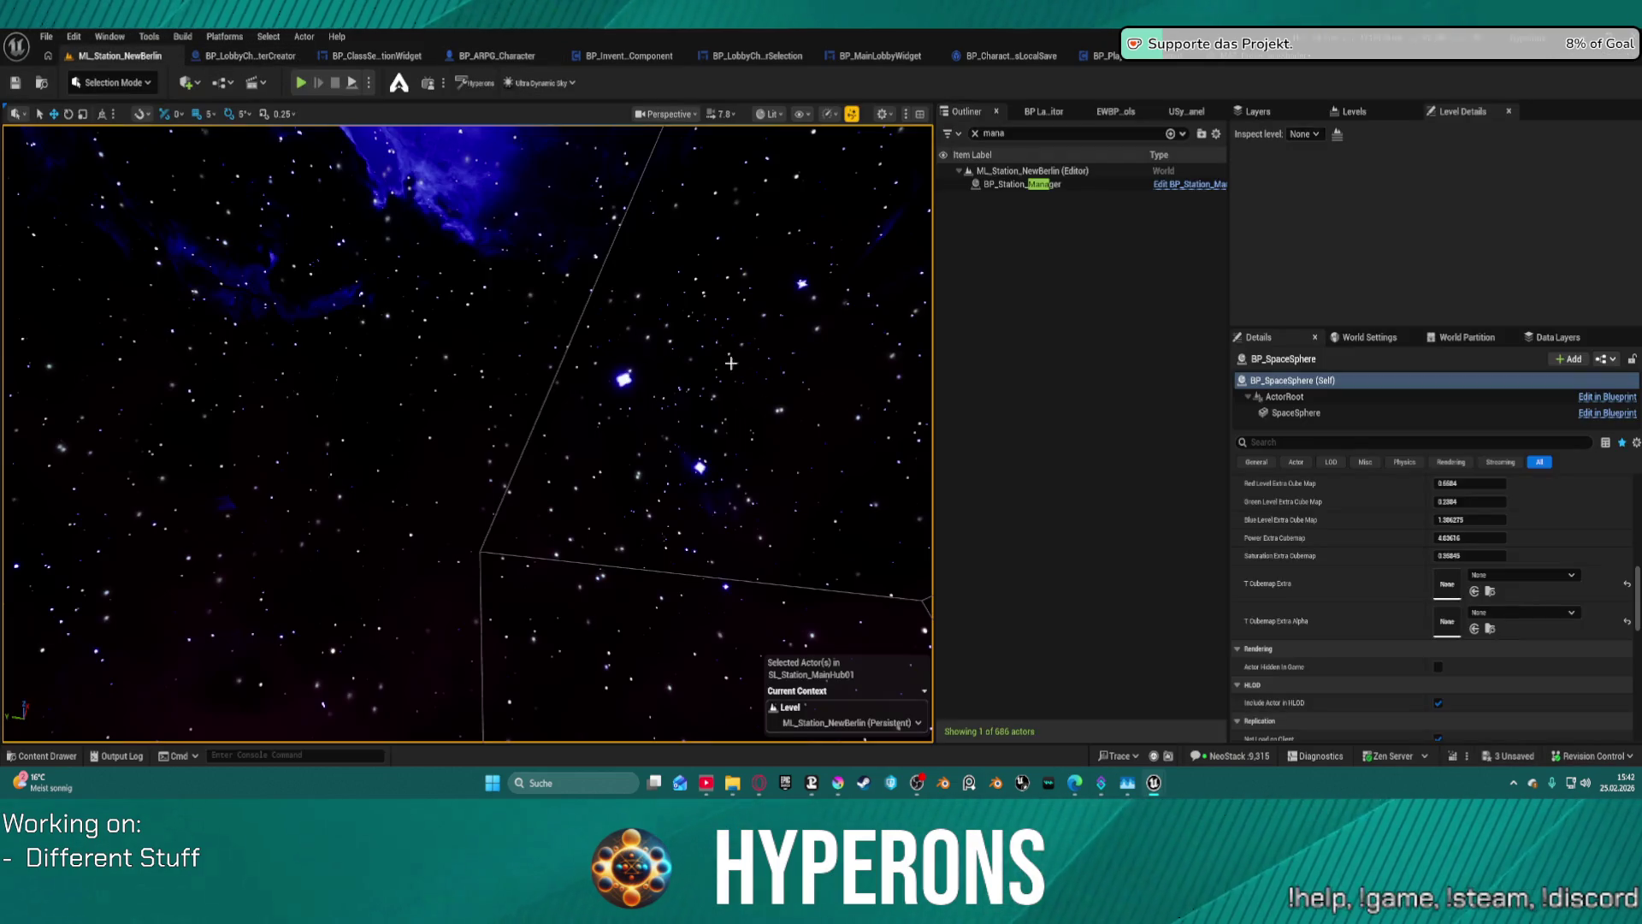
left_click_drag(709, 382, 770, 462)
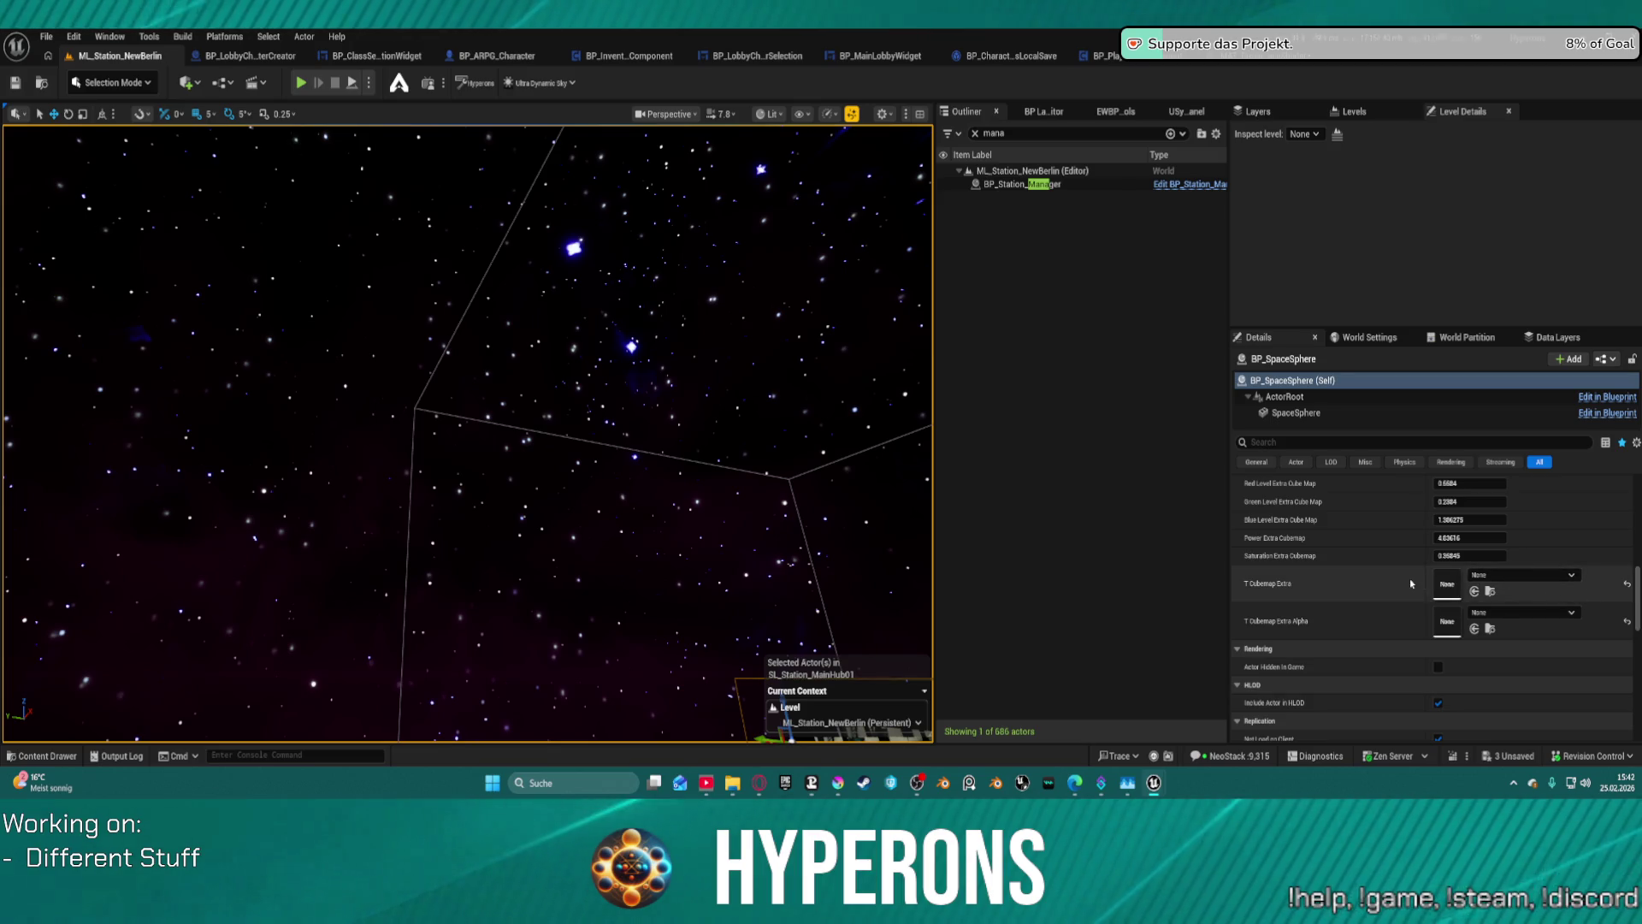
scroll(1473, 539, "up", 3)
left_click(1473, 539)
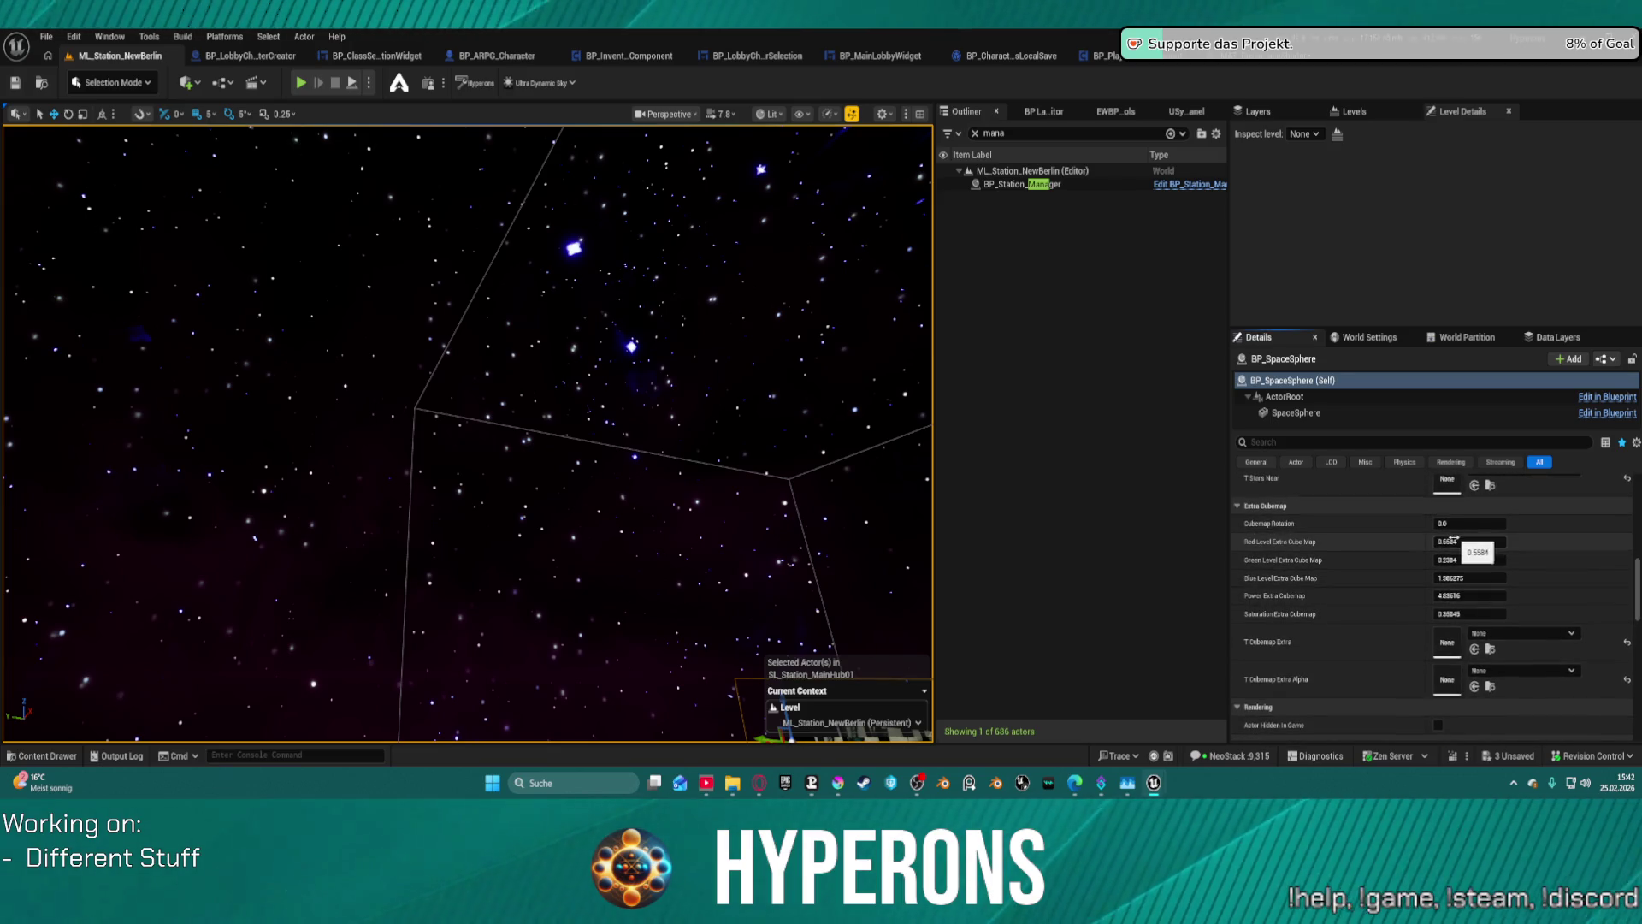
type("0")
left_click(1446, 559)
type("0")
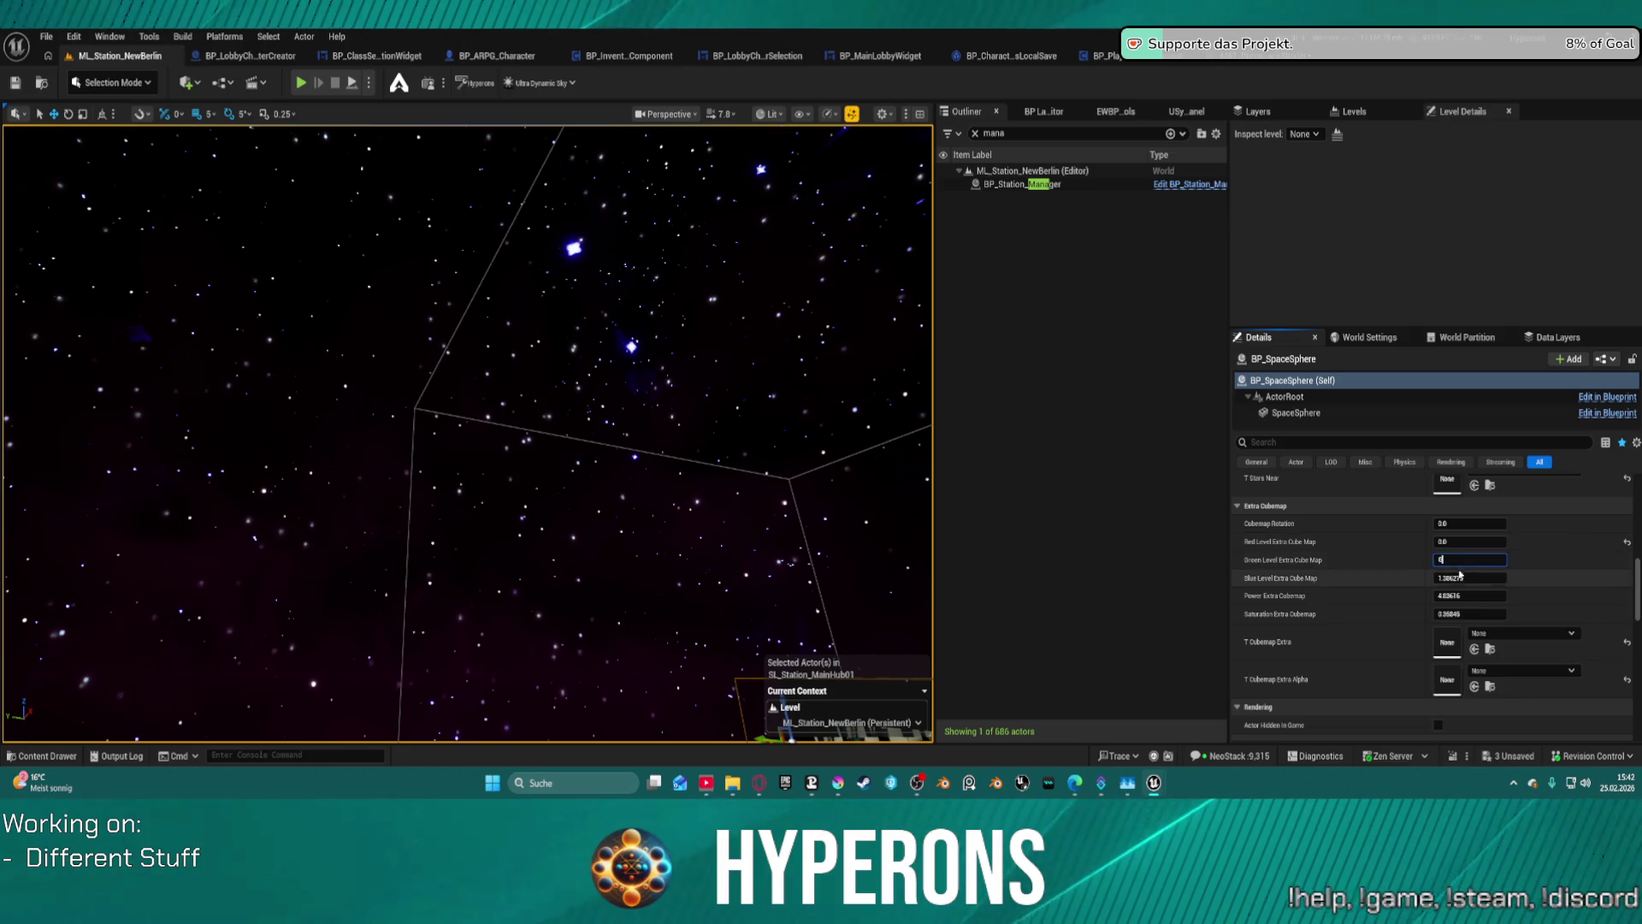
type("0")
left_click(1468, 596)
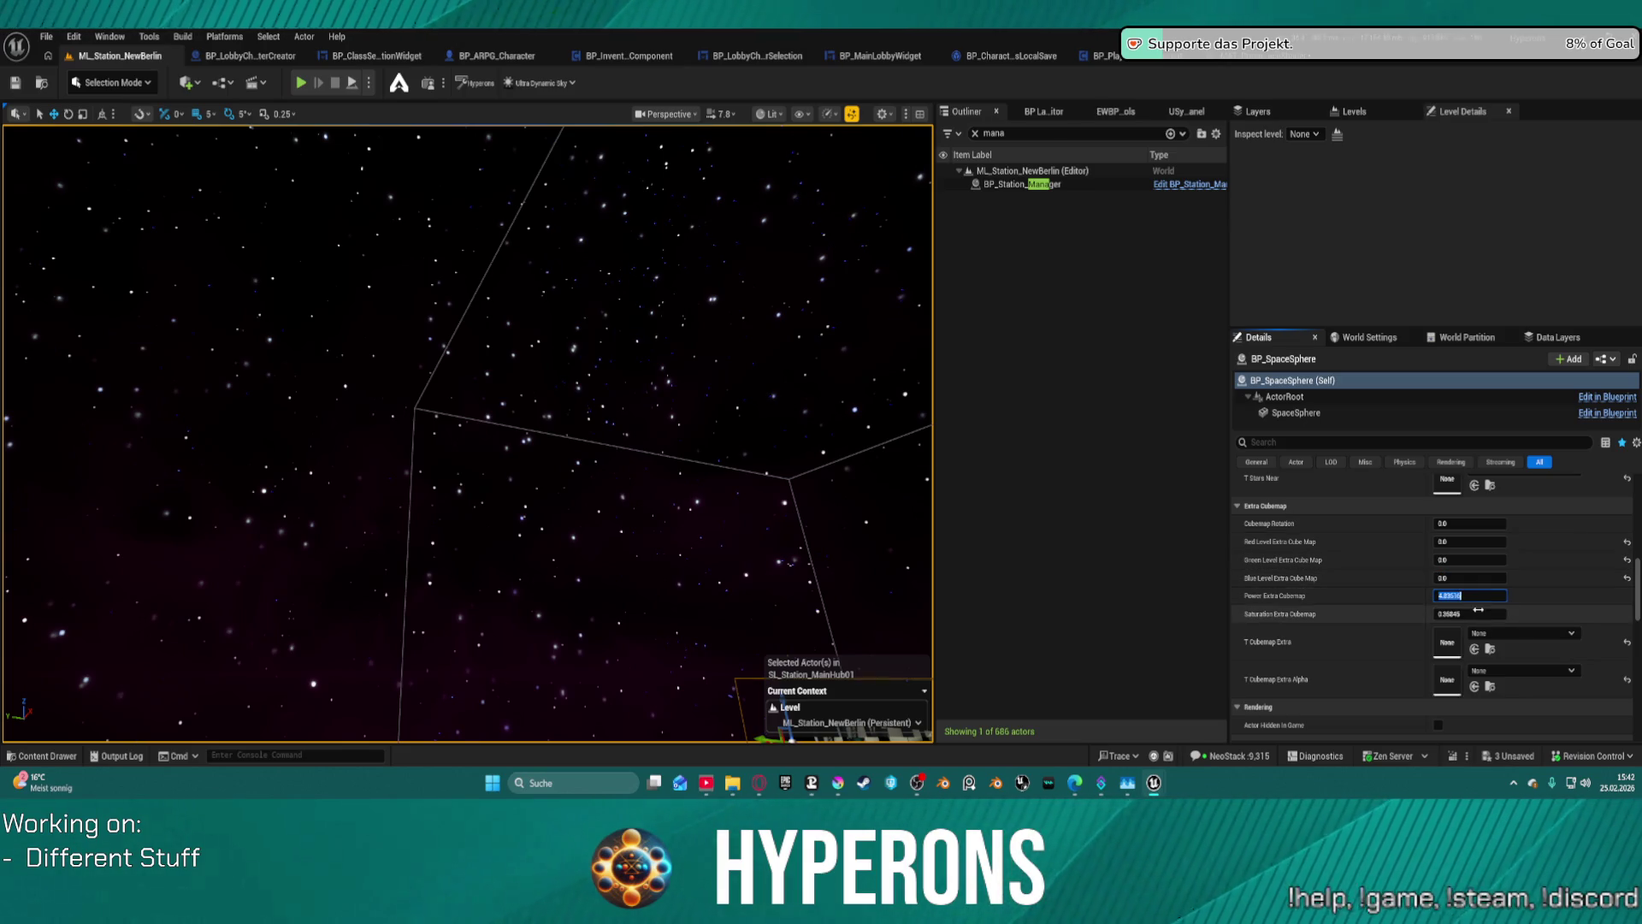
- Restore the extra cubemap levels, Render_01_edited cubemap and Render_02_edited_Alpha textures to defaults
left_click(1626, 579)
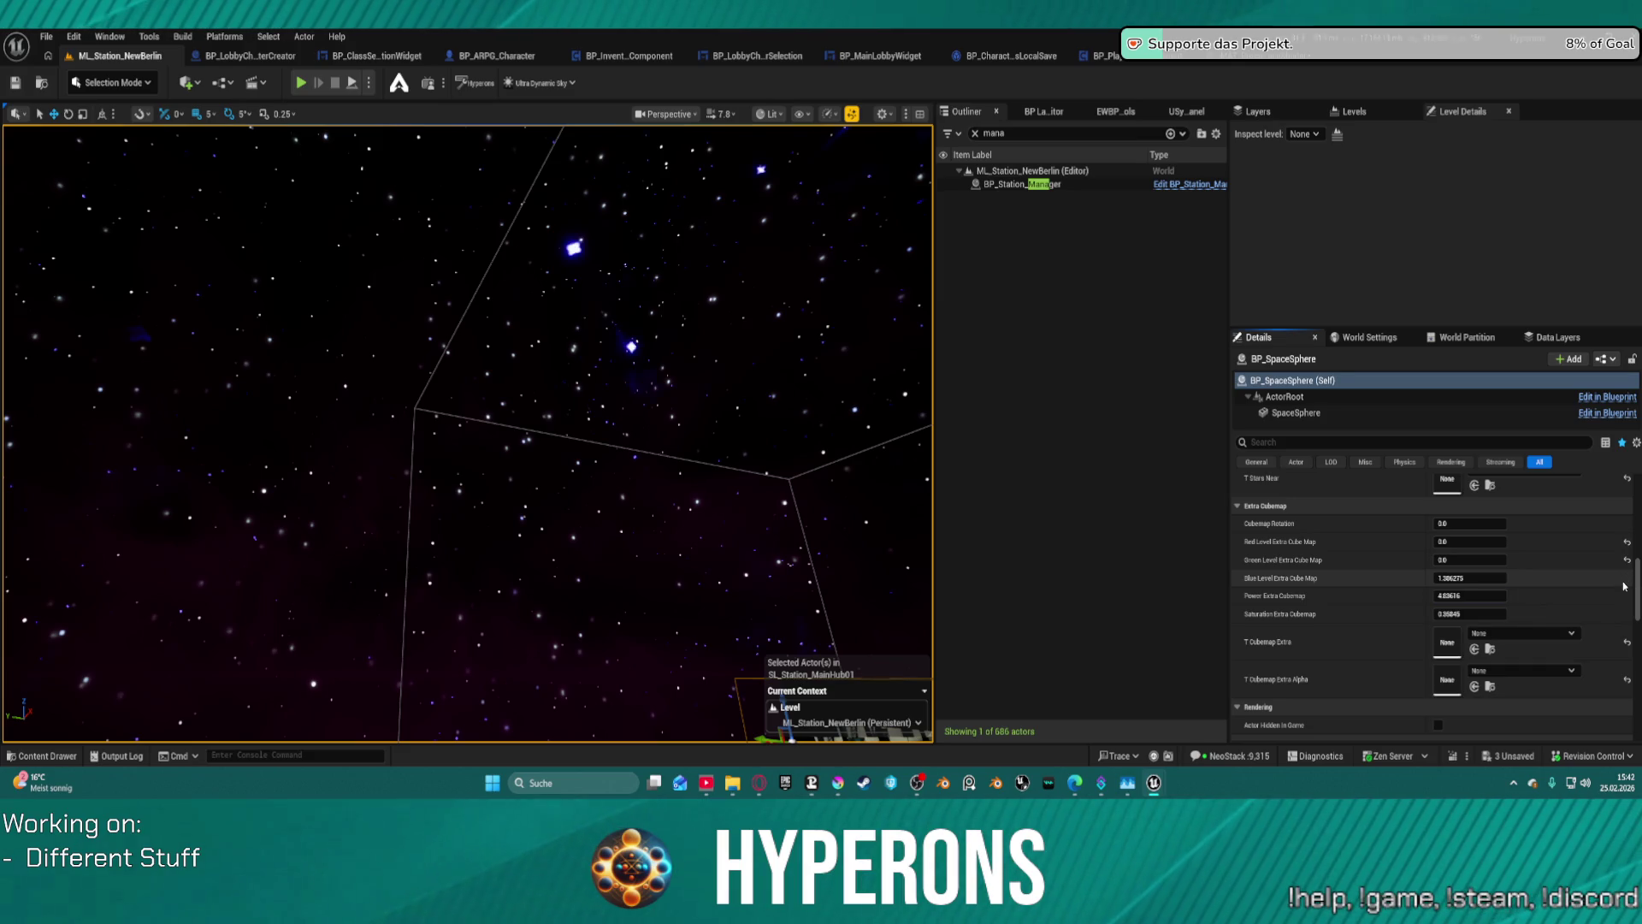
left_click(1469, 578)
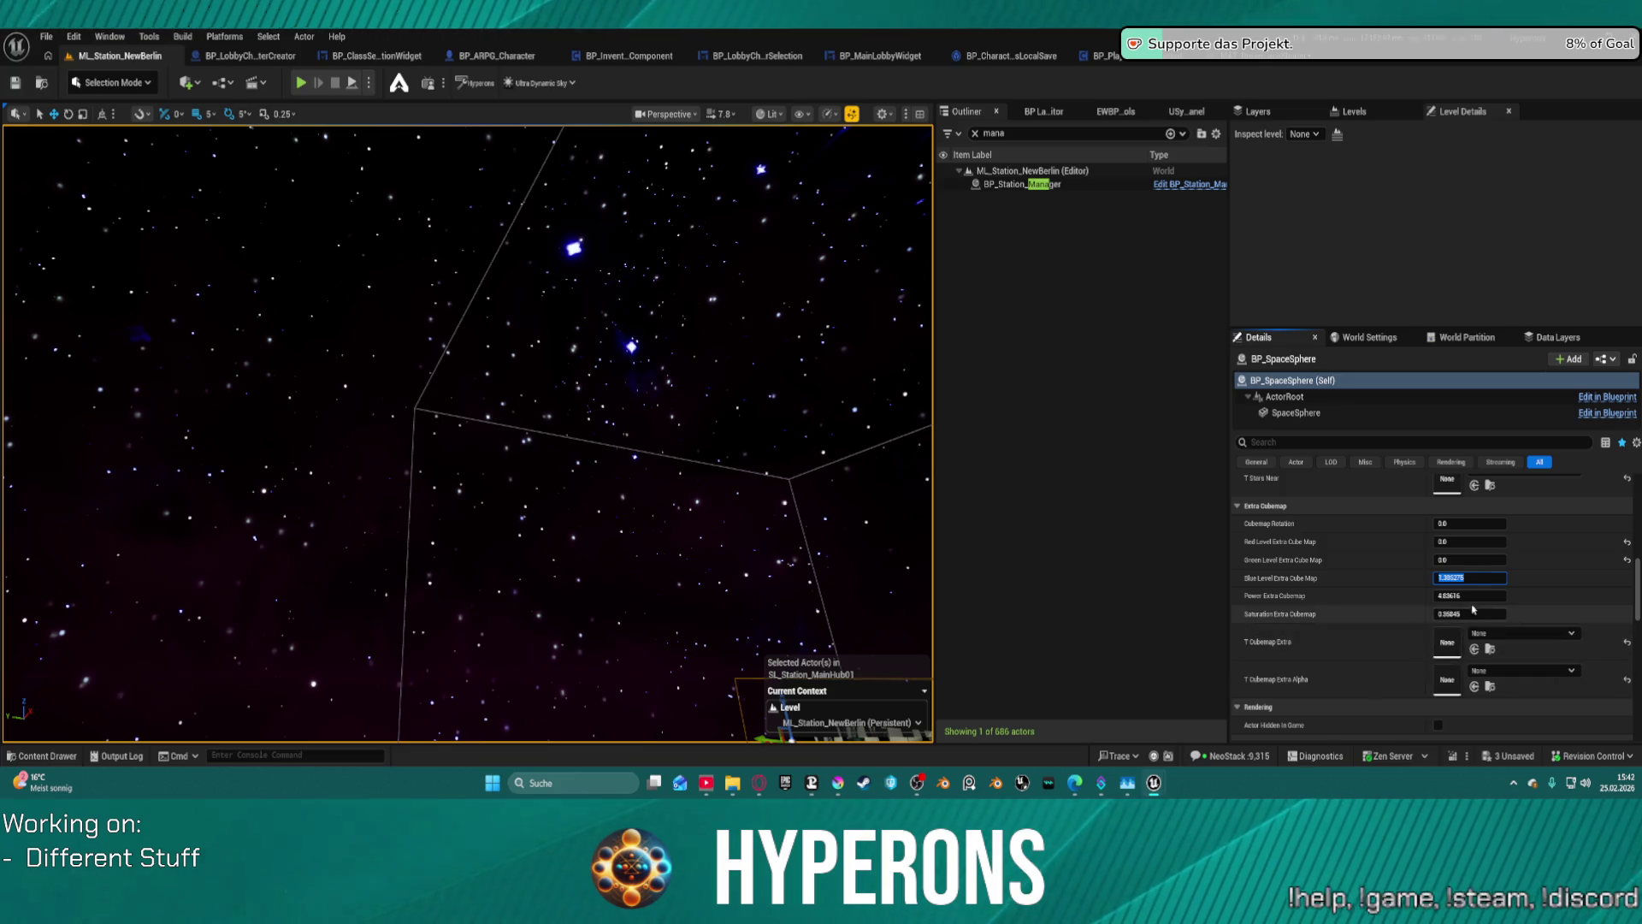
left_click(1476, 595)
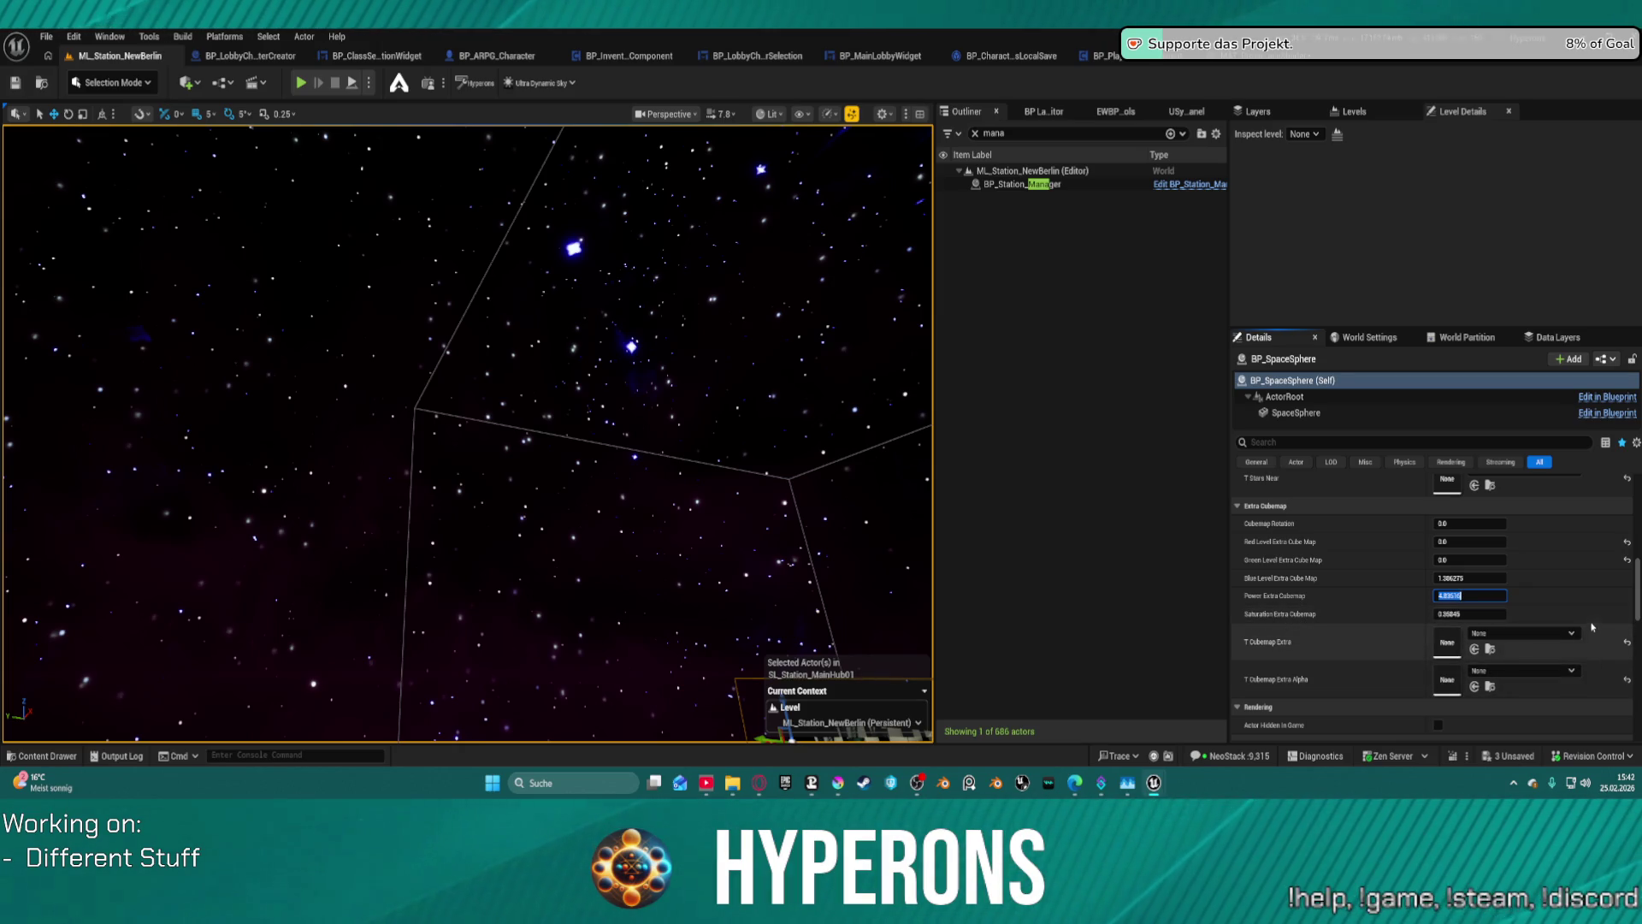
left_click(1627, 561)
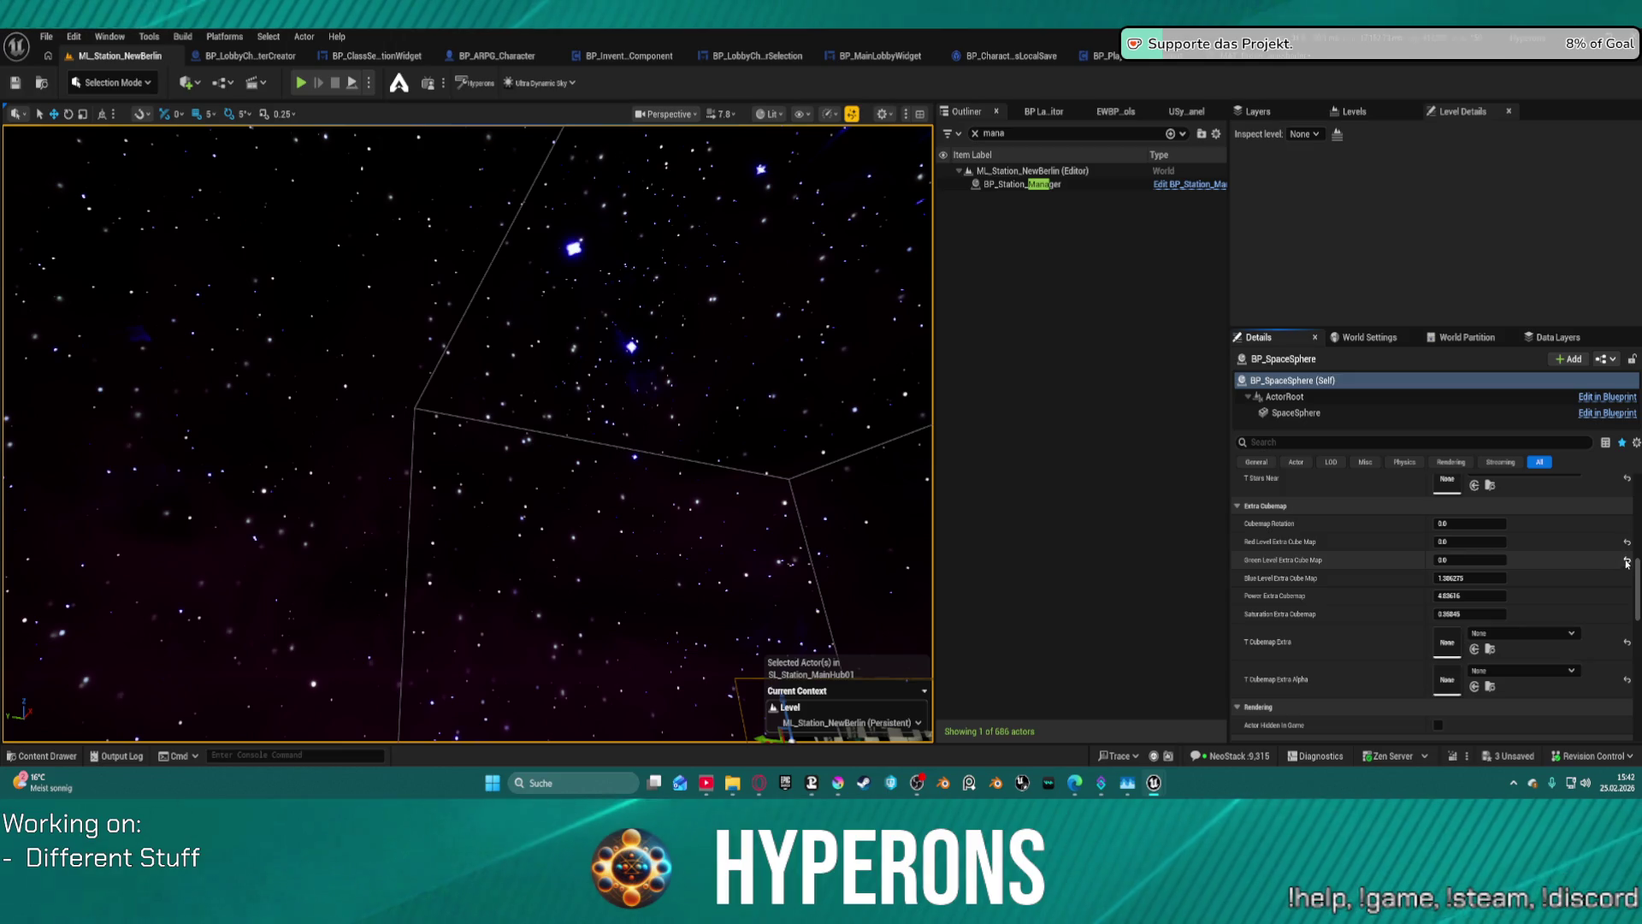
left_click(1627, 561)
left_click(1627, 542)
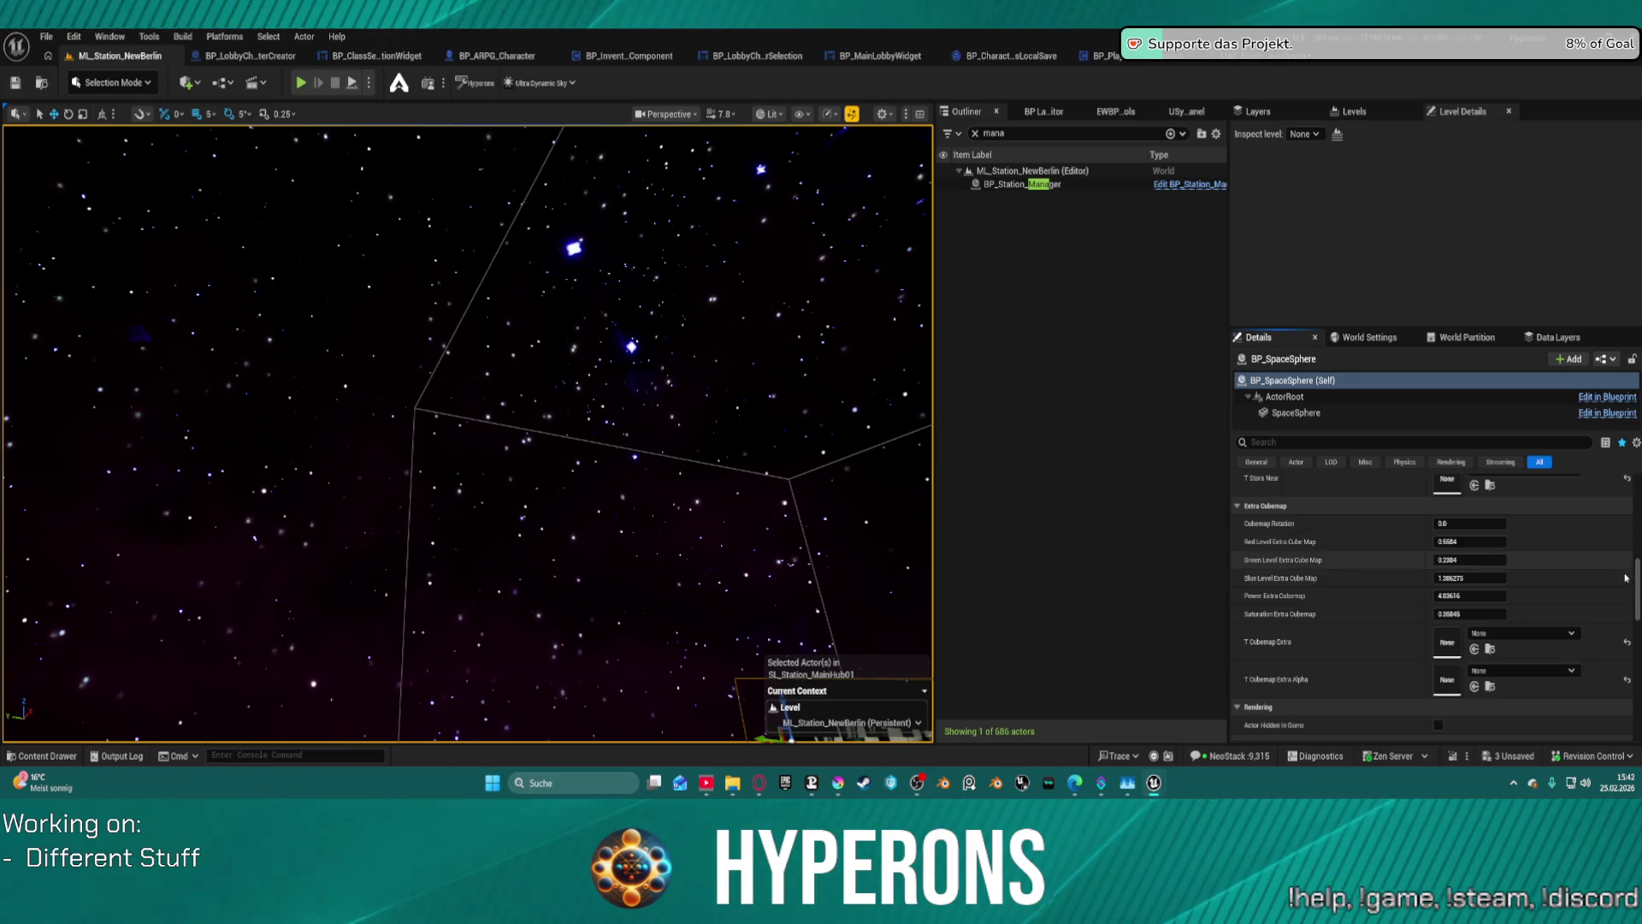
left_click(1627, 642)
left_click(1627, 680)
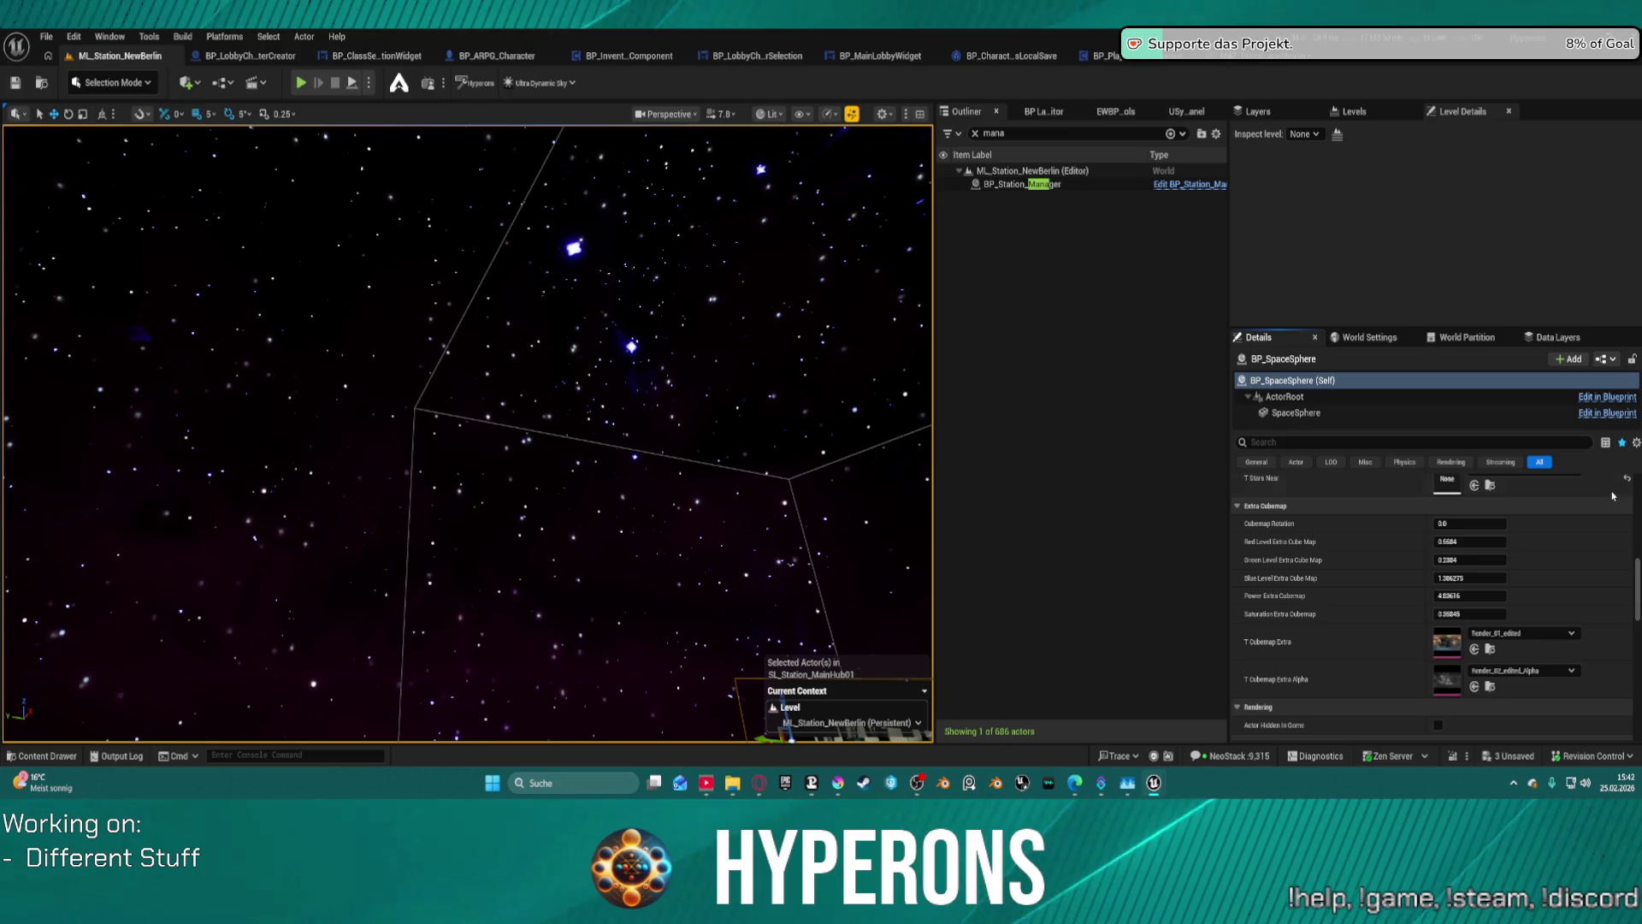
- Reset both star textures, then assign T_Stars_Near_Small to T Stars Far
scroll(1612, 495, "up", 5)
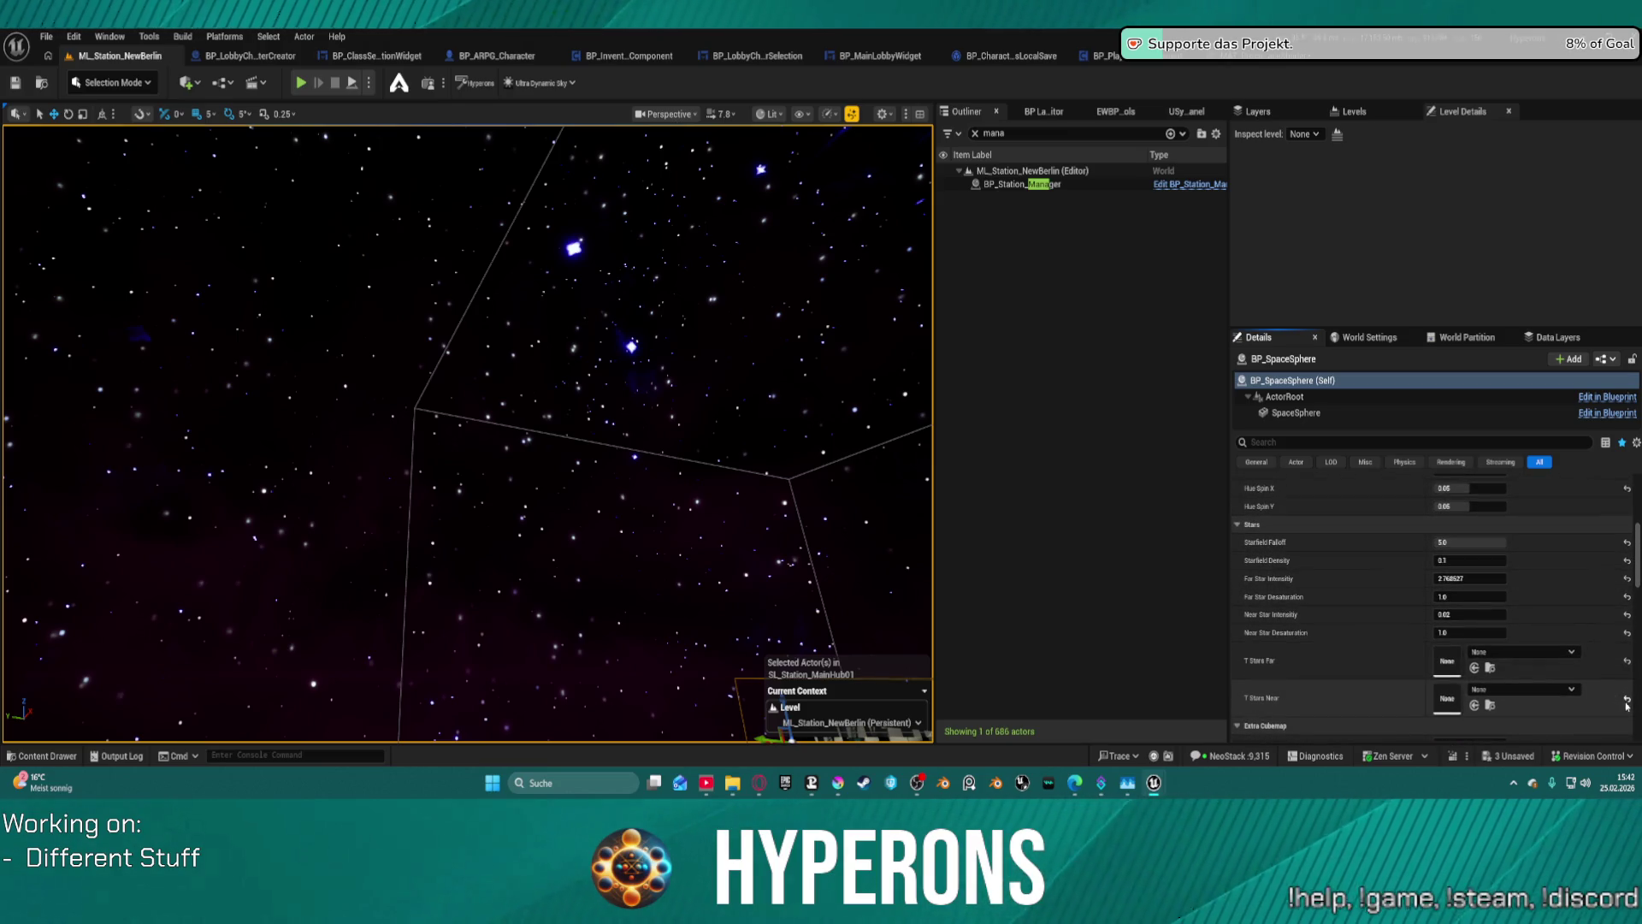
left_click(1627, 699)
left_click(1627, 663)
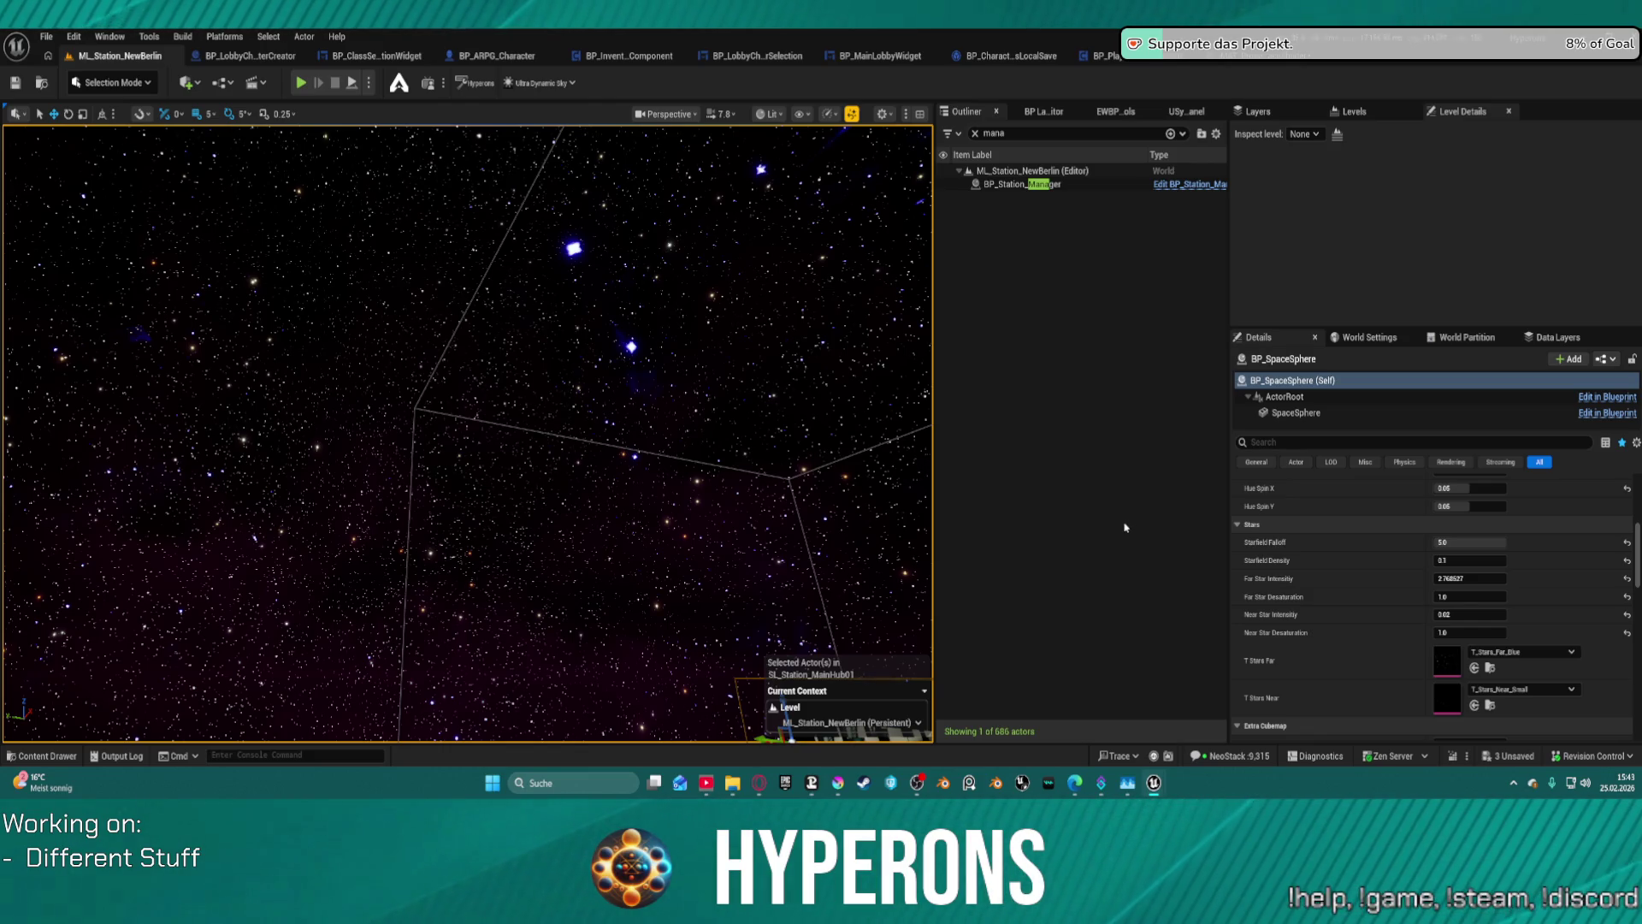
left_click(1546, 651)
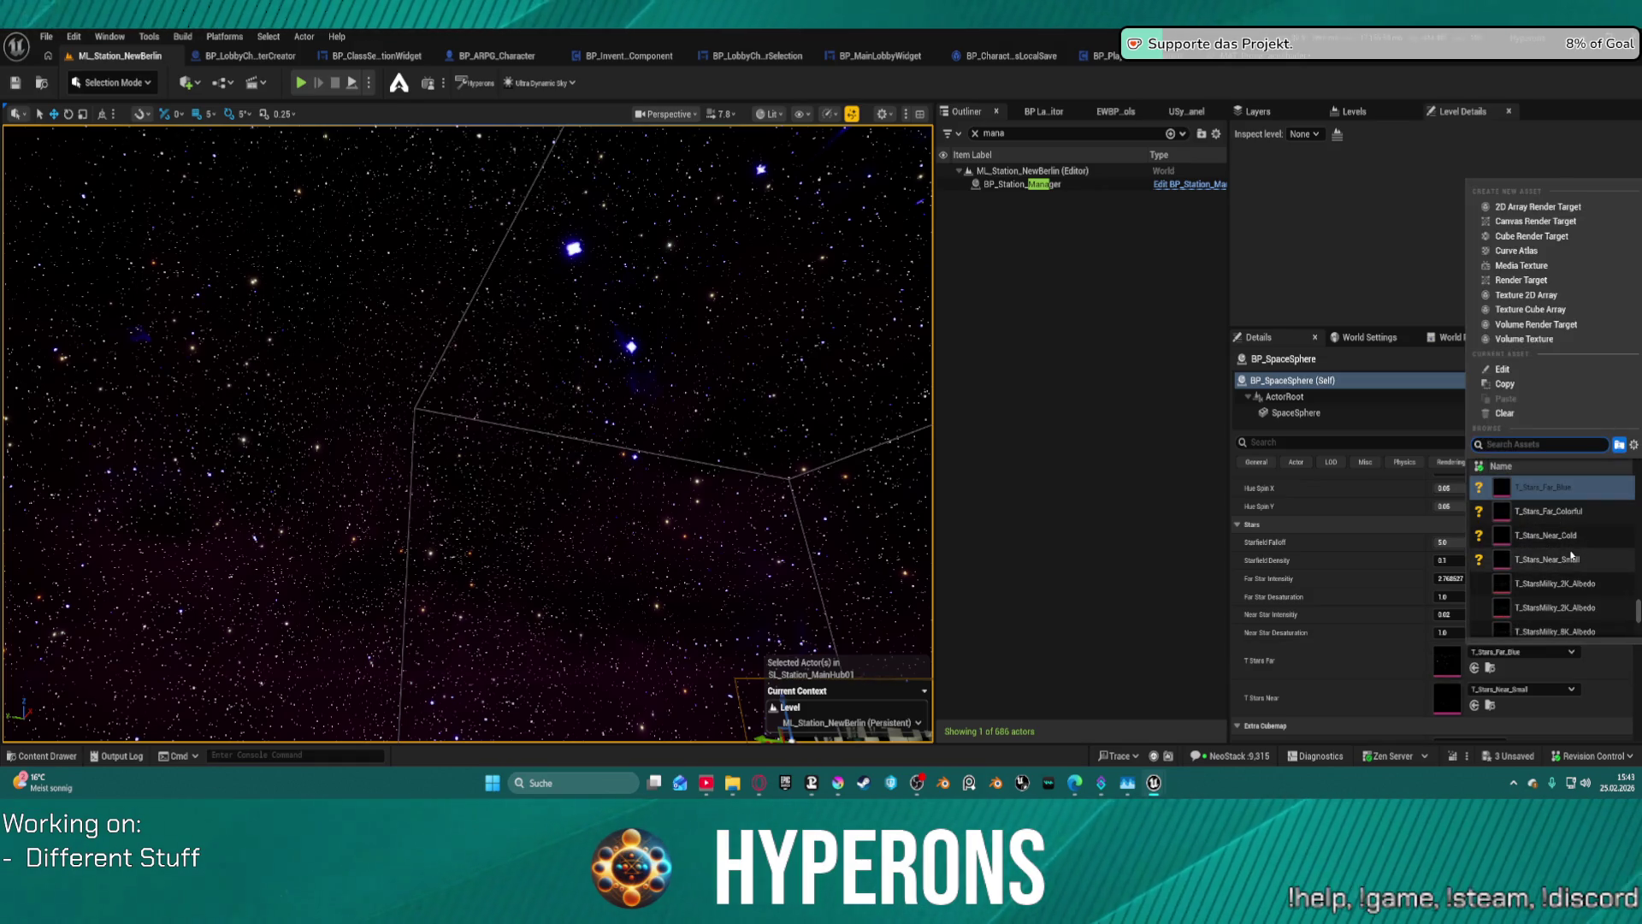
left_click(1558, 559)
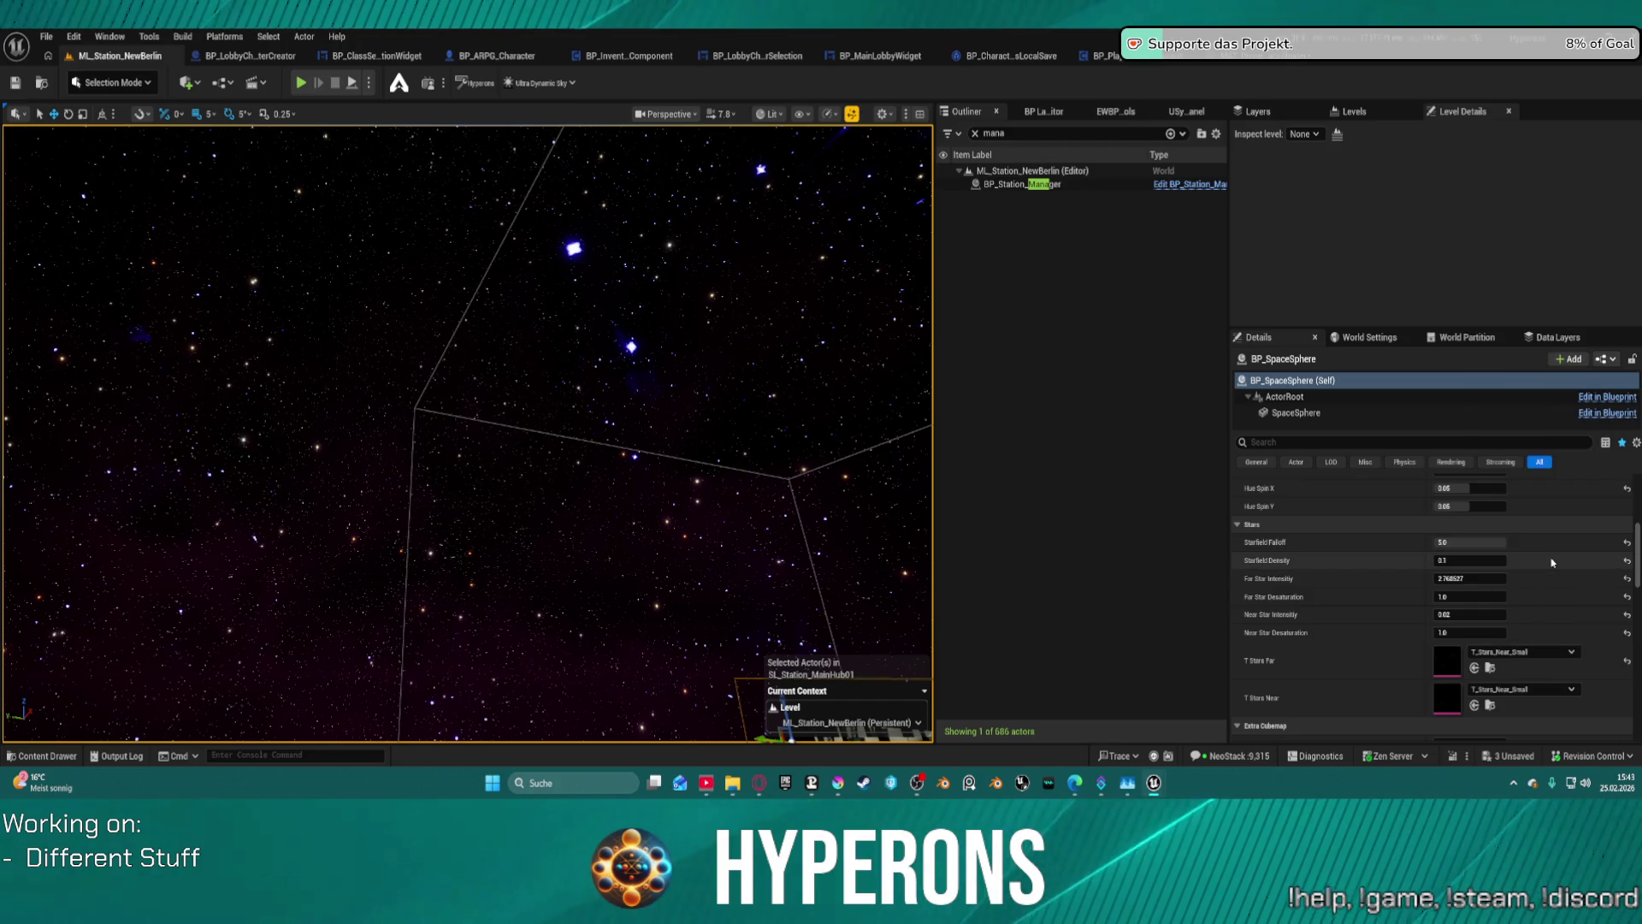
left_click(1535, 652)
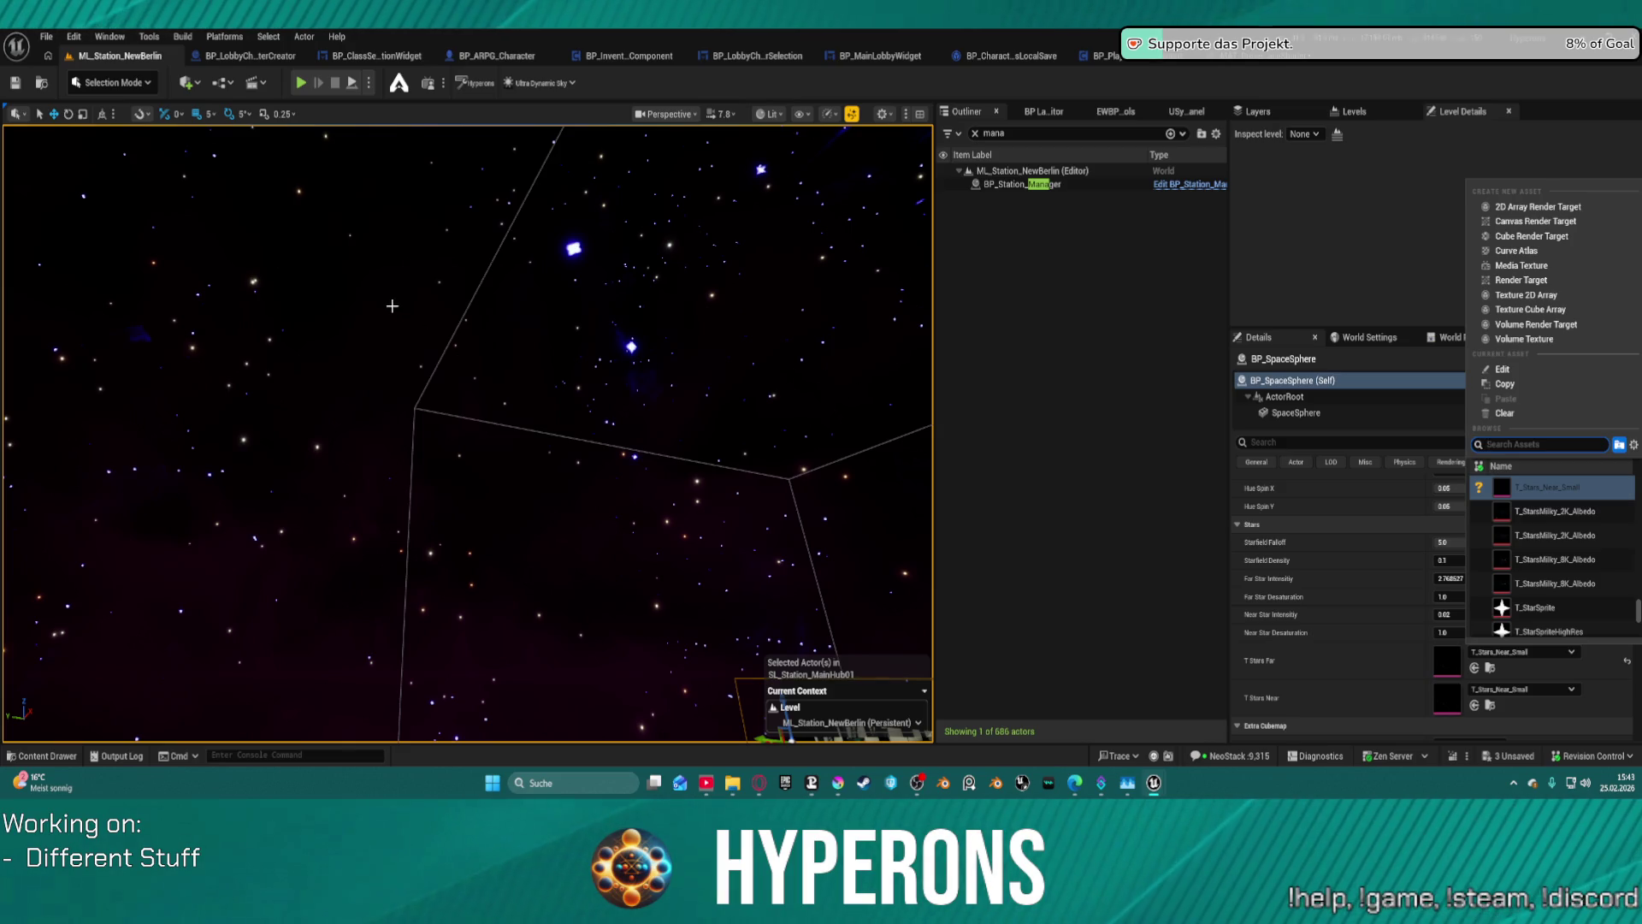
- Set Near Star Desaturation to 0.5
mouse_move(391, 305)
left_mouse_down()
mouse_move(513, 376)
mouse_move(503, 316)
left_mouse_up()
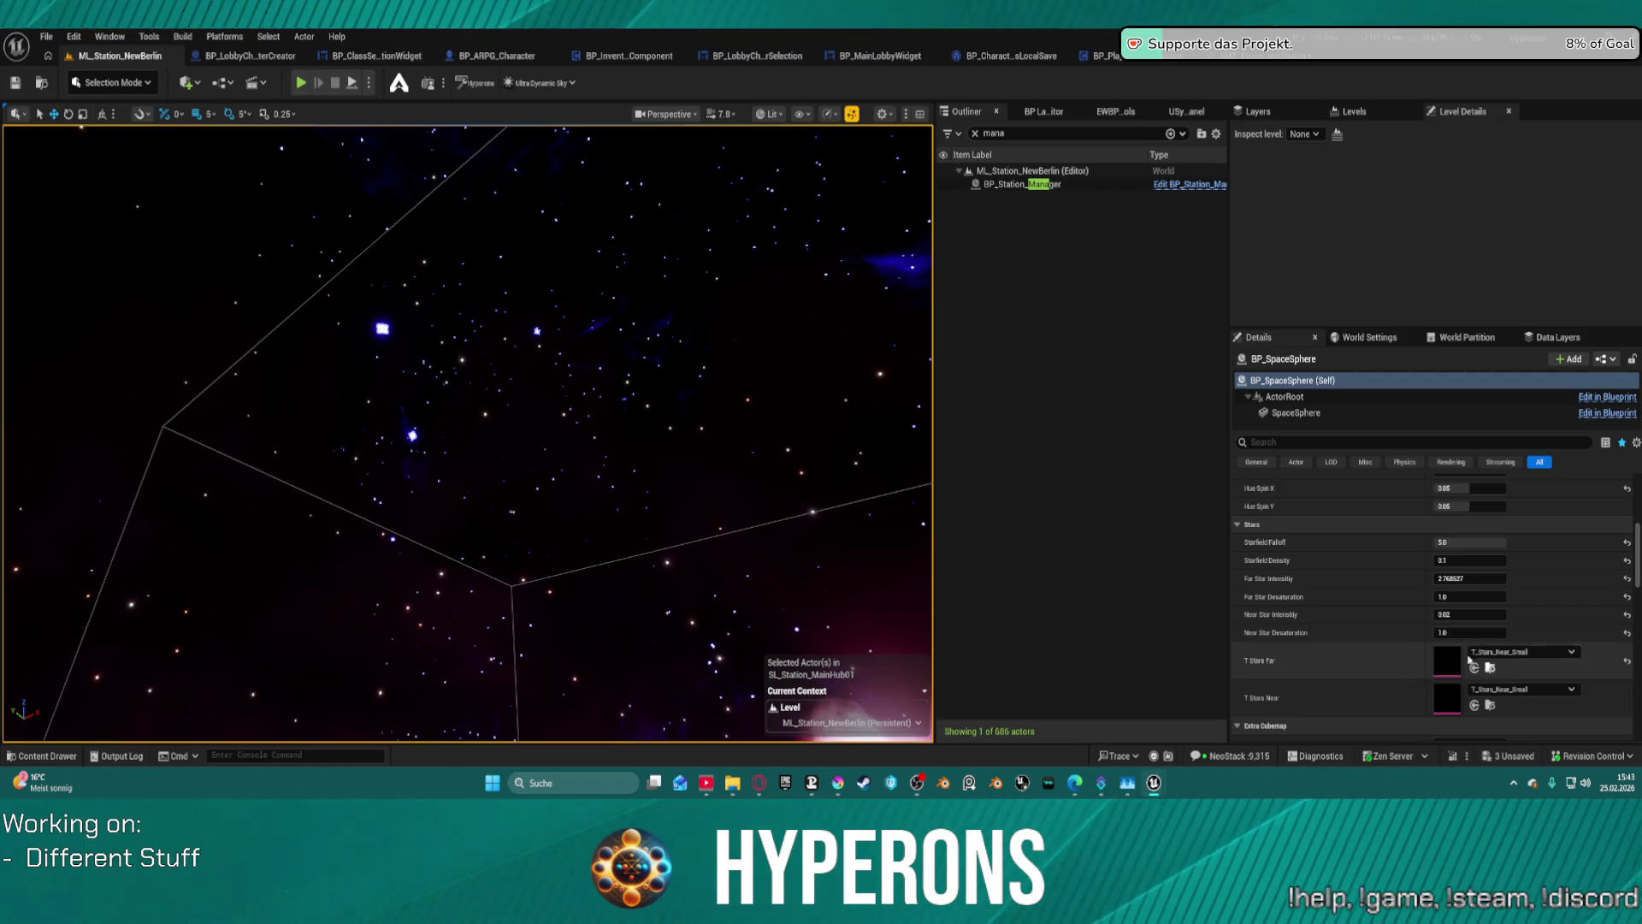
scroll(1490, 662, "down", 3)
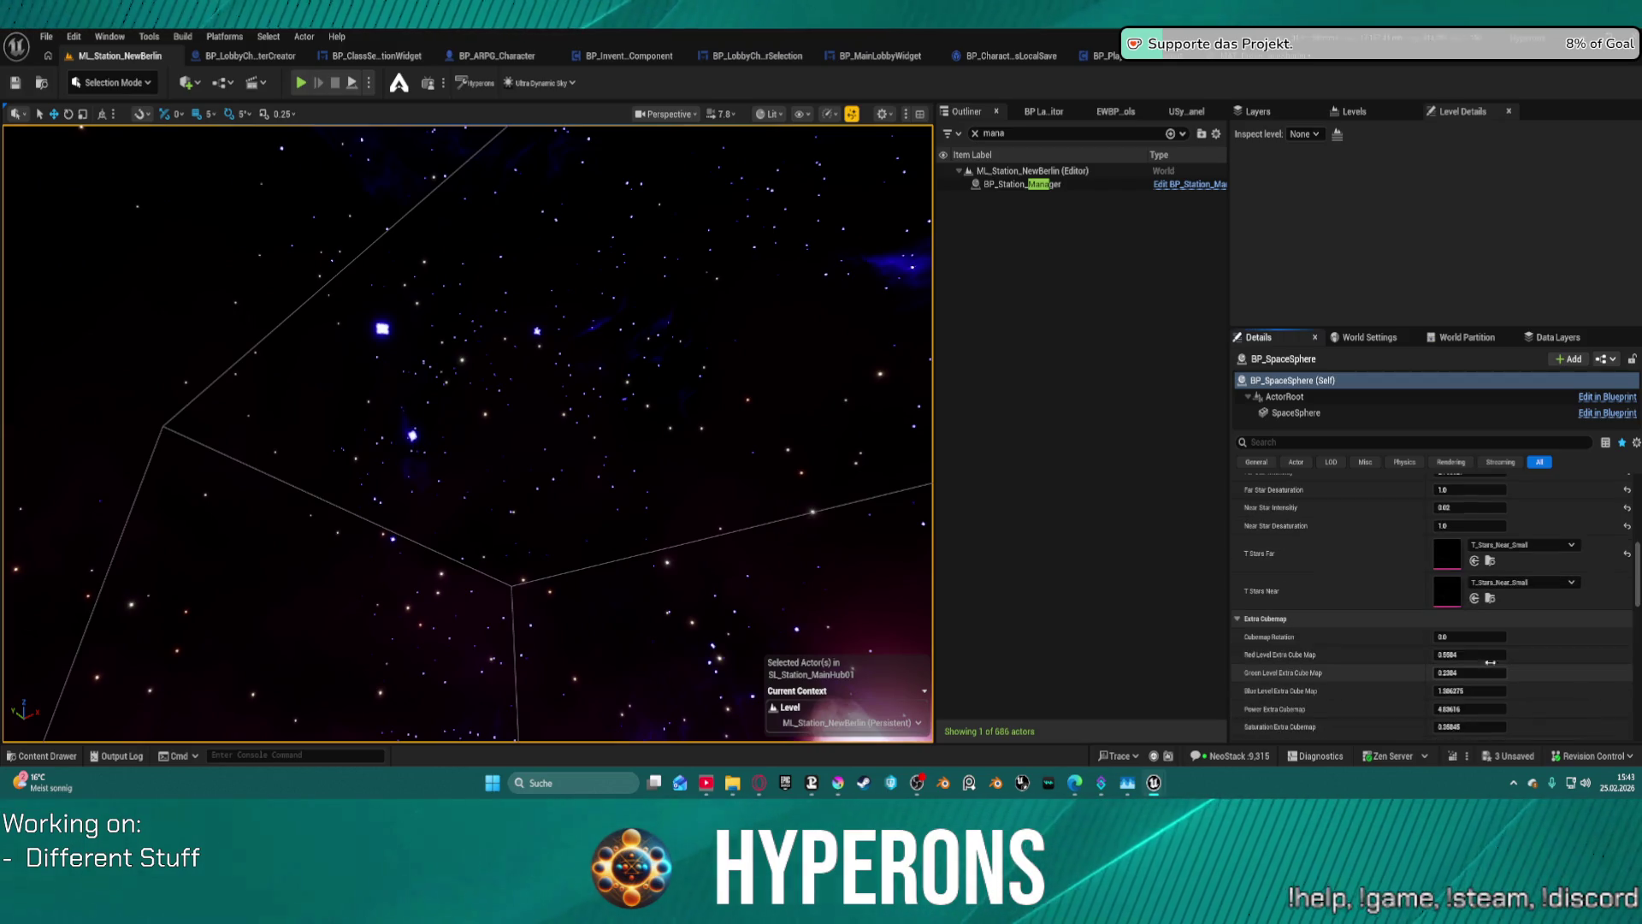
left_click(1469, 503)
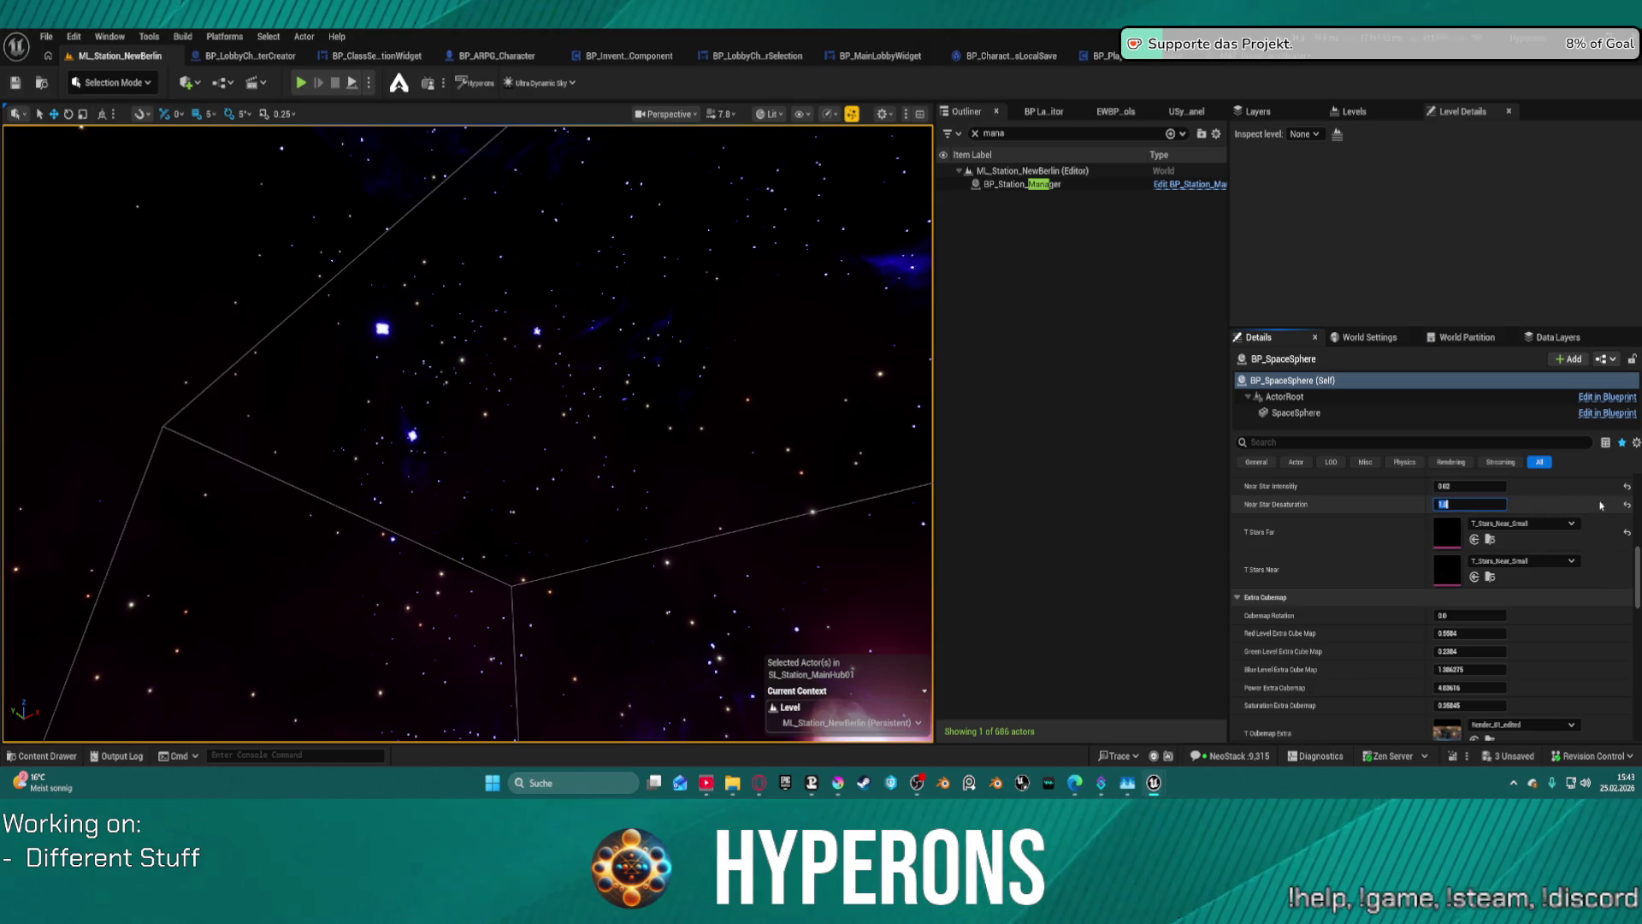
type("0.5")
key("Return")
- Reset Near Star Desaturation and Intensity to defaults, and bring Far Star Intensity to about 0.80
scroll(1468, 492, "up", 2)
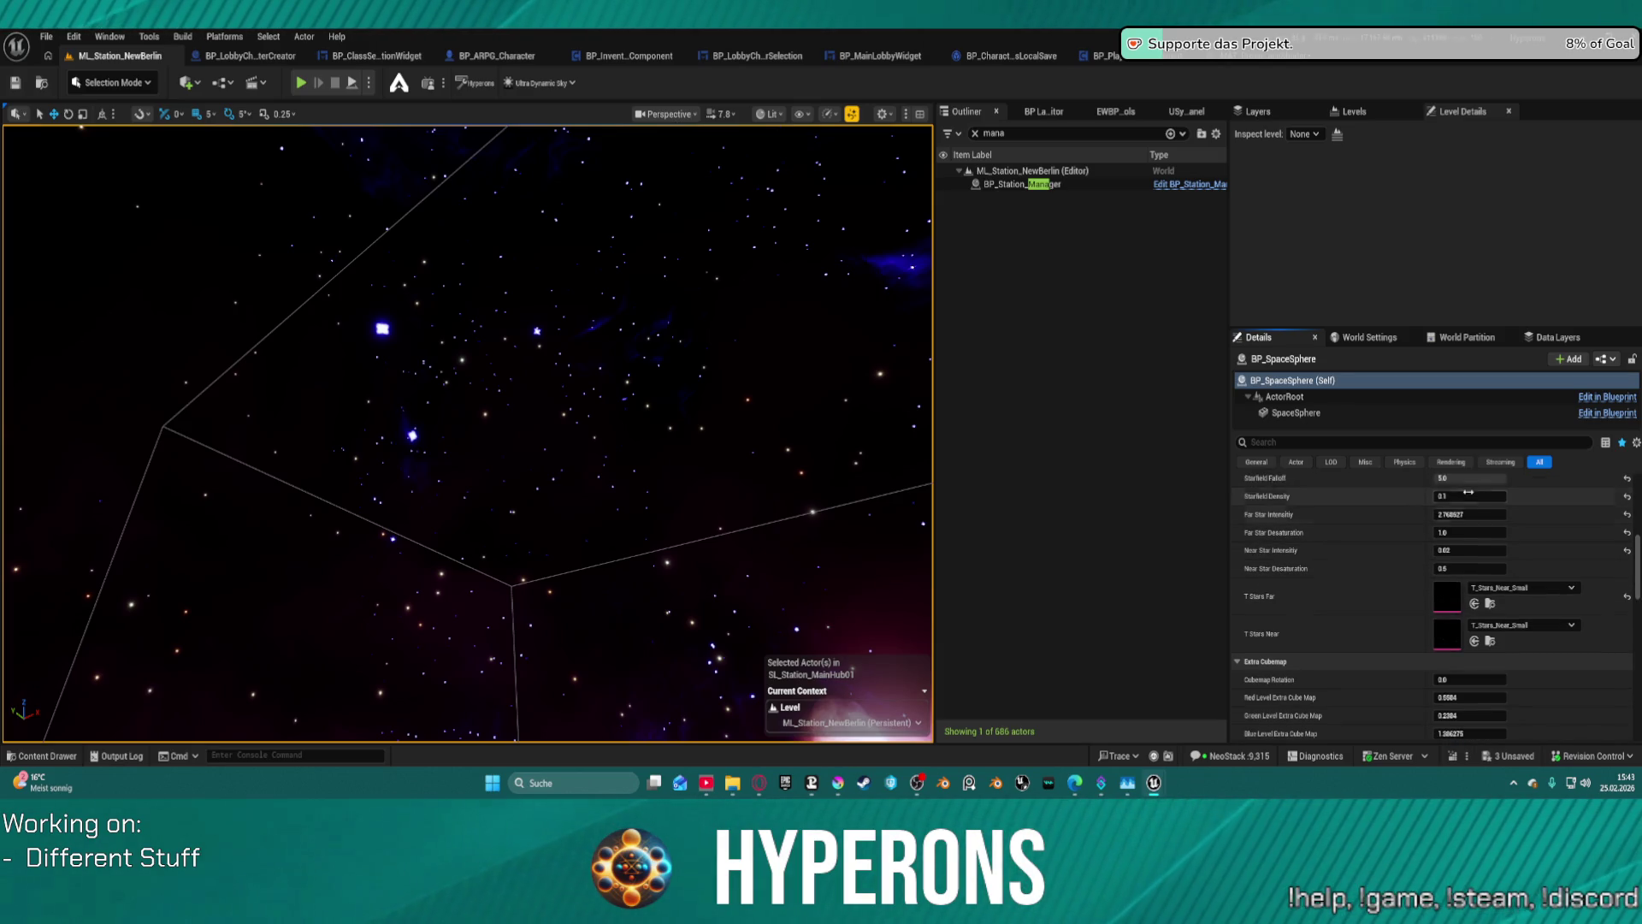
mouse_move(1468, 568)
left_mouse_down()
mouse_move(1445, 568)
mouse_move(1522, 568)
mouse_move(1497, 550)
mouse_move(1531, 550)
mouse_move(1445, 568)
left_mouse_up()
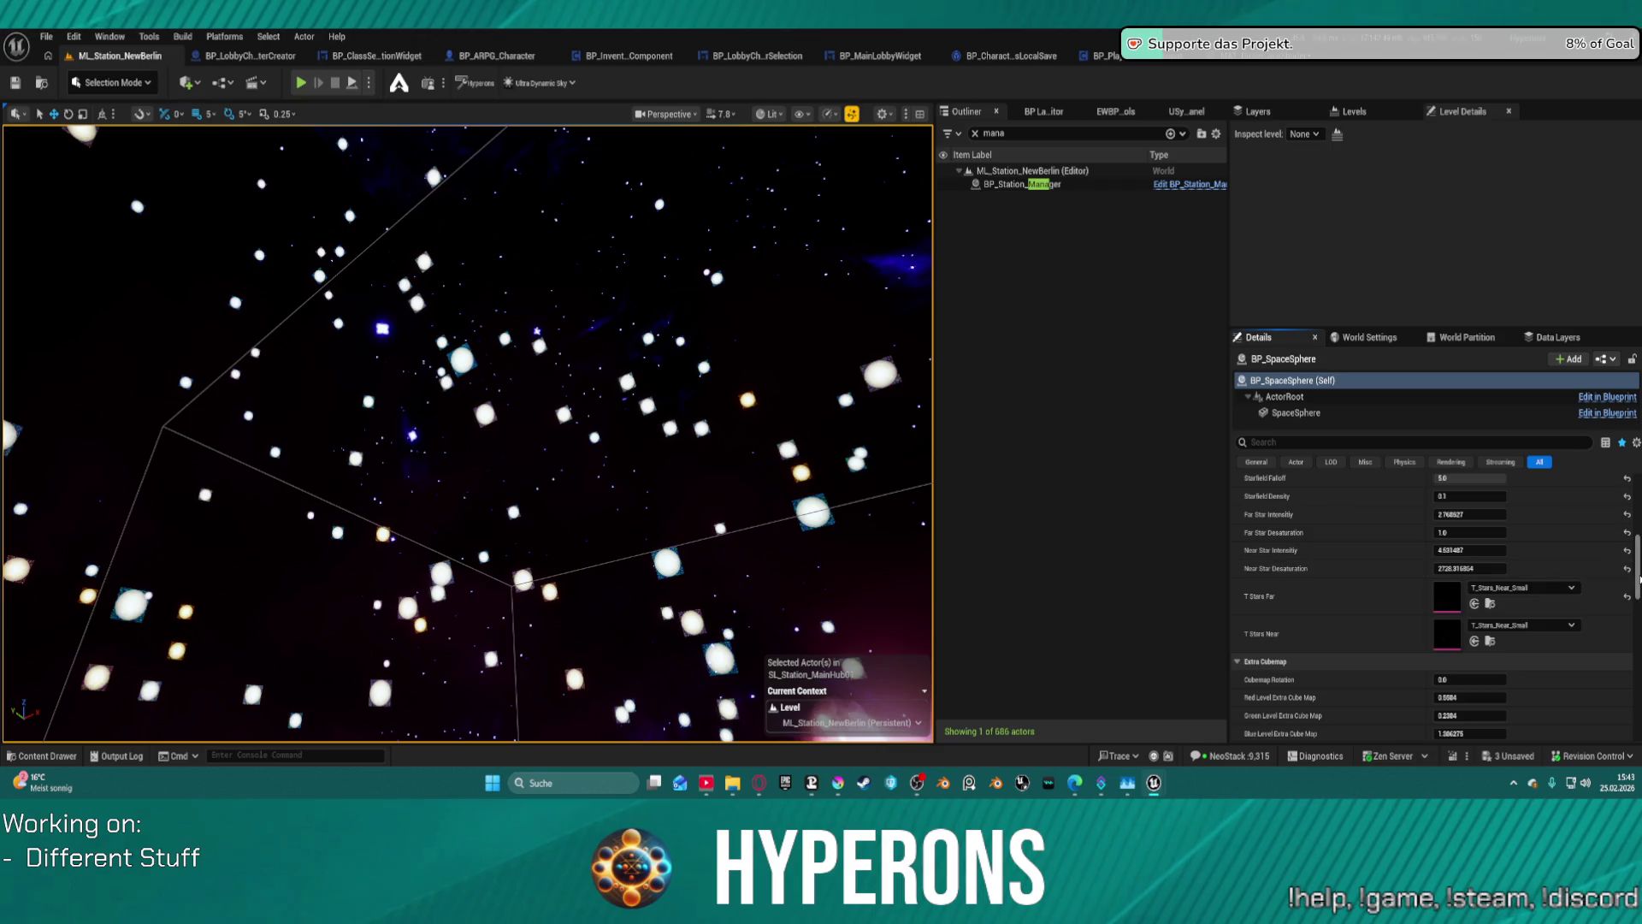
left_click(1627, 568)
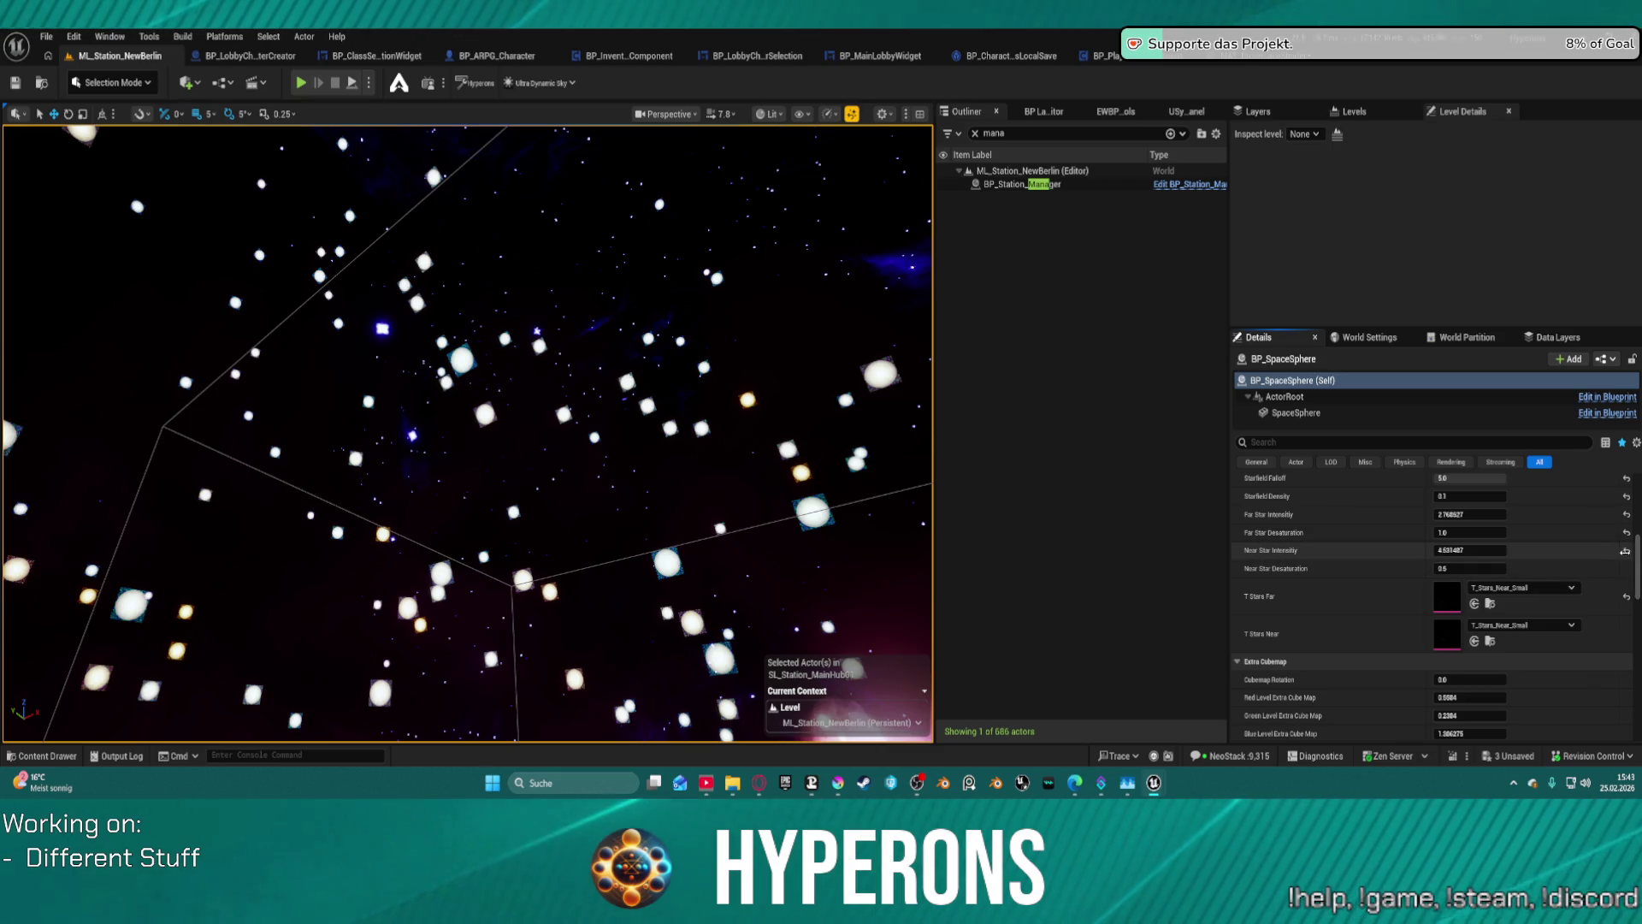
left_click(1626, 550)
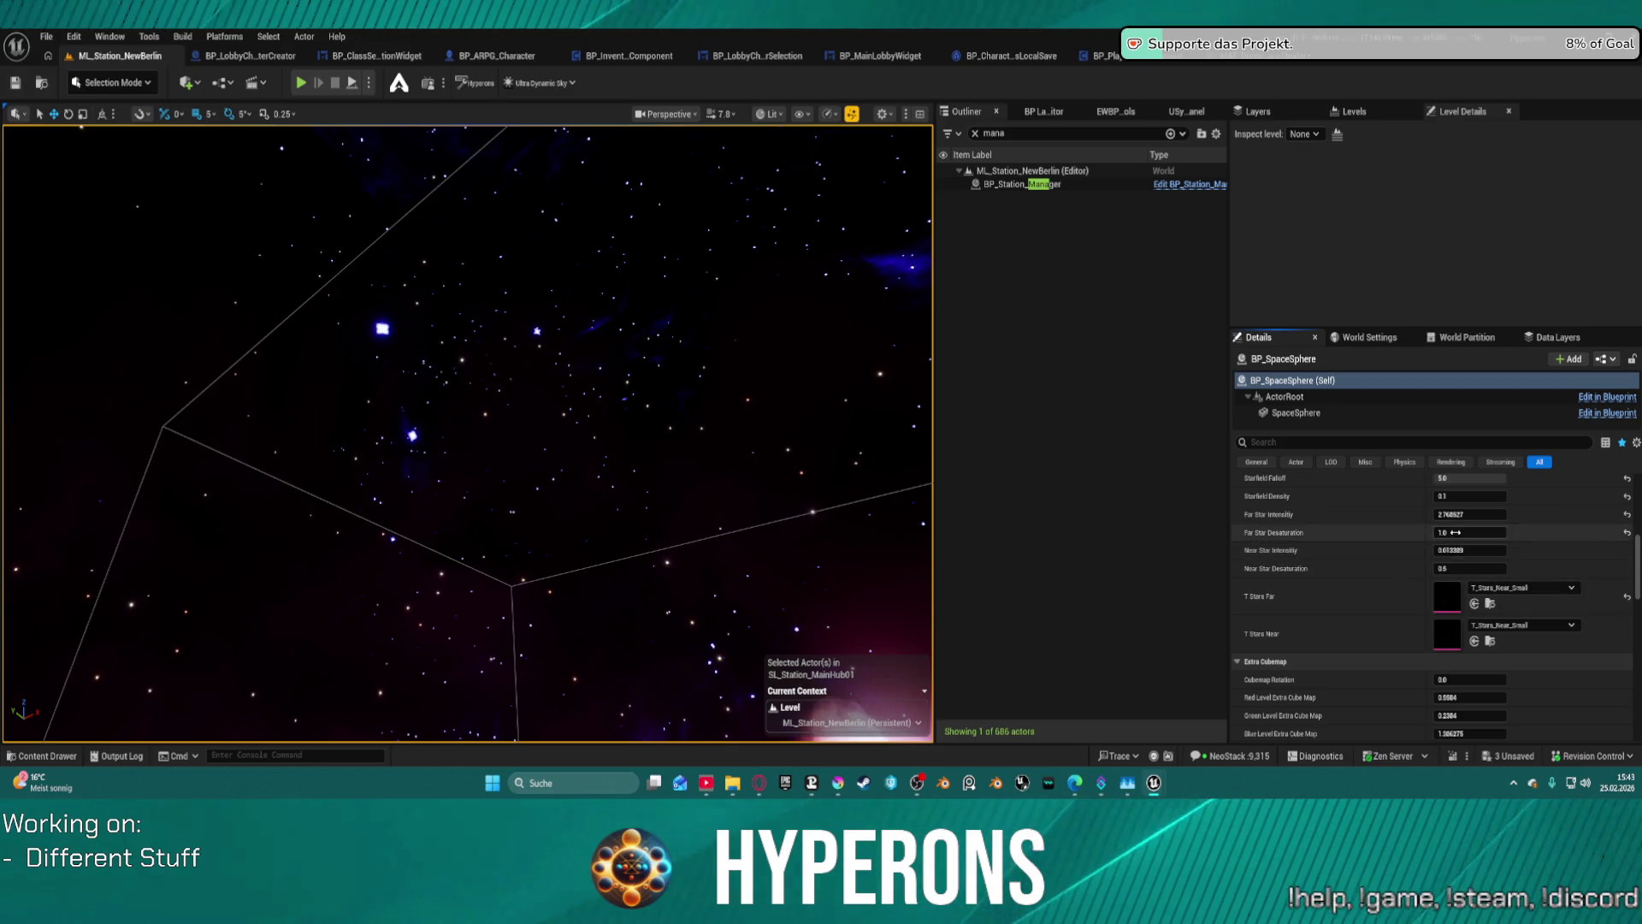
mouse_move(1488, 514)
left_mouse_down()
mouse_move(1565, 514)
mouse_move(1484, 514)
left_mouse_up()
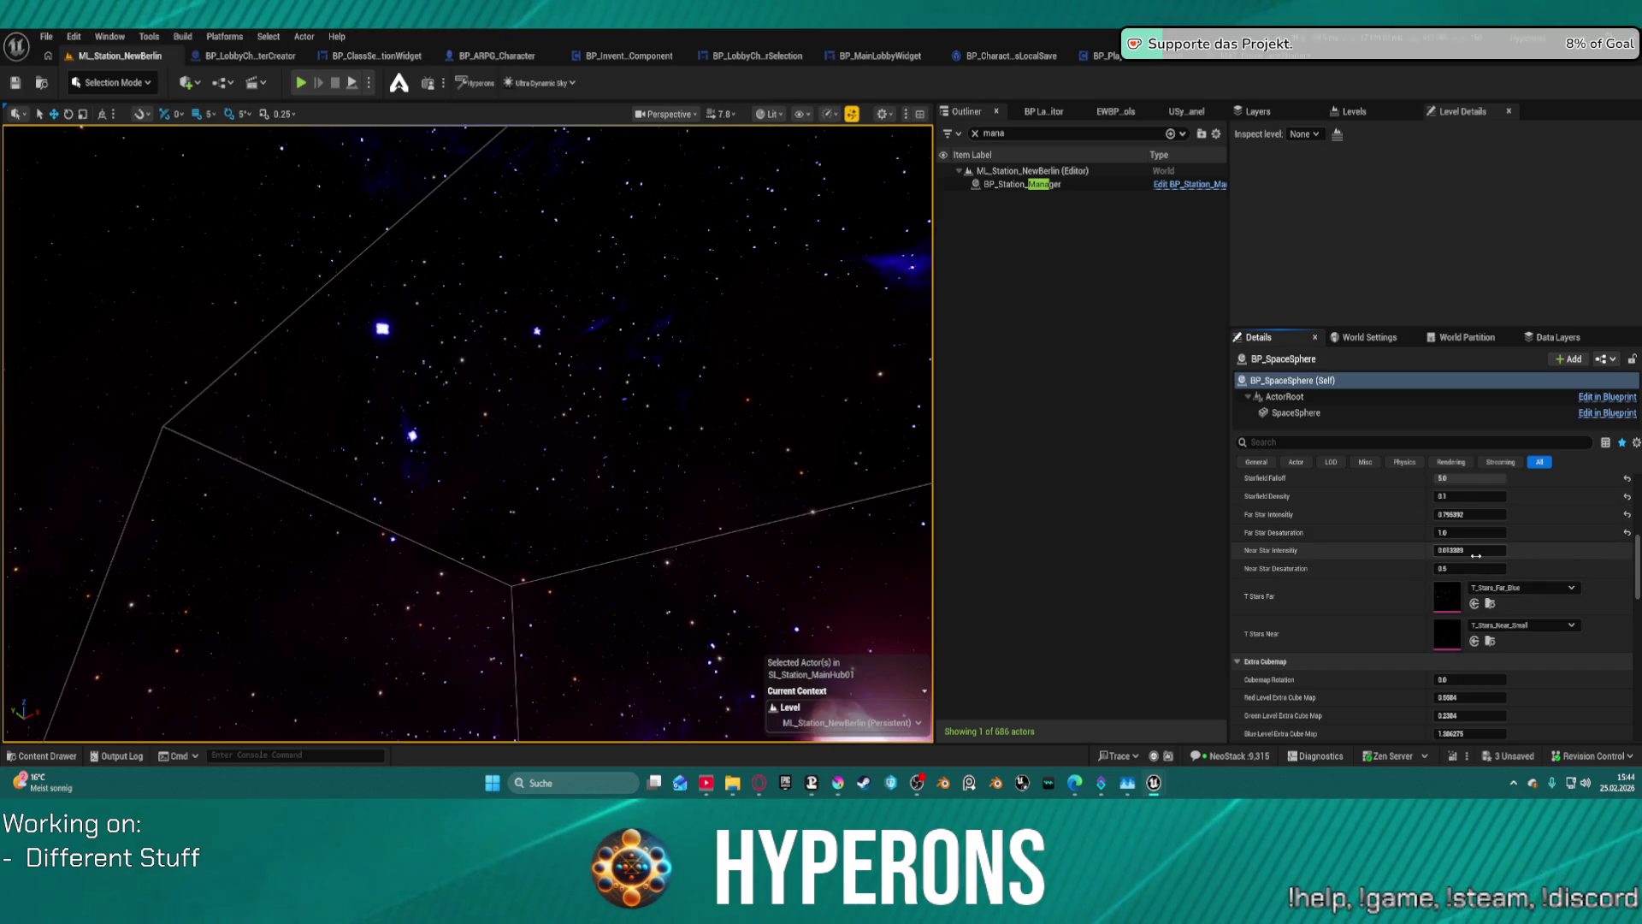
scroll(1476, 556, "down", 5)
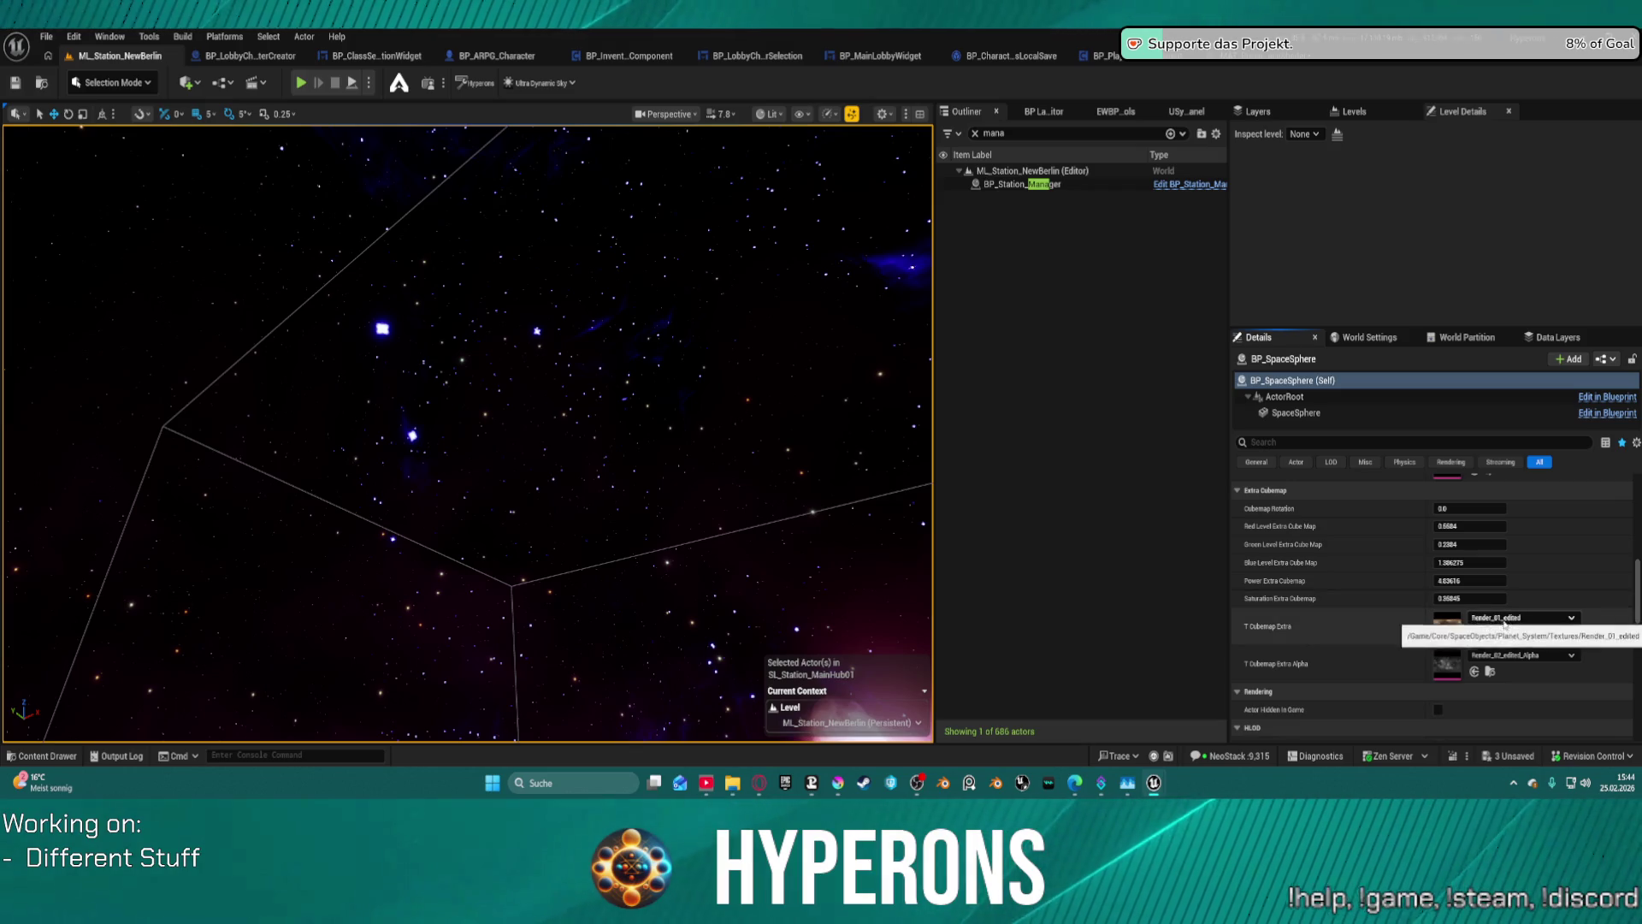
- Try Render_02_edited_Alpha, Render_03_HDR_Stamped and Reed_leafs_specular as the extra cubemap
left_click(1504, 617)
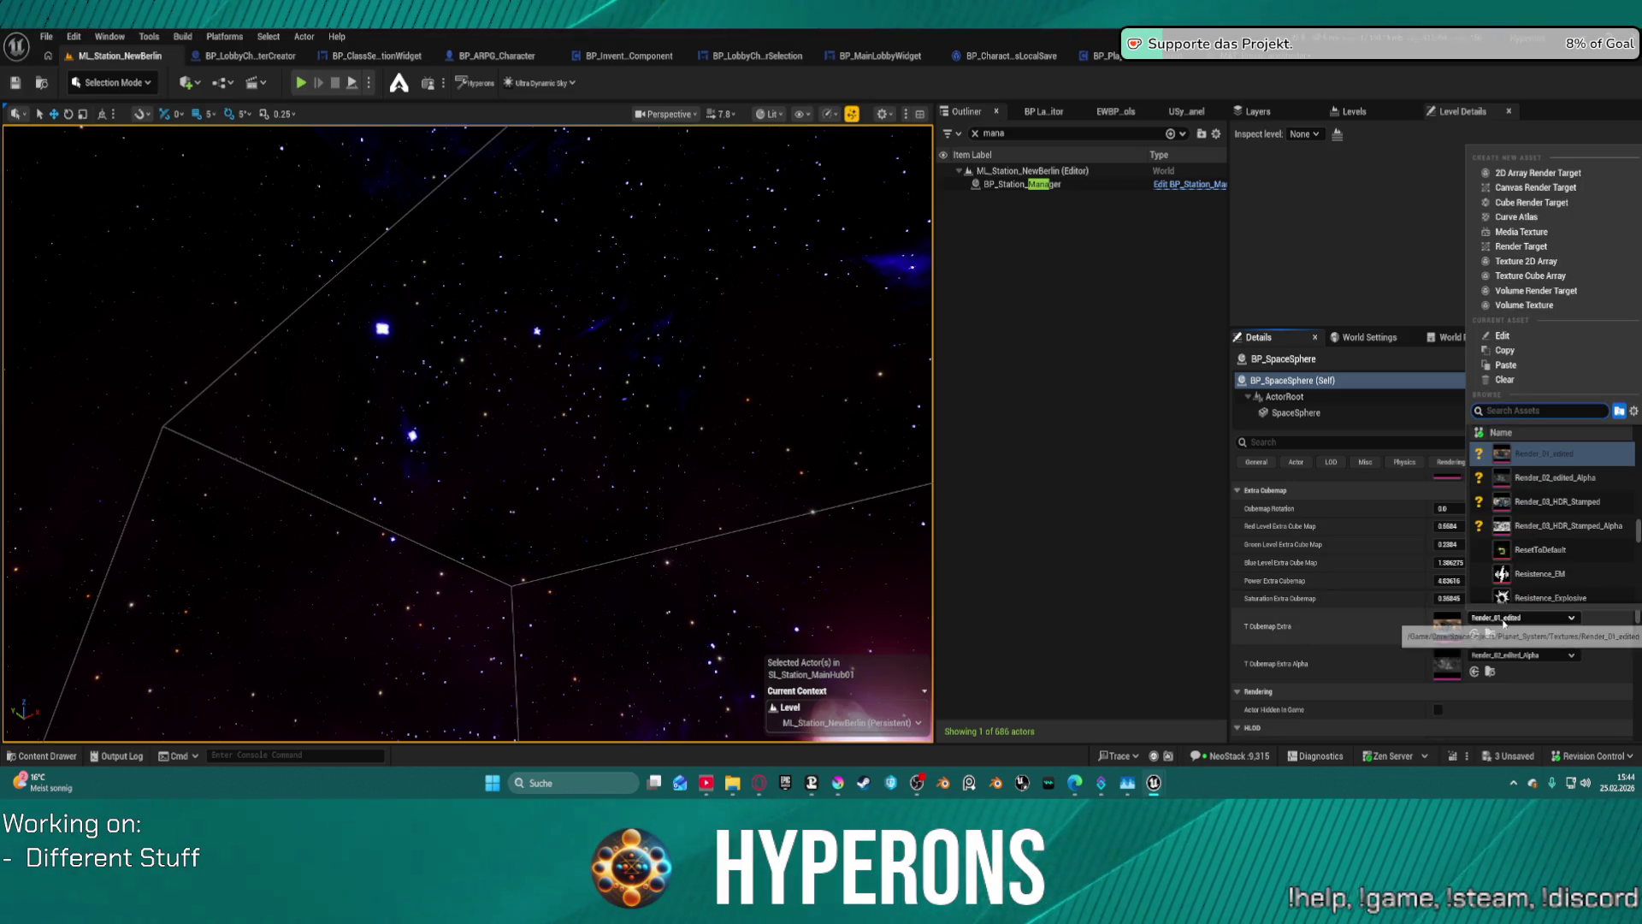
left_click(1542, 478)
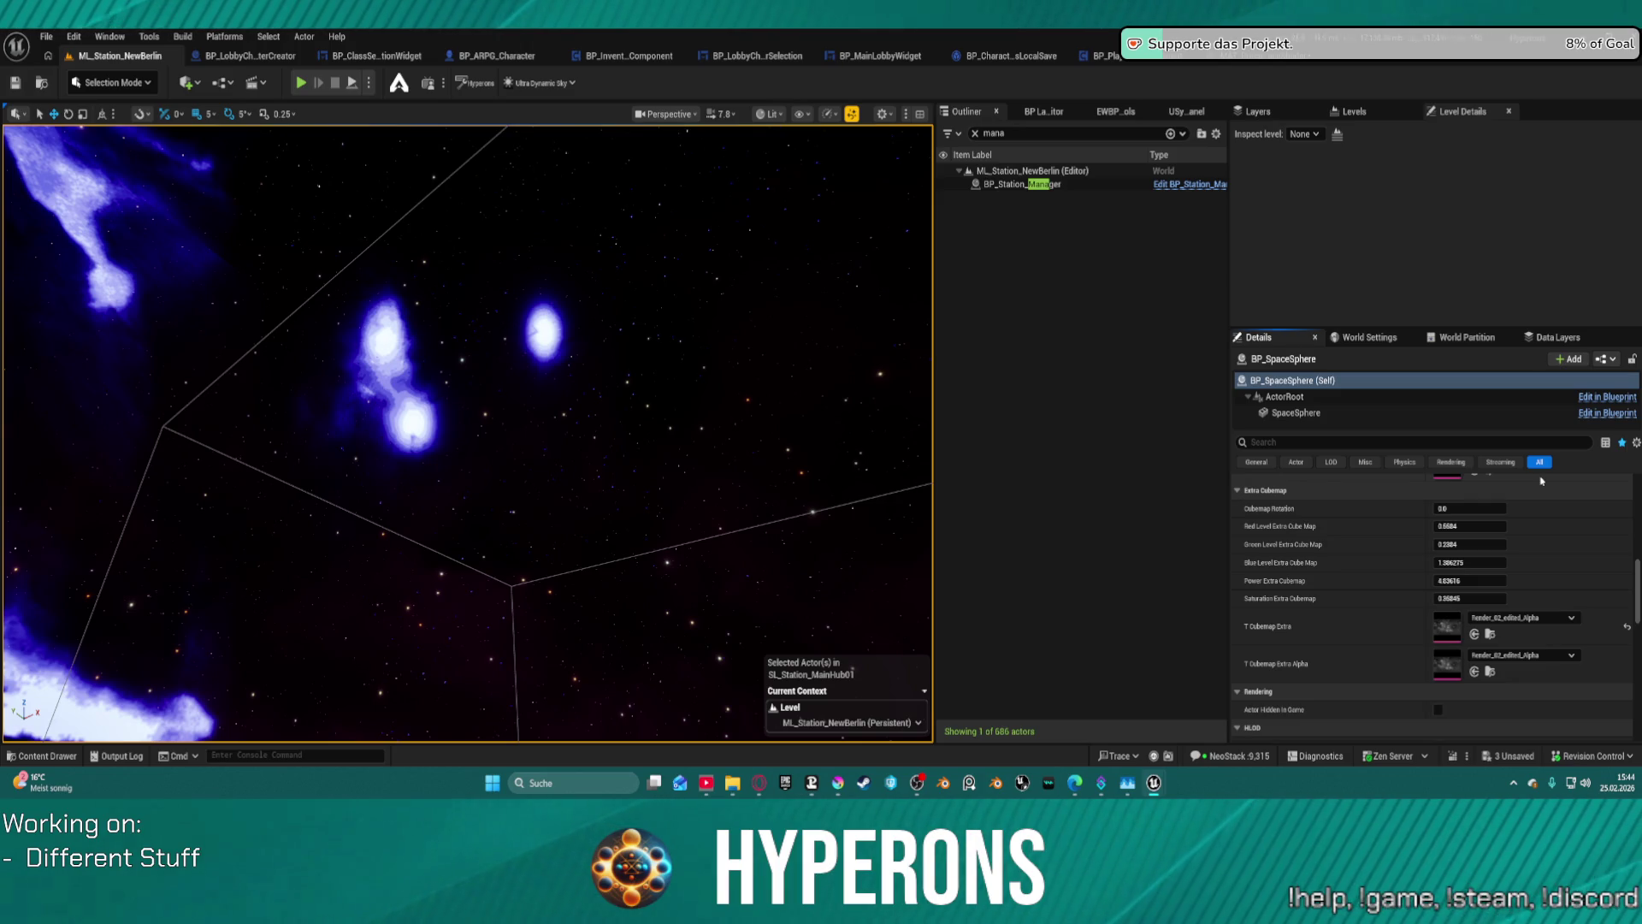
left_click(1521, 618)
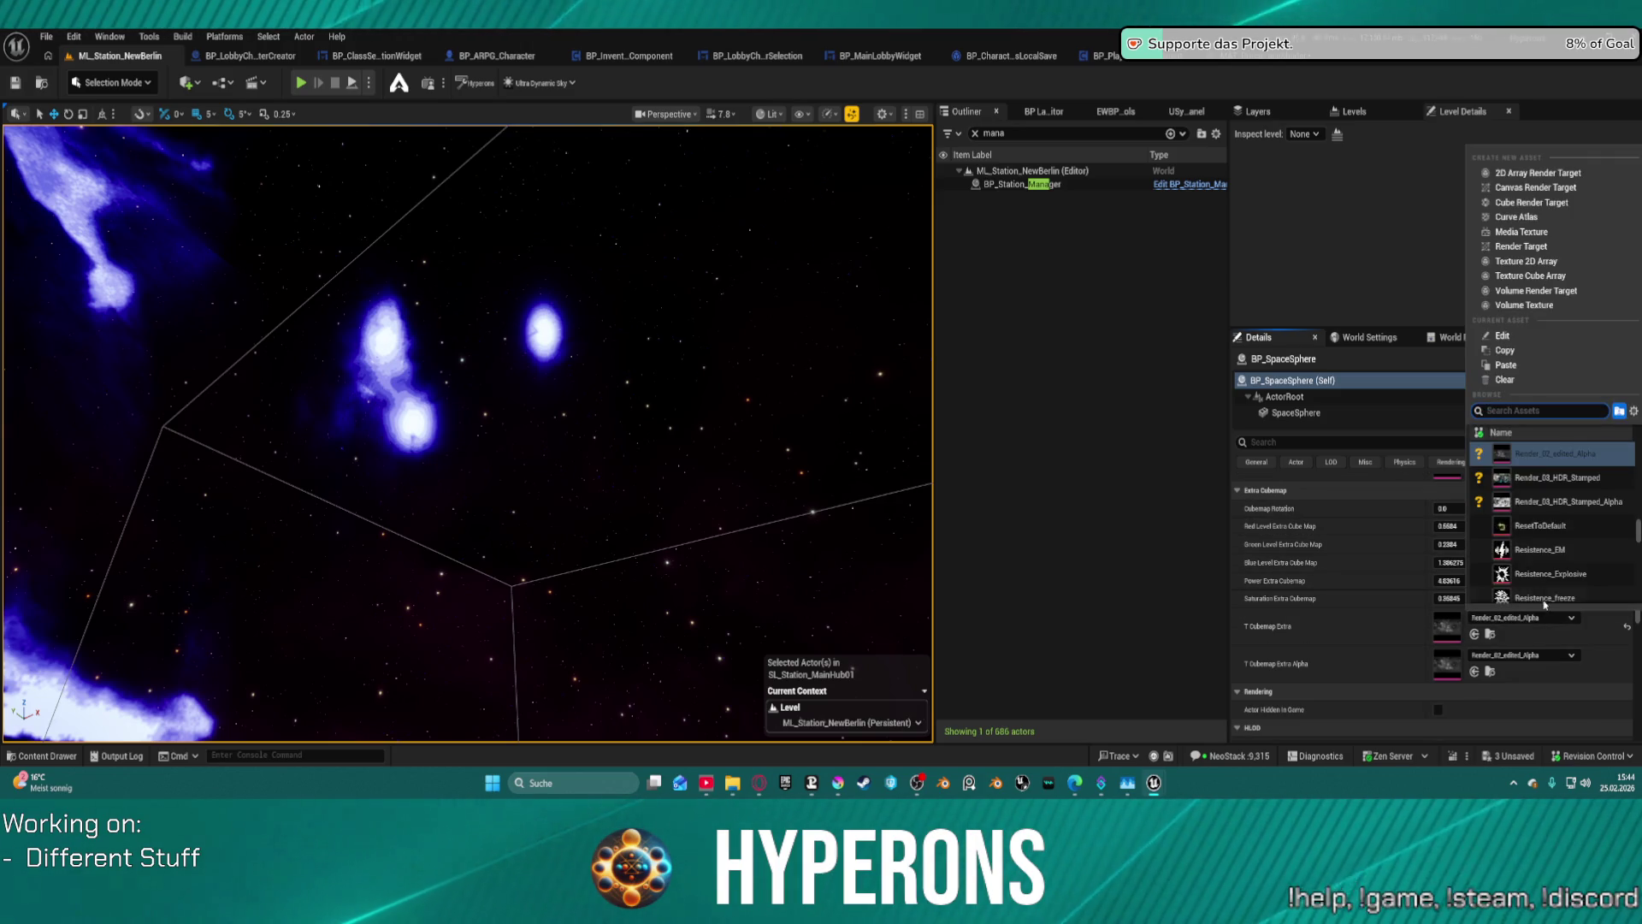
left_click(1561, 478)
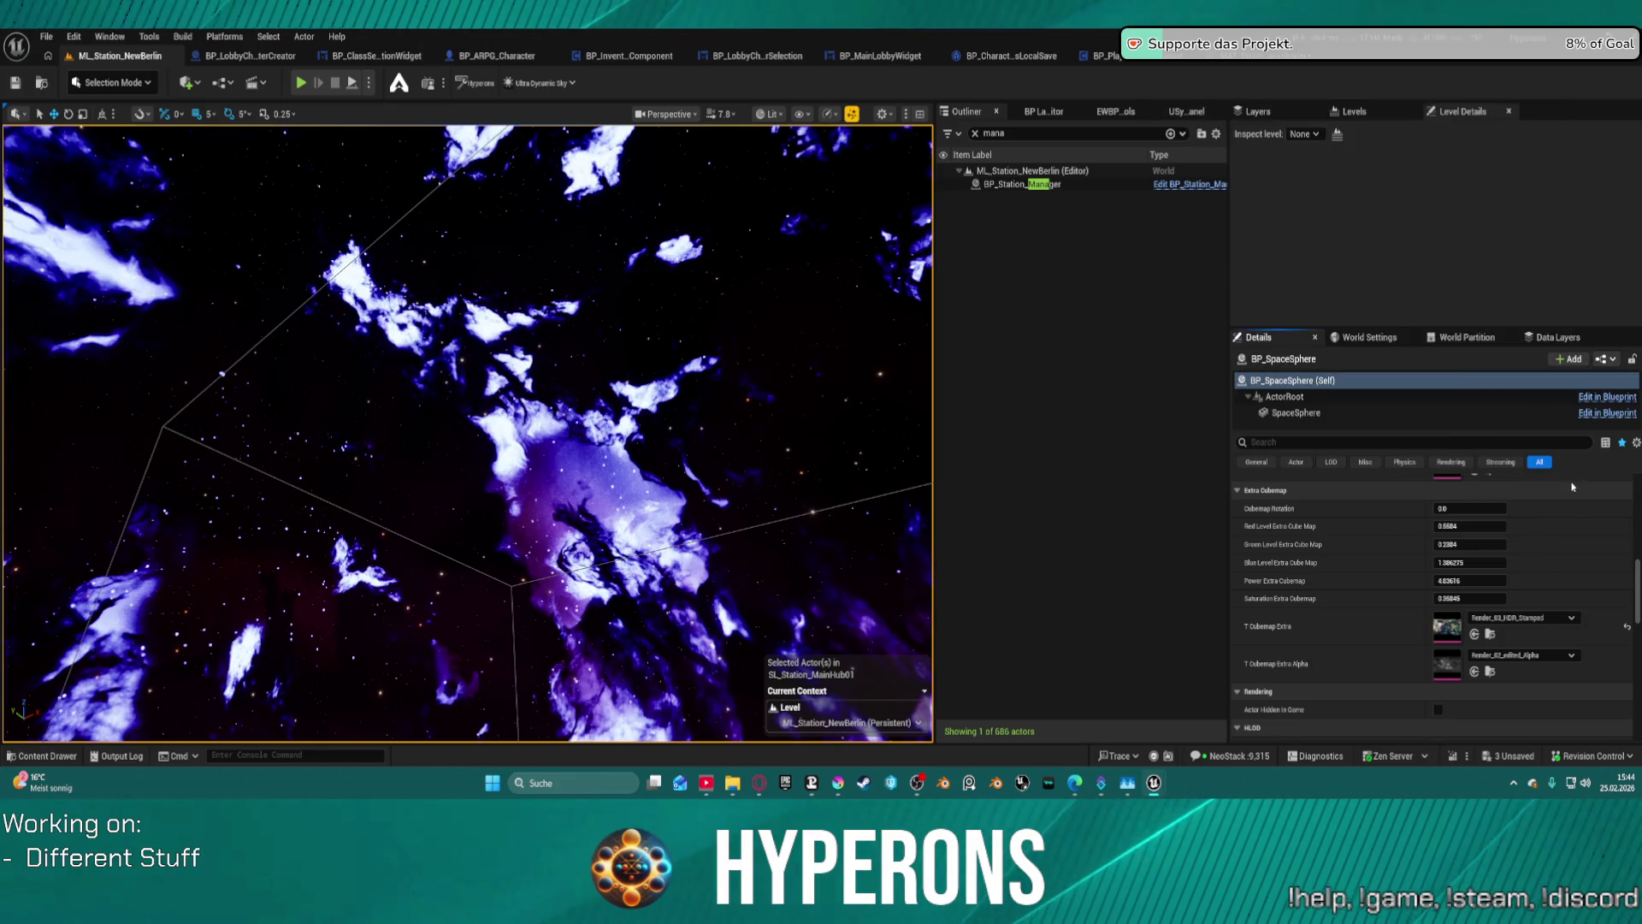
left_click(1536, 622)
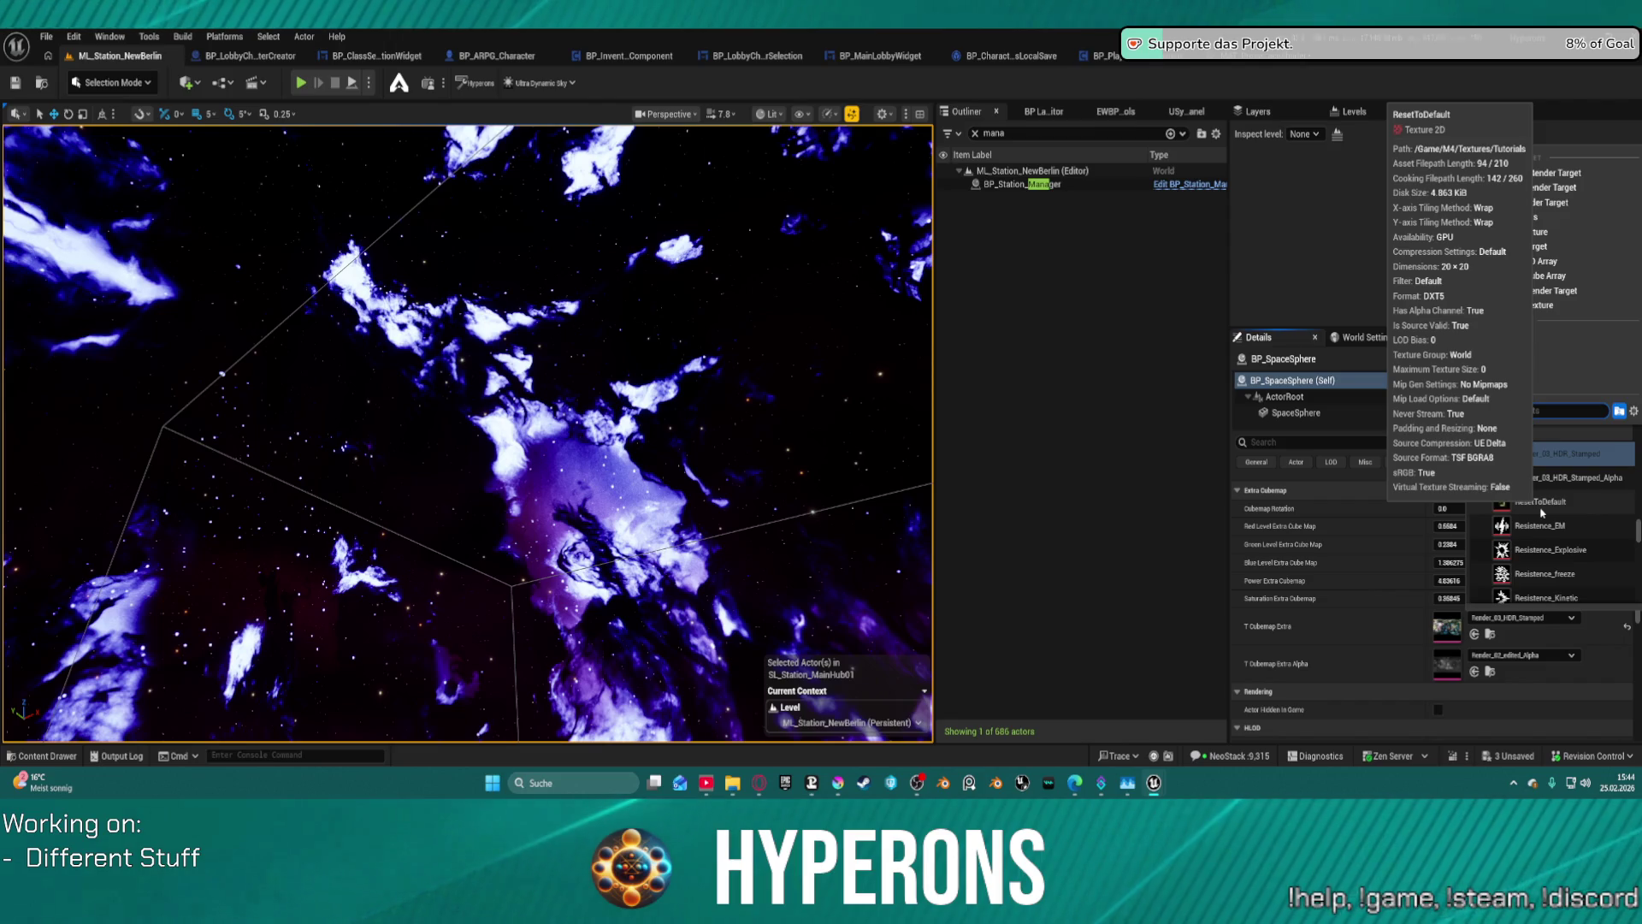
scroll(1571, 510, "up", 2)
scroll(1571, 510, "up", 3)
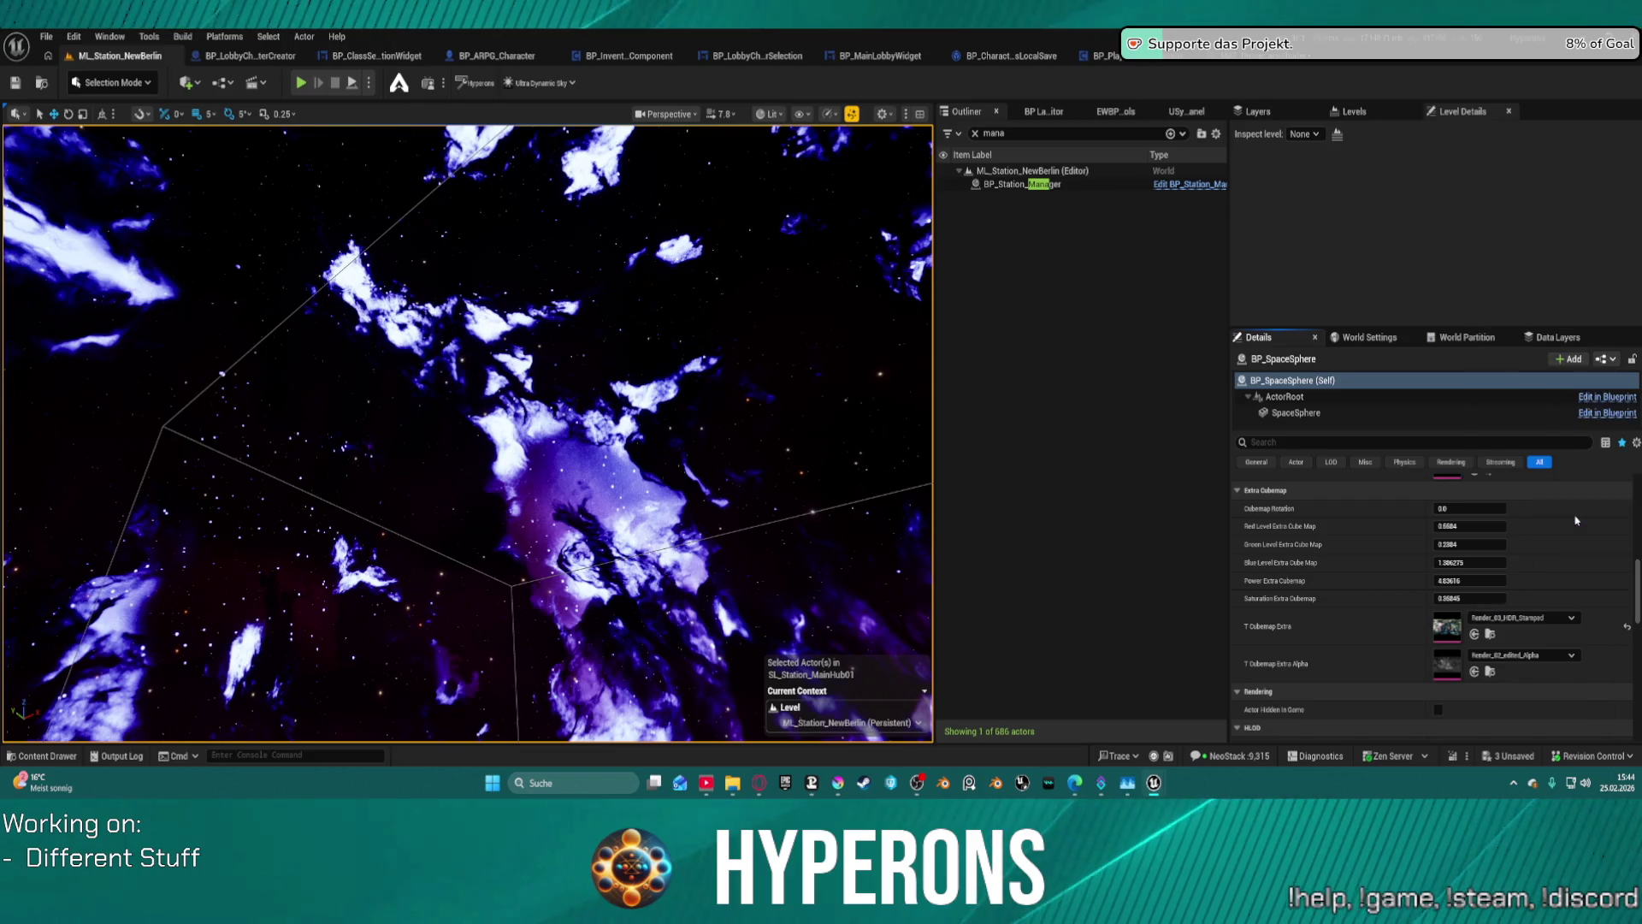
left_click(1577, 517)
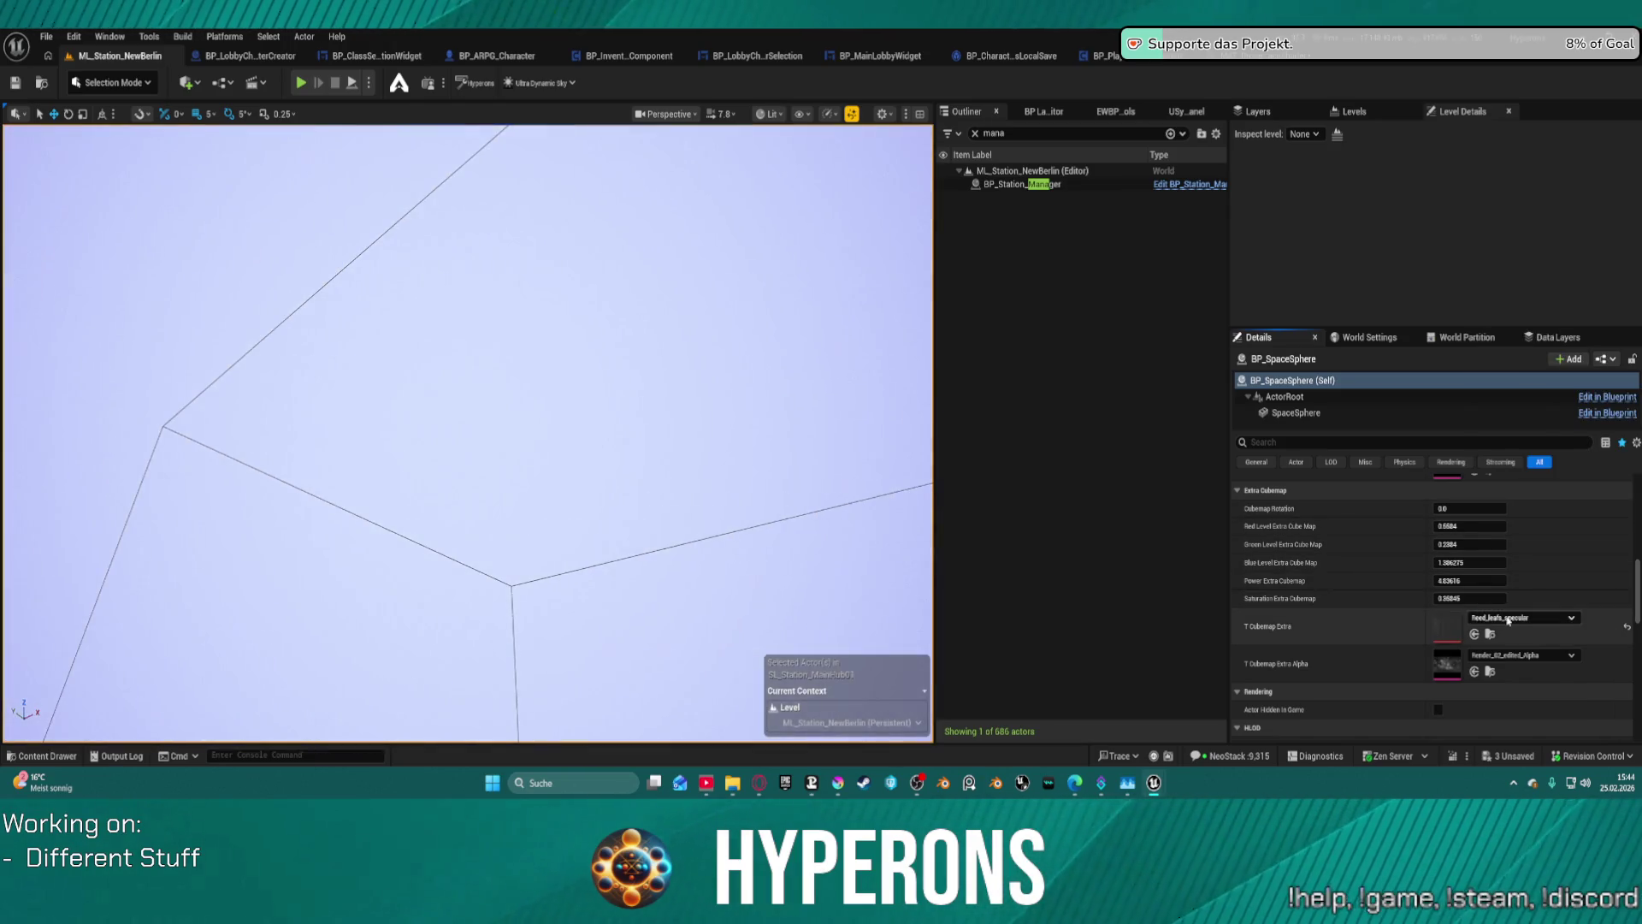
- Search 'bl' and try Upgrade_Black_256 as the extra cubemap
left_click(1522, 616)
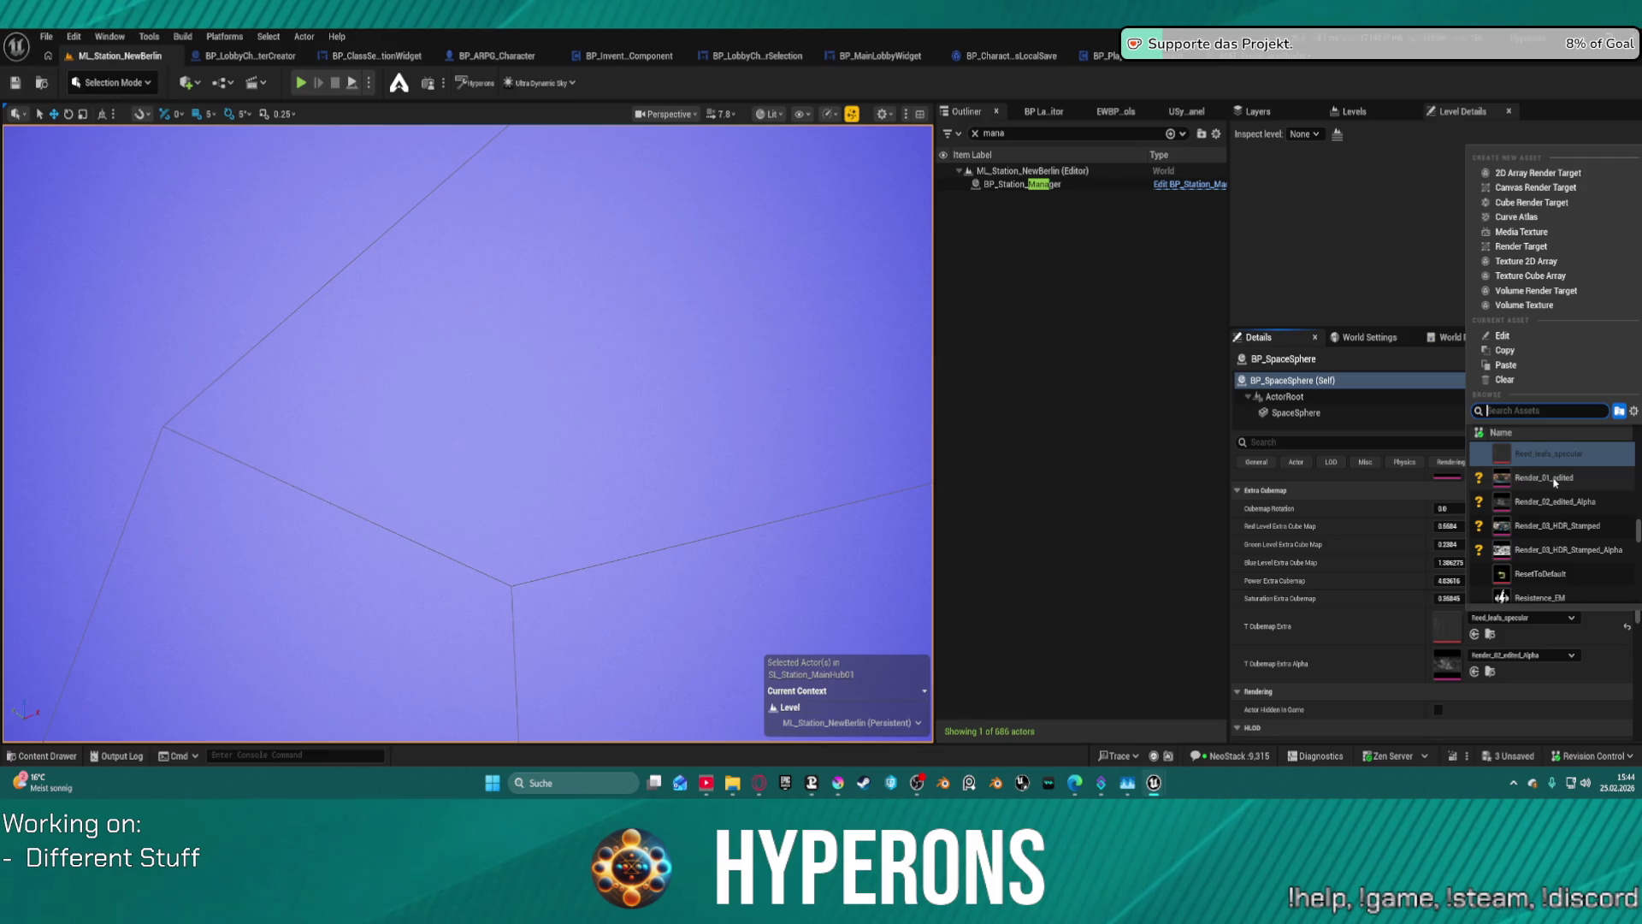
scroll(1555, 482, "up", 5)
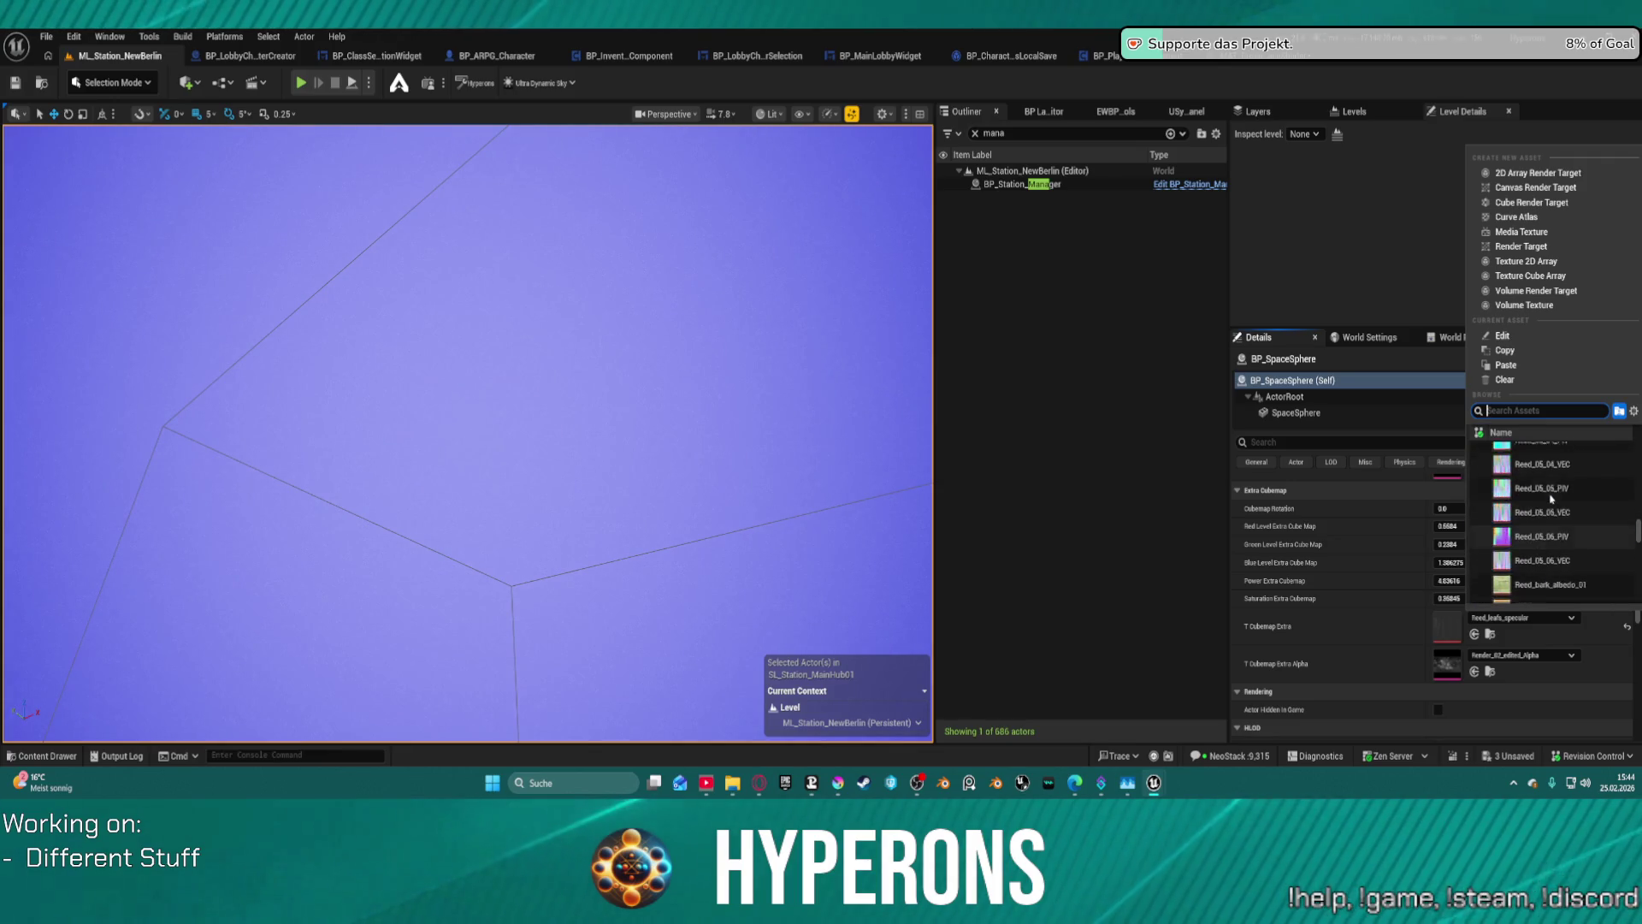
scroll(1552, 498, "up", 2)
type("black")
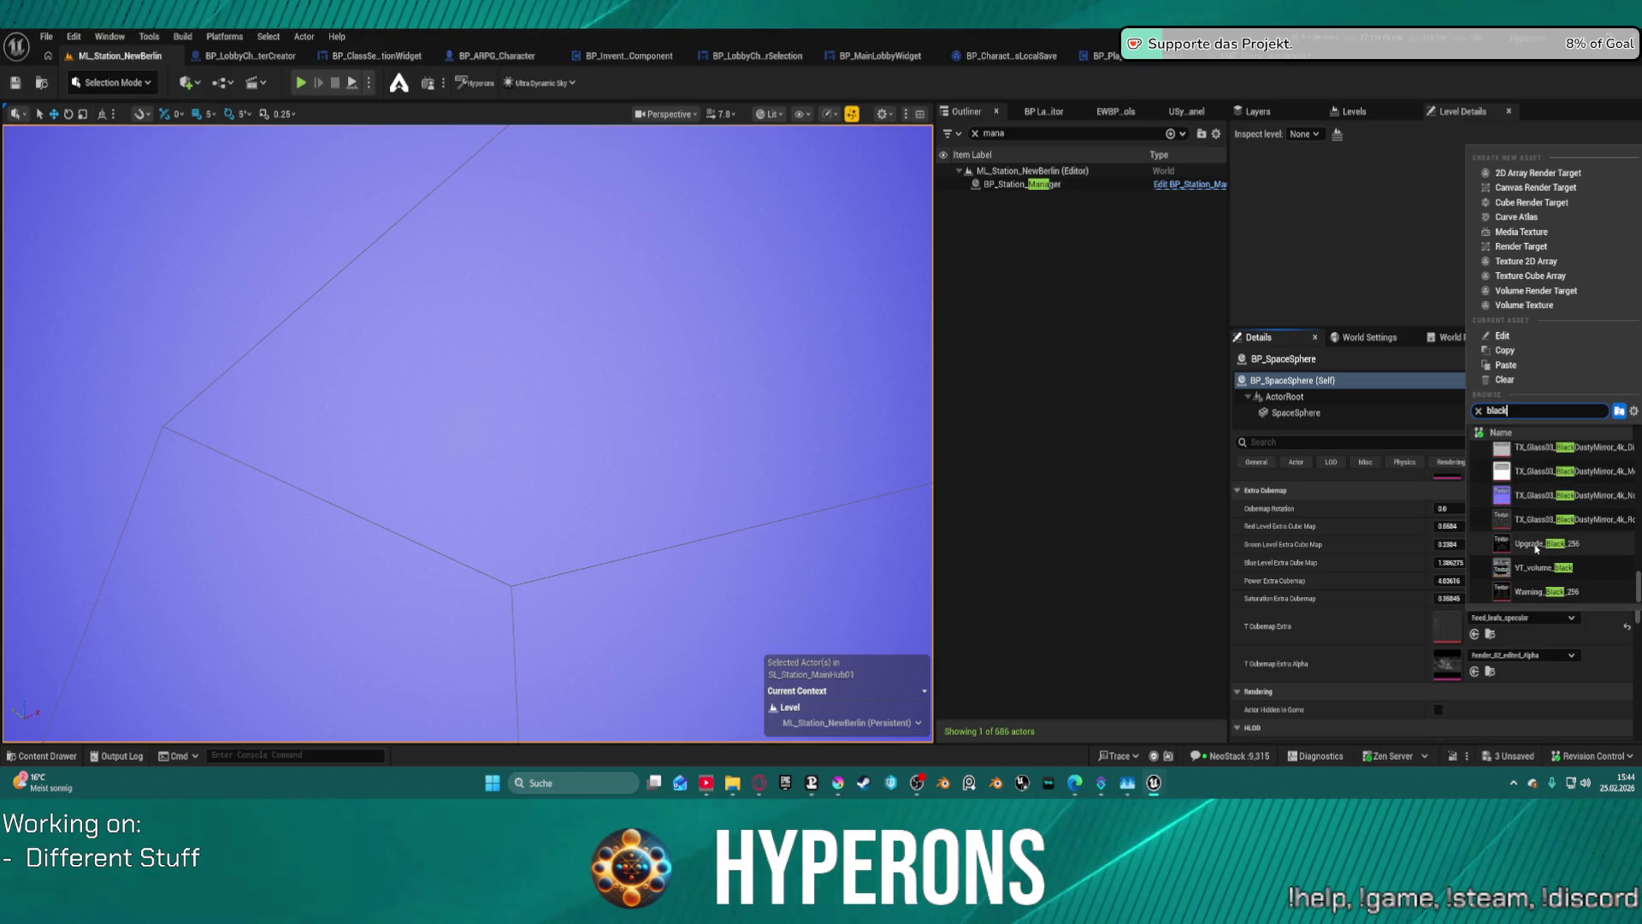
left_click(1536, 549)
- Restore the extra cubemap to Render_01_edited with Render_02_edited_Alpha as its alpha
left_click_drag(590, 476, 564, 381)
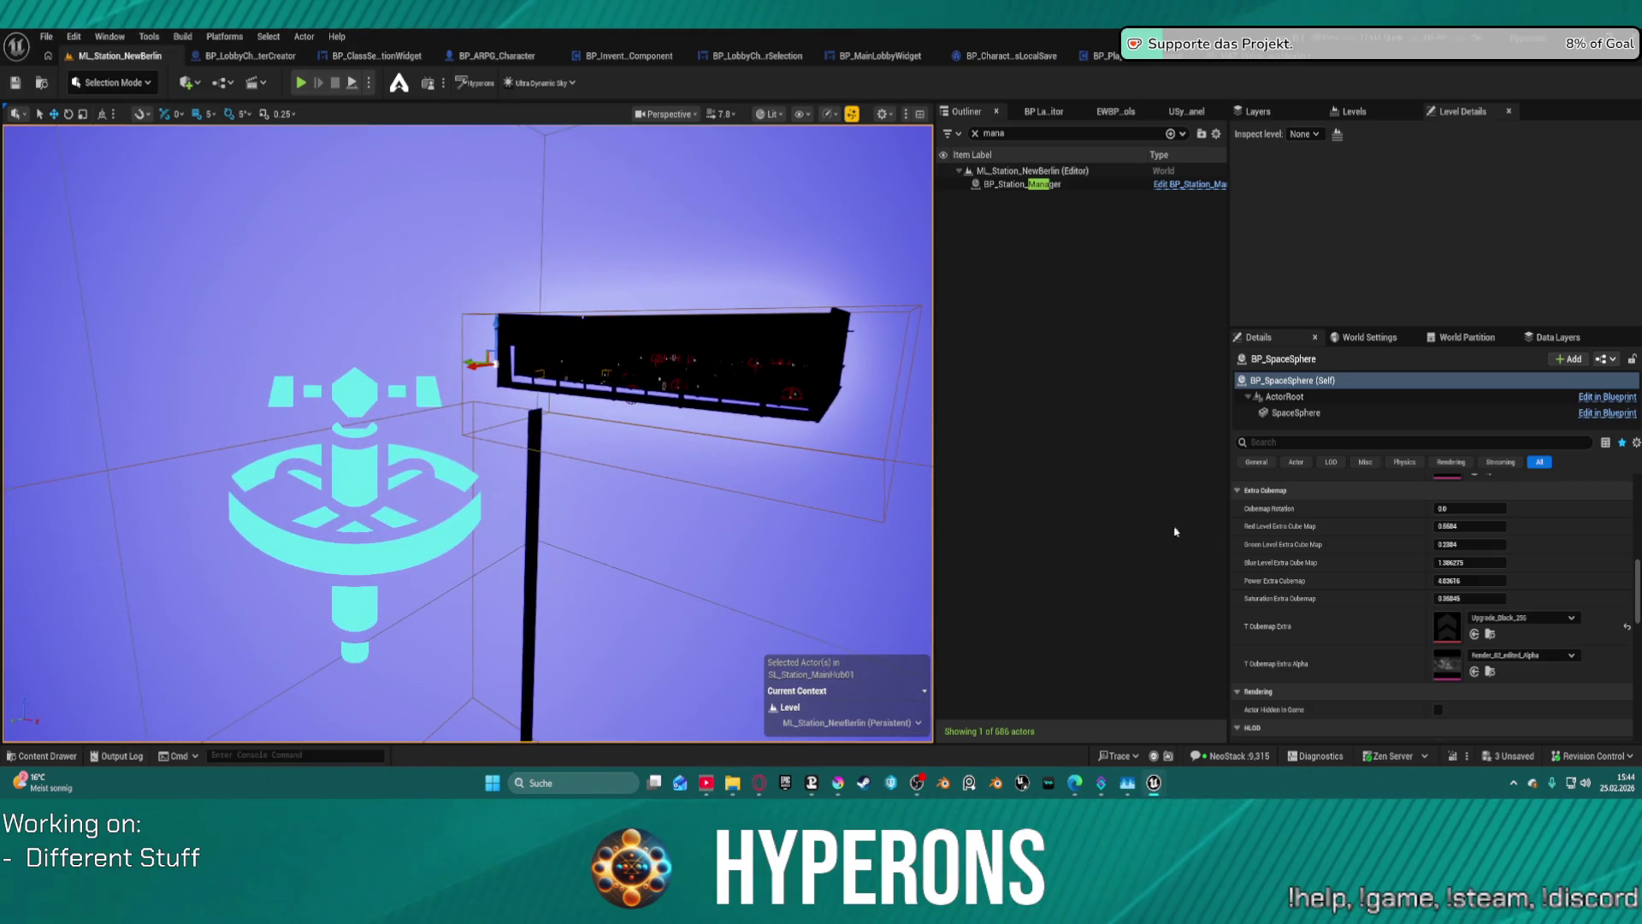
left_click(1627, 627)
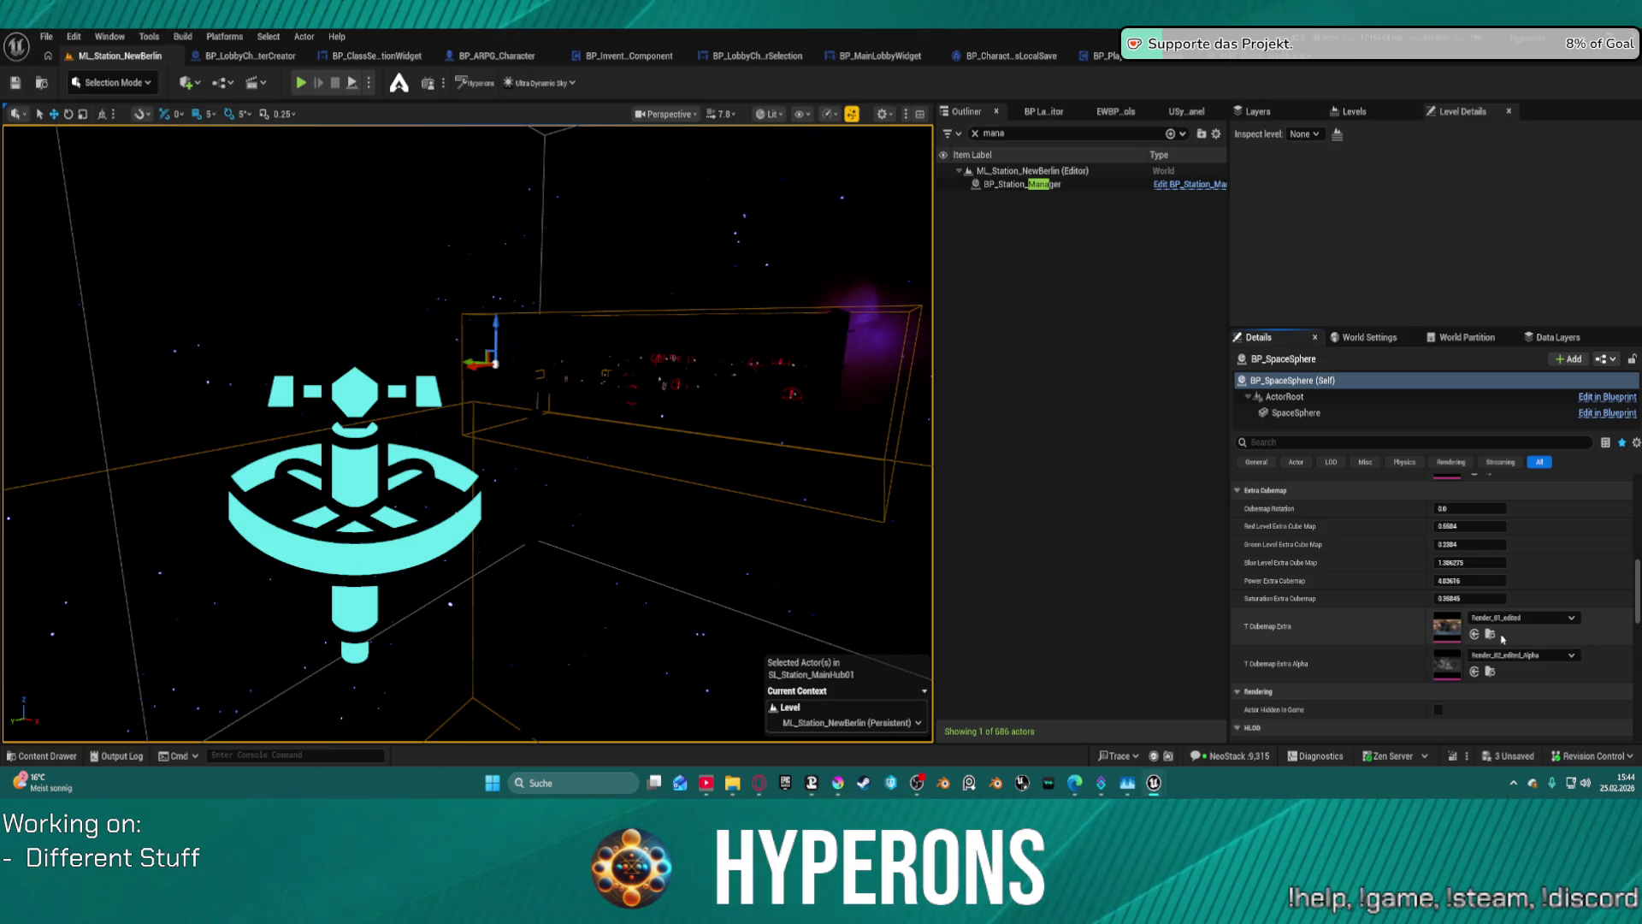
left_click(1473, 672)
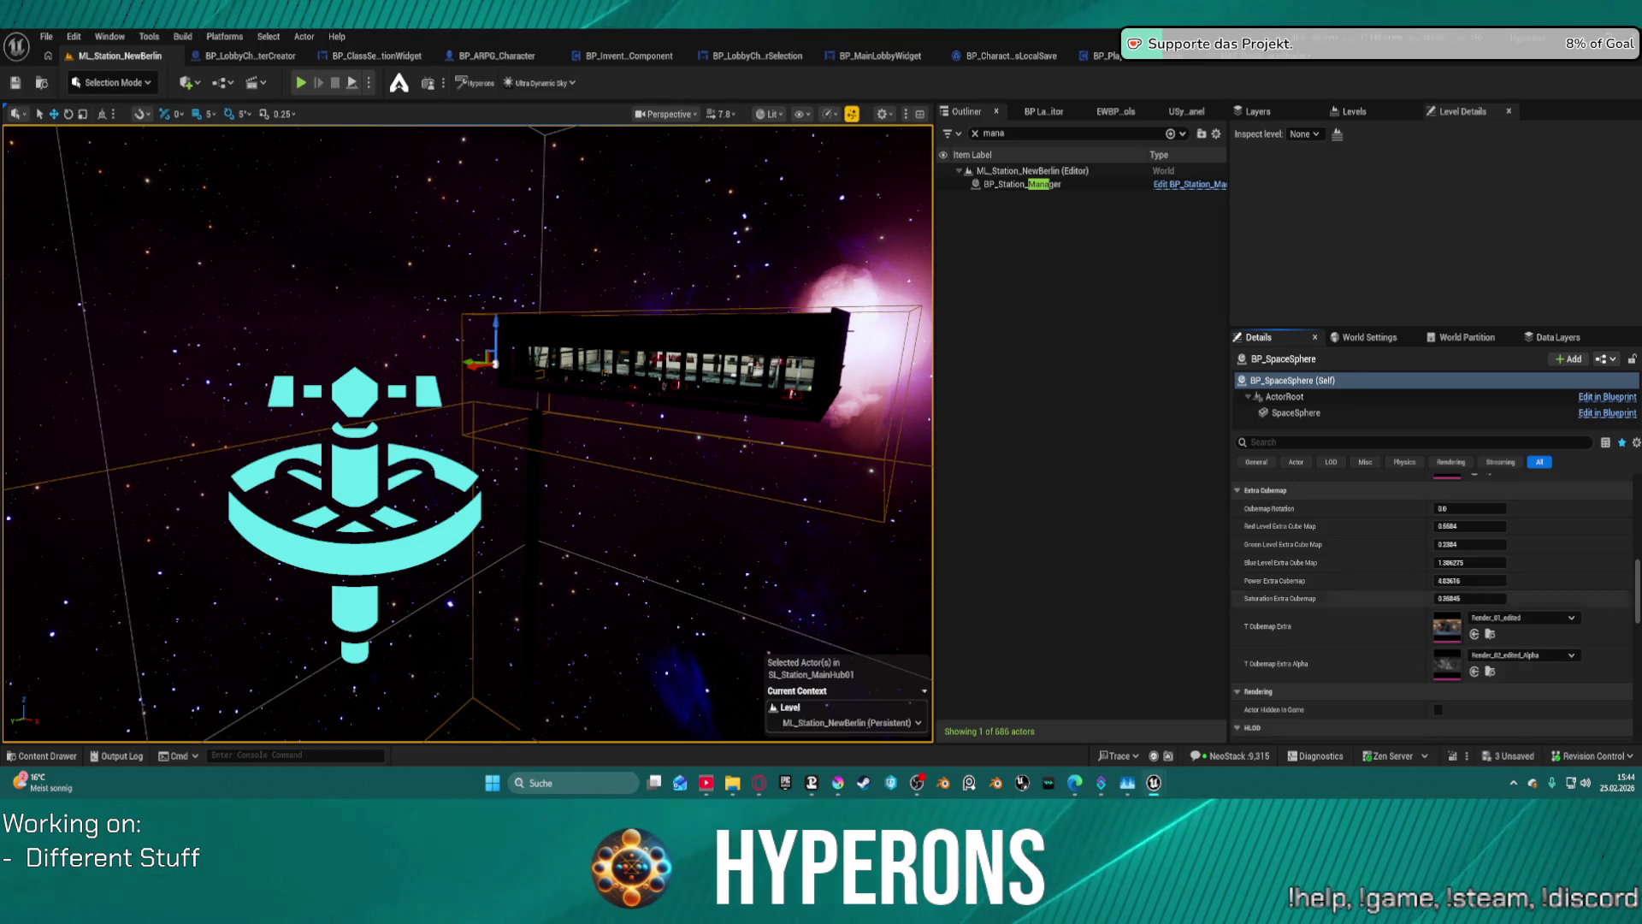
- Drop T_Skybox_6_Alpha into the T Cubemap Extra Alpha slot and look around the starfield
mouse_move(1637, 731)
left_mouse_down()
mouse_move(1523, 728)
mouse_move(1451, 672)
left_mouse_up()
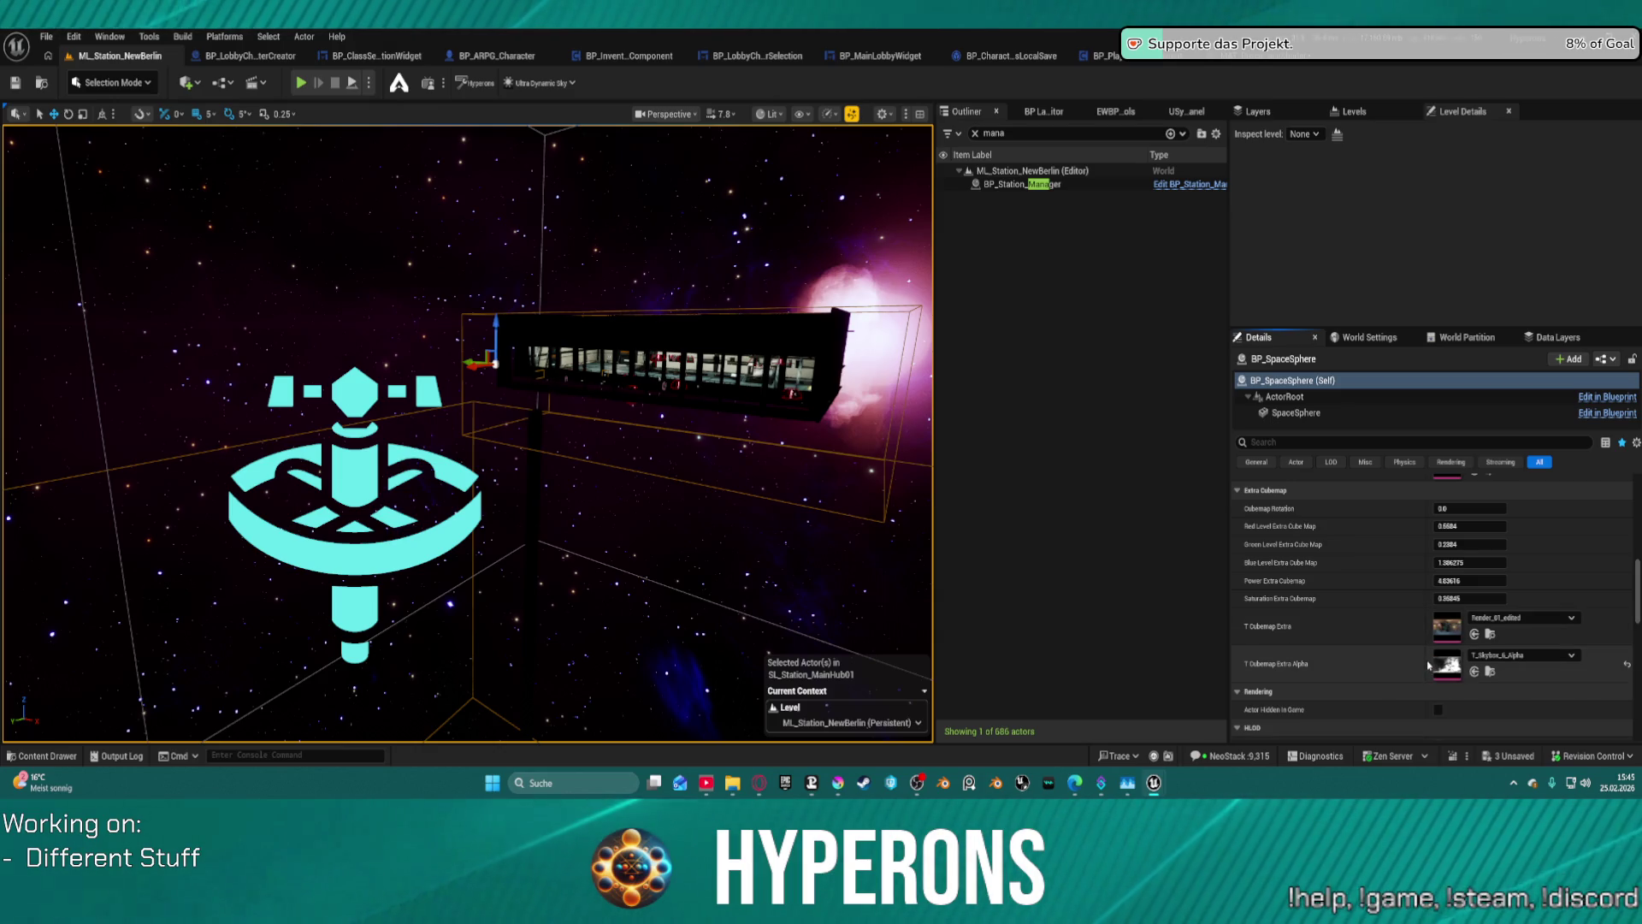
mouse_move(513, 427)
left_mouse_down()
mouse_move(462, 325)
mouse_move(376, 368)
left_mouse_up()
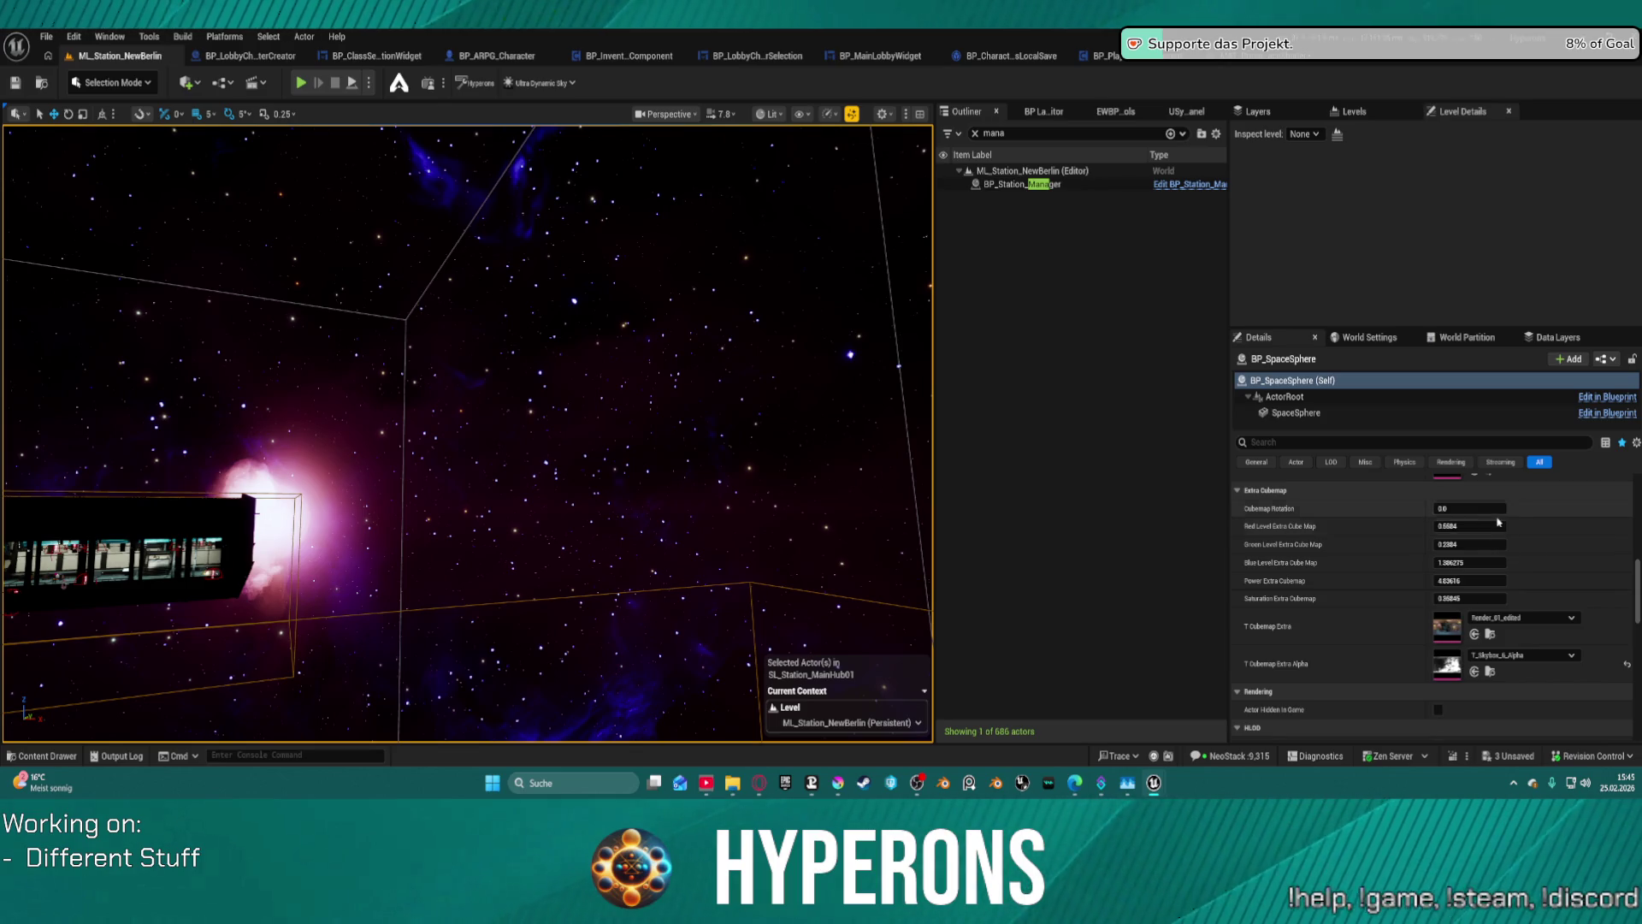
scroll(1502, 526, "up", 1)
- Set BP_SpaceSphere's Far Star Intensity to 0.005, check the starfield, and save the level
scroll(1501, 526, "up", 3)
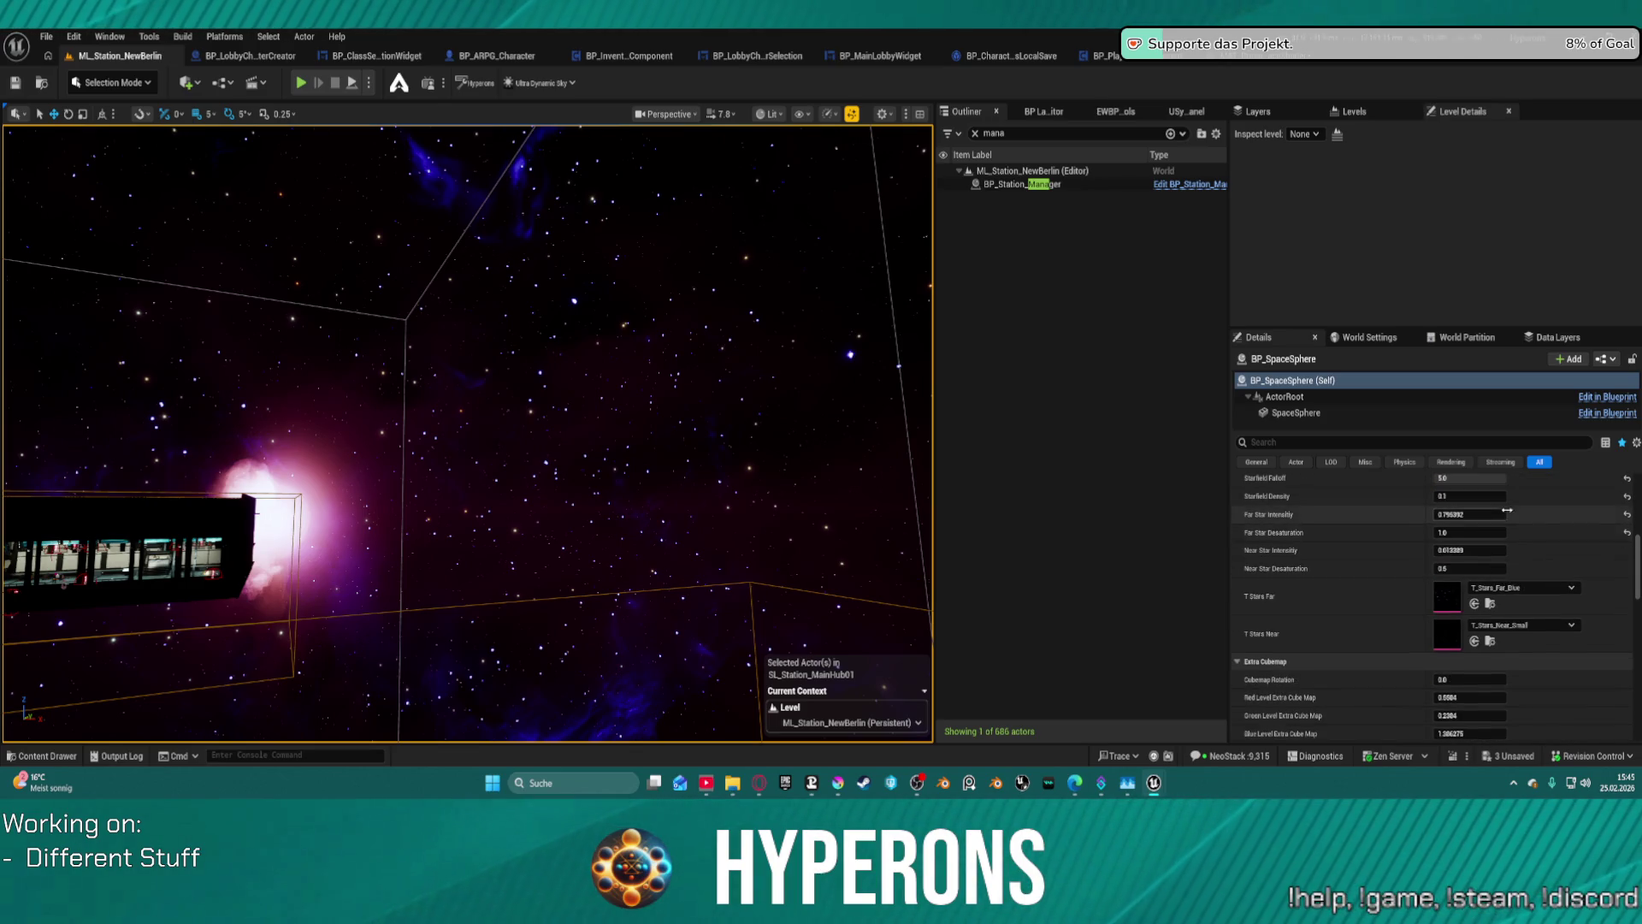
mouse_move(1504, 514)
left_mouse_down()
mouse_move(1488, 514)
mouse_move(1582, 514)
mouse_move(1484, 514)
left_mouse_up()
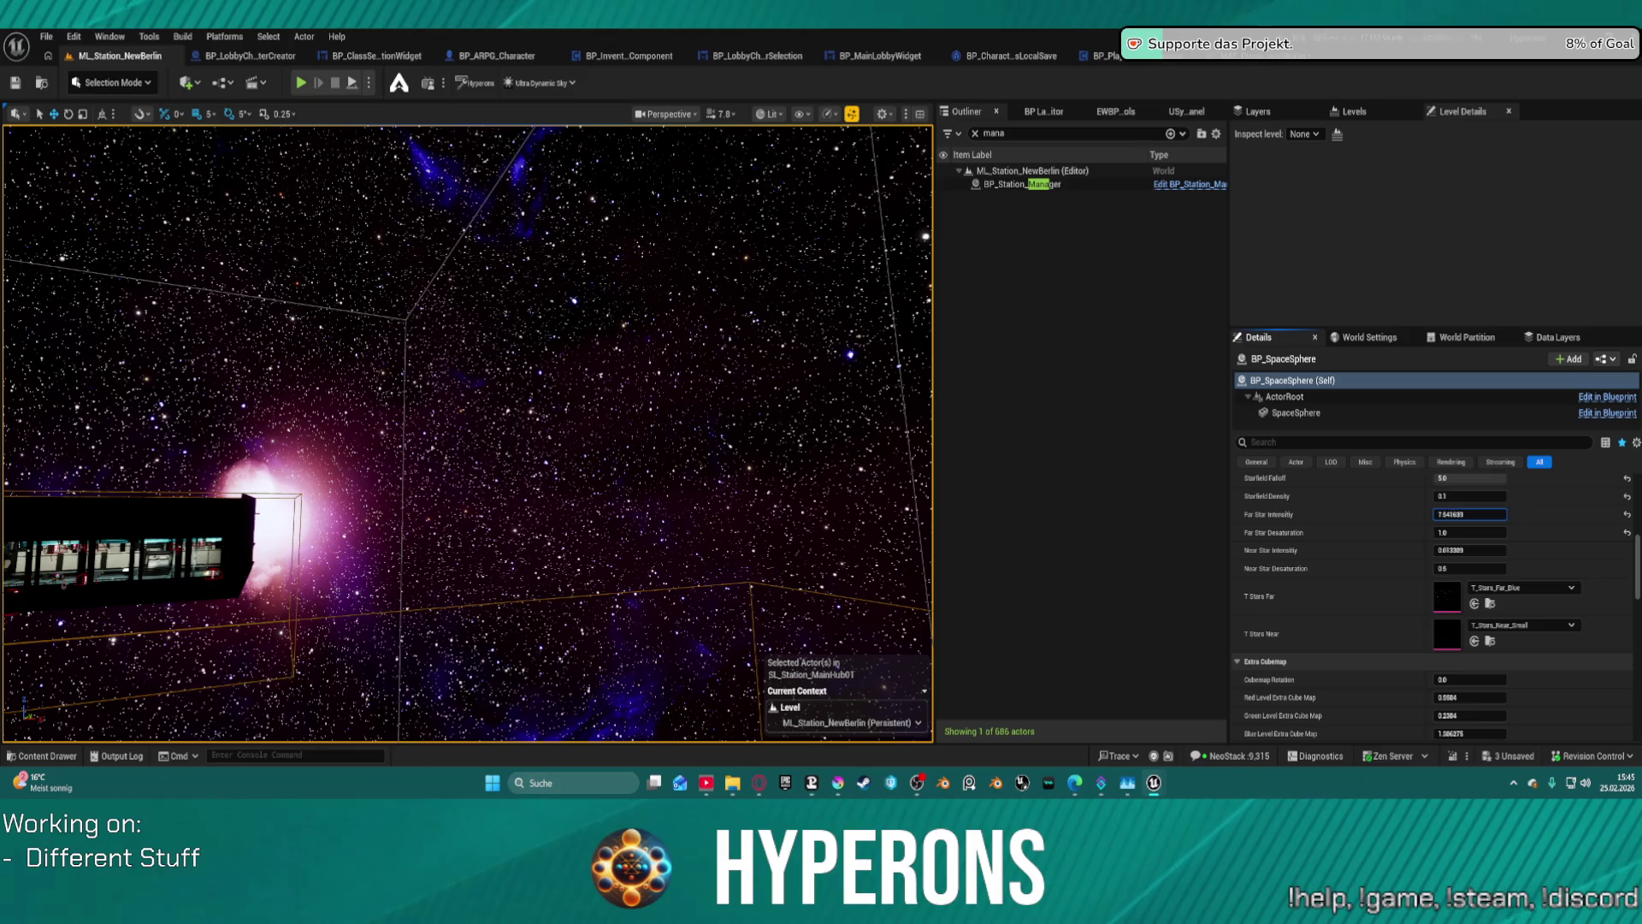
mouse_move(1469, 514)
left_mouse_down()
mouse_move(1449, 514)
mouse_move(1469, 514)
left_mouse_up()
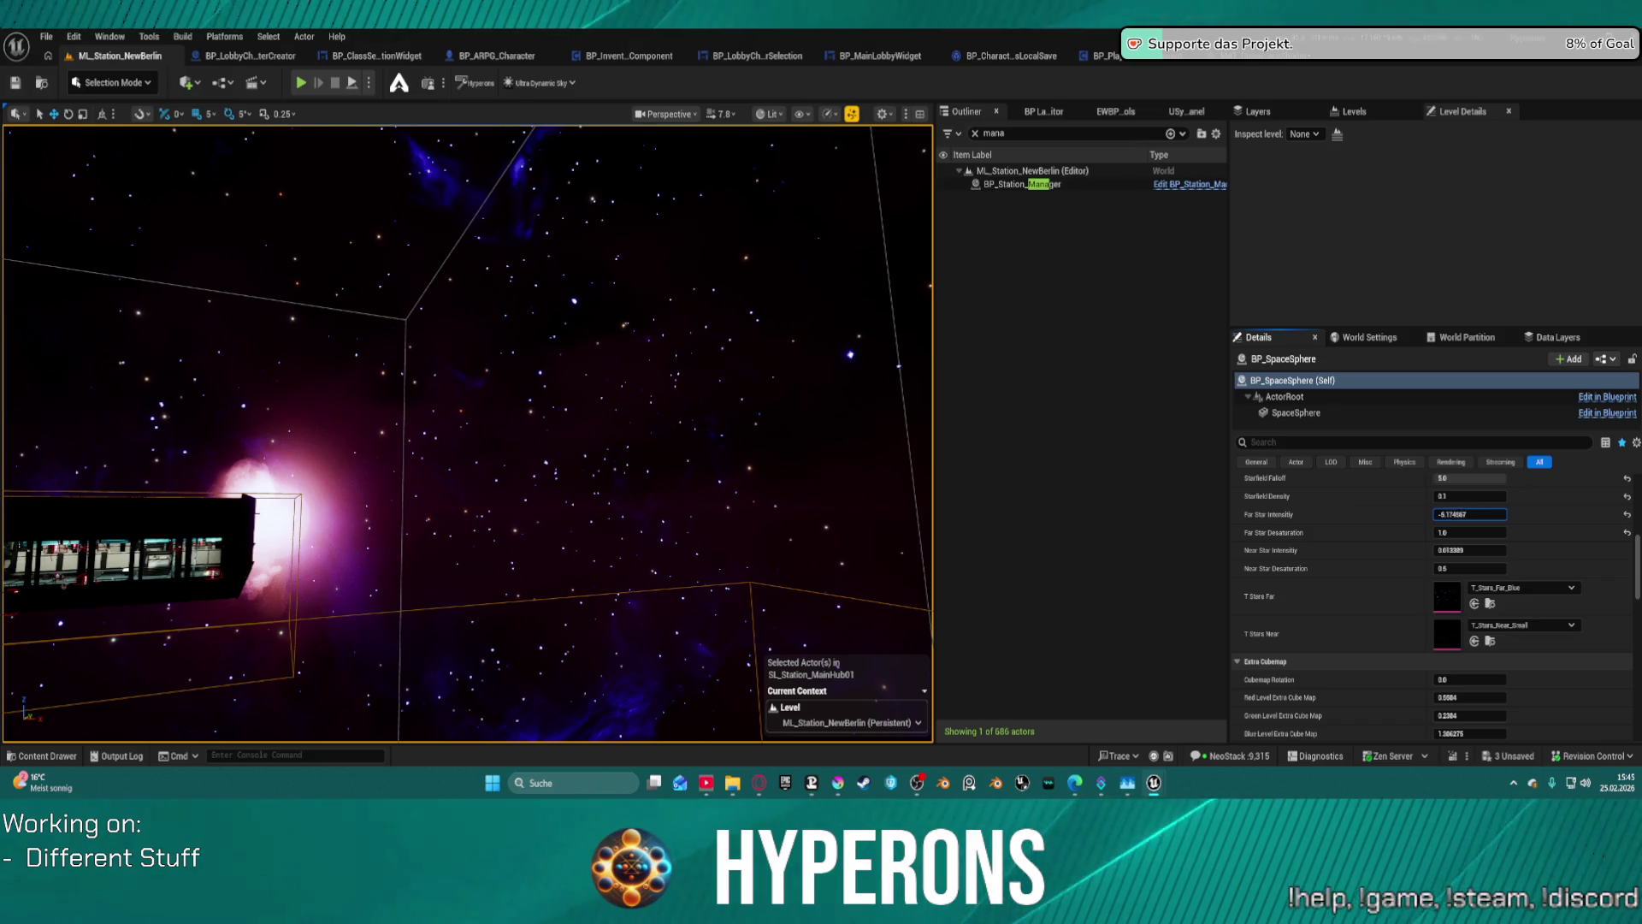
left_click(1469, 514)
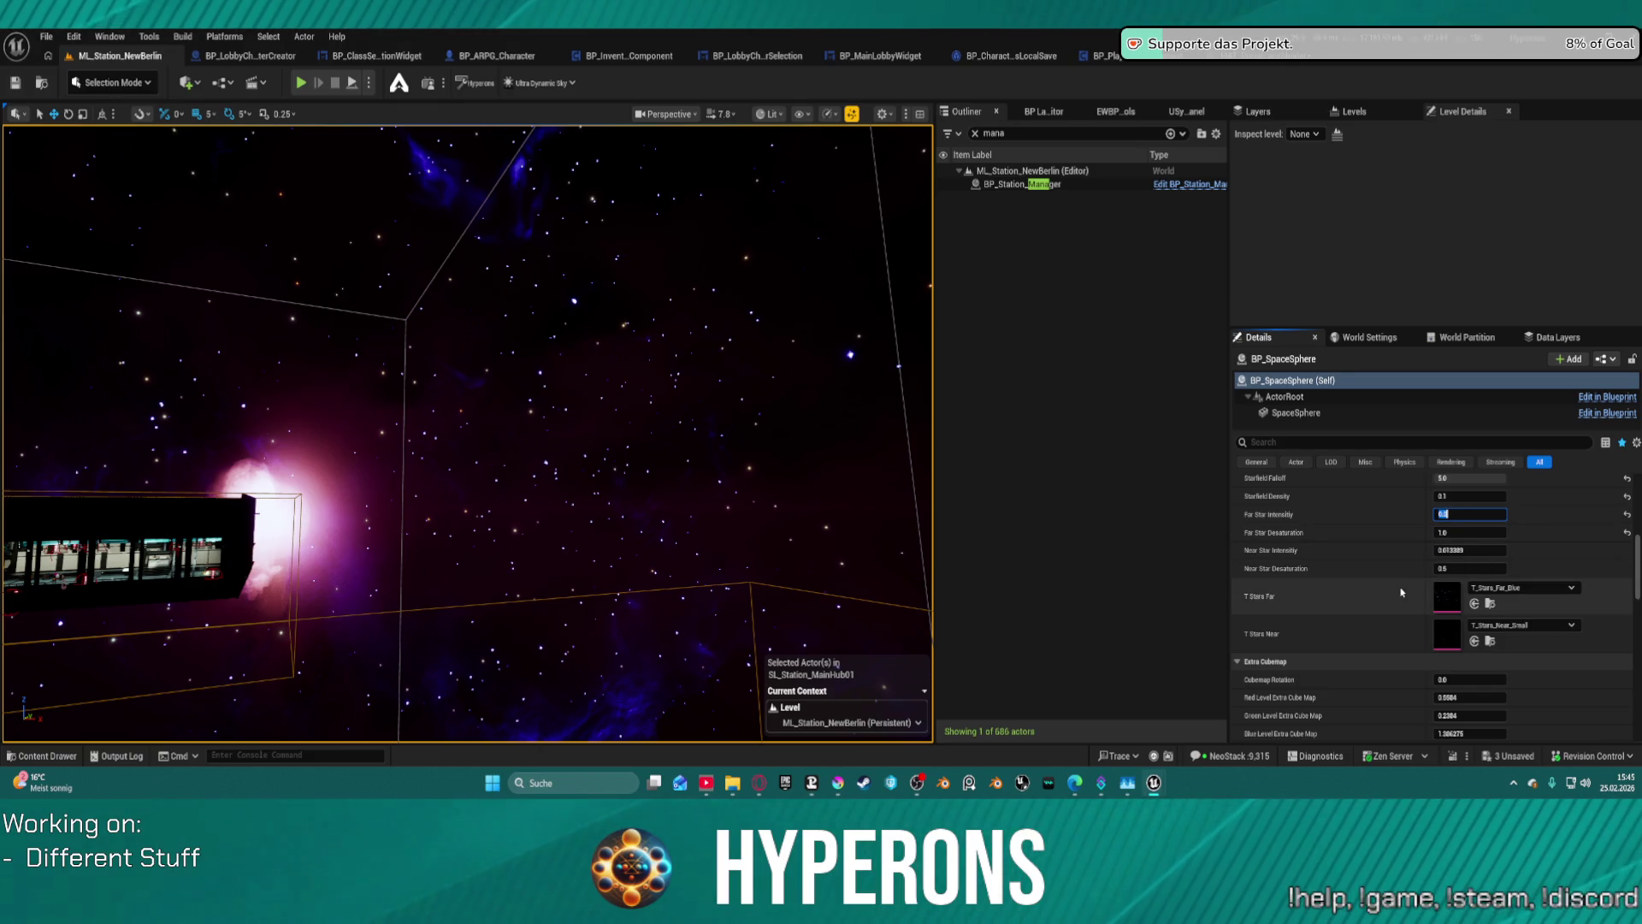
type("01")
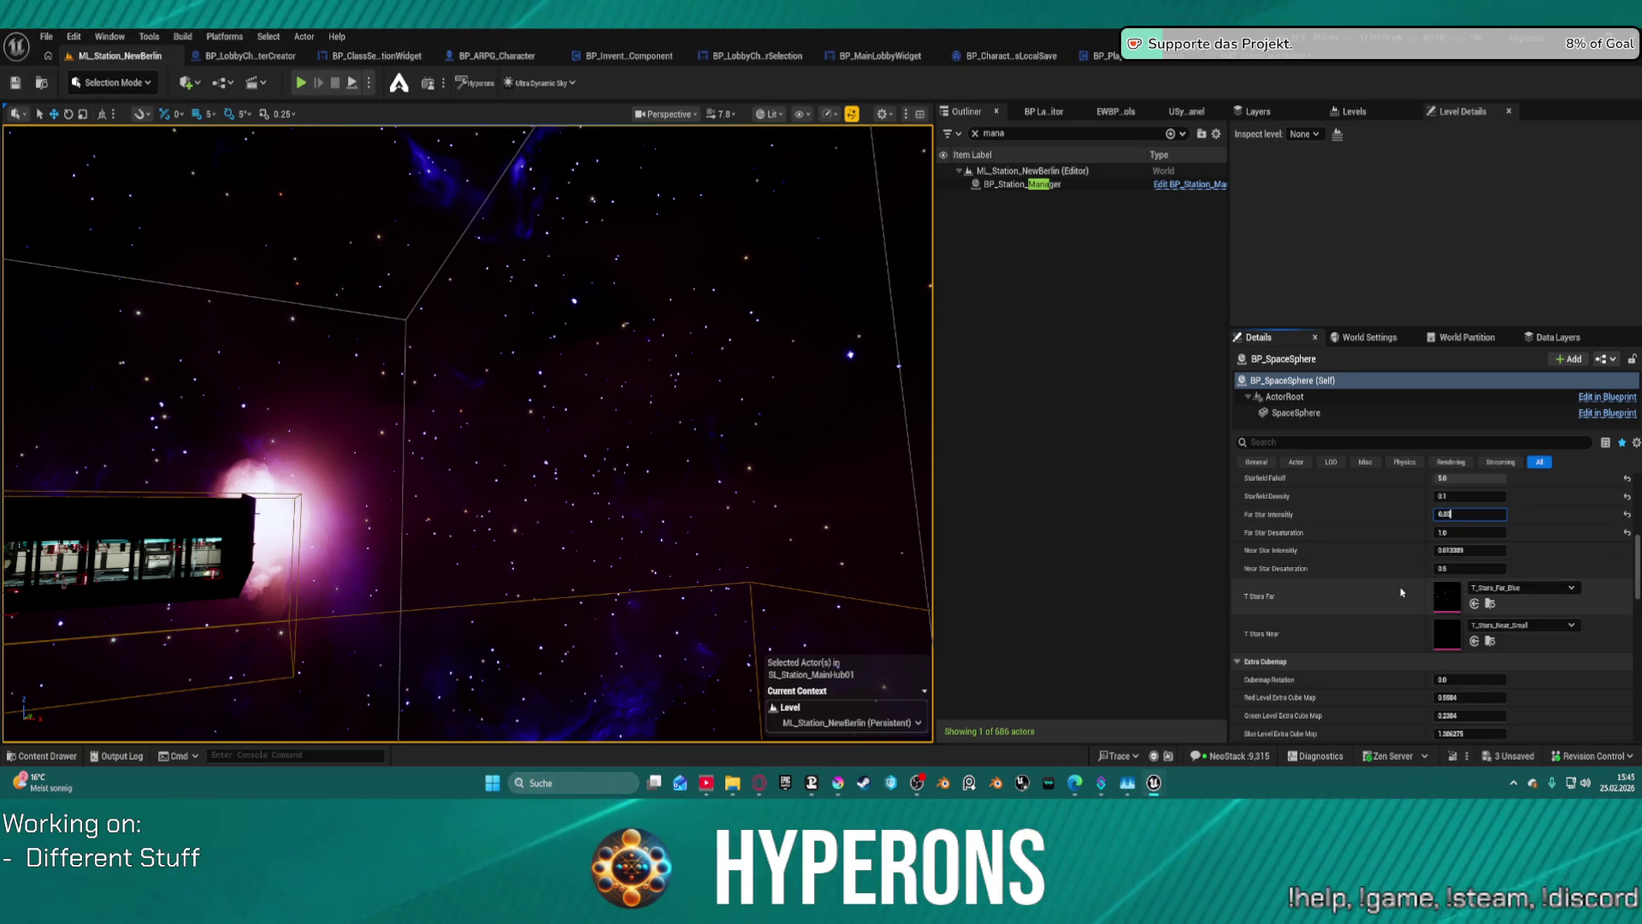
key("Return")
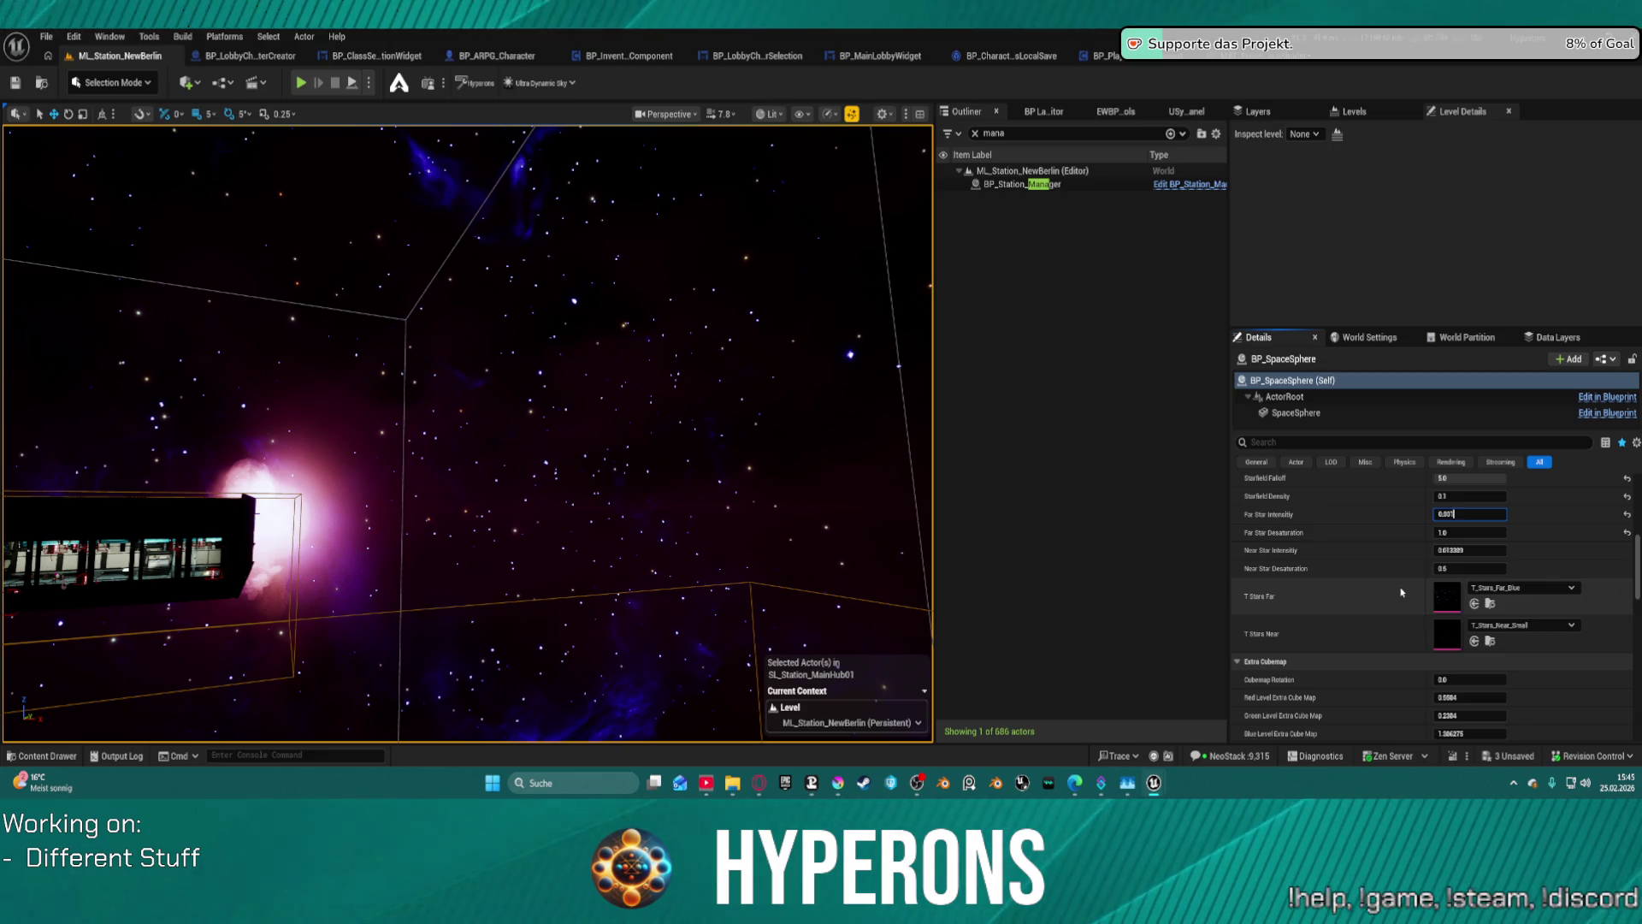
type("5")
key("Return")
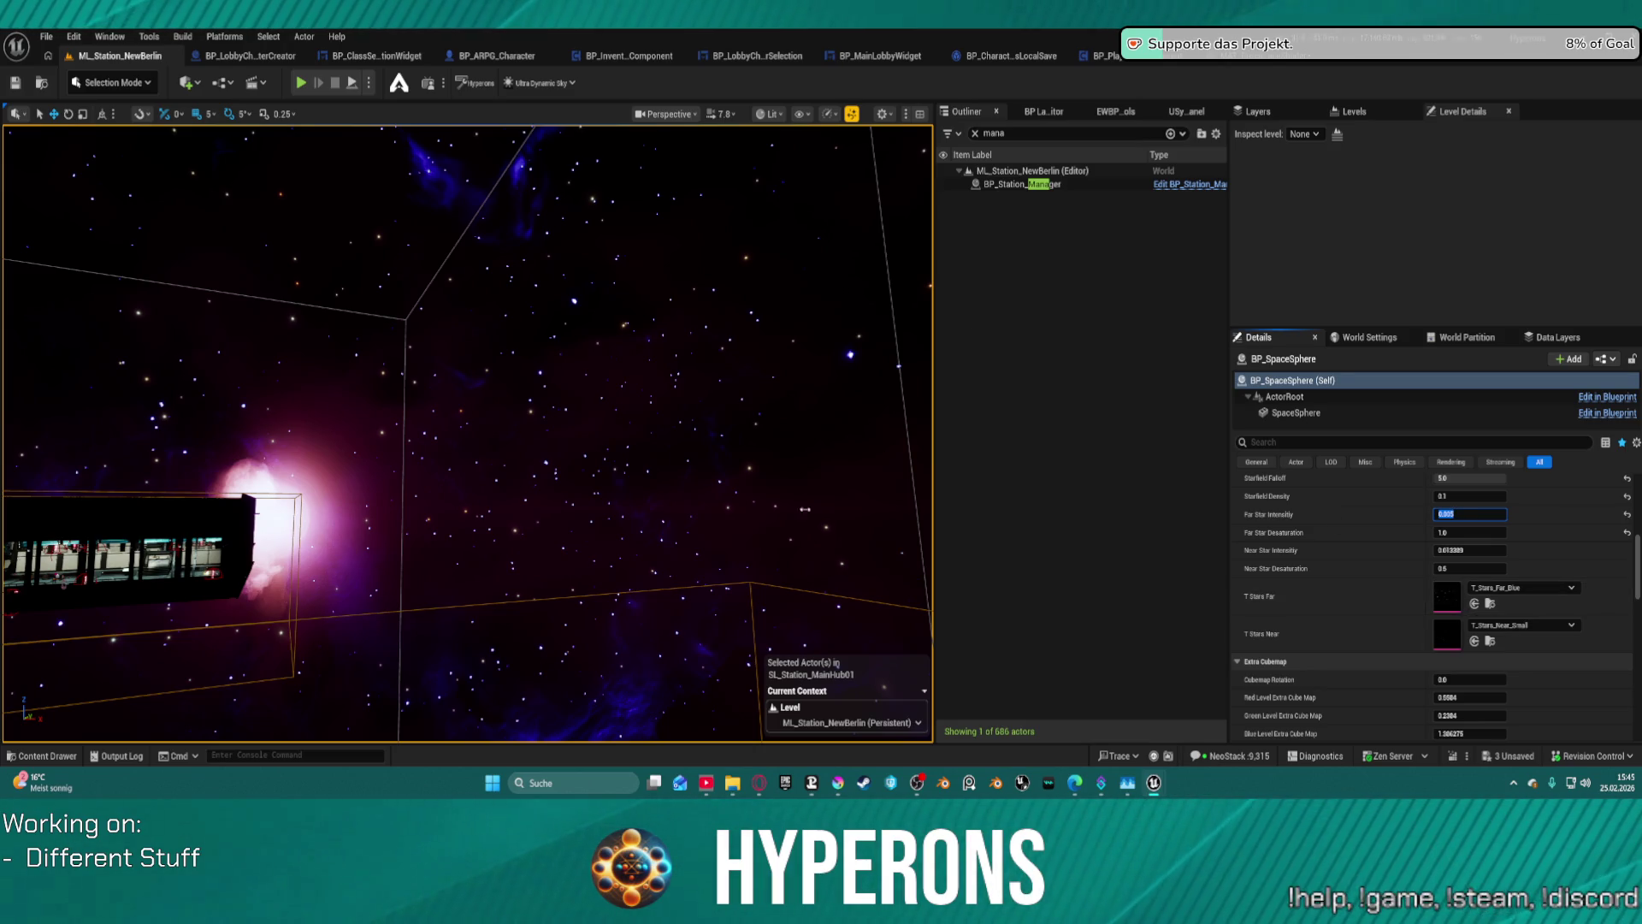
left_click_drag(513, 428, 513, 428)
left_click_drag(289, 297, 294, 298)
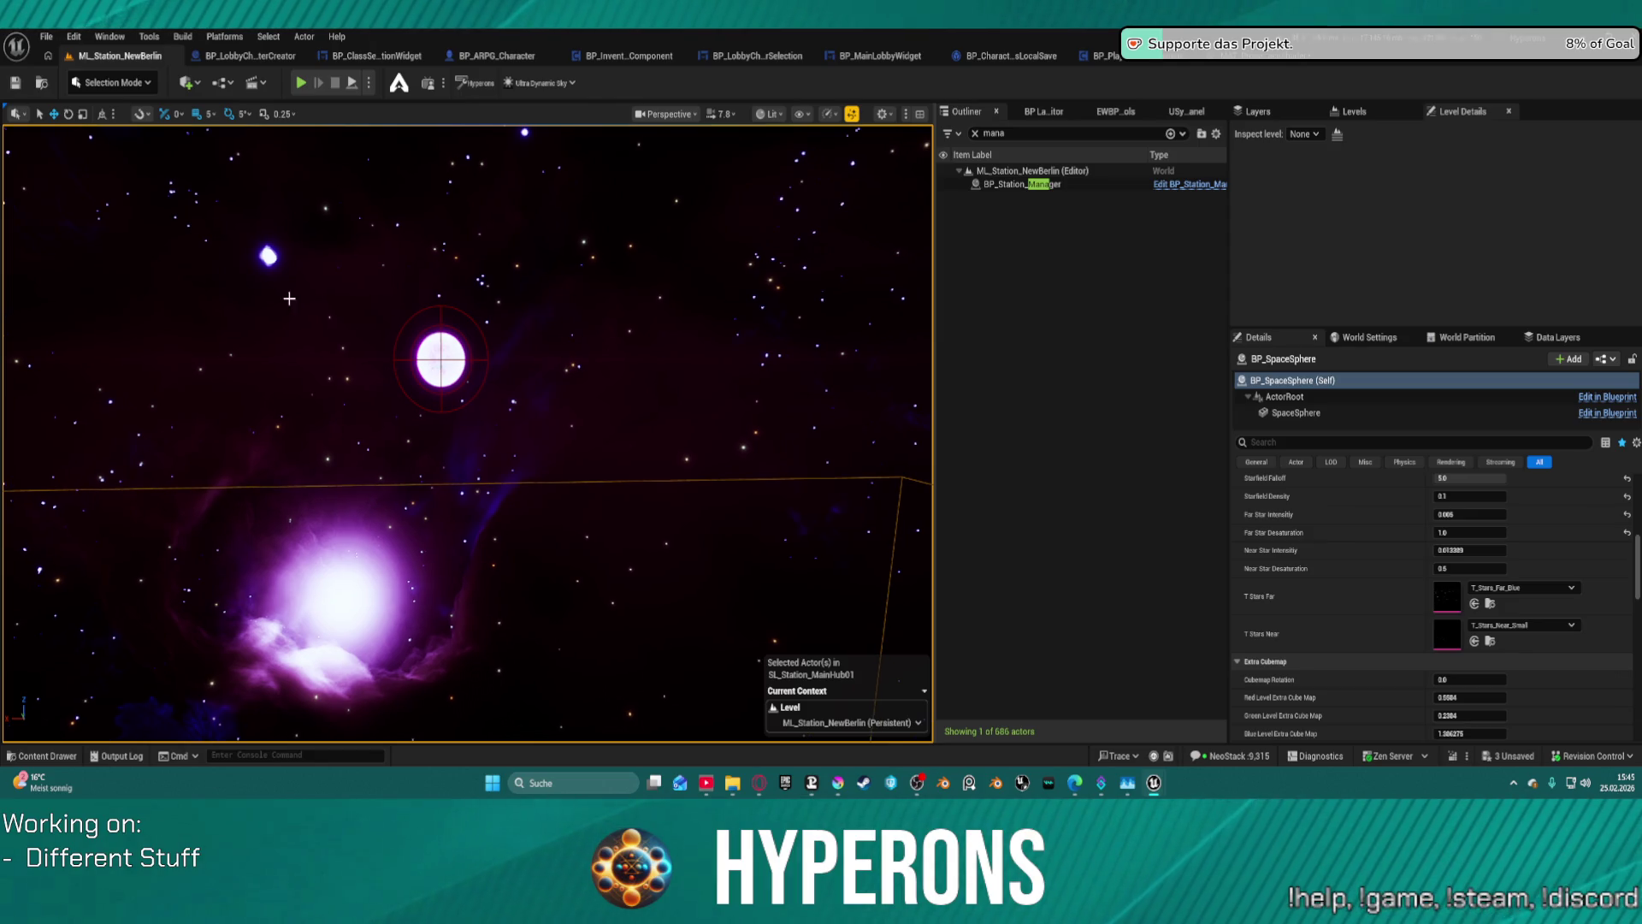
key("ctrl+s")
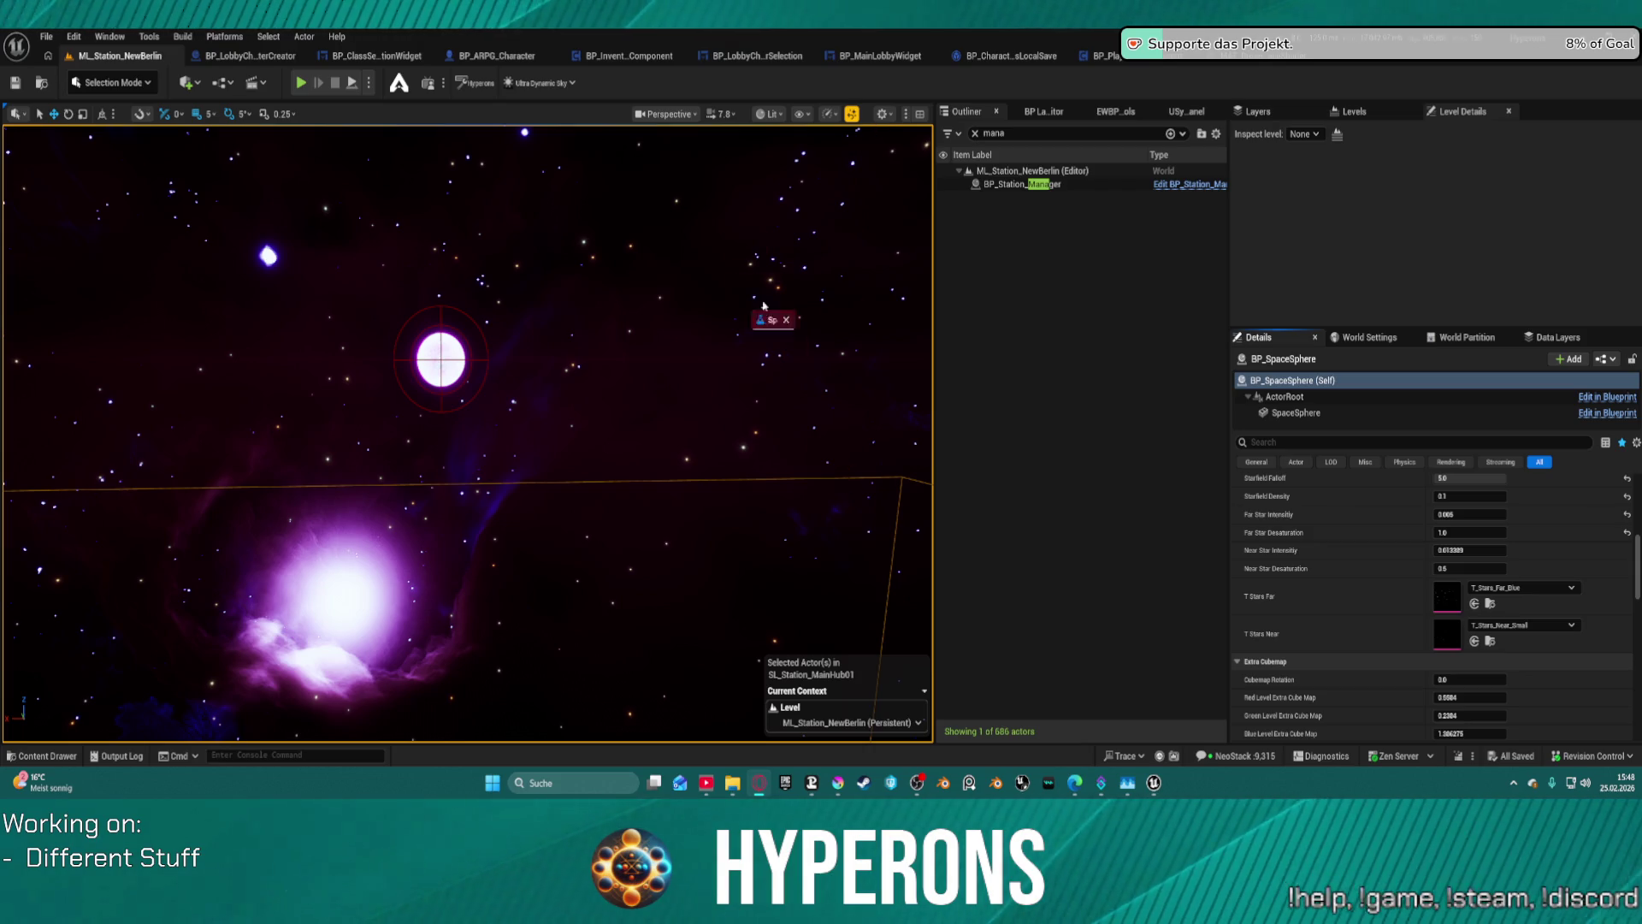
- Bring the Space 3D generator over the editor and roll a few random skybox seeds
key("alt+Tab")
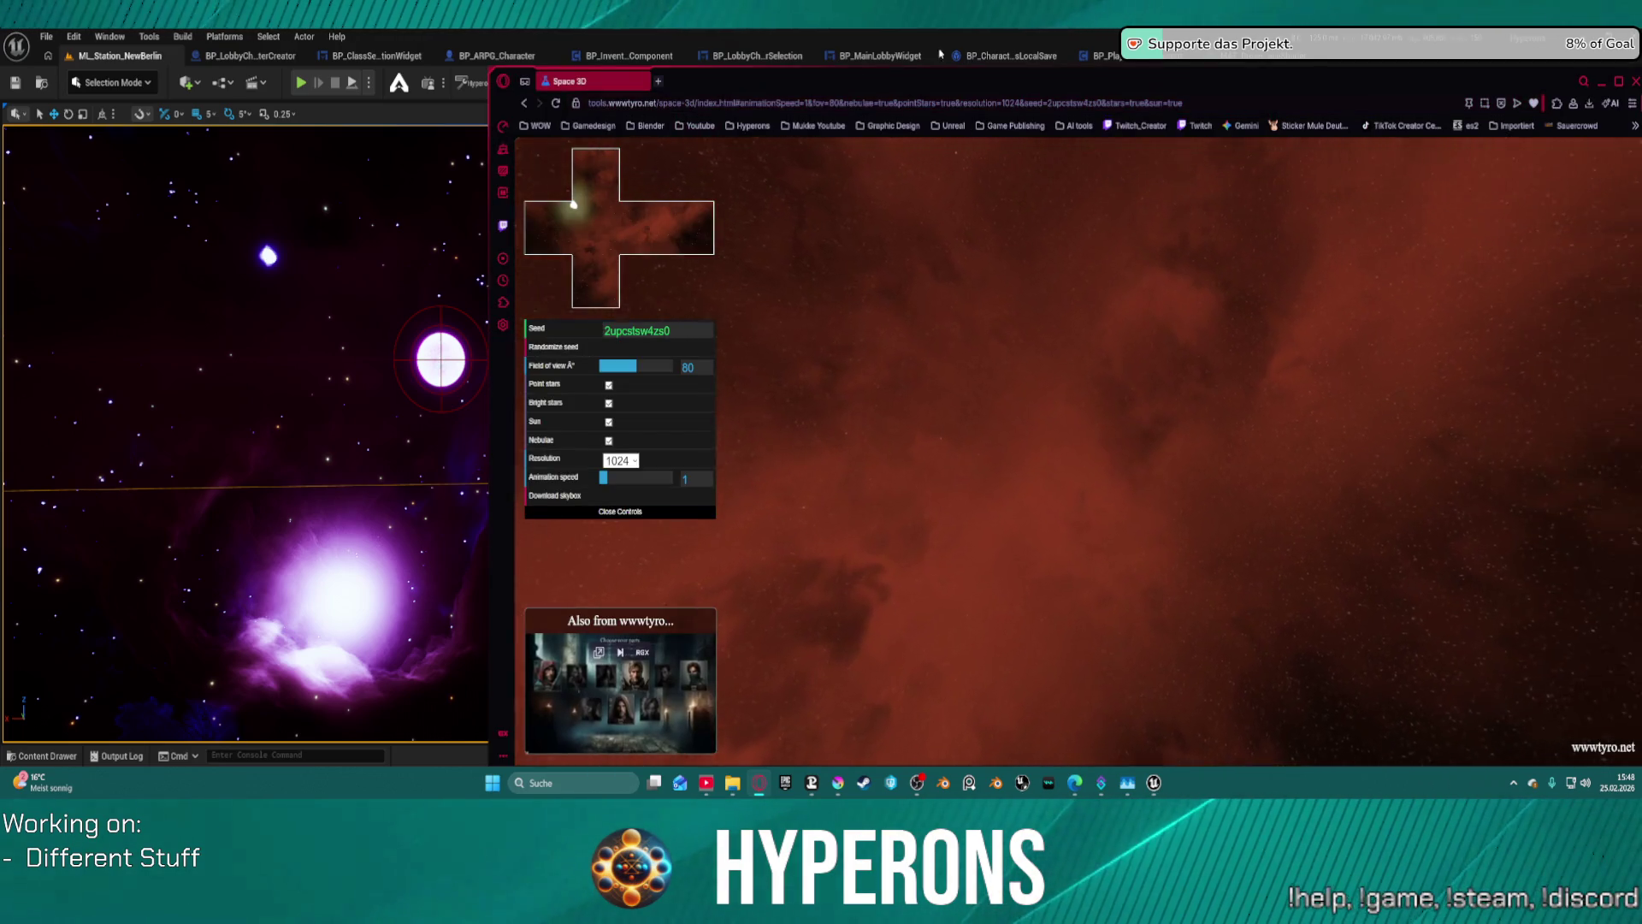
mouse_move(1358, 78)
left_mouse_down()
mouse_move(1284, 53)
mouse_move(1118, 50)
left_mouse_up()
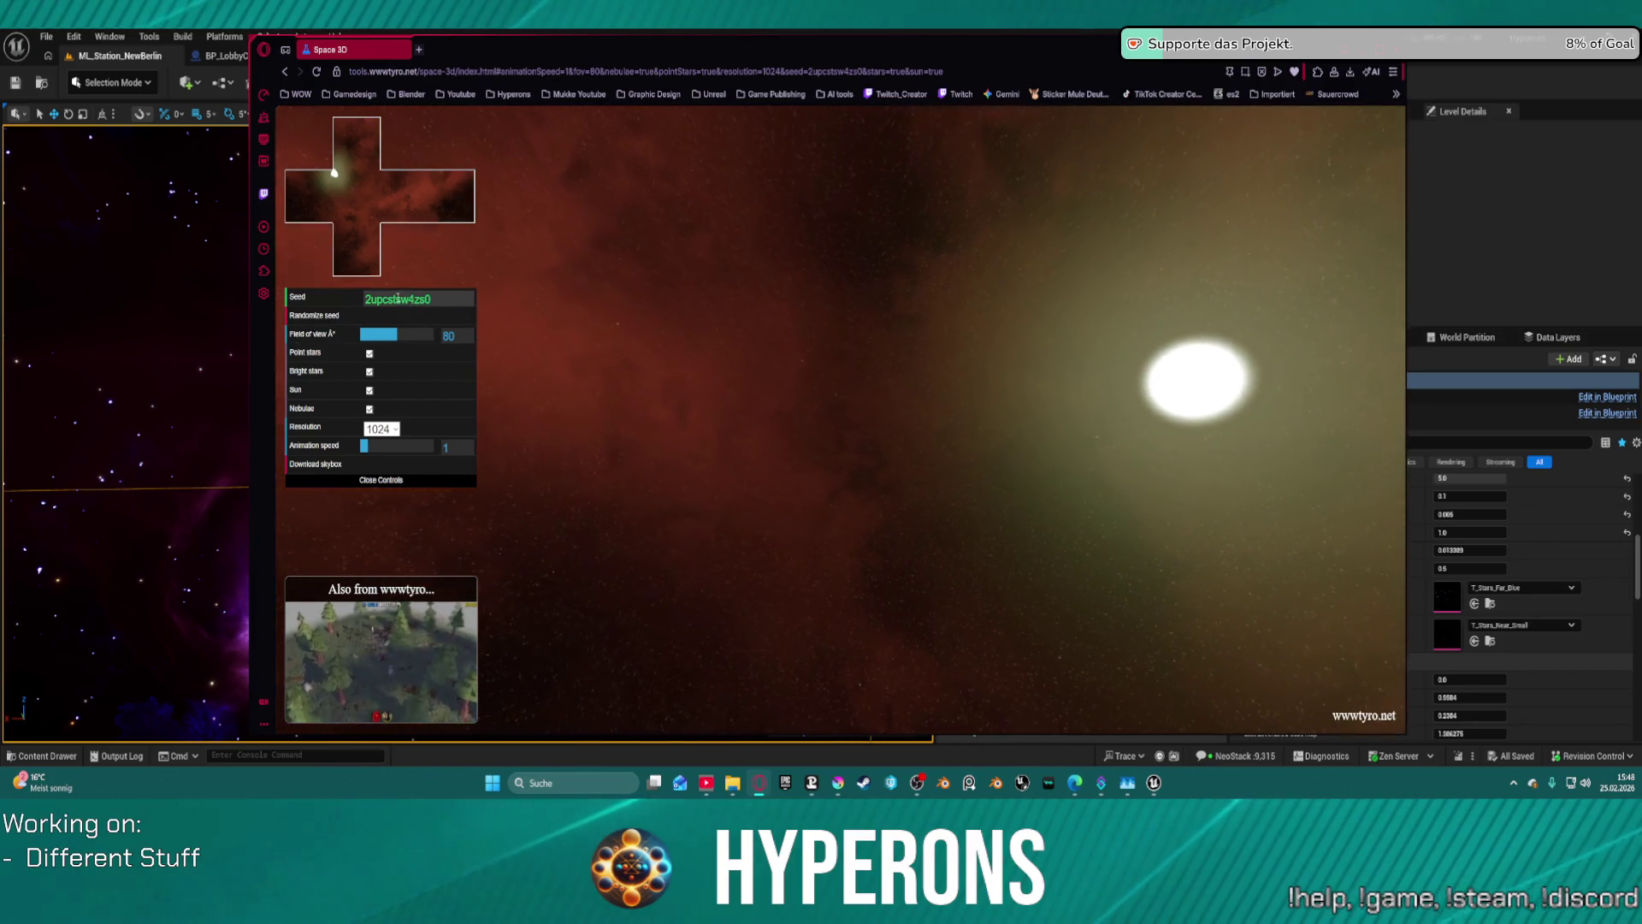
left_click(325, 317)
left_click(325, 316)
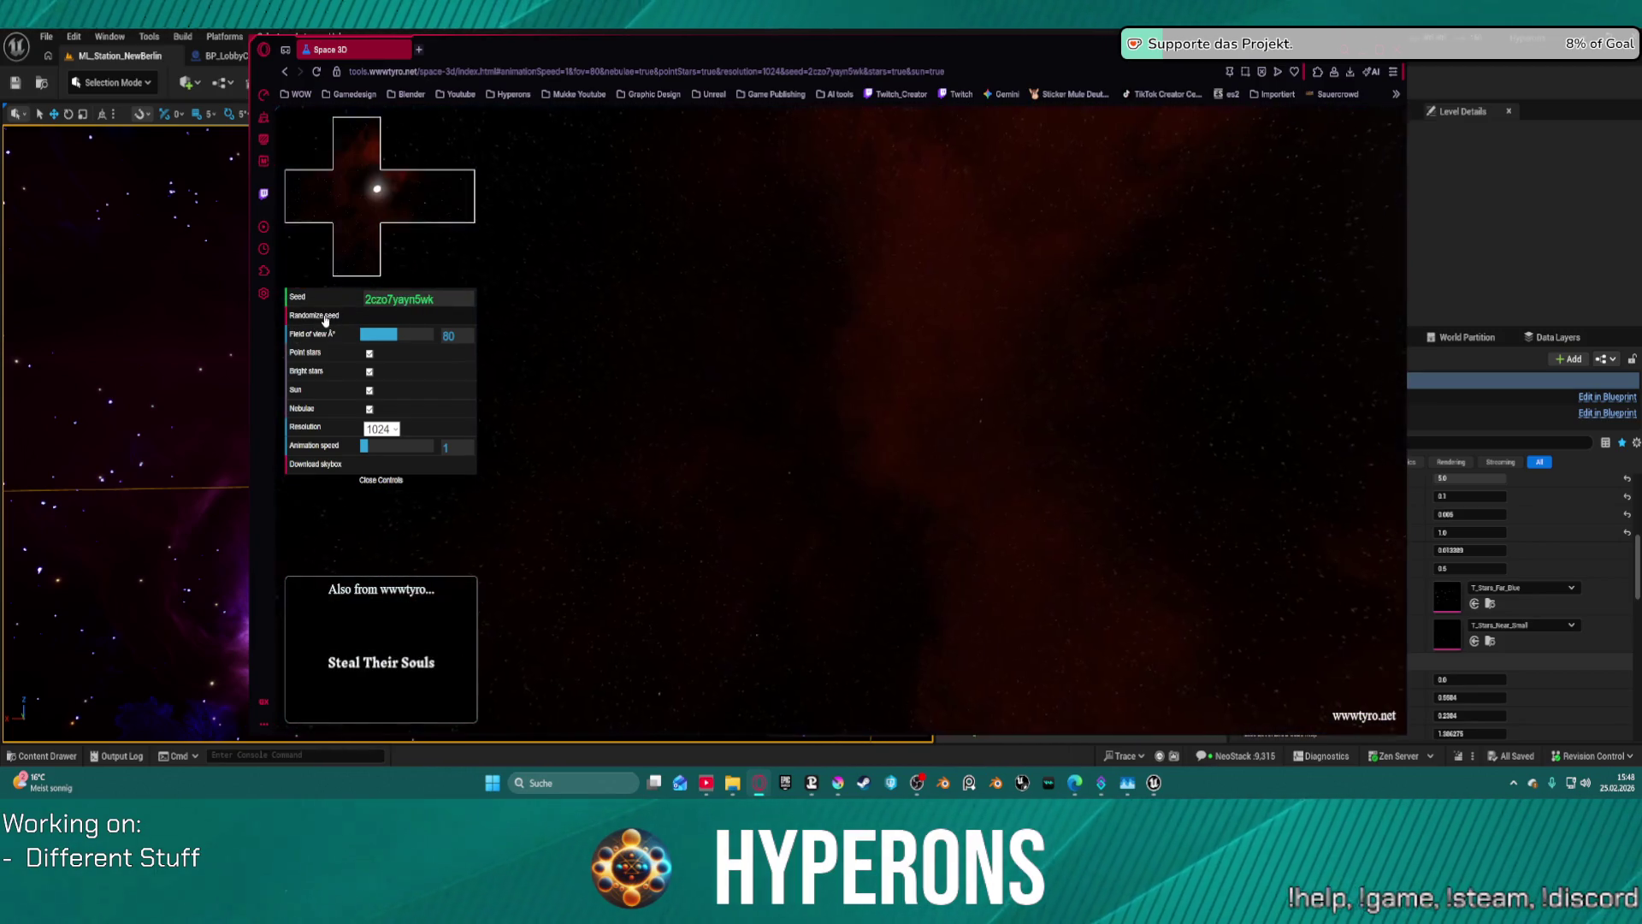
left_click(325, 317)
left_click(325, 317)
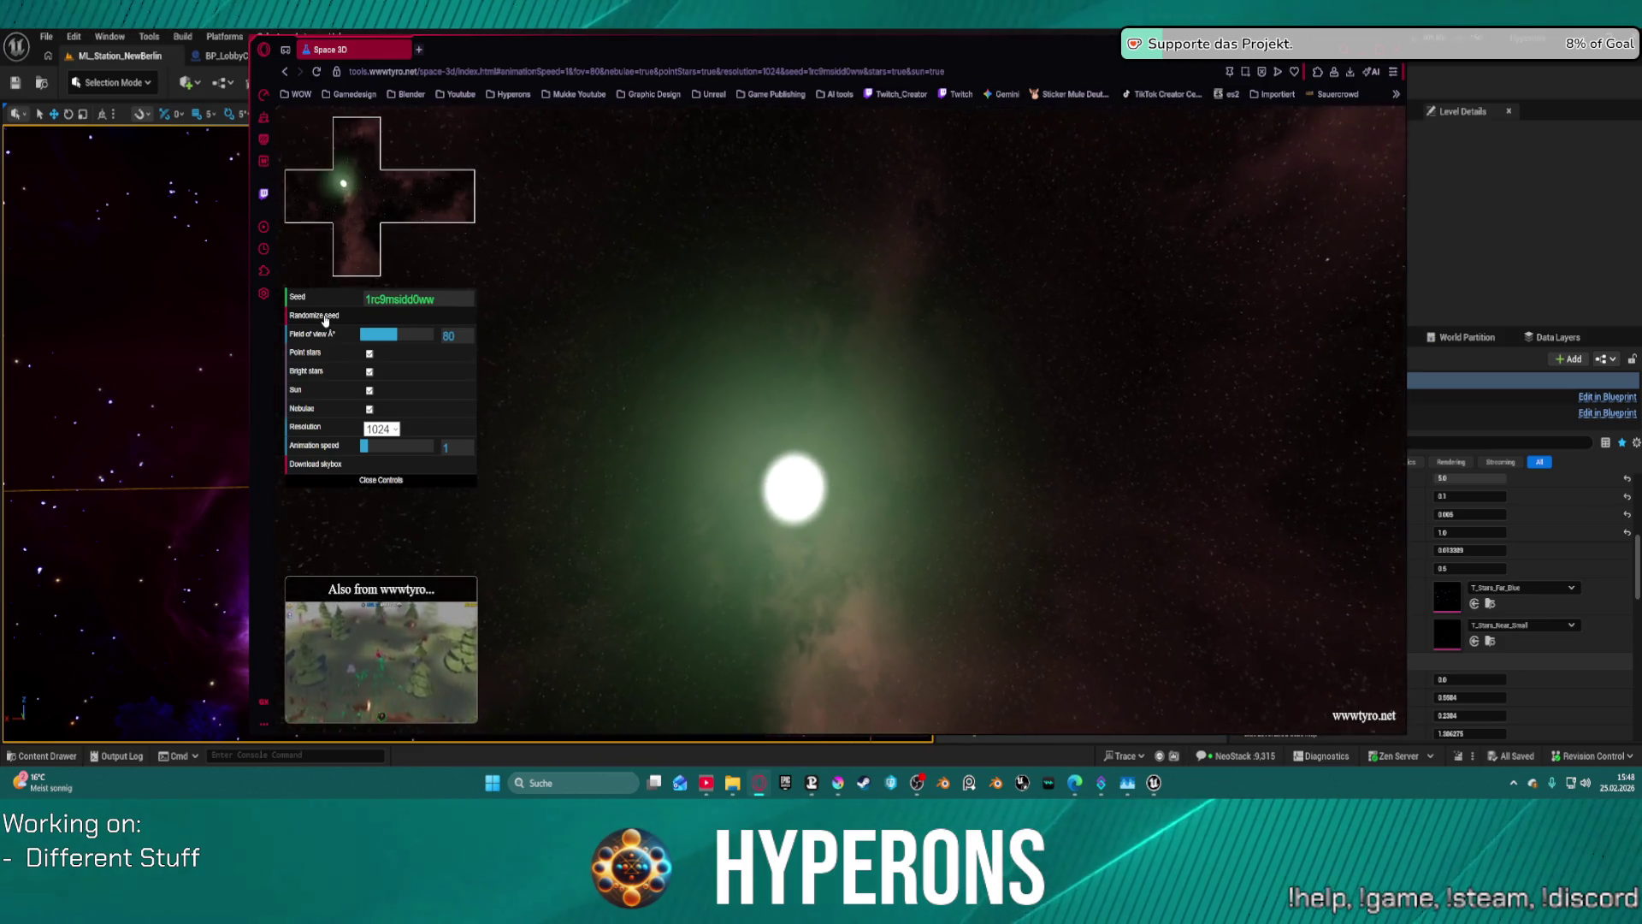
- Turn off the sun, keep stars and nebulae on, and widen the field of view to 98
left_click(369, 390)
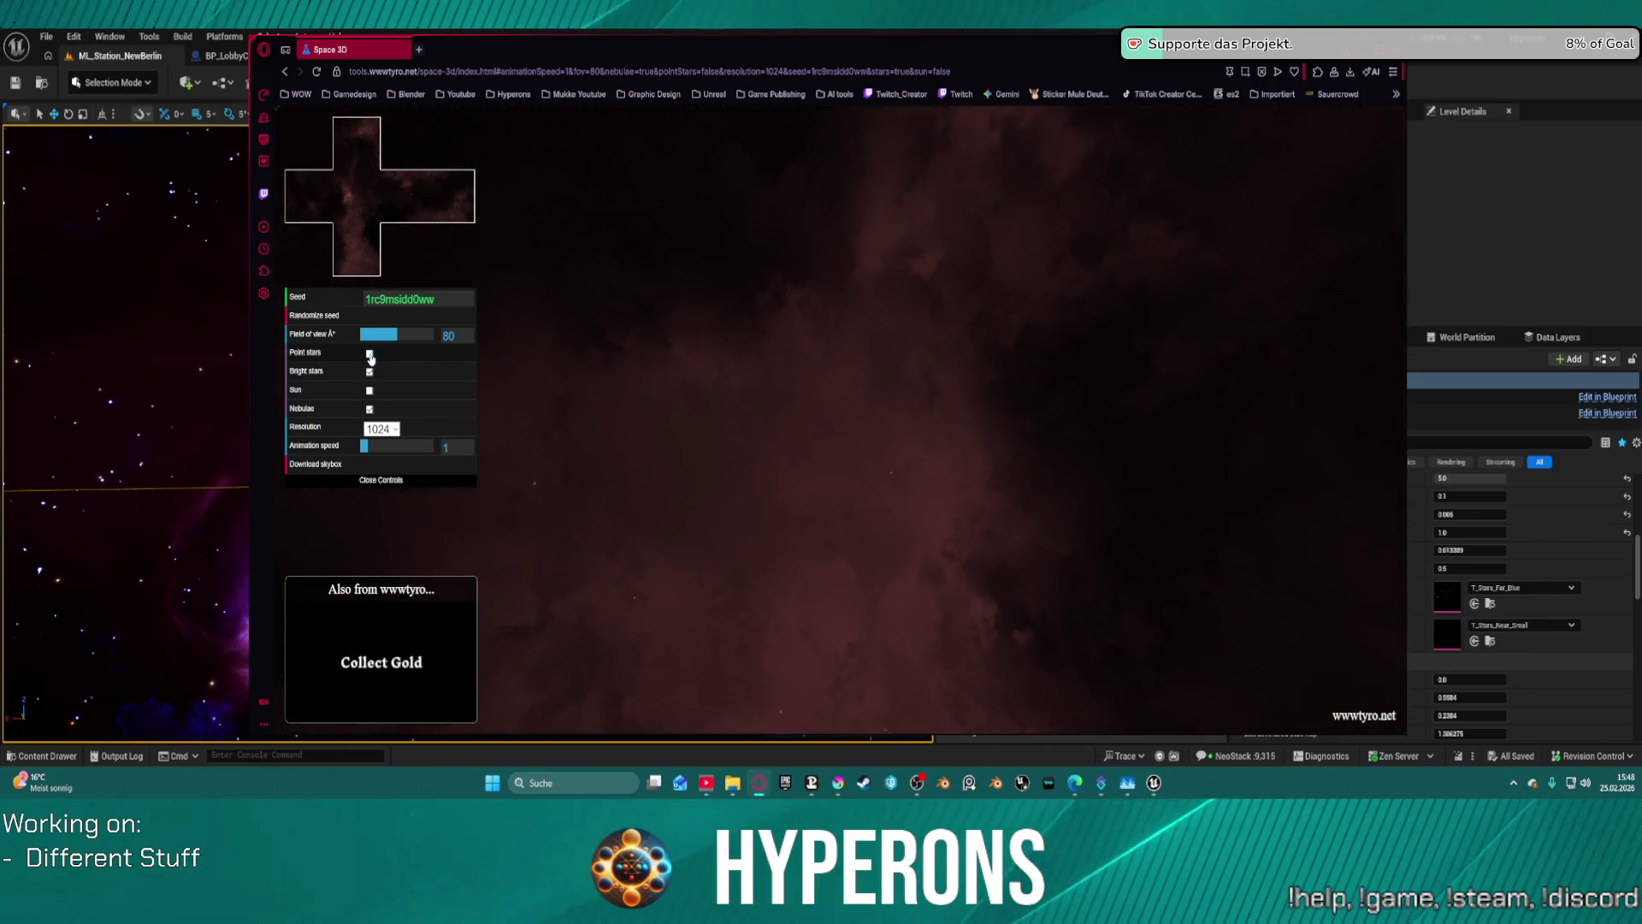
left_click(370, 373)
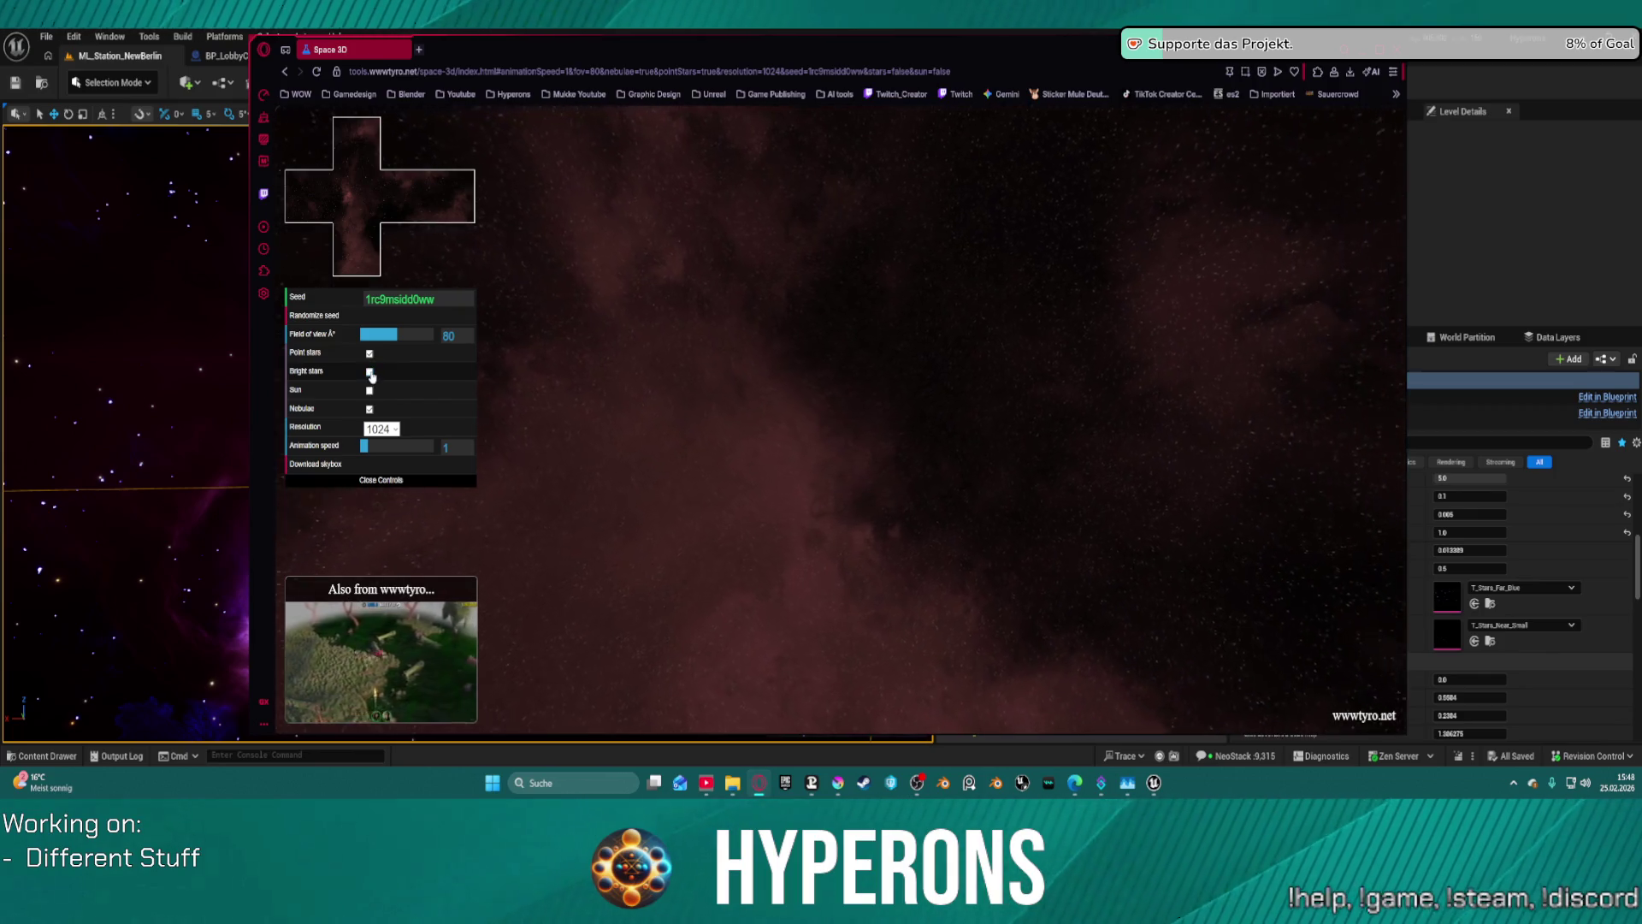
left_click(370, 372)
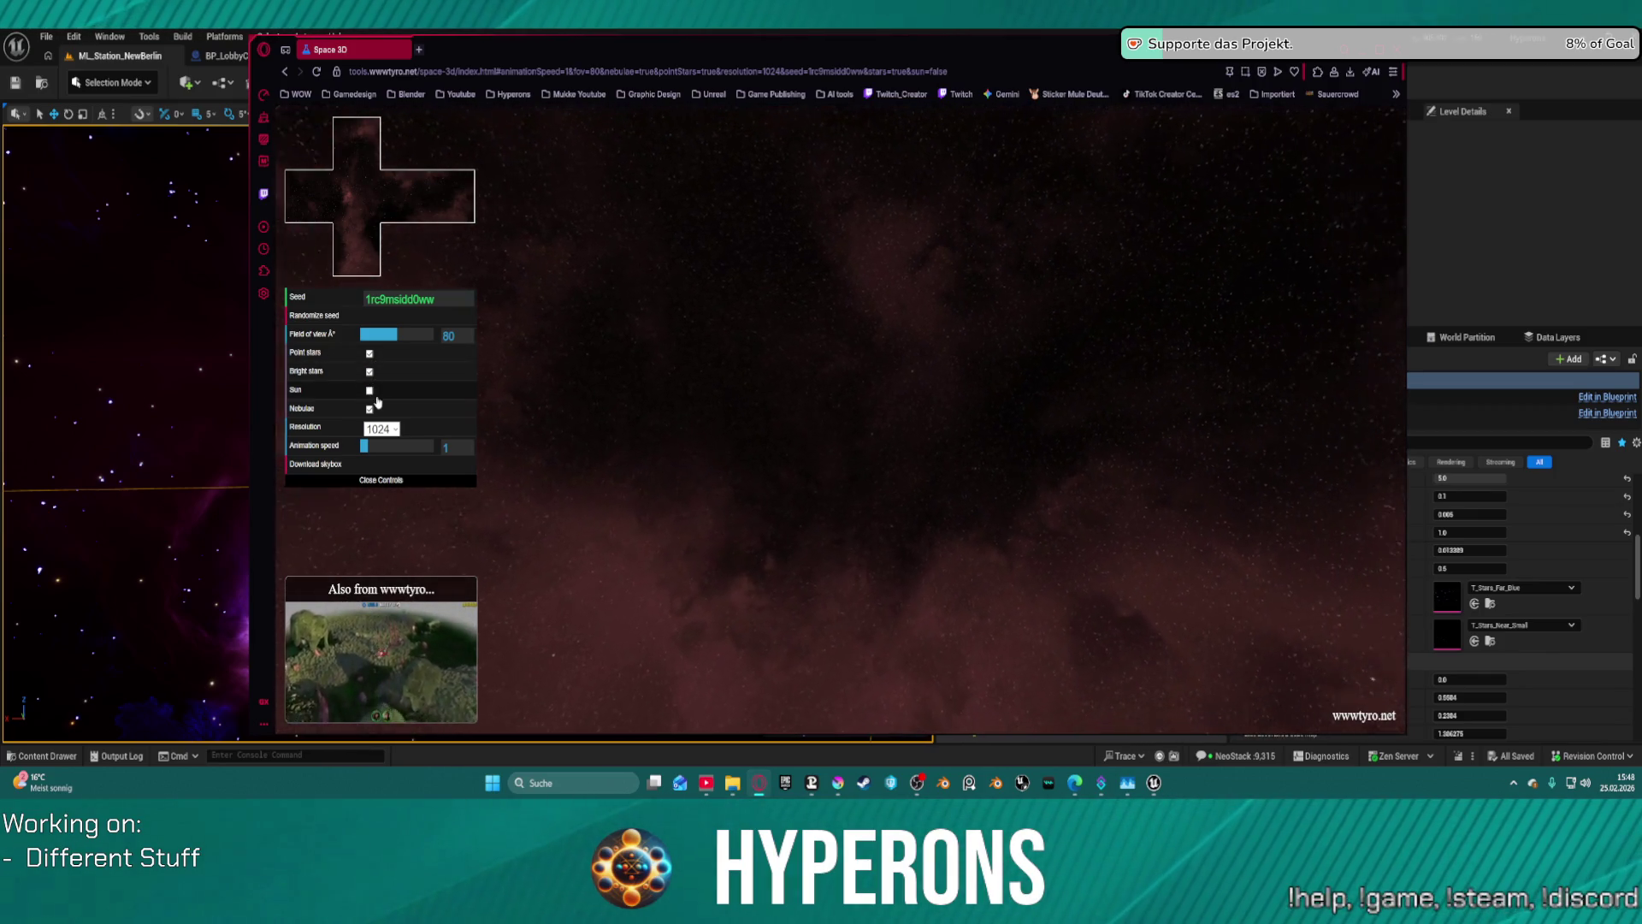
left_click(369, 409)
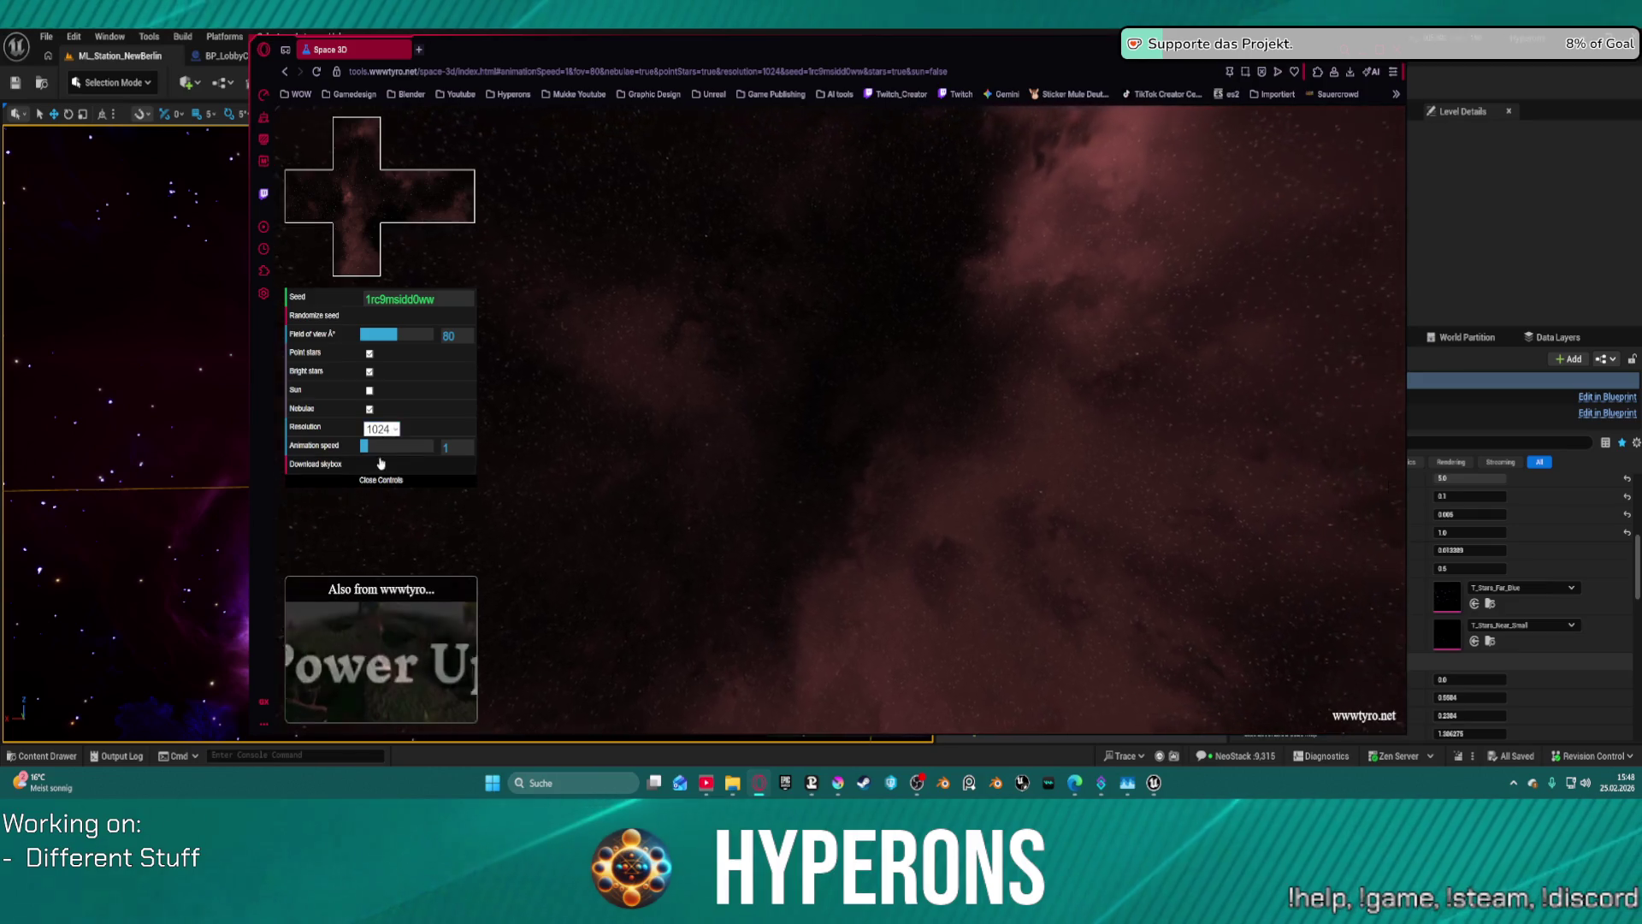
left_click(375, 448)
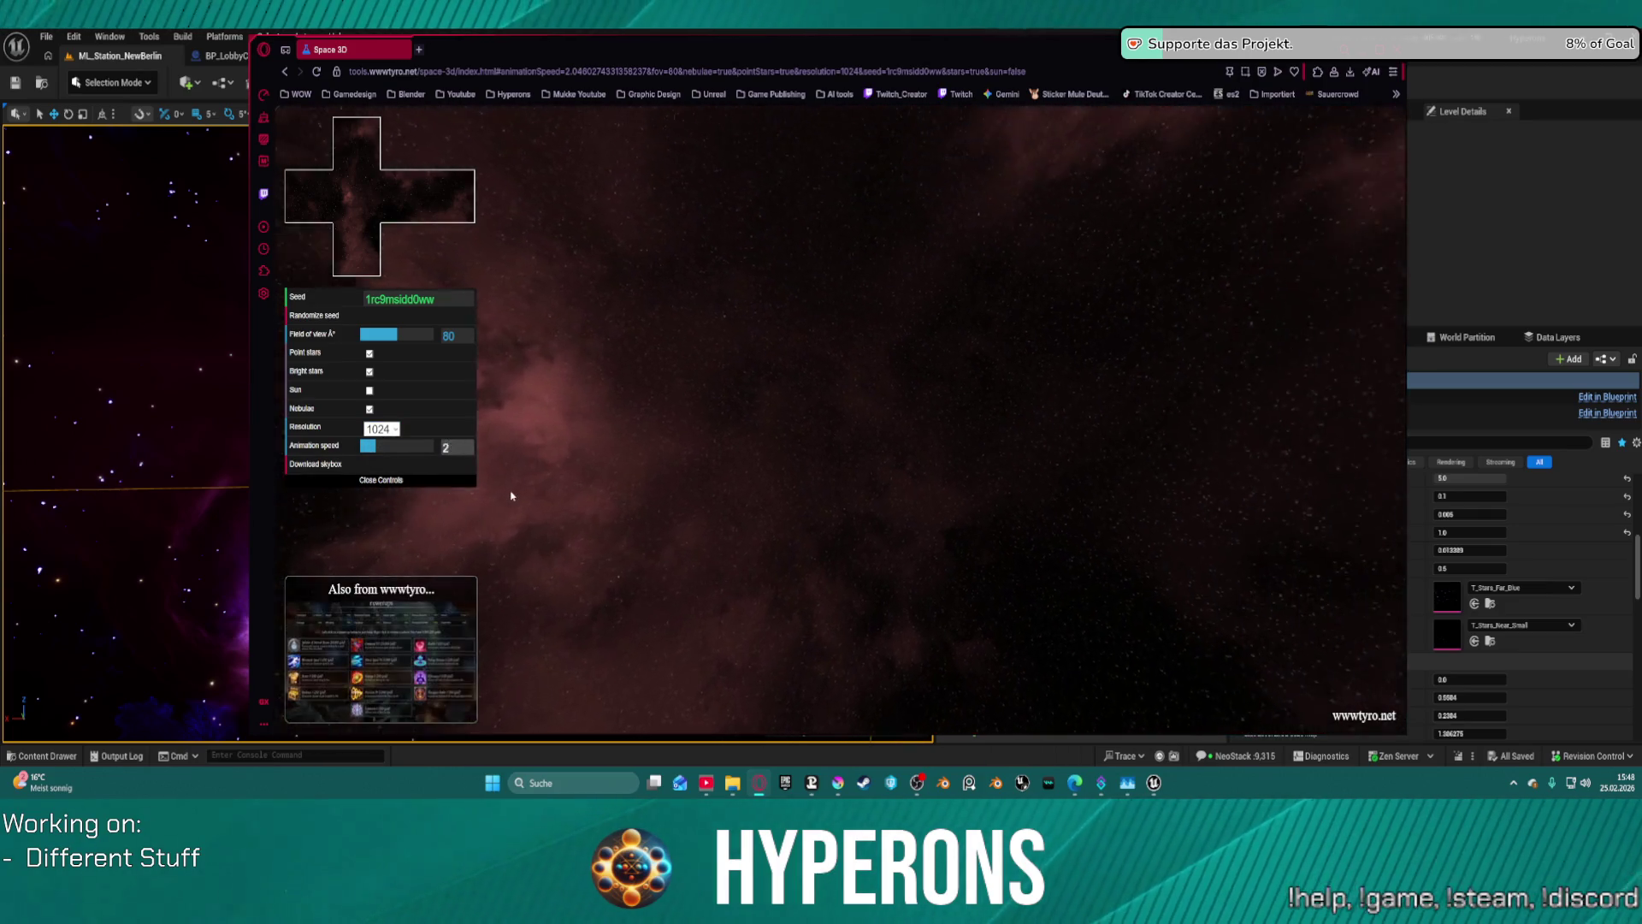
type("0")
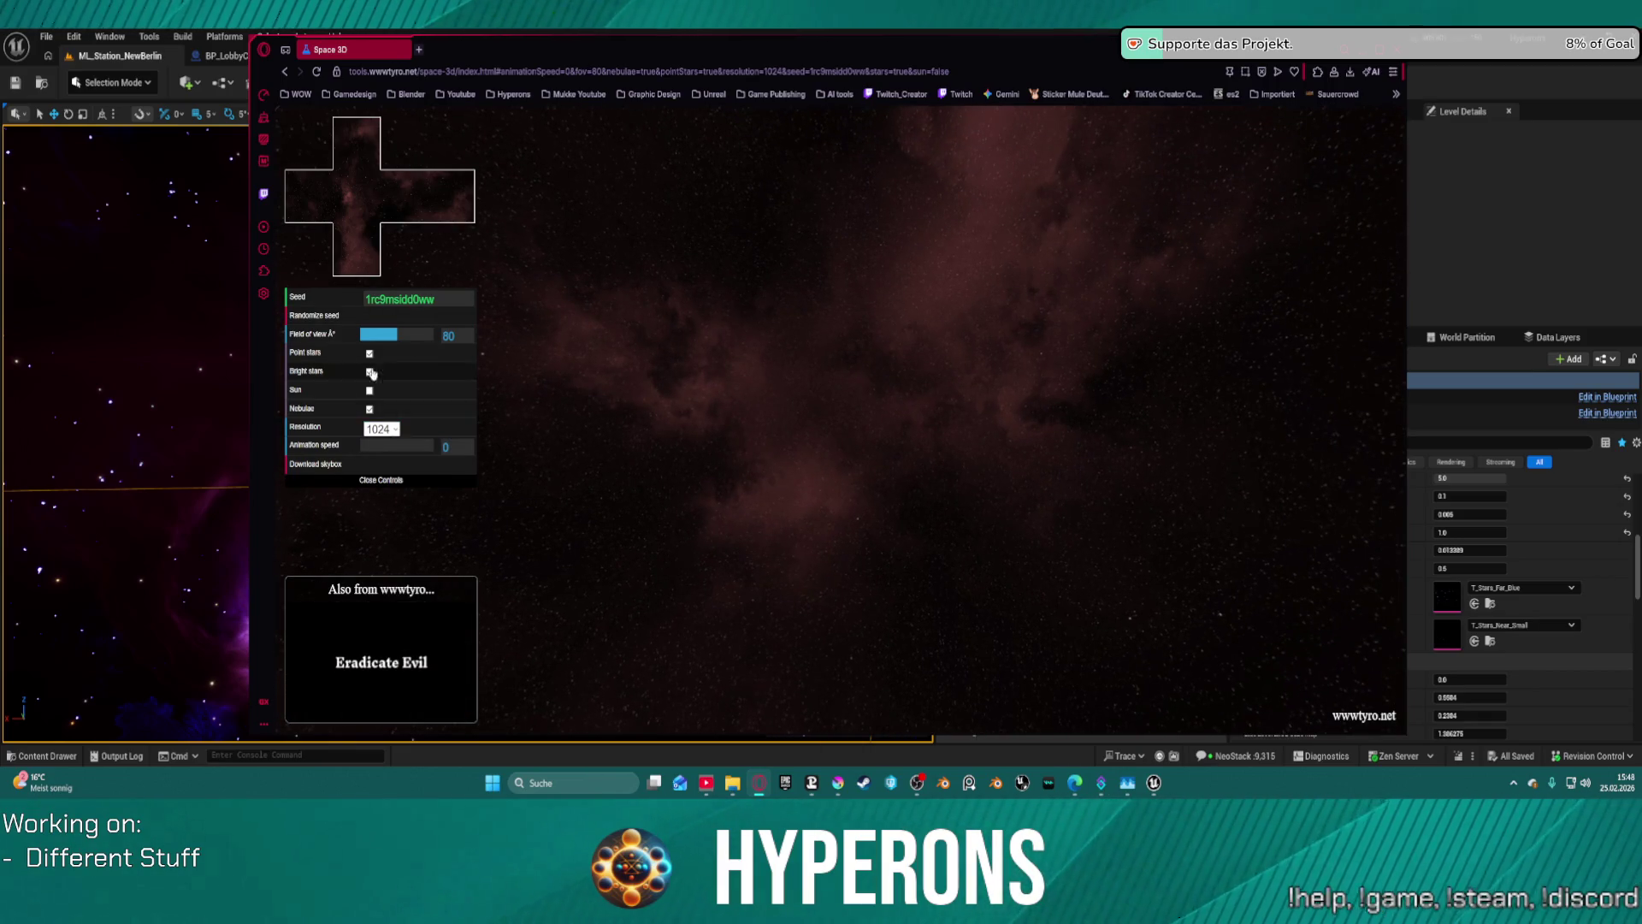
mouse_move(388, 342)
left_mouse_down()
mouse_move(449, 349)
mouse_move(407, 333)
left_mouse_up()
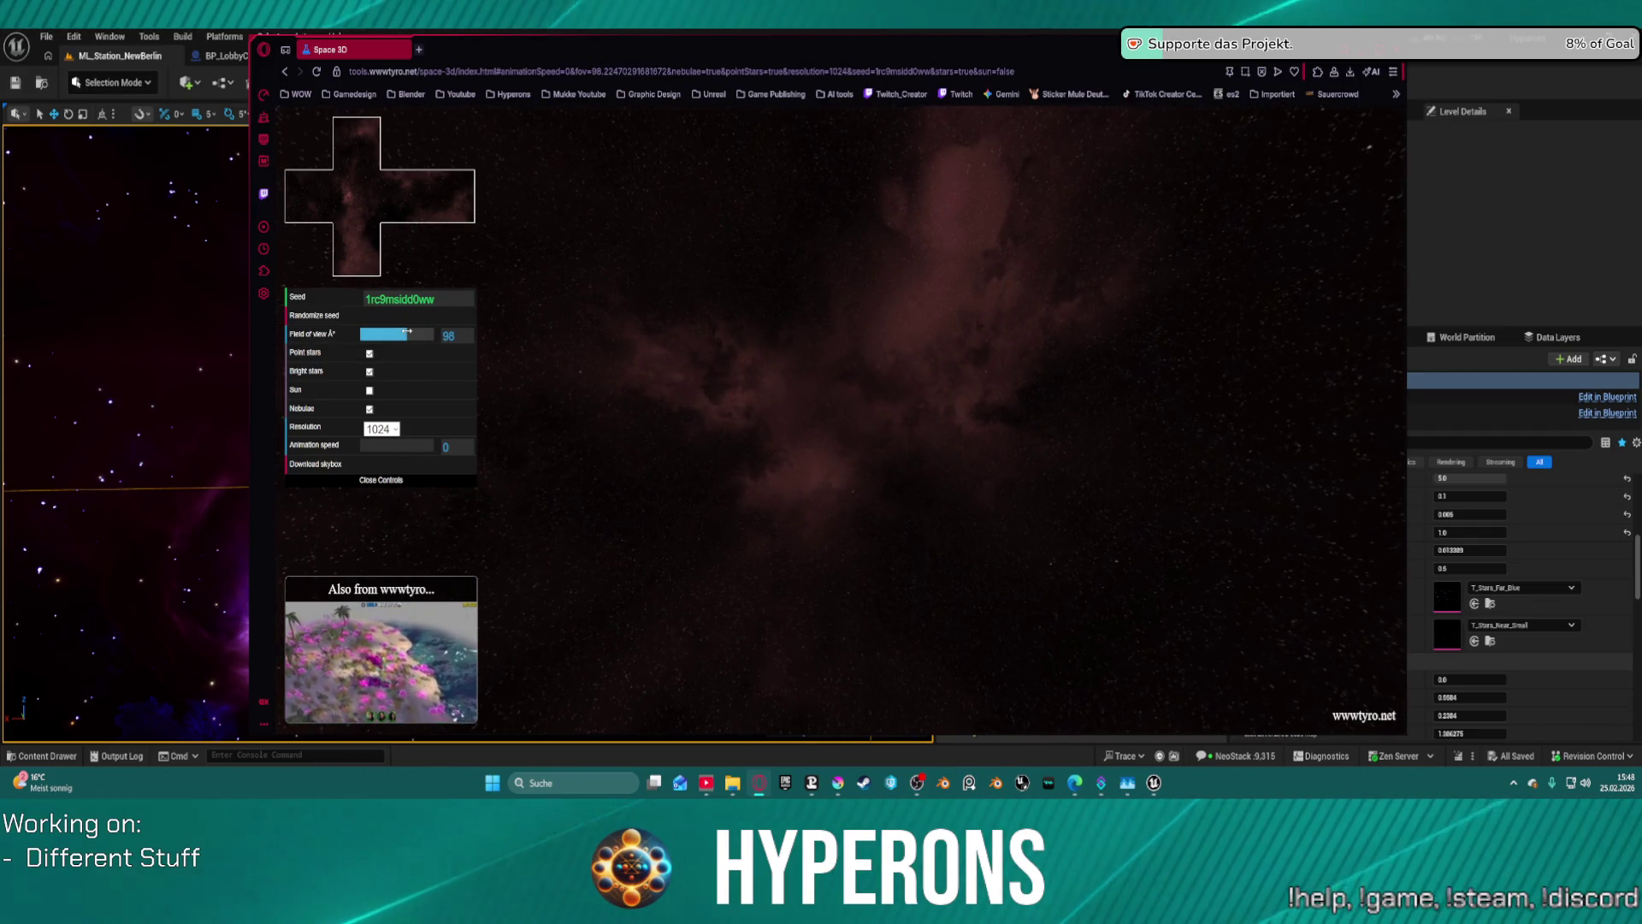
- Roll through a long series of random skybox seeds
left_click(355, 316)
left_click(355, 316)
left_click(355, 315)
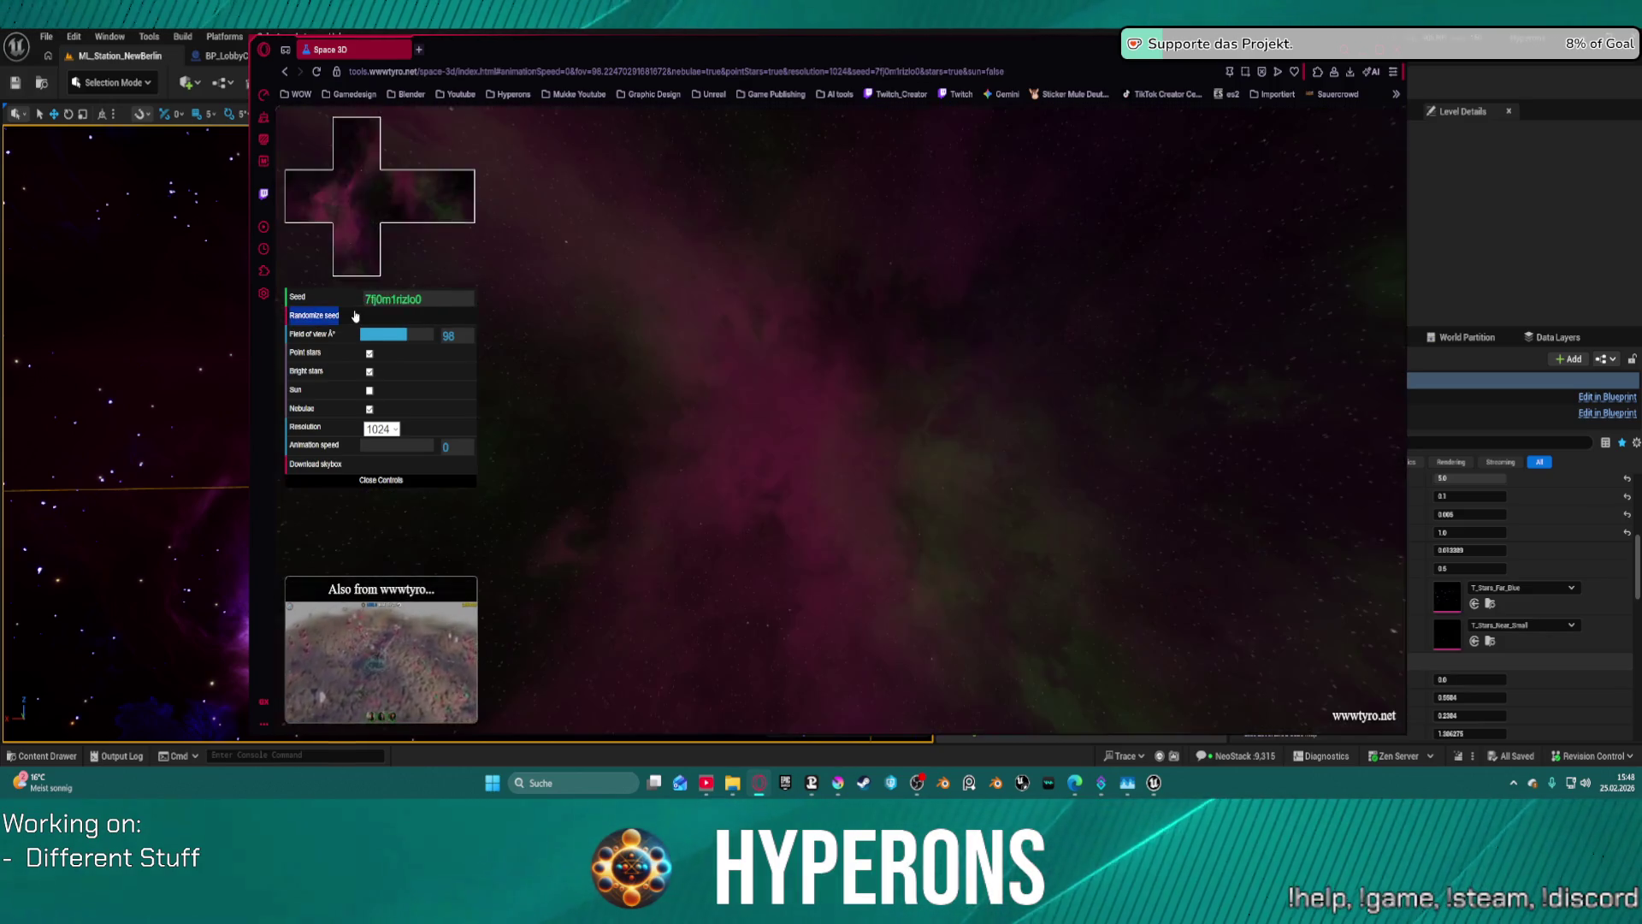
left_click(355, 316)
left_click(355, 315)
left_click(355, 316)
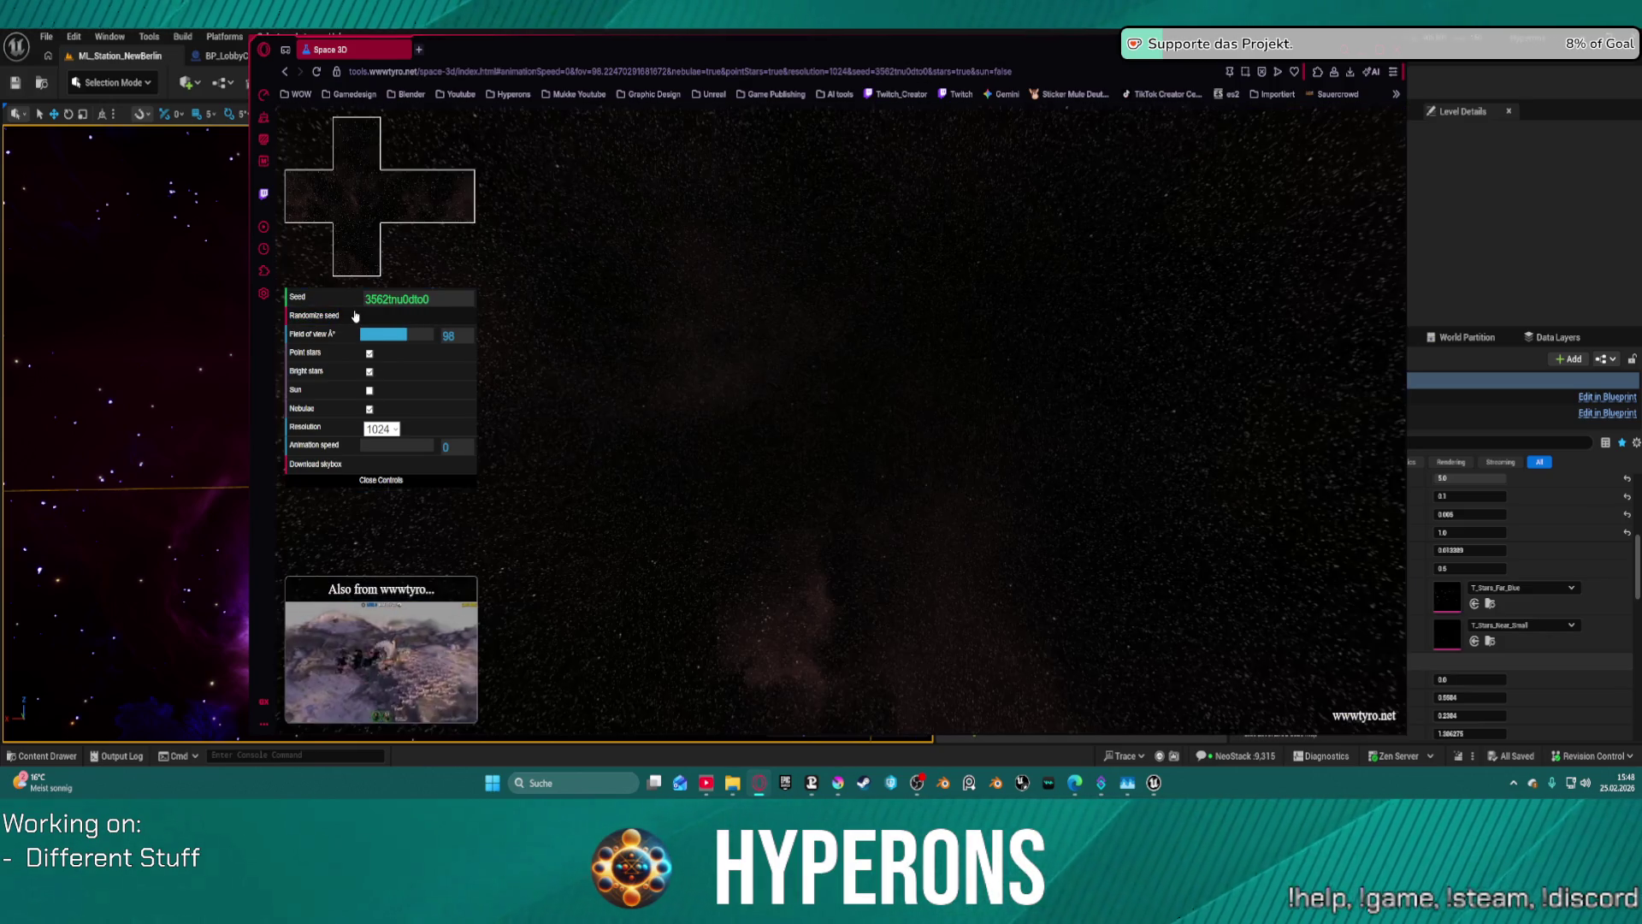
left_click(355, 316)
left_click(354, 316)
left_click(355, 316)
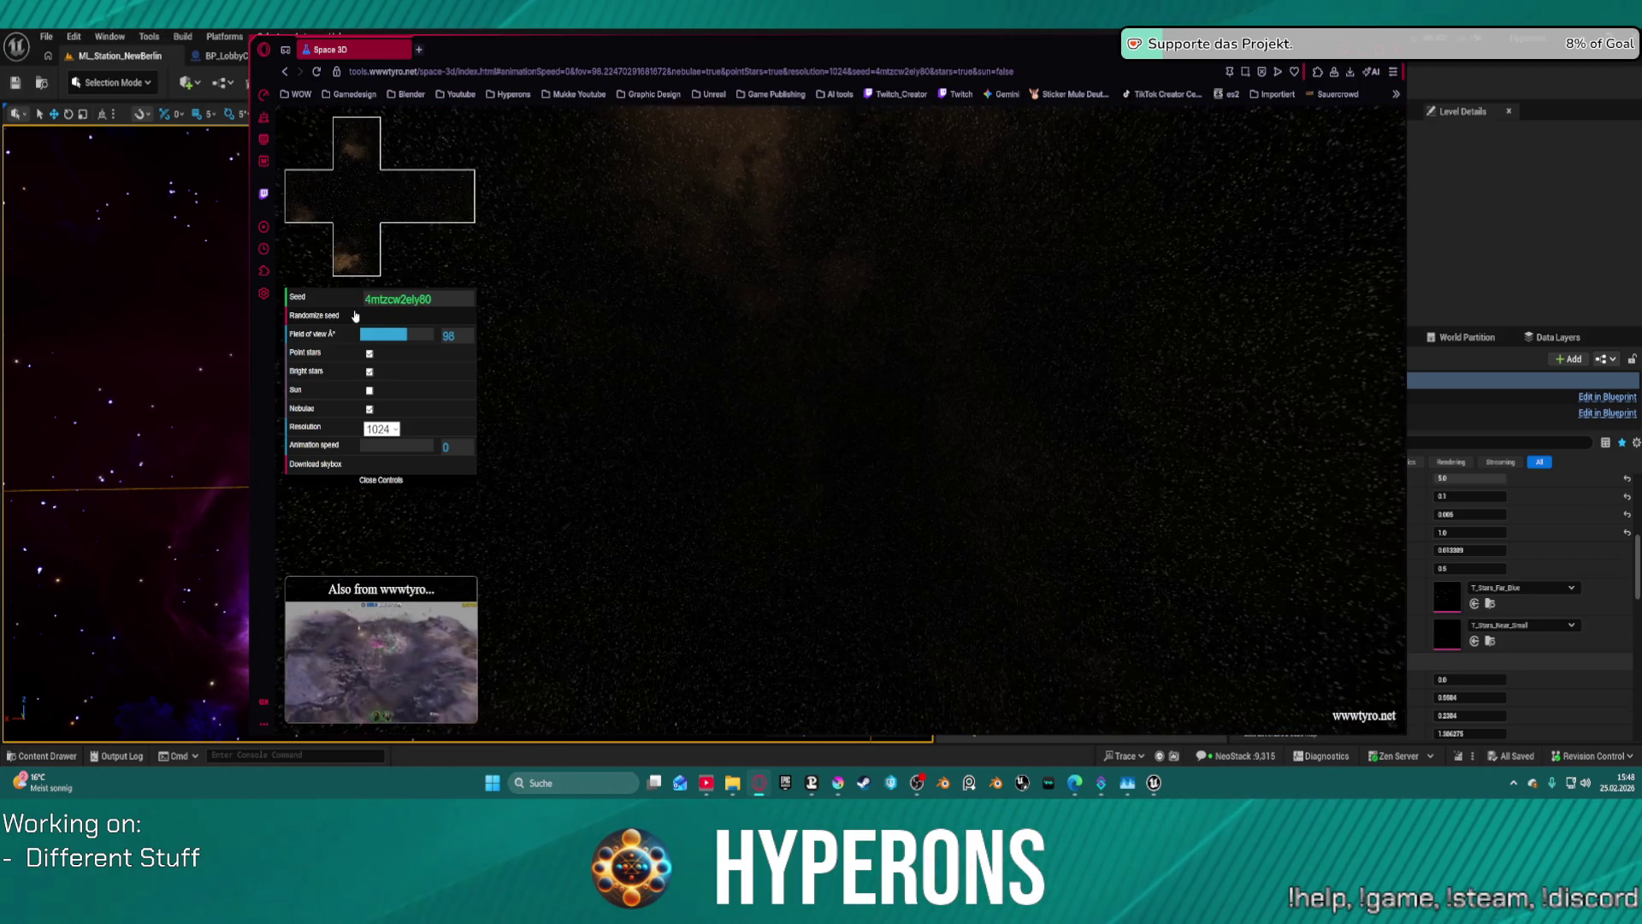
left_click(350, 318)
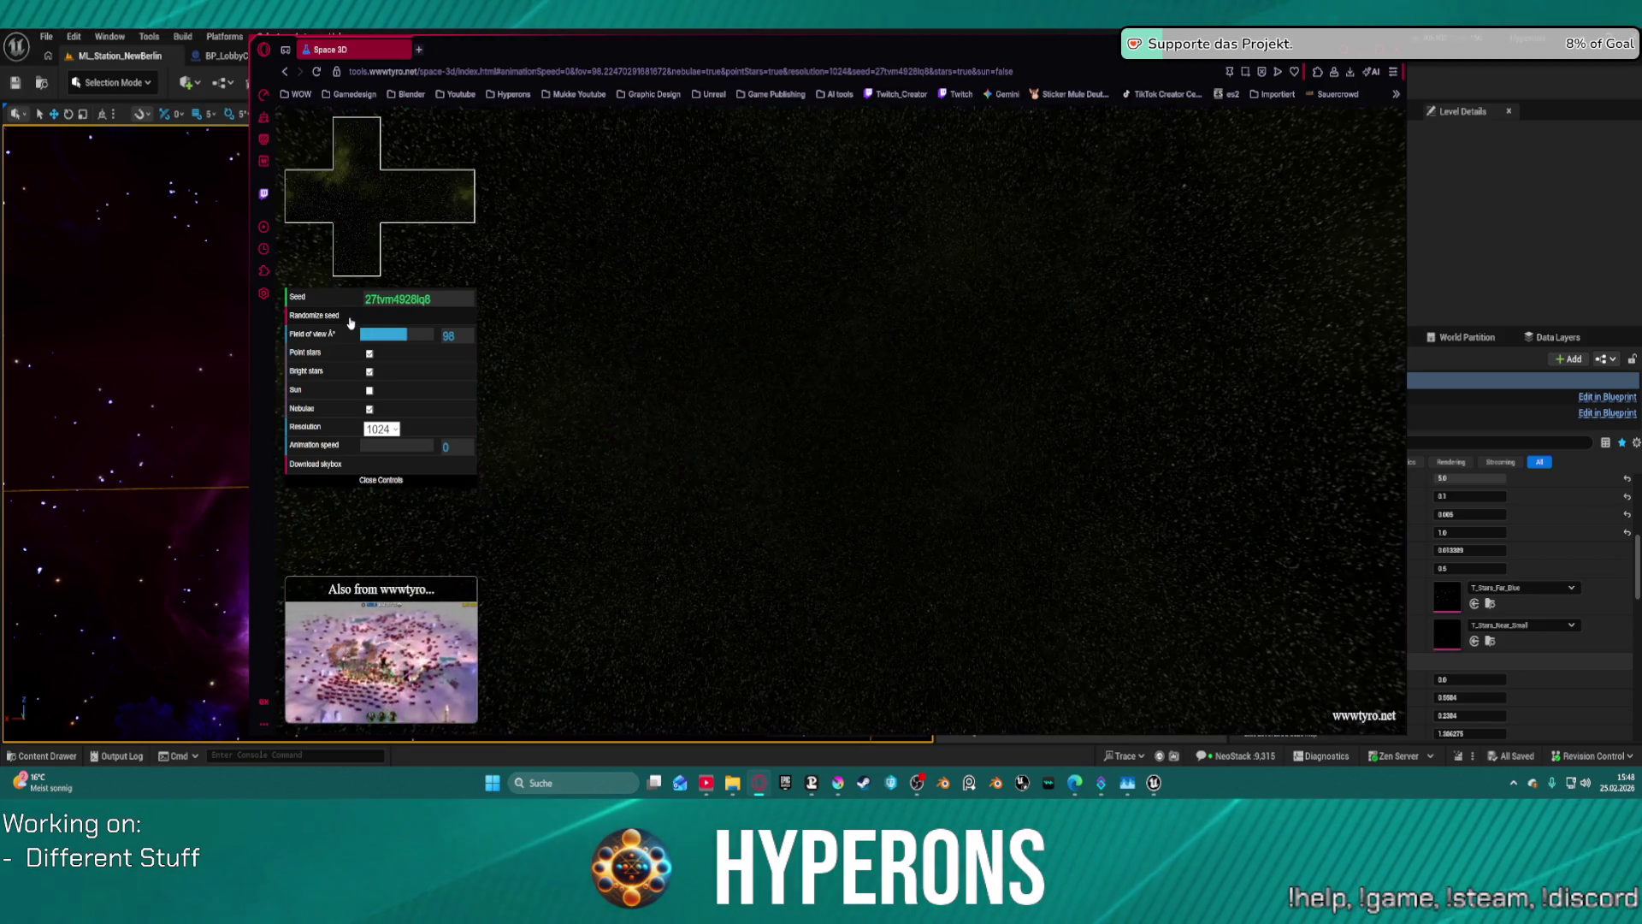
left_click(351, 318)
left_click(350, 318)
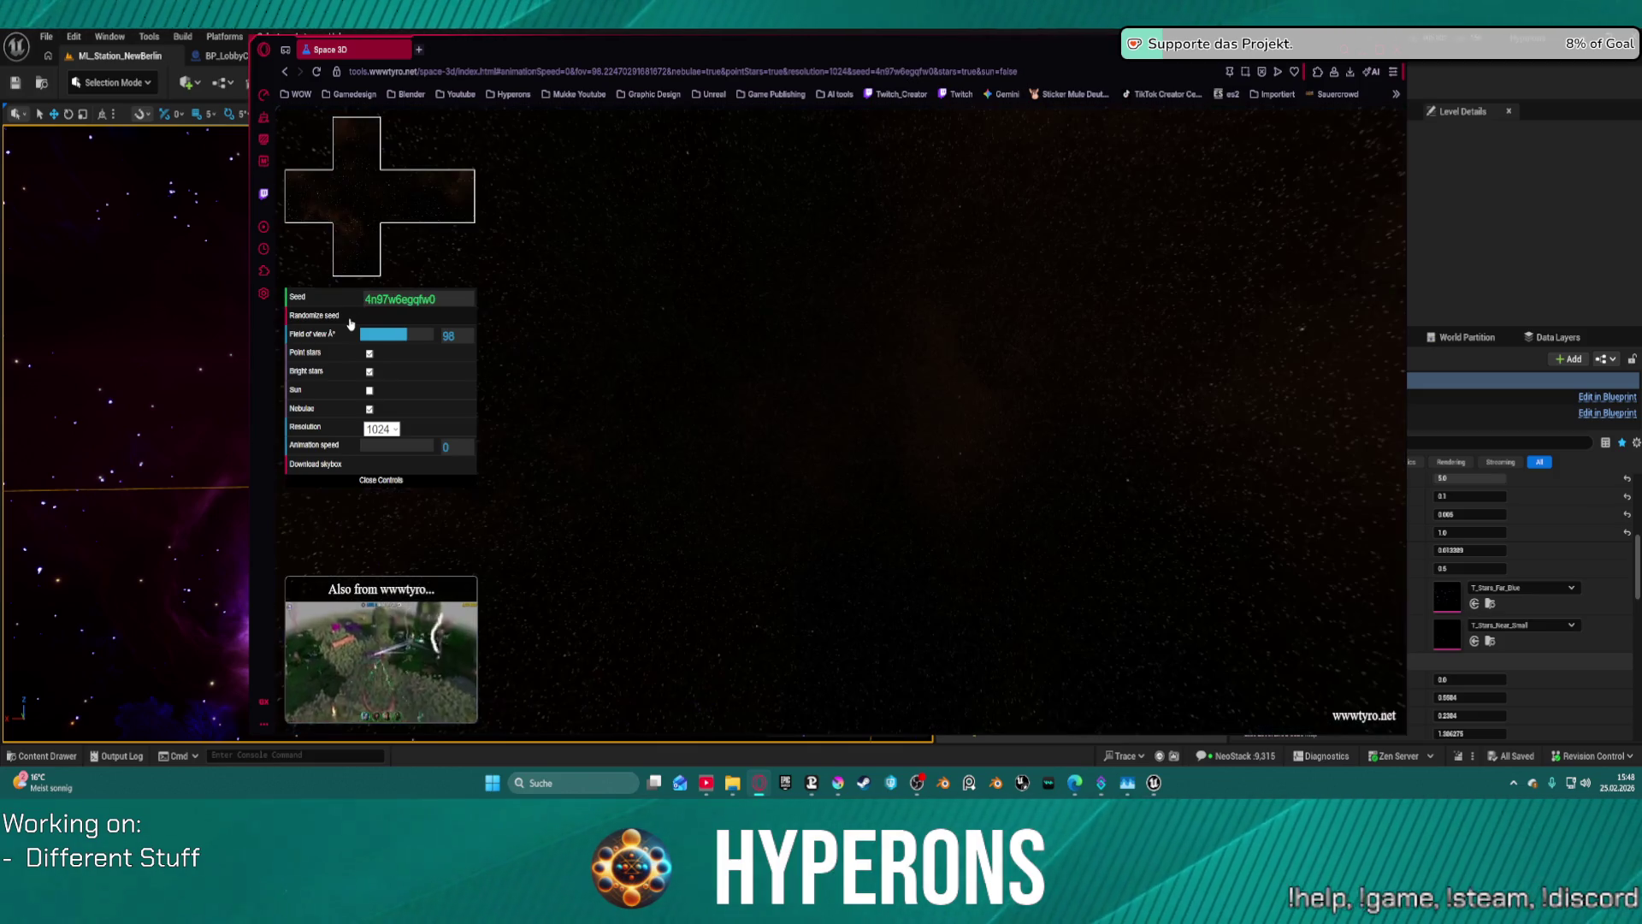
left_click(350, 318)
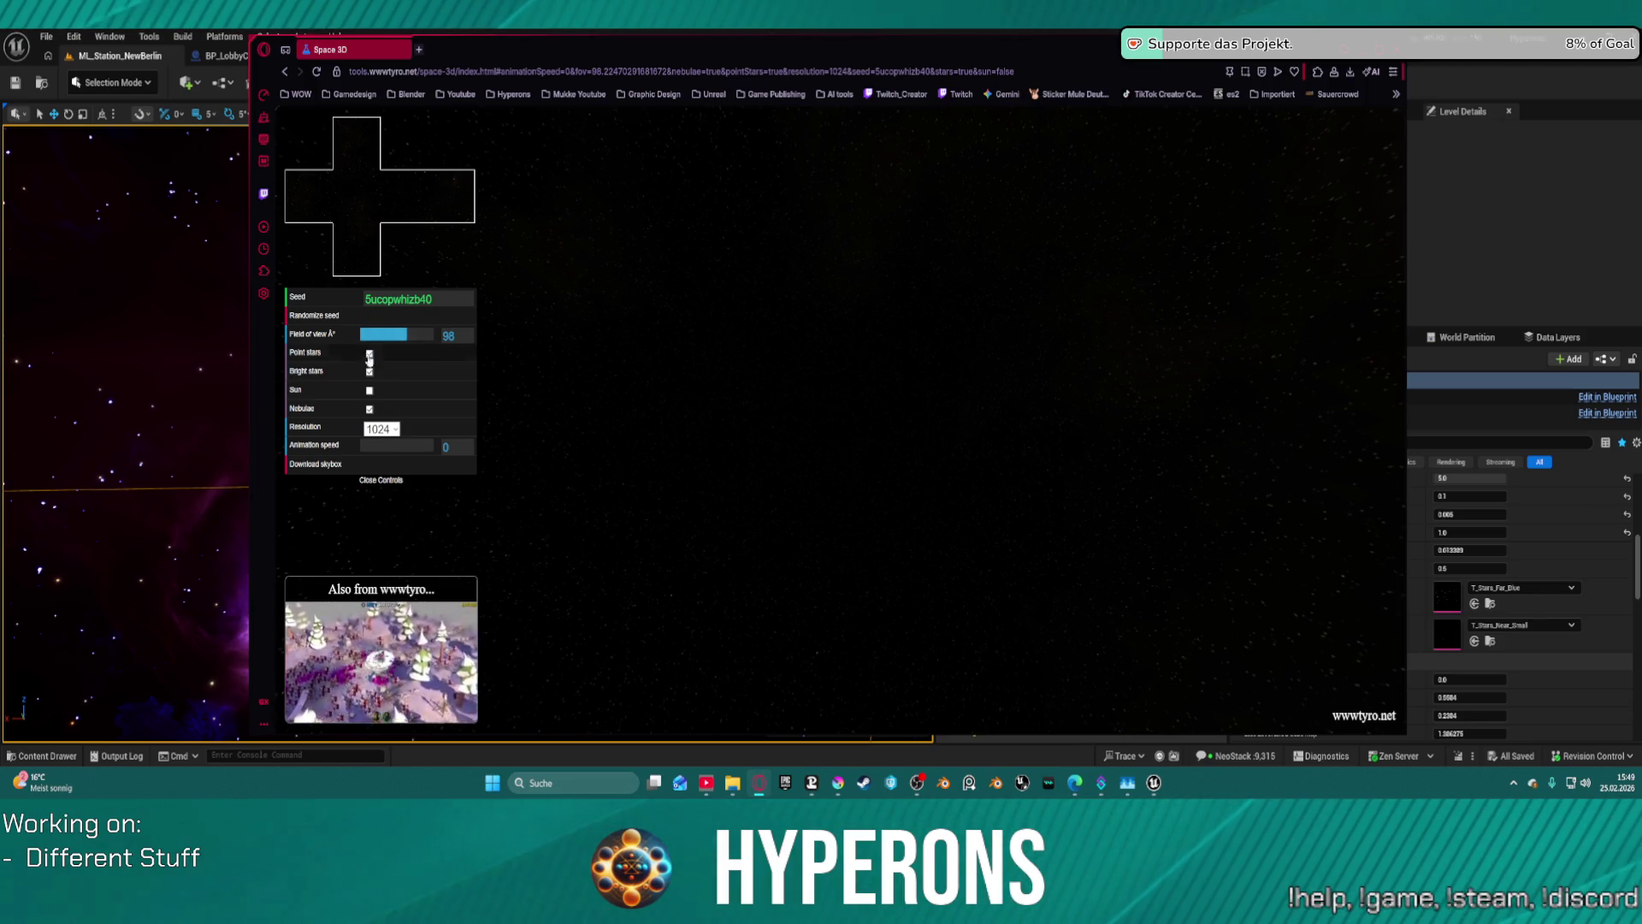
- Set animation speed to 0.7 and randomize until a green nebula appears
mouse_move(377, 446)
left_mouse_down()
mouse_move(411, 446)
mouse_move(371, 448)
left_mouse_up()
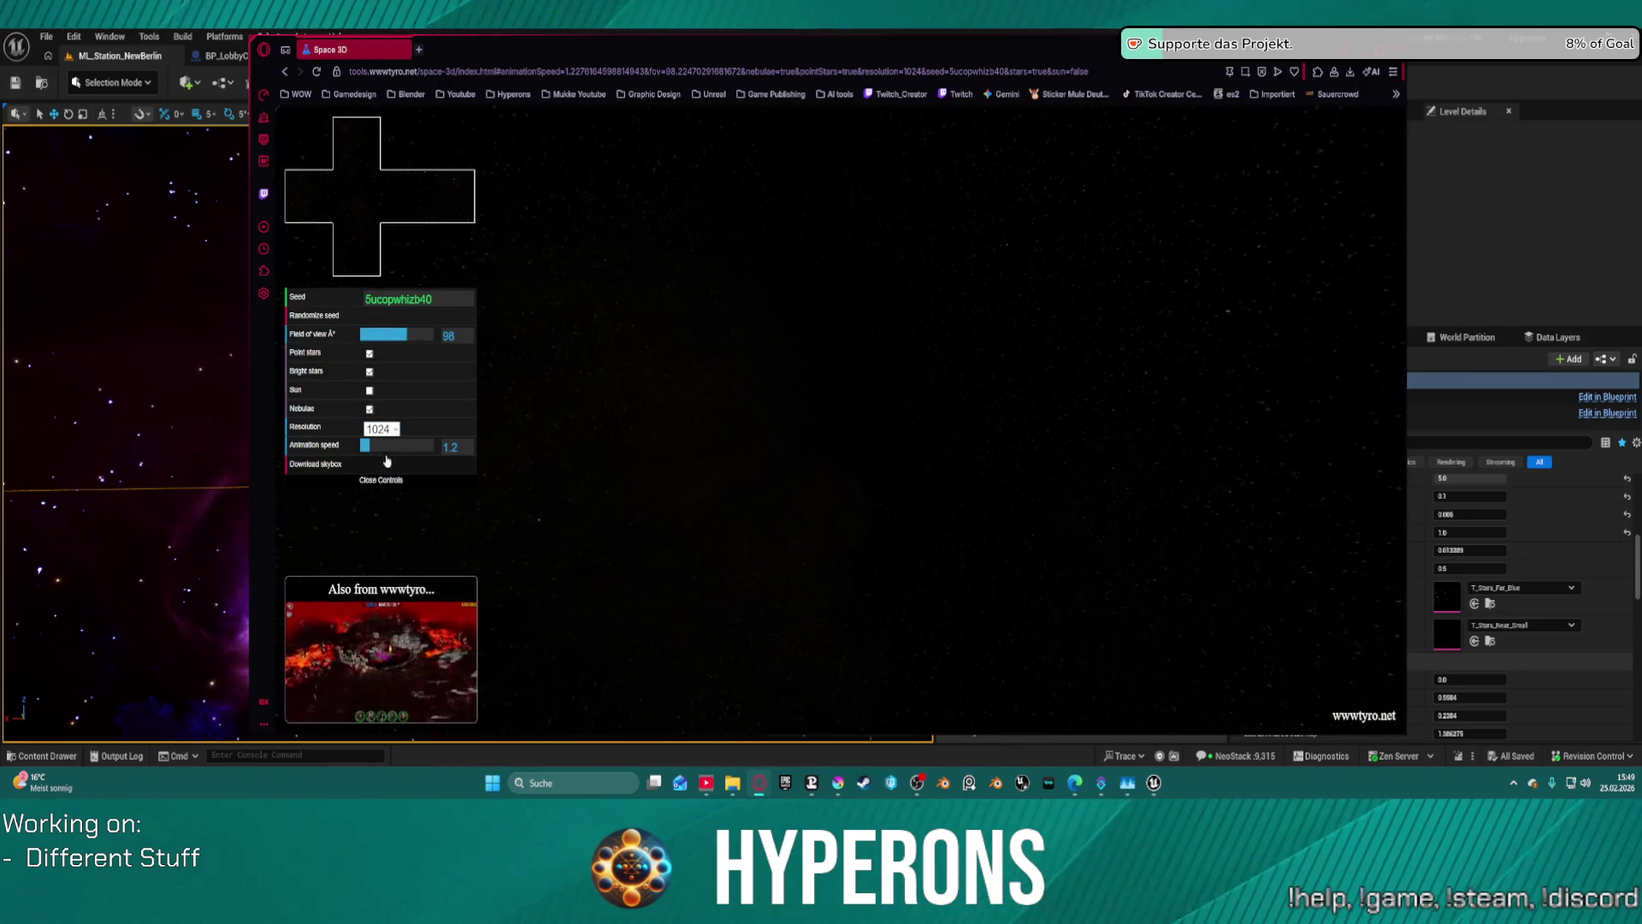
left_click_drag(367, 446, 365, 445)
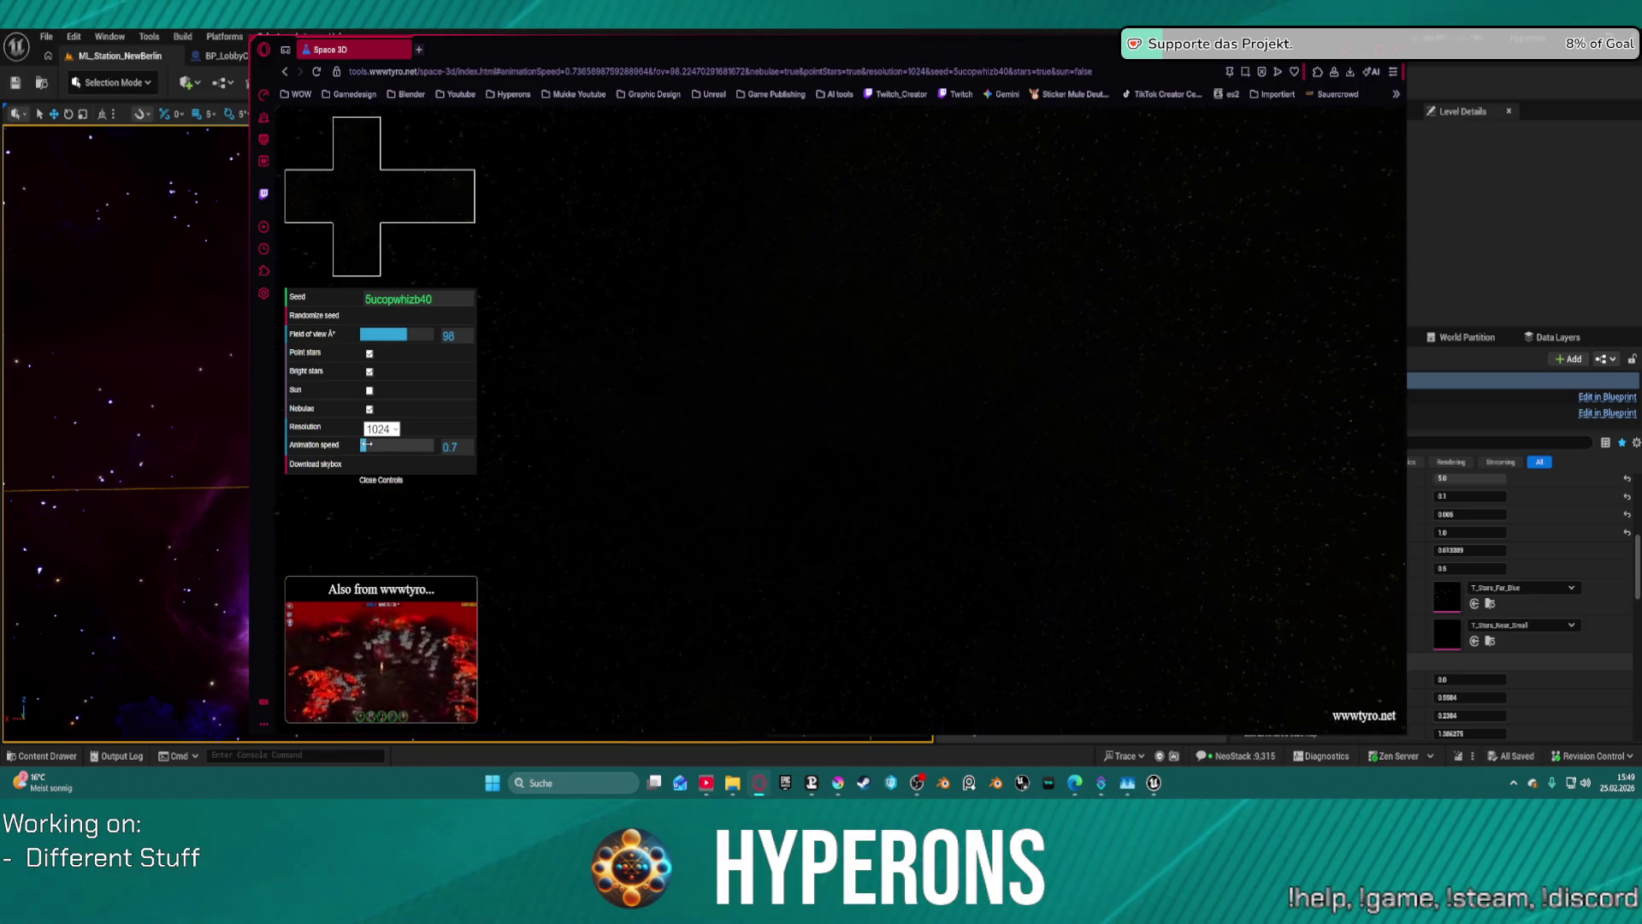
left_click(392, 316)
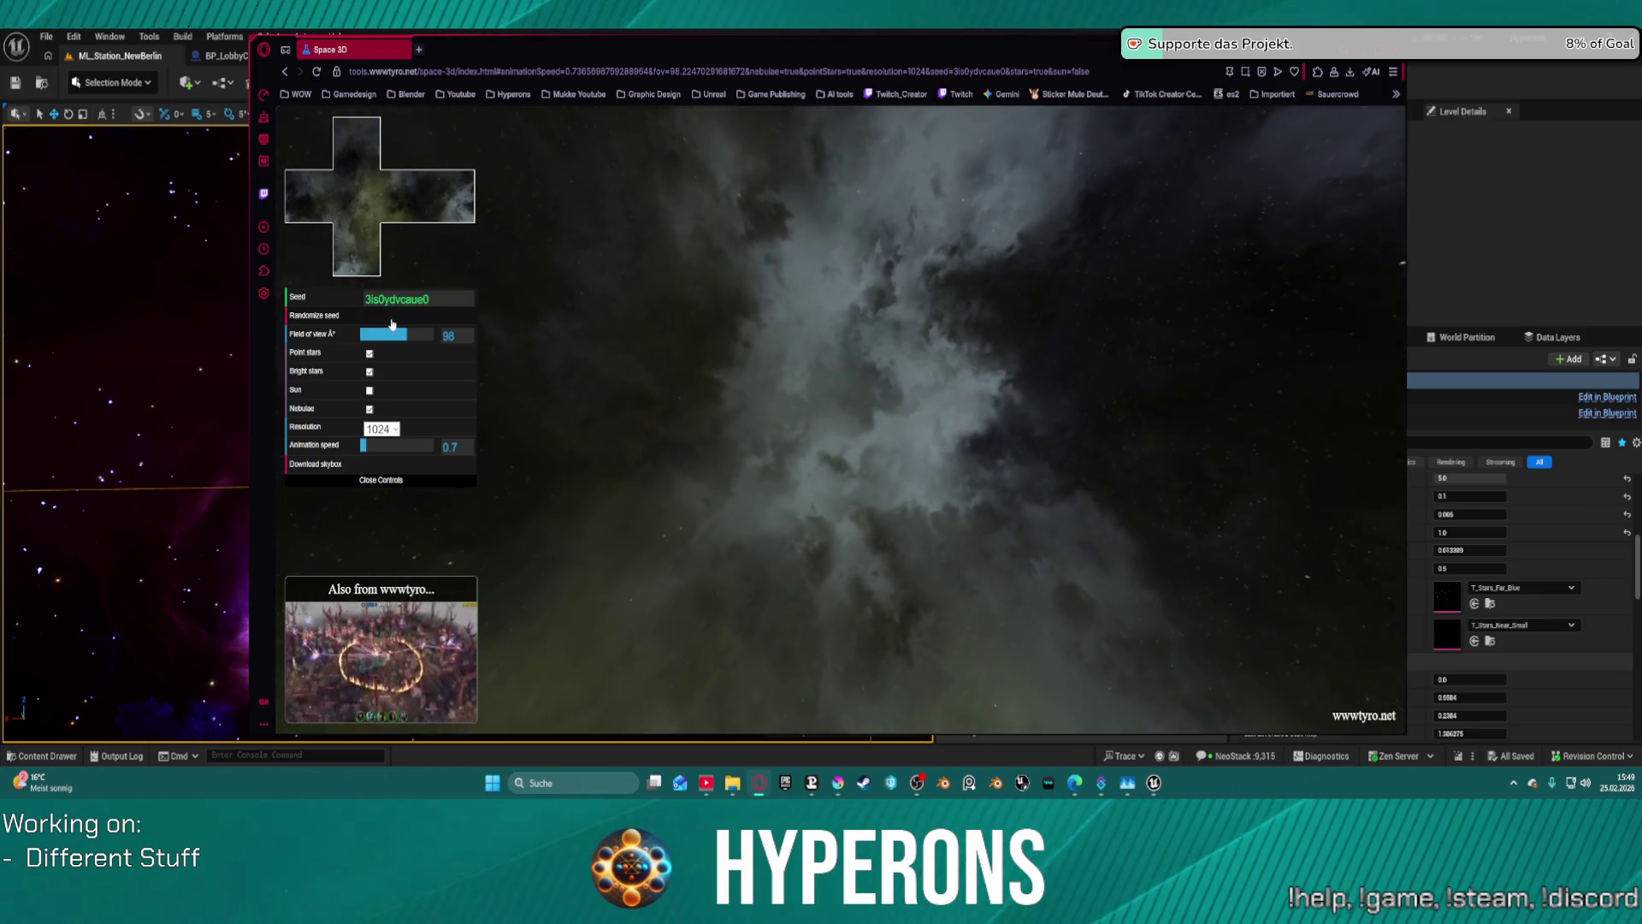
left_click(392, 322)
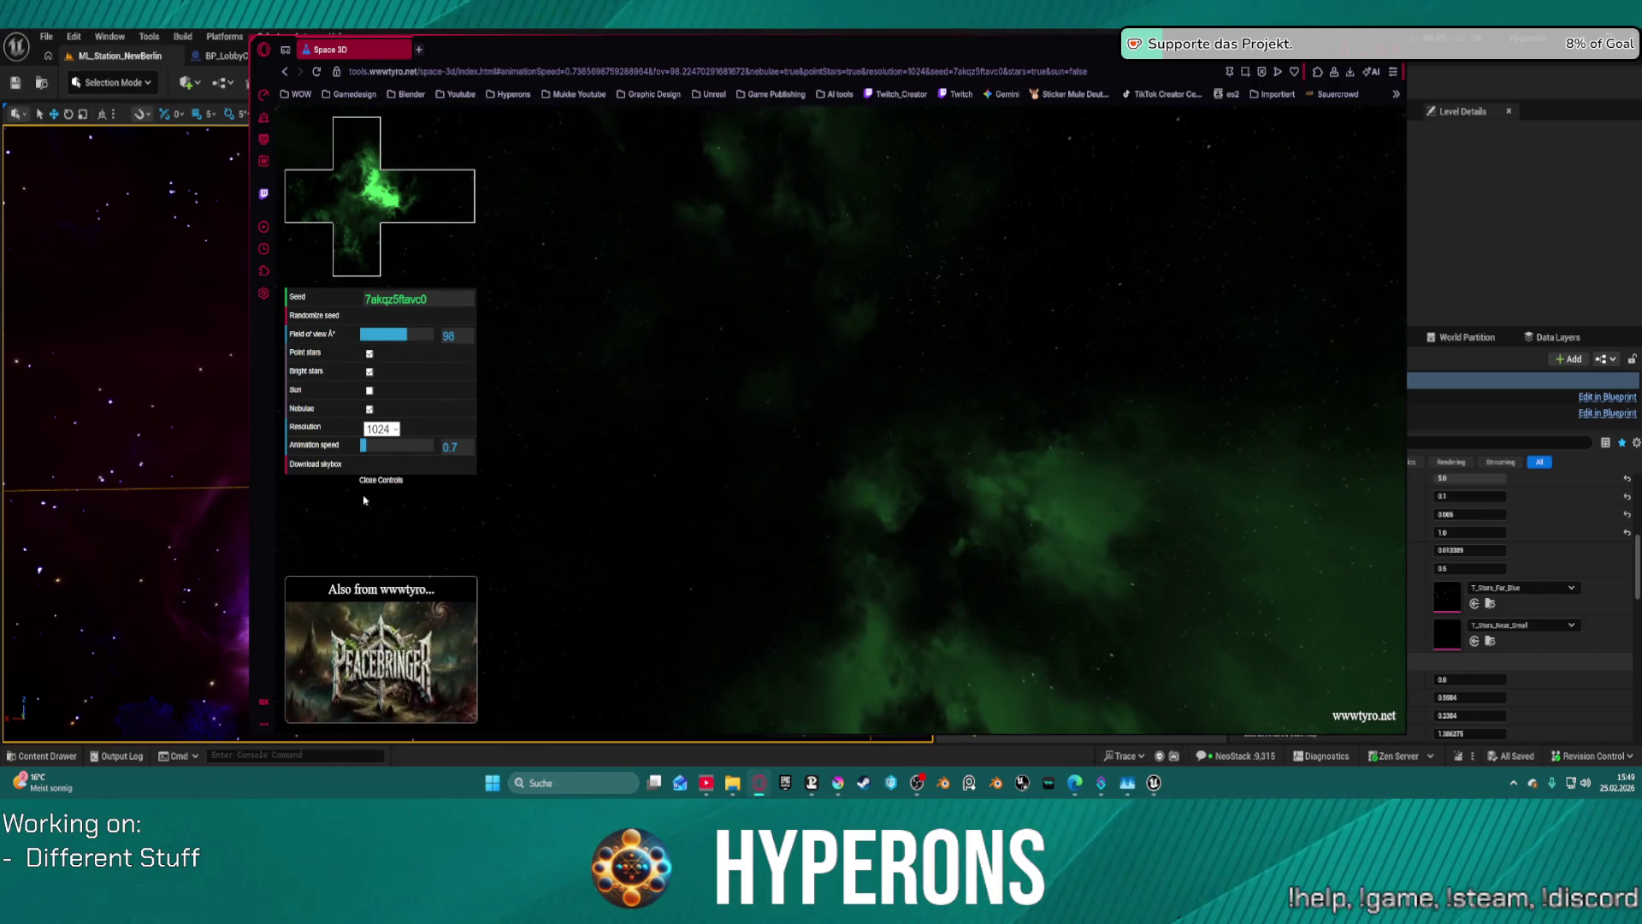
- Download the green skybox as skybox (2).zip, open its folder, and switch back to Unreal
left_click(368, 467)
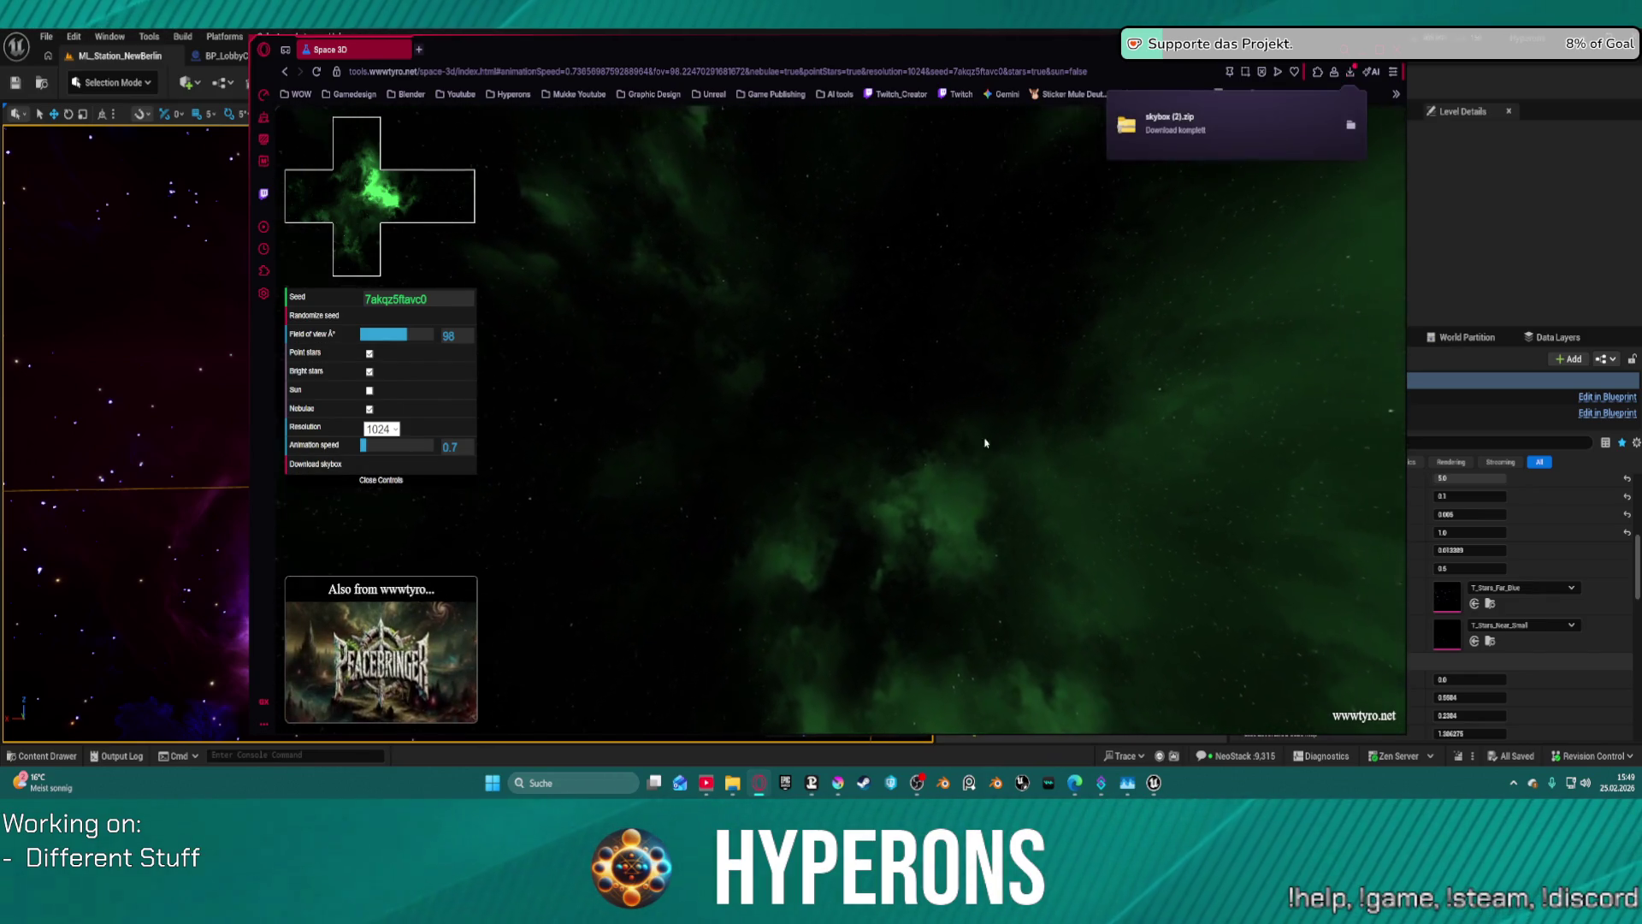
left_click(1351, 125)
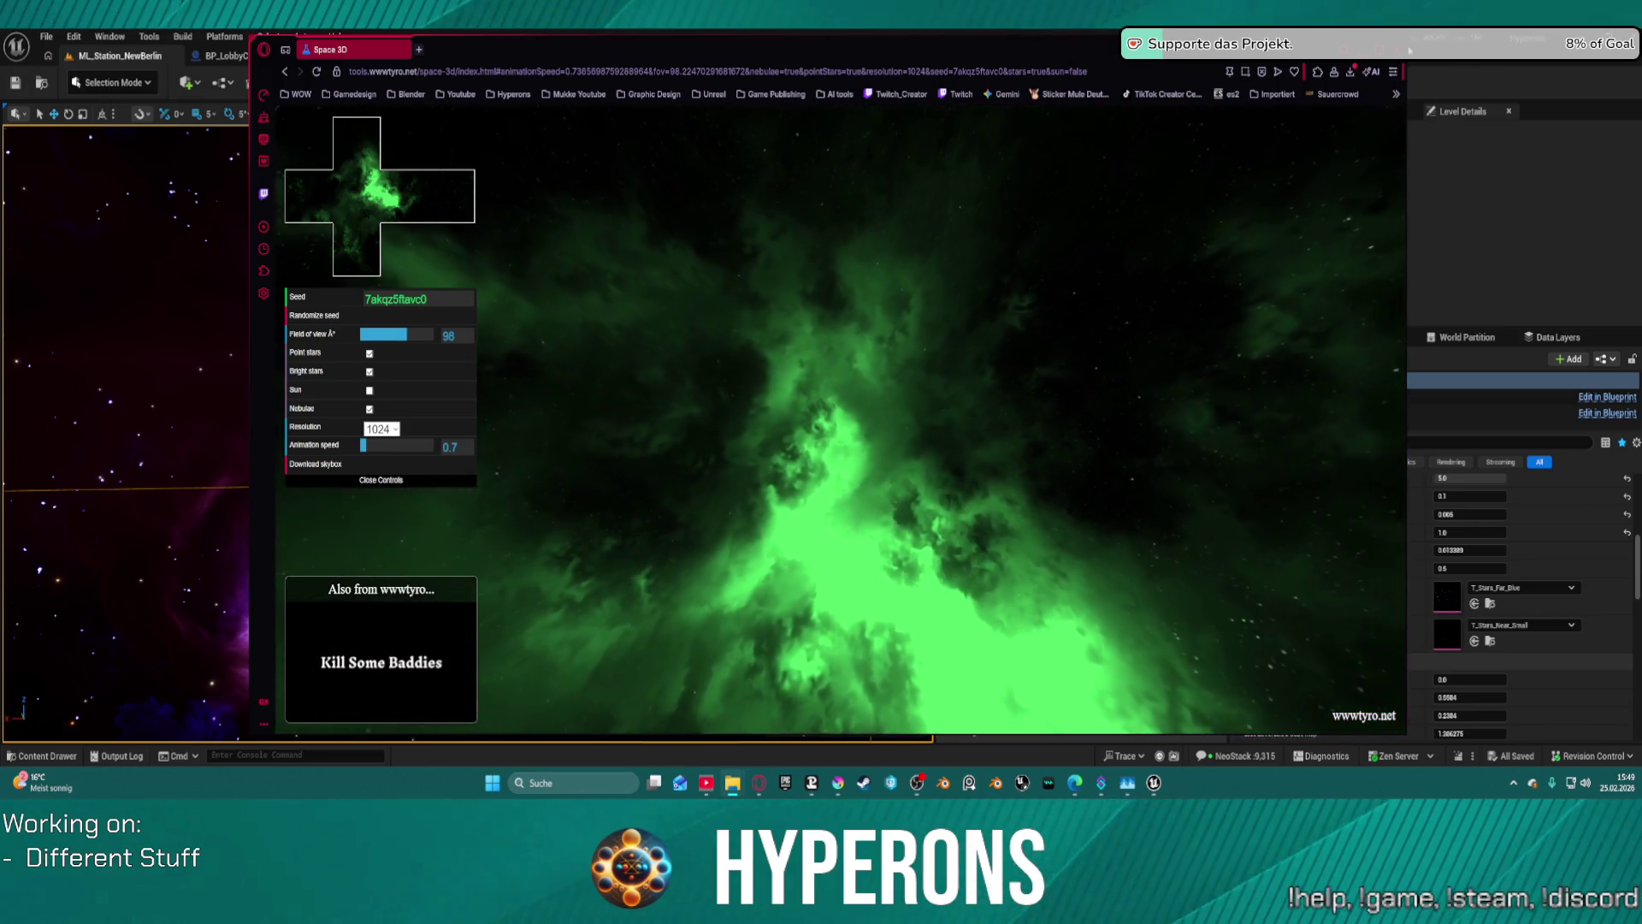
key("alt+Tab")
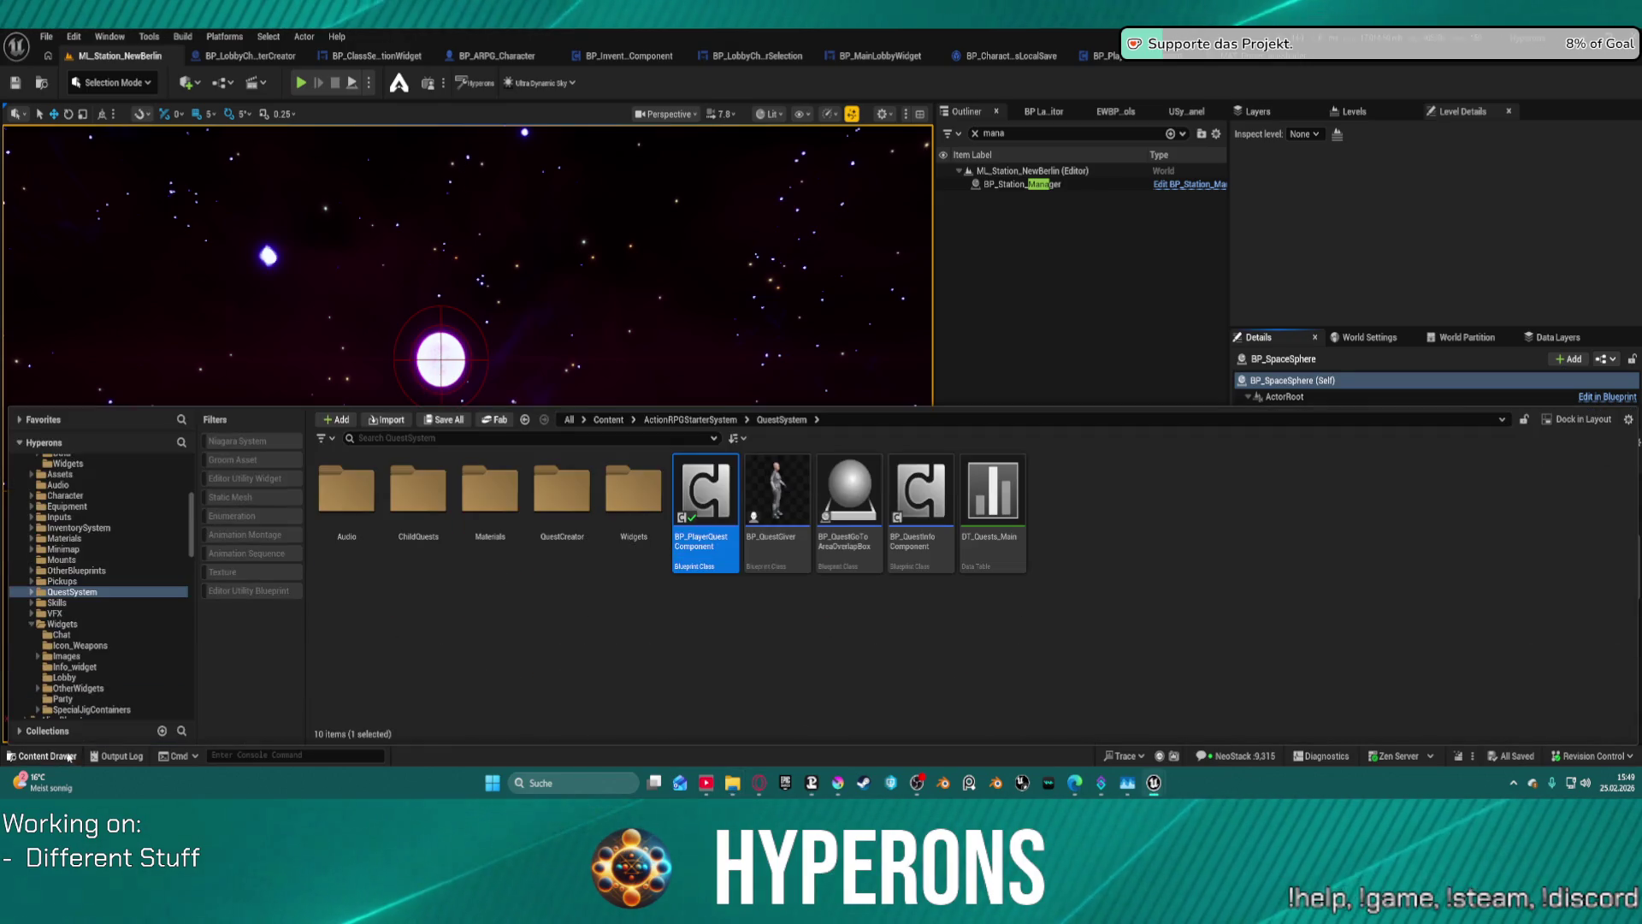
- Toggle the Content Drawer, then bring forward File Explorer showing skybox (2).zip's seven PNGs
left_click(47, 756)
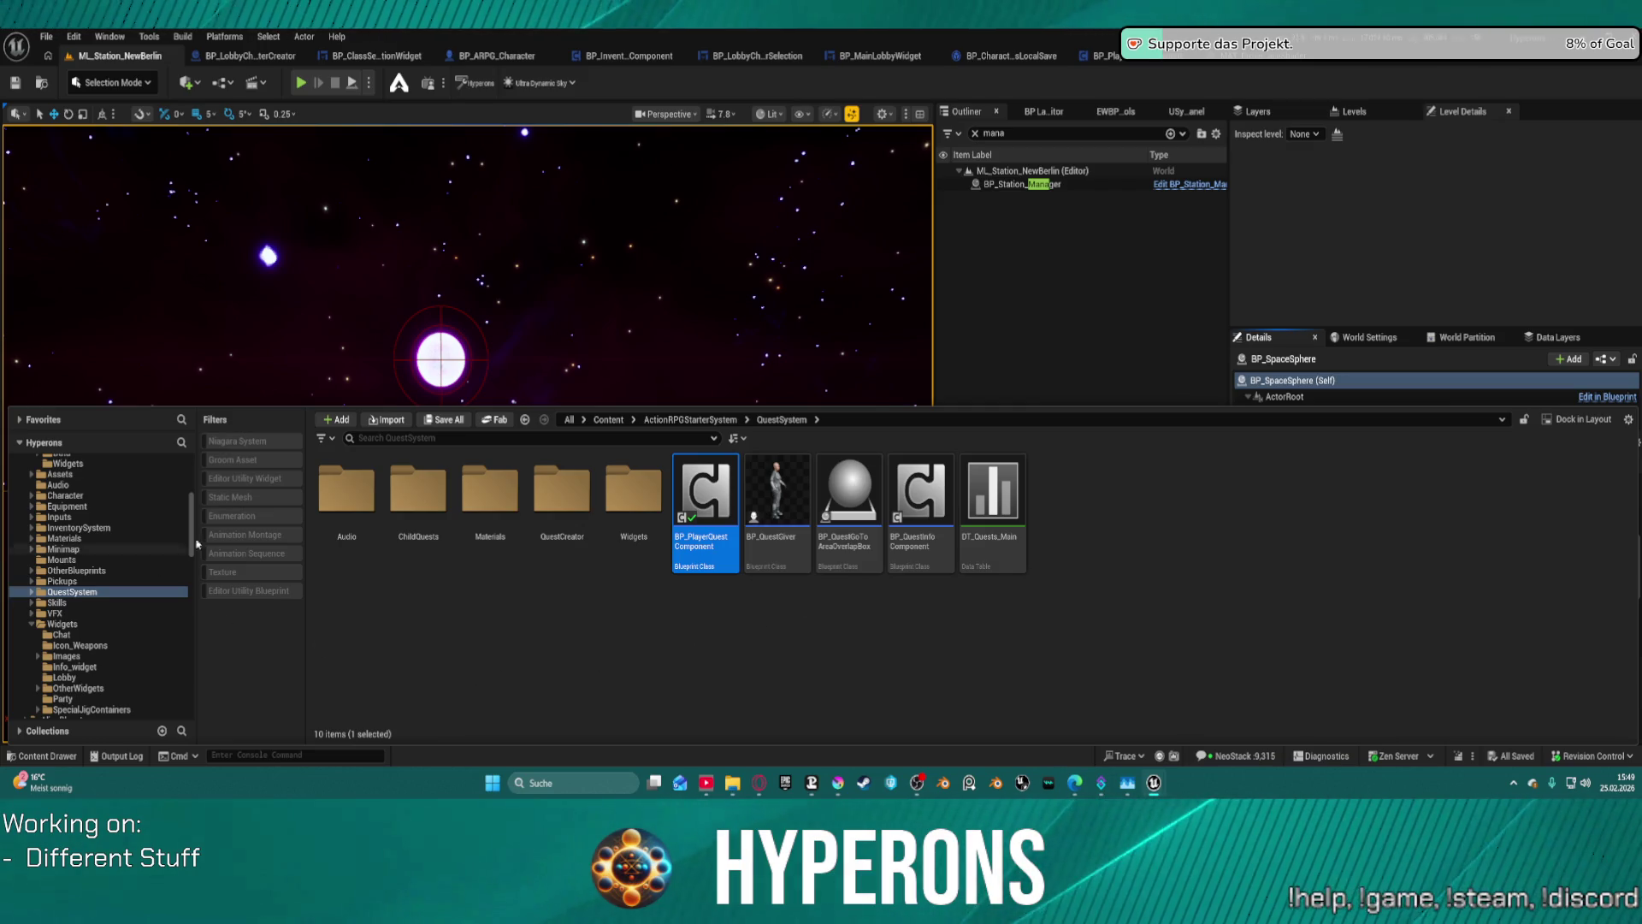
key("ctrl+space")
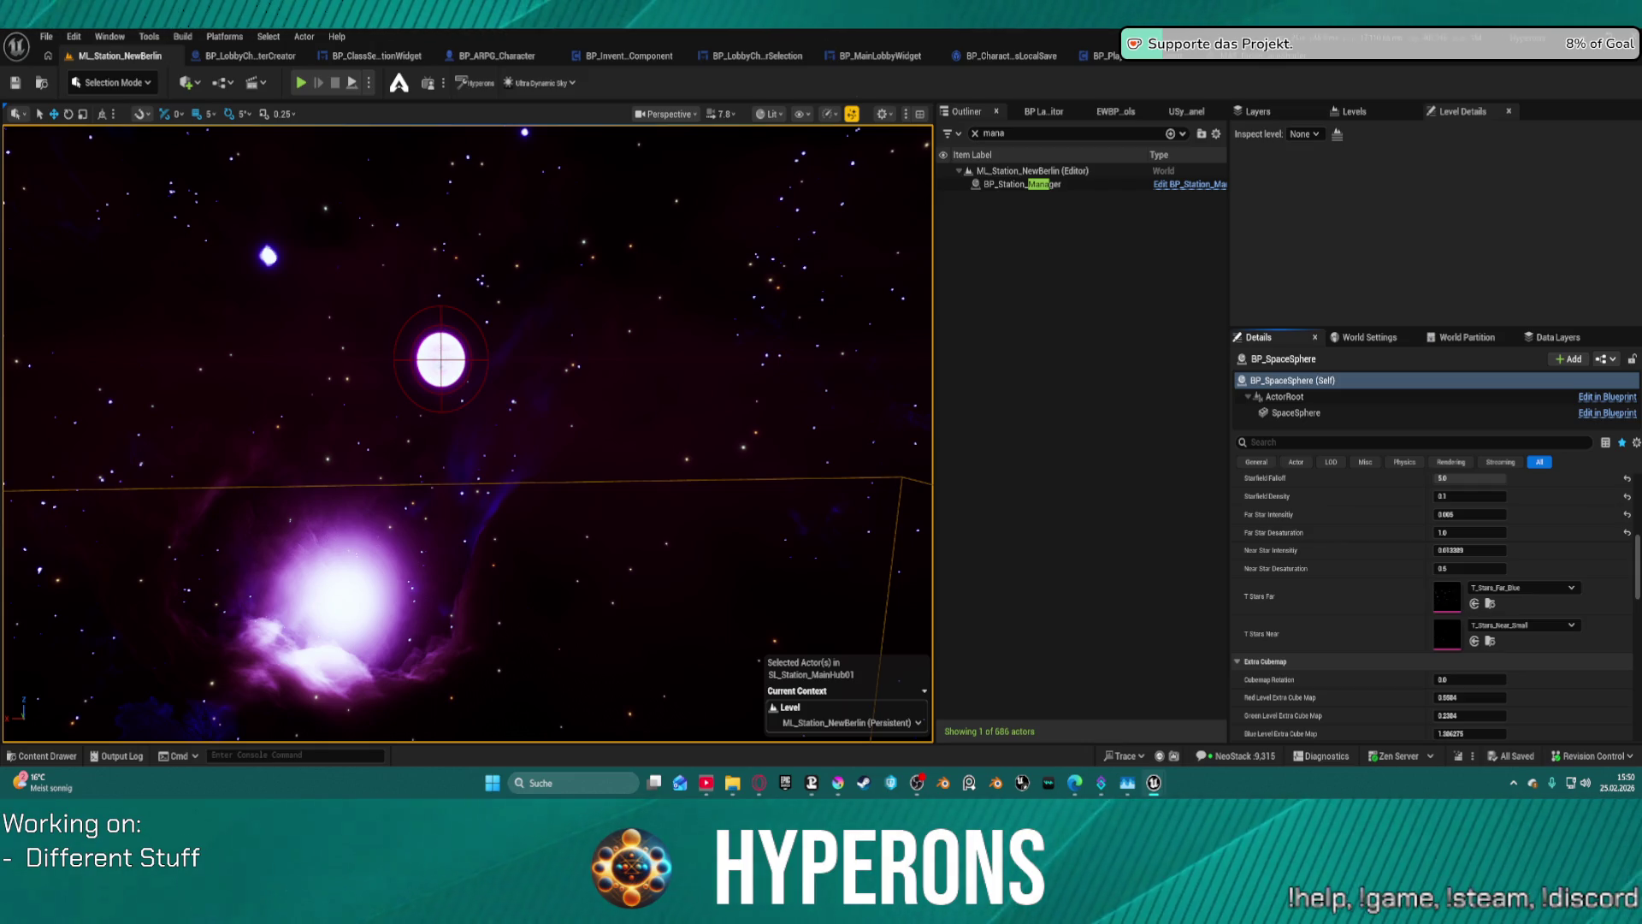
key("ctrl+space")
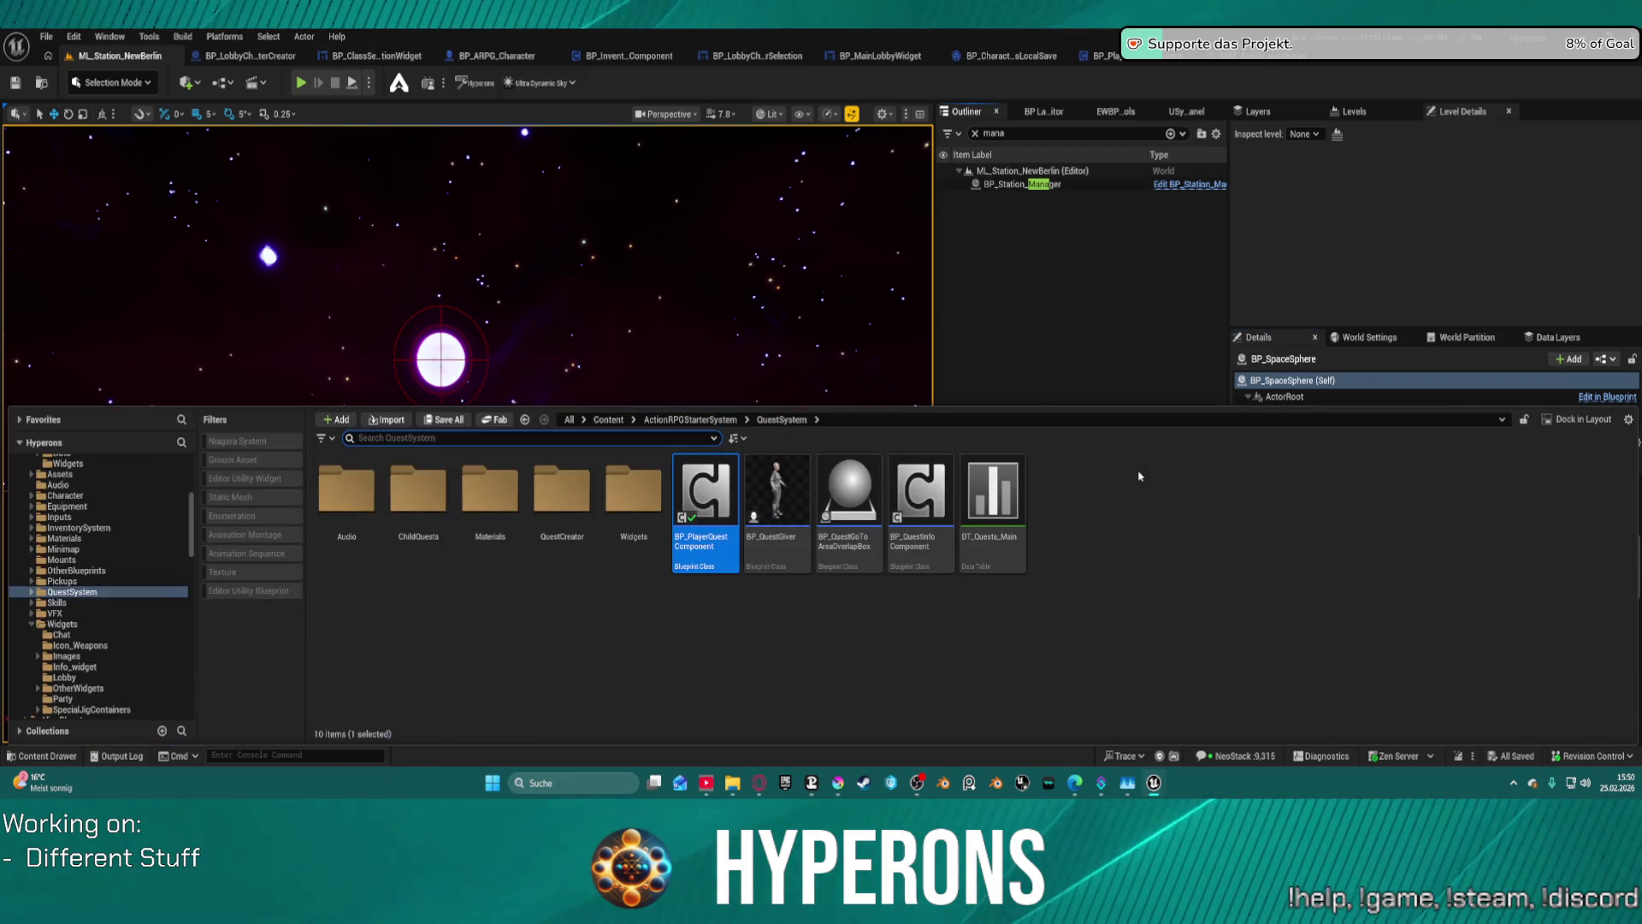
key("ctrl+space")
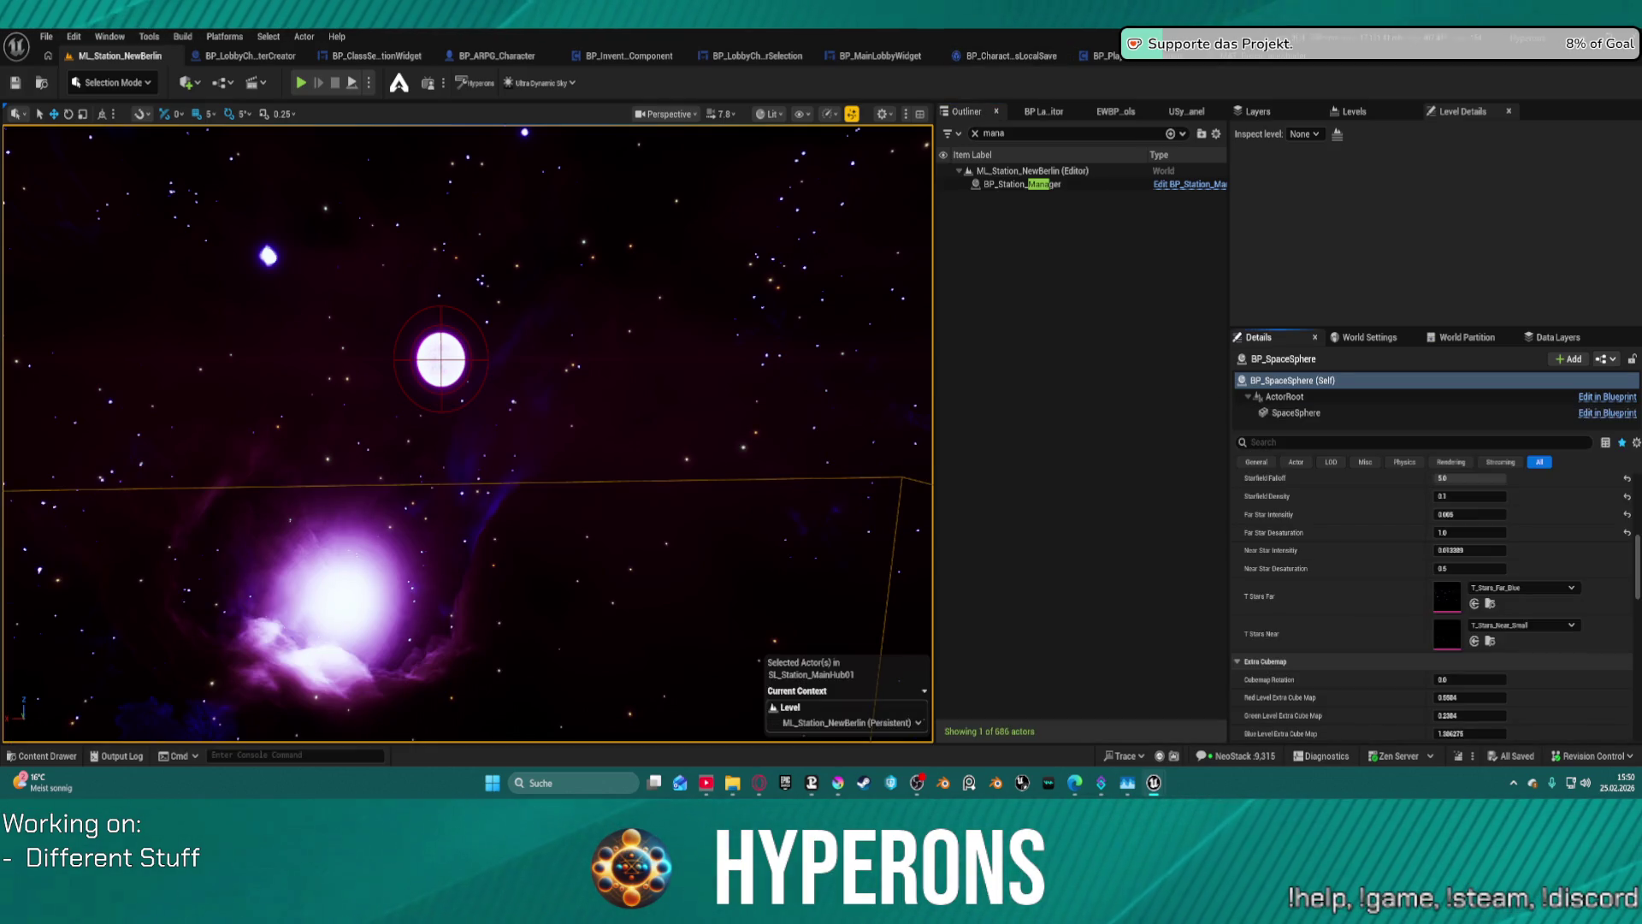
key("super+d")
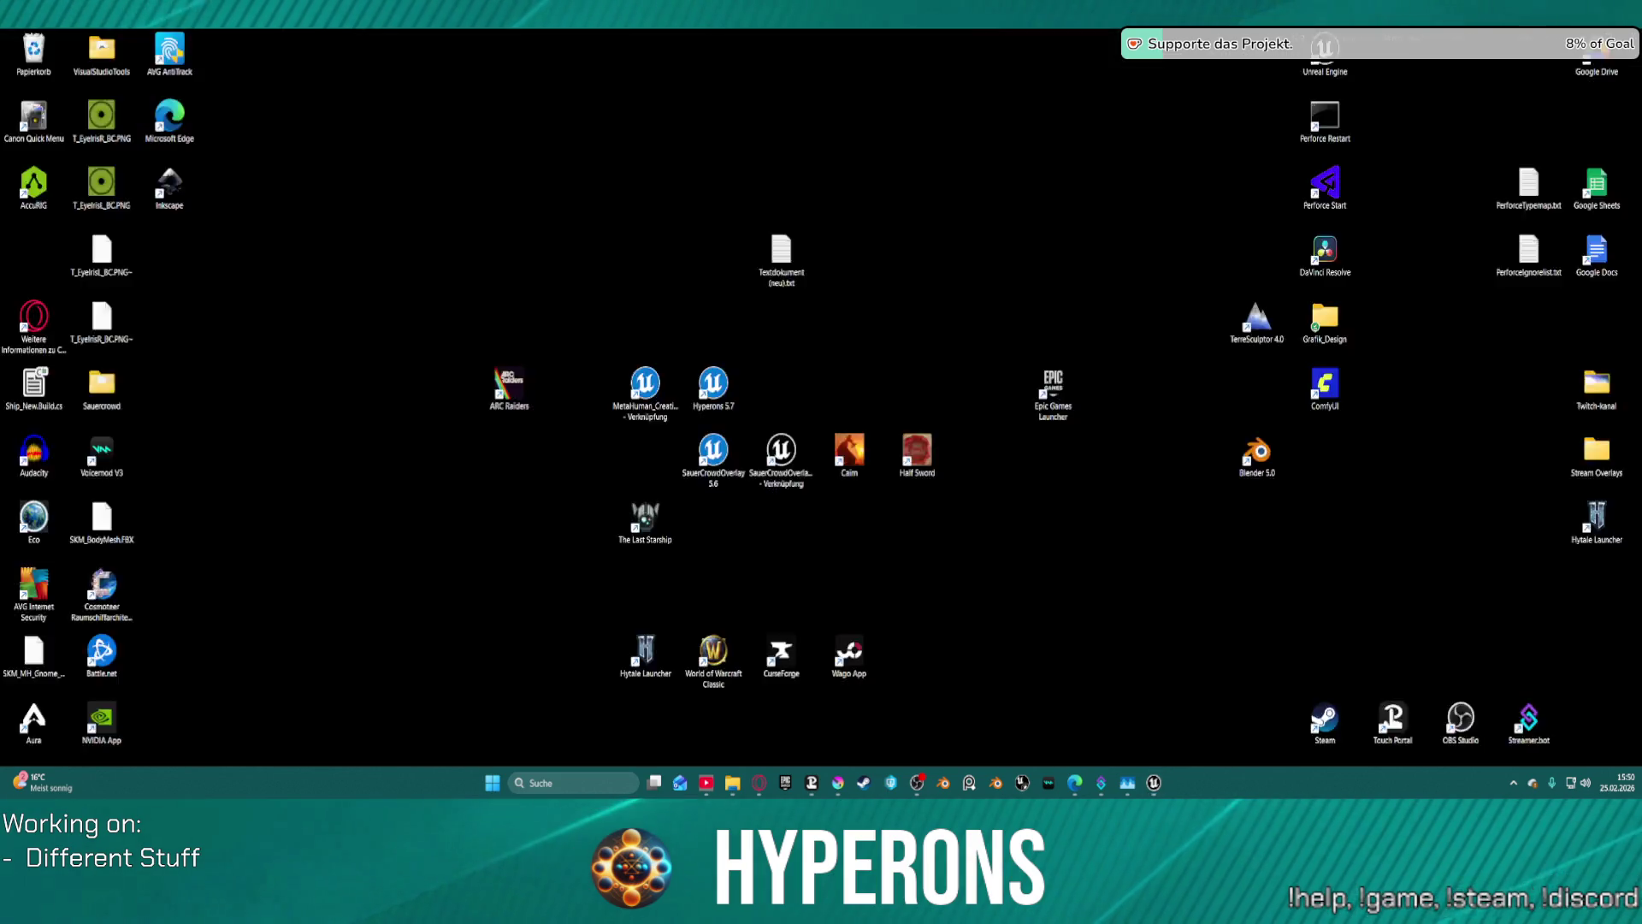
key("super+d")
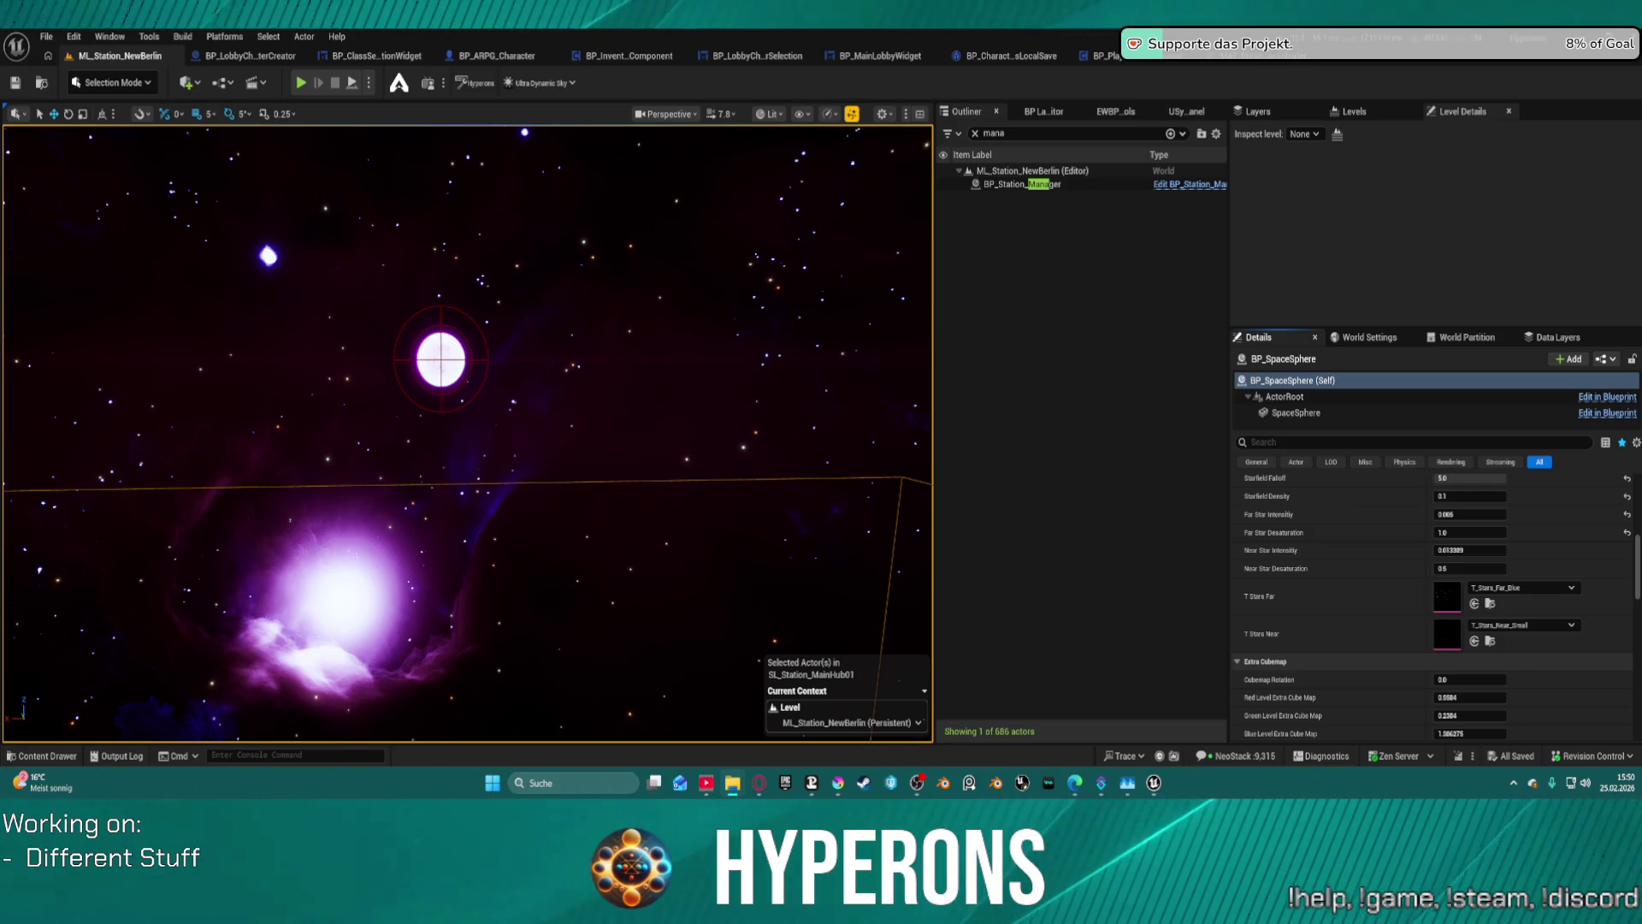
key("alt+Tab")
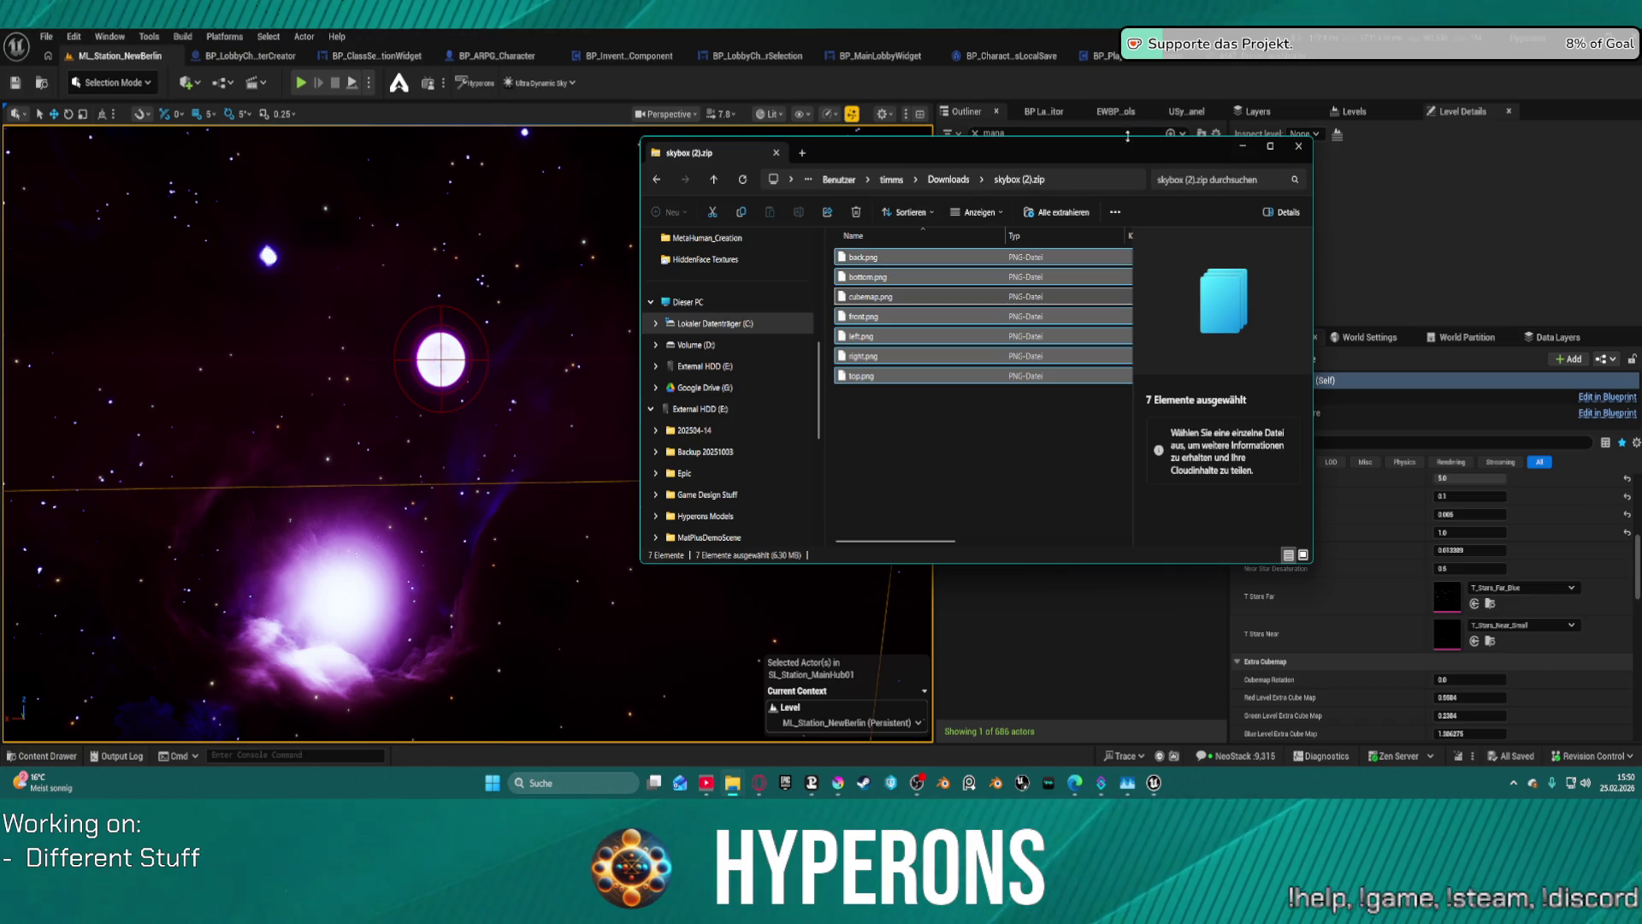
- Extract skybox (2).zip into the Downloads\skybox (2) folder
key("alt+Tab")
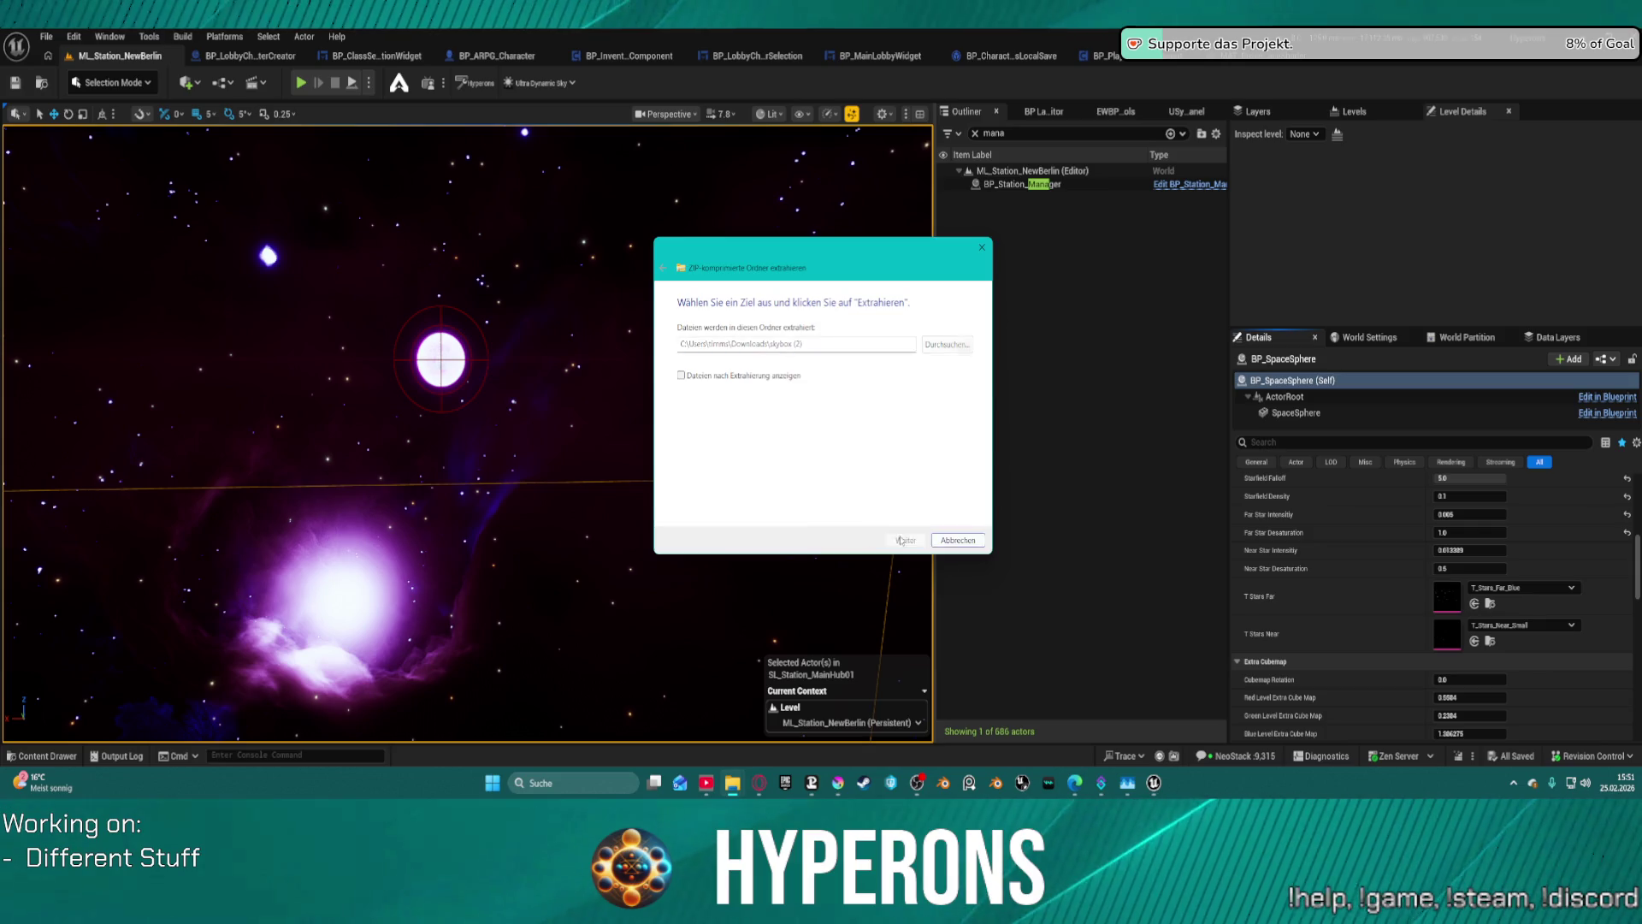
left_click(895, 542)
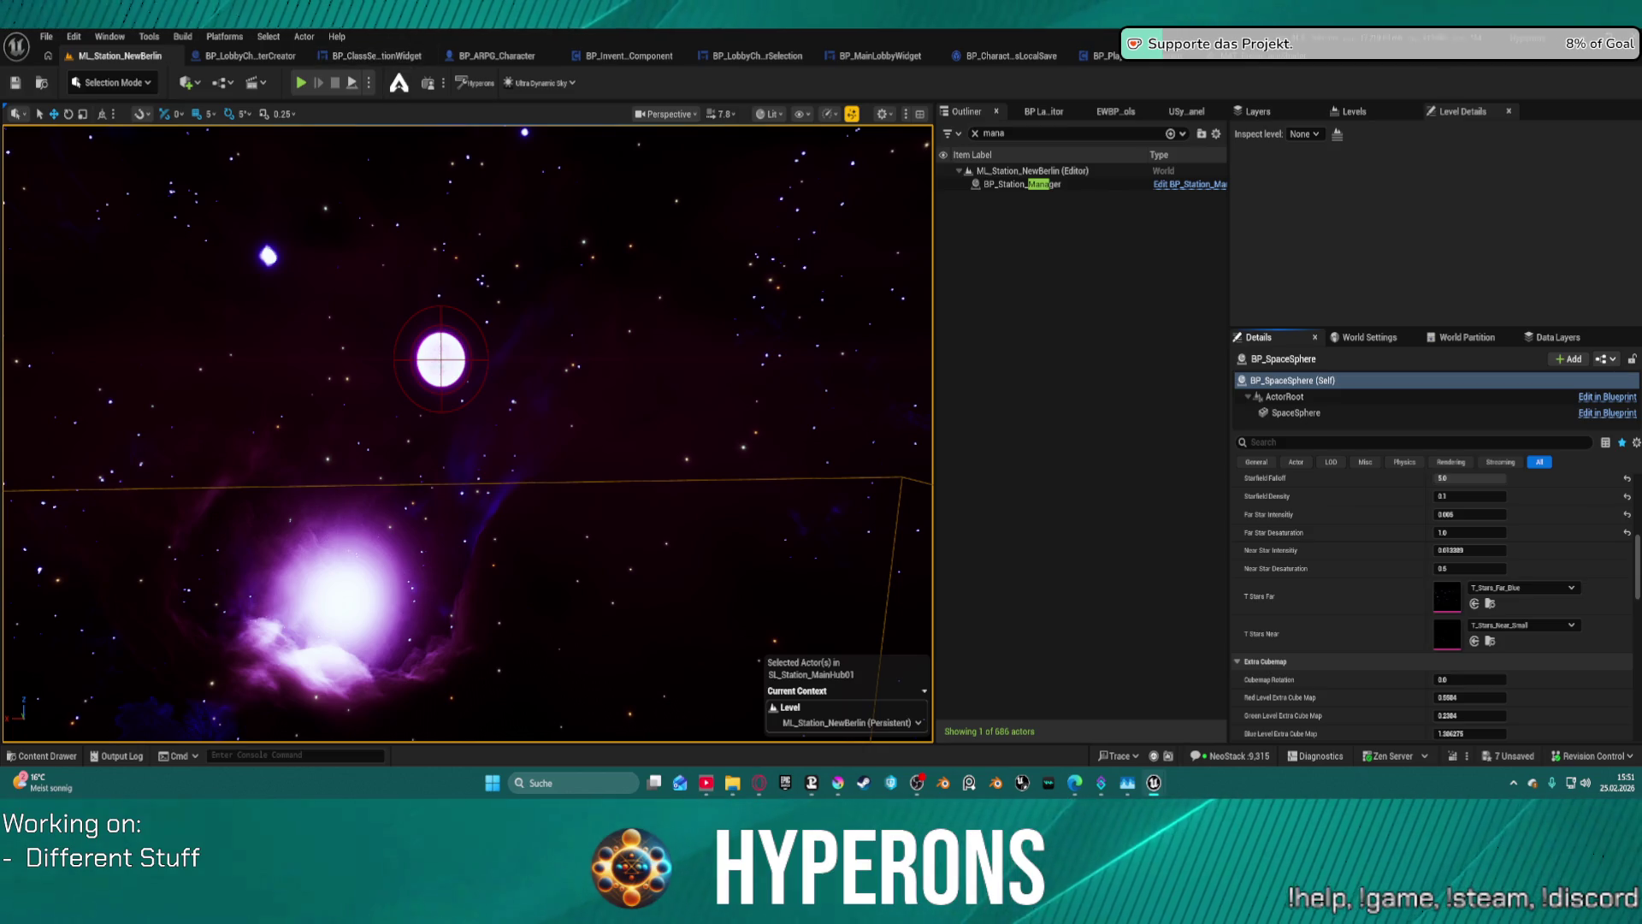
key("super+d")
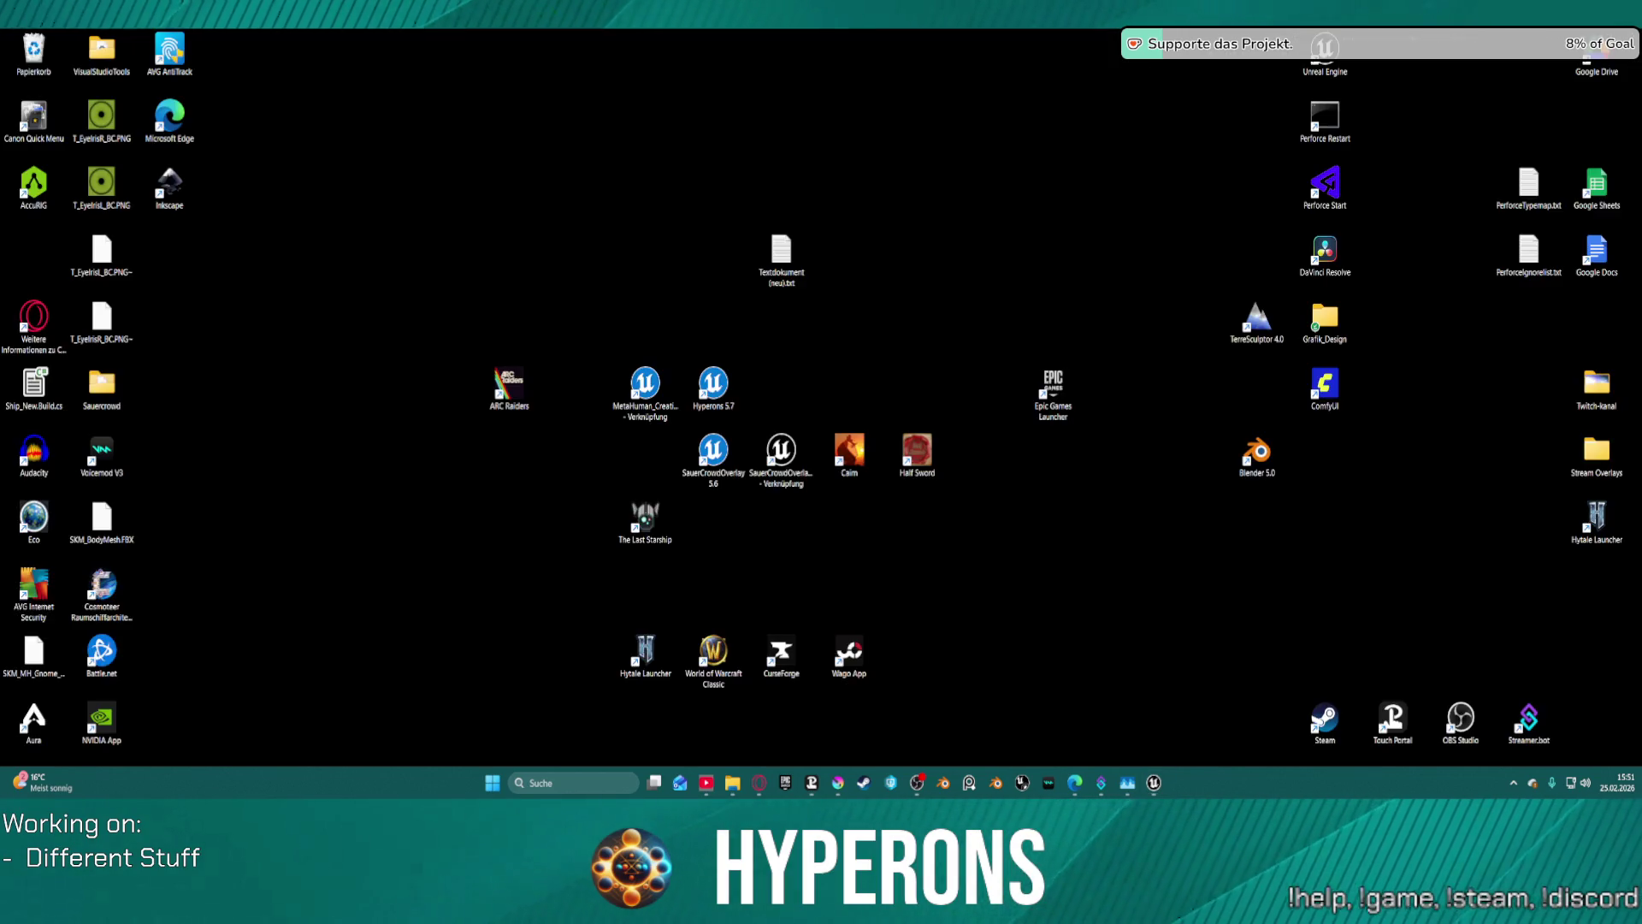
key("super+d")
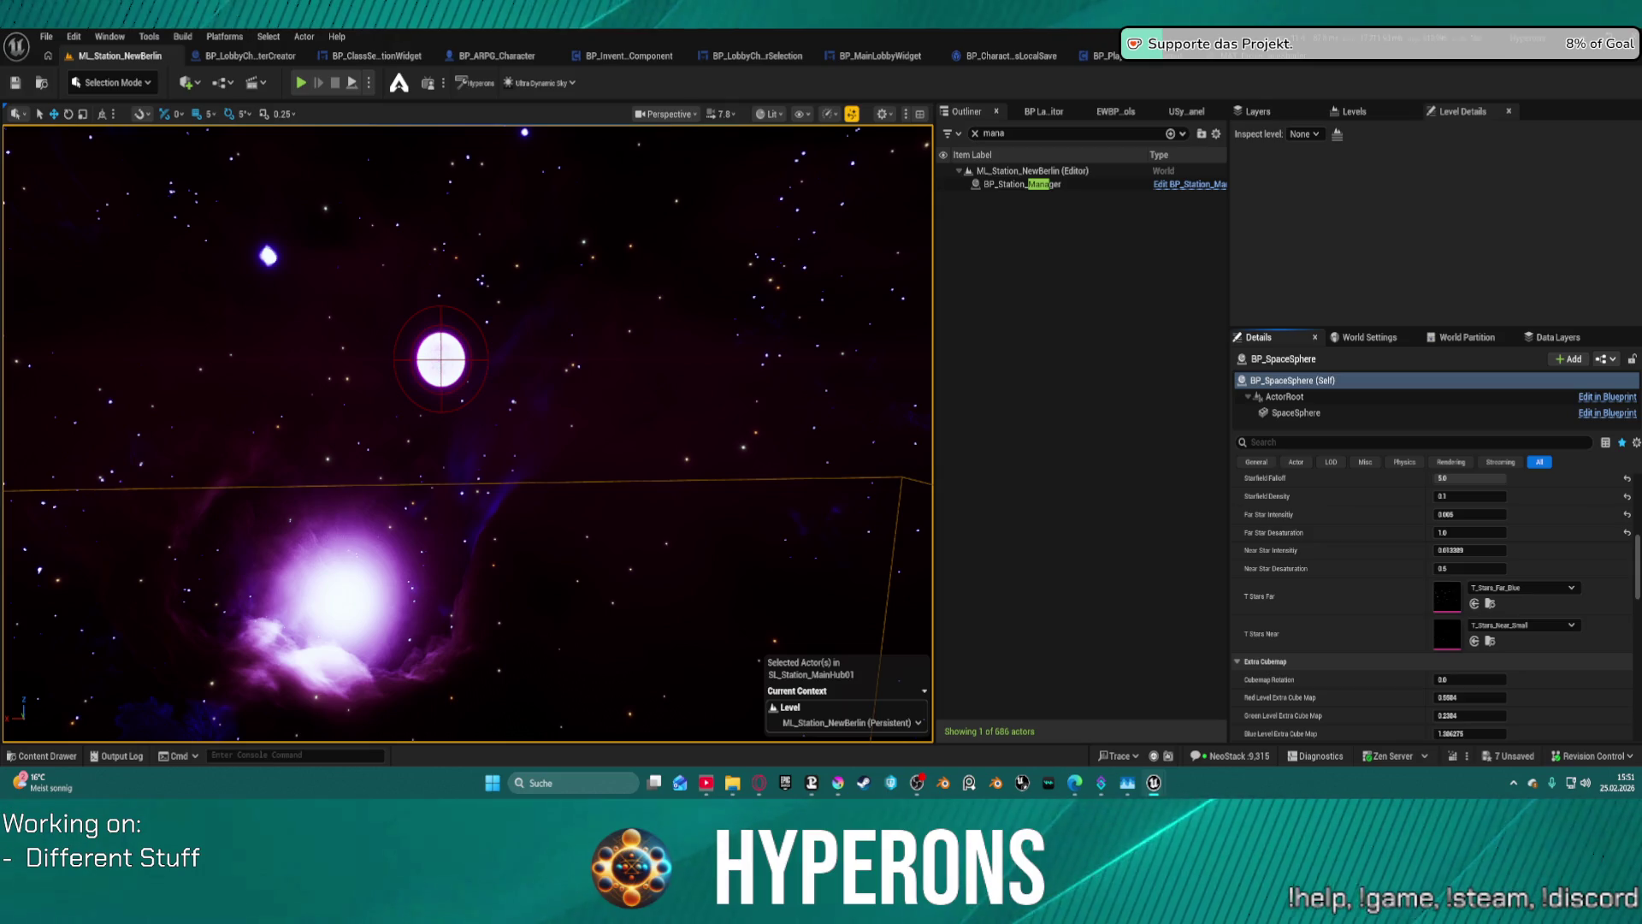
key("super+d")
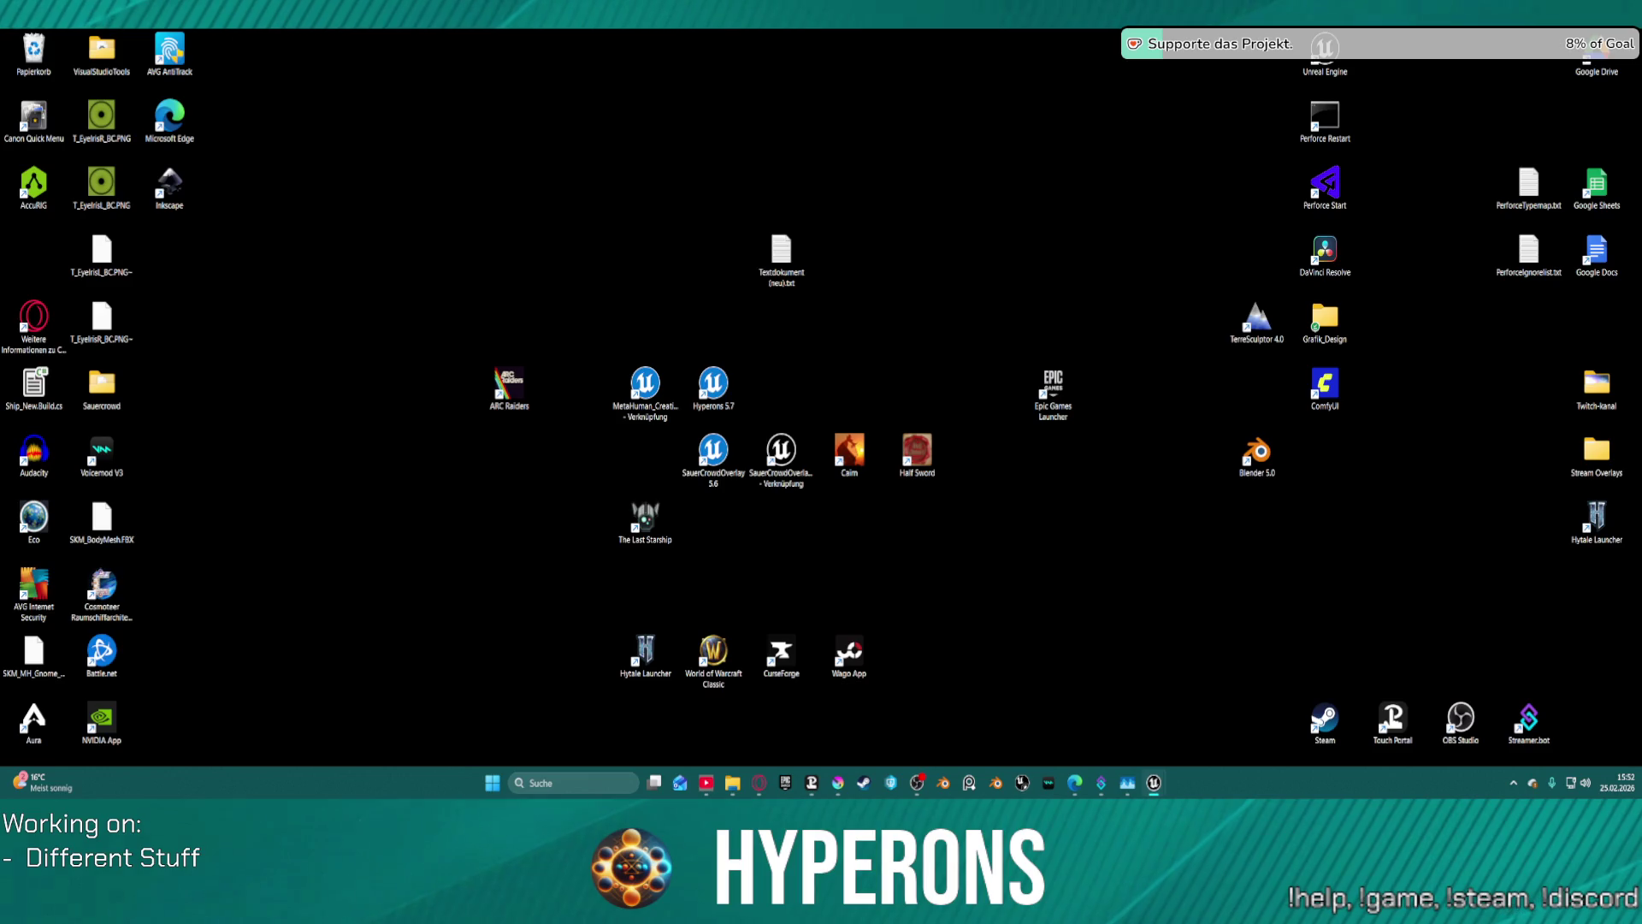
key("super+d")
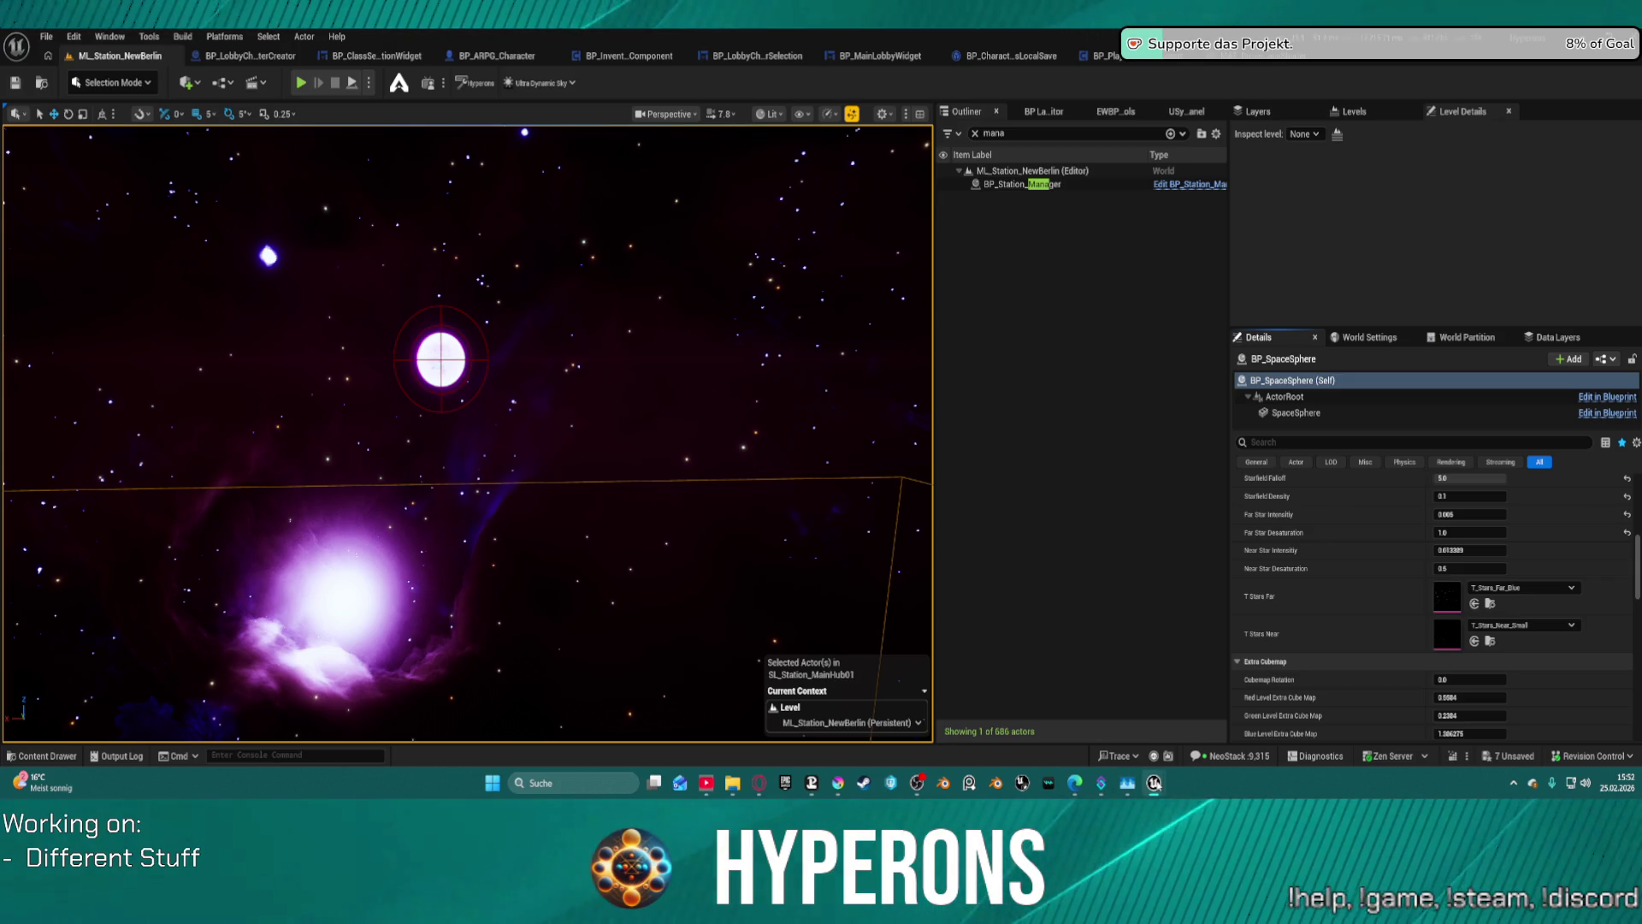
mouse_move(1151, 784)
left_click(1314, 669)
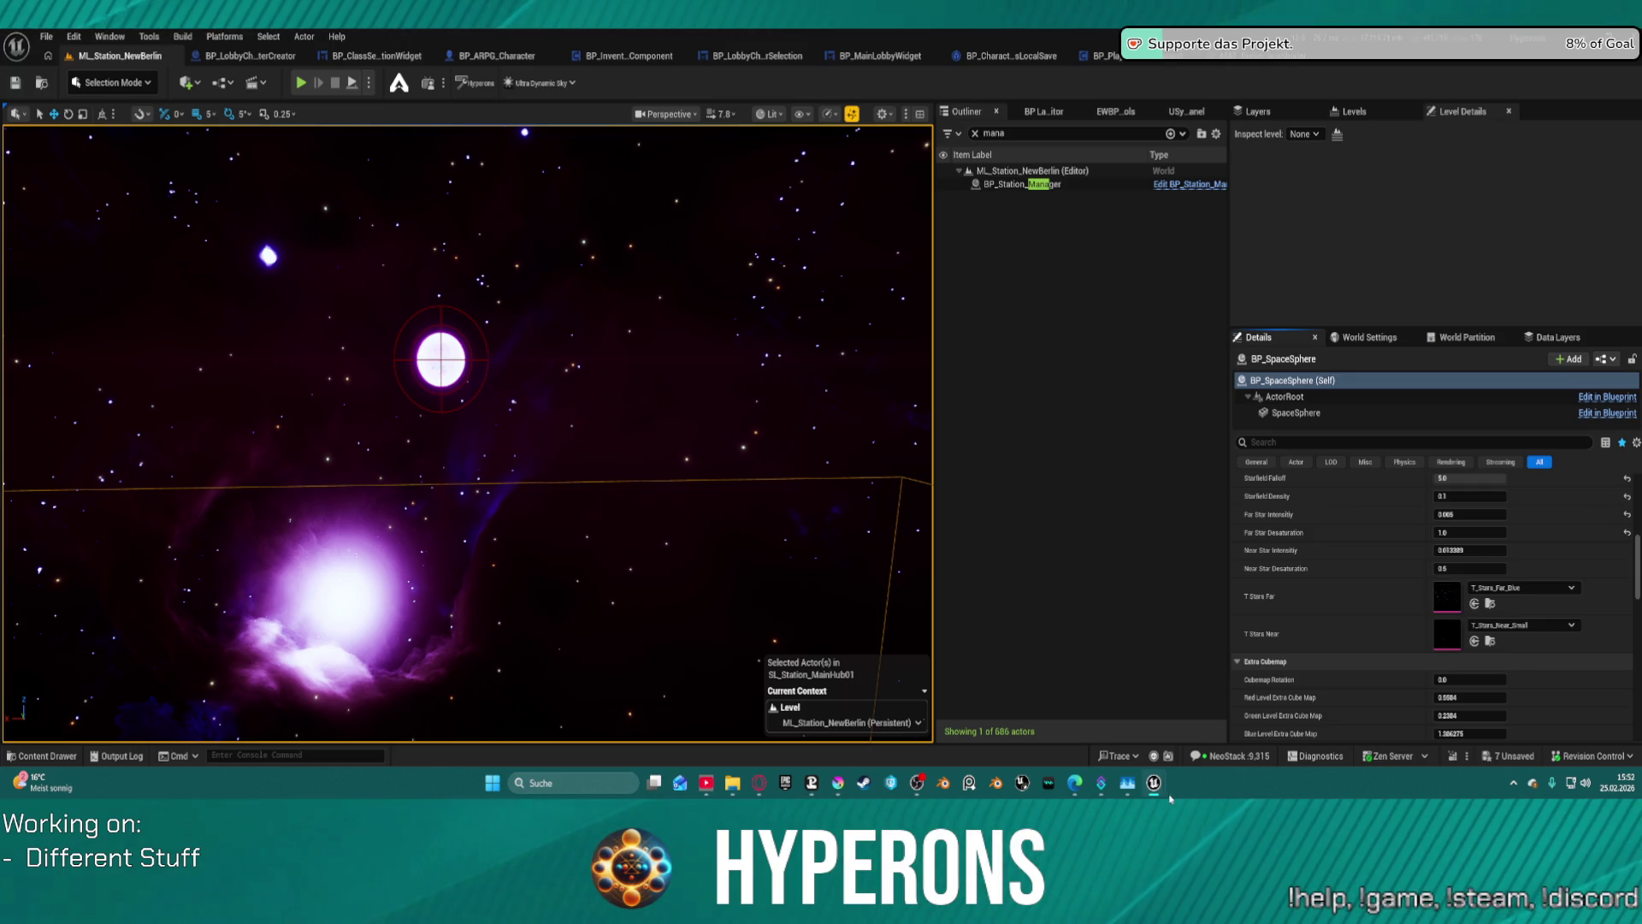
- Close the Aura Chat and extra Content Browser windows from the taskbar, then return to the editor
mouse_move(1154, 782)
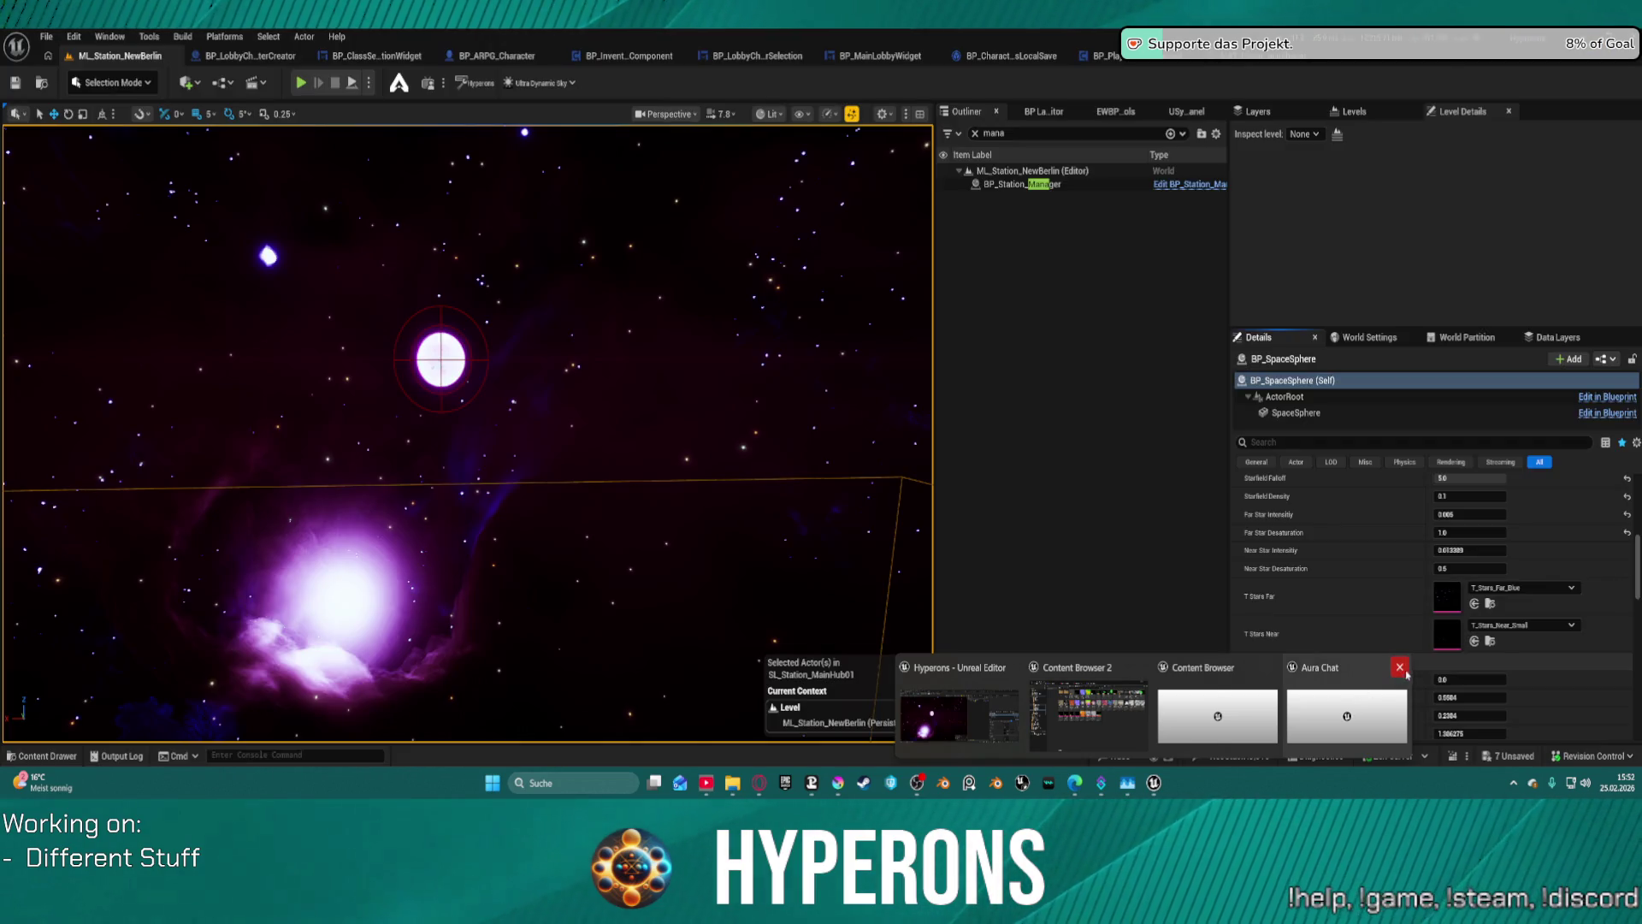
left_click(1400, 668)
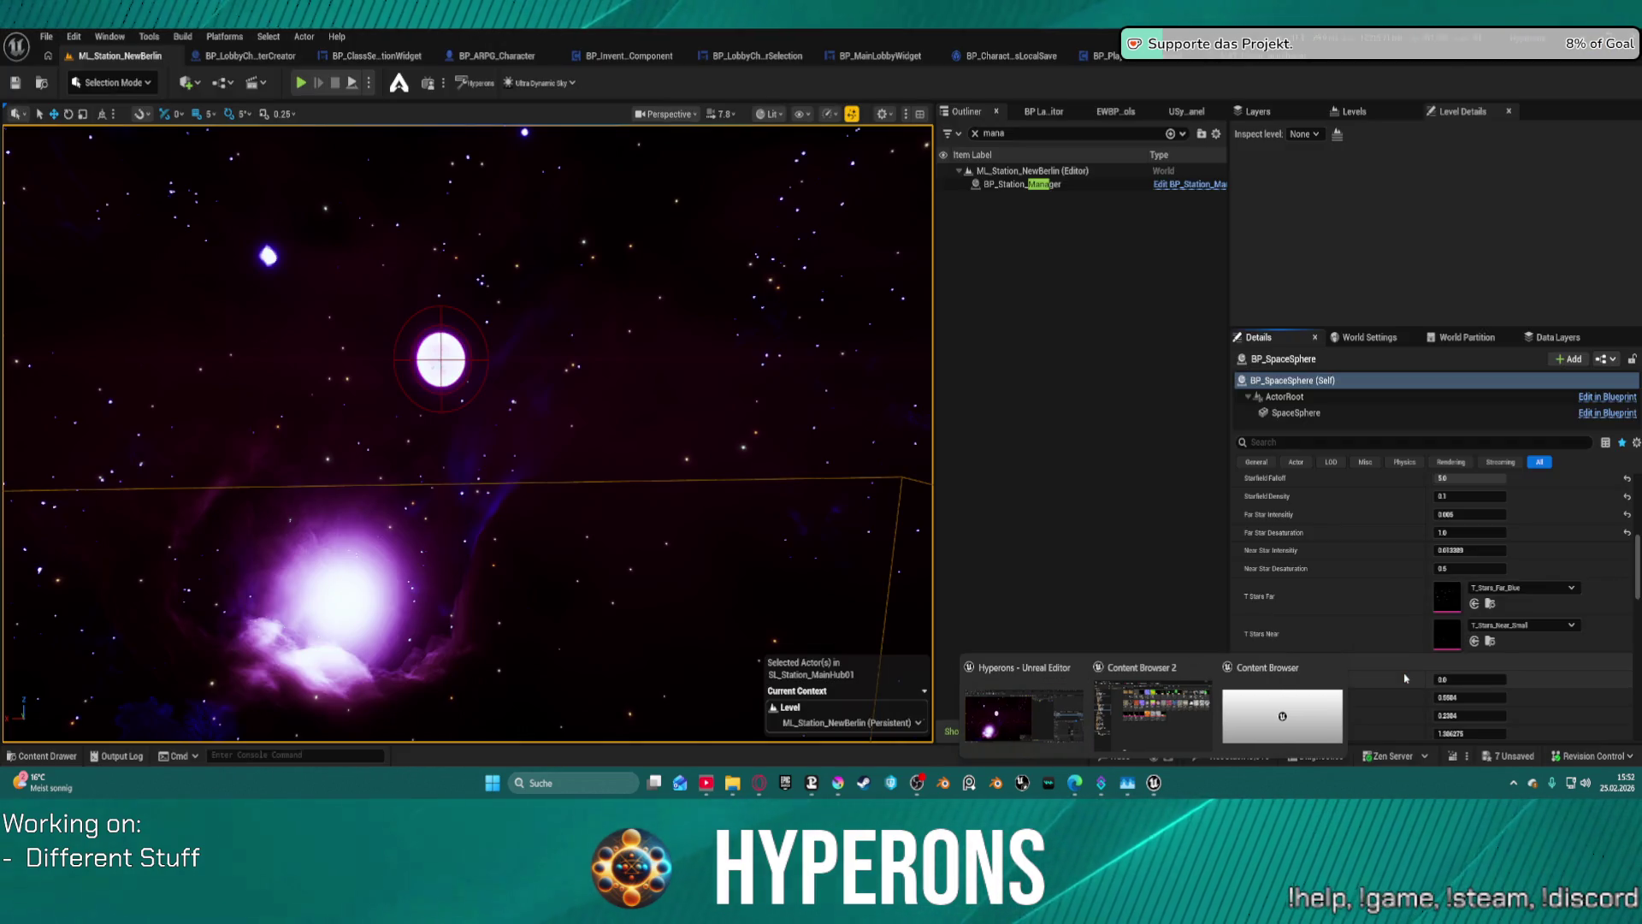
left_click(1336, 667)
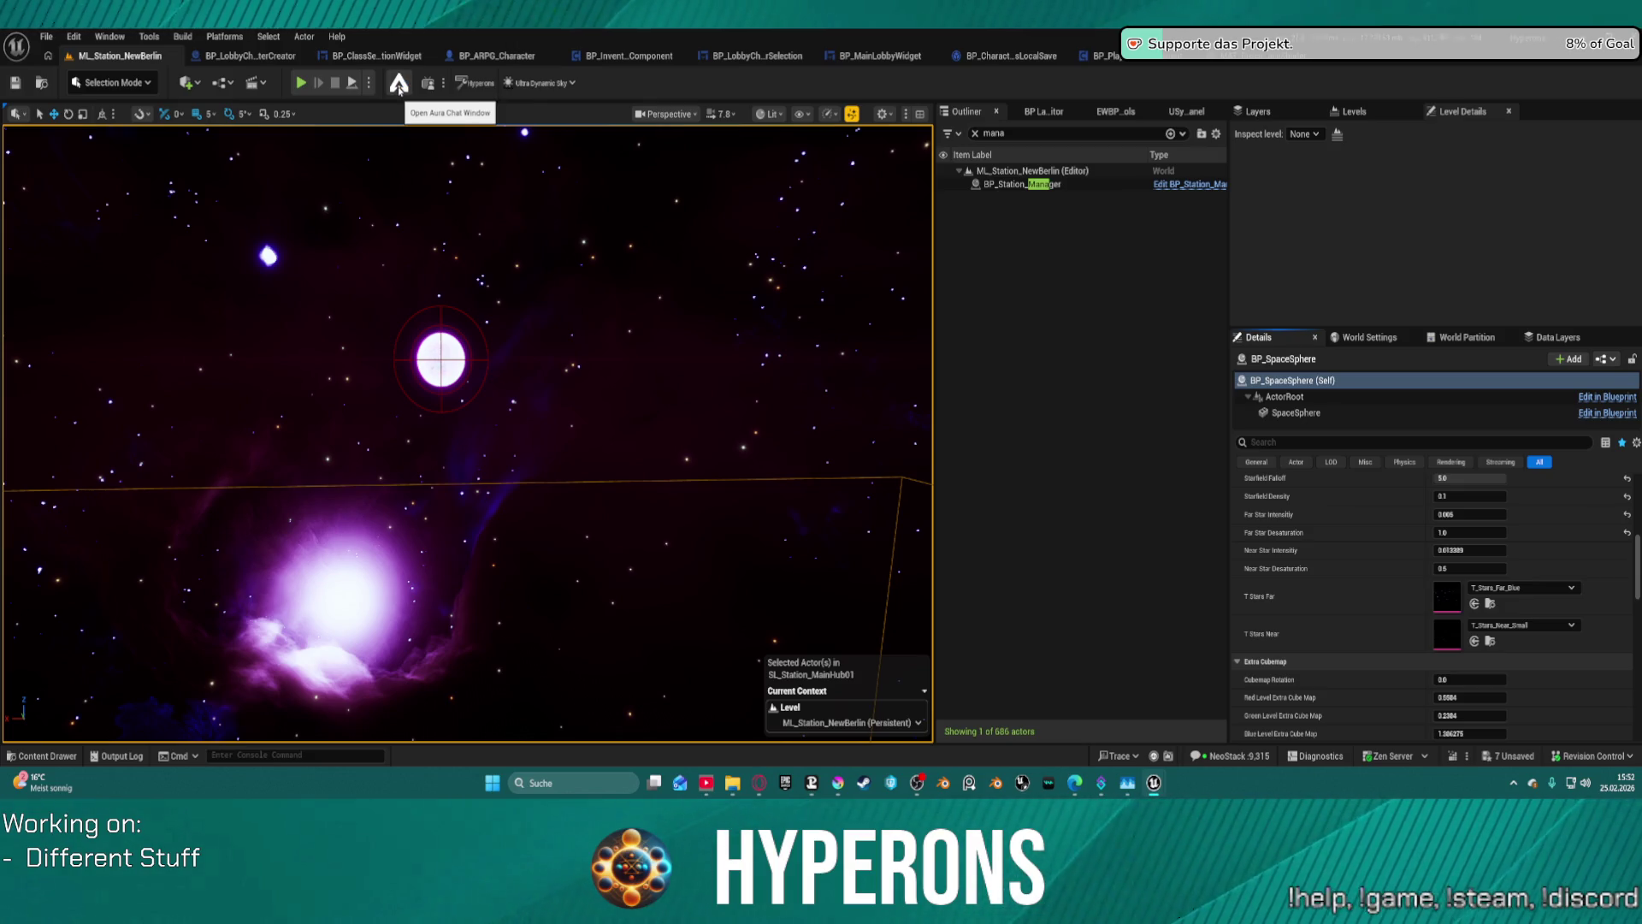
mouse_move(1154, 783)
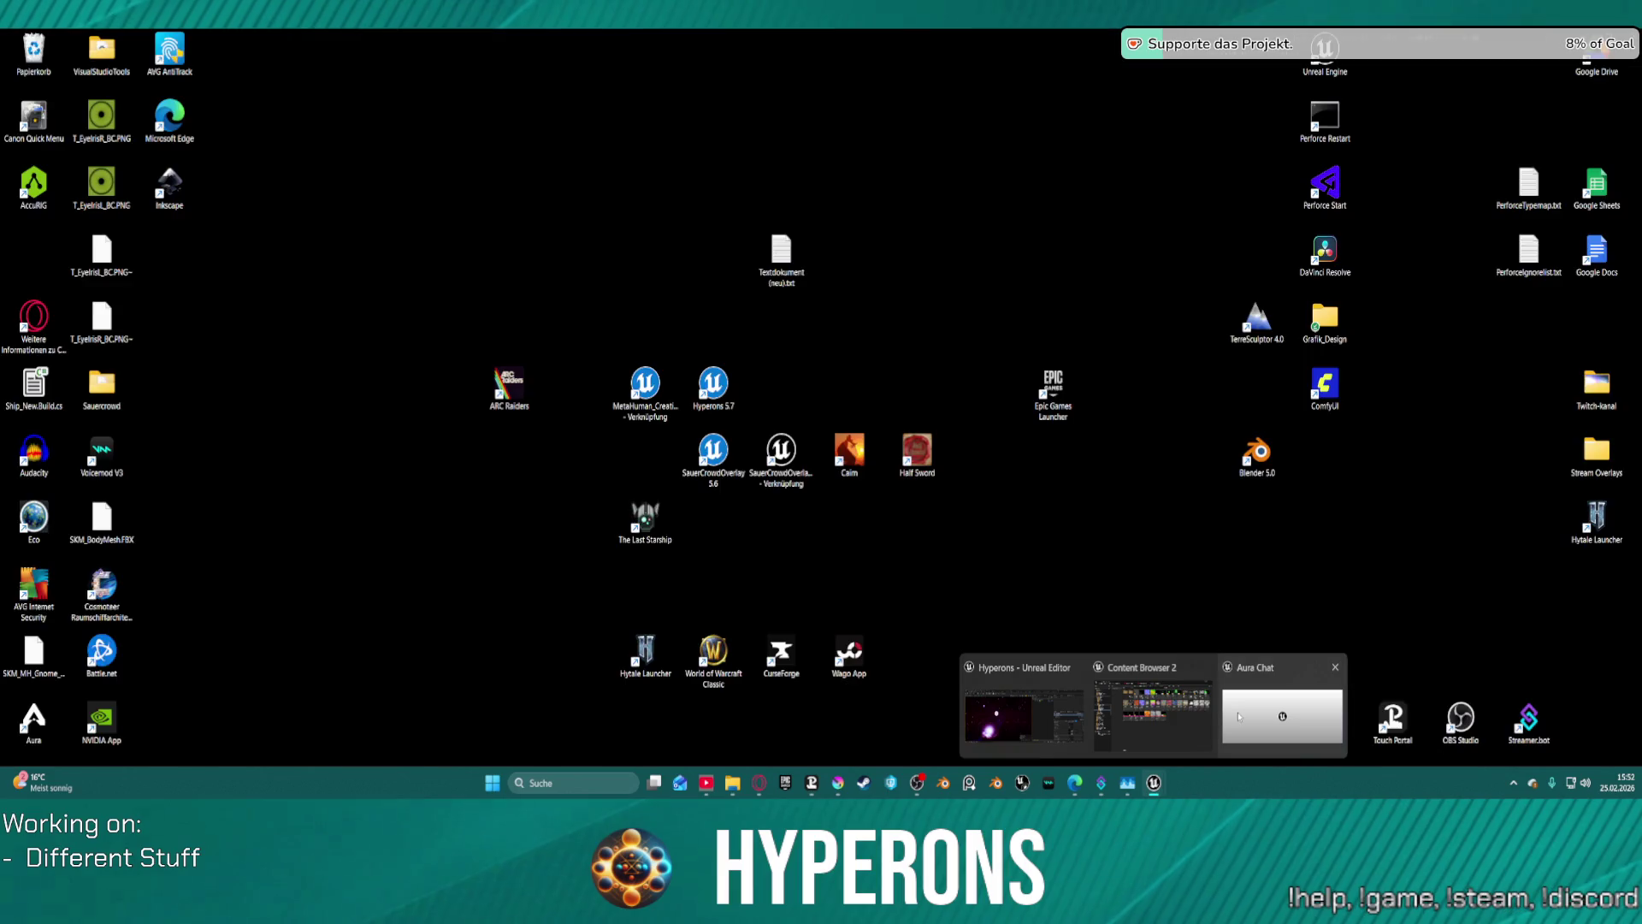
left_click(1259, 699)
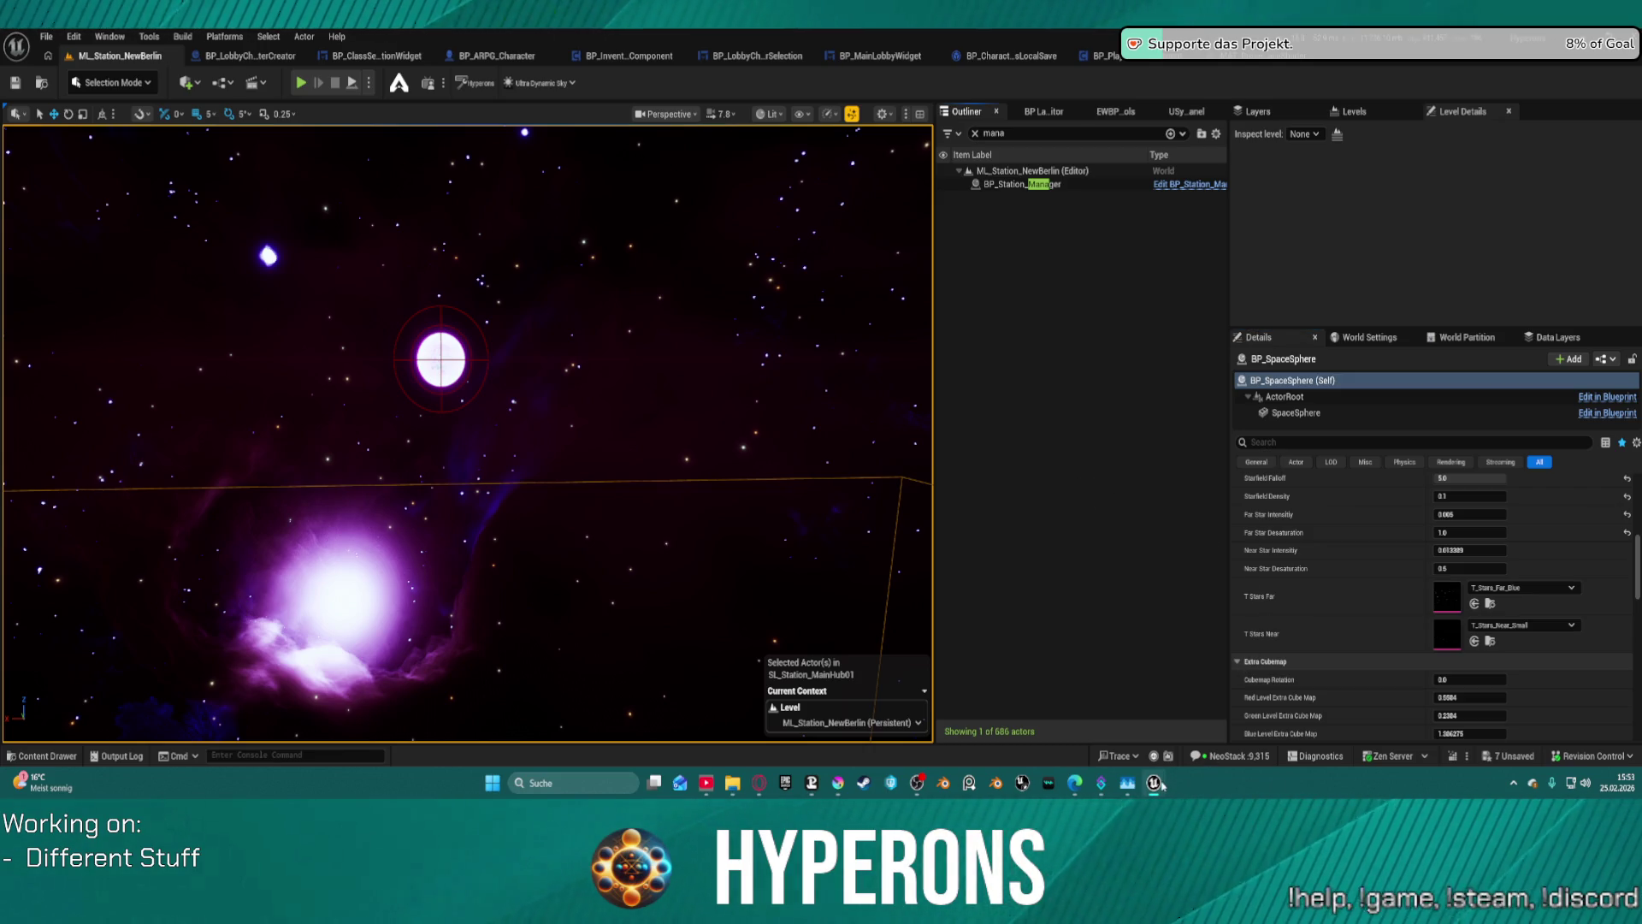
mouse_move(1155, 783)
mouse_move(1258, 733)
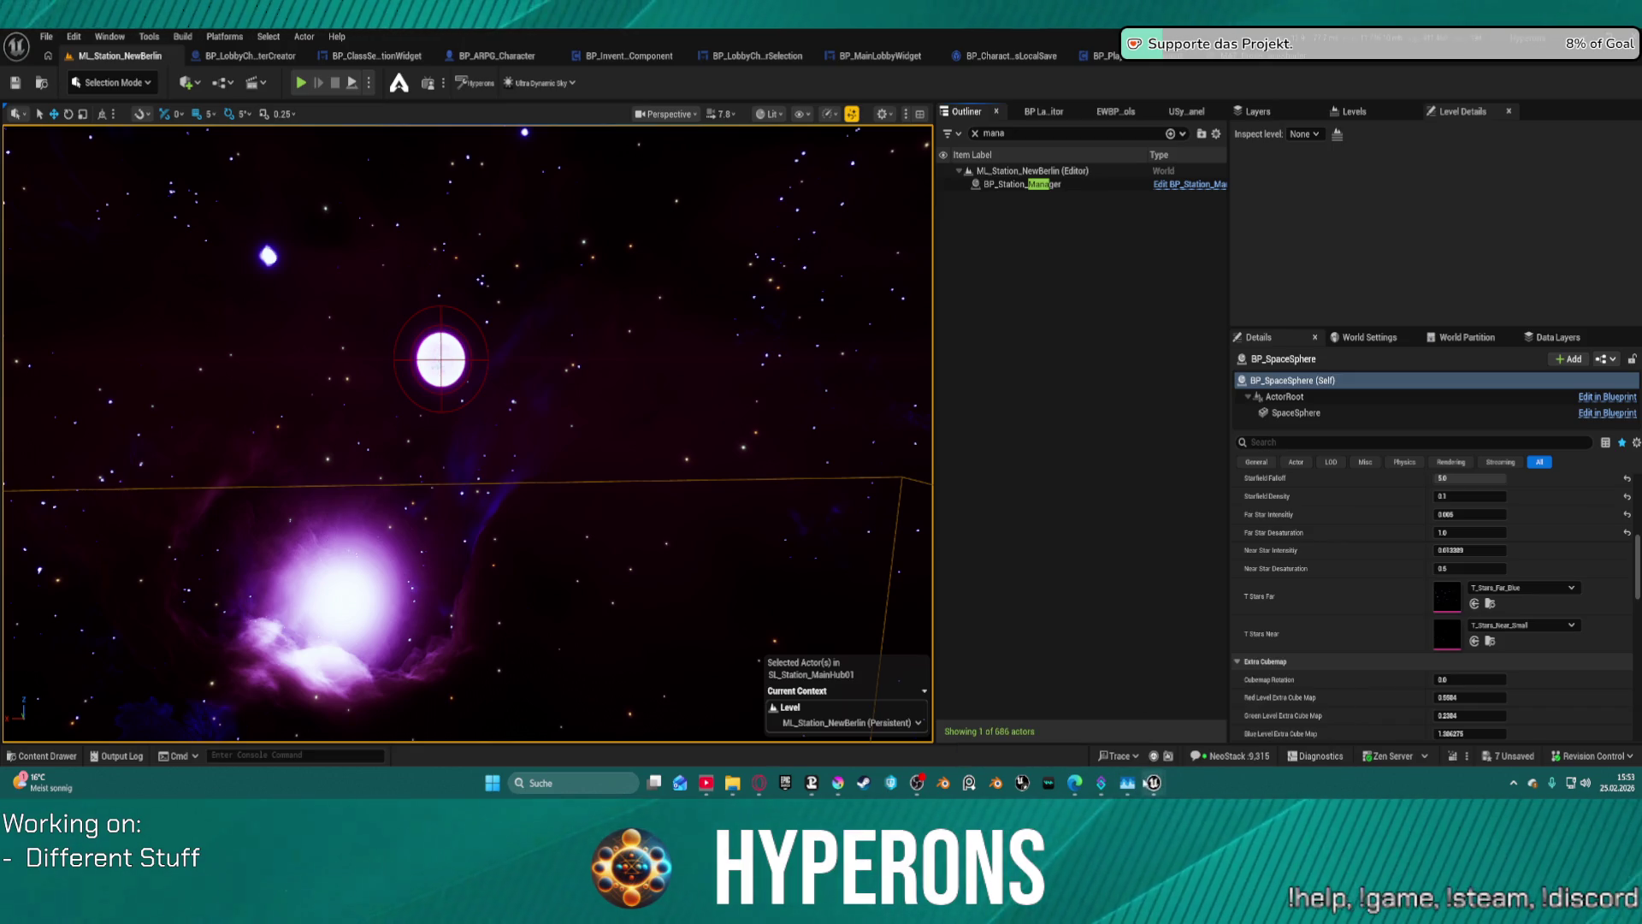
mouse_move(1160, 746)
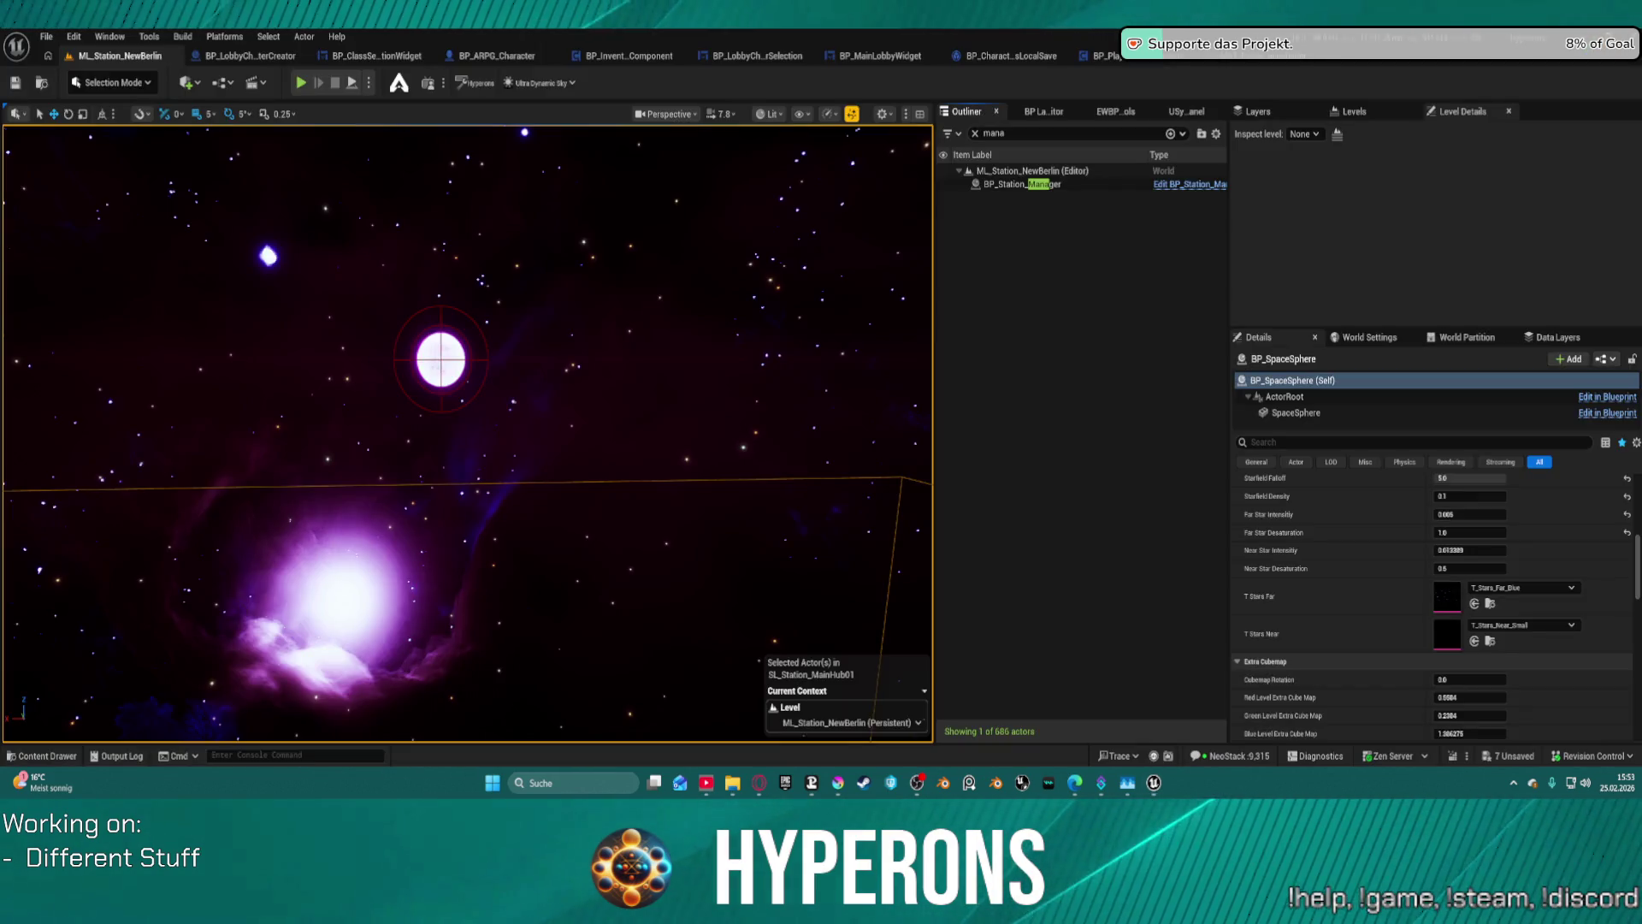
key("super+d")
key("super+d")
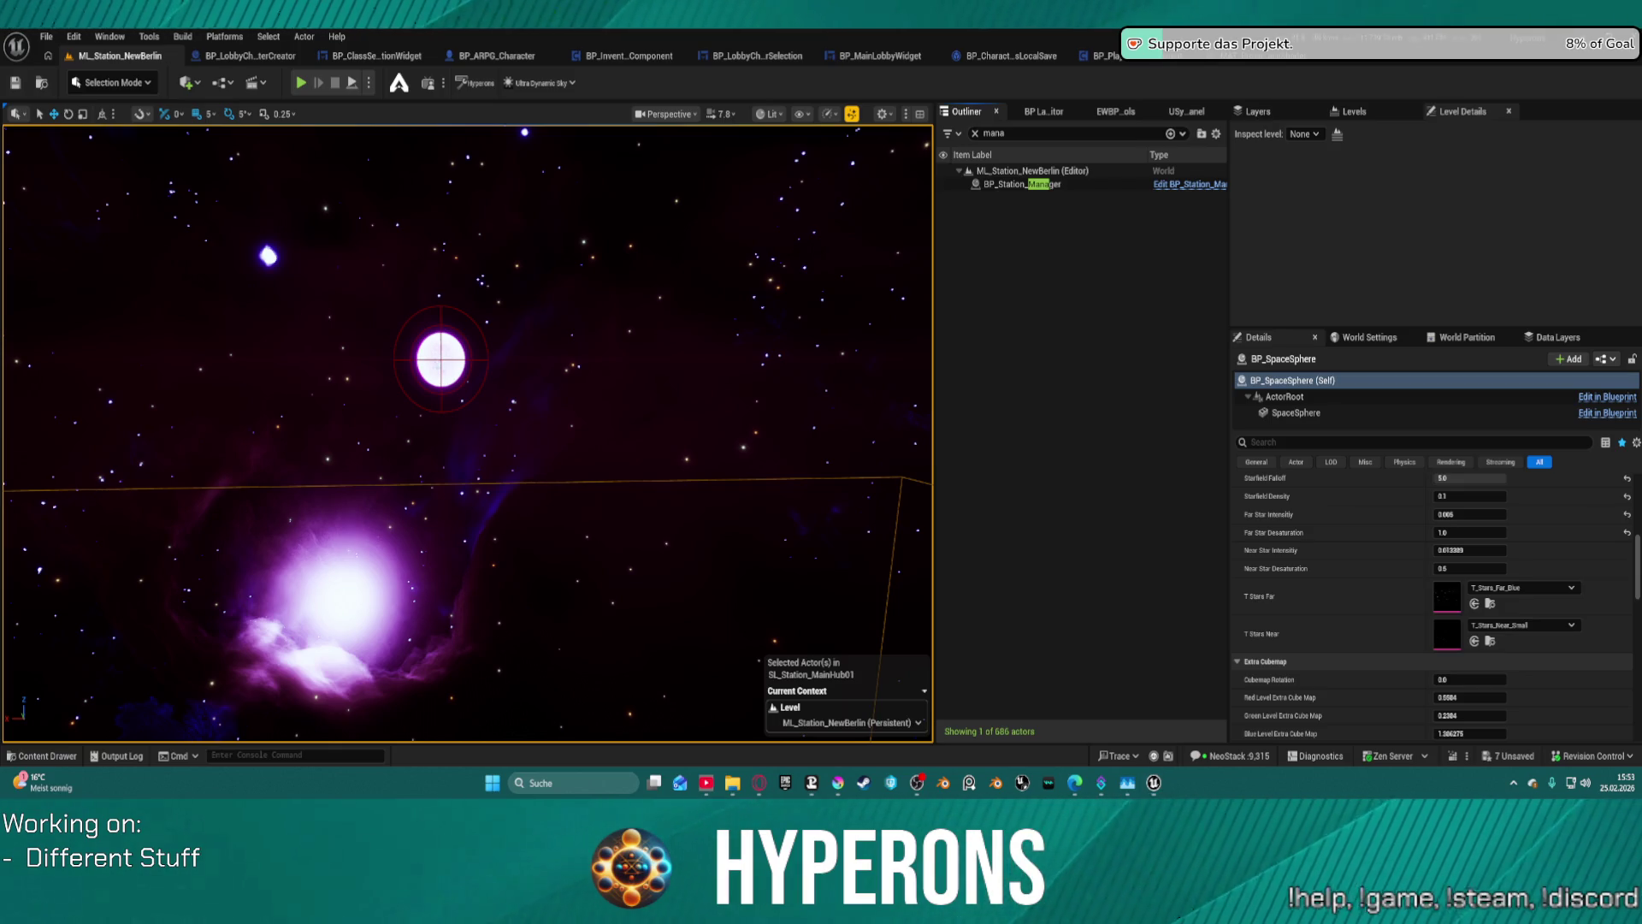
key("super+d")
key("super+d")
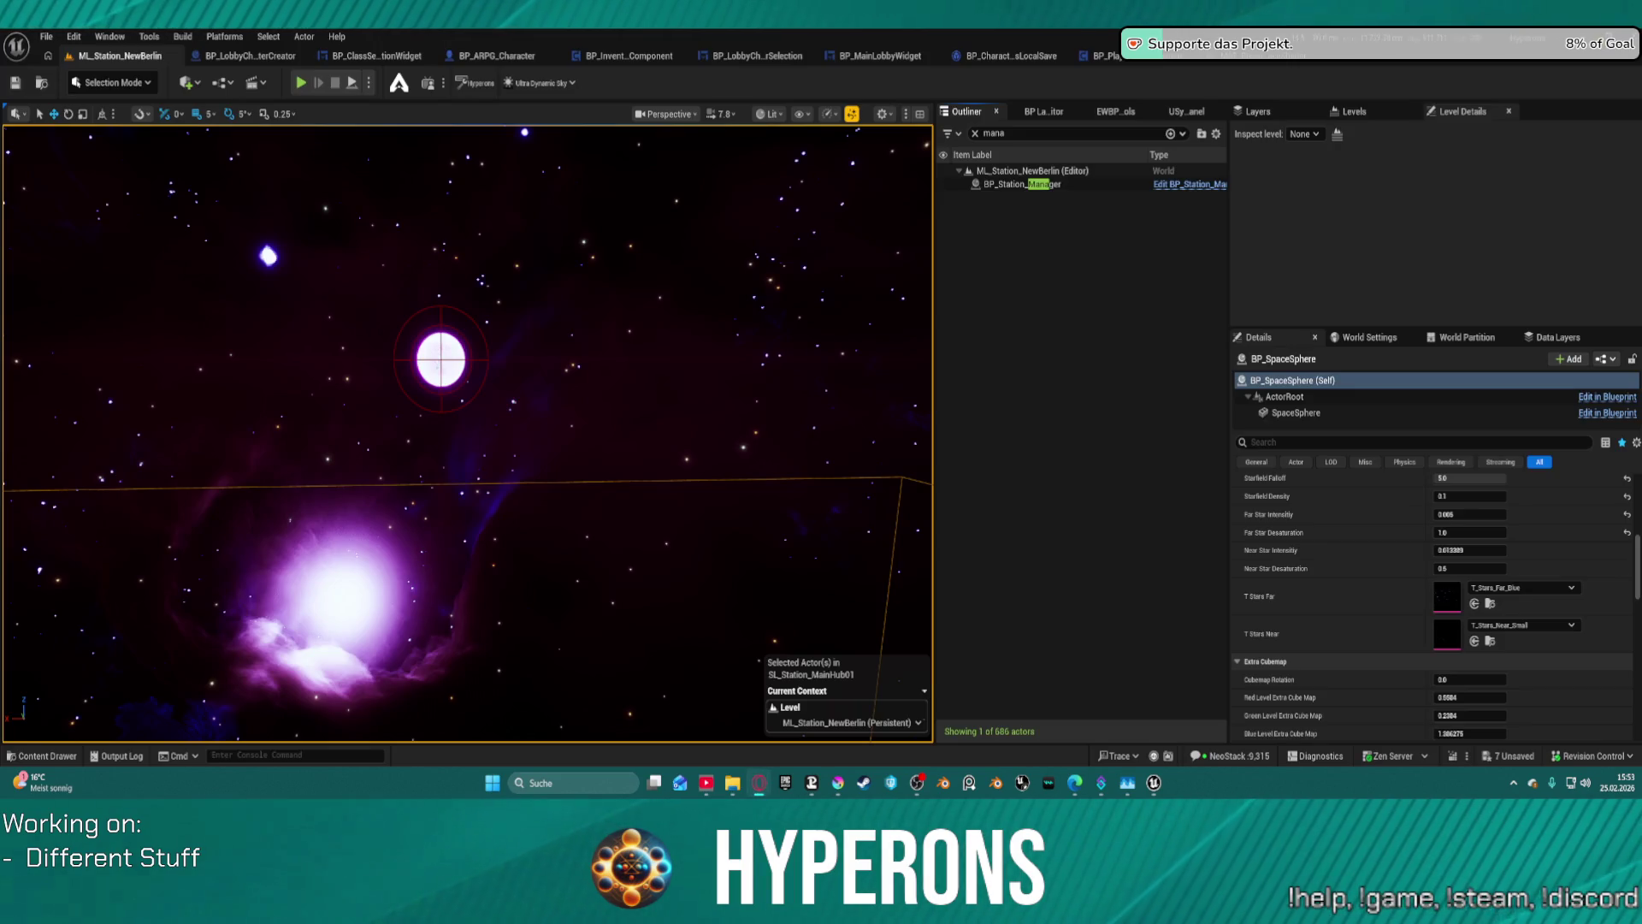